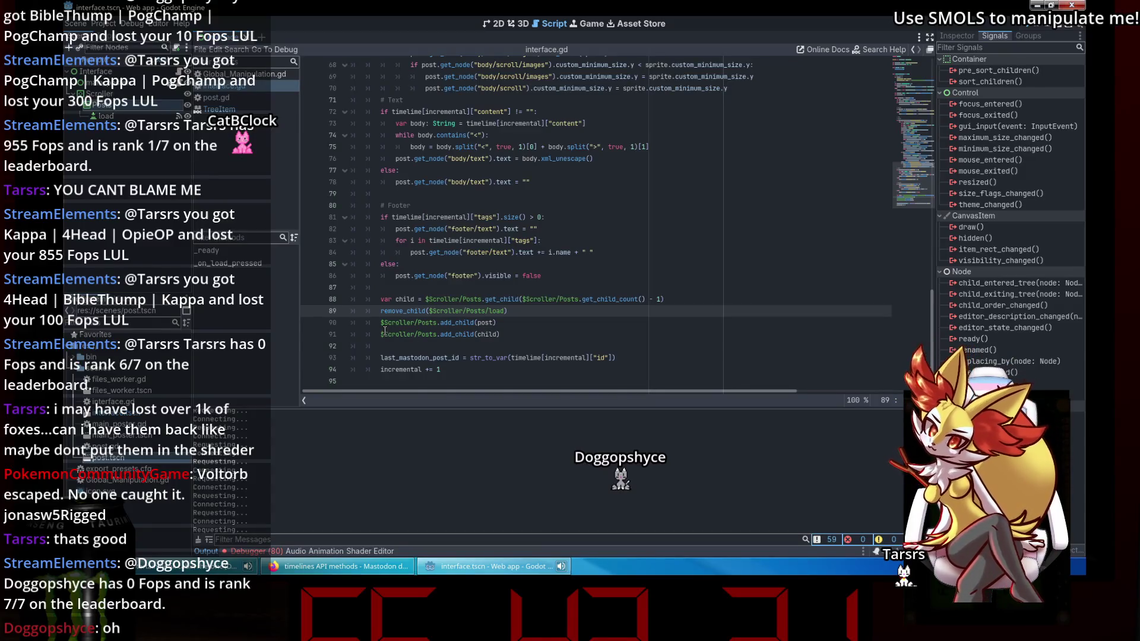
# Try rewriting line 88's get_child call with autocomplete, then undo the change.
pyautogui.click(734, 298)
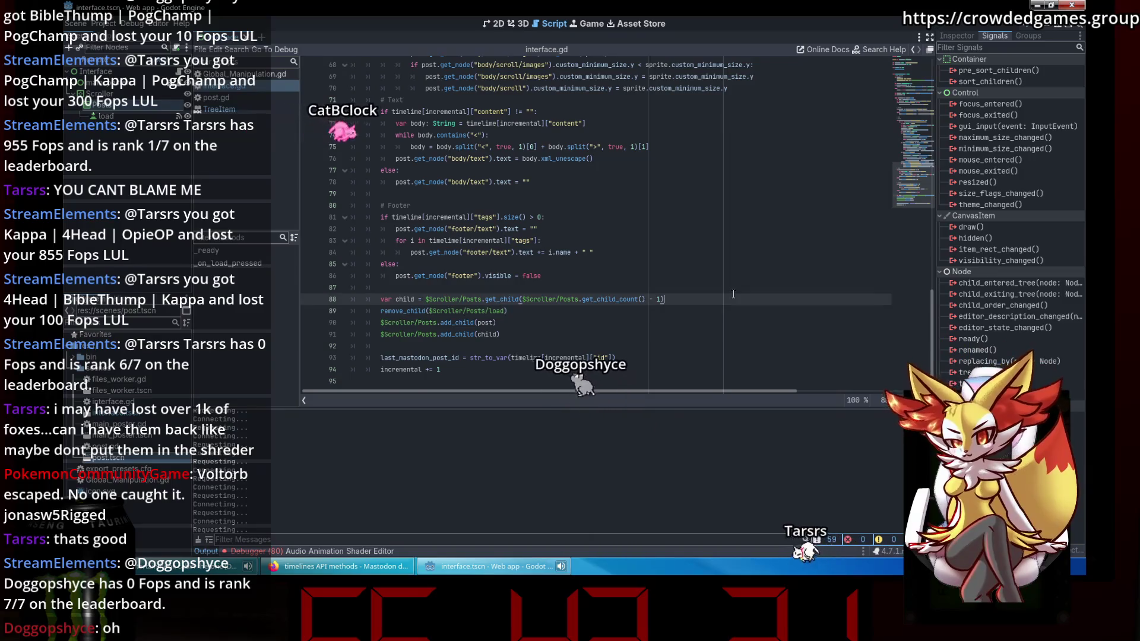
pyautogui.press('F1')
pyautogui.click(668, 420)
pyautogui.moveTo(664, 299); pyautogui.dragTo(480, 299)
pyautogui.hotkey('ctrl', 'shift', 'Left')
pyautogui.hotkey('ctrl', 'shift', 'Left')
pyautogui.hotkey('ctrl', 'shift', 'Left')
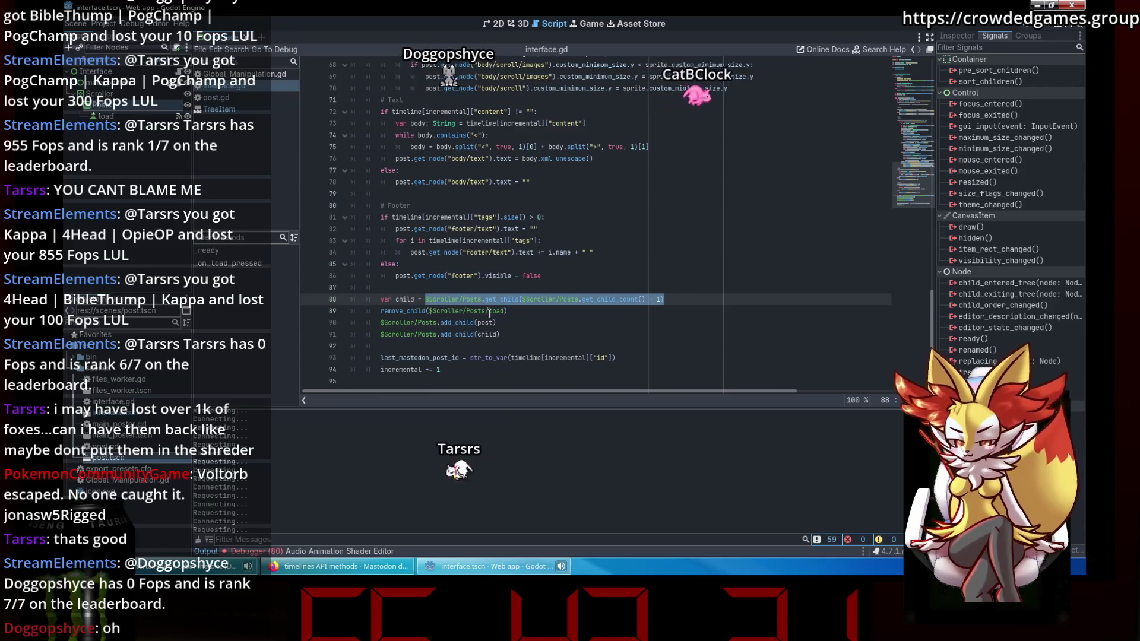
pyautogui.write('get_ch')
pyautogui.press('Return')
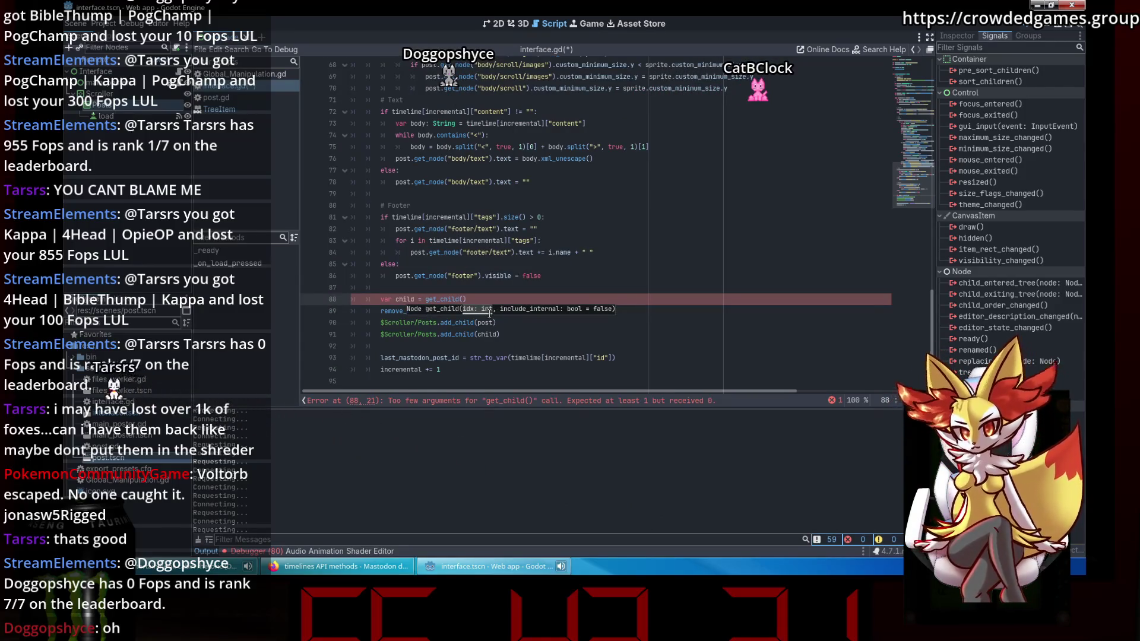
pyautogui.hotkey('ctrl', 'z')
pyautogui.hotkey('ctrl', 'z')
pyautogui.hotkey('ctrl', 'z')
# Experiment with an await on line 88 and line 89's $Scroller/Posts/load argument, reverting the edits.
pyautogui.click(626, 287)
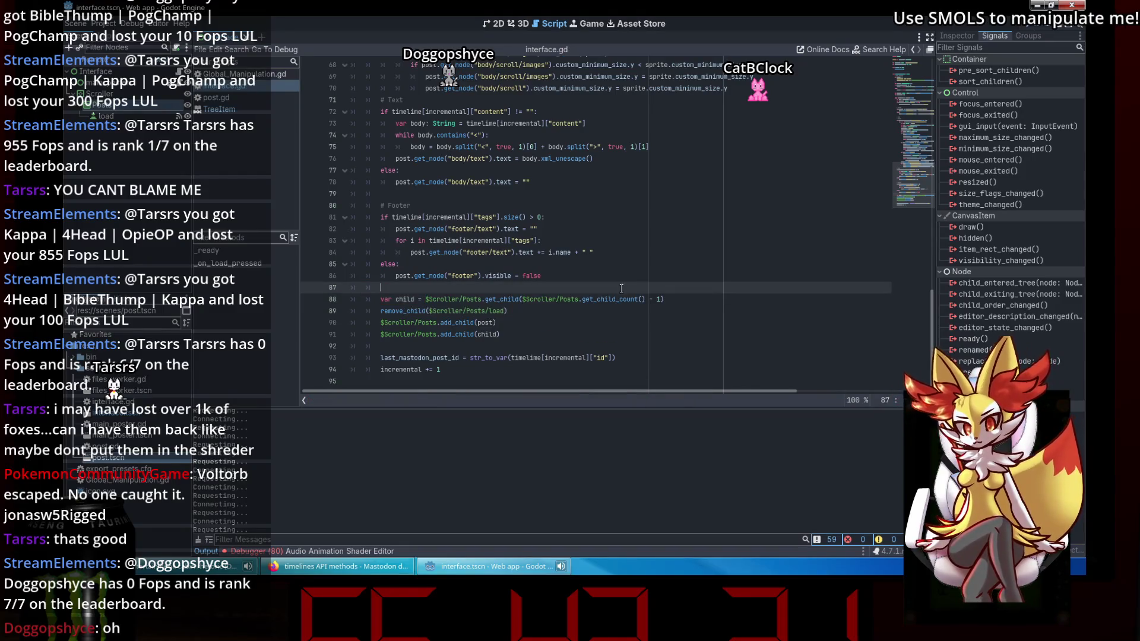
pyautogui.moveTo(632, 295)
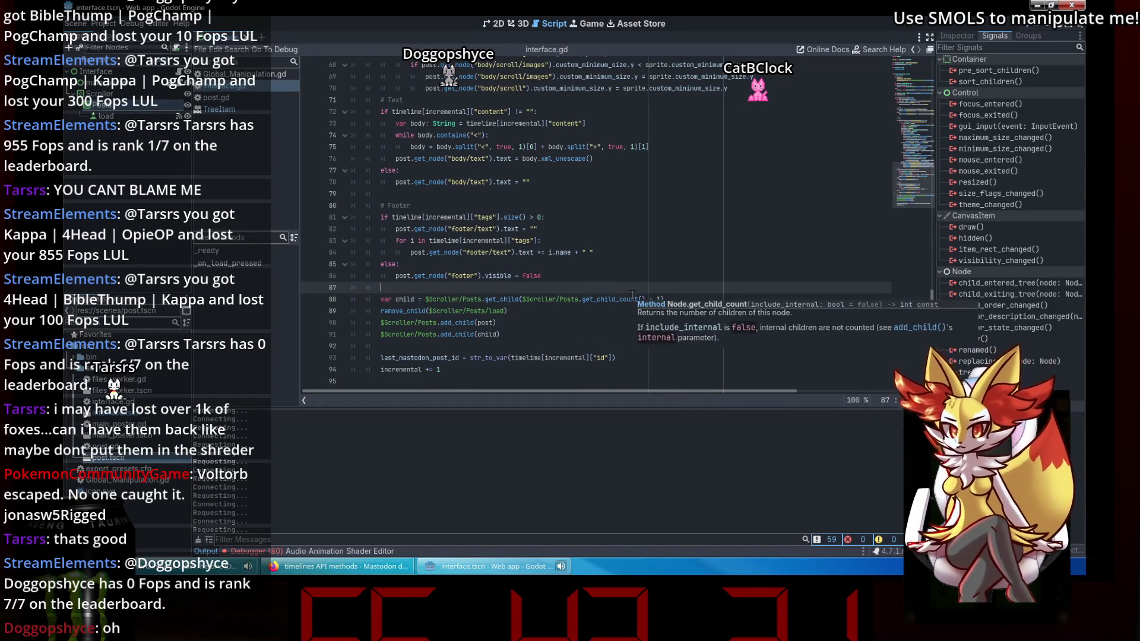
pyautogui.click(421, 298)
pyautogui.write('await')
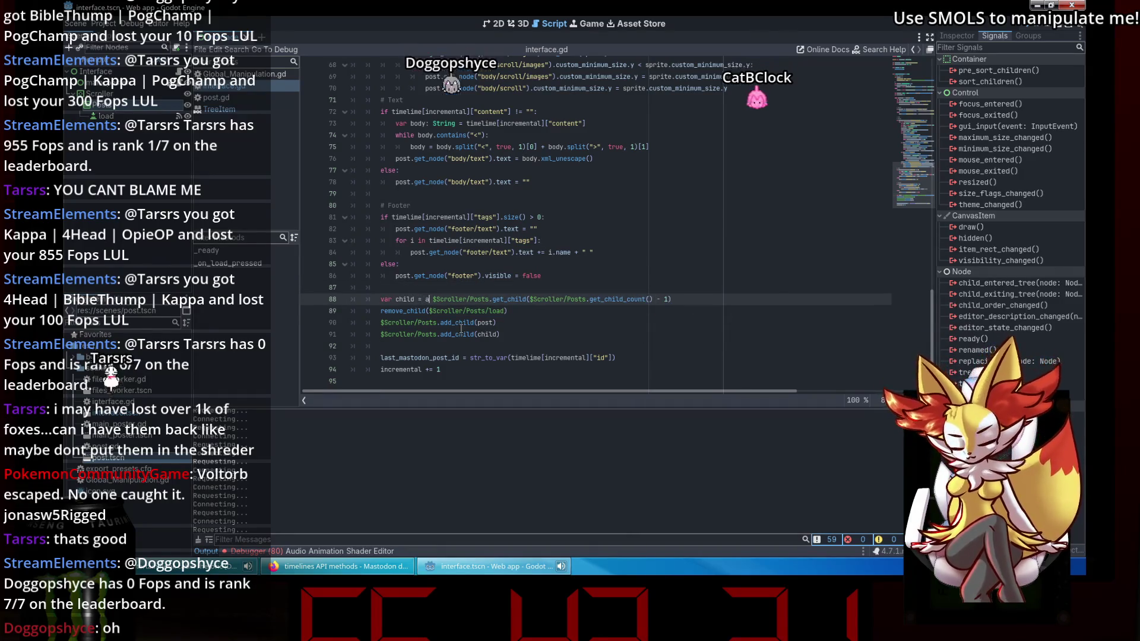
pyautogui.hotkey('ctrl', 'z')
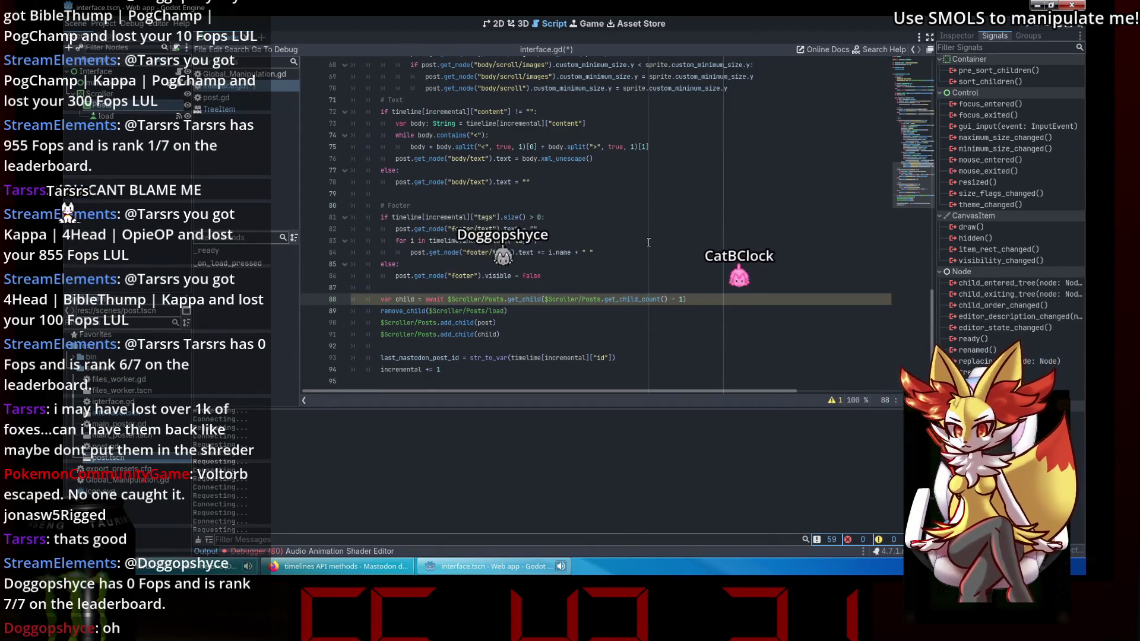
pyautogui.click(648, 242)
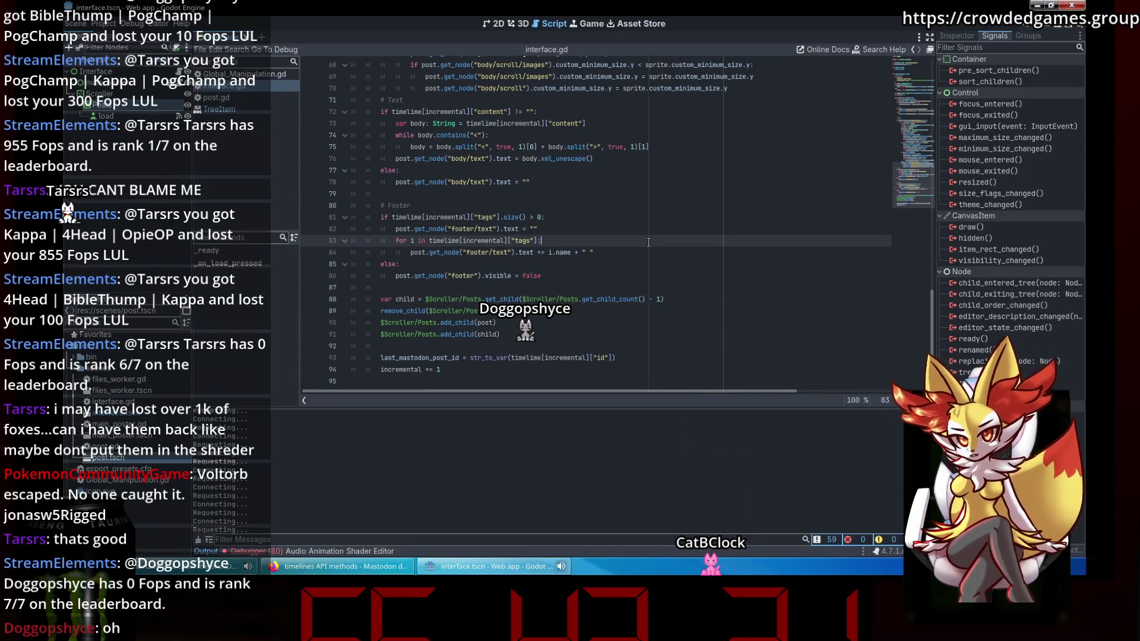
pyautogui.click(563, 325)
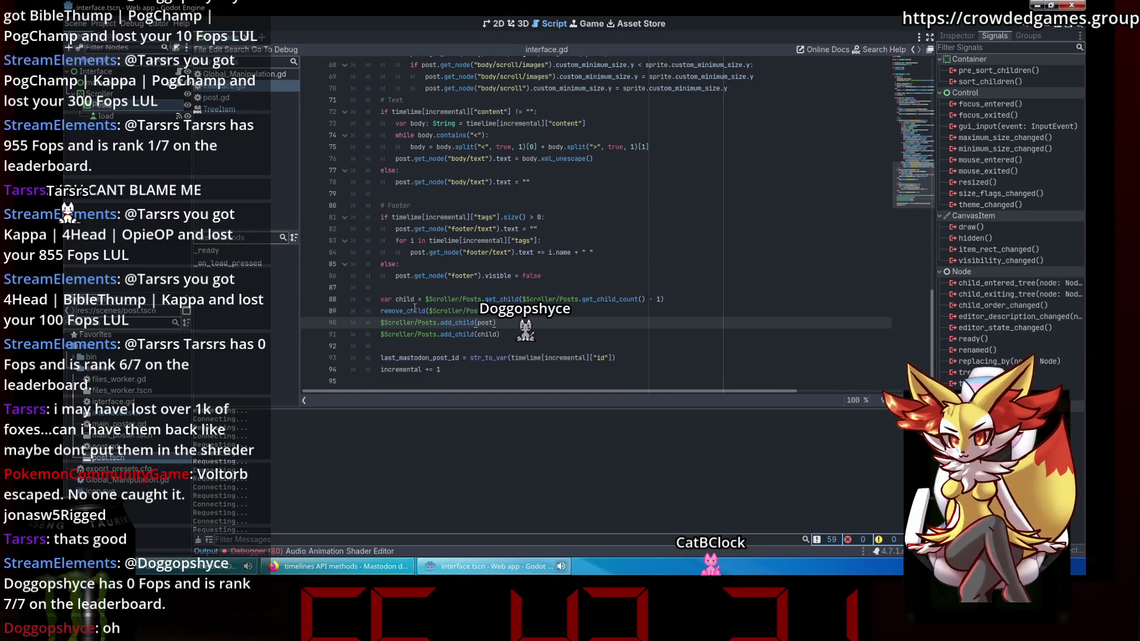
pyautogui.moveTo(414, 308)
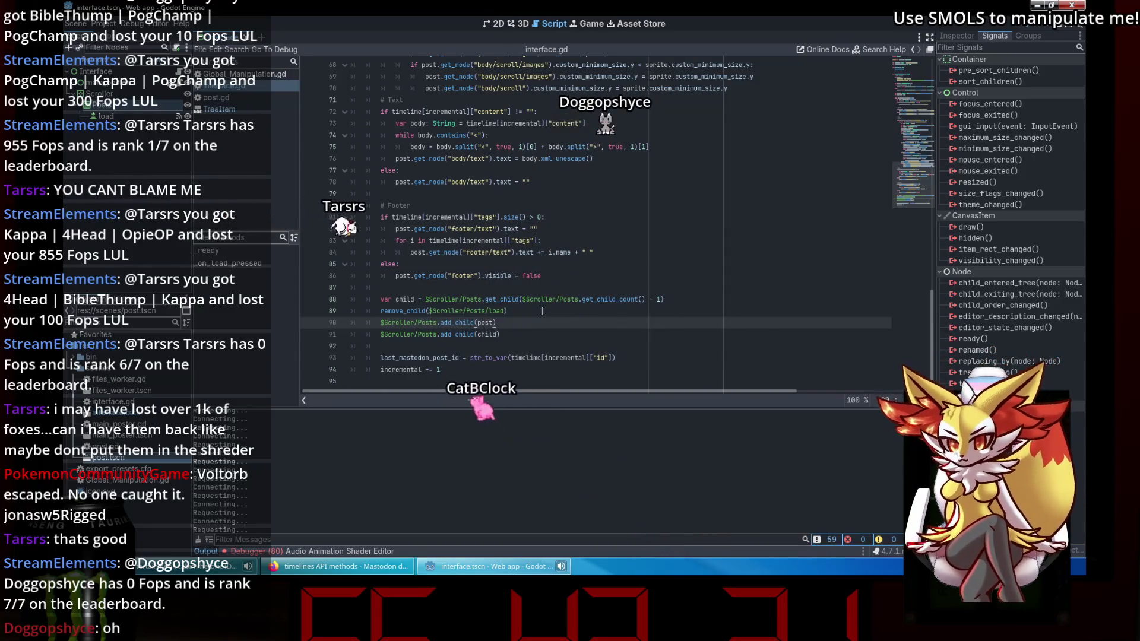
pyautogui.moveTo(504, 310); pyautogui.dragTo(434, 311)
pyautogui.click(526, 313)
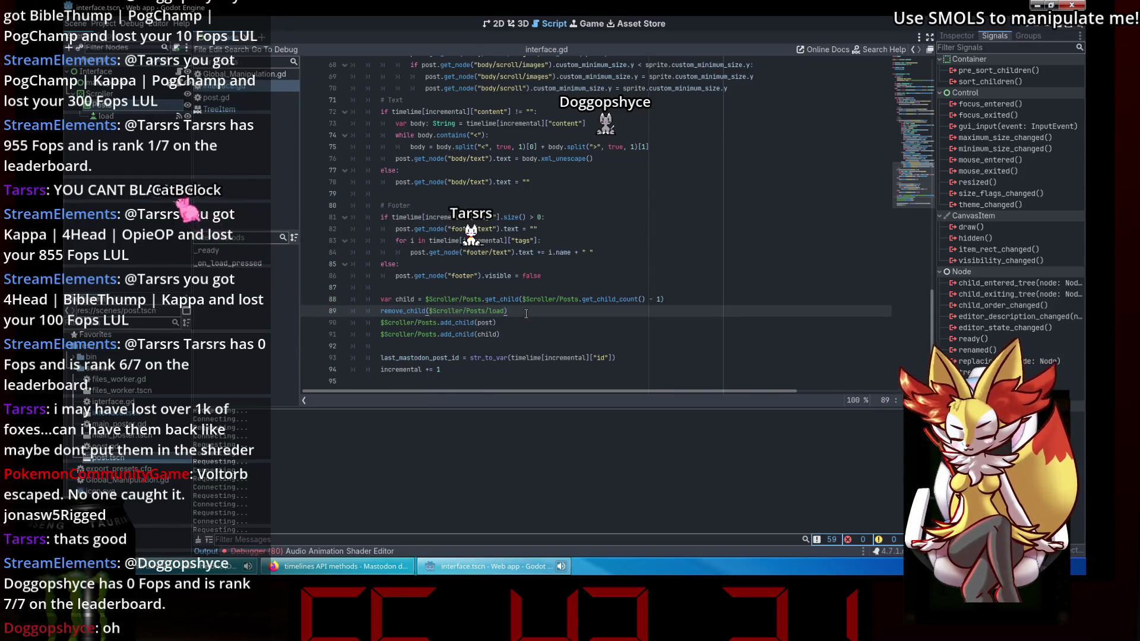
pyautogui.press('Return')
pyautogui.press('BackSpace')
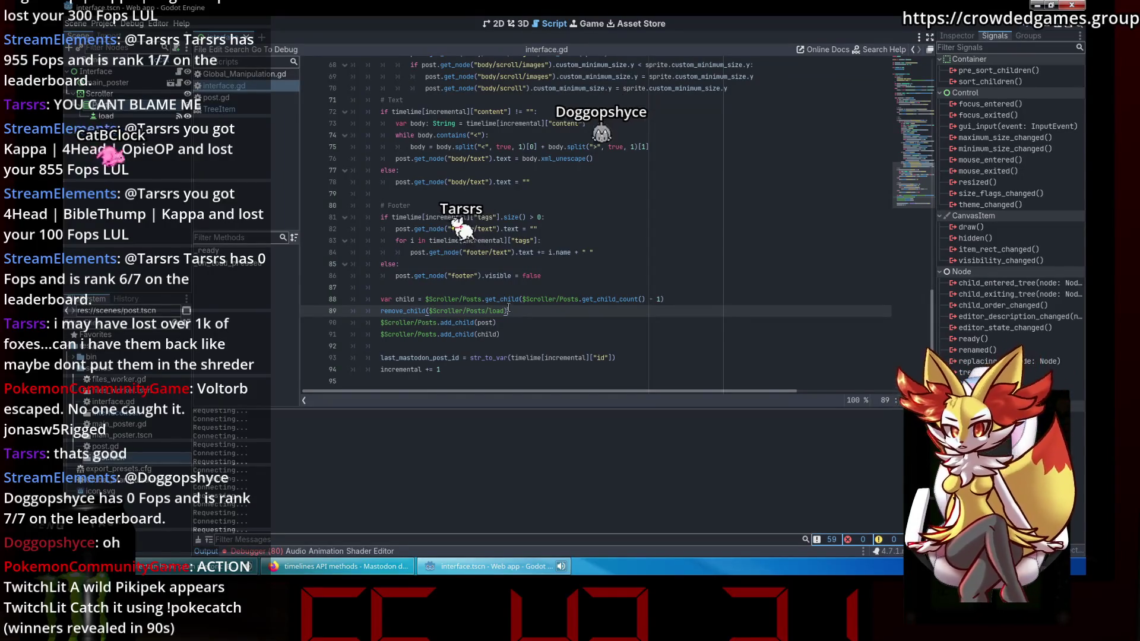
# Replace line 89's remove_child($Scroller/Posts/load) statement with child.free().
pyautogui.moveTo(527, 313); pyautogui.dragTo(340, 306)
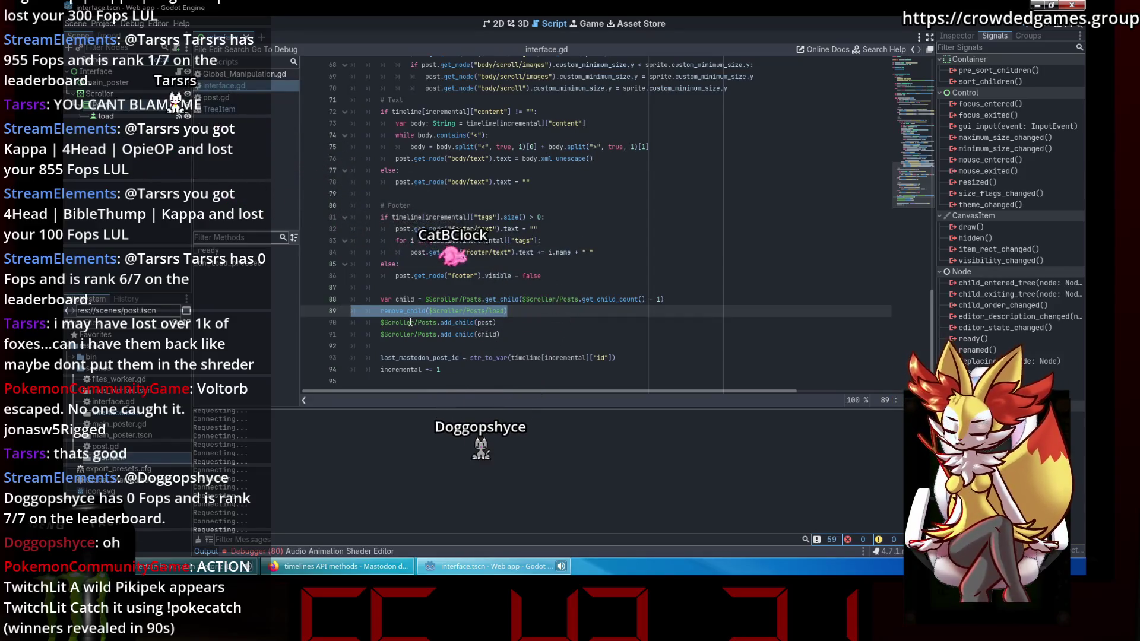
pyautogui.press('BackSpace')
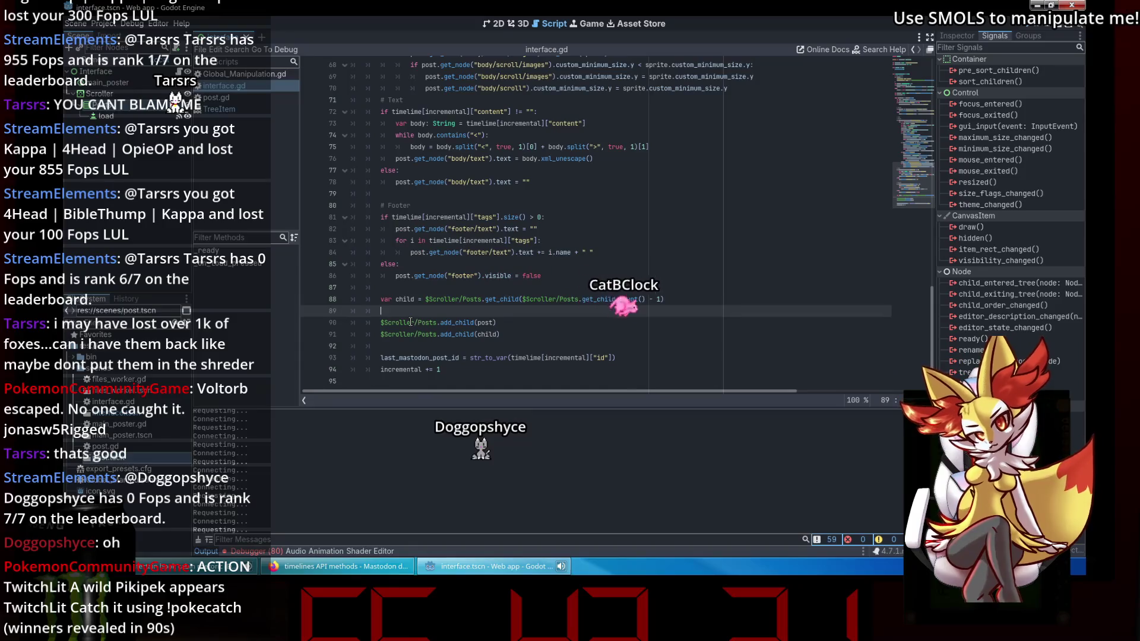
pyautogui.write('child.free')
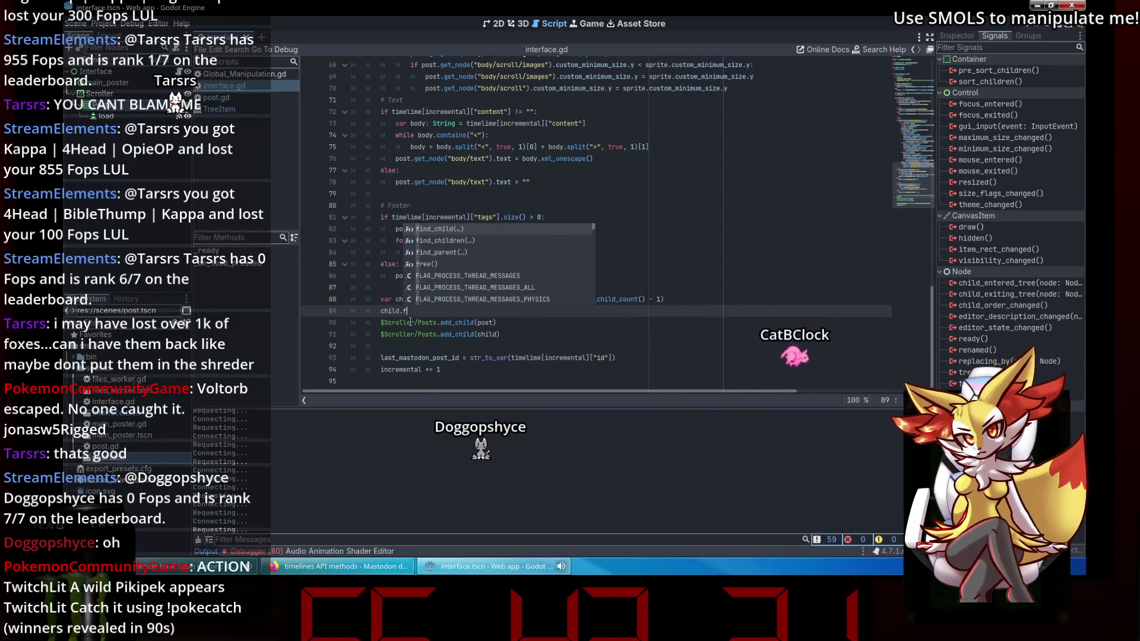
pyautogui.press('Return')
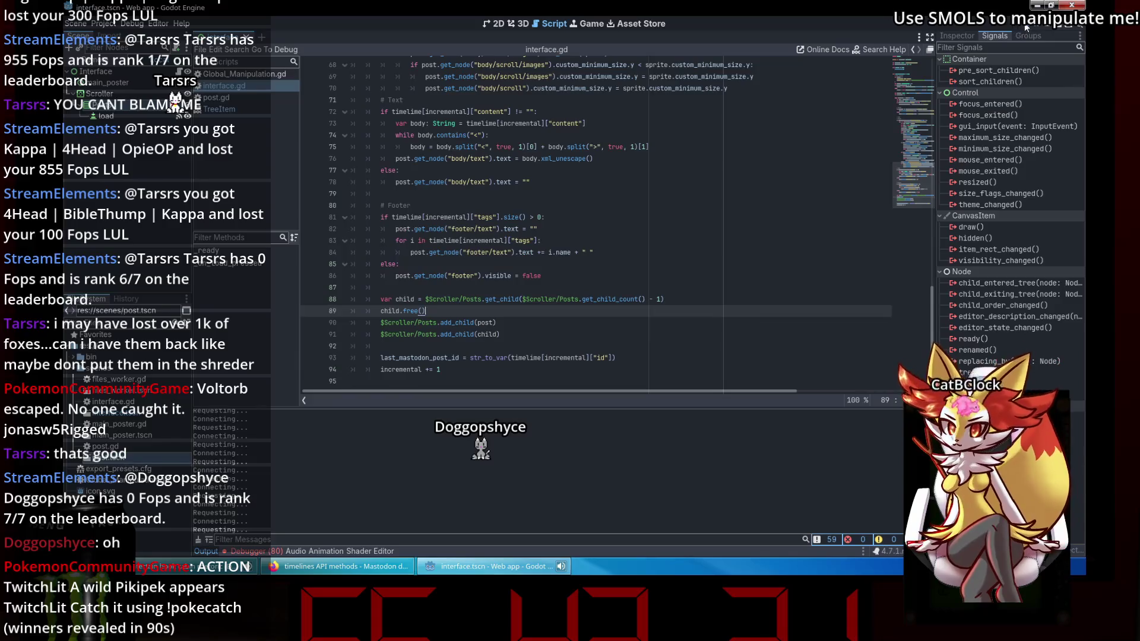
pyautogui.click(1025, 27)
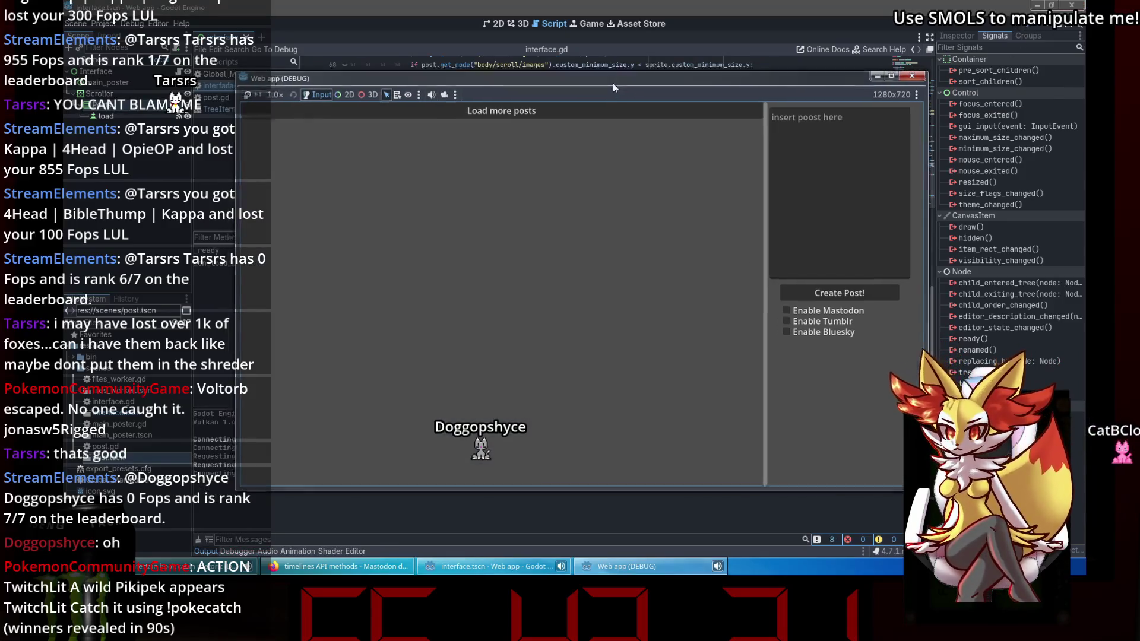
pyautogui.press('F8')
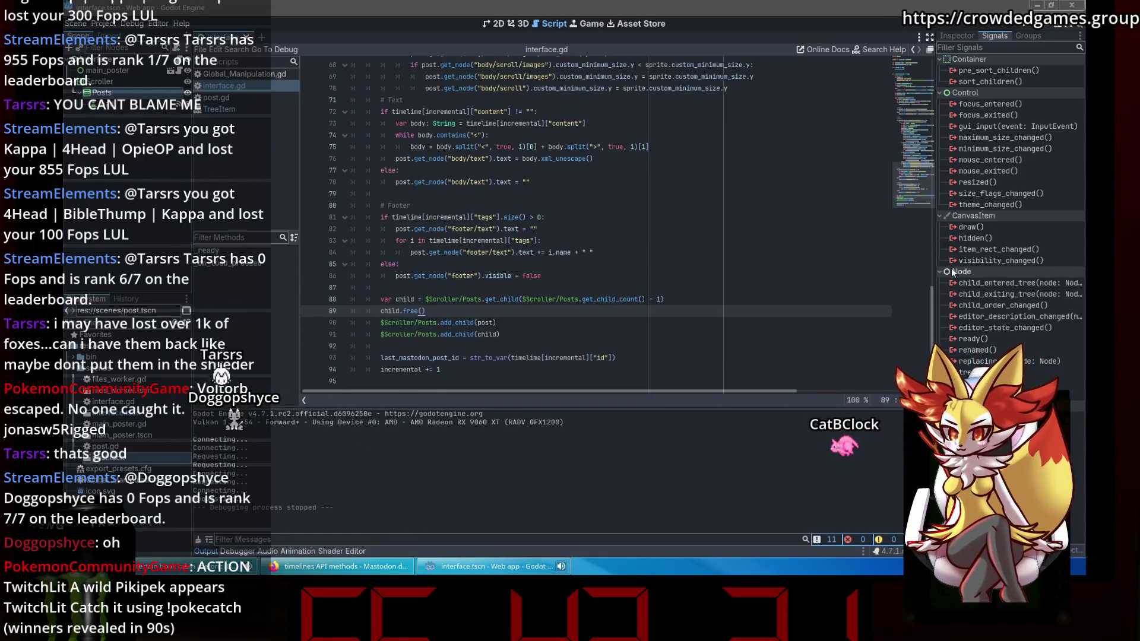
# Turn line 89's child.free() into a remove_child call via autocomplete.
pyautogui.click(425, 252)
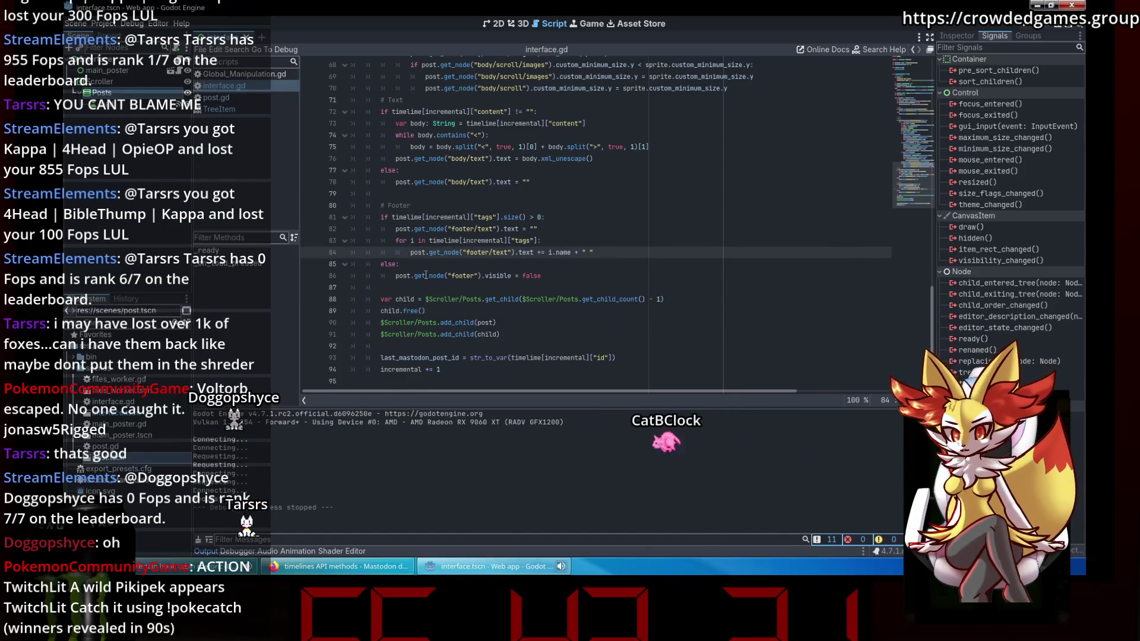
pyautogui.click(422, 311)
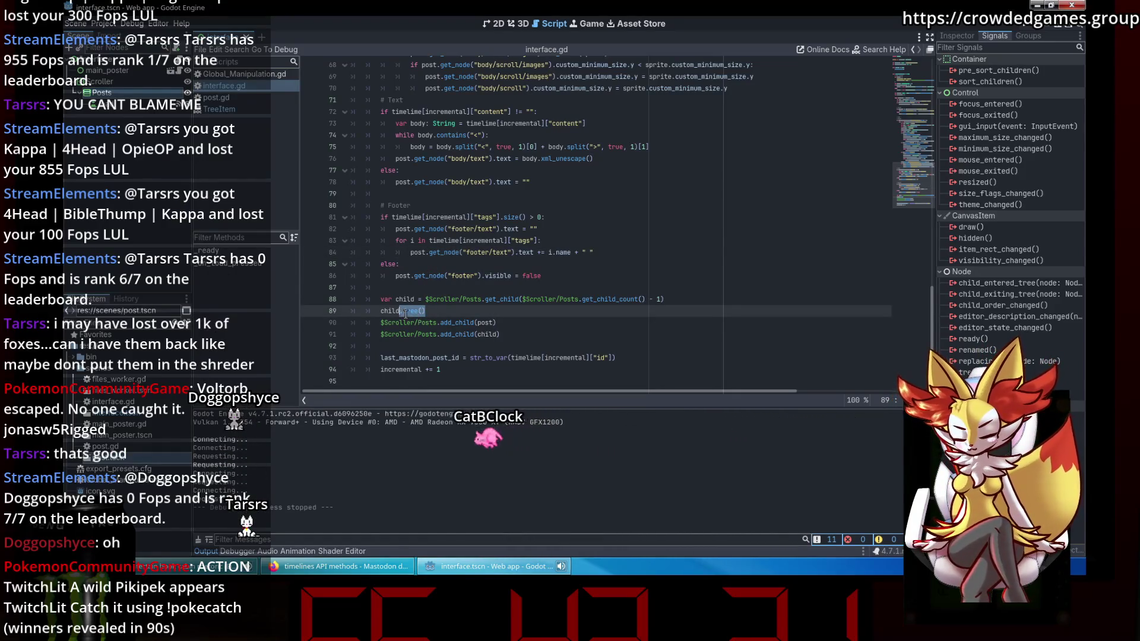
pyautogui.write('e')
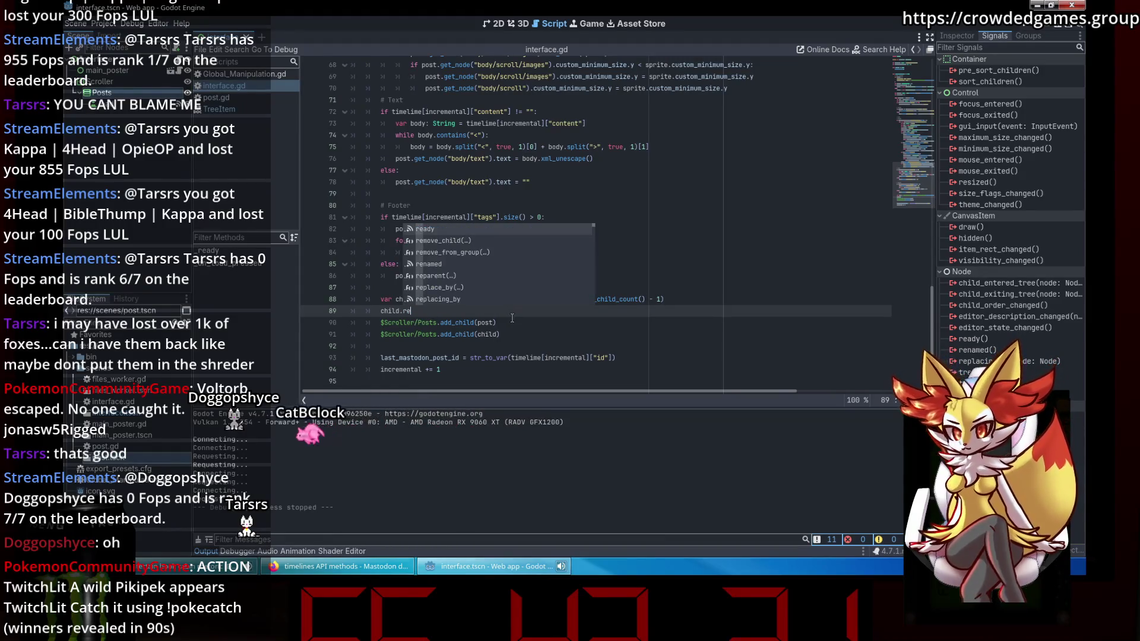
pyautogui.write('move')
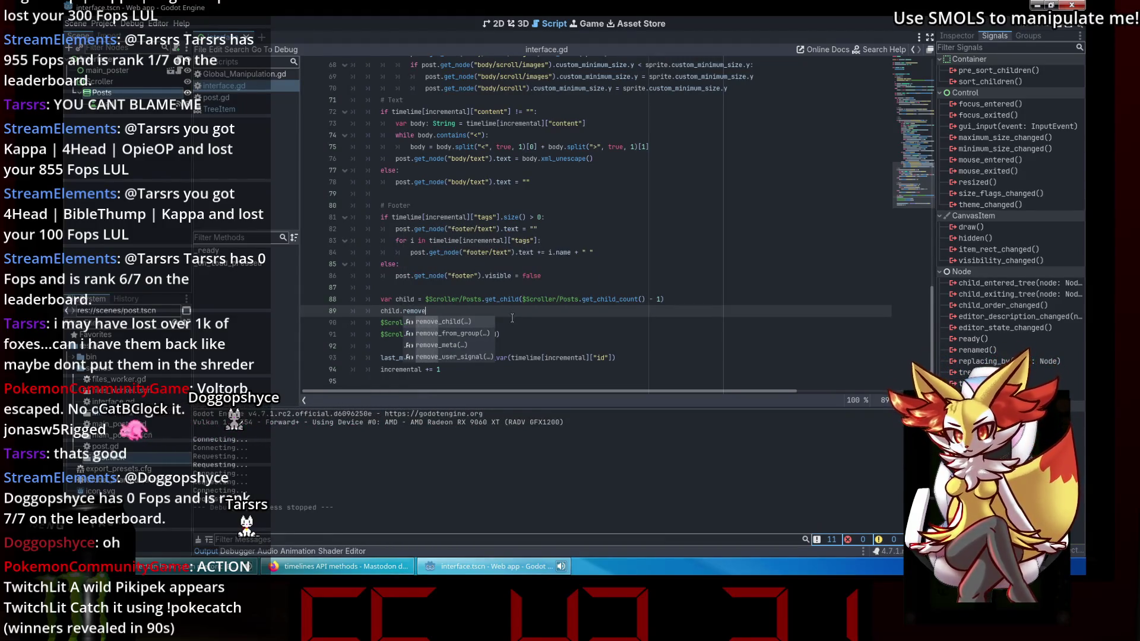
pyautogui.press('Return')
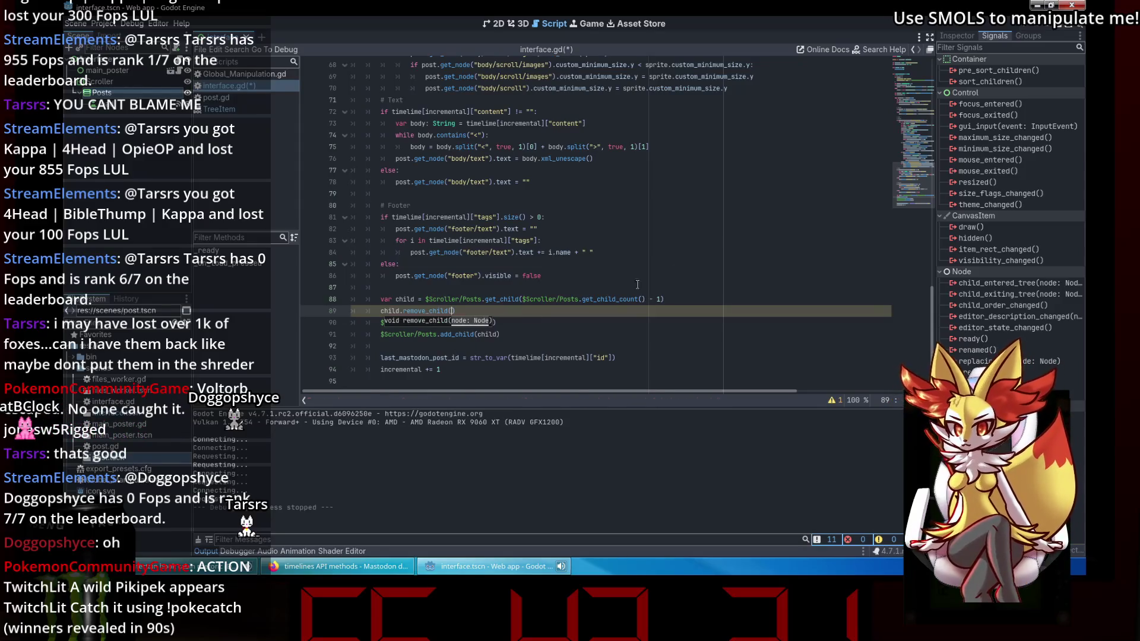
# Paste the $Scroller/Posts path in so line 89 reads $Scroller/Posts.remove_child(child).
pyautogui.click(682, 265)
pyautogui.moveTo(436, 322); pyautogui.dragTo(380, 322)
pyautogui.hotkey('ctrl', 'c')
pyautogui.doubleClick(390, 310)
pyautogui.hotkey('ctrl', 'v')
pyautogui.press('BackSpace')
pyautogui.press('BackSpace')
pyautogui.press('BackSpace')
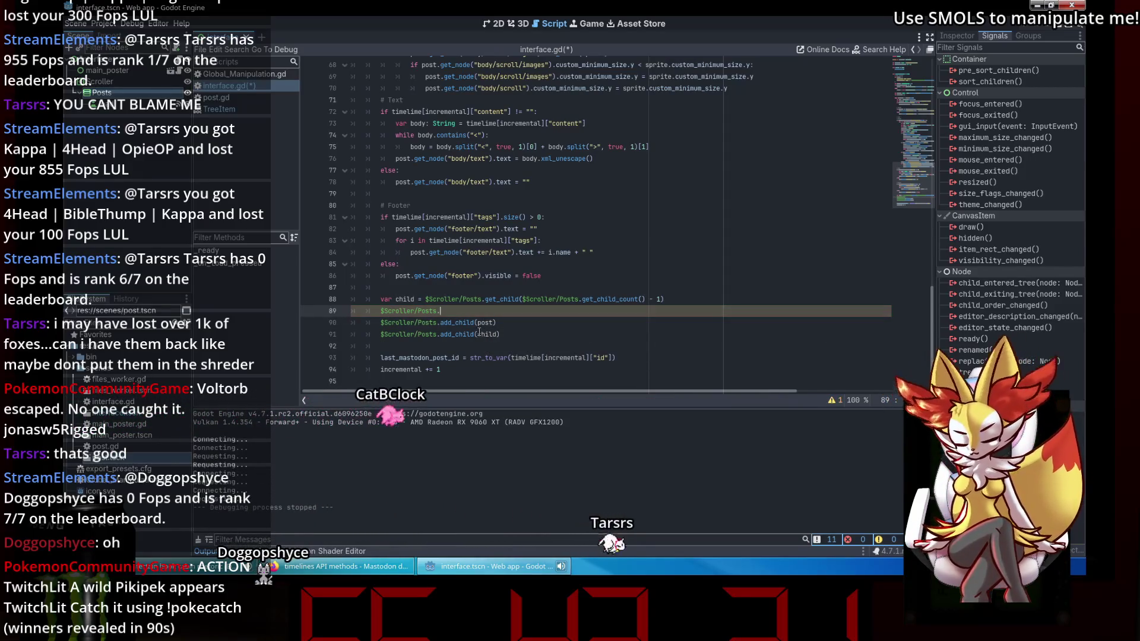
pyautogui.write('.remove')
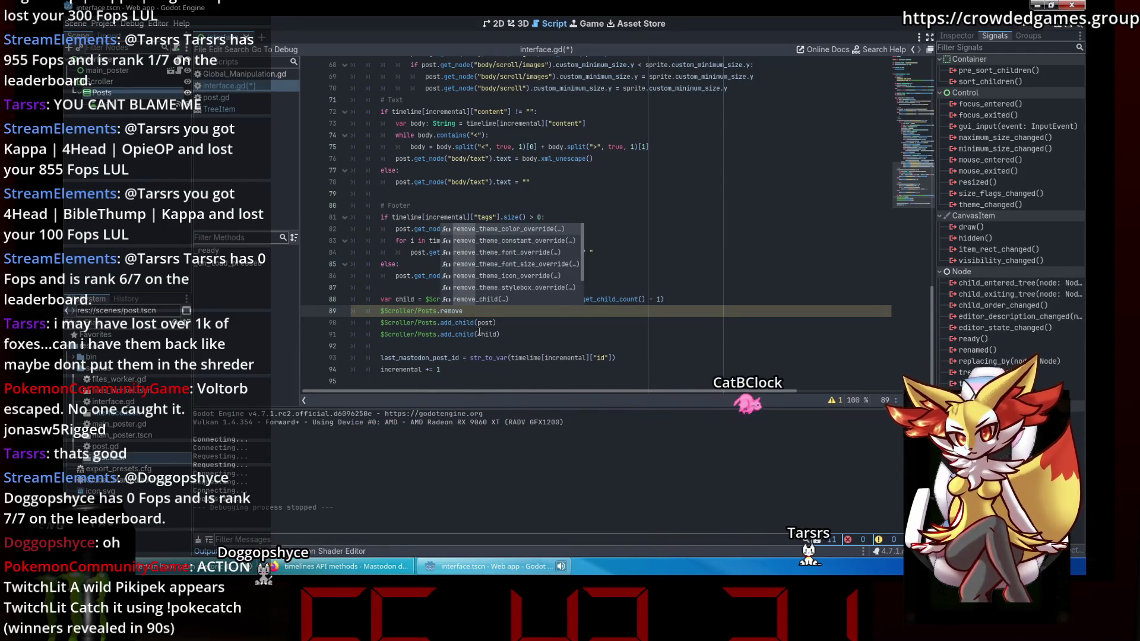
pyautogui.write('_c')
pyautogui.press('Return')
pyautogui.write('hild(child')
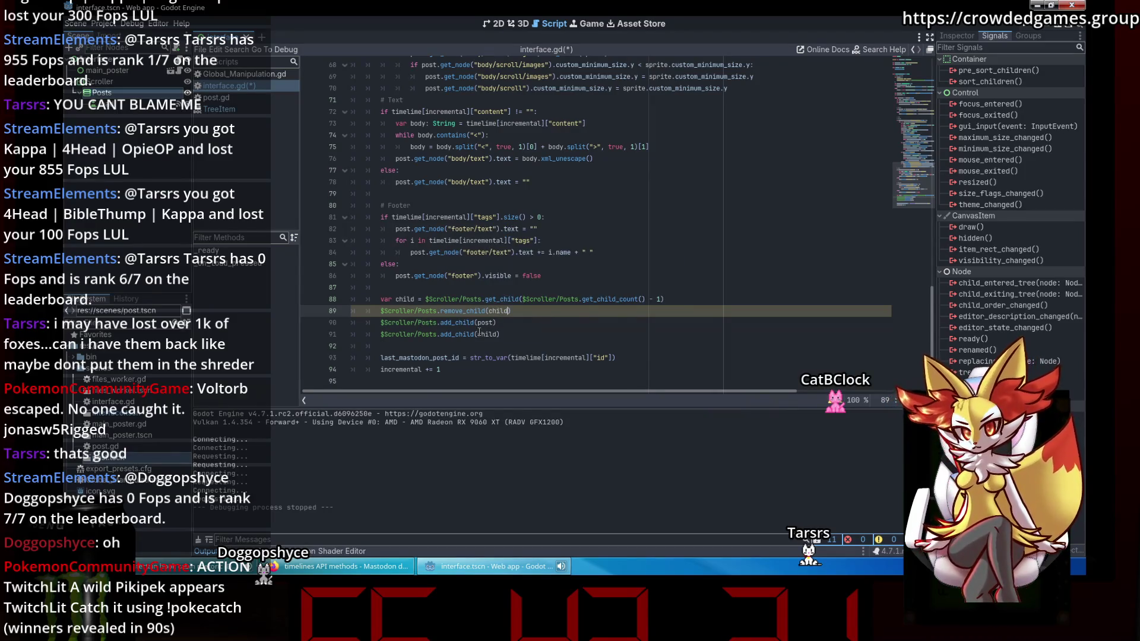
# Save and run the project to test the new remove_child line.
pyautogui.click(520, 334)
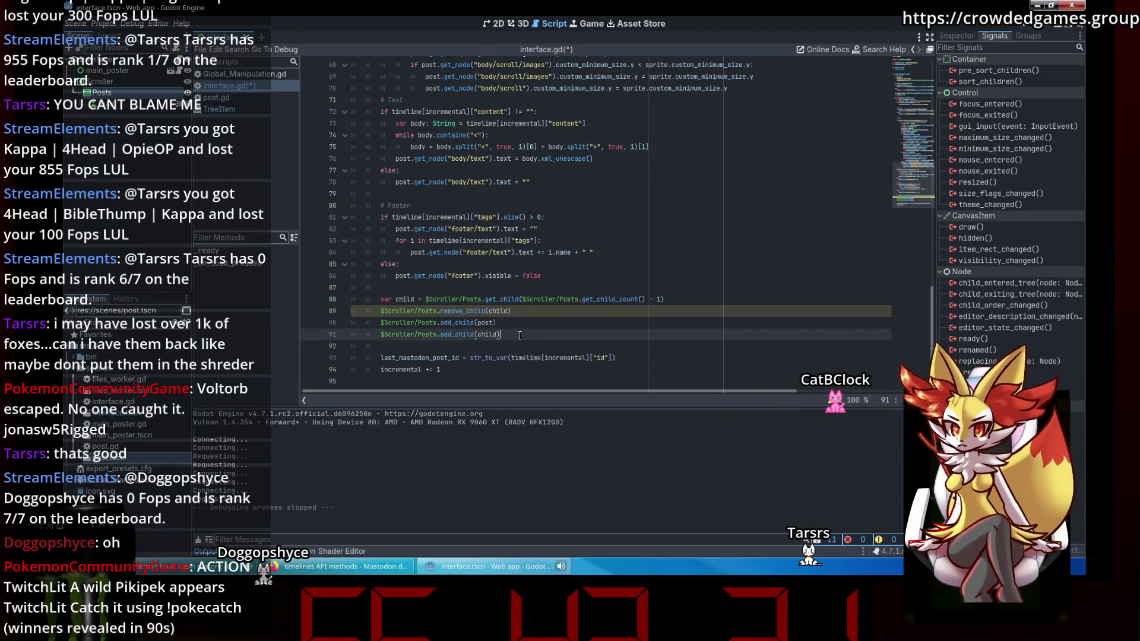
pyautogui.click(663, 273)
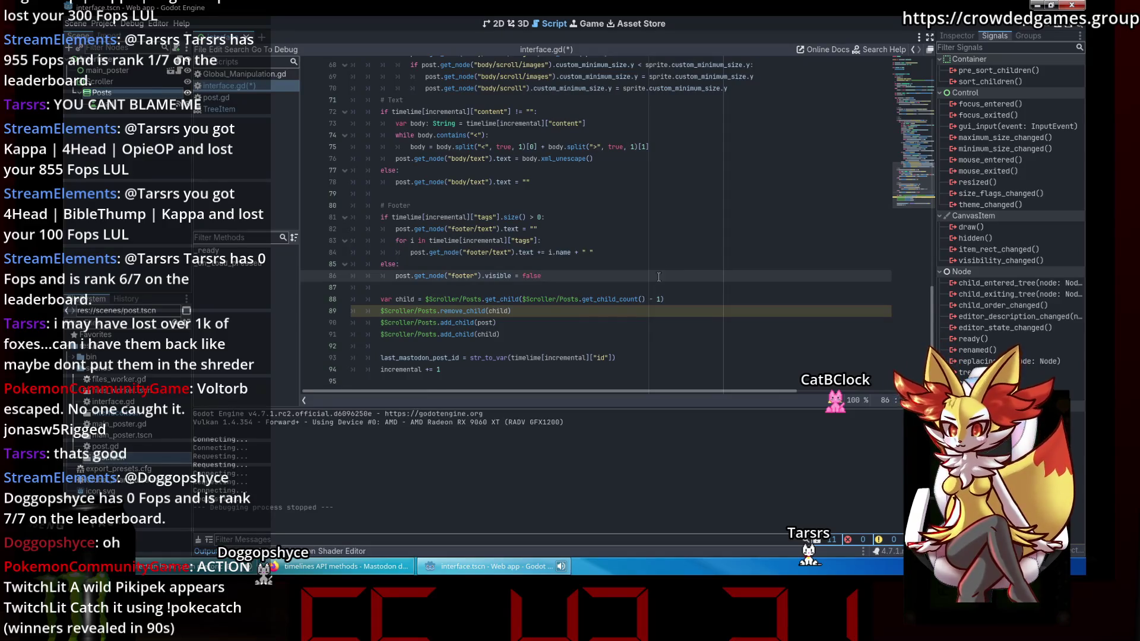
pyautogui.click(1028, 25)
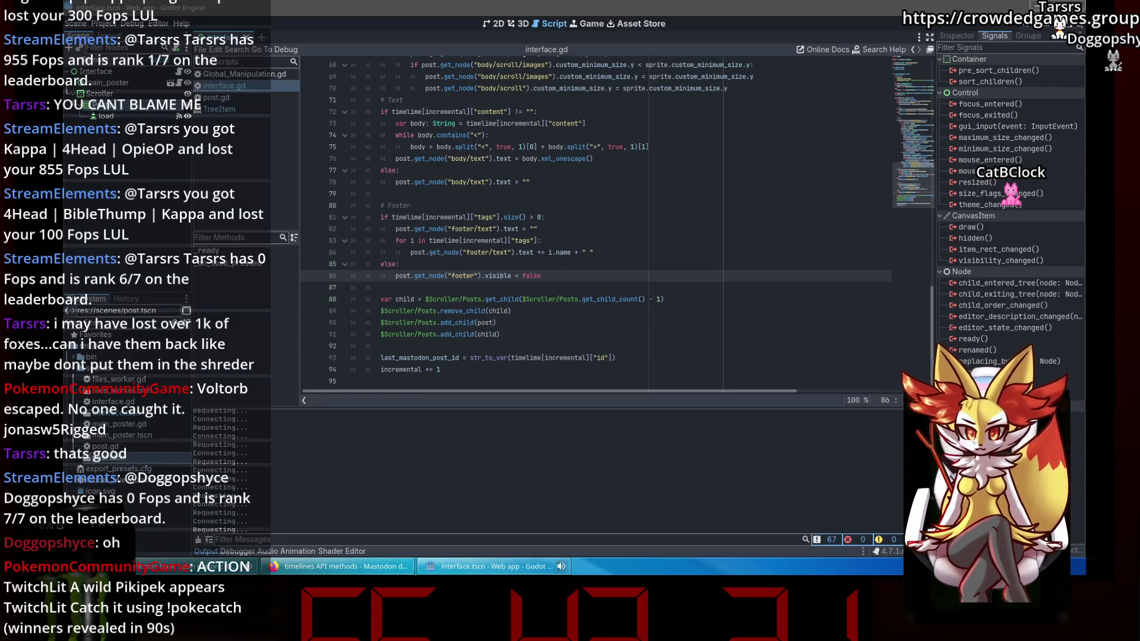
pyautogui.scroll(20, 520, 141)
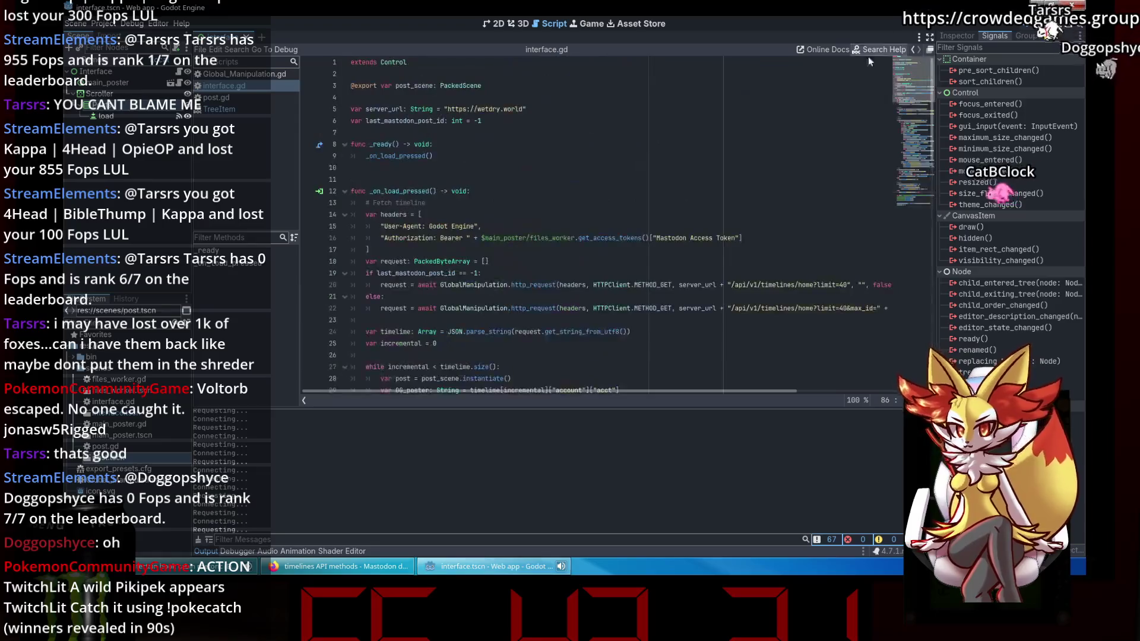
# Declare var requesting_things: bool = false below the post_scene export.
pyautogui.click(520, 143)
pyautogui.press('Up')
pyautogui.press('Up')
pyautogui.press('Up')
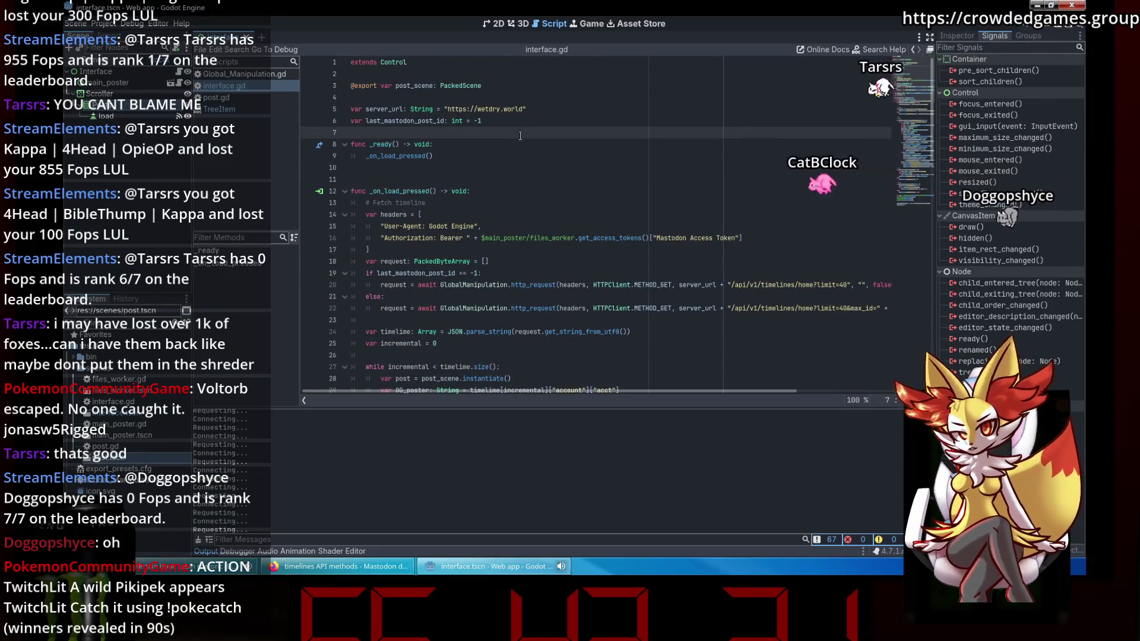
pyautogui.press('Return')
pyautogui.press('Up')
pyautogui.write('var ')
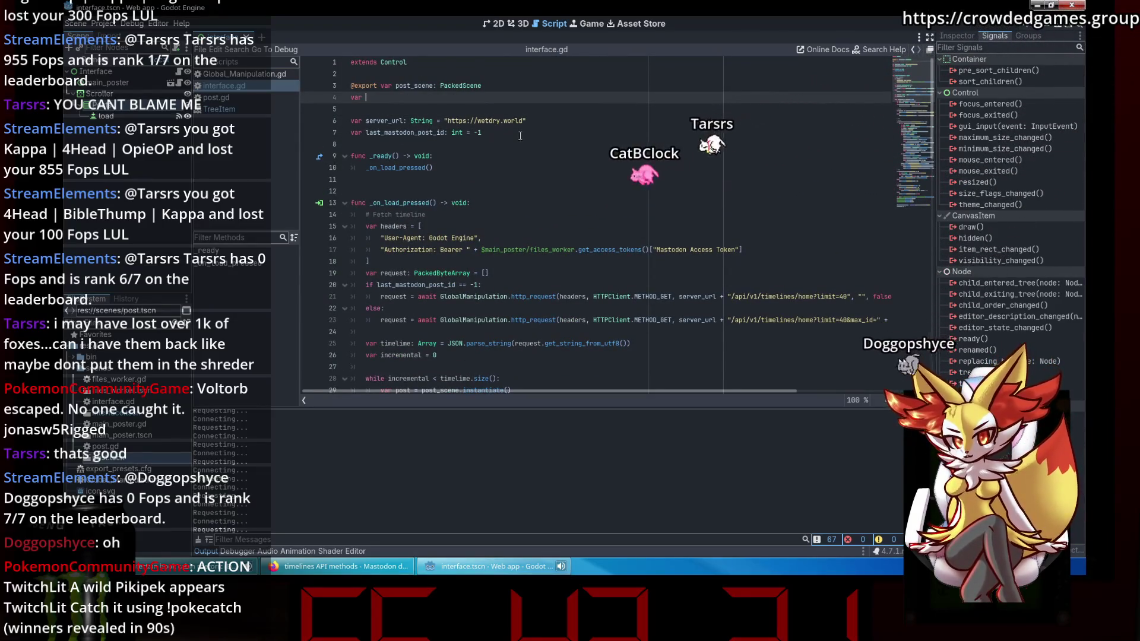
pyautogui.write('requesting')
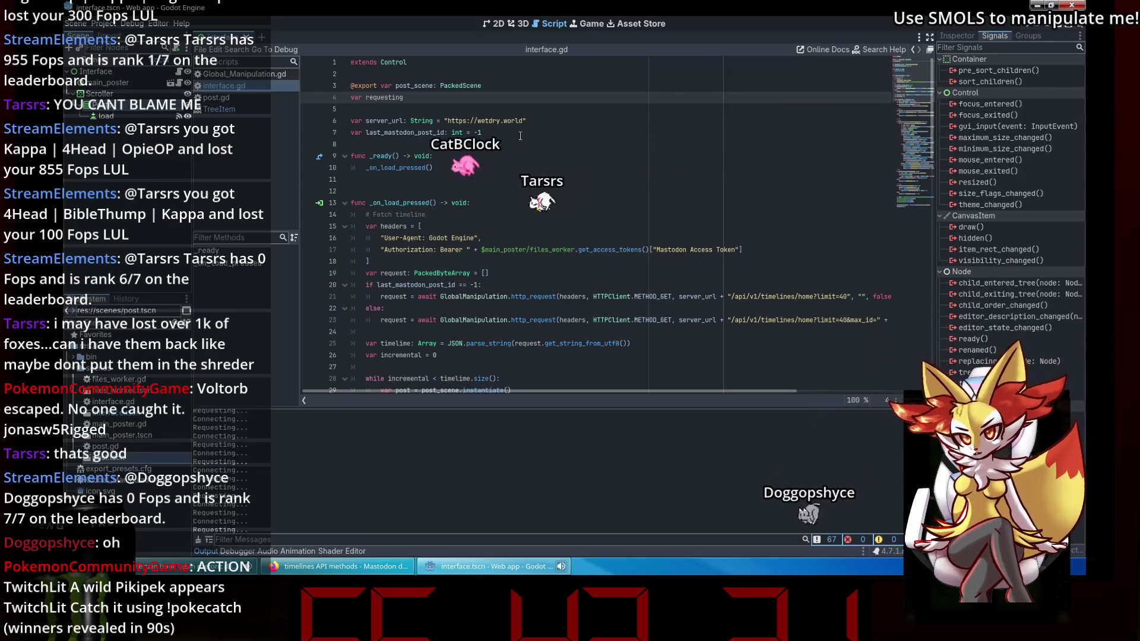
pyautogui.write('_things')
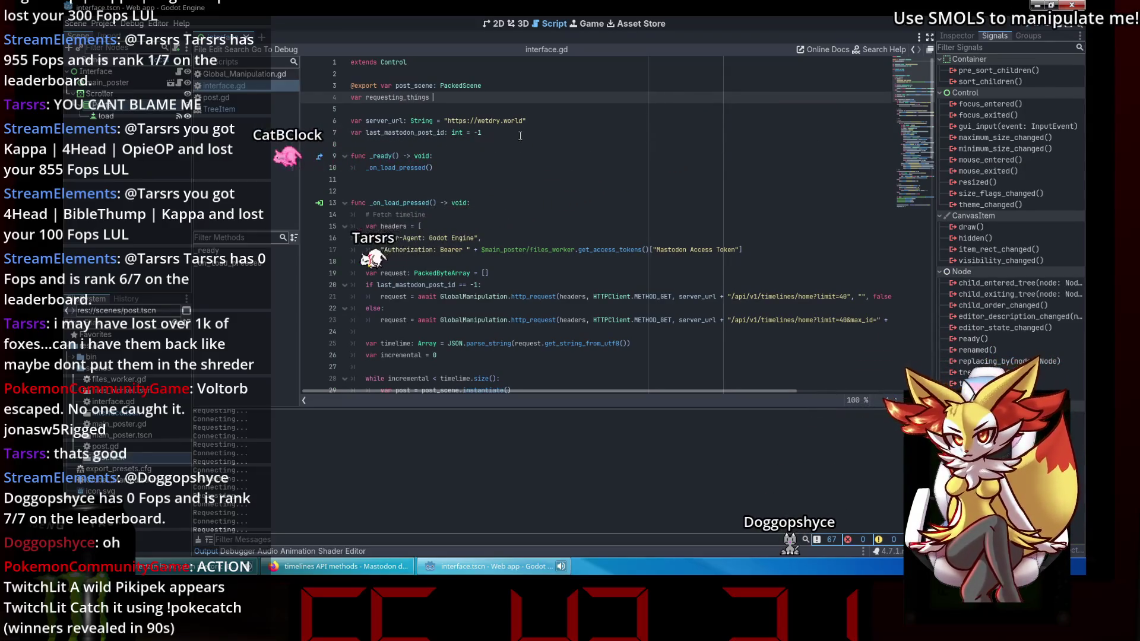
pyautogui.write(': bool = false')
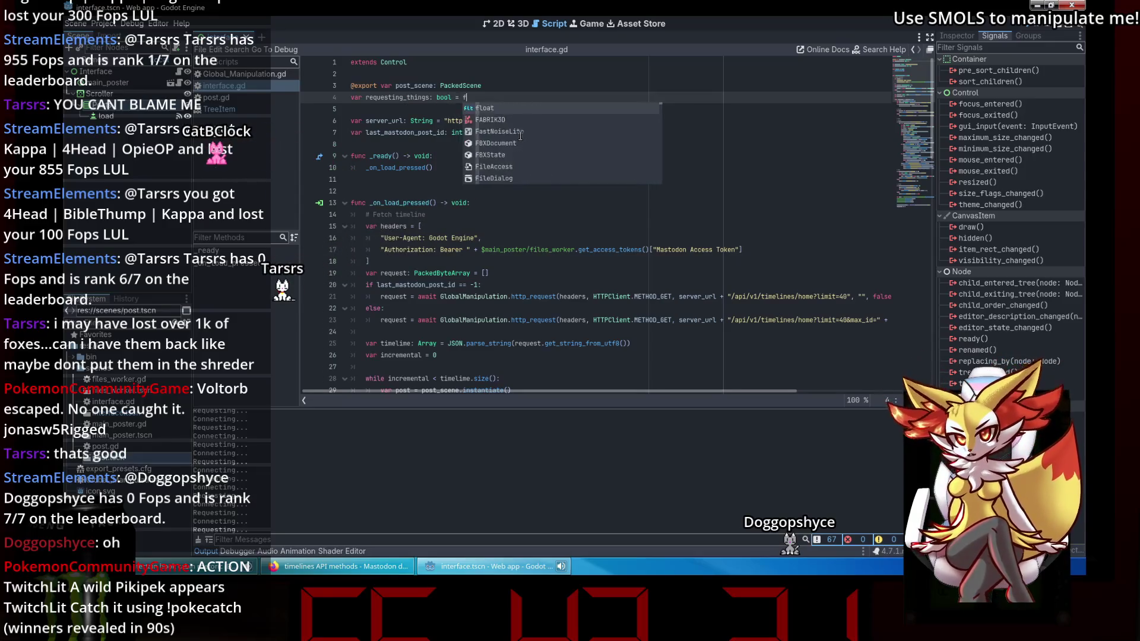
# Add a requesting_things = true line inside _ready after the _on_load_pressed call.
pyautogui.click(448, 170)
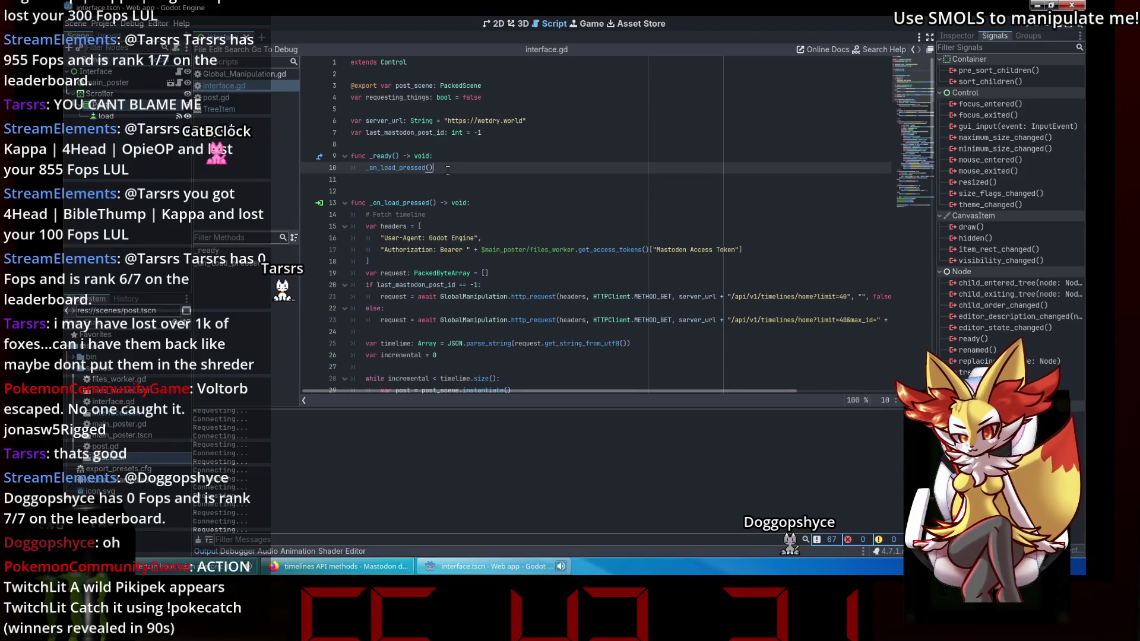
pyautogui.press('Return')
pyautogui.write('questing_things =')
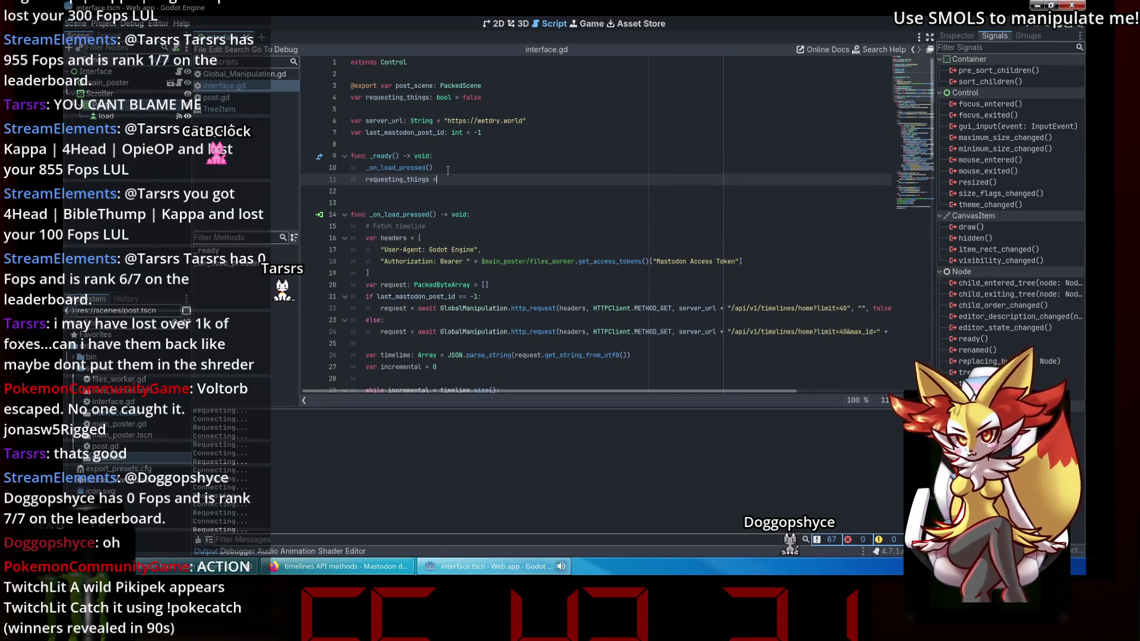
pyautogui.moveTo(455, 179); pyautogui.dragTo(365, 179)
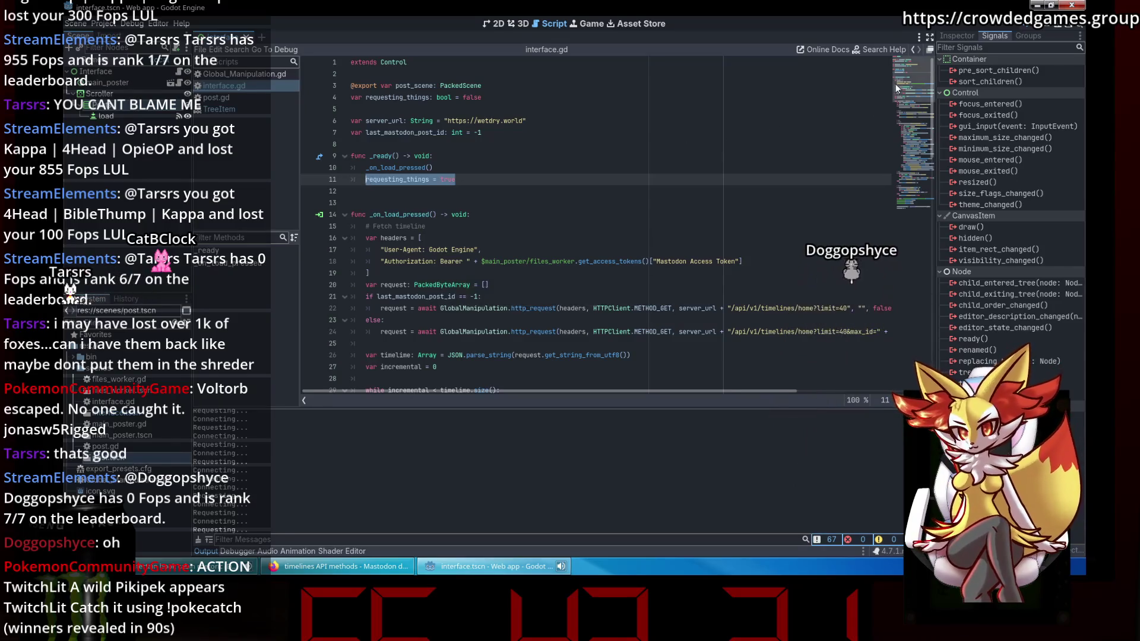
pyautogui.scroll(-15, 908, 275)
pyautogui.scroll(5, 569, 322)
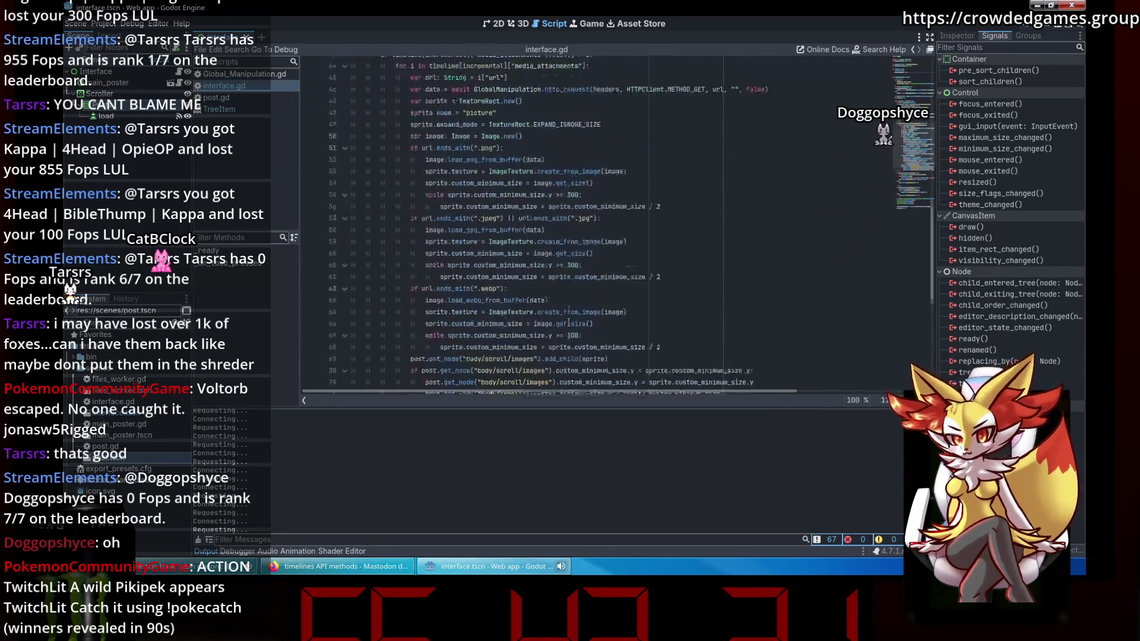
pyautogui.scroll(-5, 534, 344)
# Set requesting_things = false after incremental += 1 at the end of _on_load_pressed.
pyautogui.click(486, 366)
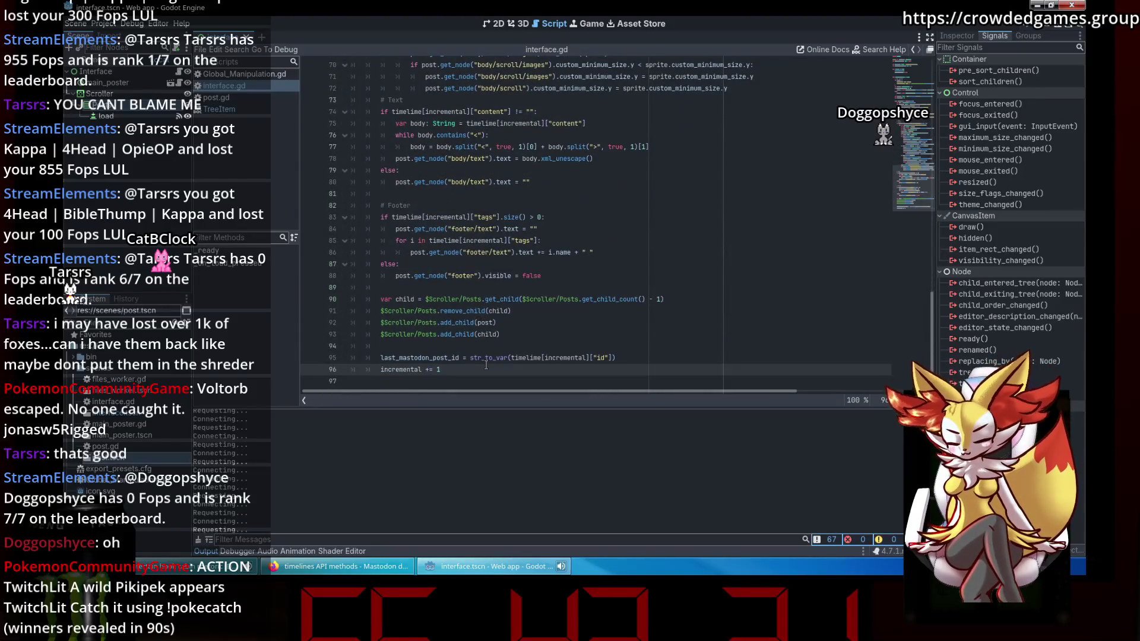
pyautogui.press('Return')
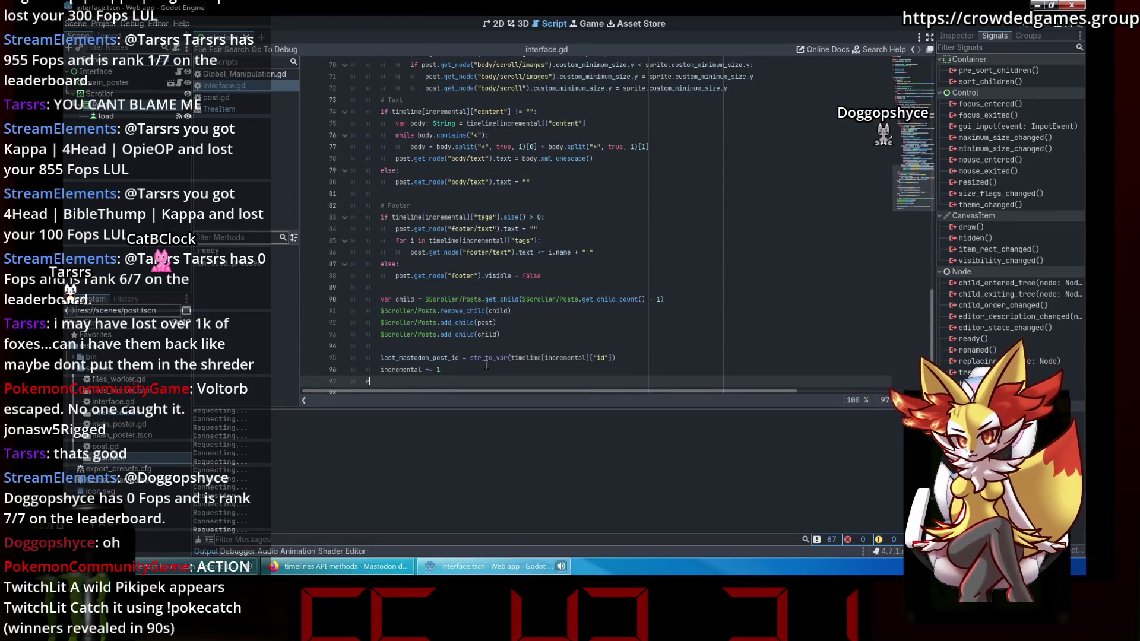
pyautogui.write('equest')
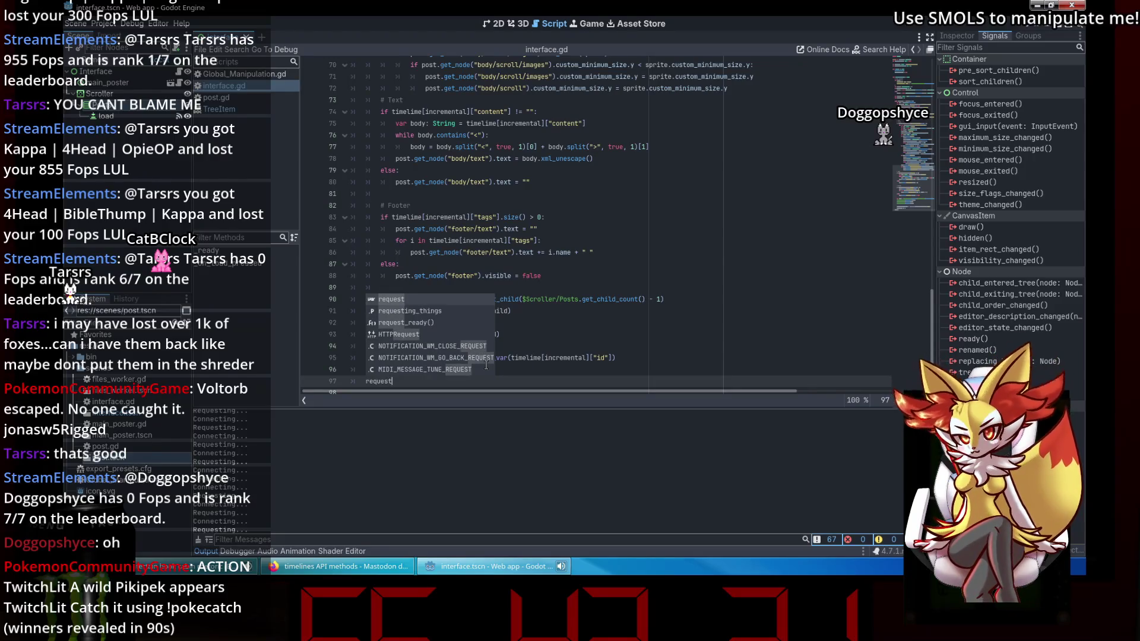
pyautogui.press('Down')
pyautogui.press('Return')
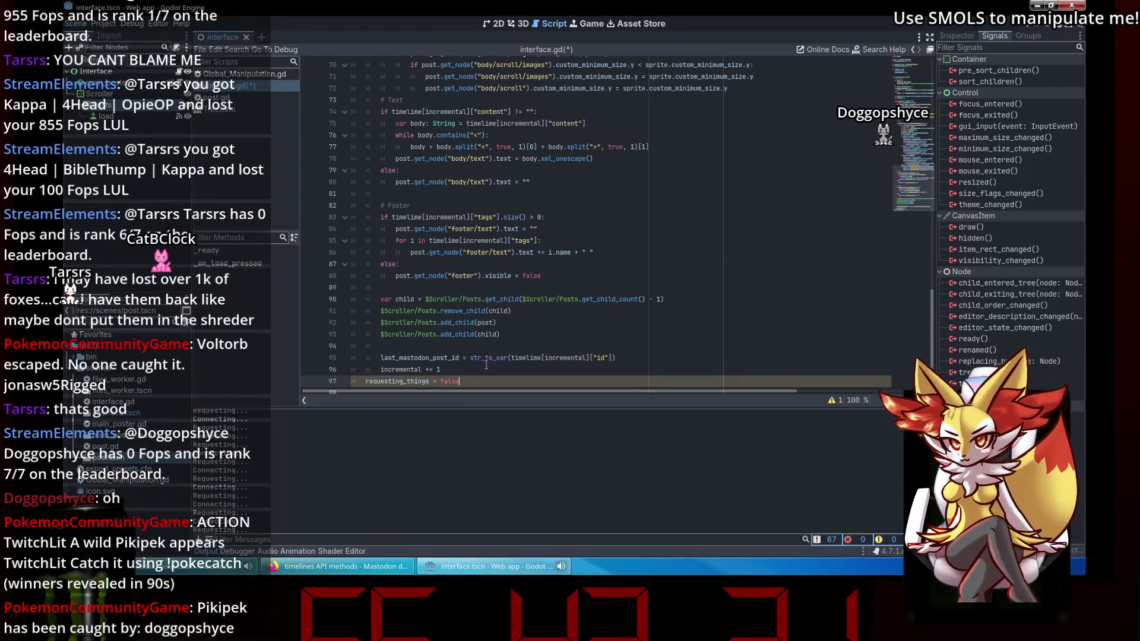
pyautogui.moveTo(485, 375); pyautogui.dragTo(367, 381)
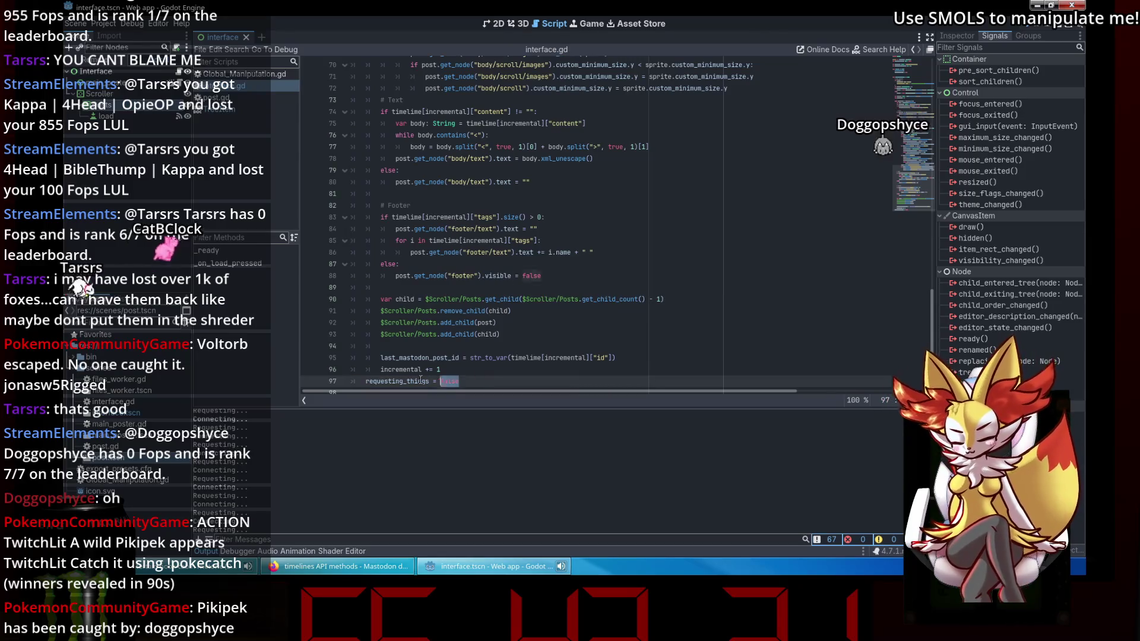
pyautogui.scroll(15, 466, 199)
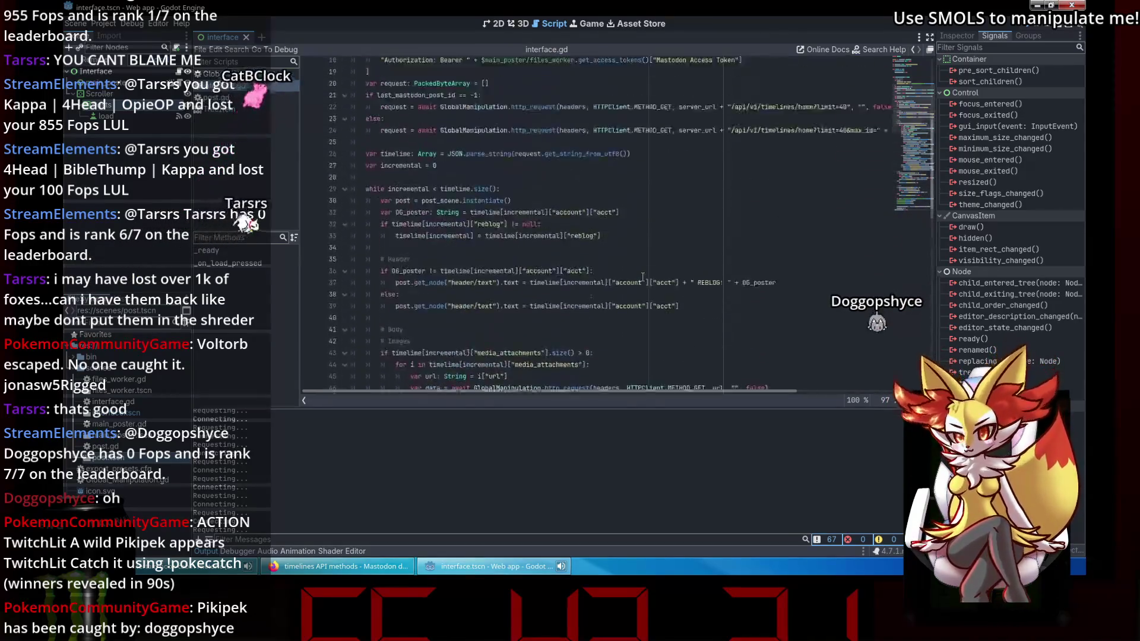
pyautogui.click(466, 226)
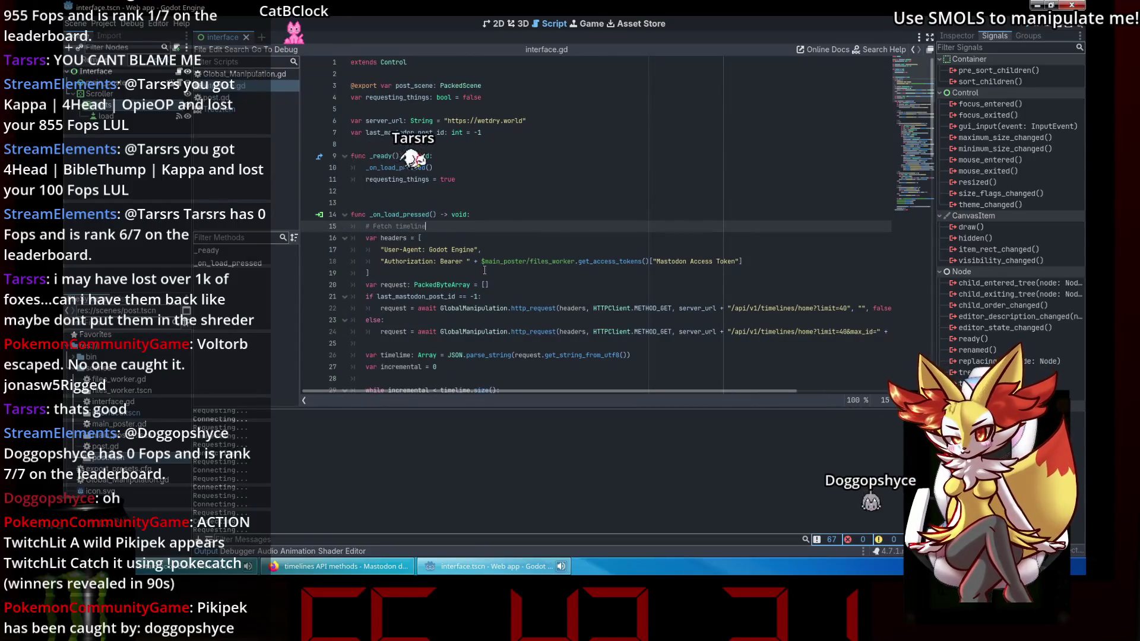
pyautogui.scroll(-2, 656, 128)
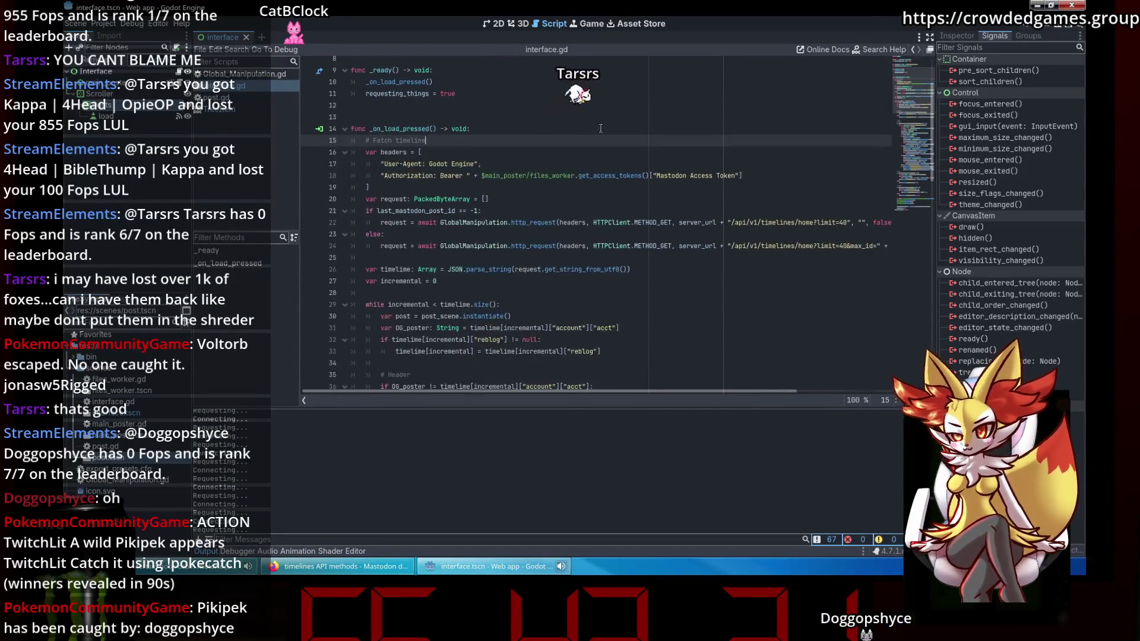
# Add an early return if requesting_things is true, then set it true, atop _on_load_pressed.
pyautogui.click(483, 128)
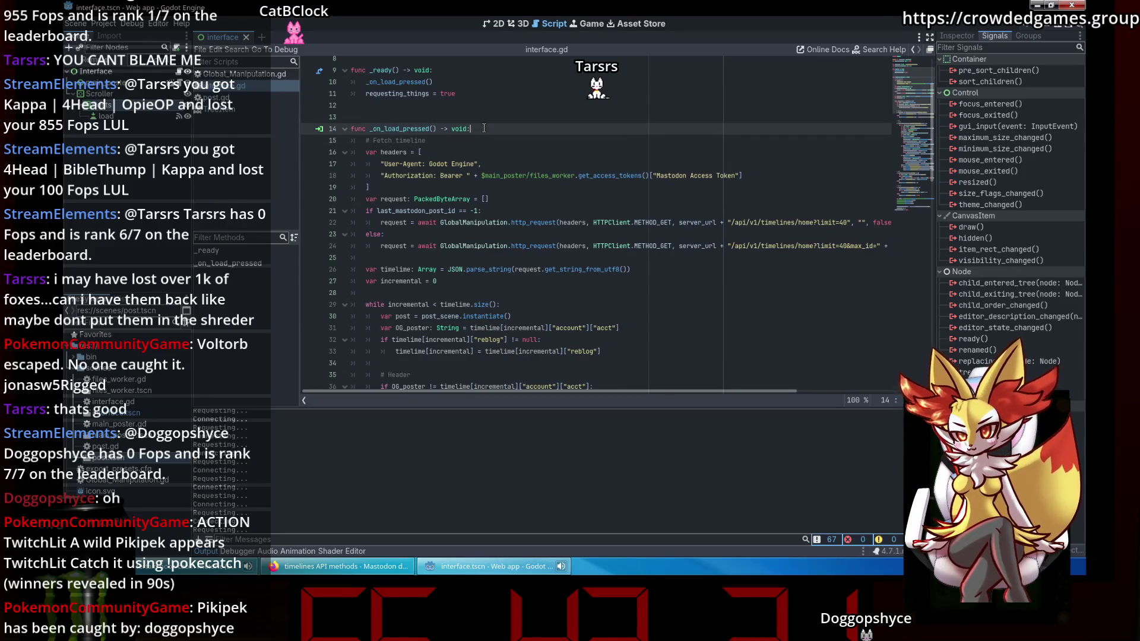
pyautogui.press('Return')
pyautogui.write('qu')
pyautogui.press('Return')
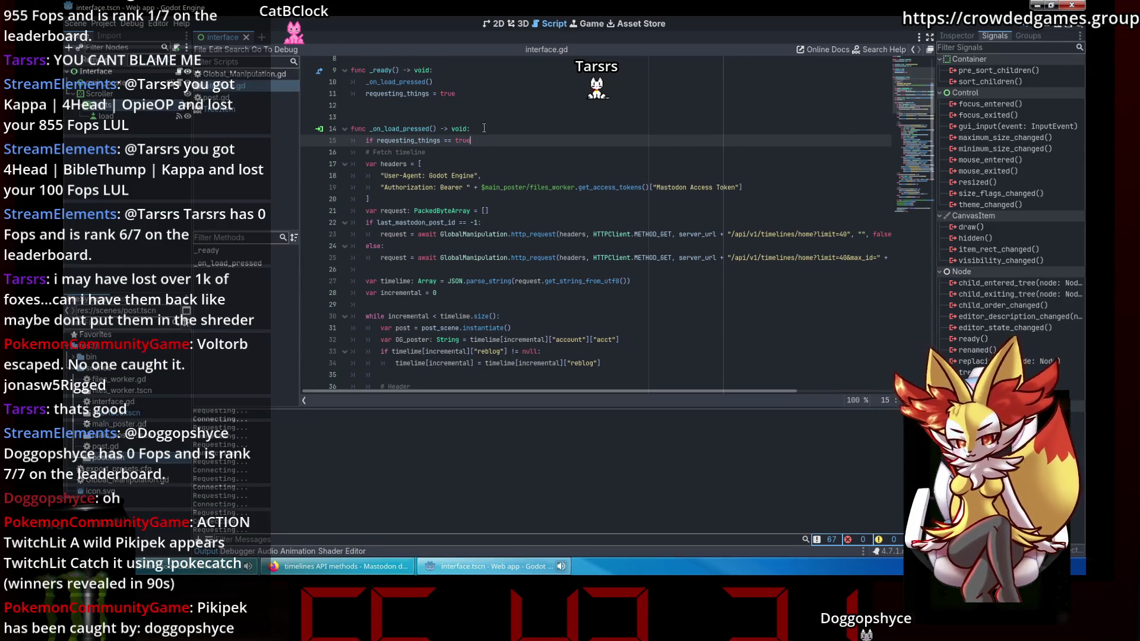
pyautogui.write(':')
pyautogui.press('Return')
pyautogui.write('return')
pyautogui.press('Return')
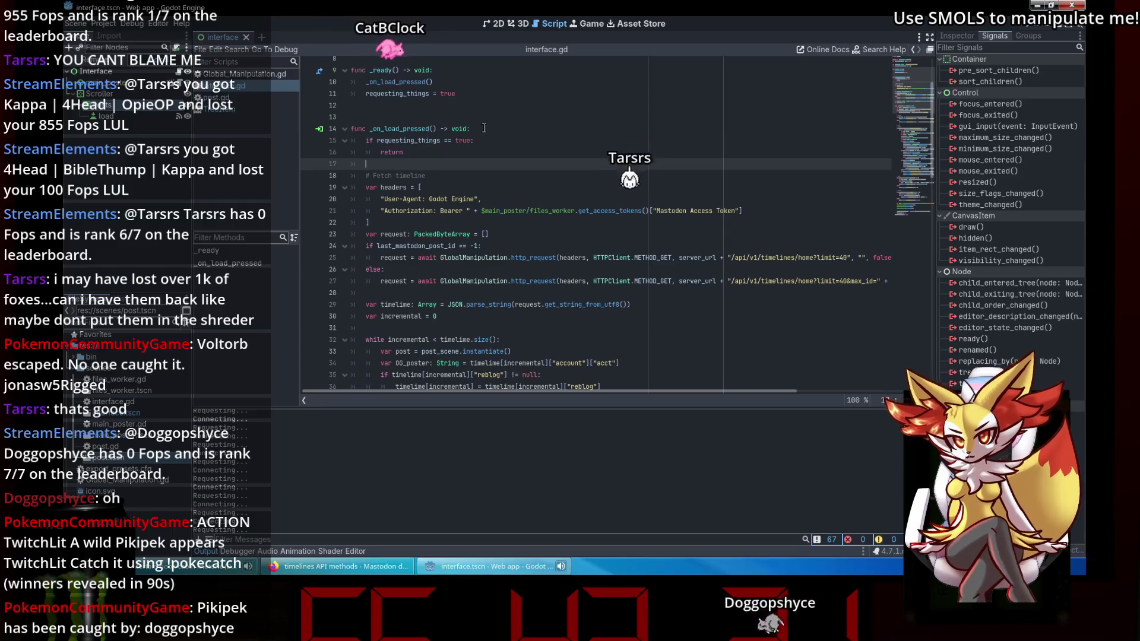
pyautogui.press('BackSpace')
pyautogui.write('requesting_things =')
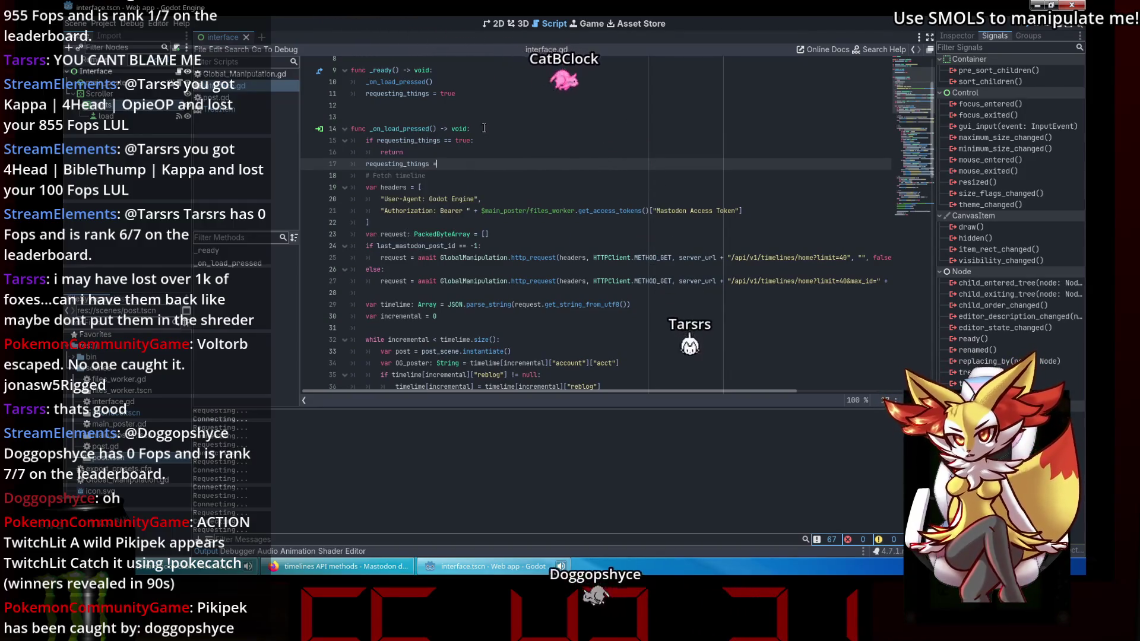
pyautogui.write(' true')
# Delete the requesting_things = true line from _ready and run the Web app.
pyautogui.scroll(3, 505, 178)
pyautogui.tripleClick(409, 179)
pyautogui.press('BackSpace')
pyautogui.press('BackSpace')
pyautogui.click(547, 216)
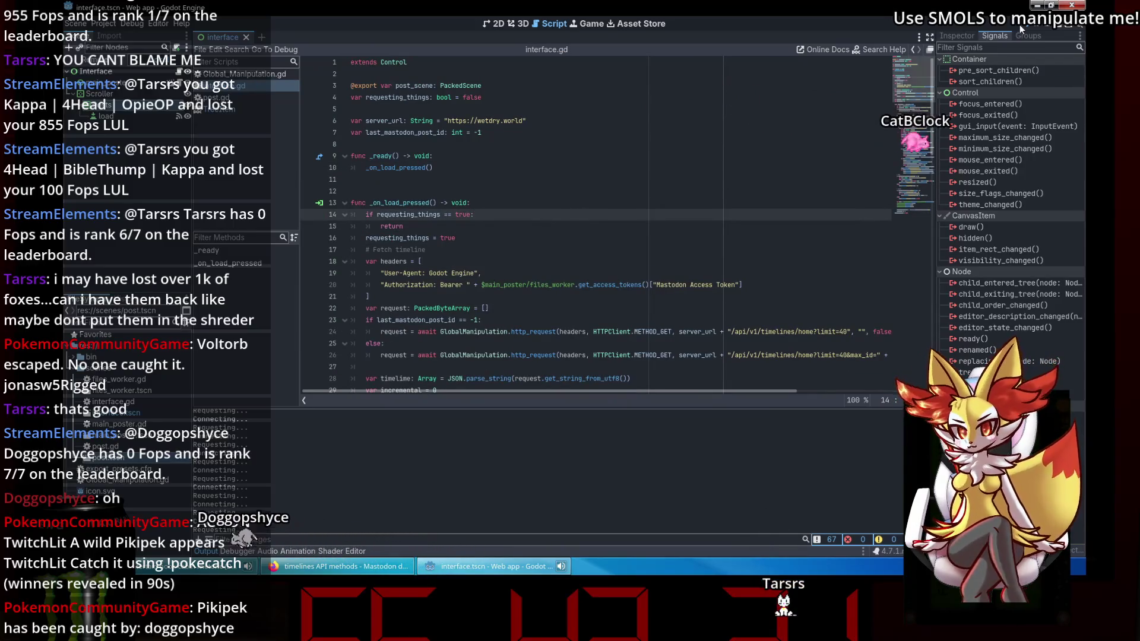
pyautogui.click(1027, 24)
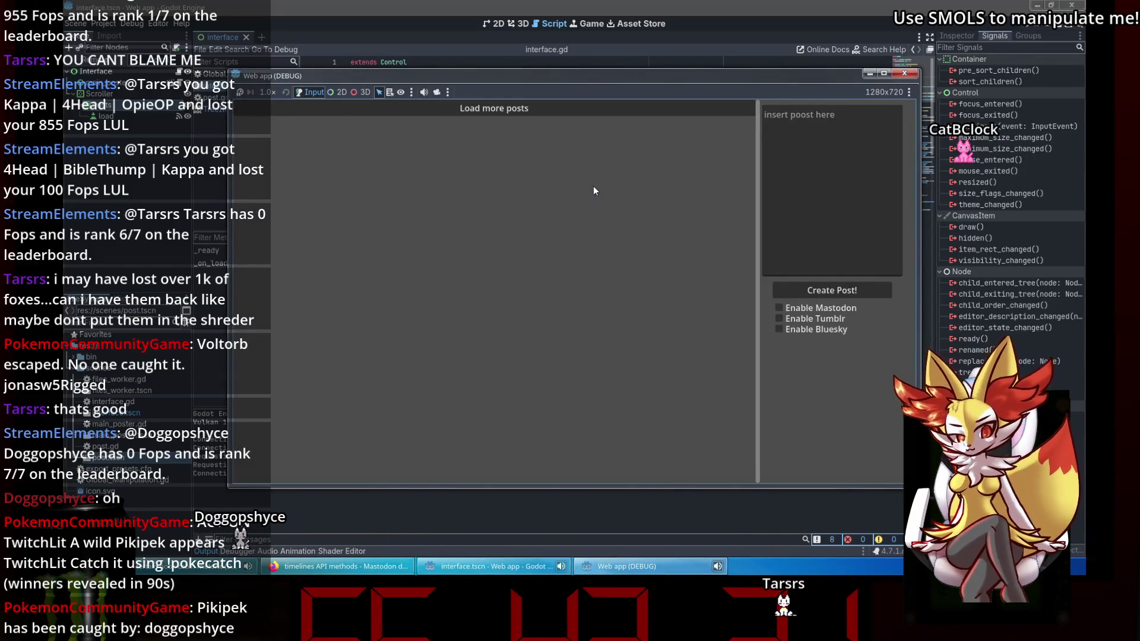
# Move the running Web app (DEBUG) window aside and close it with F8.
pyautogui.moveTo(608, 94); pyautogui.dragTo(761, 81)
pyautogui.press('F8')
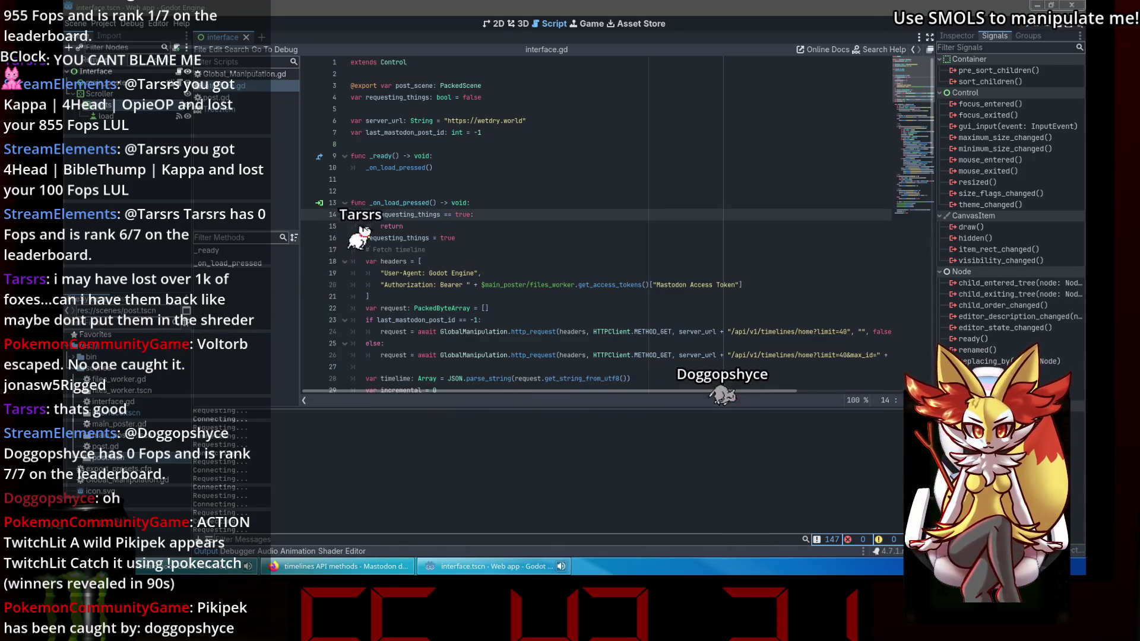
# Open a terminal and cd into Documents/git_repositories/Web_app.
pyautogui.click(835, 271)
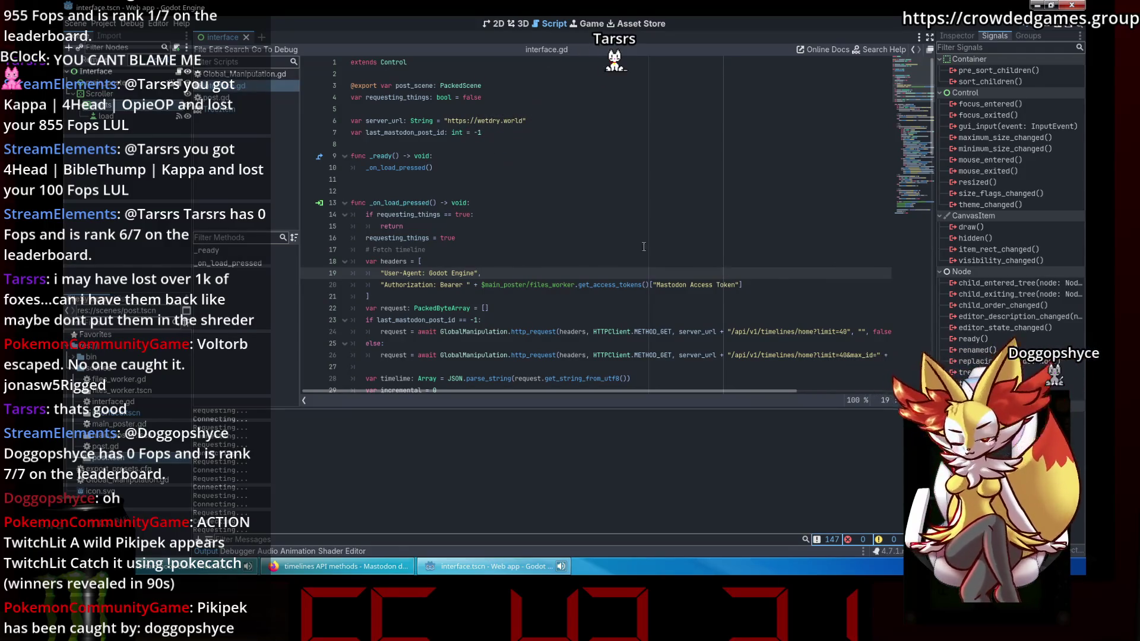
pyautogui.press('super')
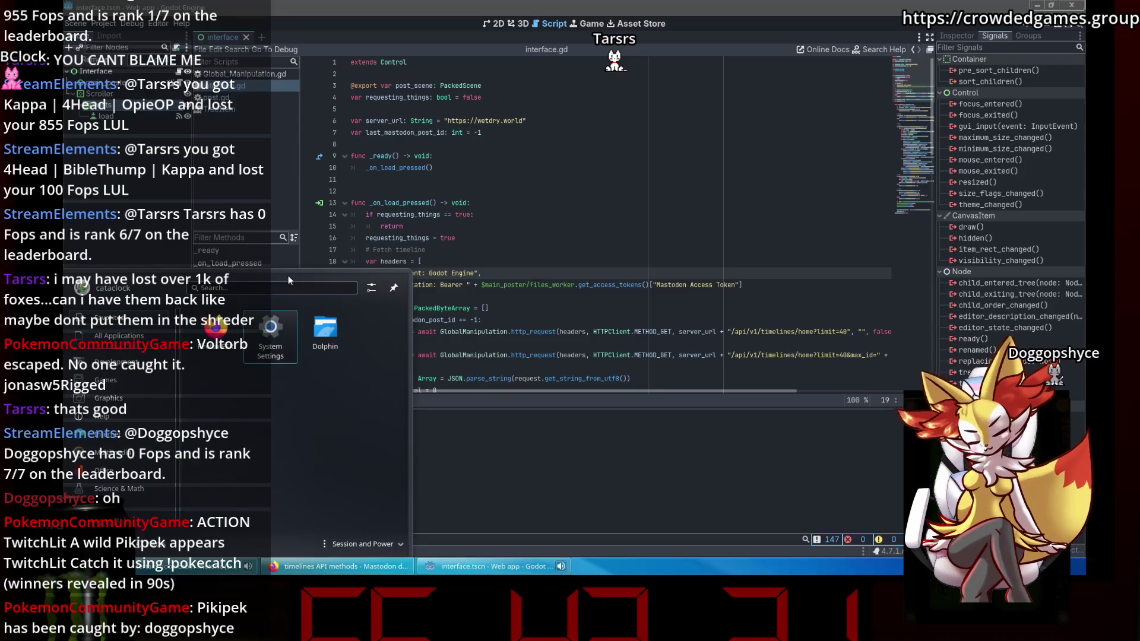
pyautogui.hotkey('ctrl', 'alt', 't')
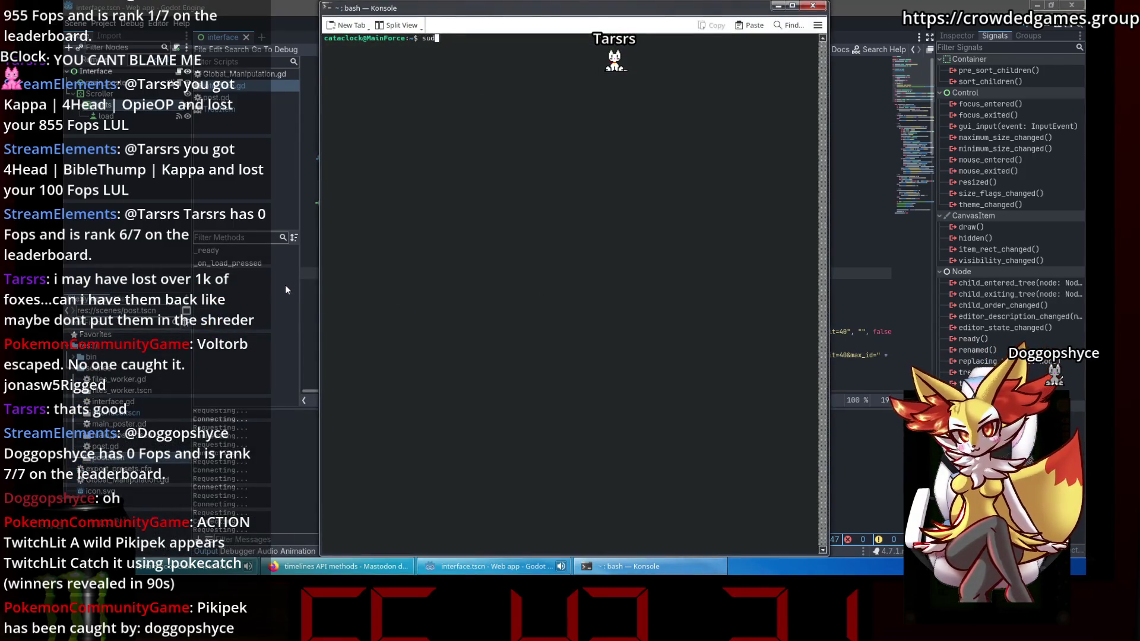
pyautogui.write('d Documents/git_repositories/')
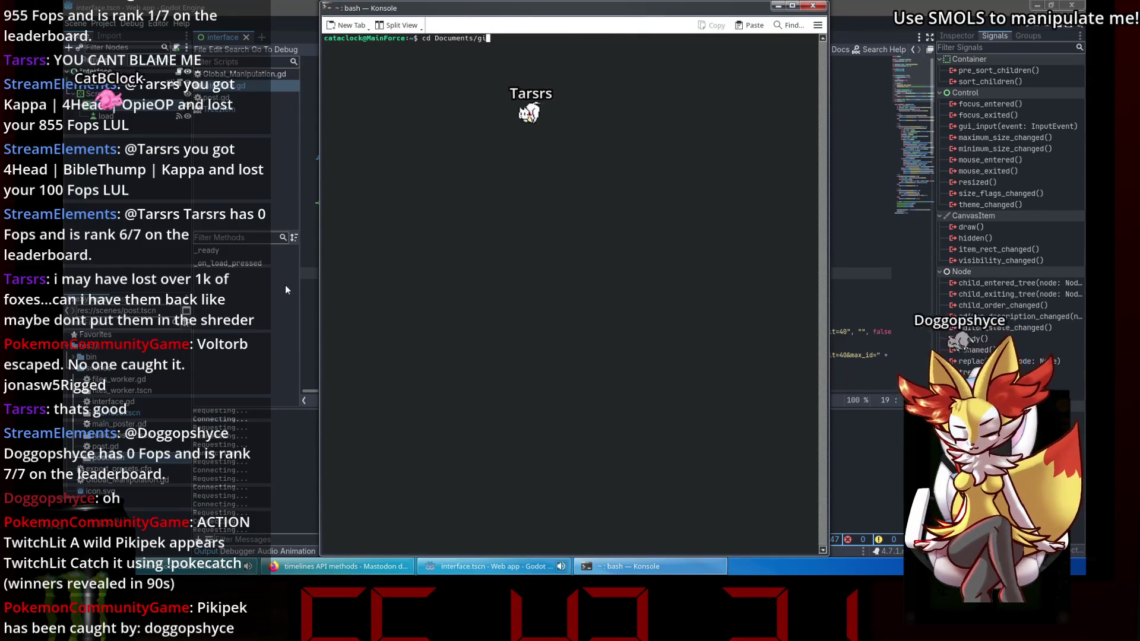
pyautogui.press('Tab')
pyautogui.press('Tab')
pyautogui.write('e')
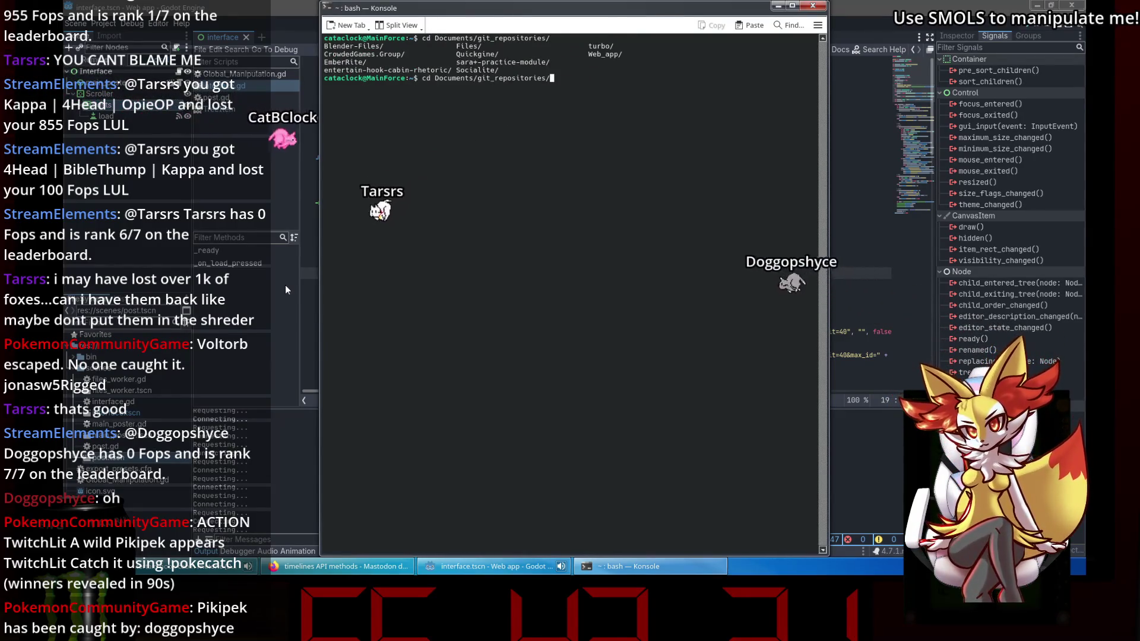
pyautogui.write('ntertain-hook-cabin-rhetori')
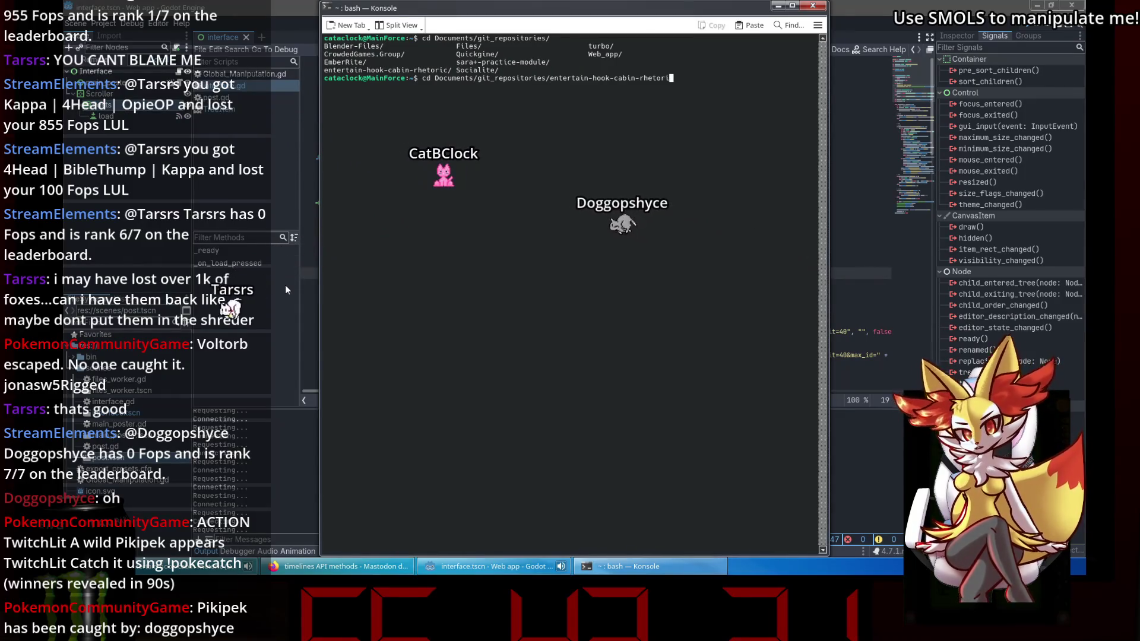
pyautogui.press('BackSpace')
pyautogui.press('BackSpace')
pyautogui.press('BackSpace')
pyautogui.write('W')
pyautogui.press('Tab')
pyautogui.press('Return')
# Check git status, stage all files, and commit with message "you can now get more posts".
pyautogui.write('git status')
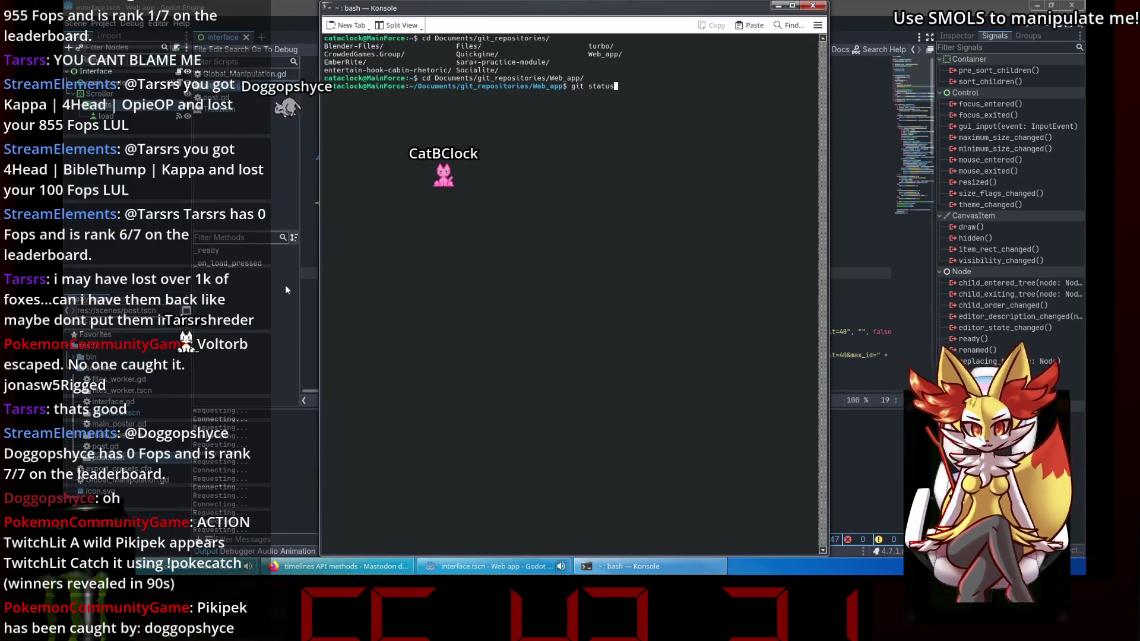
pyautogui.press('Return')
pyautogui.write('git a')
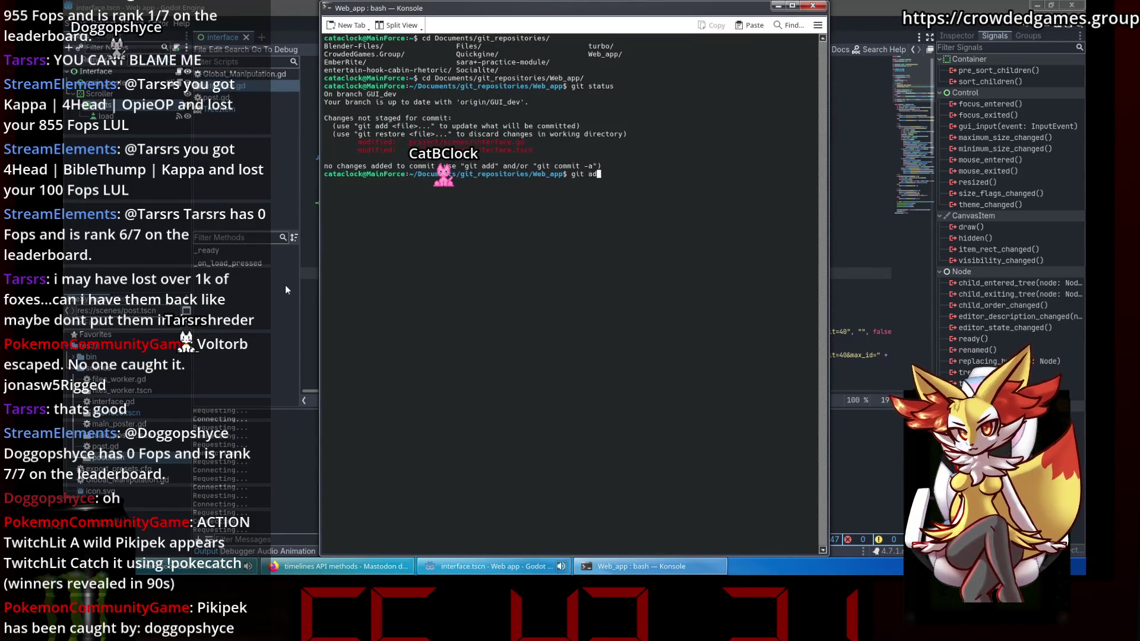
pyautogui.write('d .')
pyautogui.press('Return')
pyautogui.write('git commit -m "')
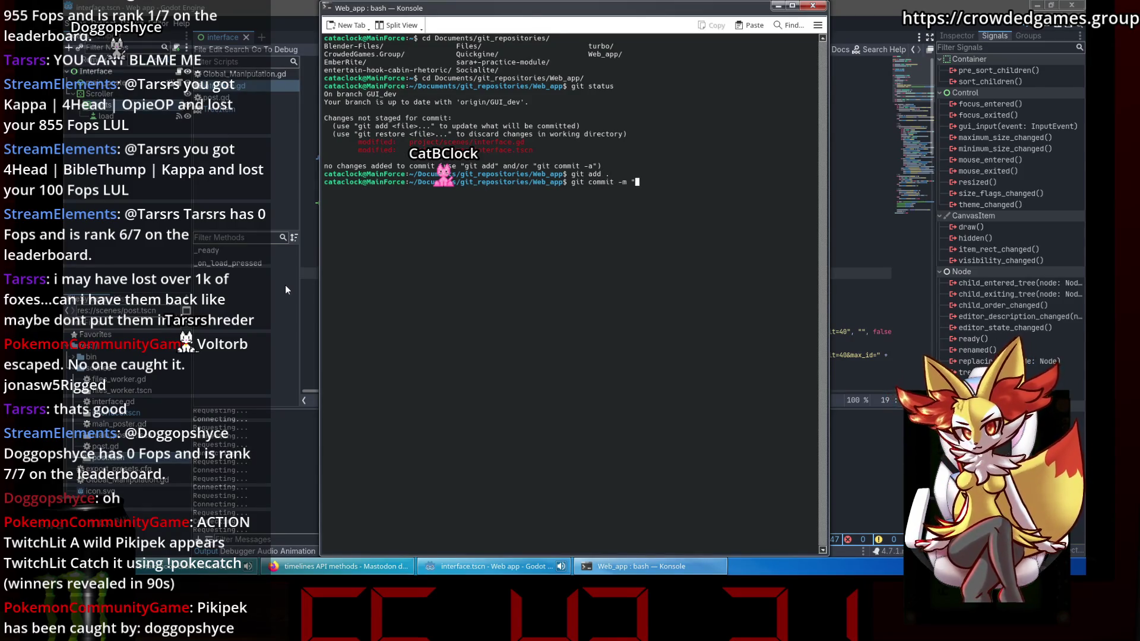
pyautogui.write('you can now ')
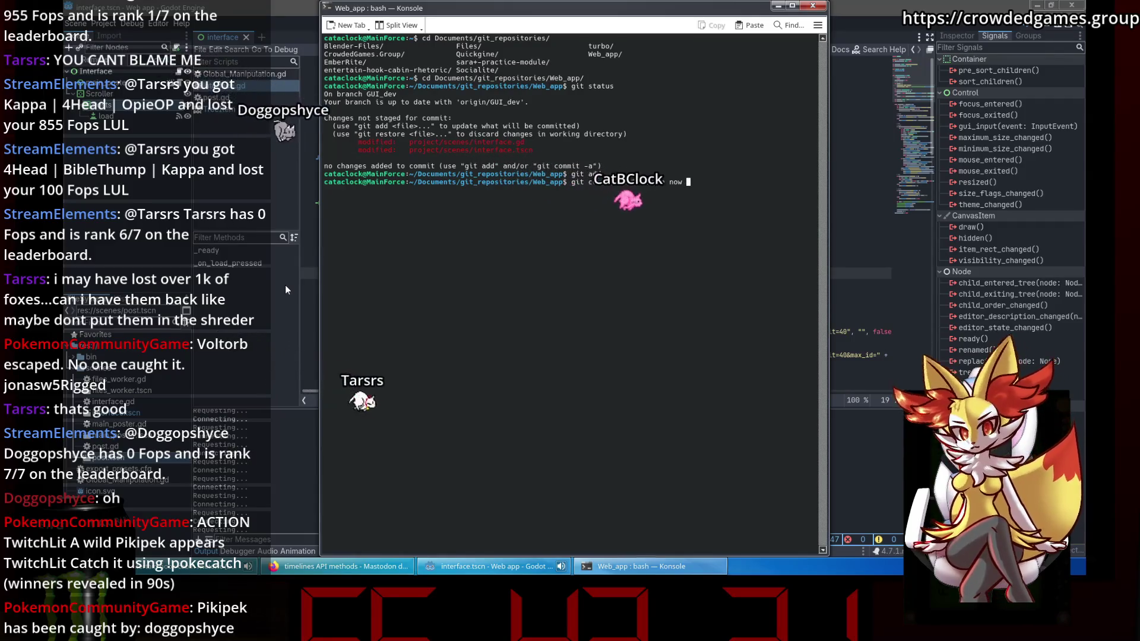
pyautogui.write('get more posts"')
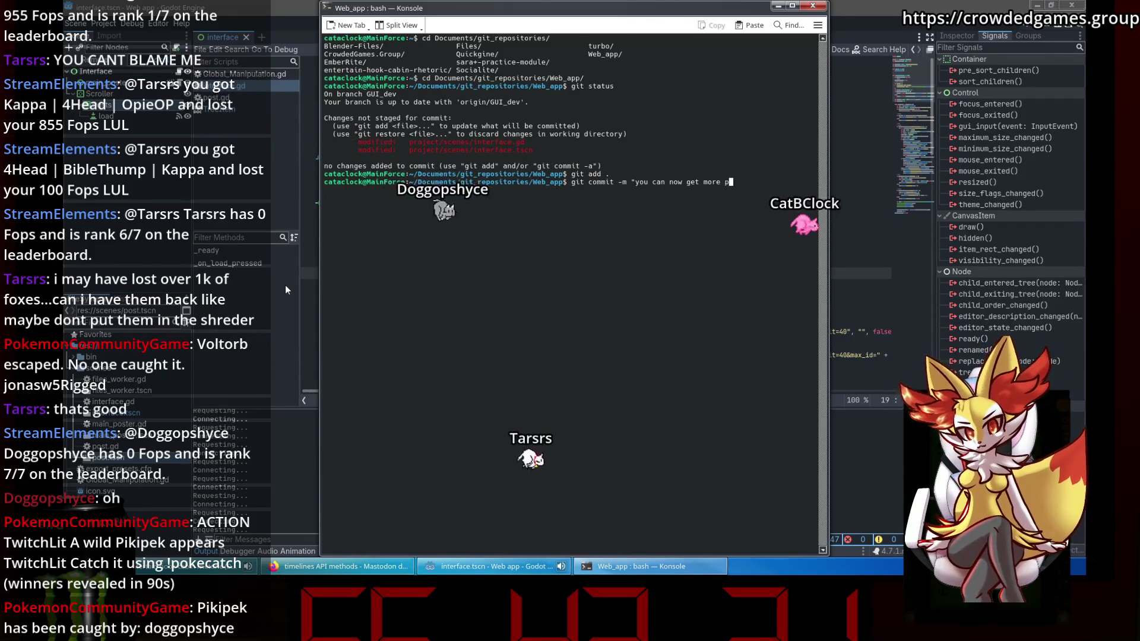
pyautogui.press('Return')
# Git push, enter the username and password, retry after the failed login, then close the terminal.
pyautogui.write('git push')
pyautogui.press('Return')
pyautogui.write('Cata')
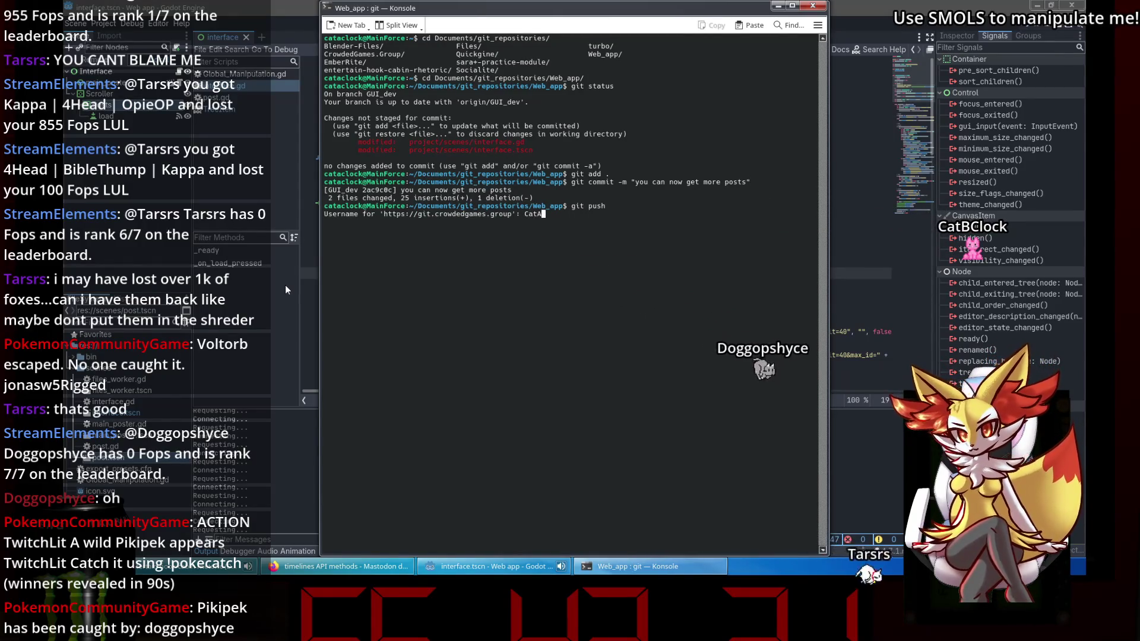
pyautogui.write('AClock')
pyautogui.press('Return')
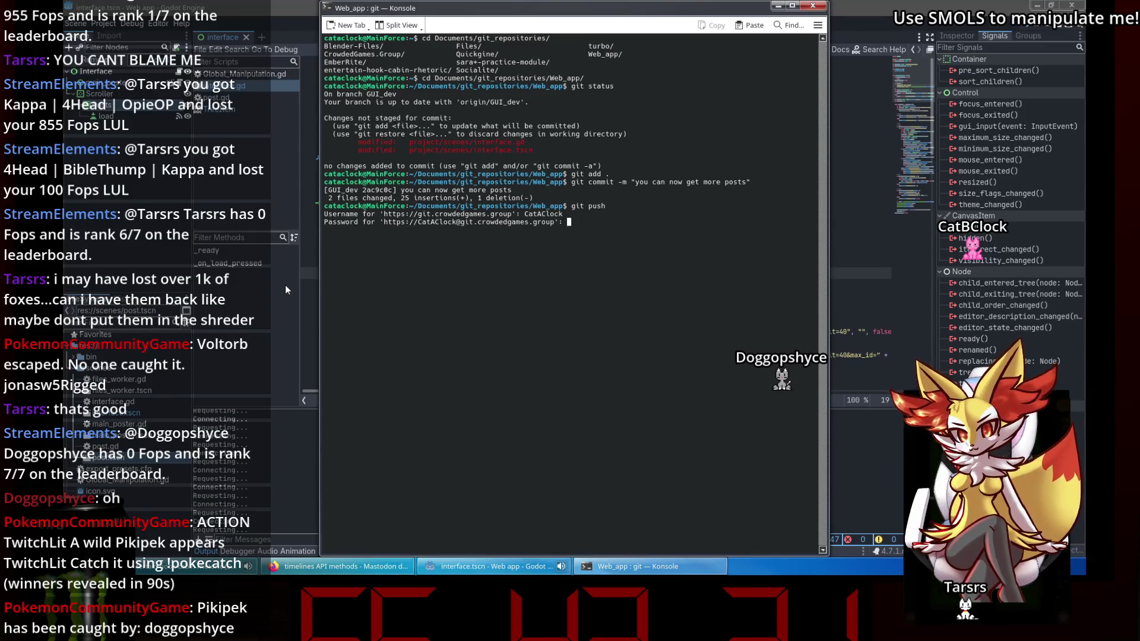
pyautogui.press('Return')
pyautogui.write('CatC')
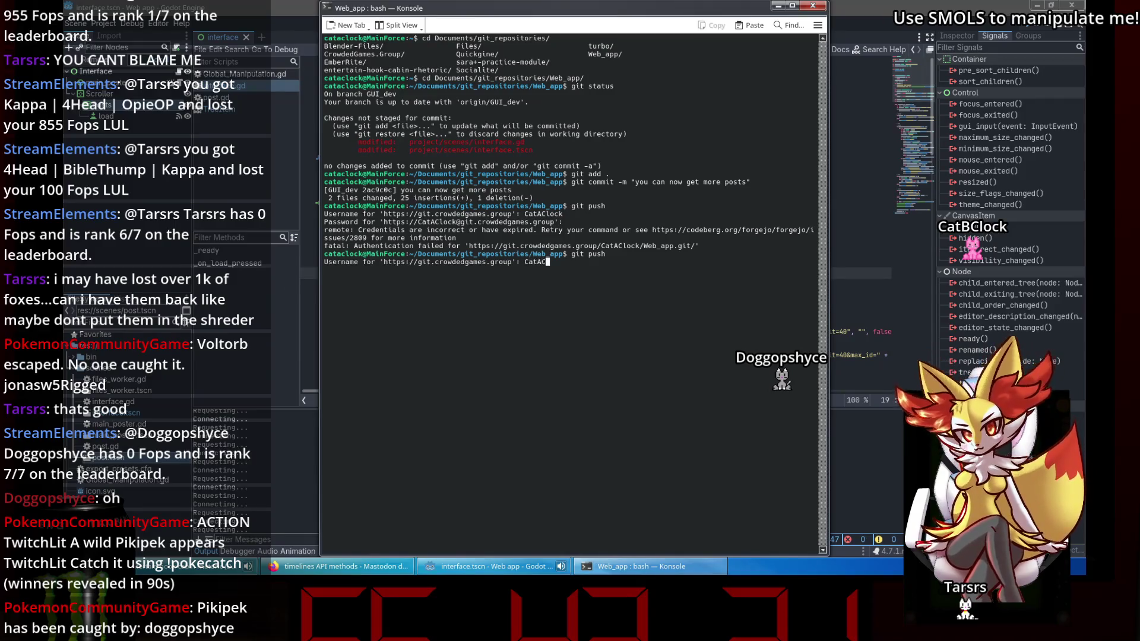
pyautogui.write('lock')
pyautogui.press('Return')
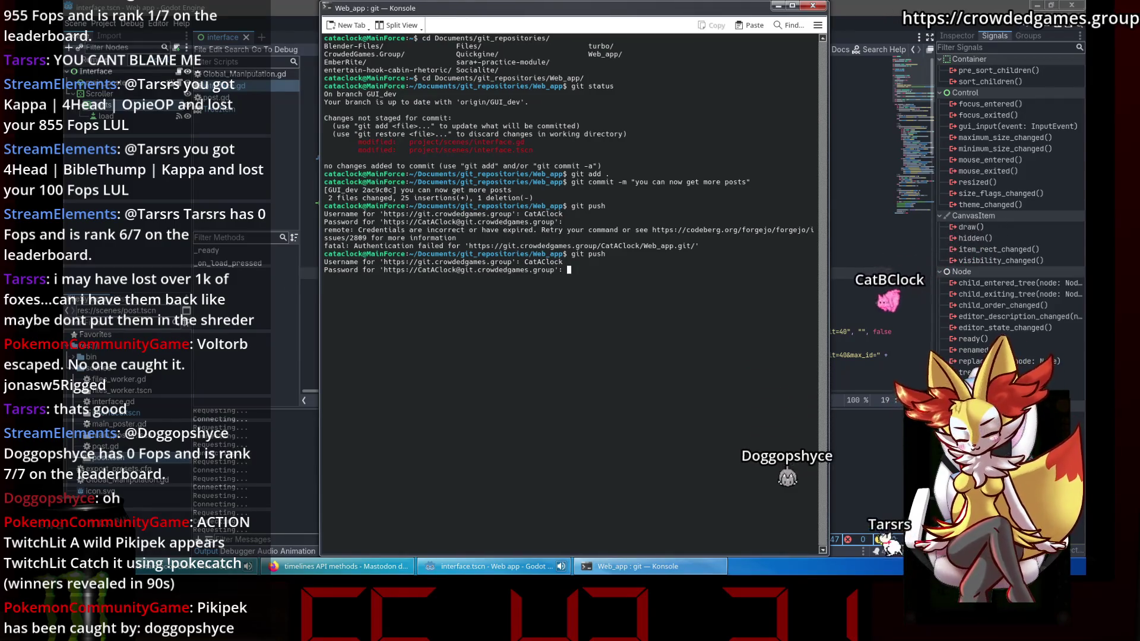
pyautogui.press('Return')
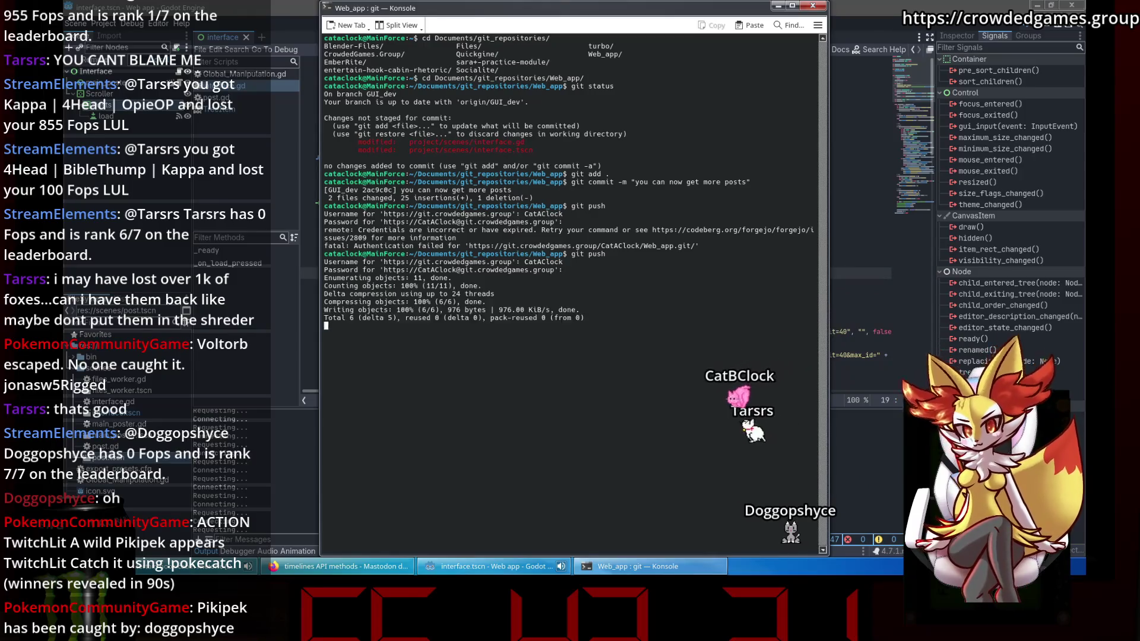
pyautogui.click(812, 6)
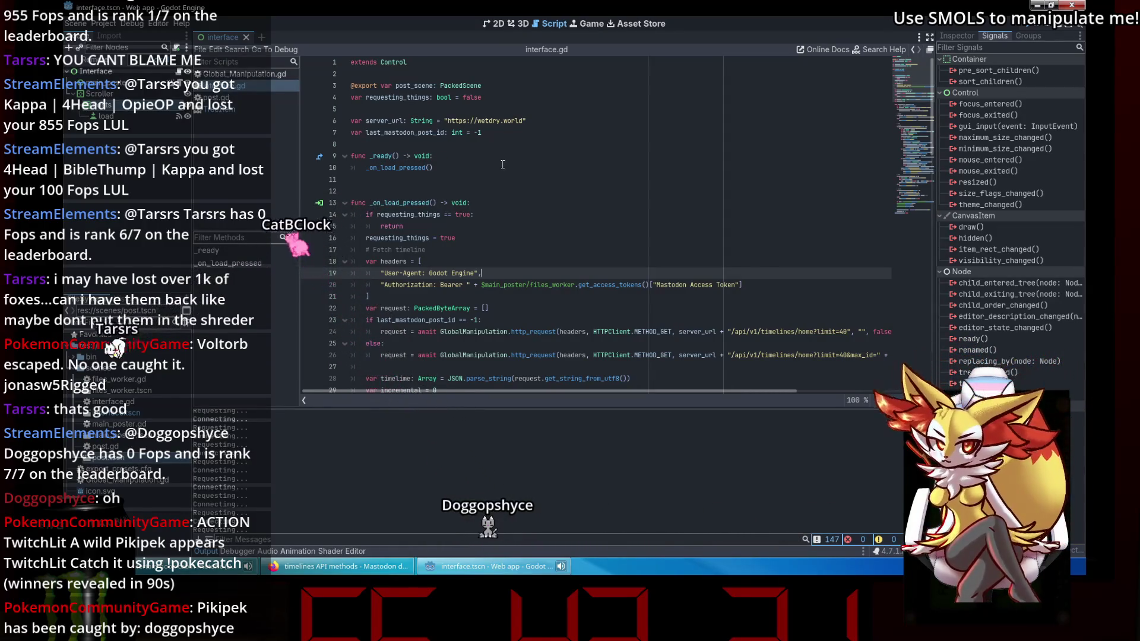
# Look through the post.gd and Global_Manipulation.gd scripts, ending on post.gd.
pyautogui.click(251, 97)
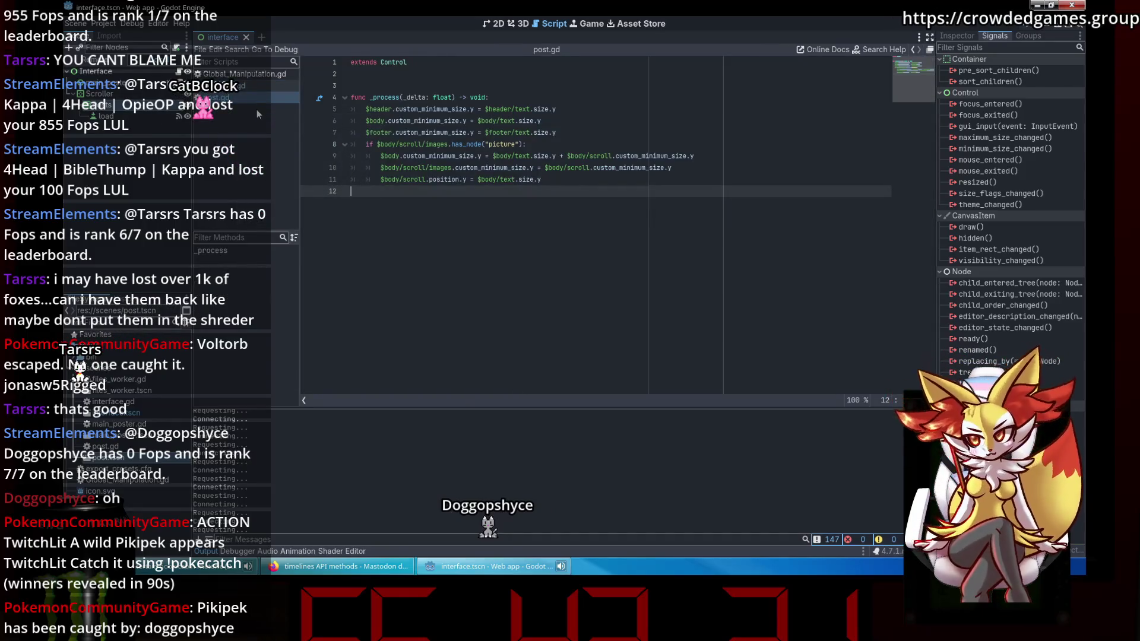
pyautogui.click(258, 75)
pyautogui.click(571, 149)
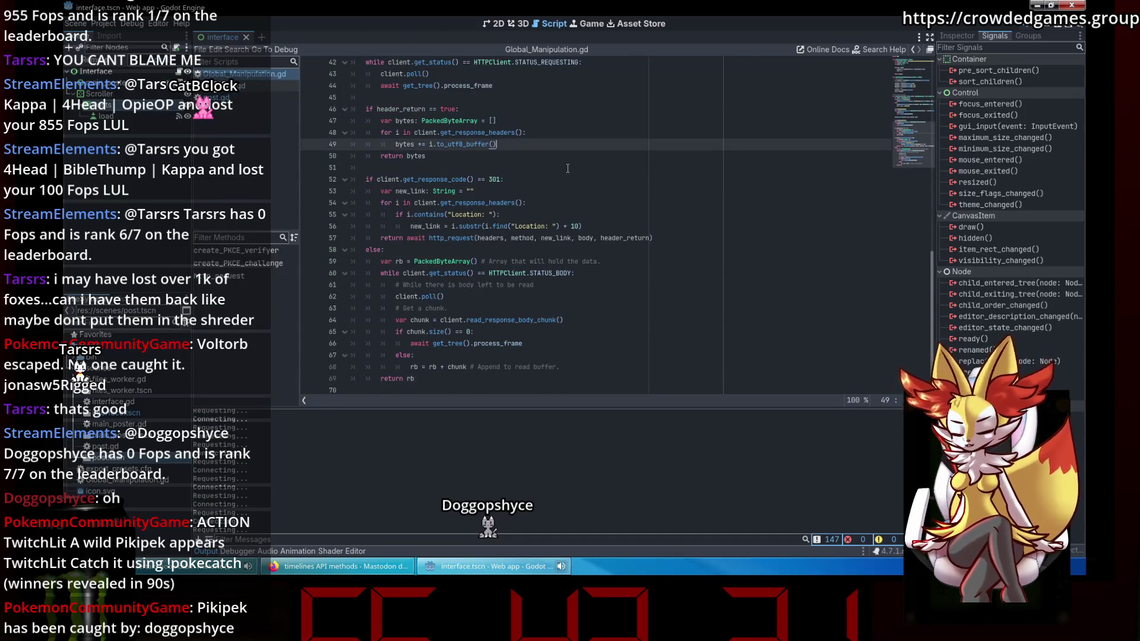
pyautogui.scroll(1, 568, 169)
pyautogui.click(914, 51)
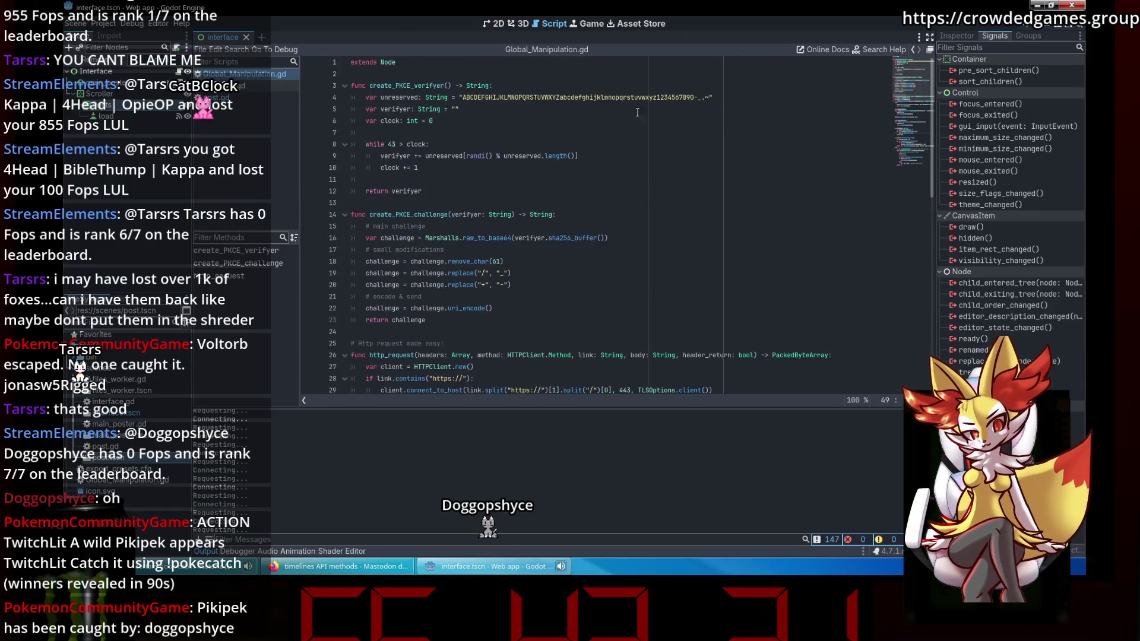
pyautogui.click(243, 97)
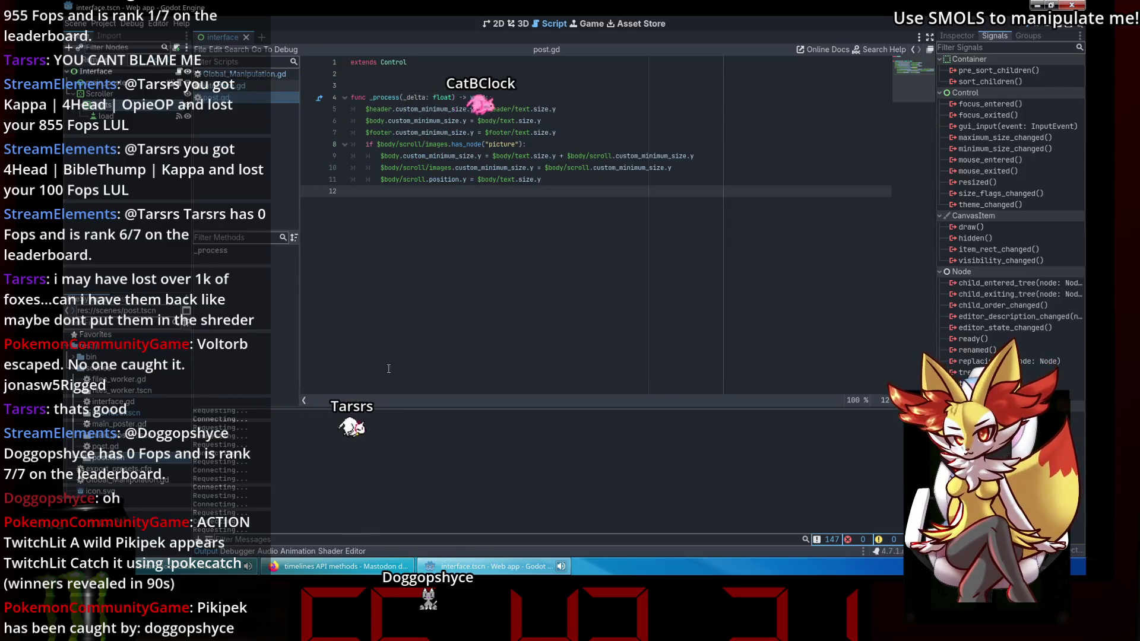
# In Firefox, load the git server in a new tab and open the Web_app repository.
pyautogui.hotkey('alt', 'Tab')
pyautogui.click(313, 12)
pyautogui.write('git.crowdedgames.group/')
pyautogui.press('Return')
pyautogui.click(461, 165)
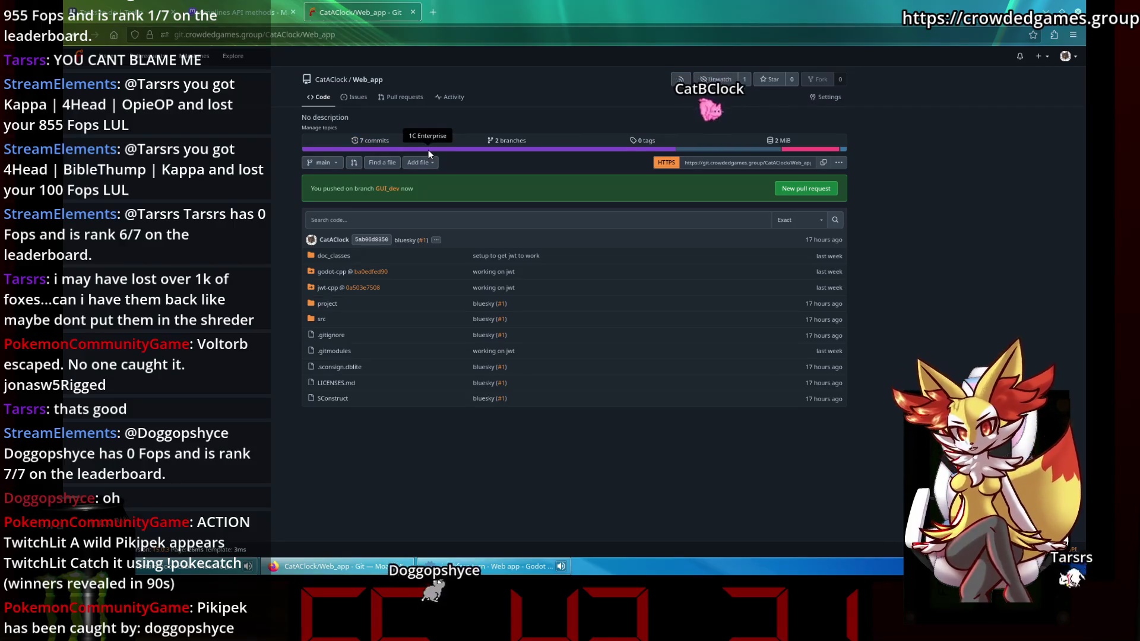
# Switch to the GUI_dev branch and start a comparison of GUI_dev against main.
pyautogui.click(500, 144)
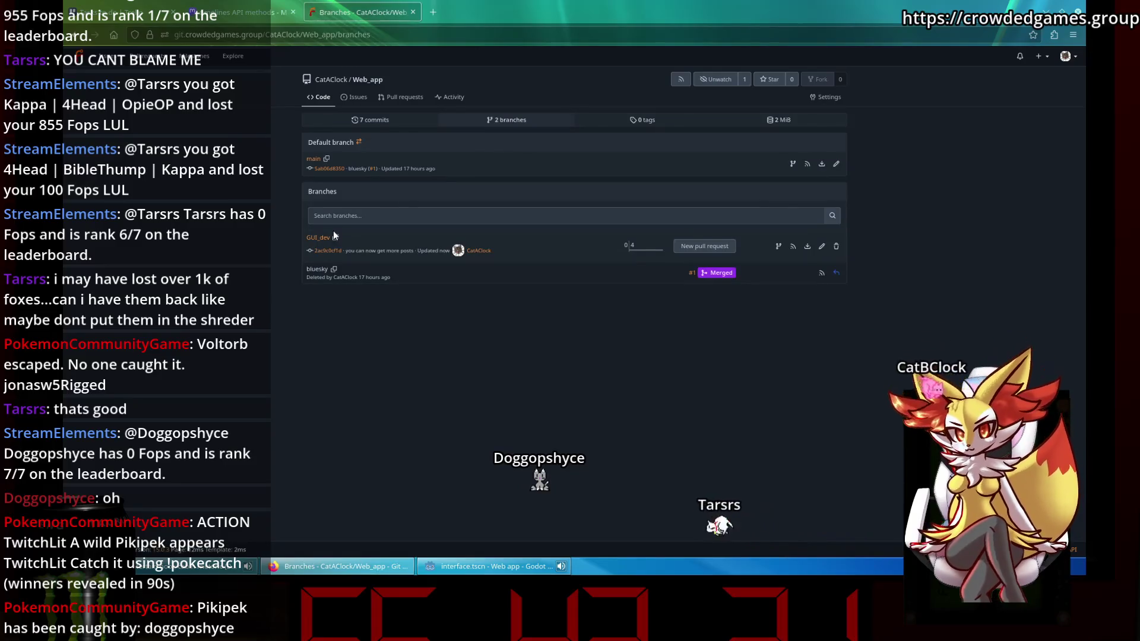
pyautogui.click(326, 238)
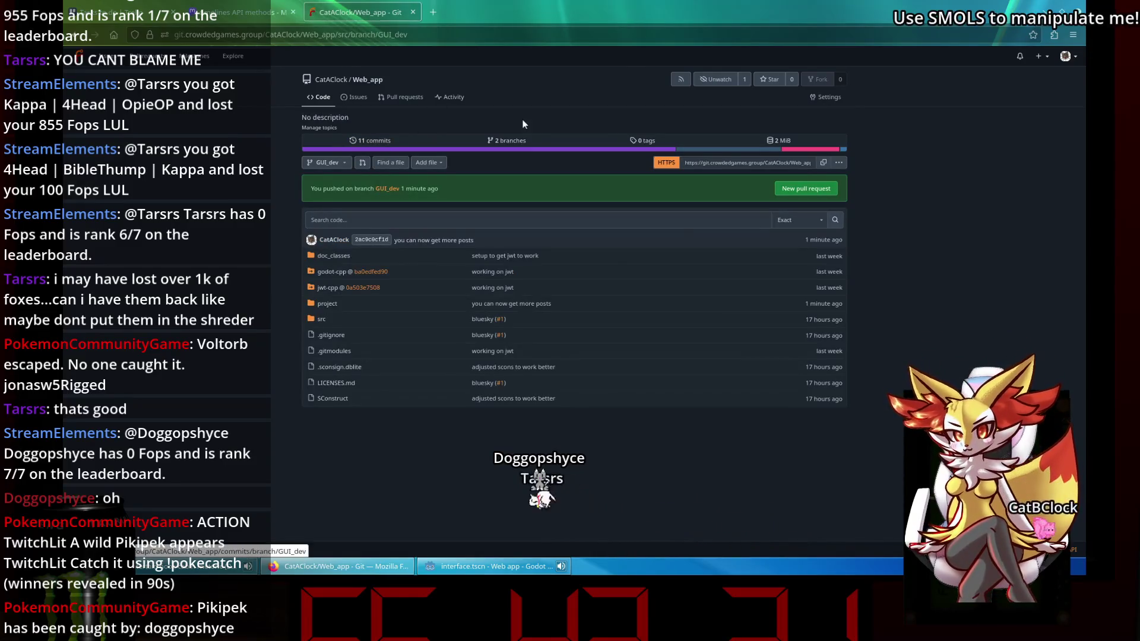
pyautogui.click(805, 187)
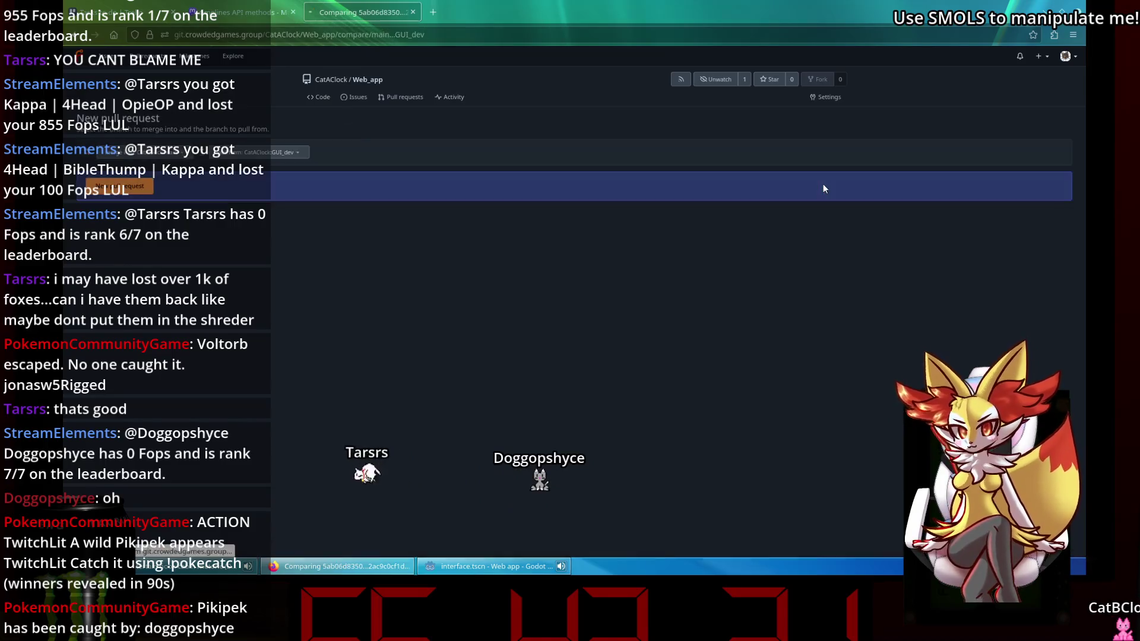
pyautogui.scroll(-3, 830, 189)
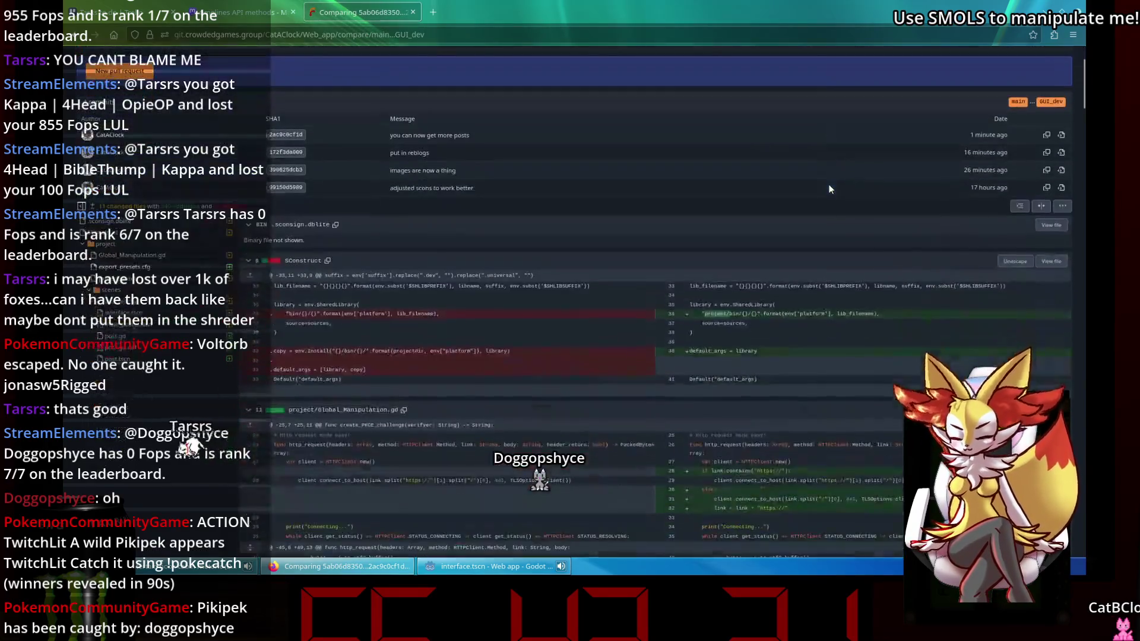
# Review the SConstruct, main_poster.tscn, post.tscn, interface.tscn and interface.gd diffs.
pyautogui.click(166, 238)
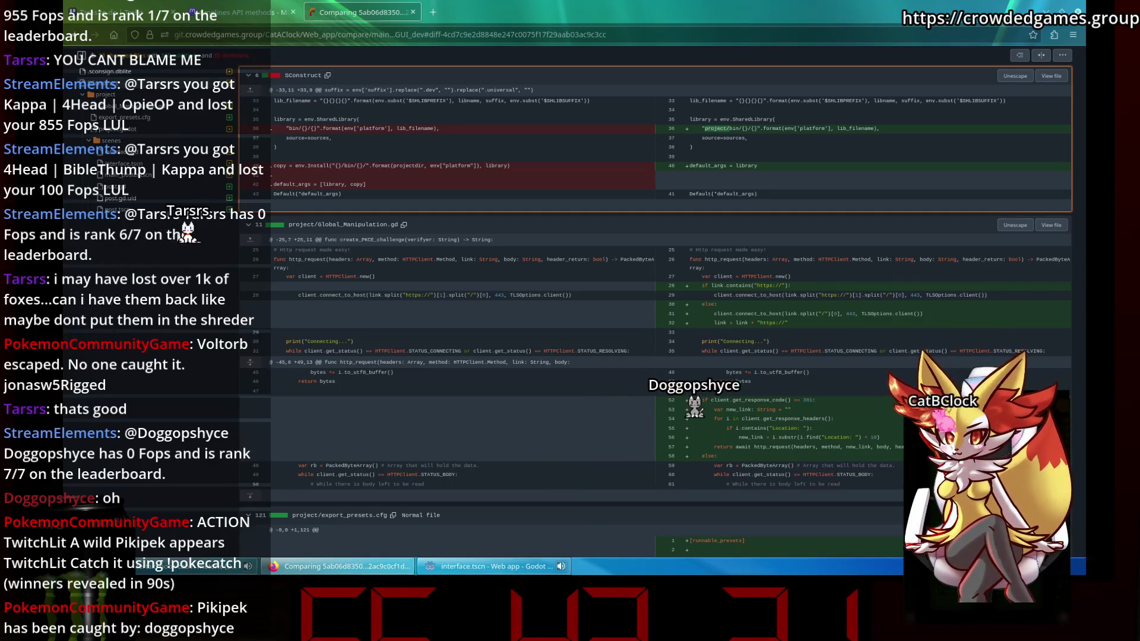
pyautogui.scroll(-4, 653, 309)
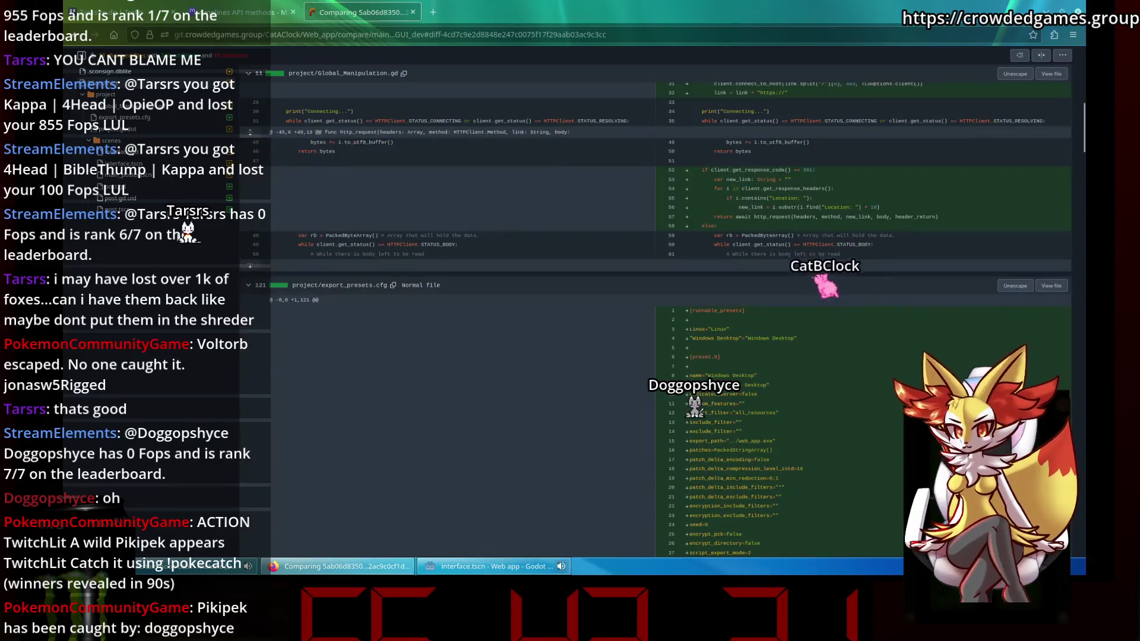
pyautogui.scroll(-3, 653, 309)
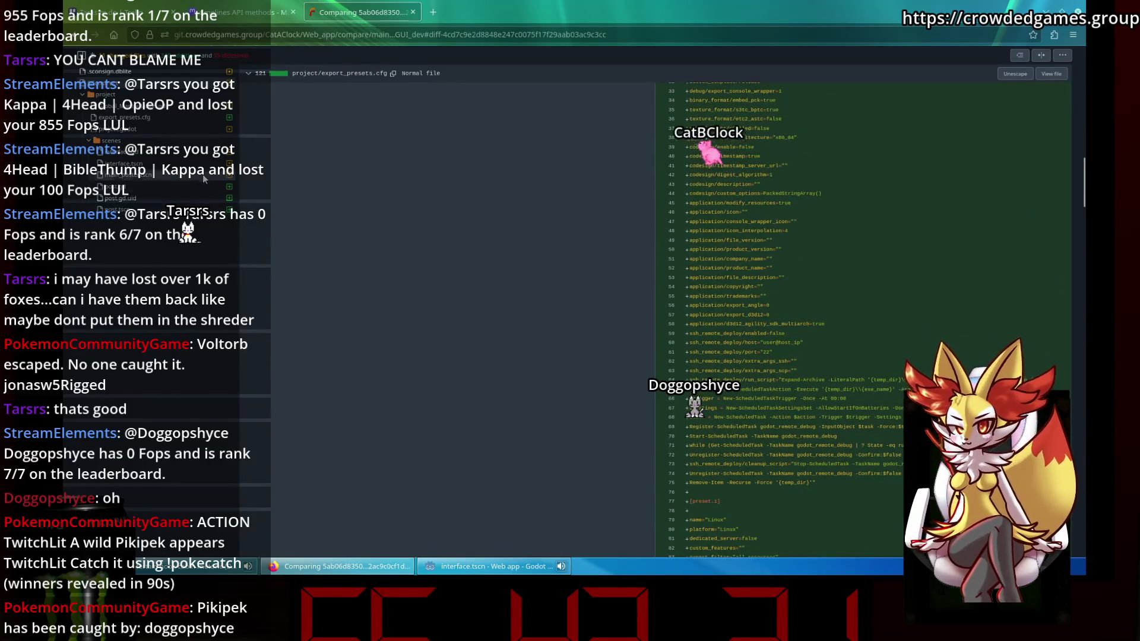
pyautogui.click(198, 177)
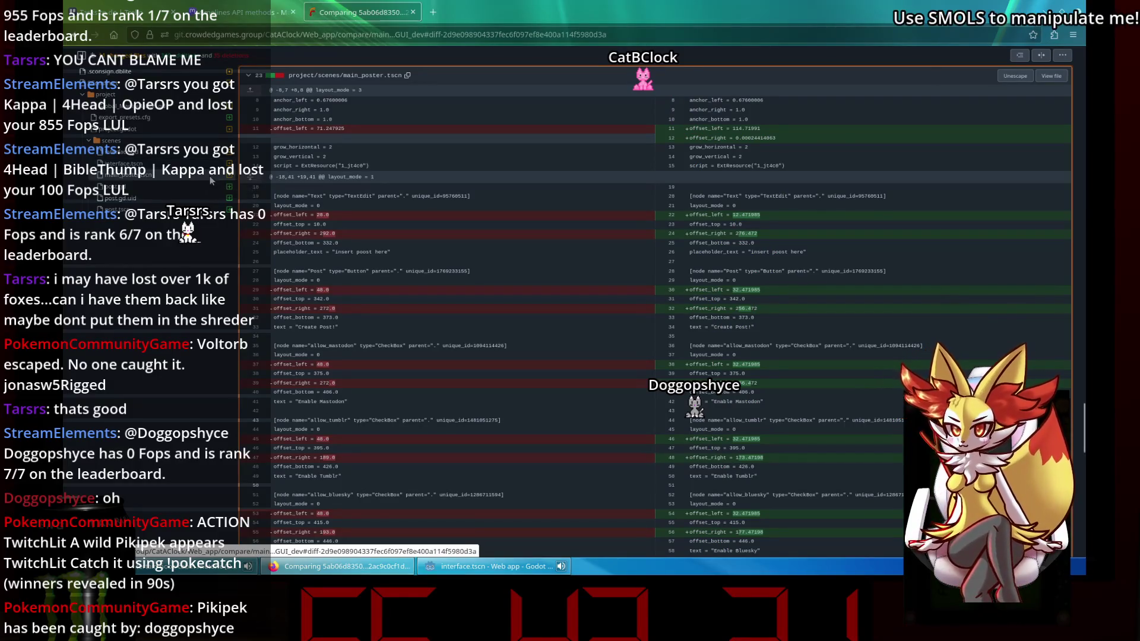
pyautogui.click(212, 187)
pyautogui.click(213, 198)
pyautogui.click(214, 210)
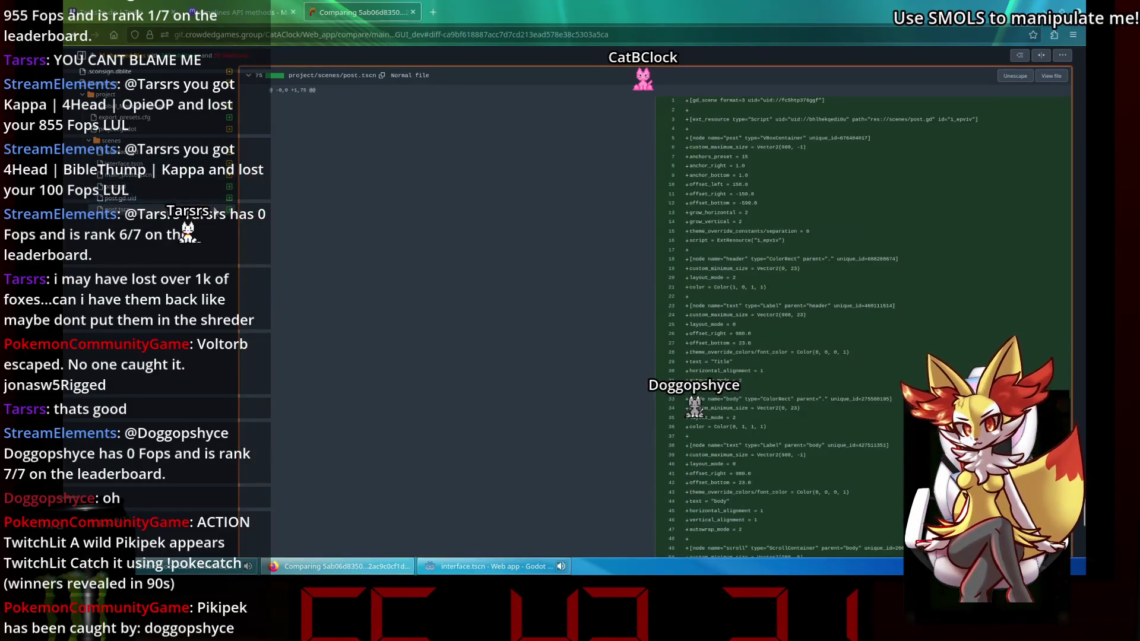
pyautogui.click(209, 175)
pyautogui.click(209, 163)
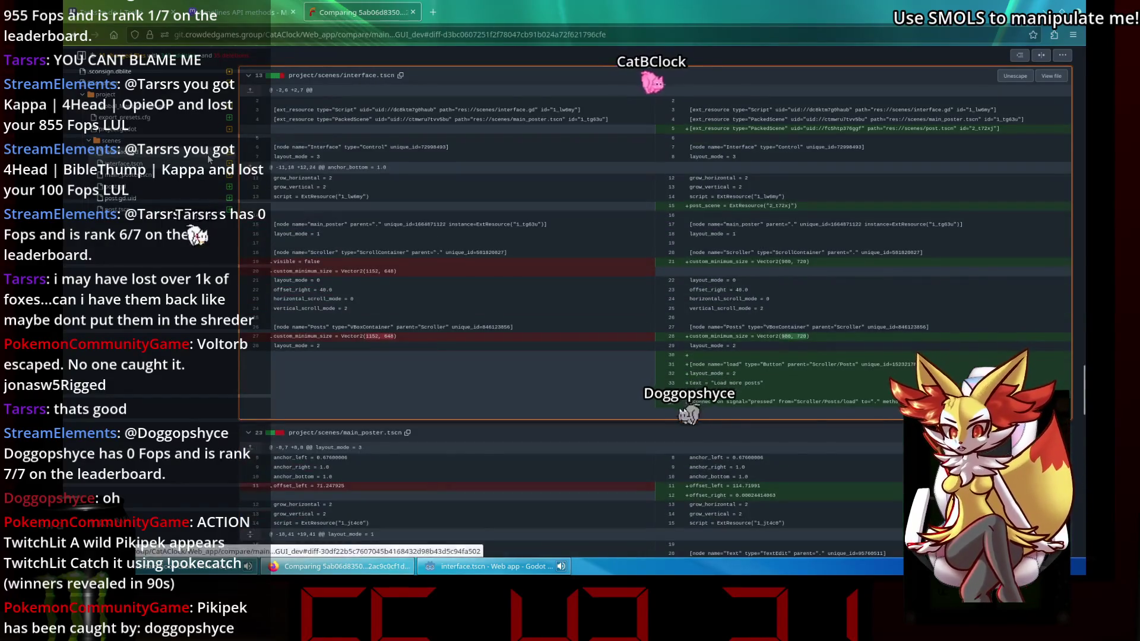
pyautogui.click(208, 154)
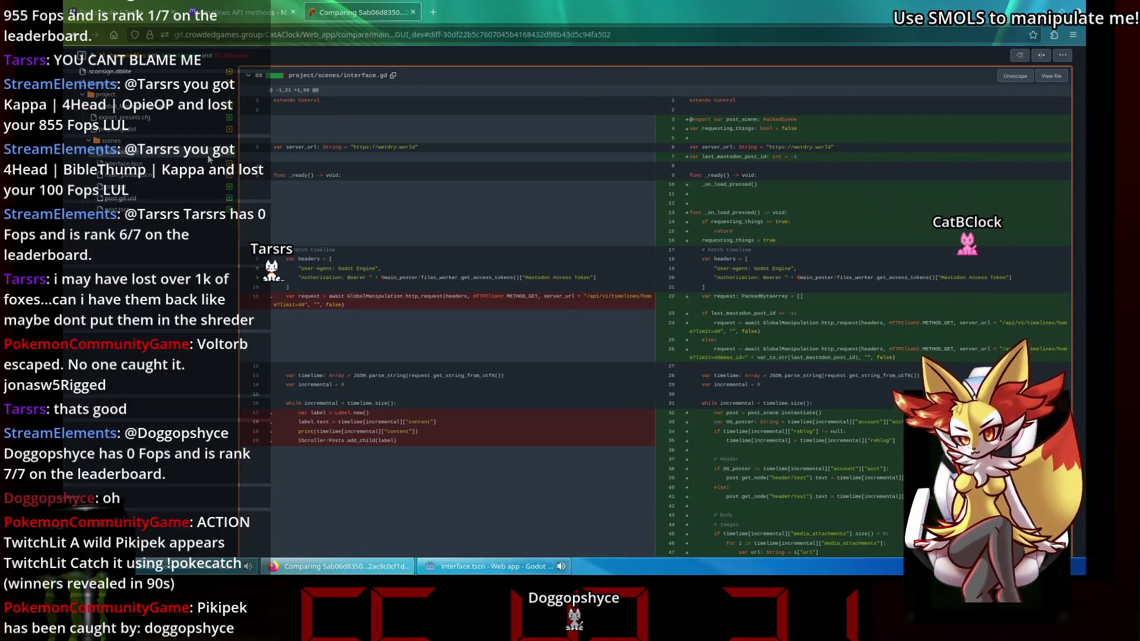
# Revisit the main_poster.tscn, post.tscn and project.godot diffs.
pyautogui.scroll(-9, 711, 317)
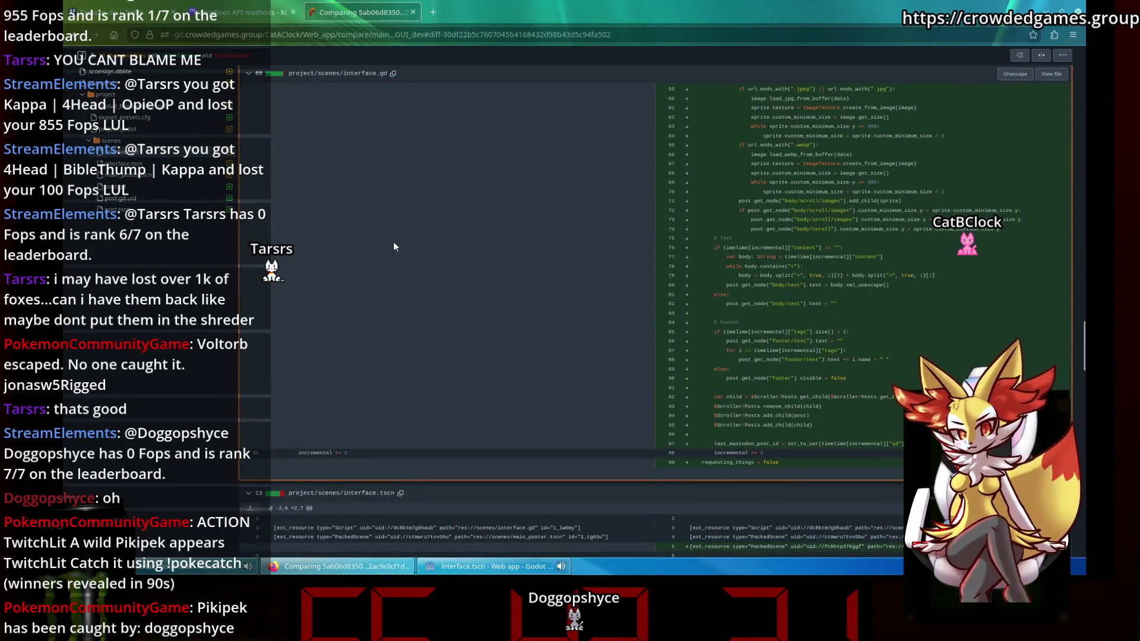
pyautogui.scroll(-3, 466, 258)
pyautogui.click(168, 178)
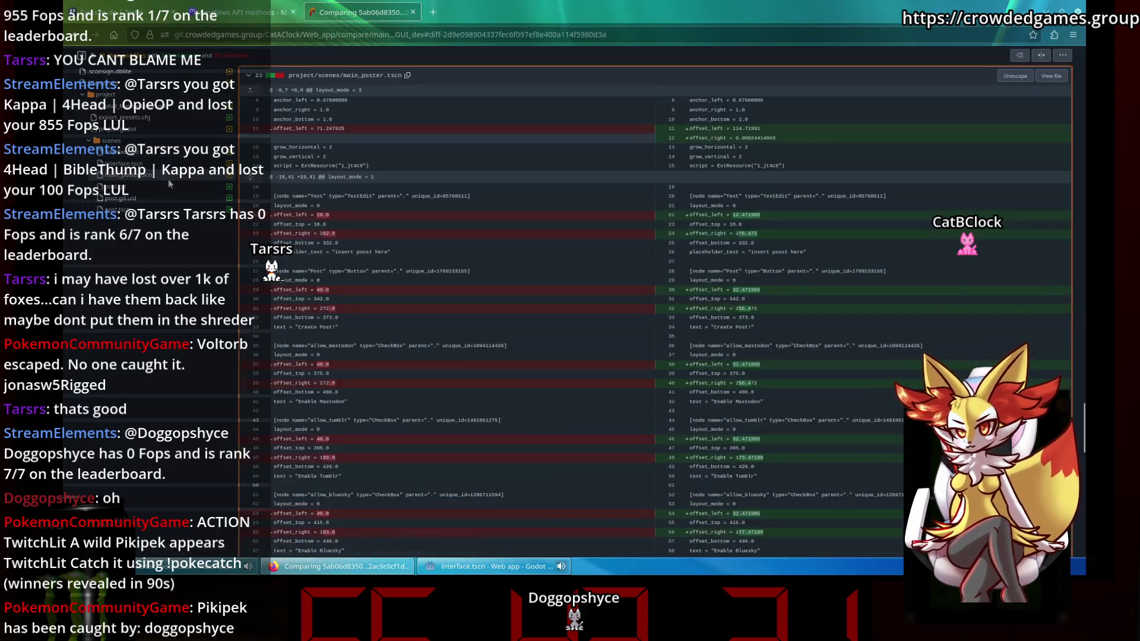
pyautogui.click(174, 212)
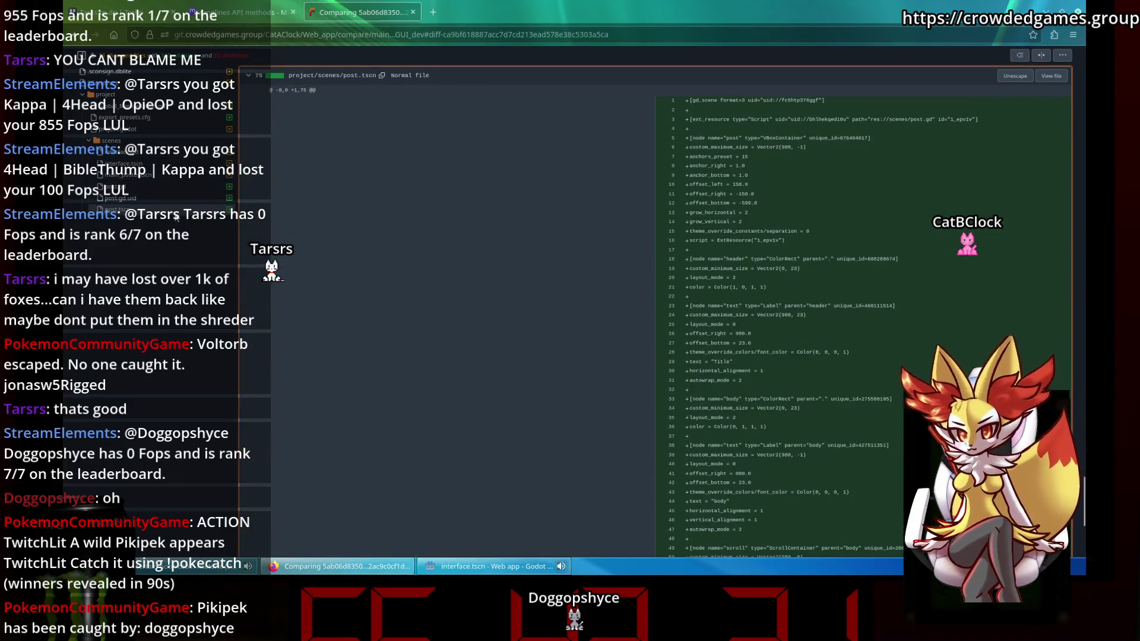
pyautogui.click(188, 130)
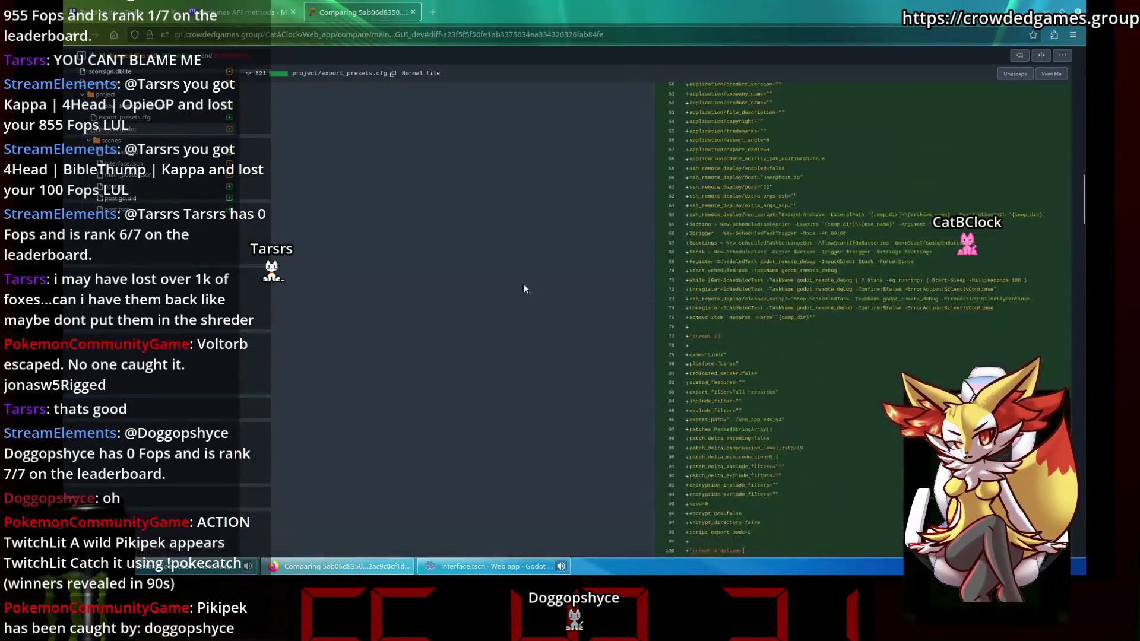
pyautogui.scroll(15, 490, 285)
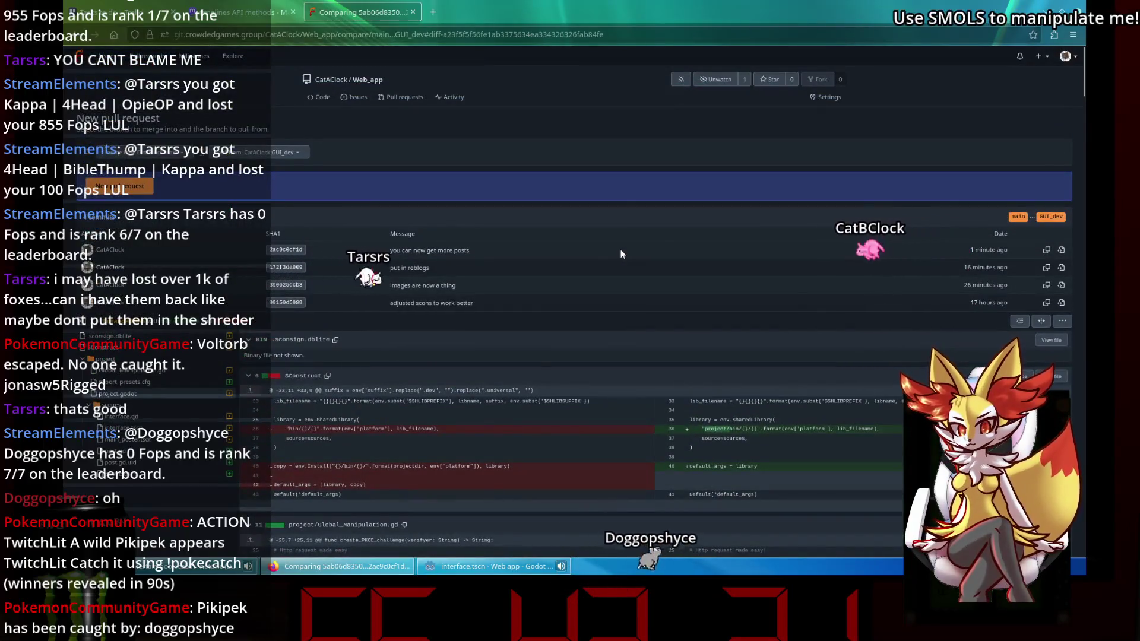
pyautogui.scroll(-2, 619, 250)
pyautogui.scroll(2, 646, 265)
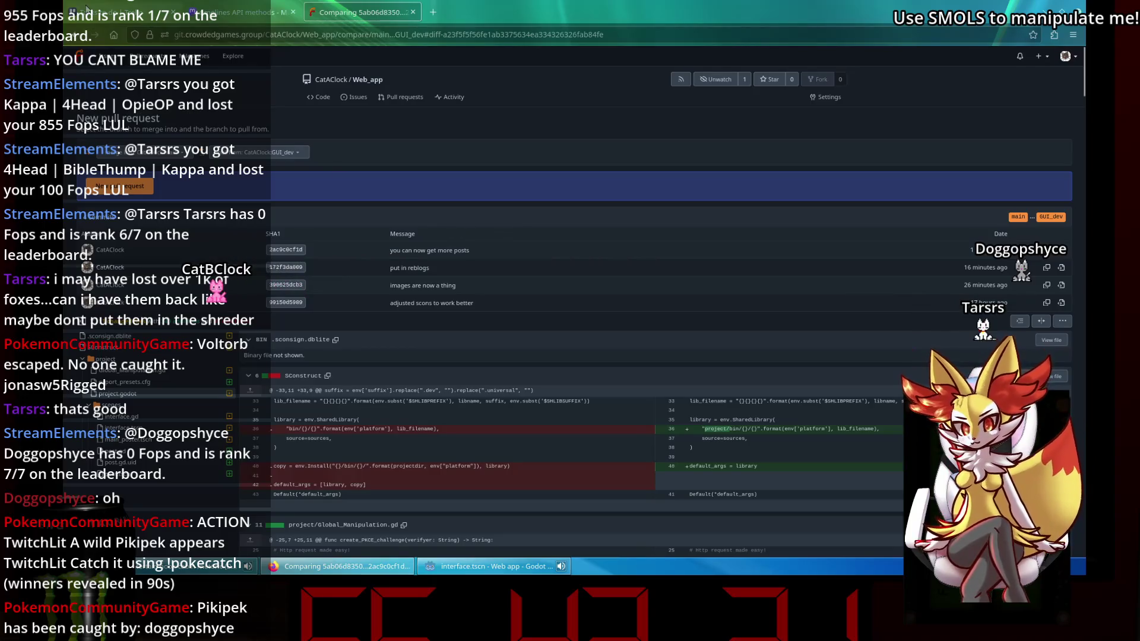
# Recheck the interface.gd, main_poster.tscn and post diffs, then return to the Web_app repository page.
pyautogui.click(121, 417)
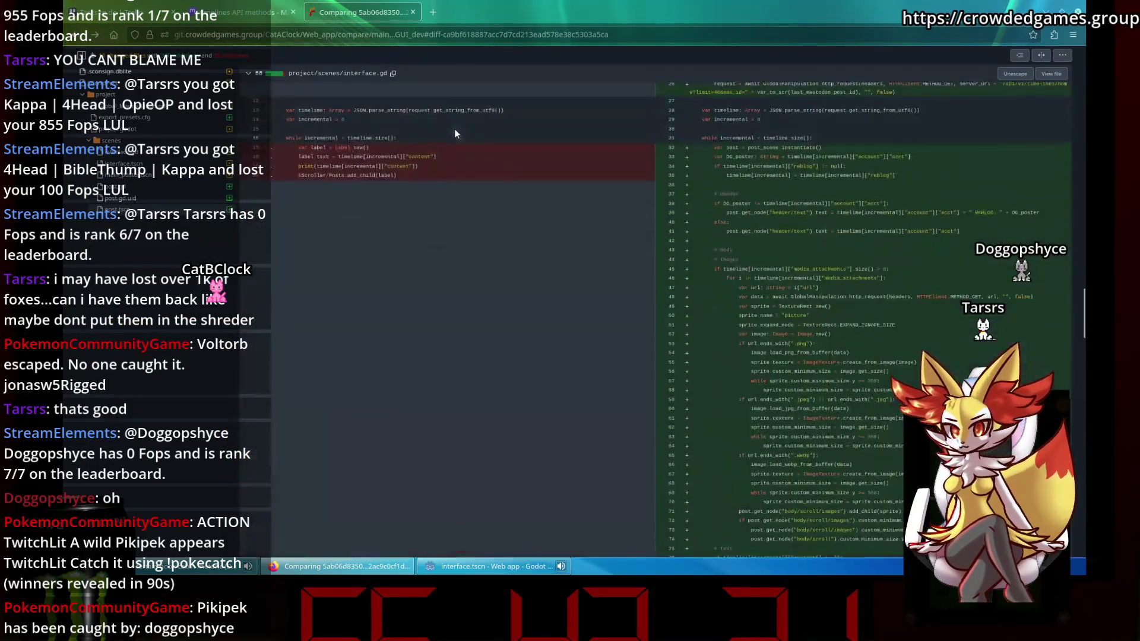
pyautogui.moveTo(1083, 327)
pyautogui.mouseDown()
pyautogui.moveTo(1060, 184)
pyautogui.moveTo(727, 86)
pyautogui.mouseUp()
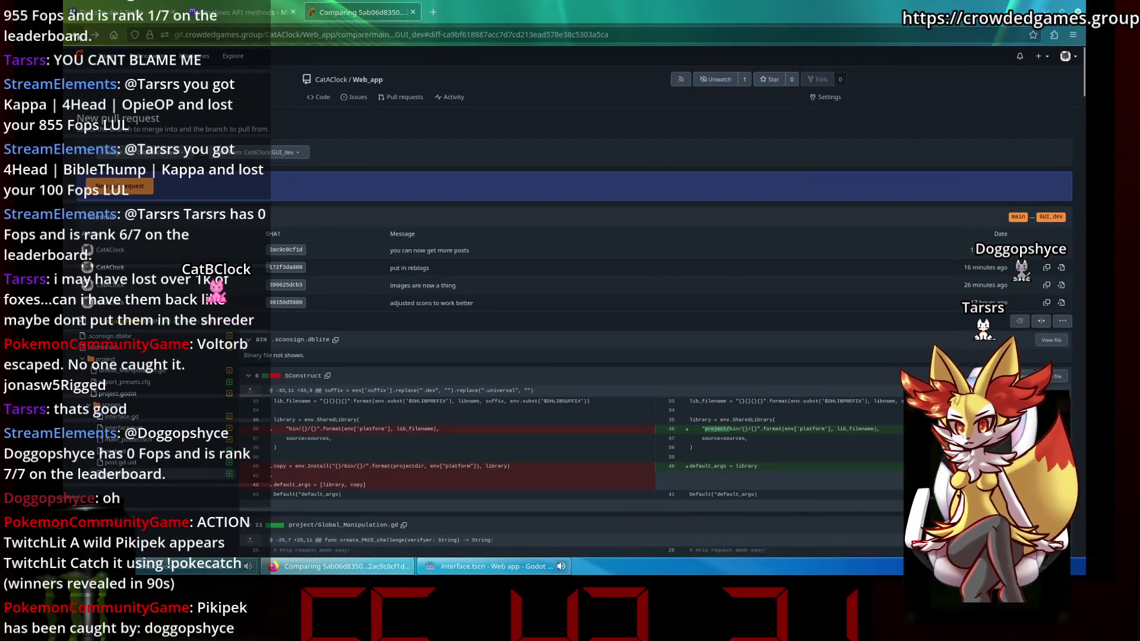
pyautogui.click(119, 439)
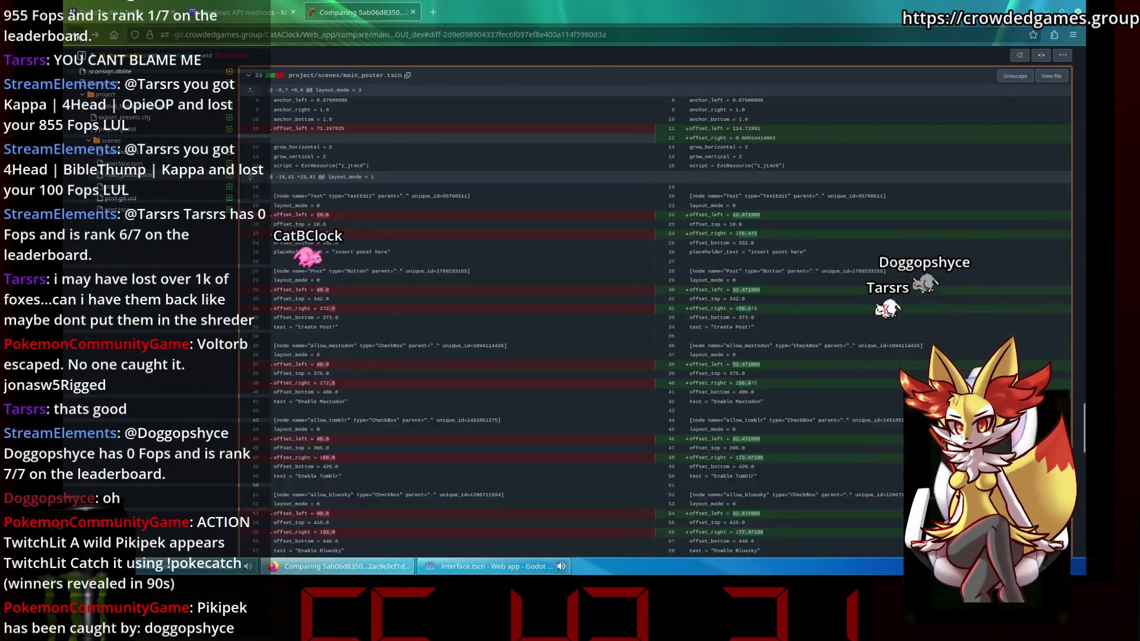
pyautogui.click(120, 198)
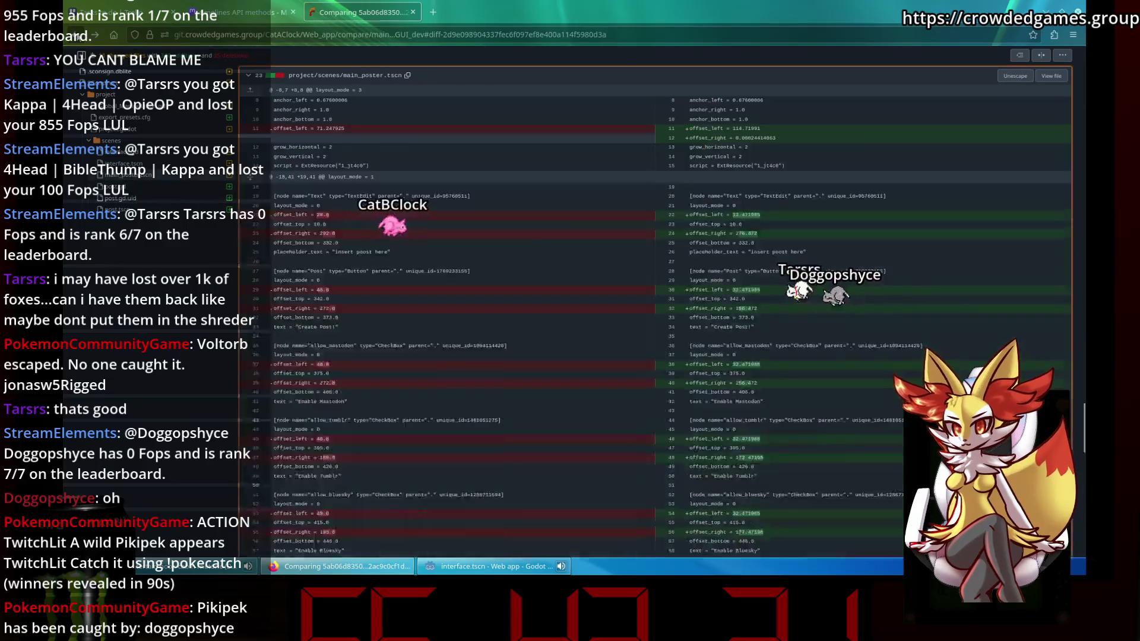
pyautogui.click(593, 186)
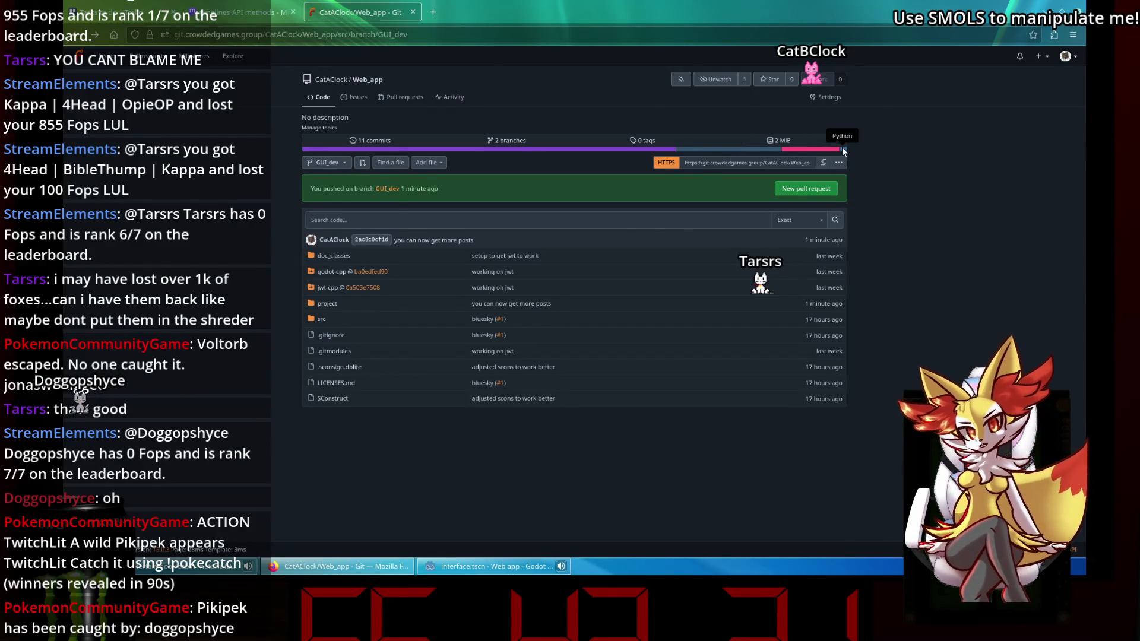
# In Godot, inspect the Posts node and post.gd script, then deselect the node.
pyautogui.click(454, 571)
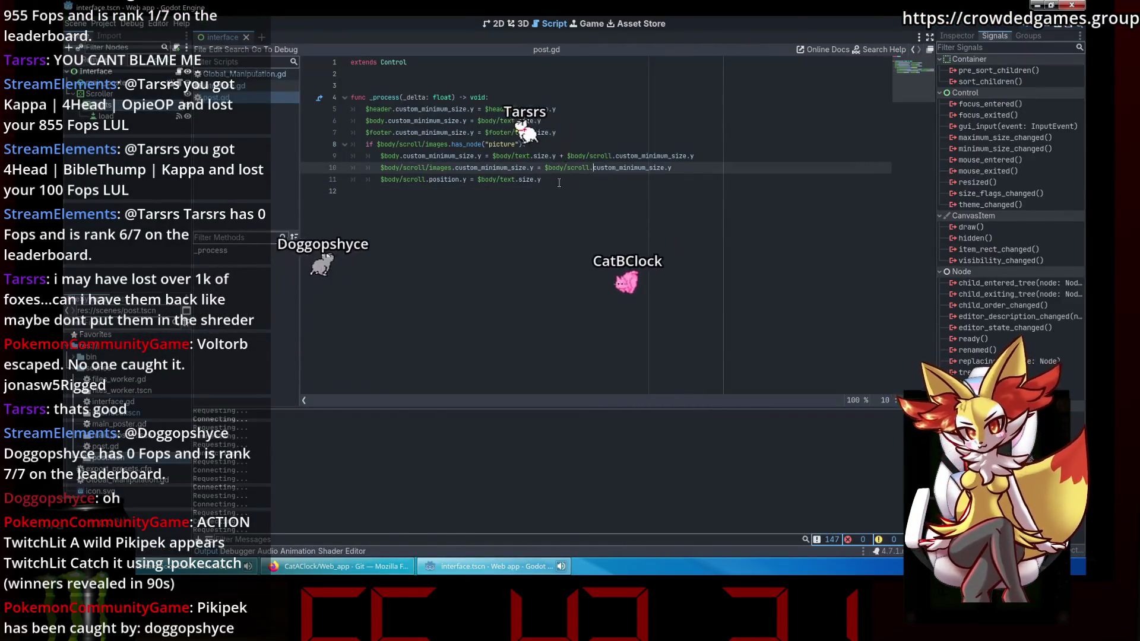
pyautogui.click(953, 32)
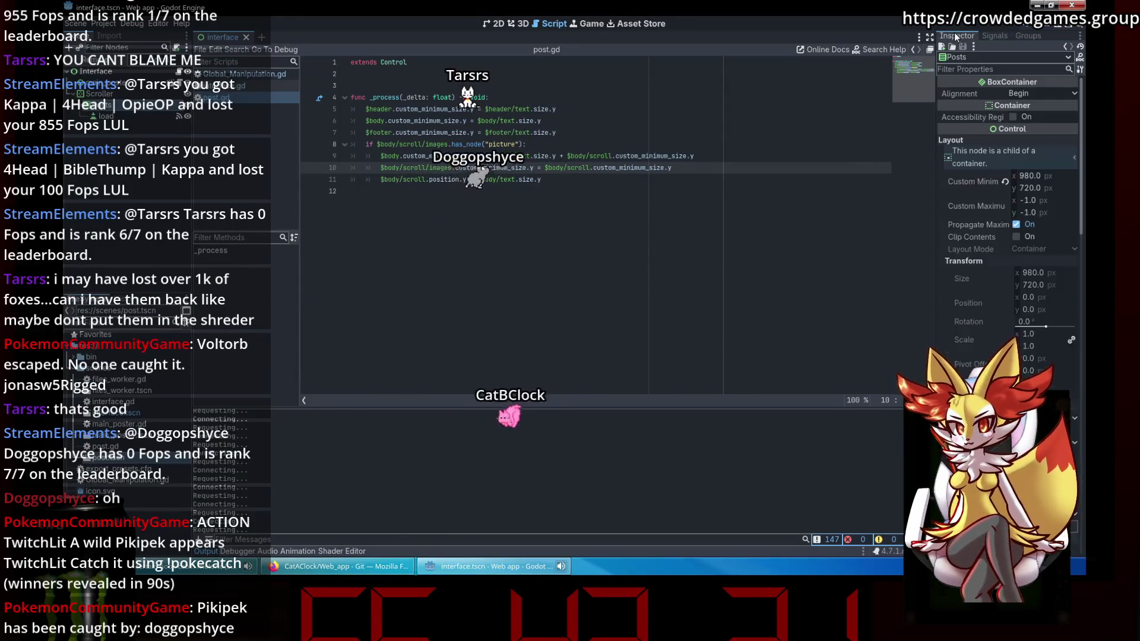
pyautogui.click(698, 219)
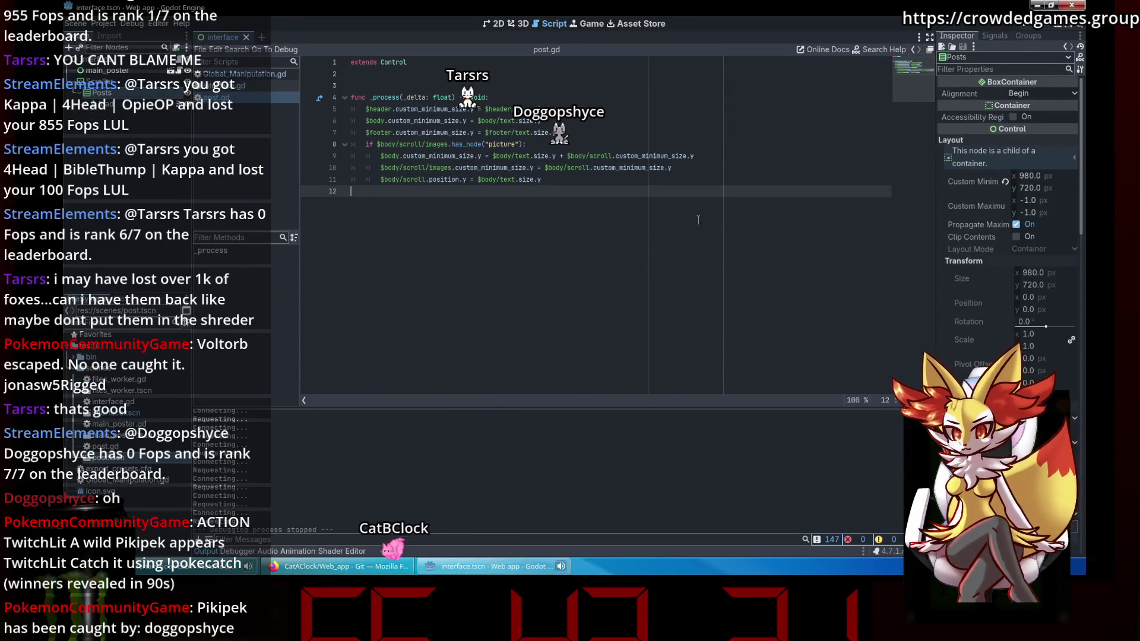
pyautogui.click(109, 104)
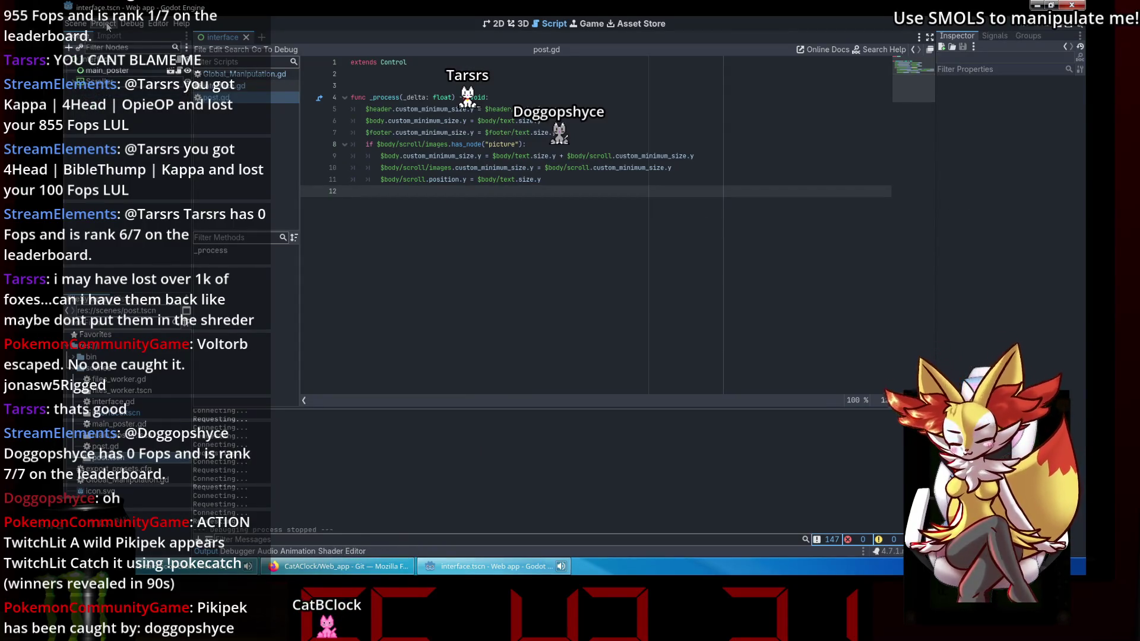
# Load wetdry.world in a new browser tab, then close that tab.
pyautogui.click(336, 566)
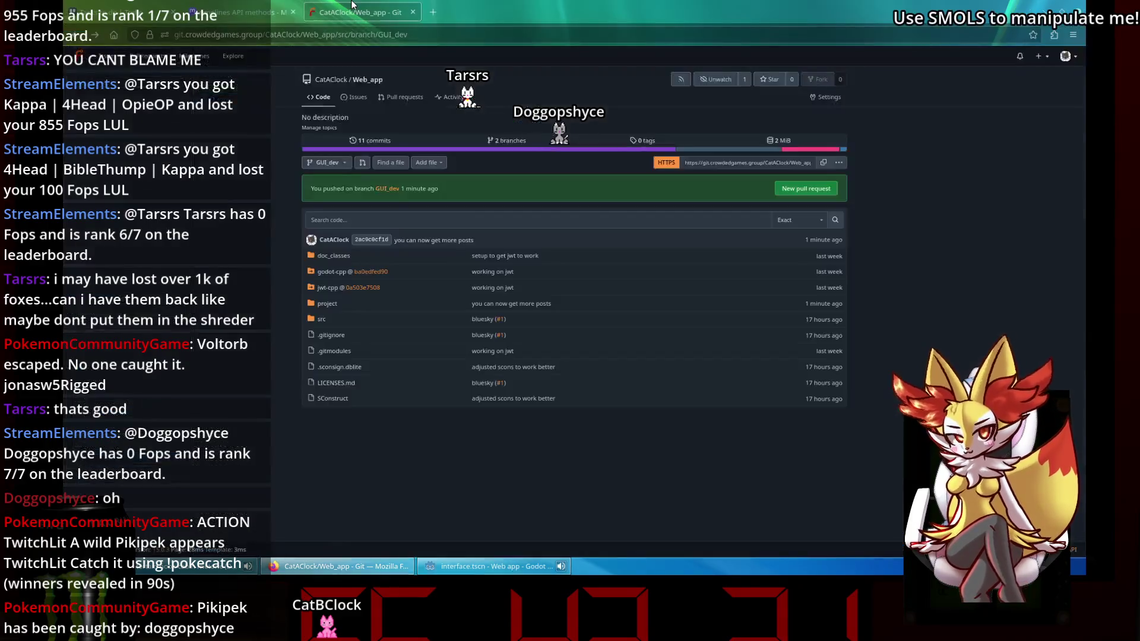
pyautogui.click(437, 7)
pyautogui.write('wetdry.world')
pyautogui.press('Return')
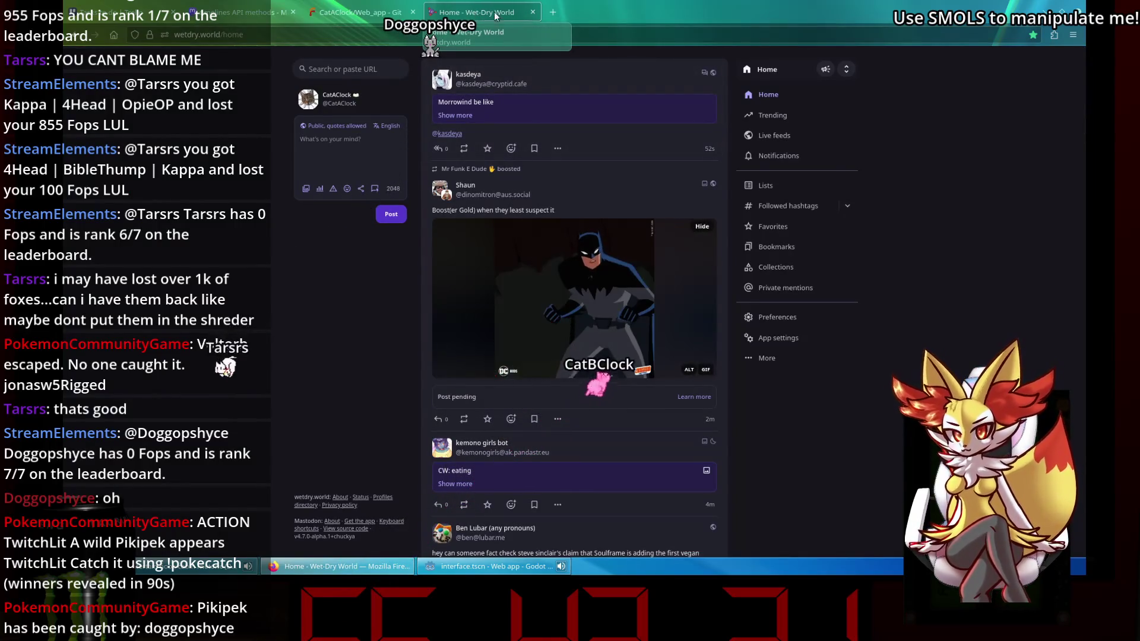
pyautogui.click(532, 12)
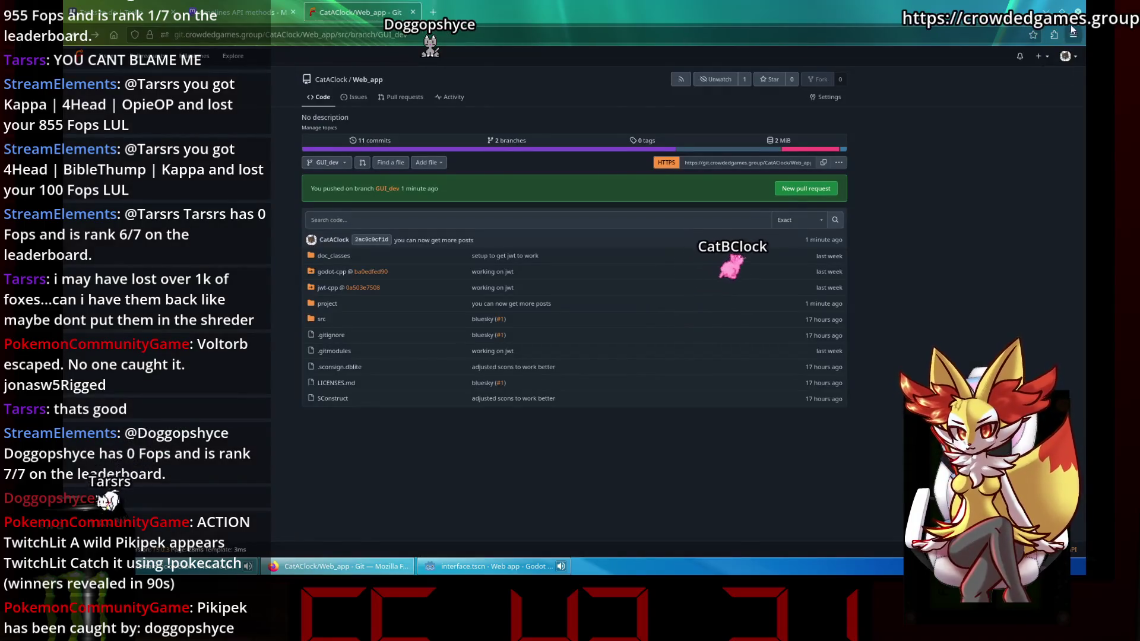
pyautogui.hotkey('alt', 'Tab')
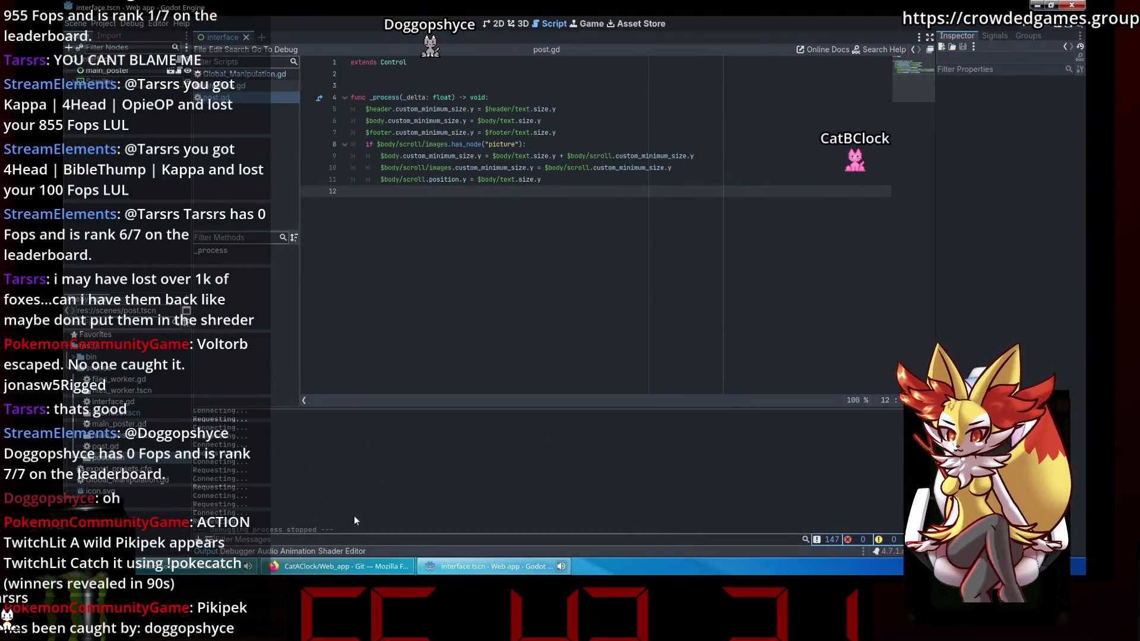
# Close the API methods tab and switch to the Trello Tasks to do board.
pyautogui.click(348, 570)
pyautogui.click(249, 12)
pyautogui.click(293, 12)
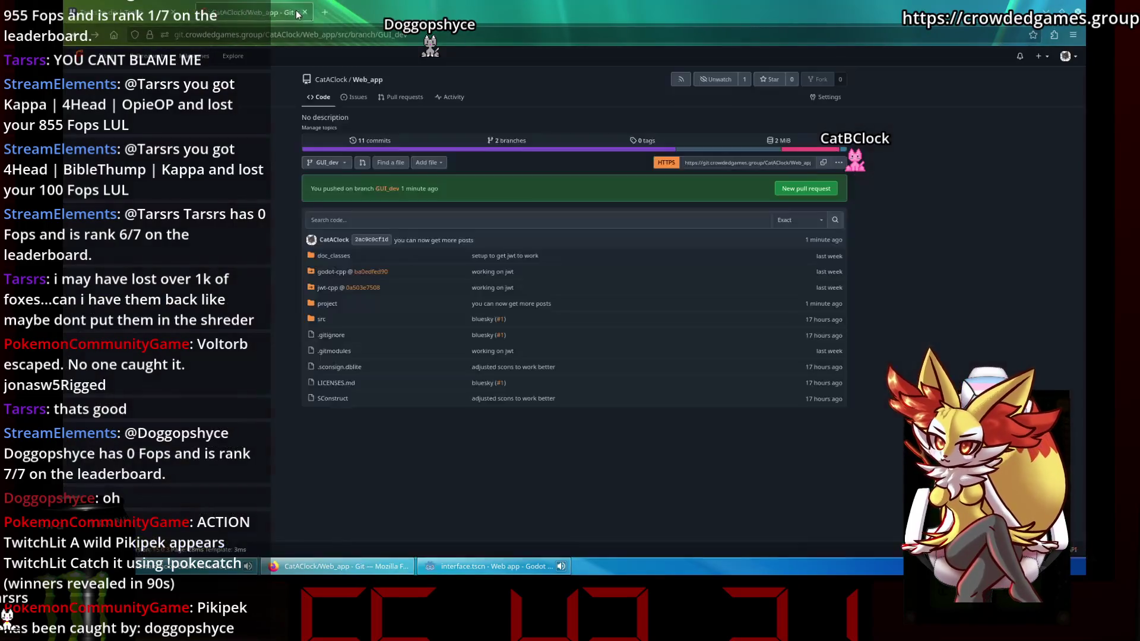
pyautogui.click(93, 7)
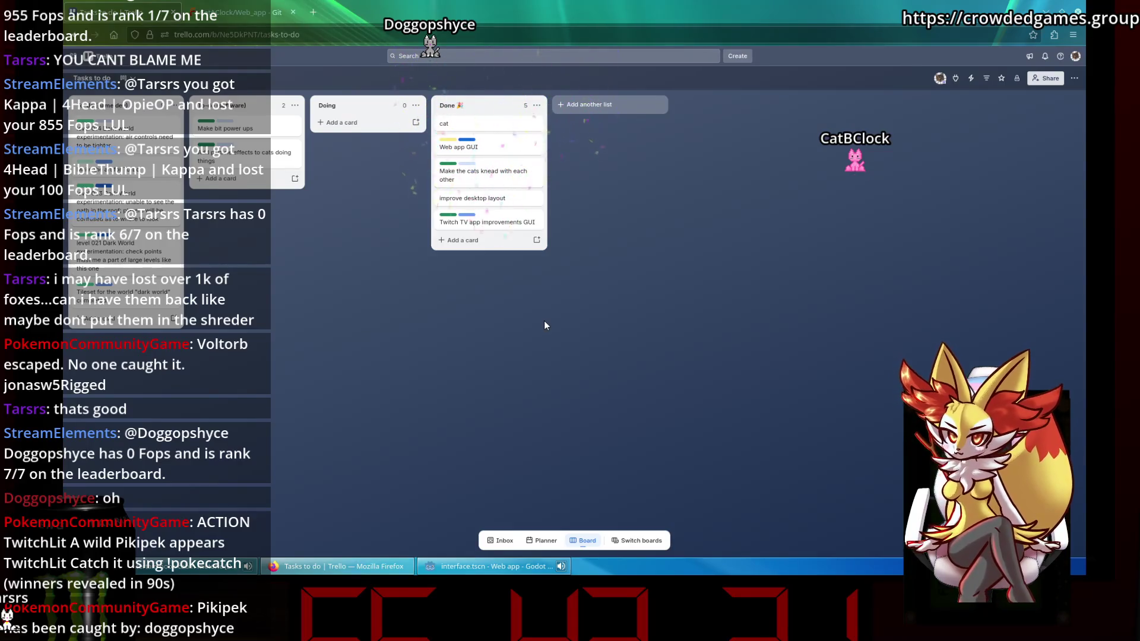
# Archive all cards in the Done list and move the level 014 air-controls card into Doing.
pyautogui.click(537, 105)
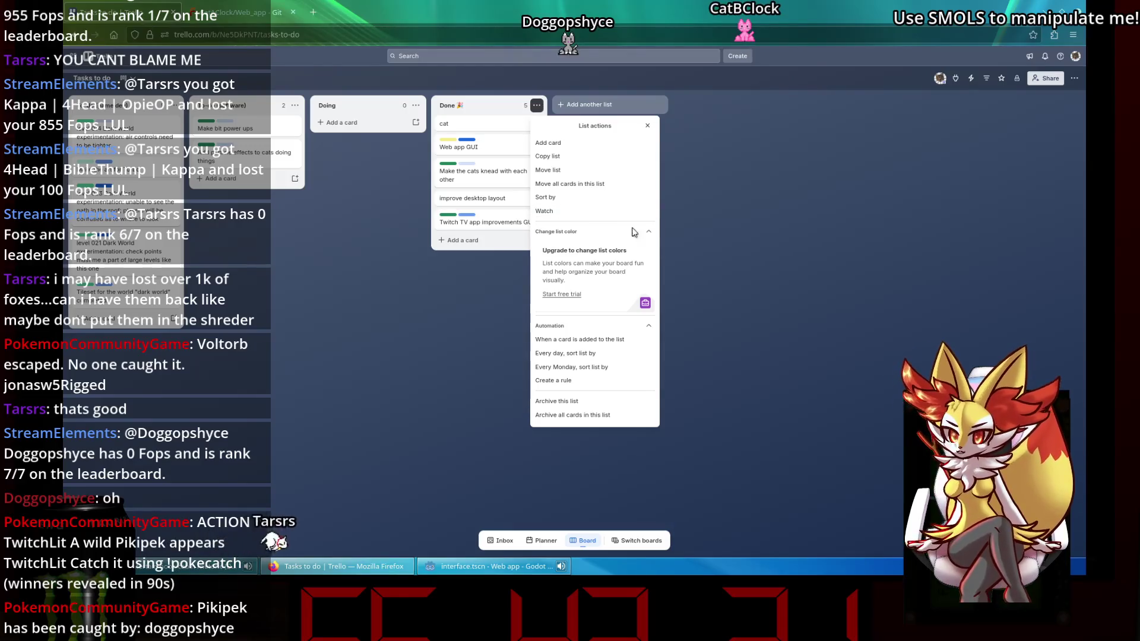
pyautogui.click(627, 231)
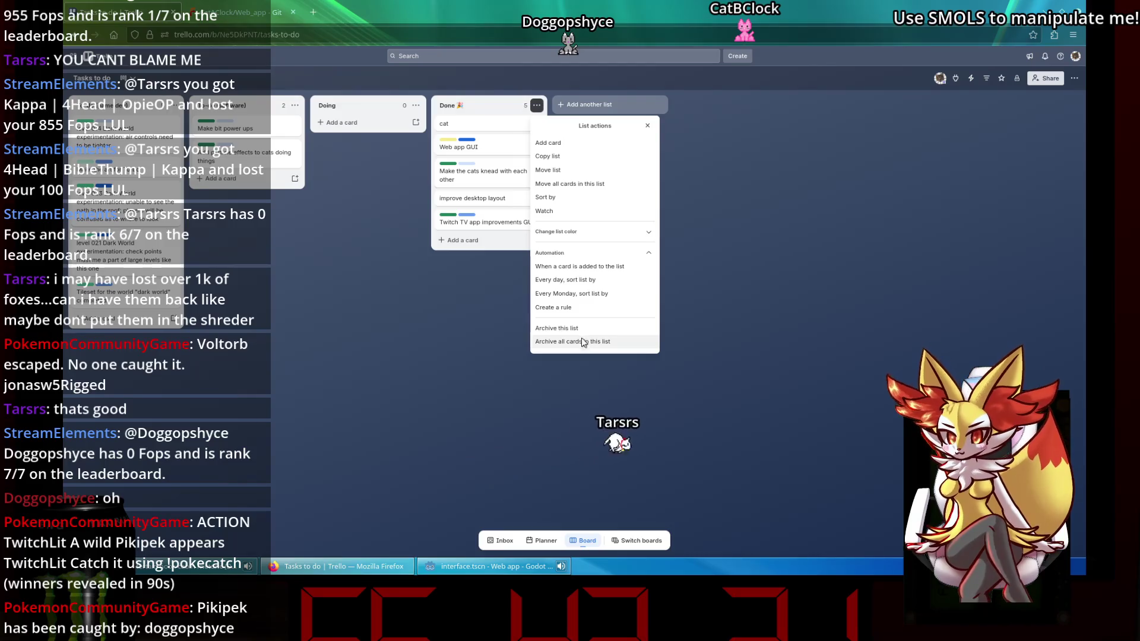
pyautogui.click(586, 342)
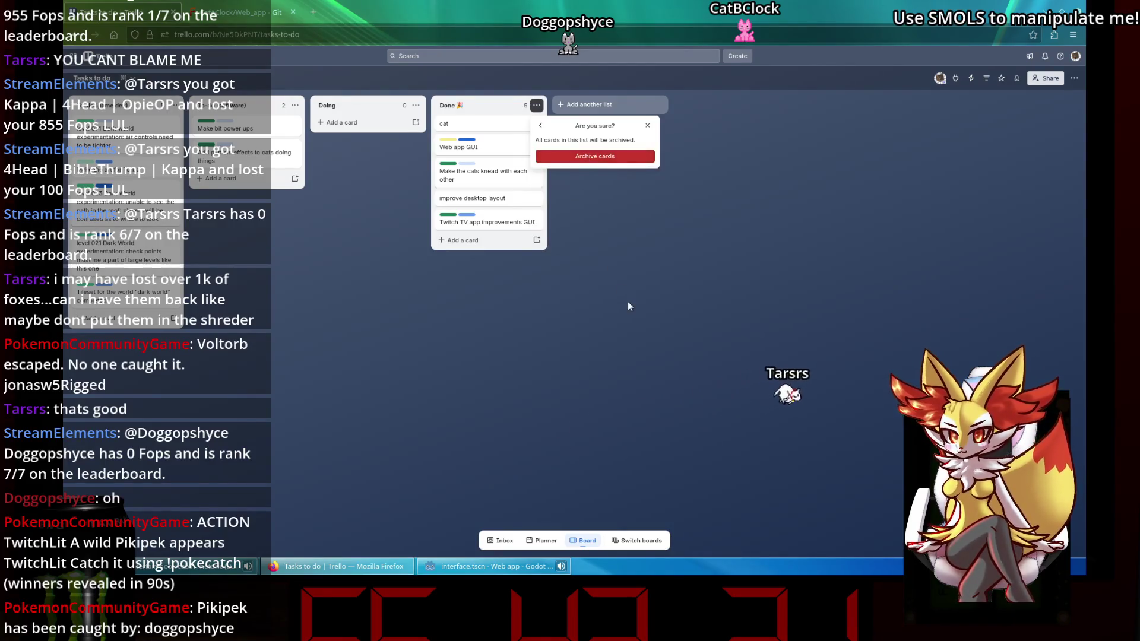
pyautogui.click(613, 157)
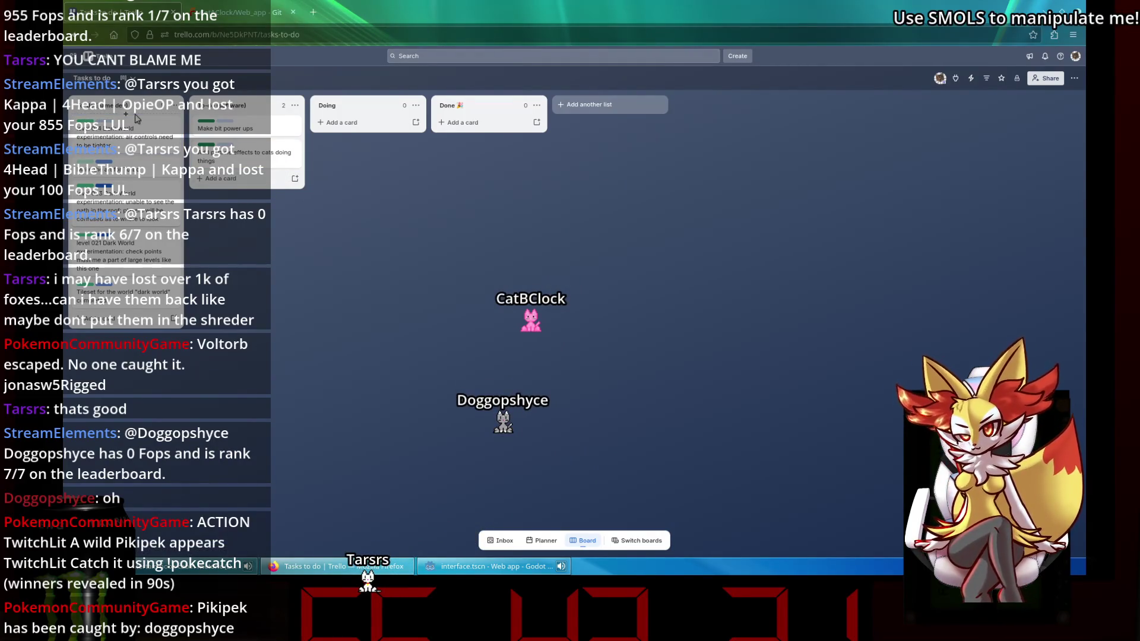
pyautogui.moveTo(130, 130); pyautogui.dragTo(367, 138)
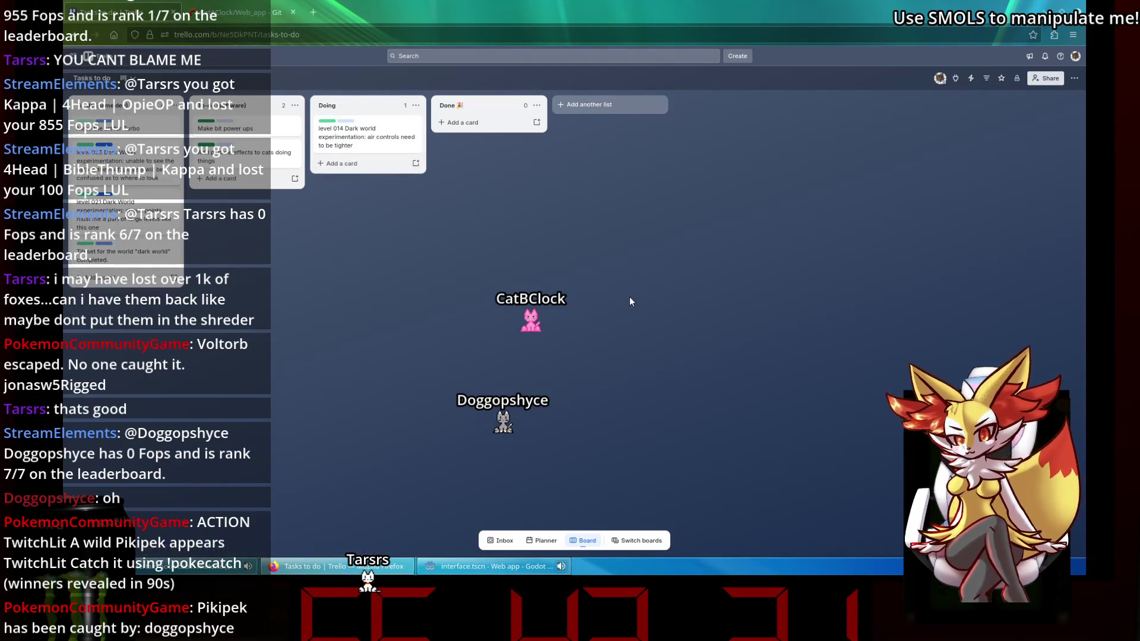
pyautogui.hotkey('alt', 'Tab')
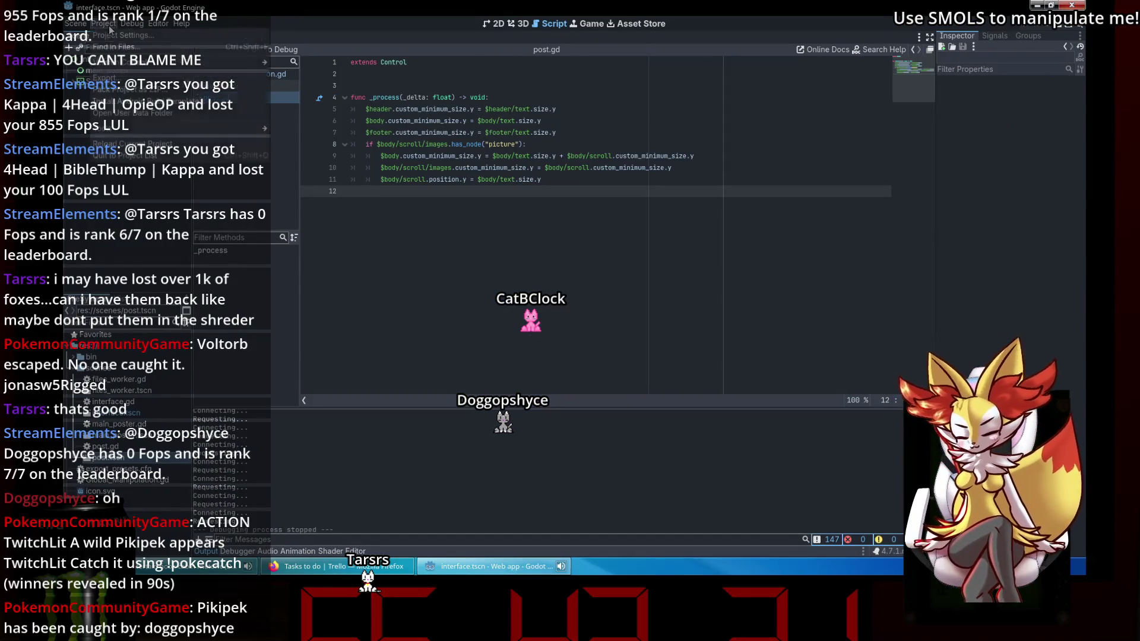
# Quit the Web app project and open EmberRite from the Project Manager.
pyautogui.hotkey('ctrl', 'q')
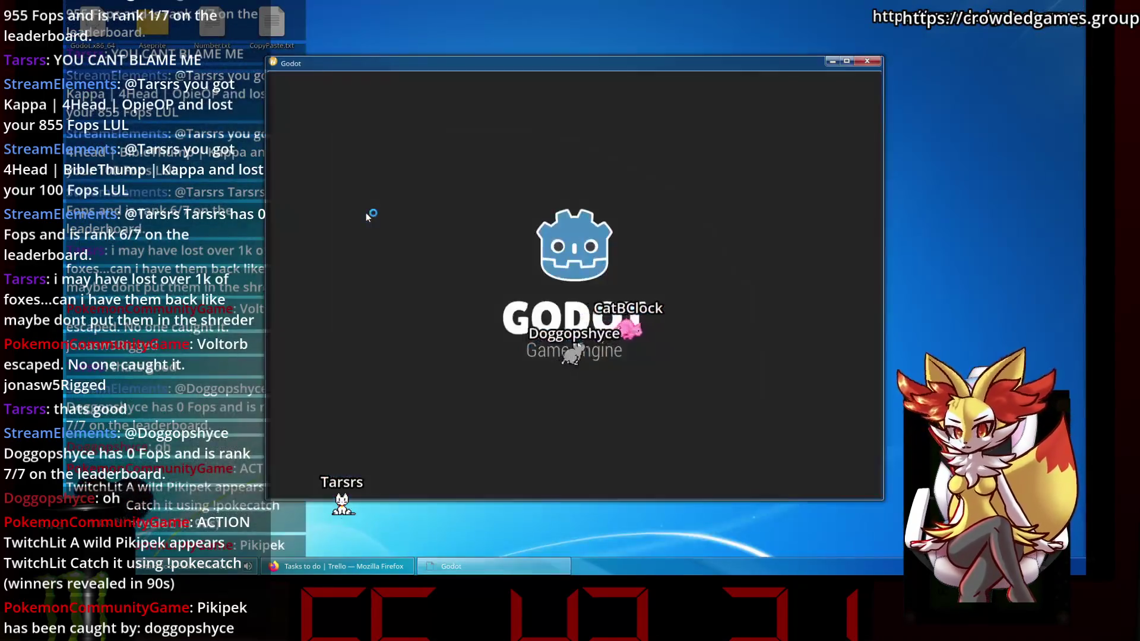
pyautogui.doubleClick(521, 186)
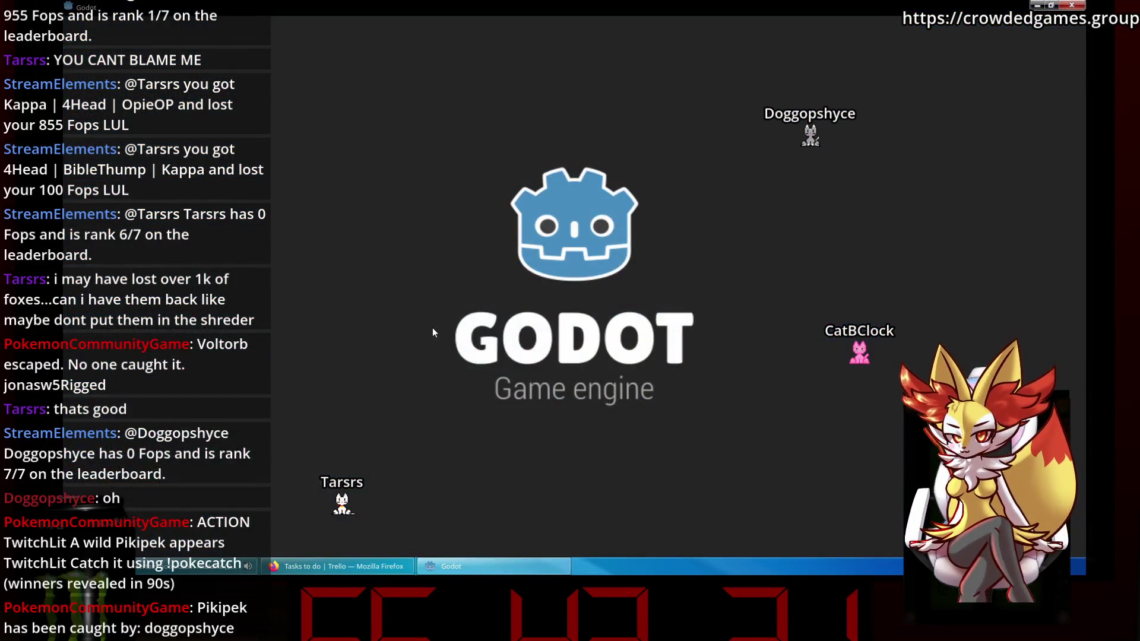
pyautogui.press('super')
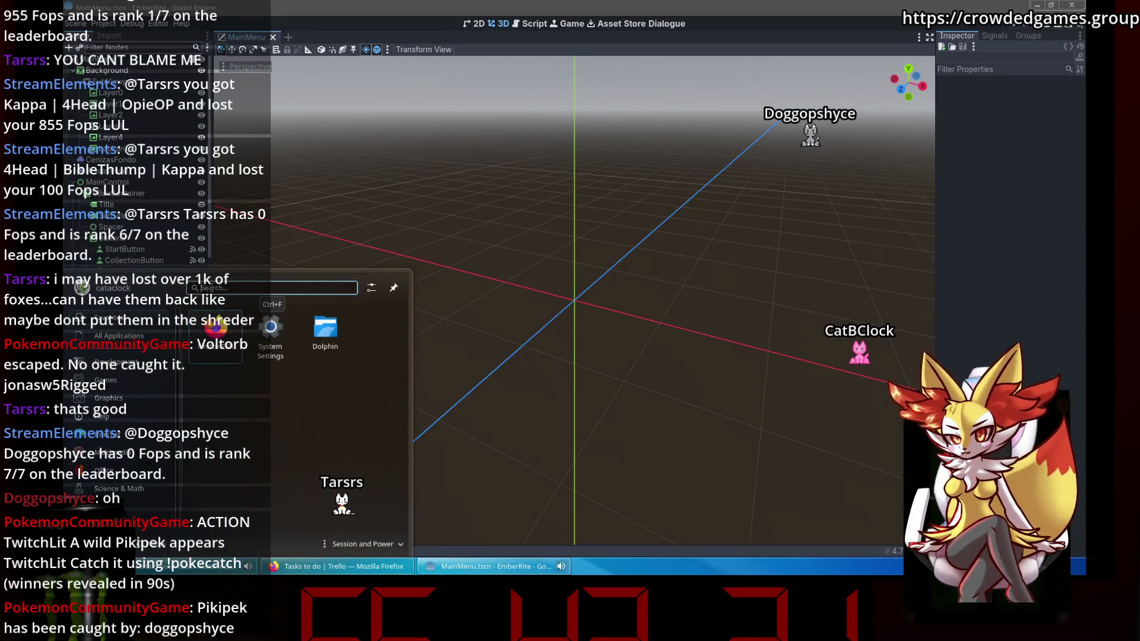
# Launch Konsole and list the home directory.
pyautogui.write('kon')
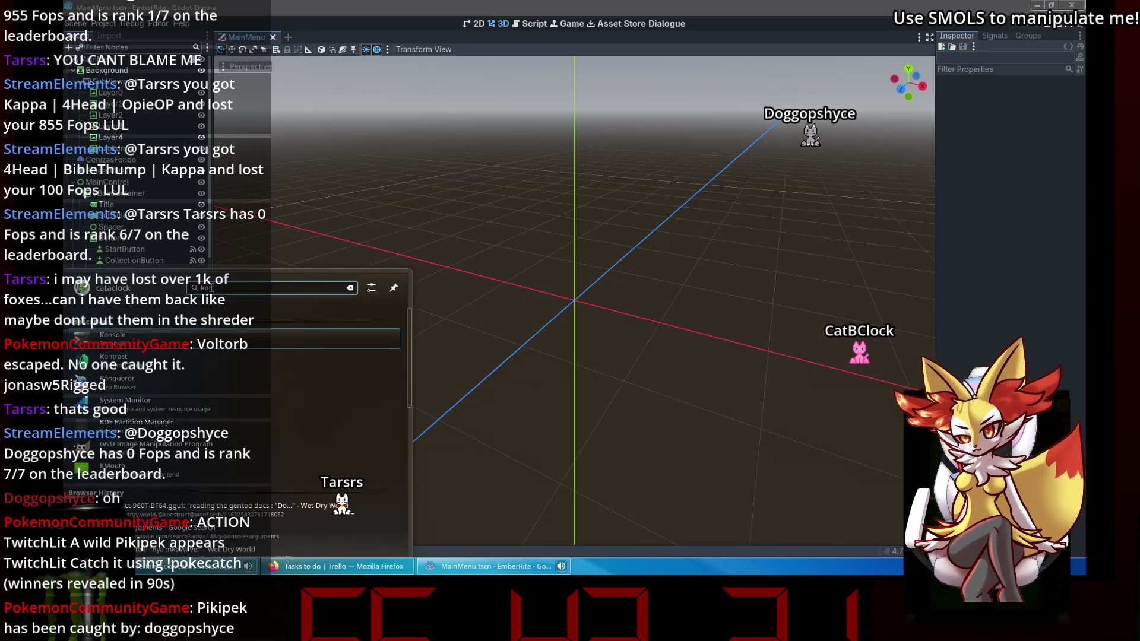
pyautogui.press('Return')
pyautogui.write('s')
pyautogui.press('Return')
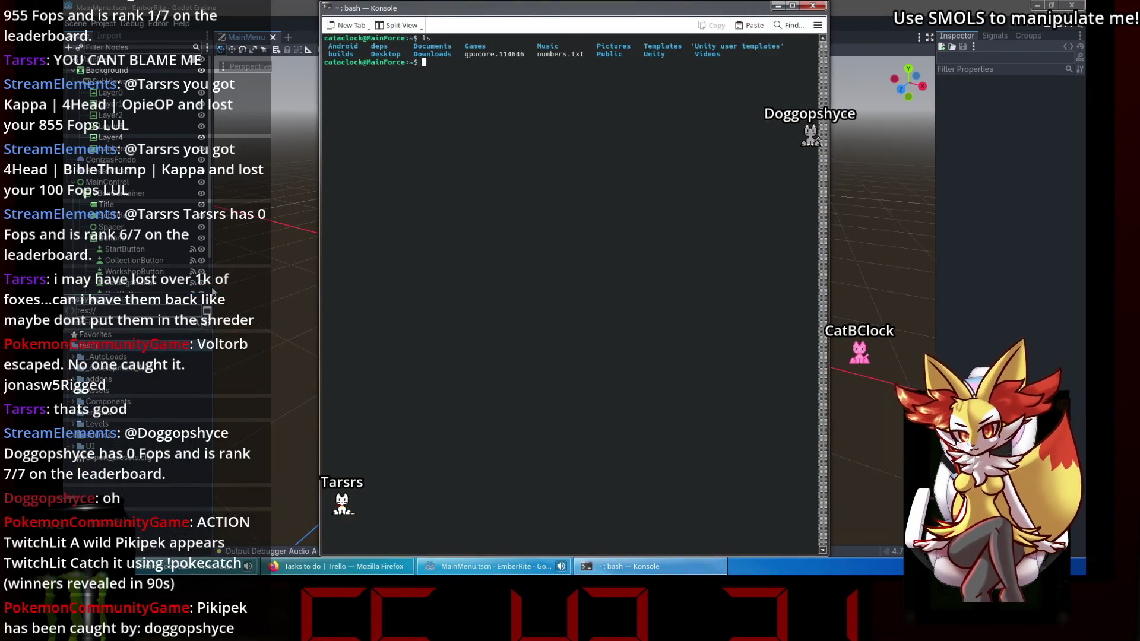
# Run git status in Documents/git_repositories/EmberRite, confirm a clean tree, then close the terminal.
pyautogui.write('cd Documents/git_repositories/')
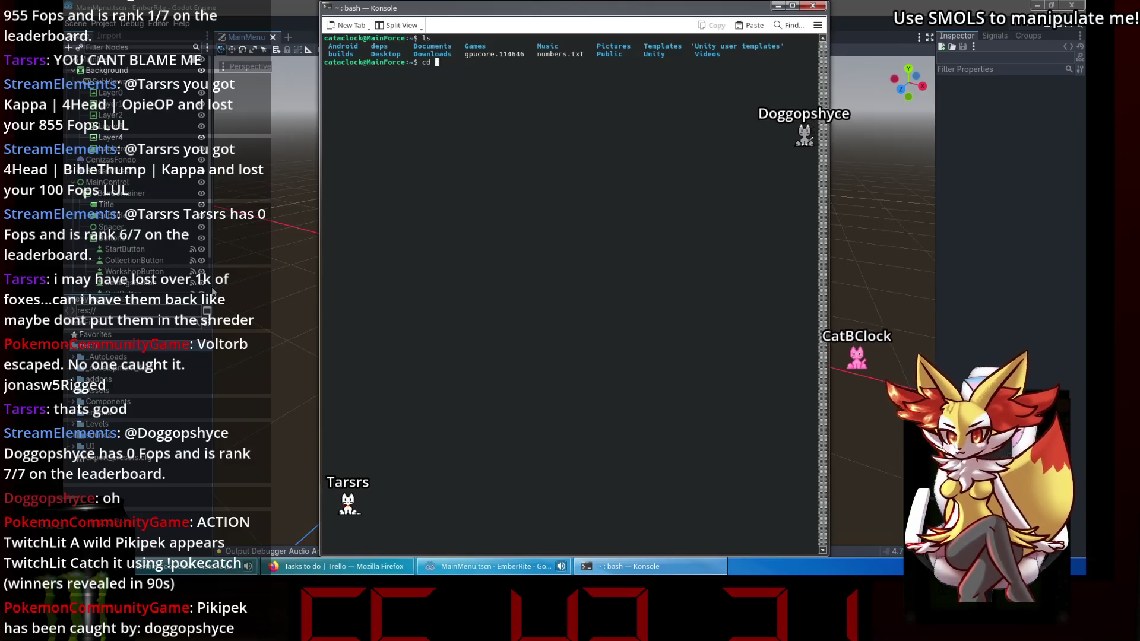
pyautogui.press('Tab')
pyautogui.press('Tab')
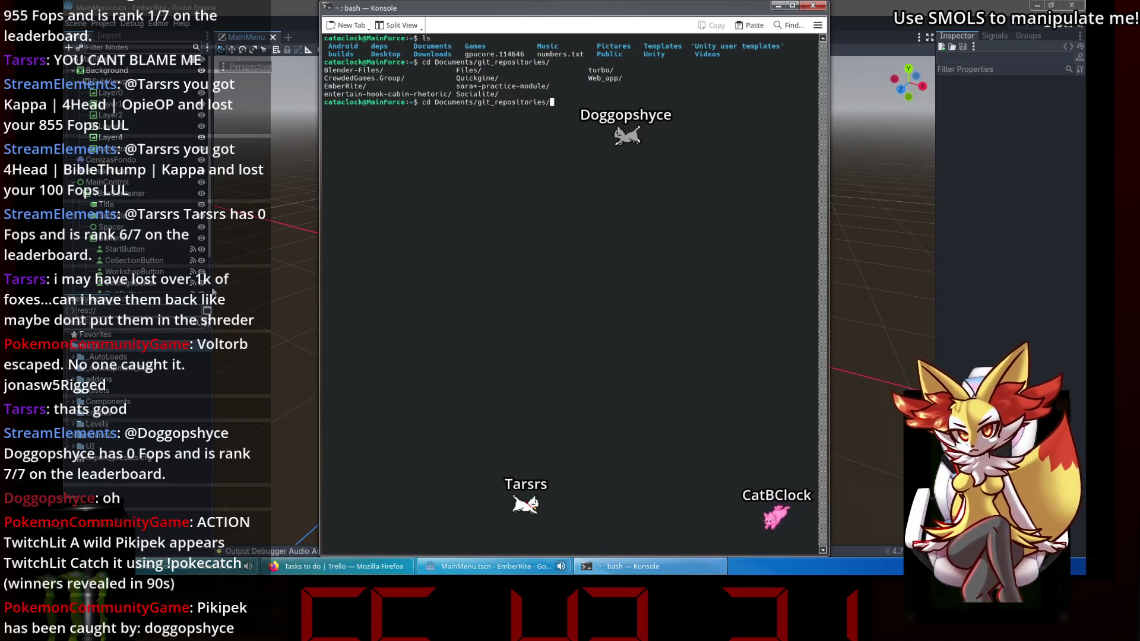
pyautogui.write('EmberRite/')
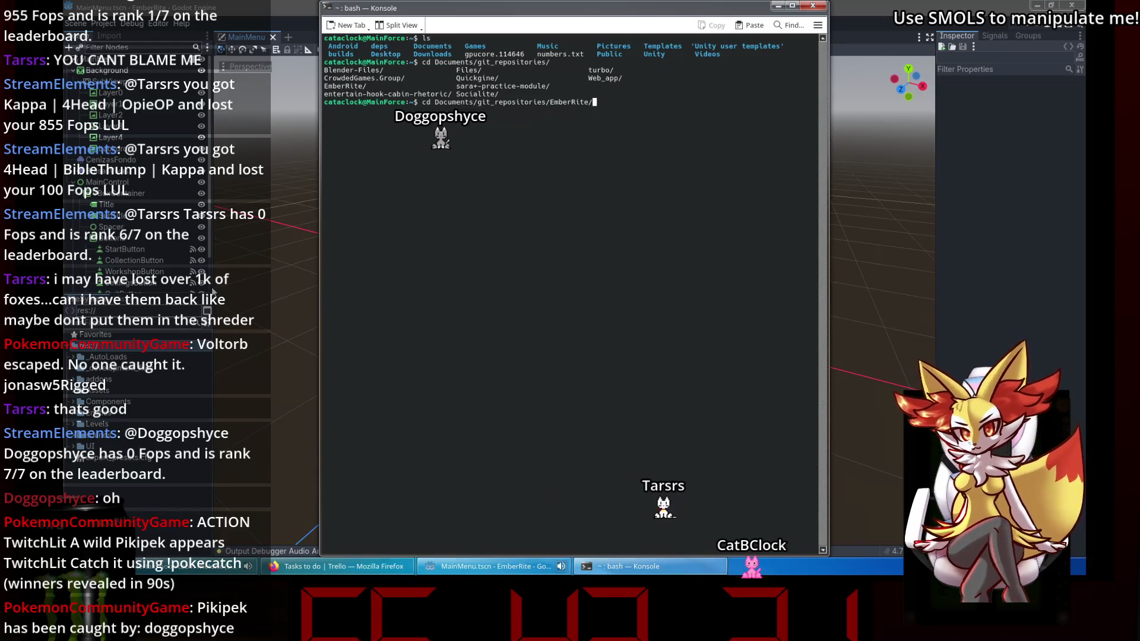
pyautogui.press('Return')
pyautogui.write('git status')
pyautogui.press('Return')
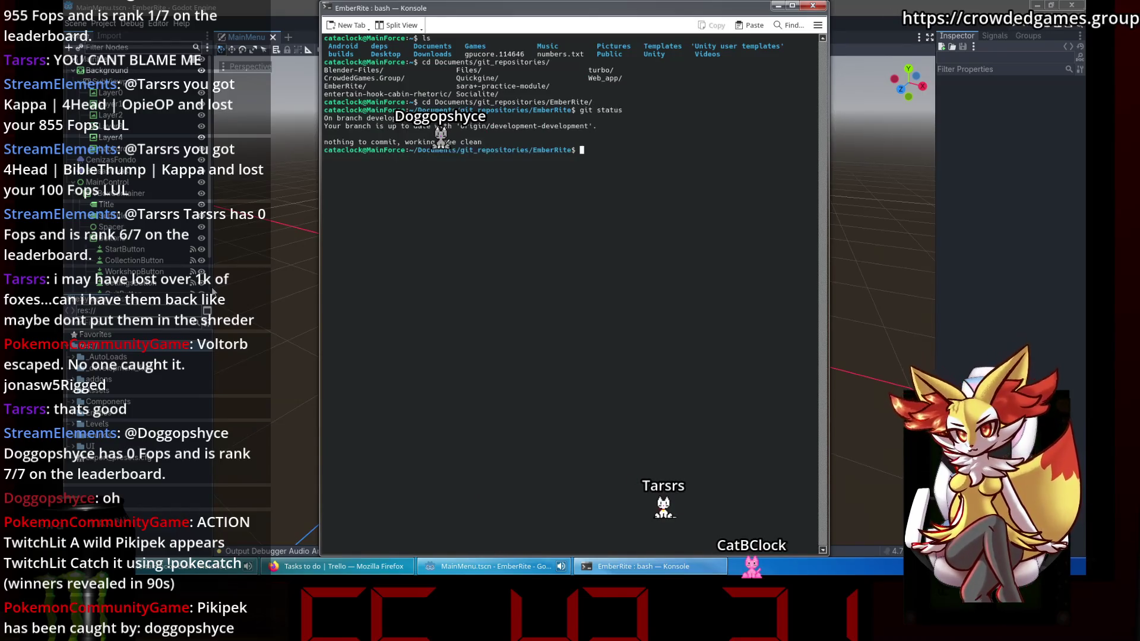
pyautogui.write('tus')
pyautogui.press('Return')
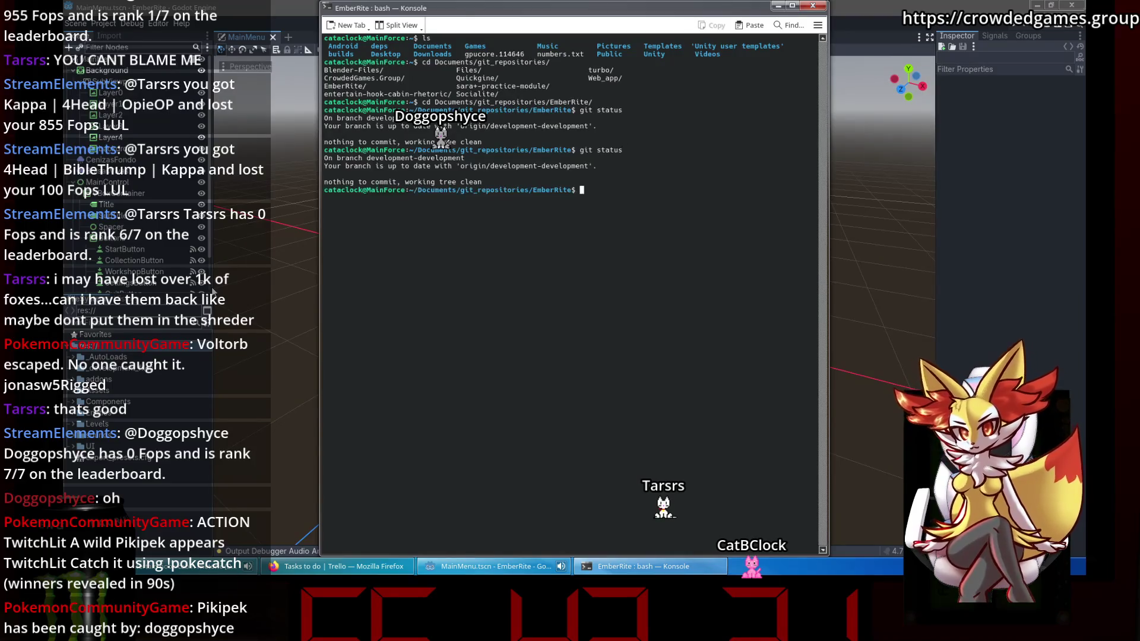
pyautogui.click(815, 7)
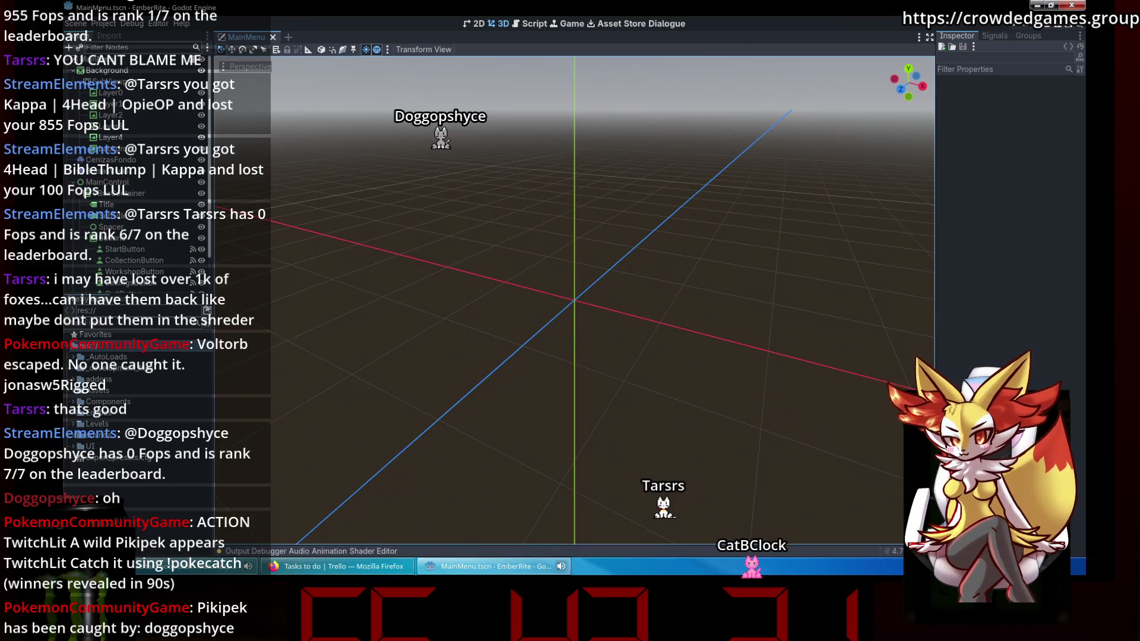
# Open the Player scene from Components and switch to its jugador.gd script.
pyautogui.scroll(-2, 95, 179)
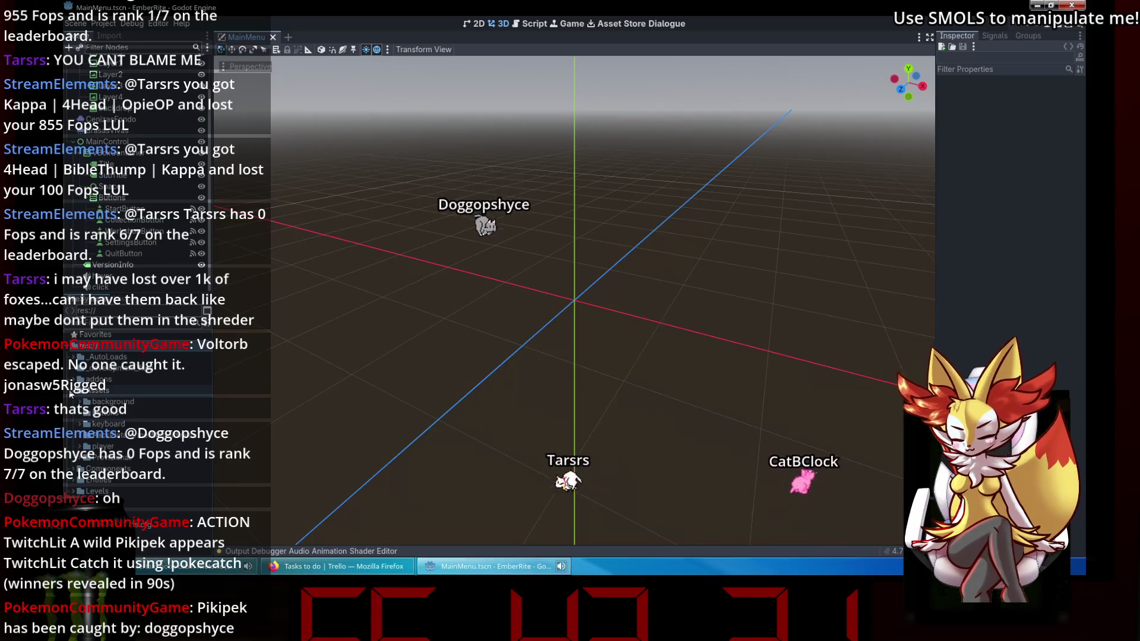
pyautogui.click(73, 401)
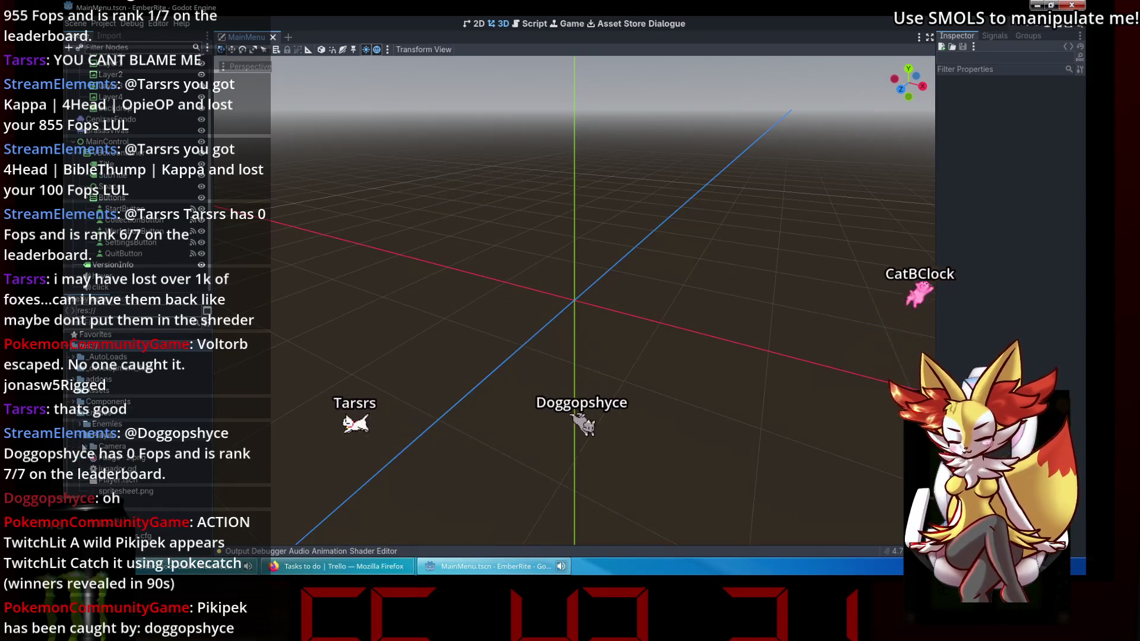
pyautogui.doubleClick(131, 480)
pyautogui.click(202, 62)
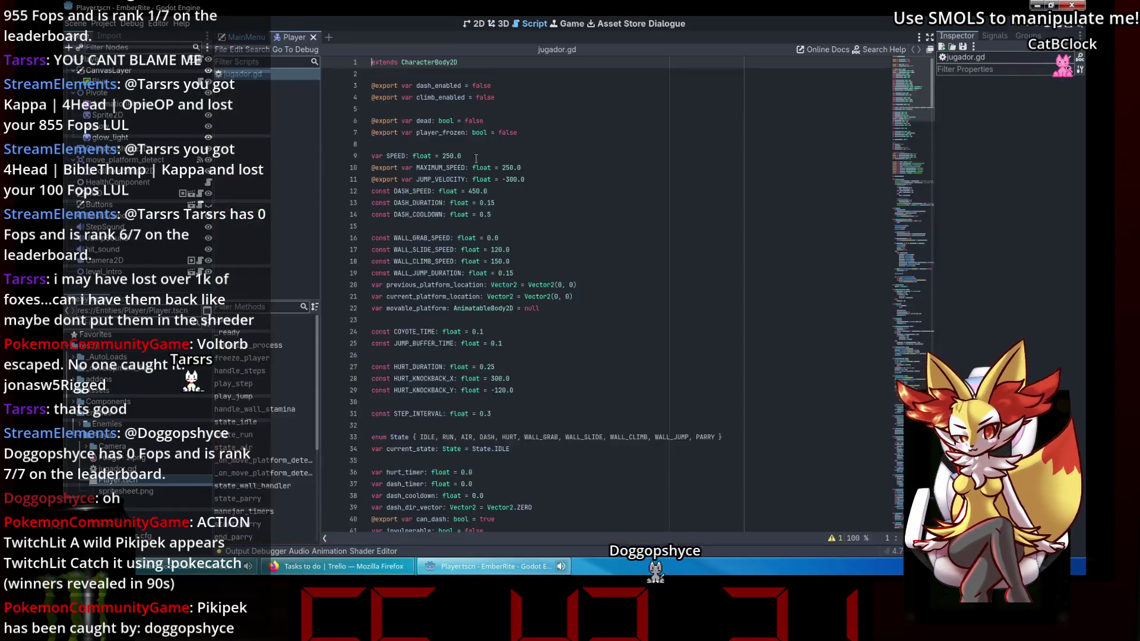
# Scroll to state_air and place the caret at the end of 'if dir != 0:'.
pyautogui.scroll(-4, 928, 104)
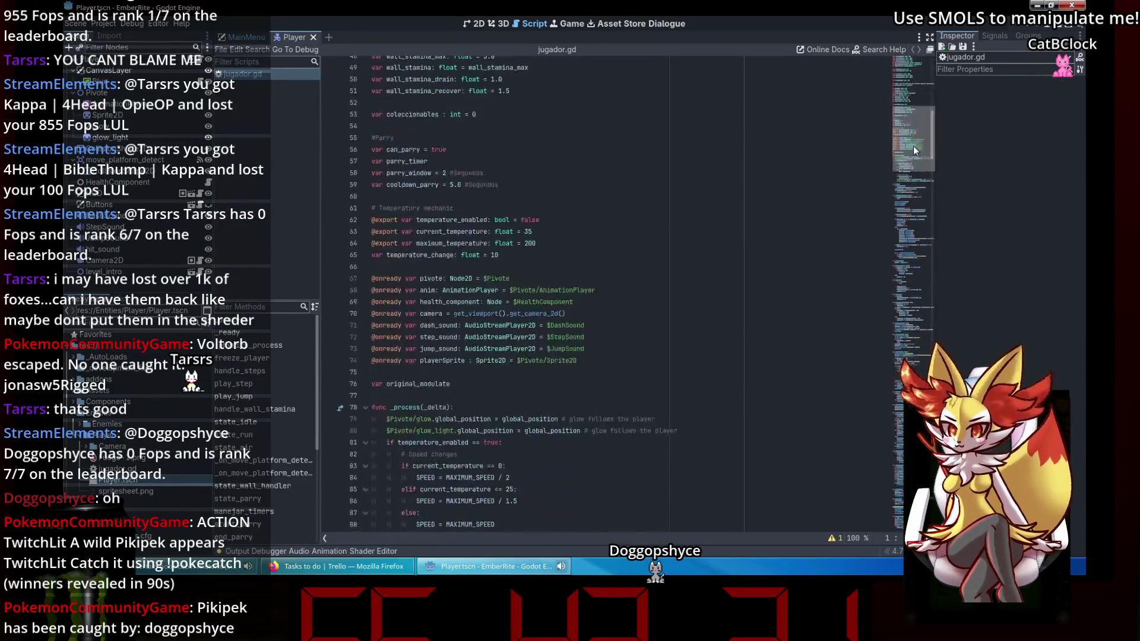
pyautogui.moveTo(913, 108); pyautogui.dragTo(925, 235)
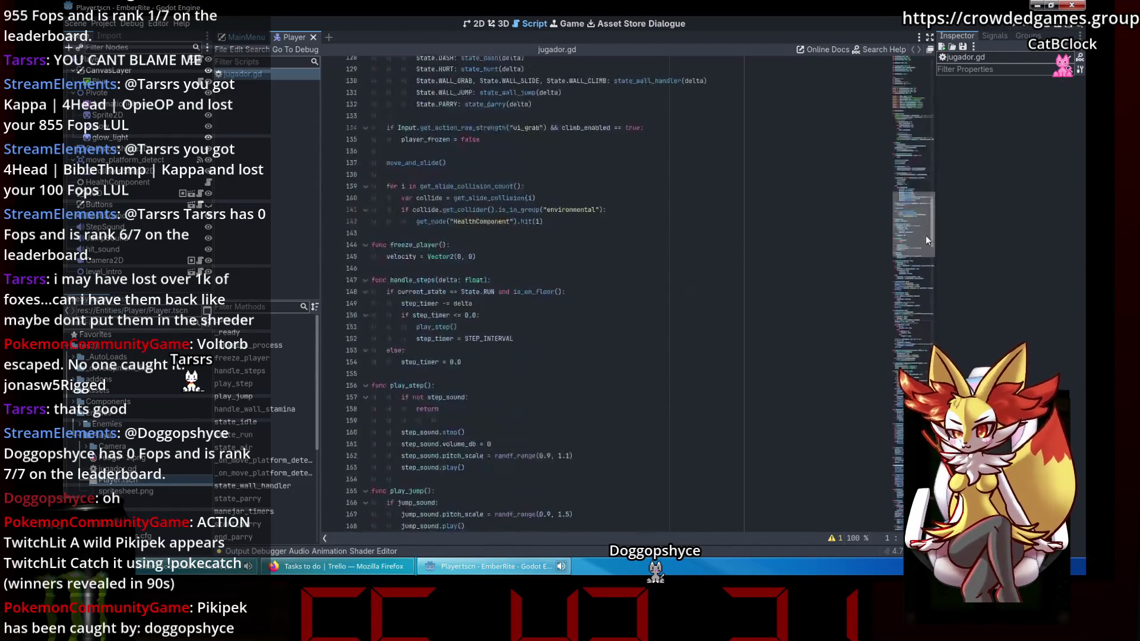
pyautogui.scroll(-8, 728, 205)
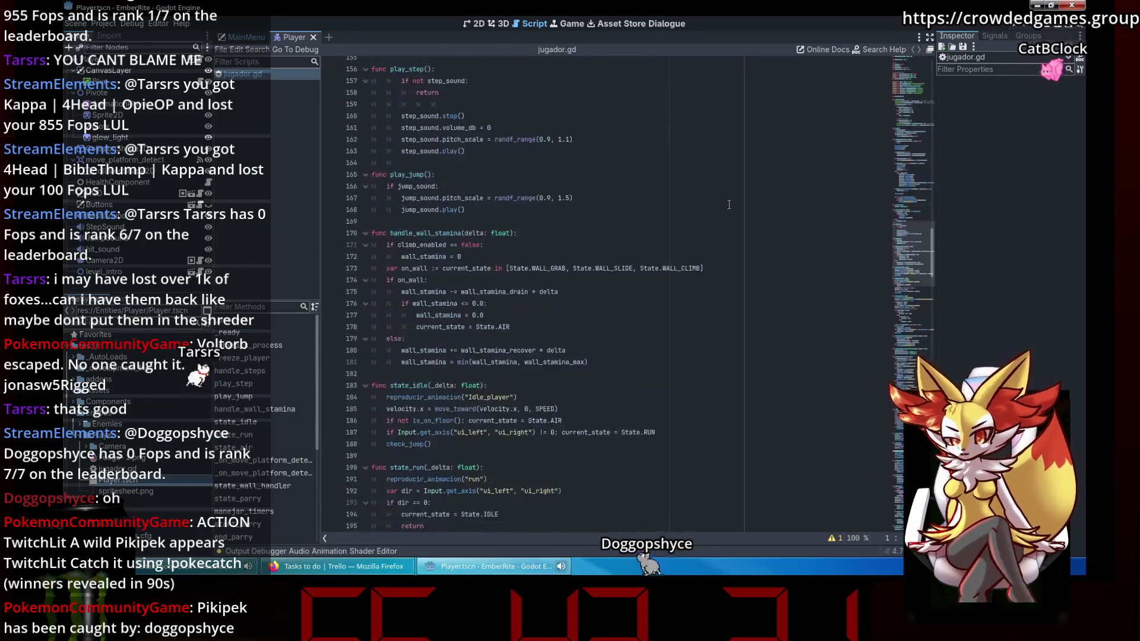
pyautogui.scroll(-6, 729, 204)
pyautogui.click(551, 183)
pyautogui.scroll(-2, 551, 184)
pyautogui.scroll(-2, 551, 183)
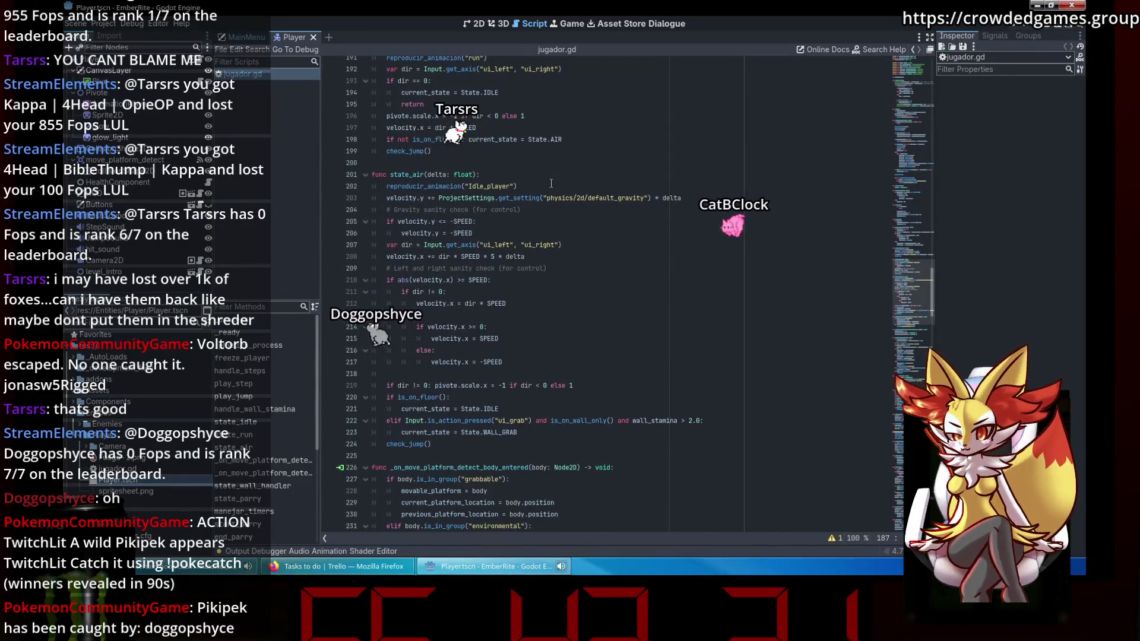
pyautogui.click(496, 307)
pyautogui.click(526, 293)
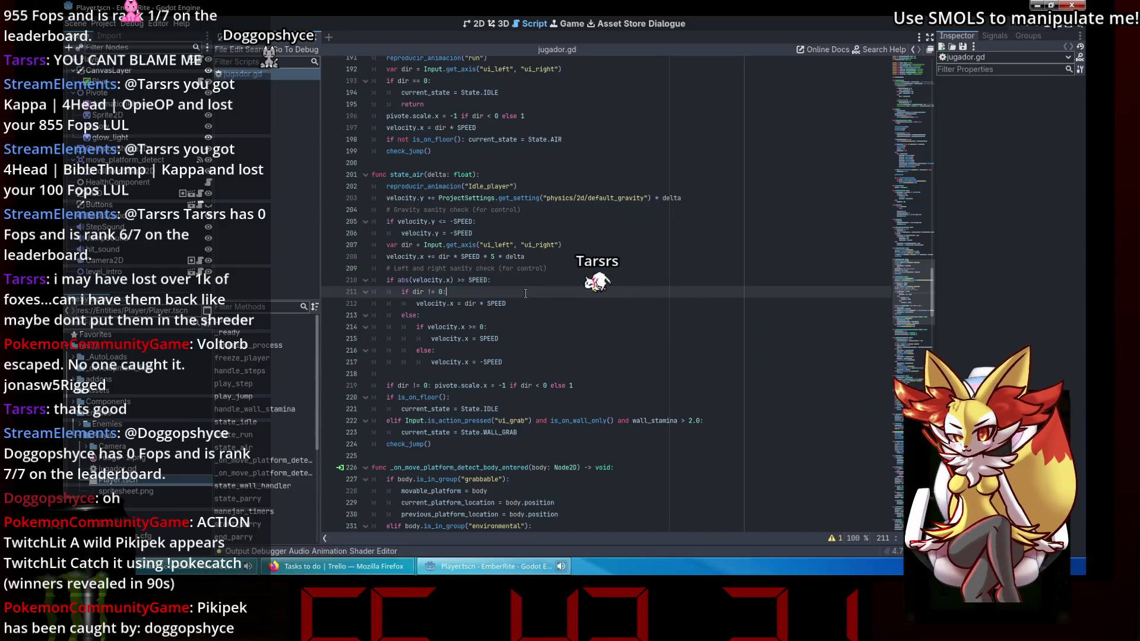
# Add 'if velocity.x > 0 && dir * SPEED < 0:' under 'if dir != 0:'.
pyautogui.click(529, 317)
pyautogui.click(534, 325)
pyautogui.click(531, 306)
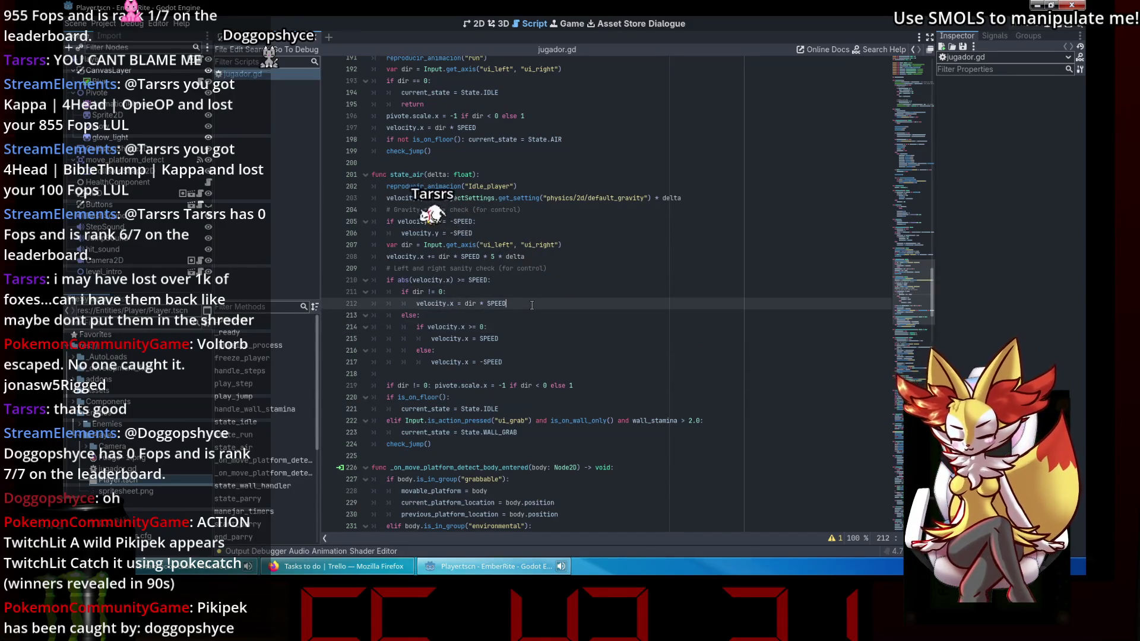
pyautogui.click(523, 295)
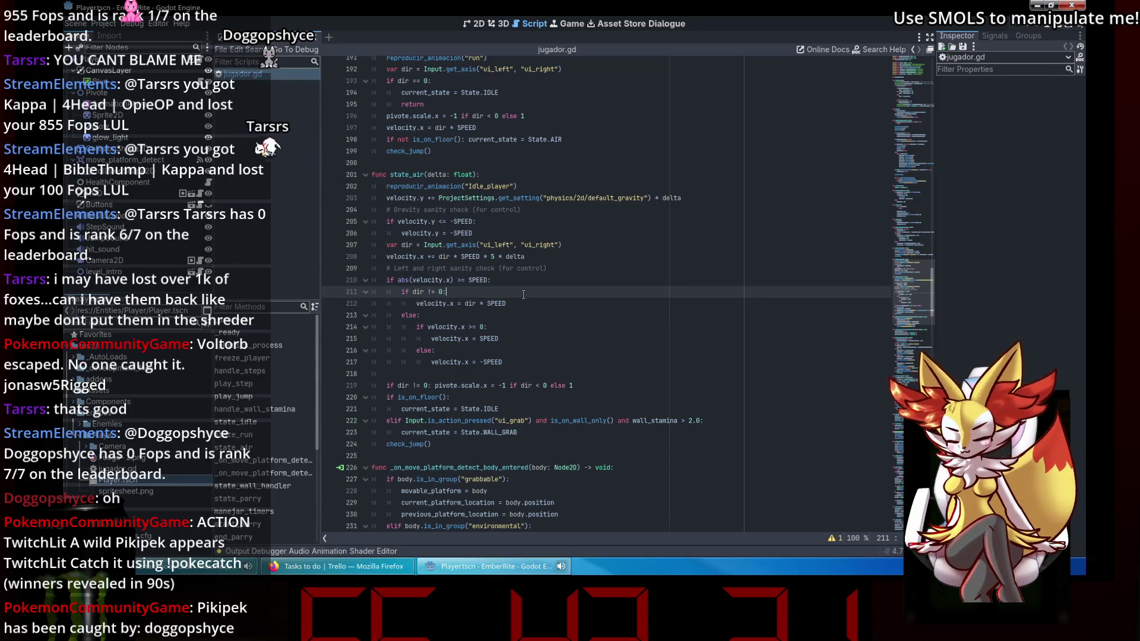
pyautogui.press('Return')
pyautogui.write('if')
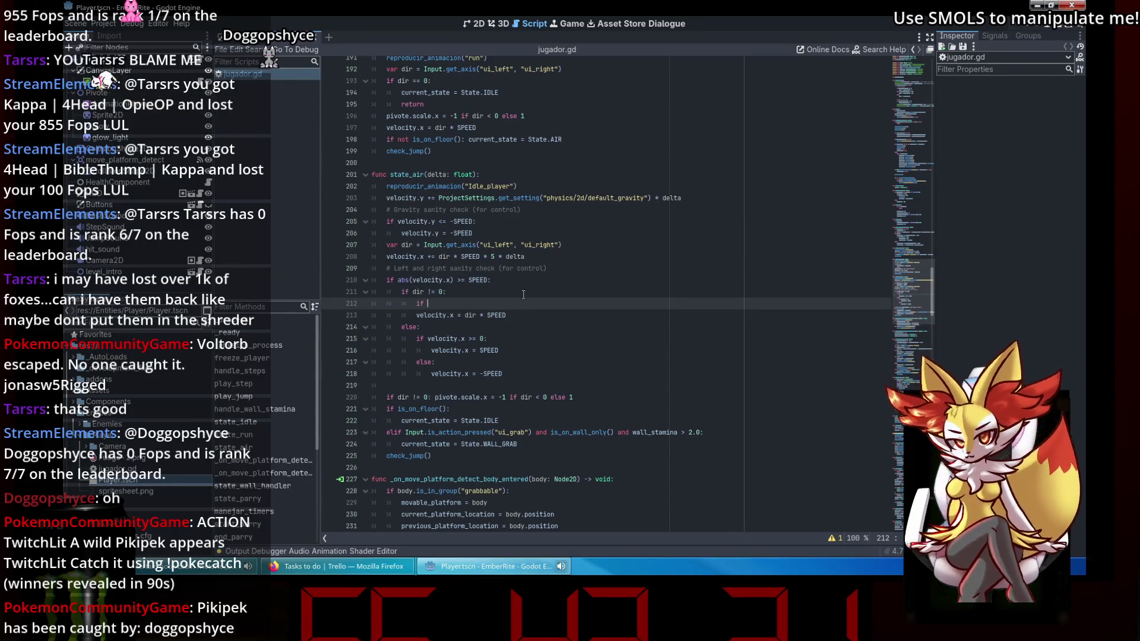
pyautogui.write('velocity')
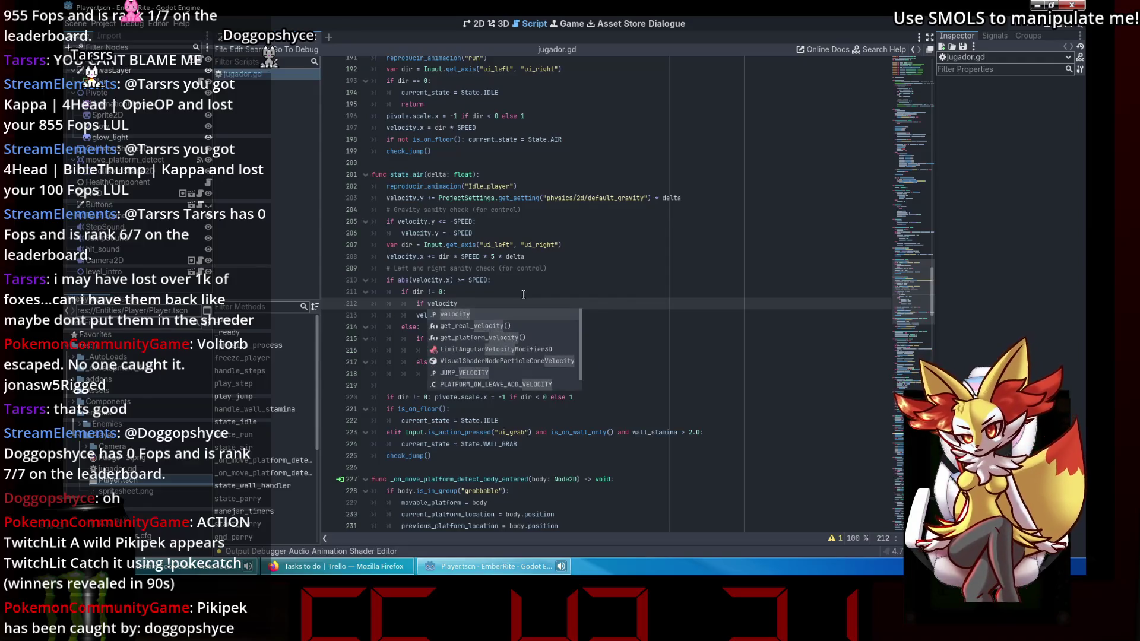
pyautogui.write('.x >=')
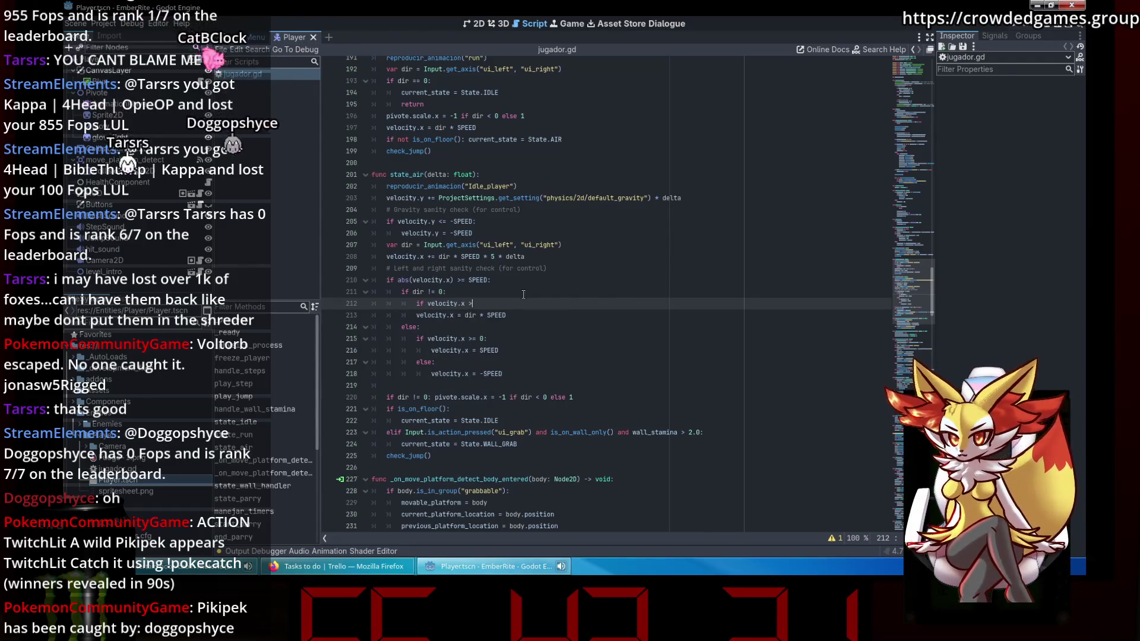
pyautogui.press('BackSpace')
pyautogui.press('BackSpace')
pyautogui.press('BackSpace')
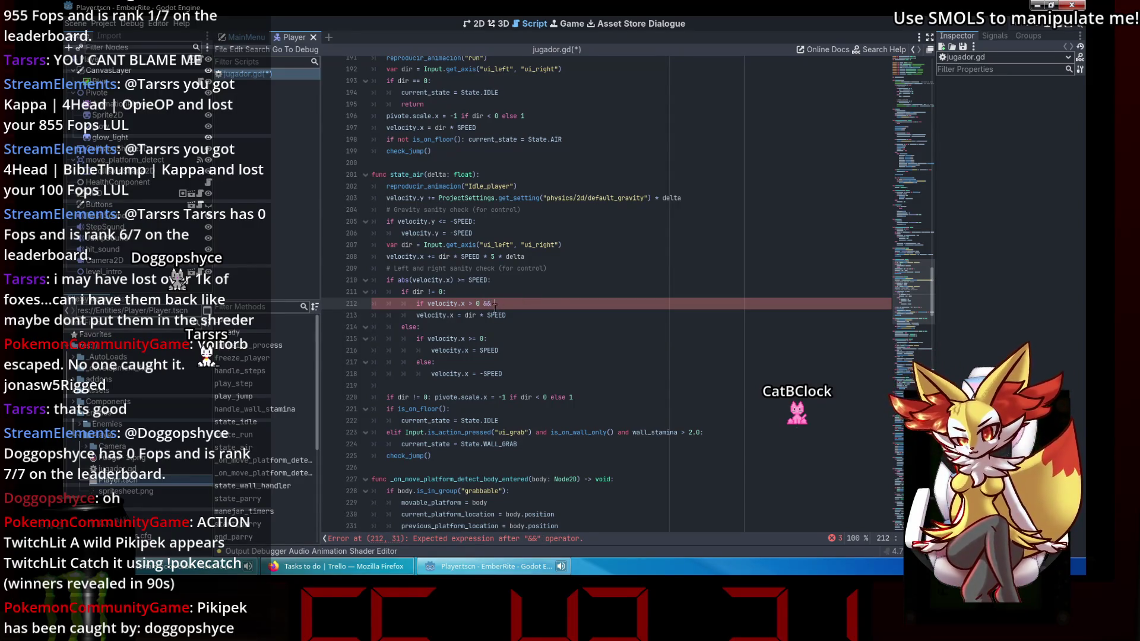
pyautogui.click(466, 316)
pyautogui.hotkey('ctrl', 'c')
pyautogui.click(536, 303)
pyautogui.hotkey('ctrl', 'v')
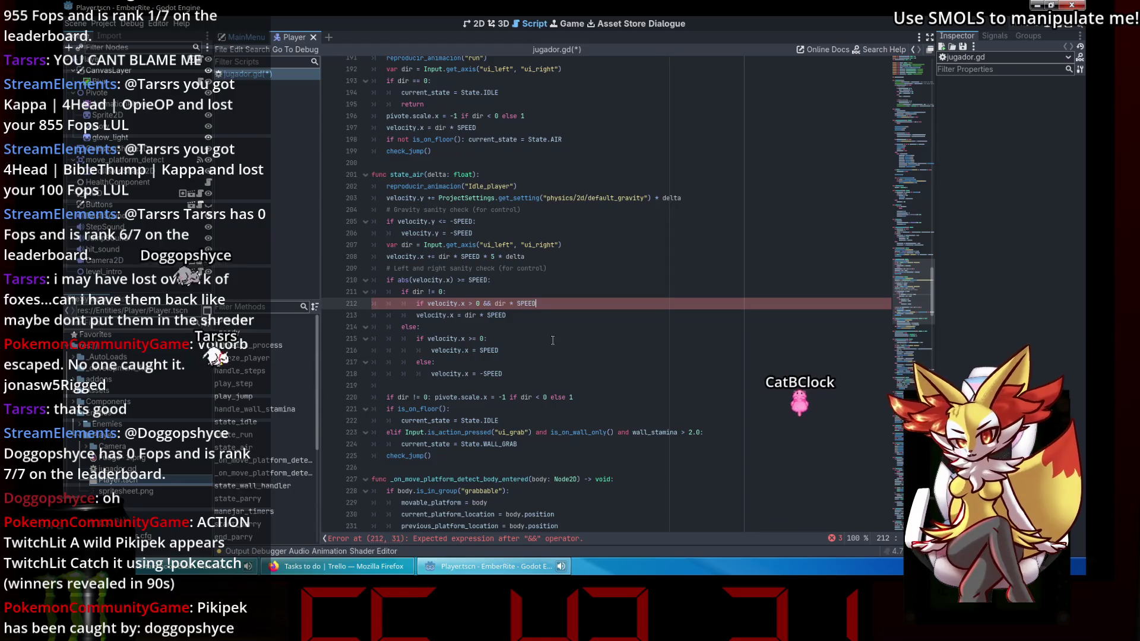
pyautogui.write('< 0:')
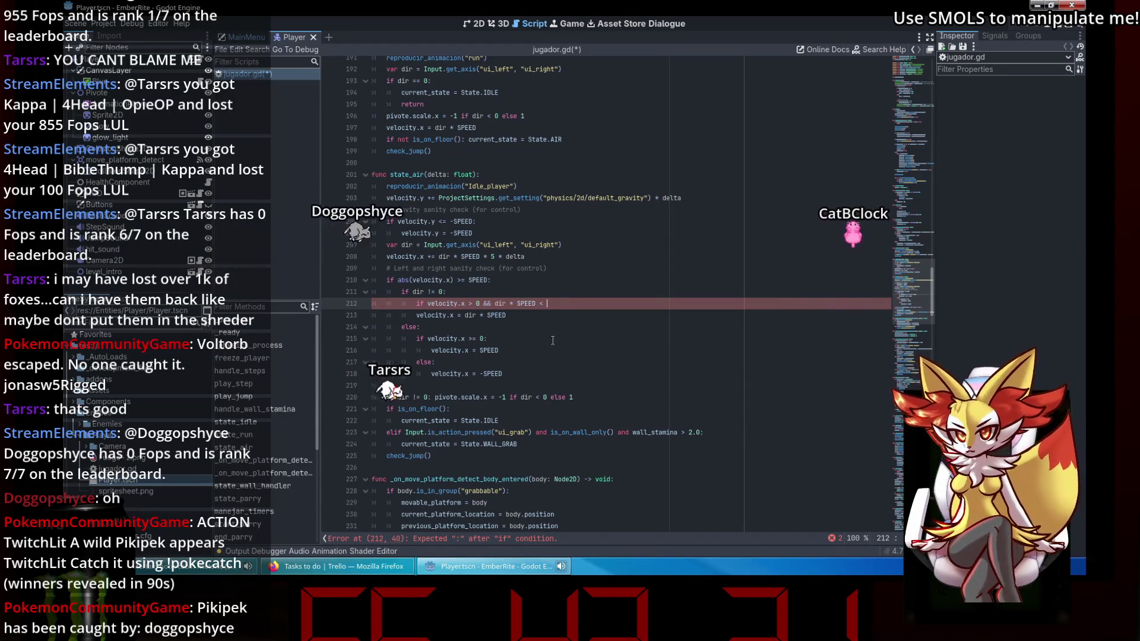
pyautogui.press('Return')
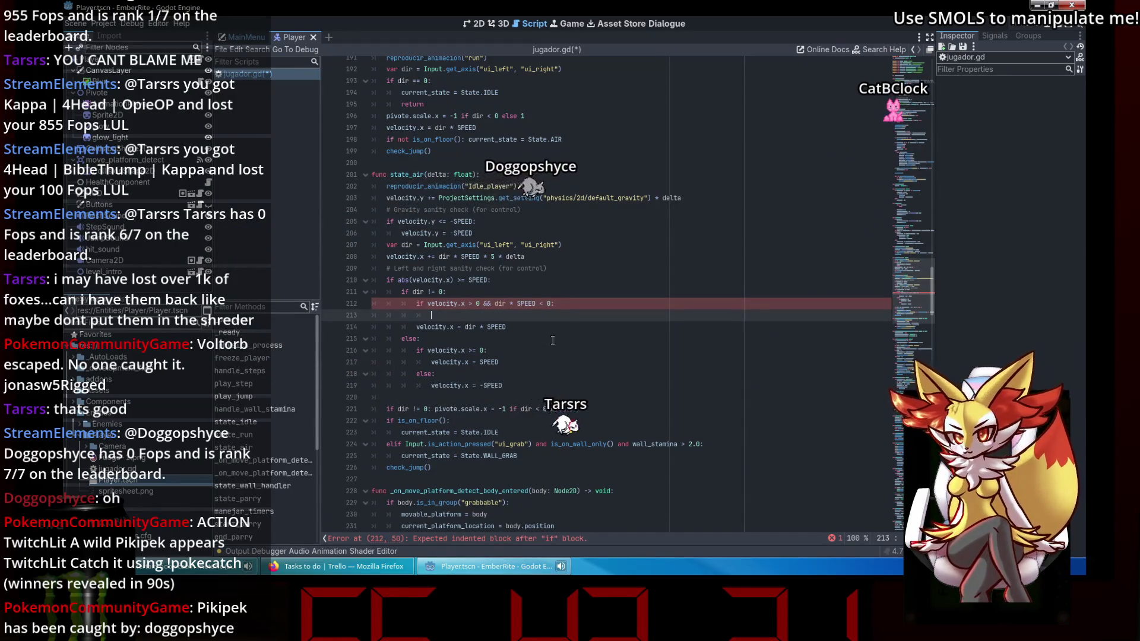
# Give the new branch the body 'SPEED * 5'.
pyautogui.click(516, 326)
pyautogui.click(520, 315)
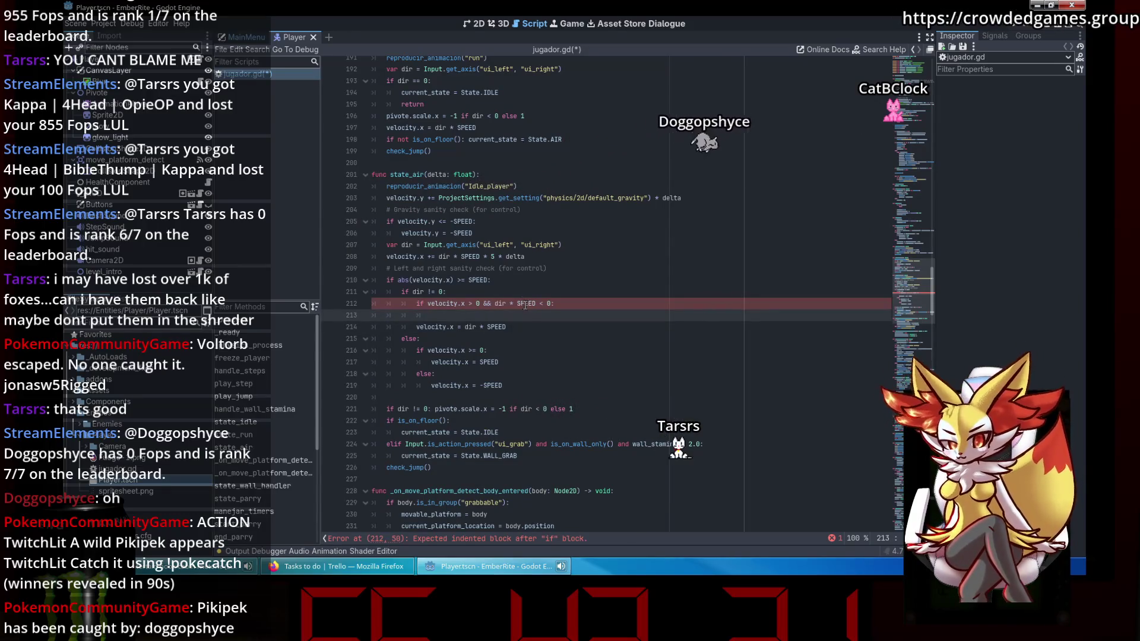
pyautogui.doubleClick(524, 304)
pyautogui.click(521, 313)
pyautogui.write('SPEED * 5')
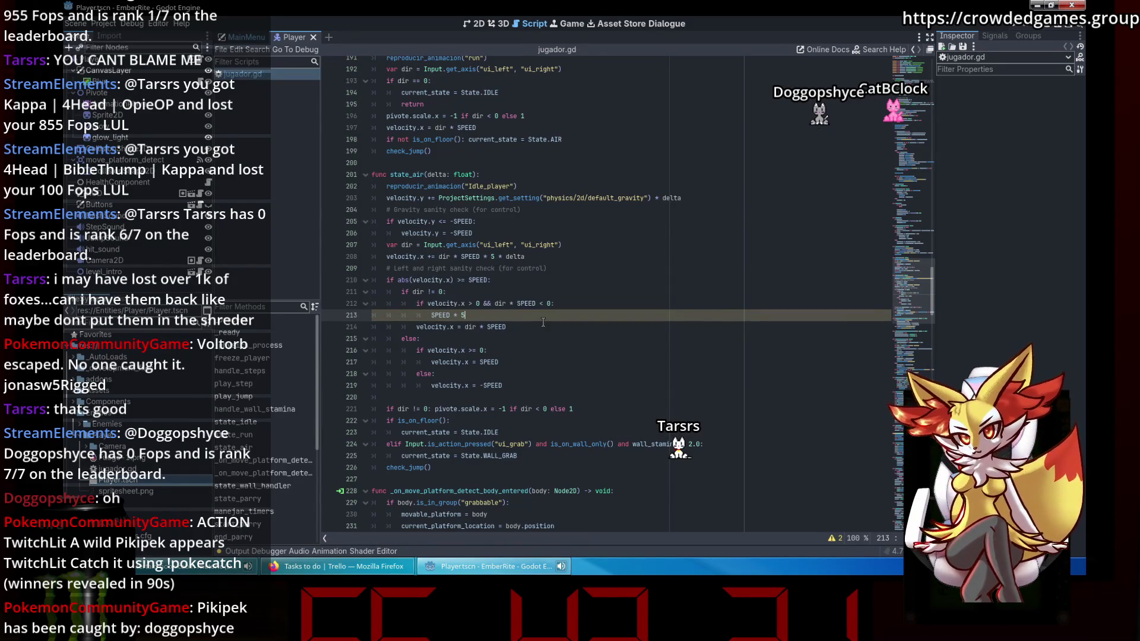
pyautogui.press('Return')
pyautogui.write('elif')
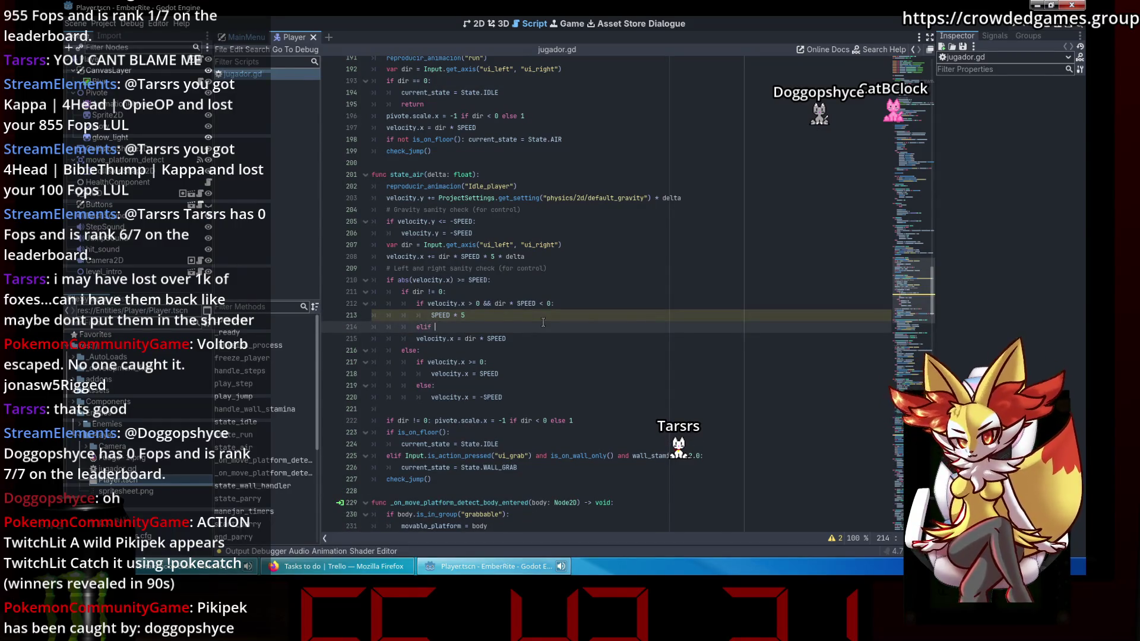
# Insert the comment '# This allows the player to quickly change directions' and save jugador.gd.
pyautogui.click(569, 292)
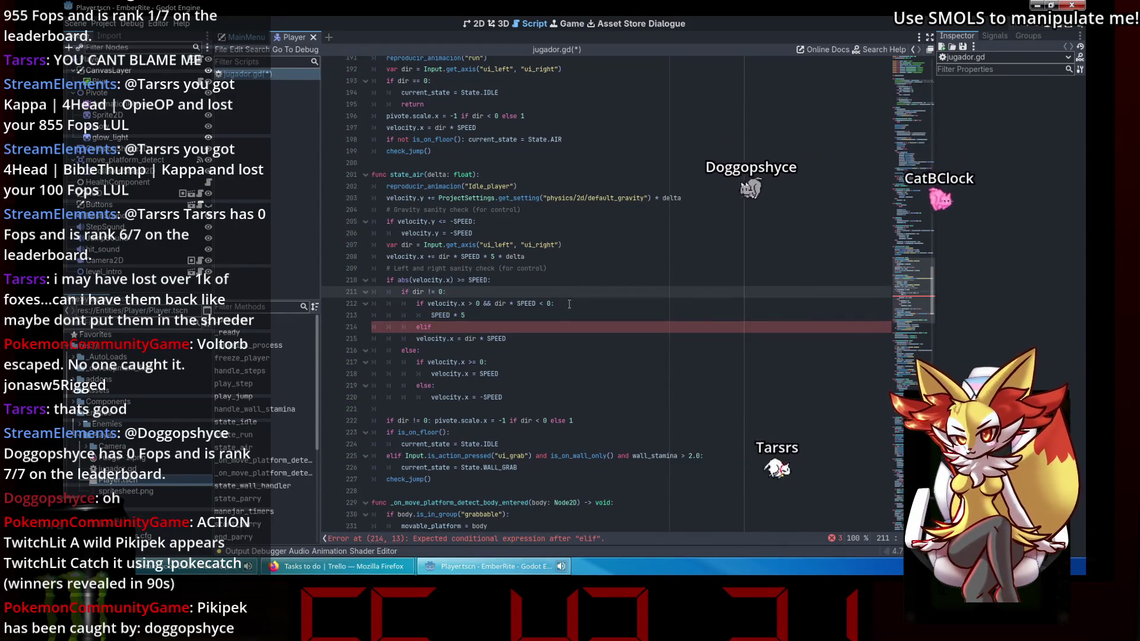
pyautogui.press('Return')
pyautogui.write('# This')
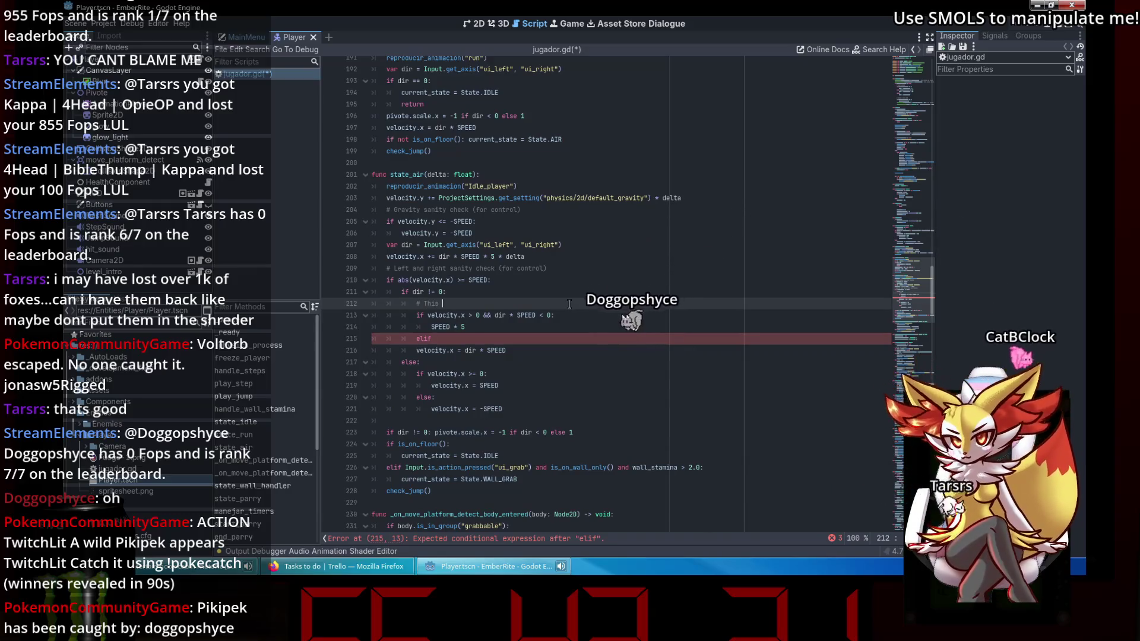
pyautogui.write(' allows the pla')
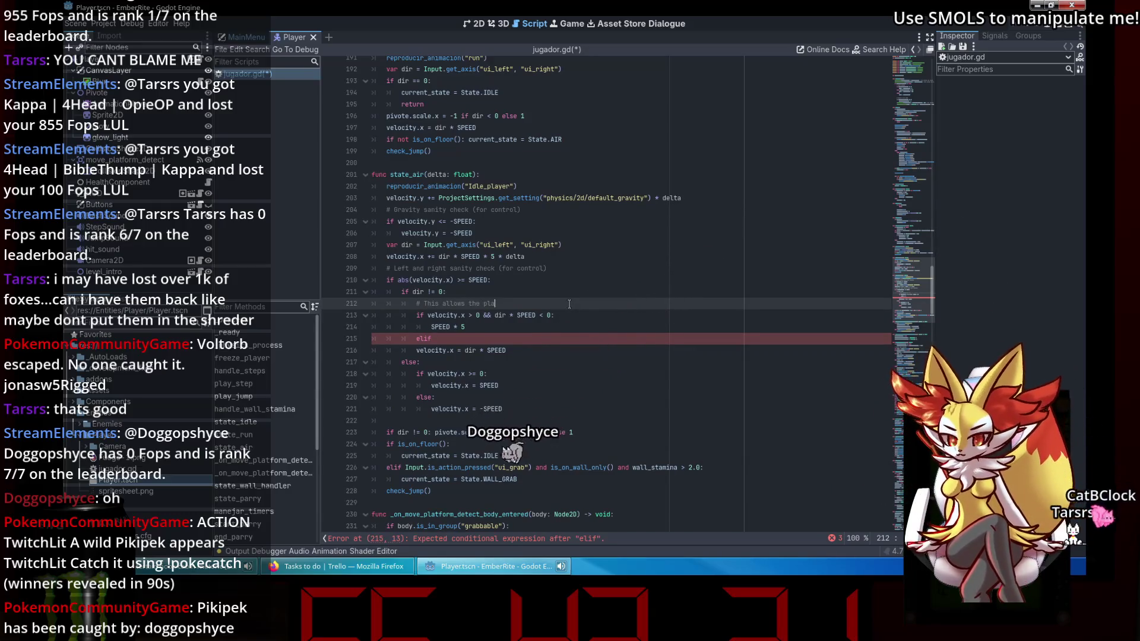
pyautogui.write('yer to quickly ch')
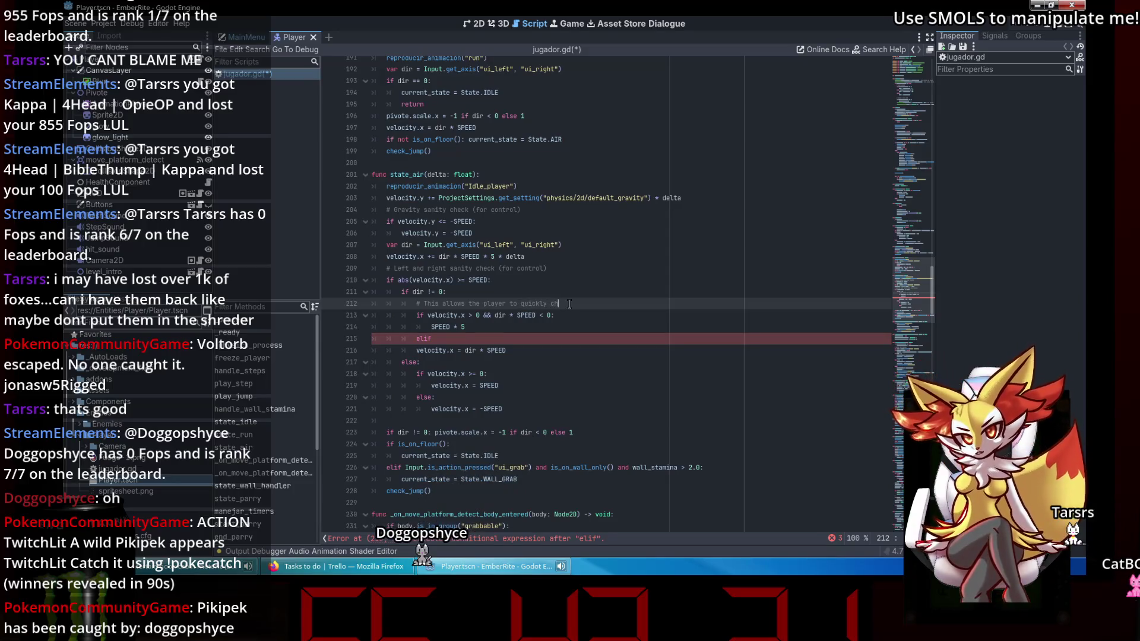
pyautogui.write('ange directions')
pyautogui.hotkey('ctrl', 's')
pyautogui.click(512, 338)
# Copy the turn-around condition into the elif with its comparisons reversed.
pyautogui.moveTo(511, 349); pyautogui.dragTo(464, 350)
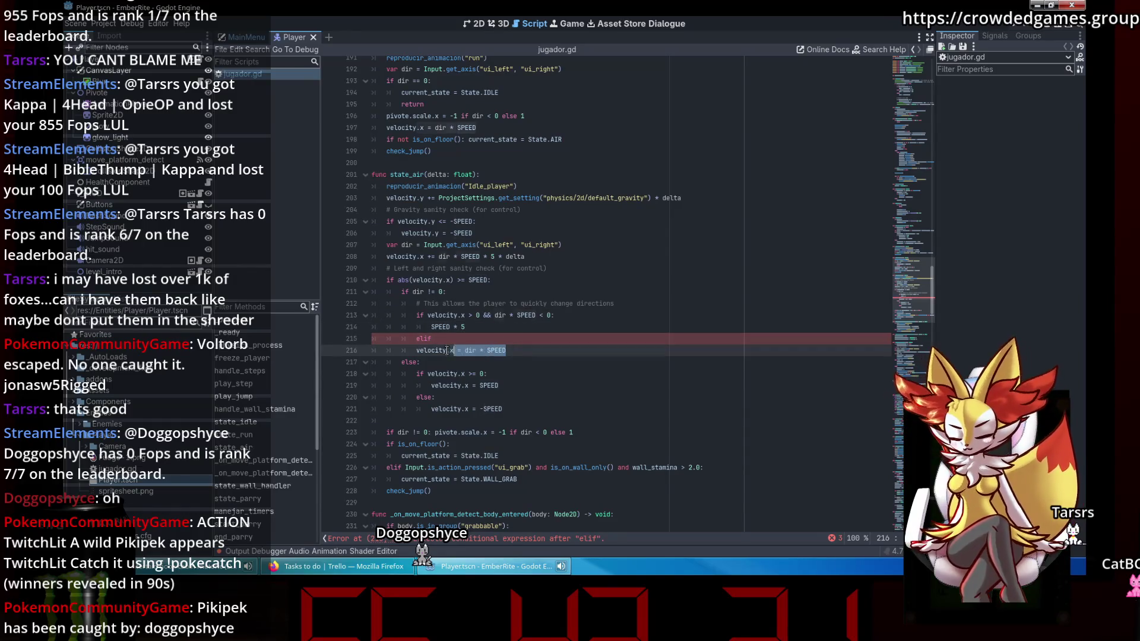
pyautogui.click(482, 339)
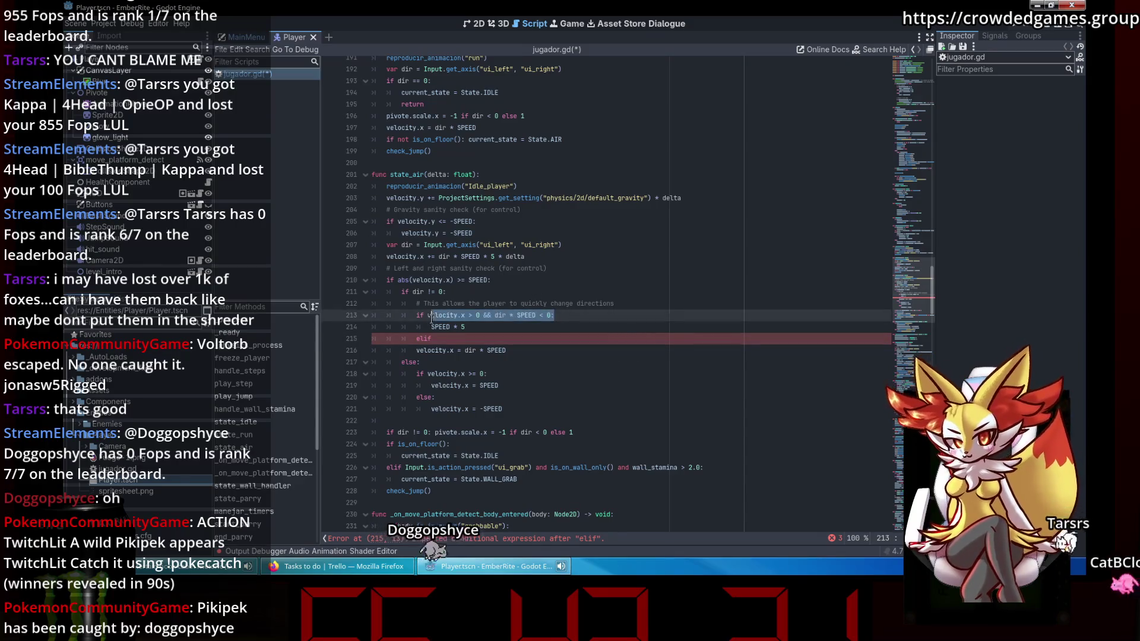
pyautogui.click(446, 339)
pyautogui.hotkey('ctrl', 'v')
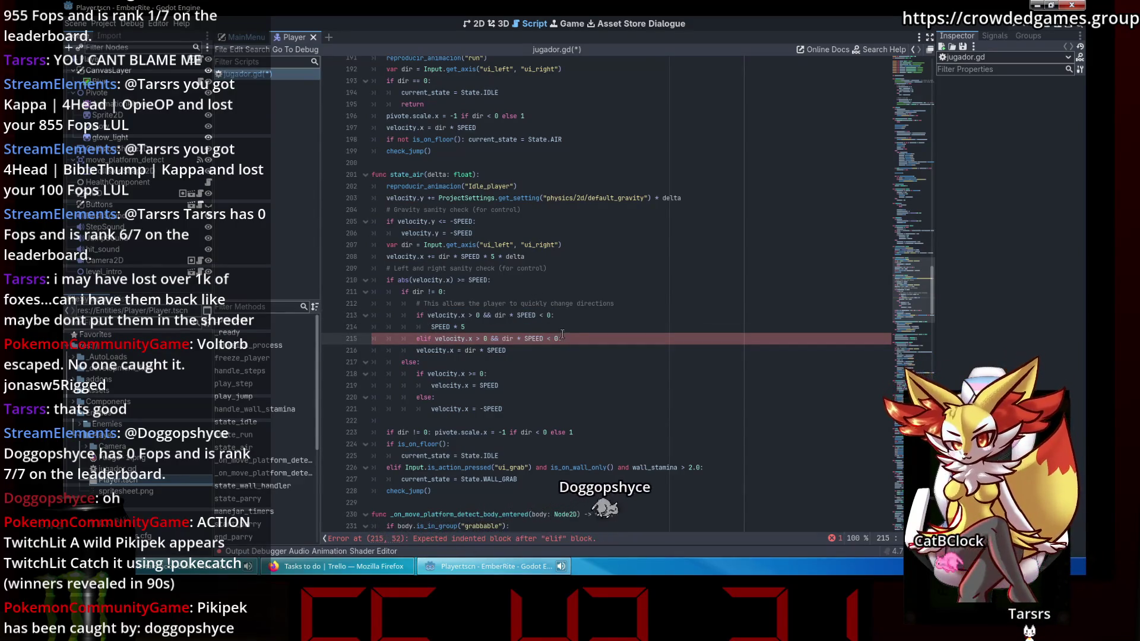
pyautogui.click(547, 339)
pyautogui.press('Delete')
pyautogui.write('>')
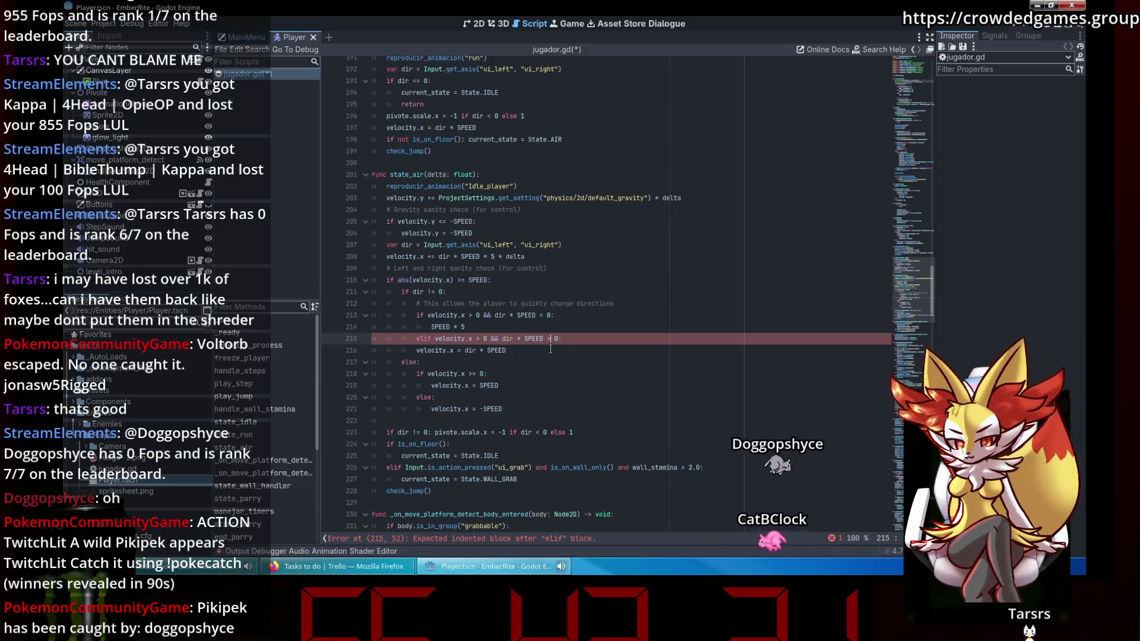
pyautogui.press('BackSpace')
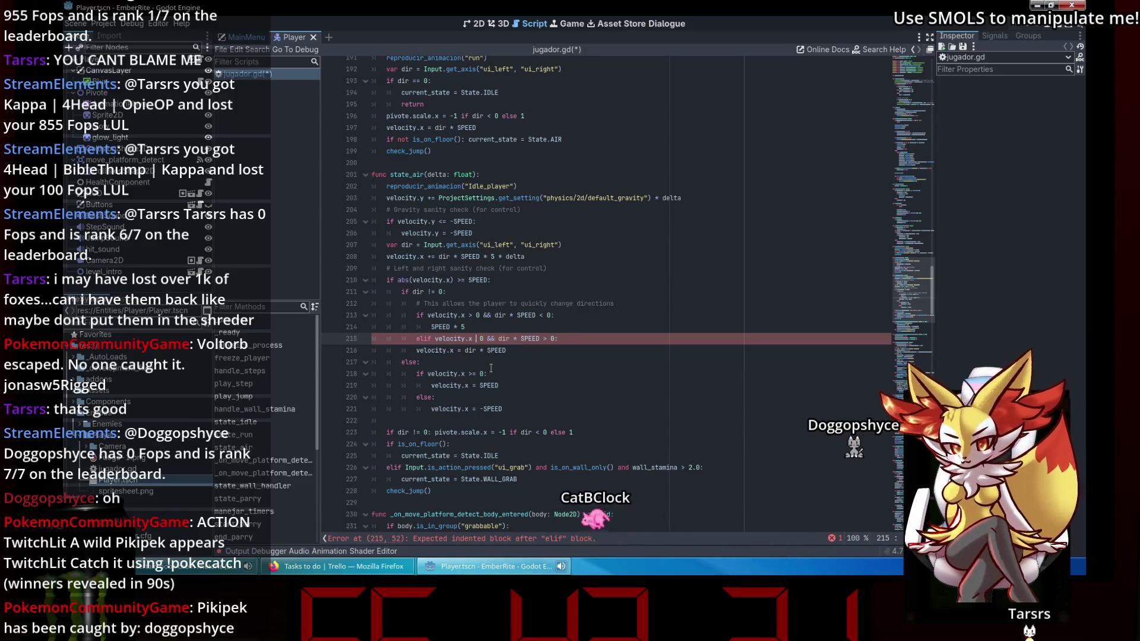
pyautogui.write('<')
pyautogui.press('Return')
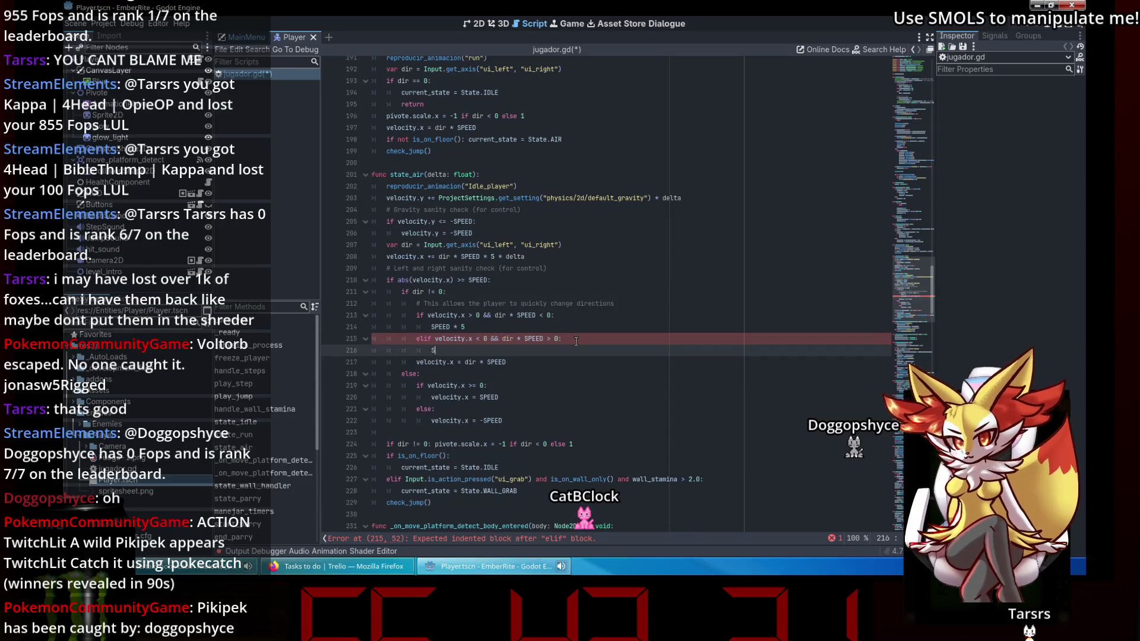
# Make both turn-around branch bodies read 'SPEED = SPEED * 5'.
pyautogui.write('Spee')
pyautogui.press('Return')
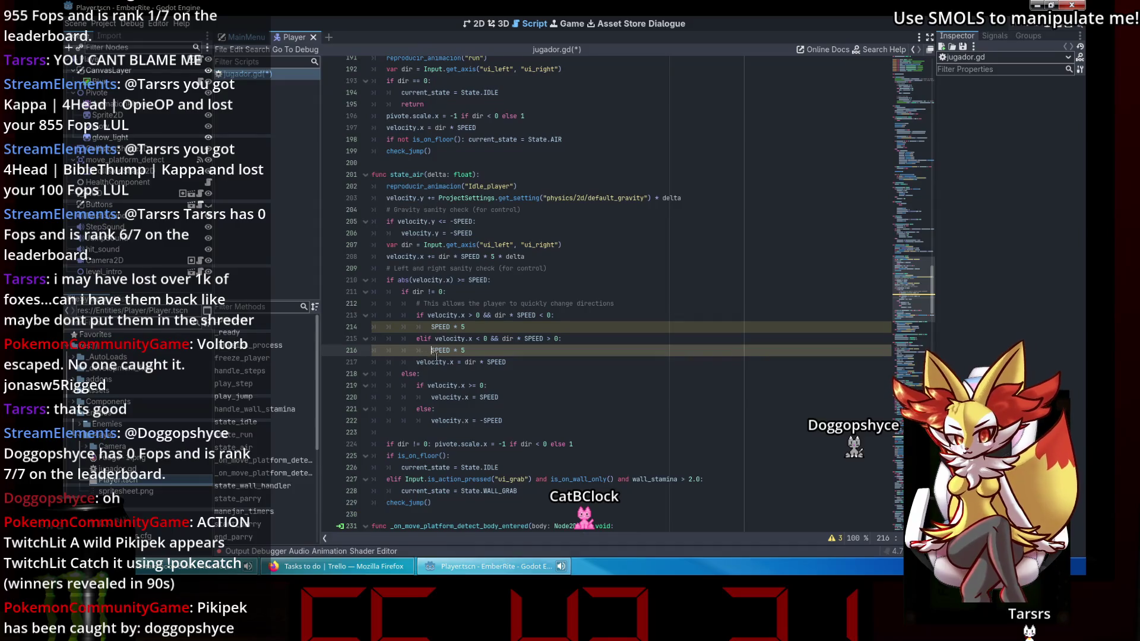
pyautogui.write('p')
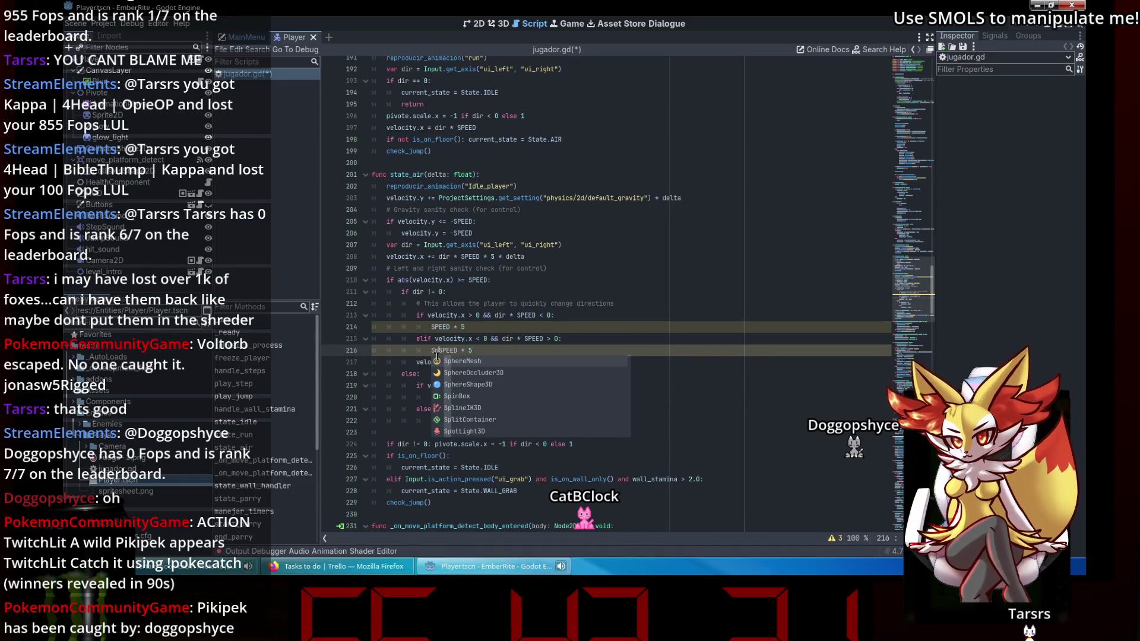
pyautogui.press('BackSpace')
pyautogui.write('PEED =')
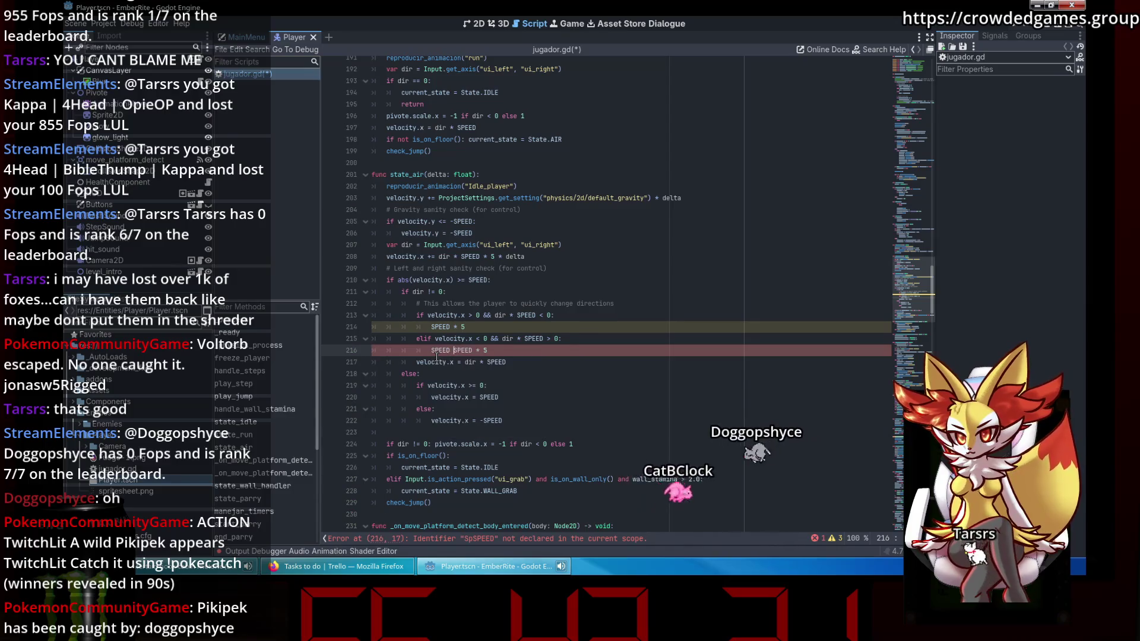
pyautogui.click(440, 351)
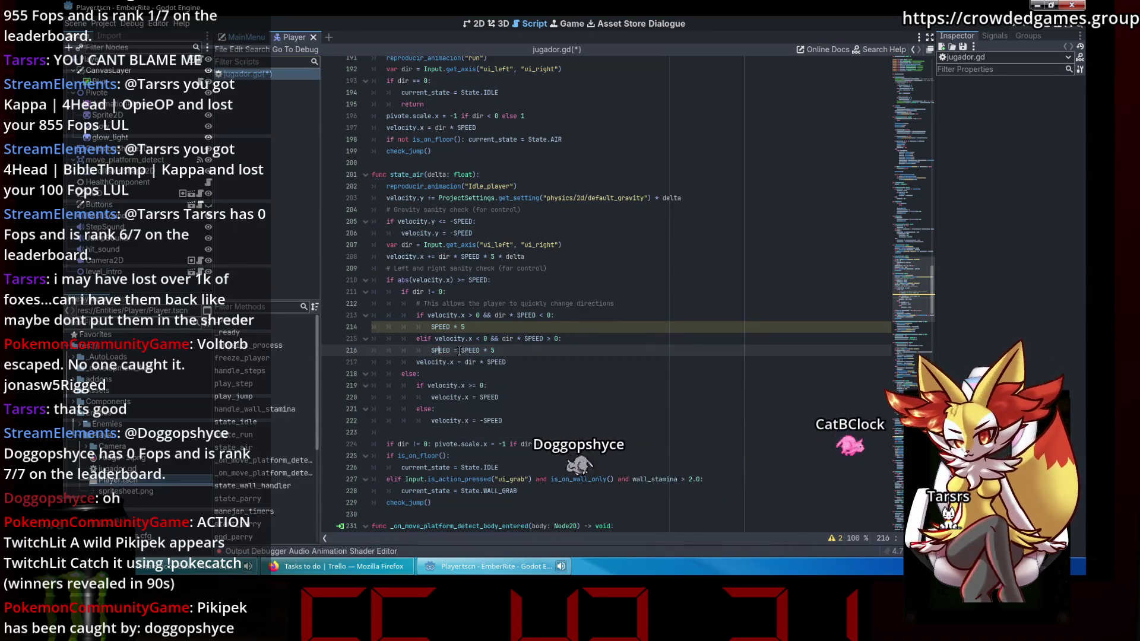
pyautogui.click(432, 328)
pyautogui.write('SPEED =')
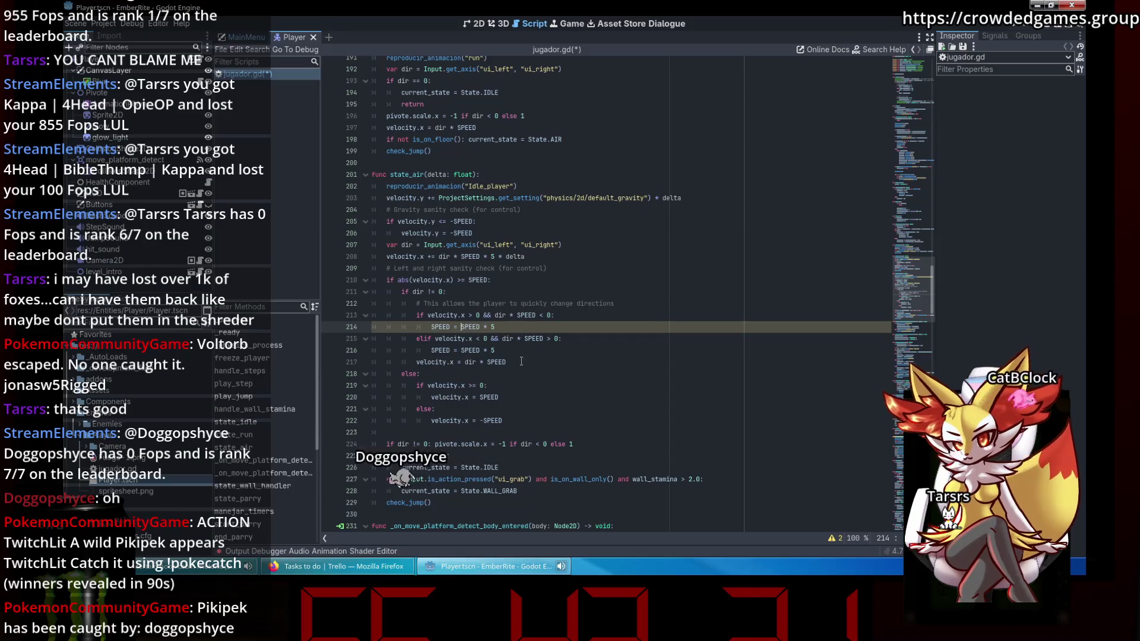
# Save jugador.gd and launch the game to playtest the change.
pyautogui.click(565, 358)
pyautogui.hotkey('ctrl', 's')
pyautogui.click(765, 275)
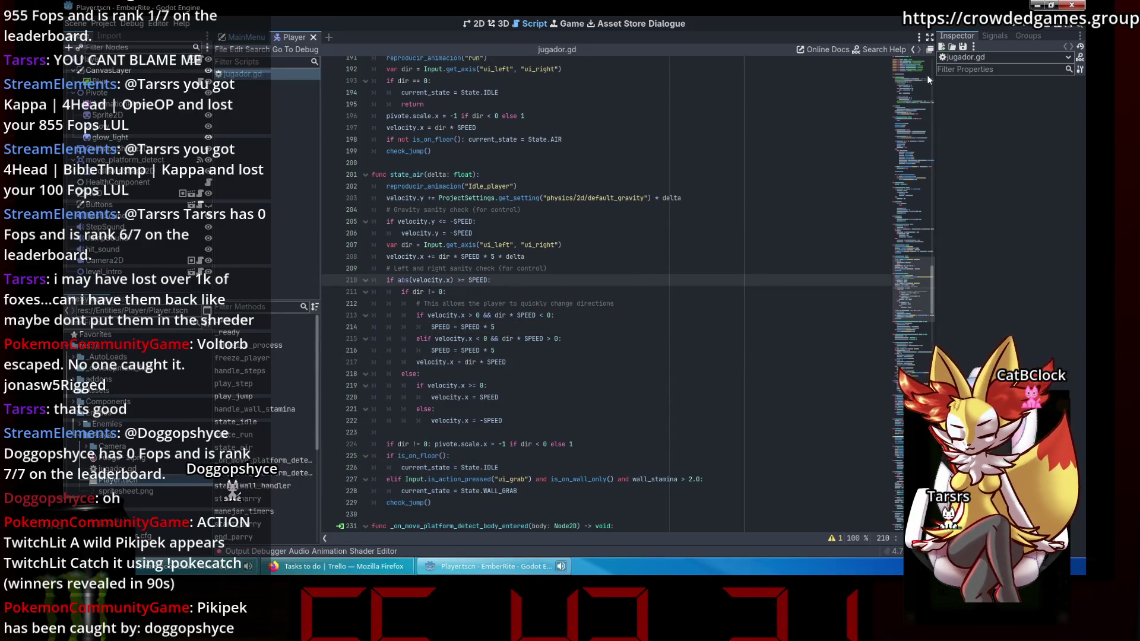
pyautogui.click(1014, 27)
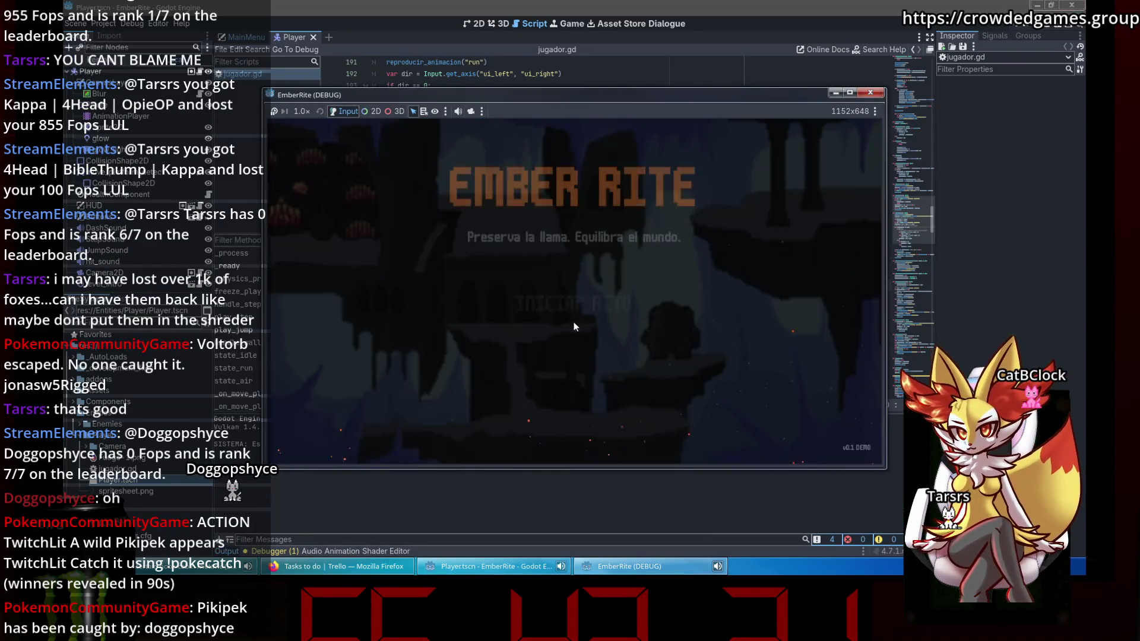
# Start the game from the main menu and run the character through the ledges and spike areas.
pyautogui.click(617, 306)
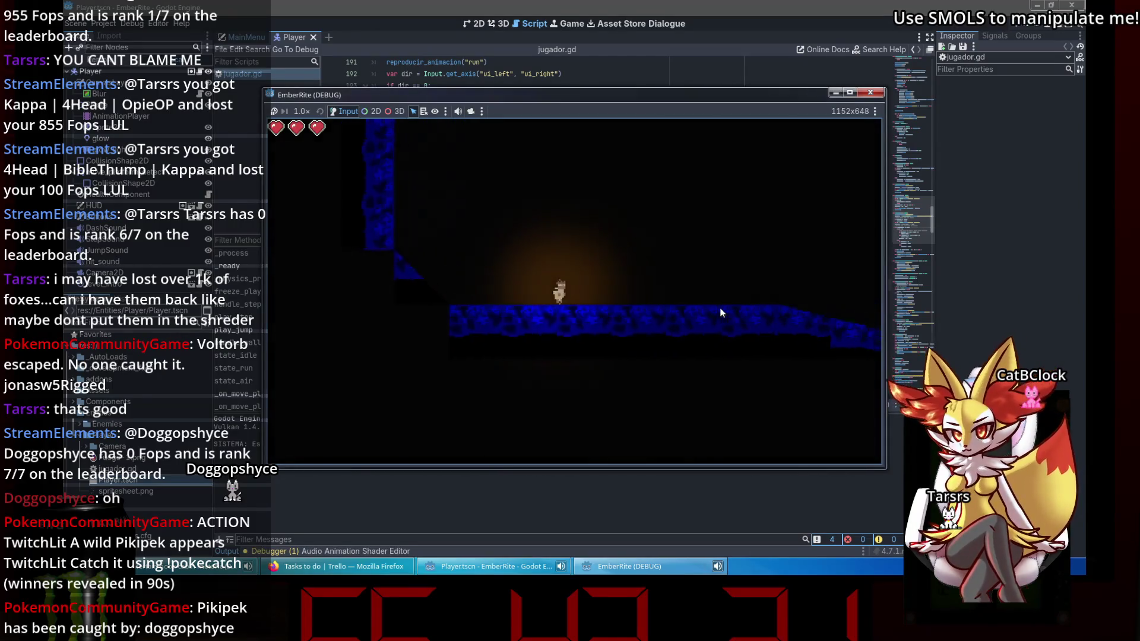
pyautogui.press('Right')
pyautogui.press('space')
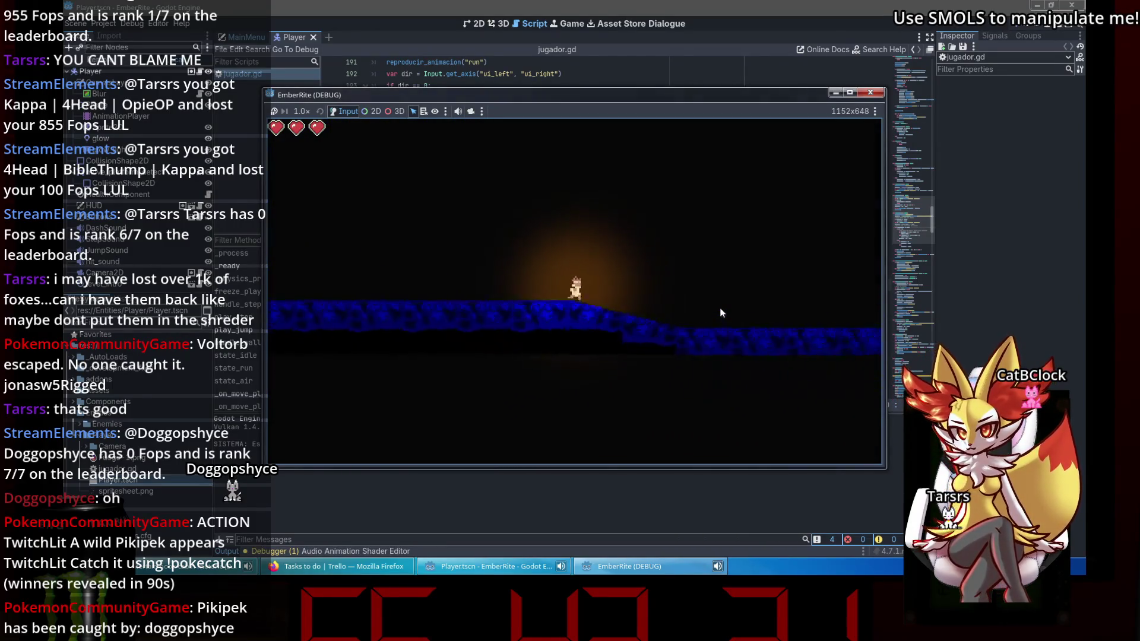
pyautogui.press('Left')
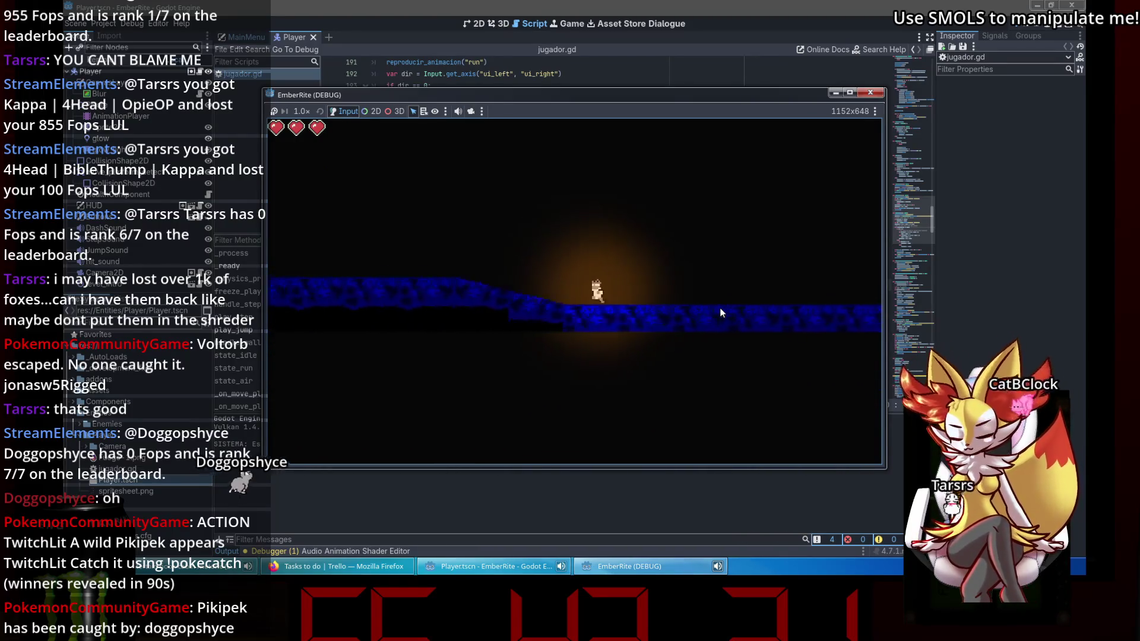
pyautogui.press('Left')
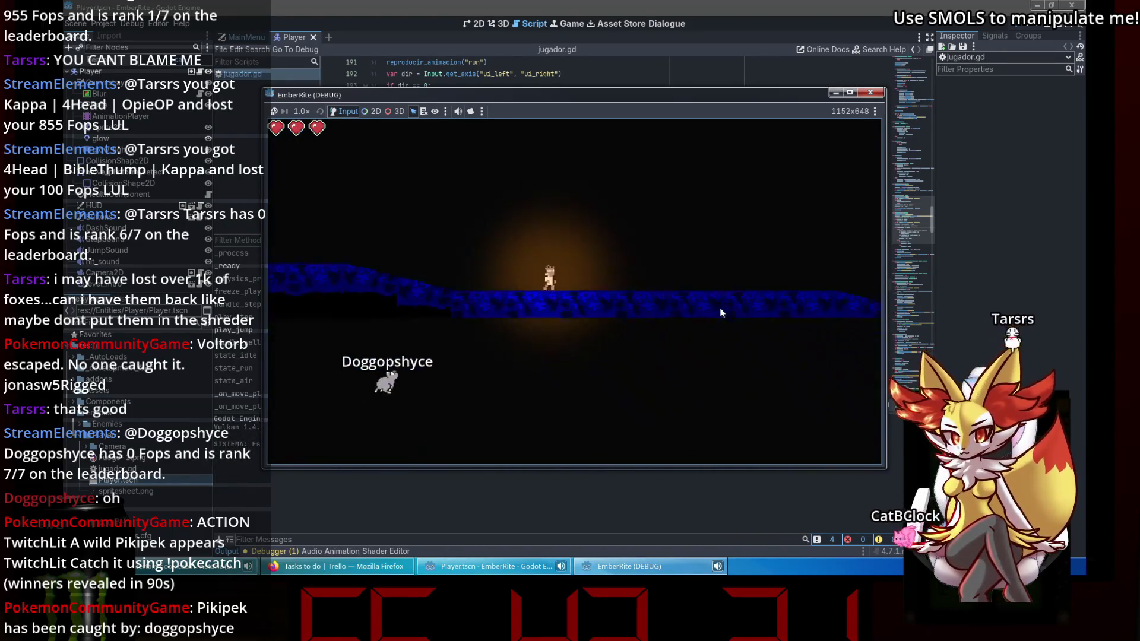
pyautogui.press('Left')
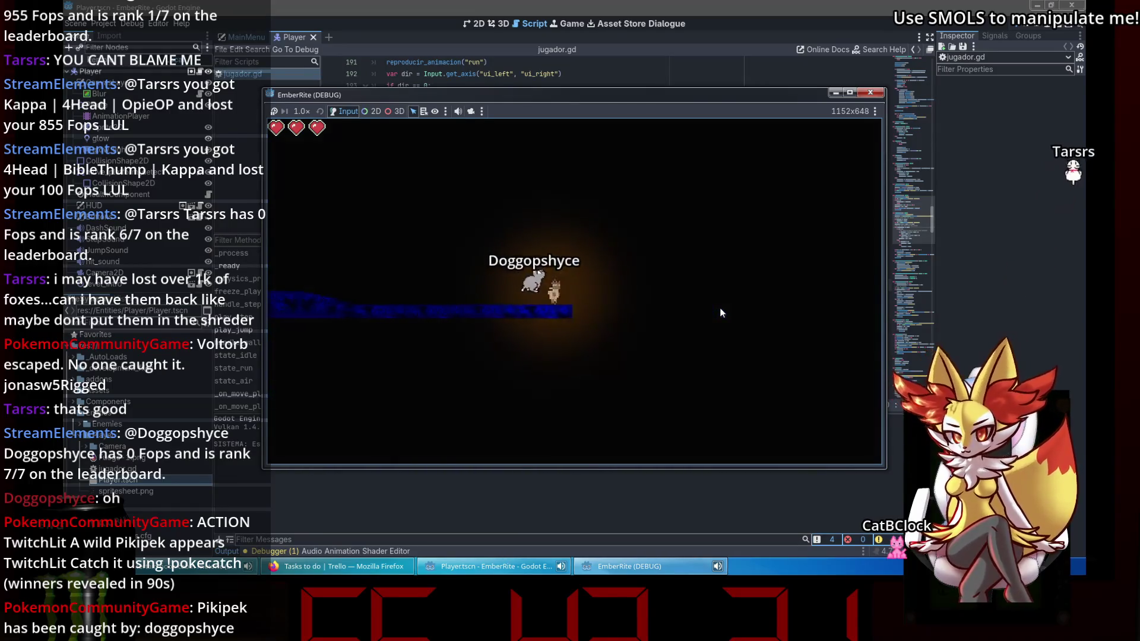
pyautogui.press('Left')
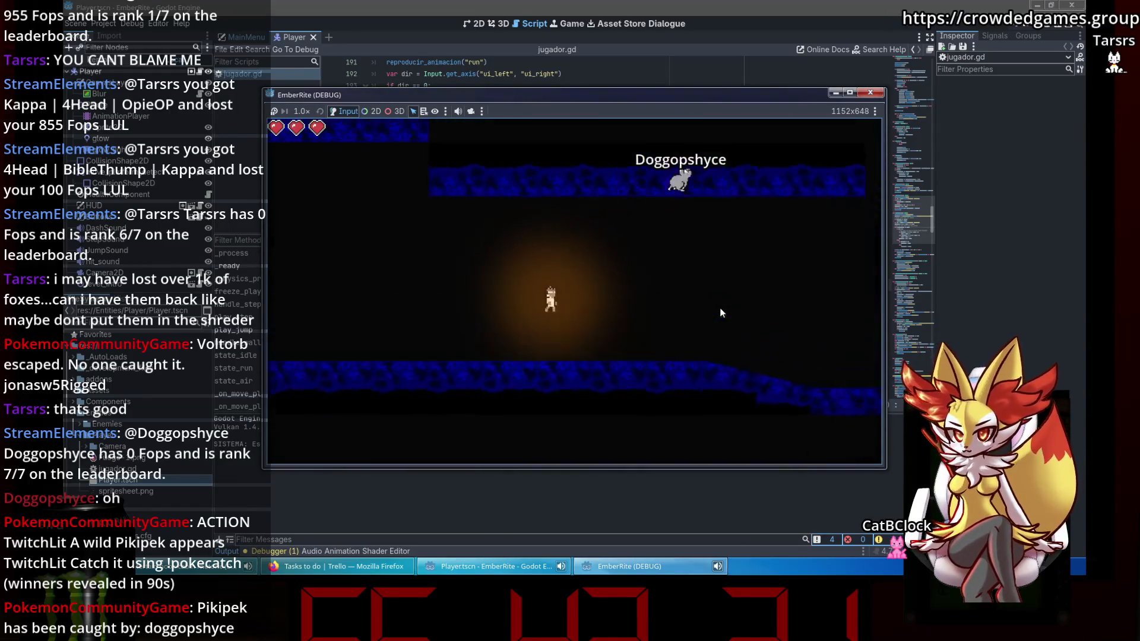
pyautogui.press('Right')
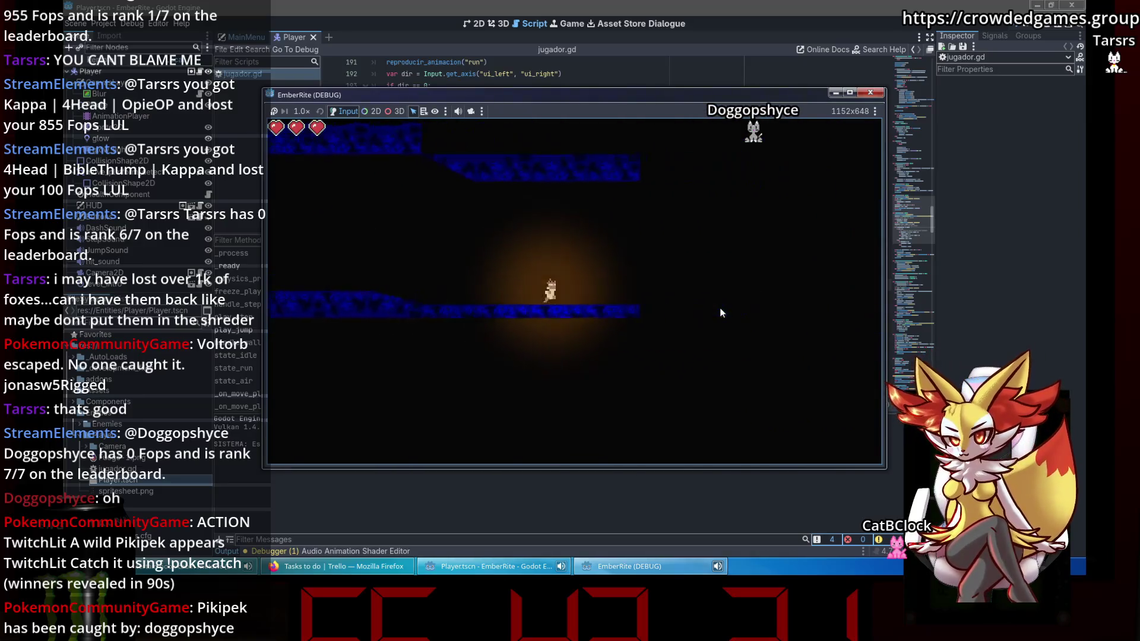
pyautogui.press('Right')
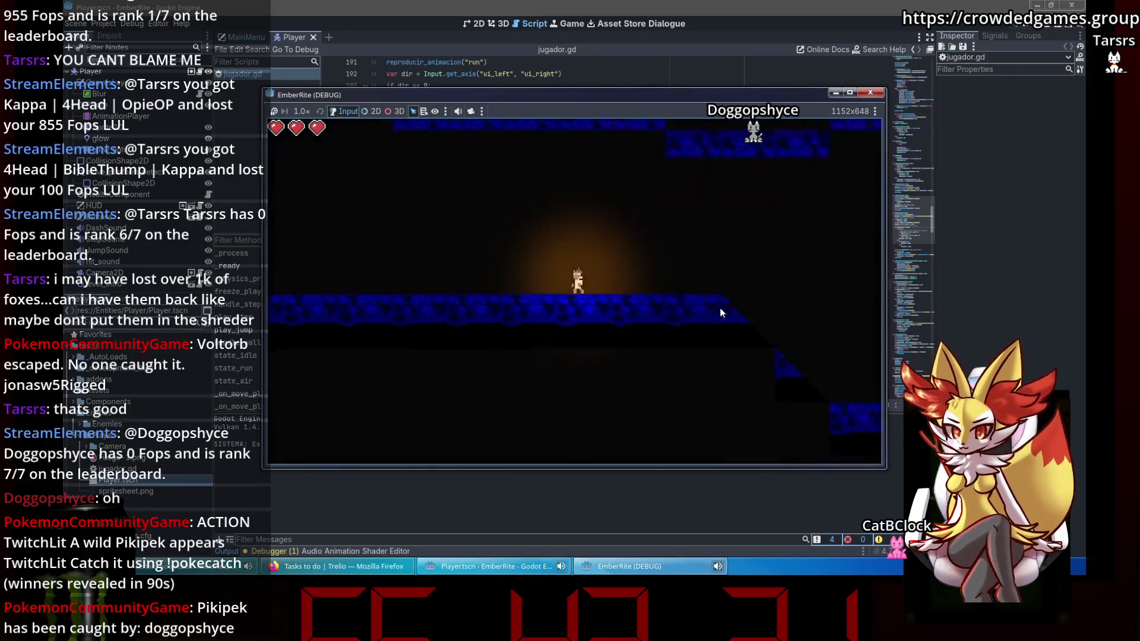
pyautogui.press('Right')
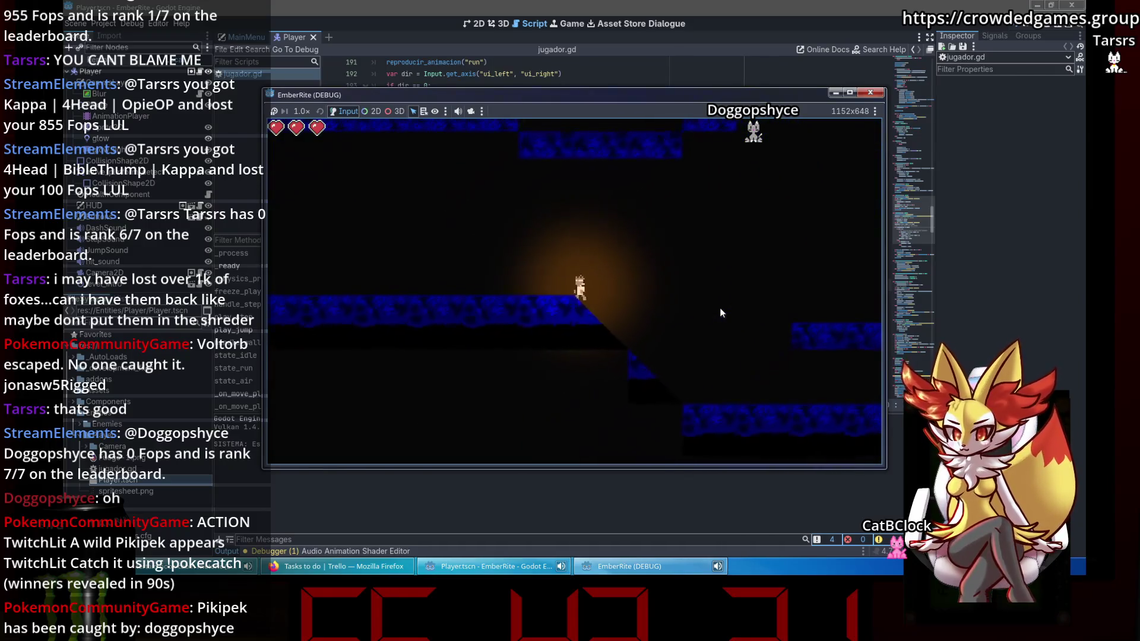
pyautogui.press('Right')
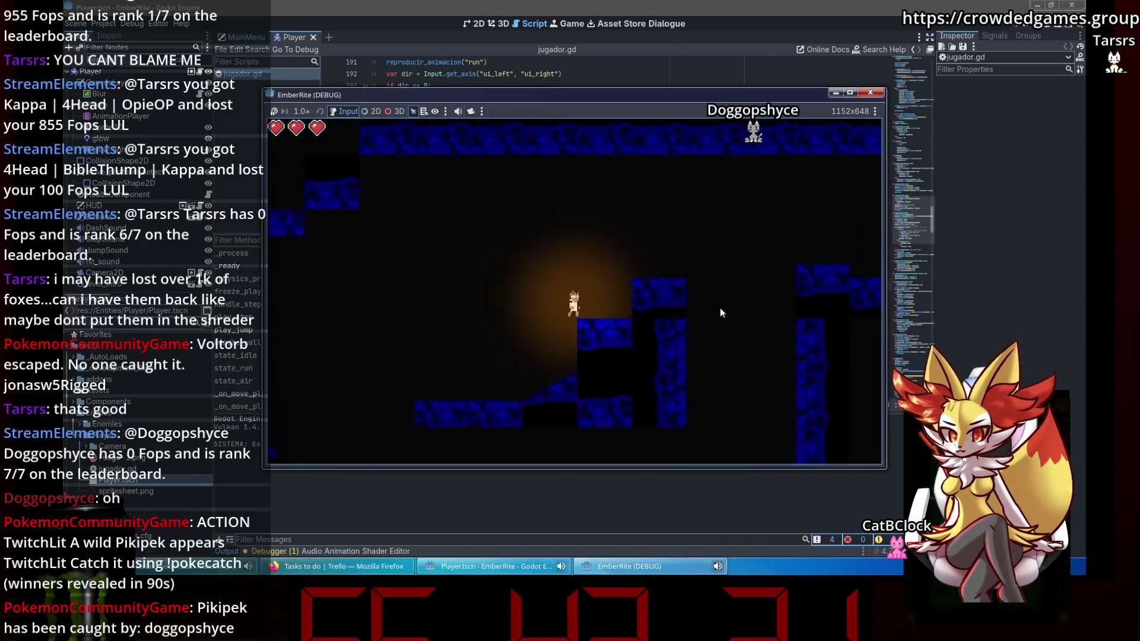
pyautogui.press('Right')
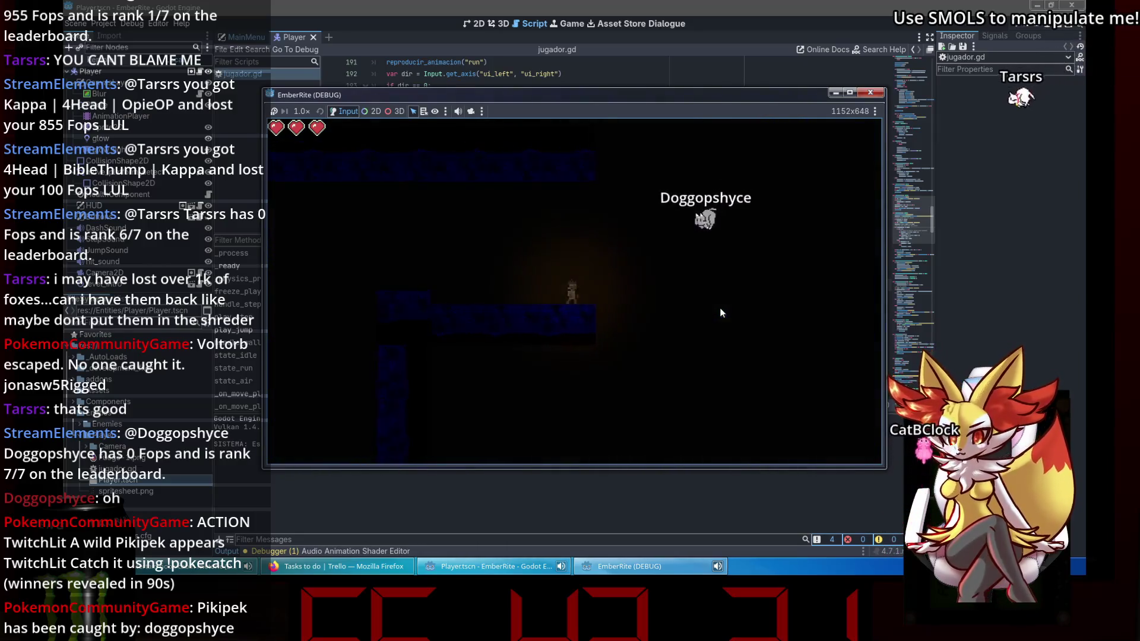
pyautogui.press('Right')
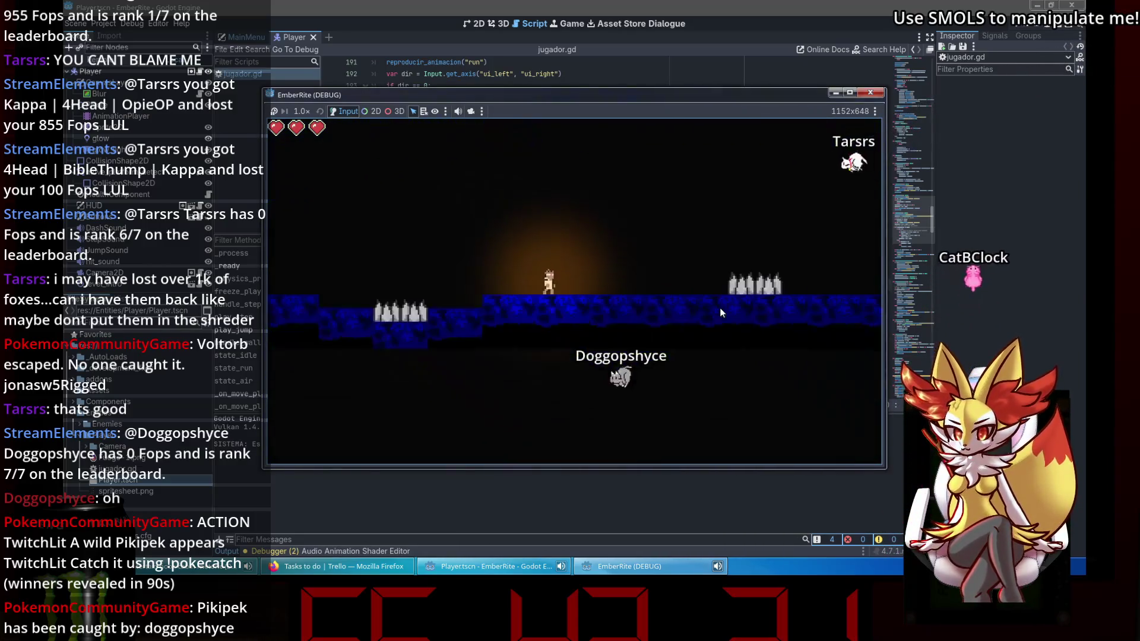
pyautogui.press('Right')
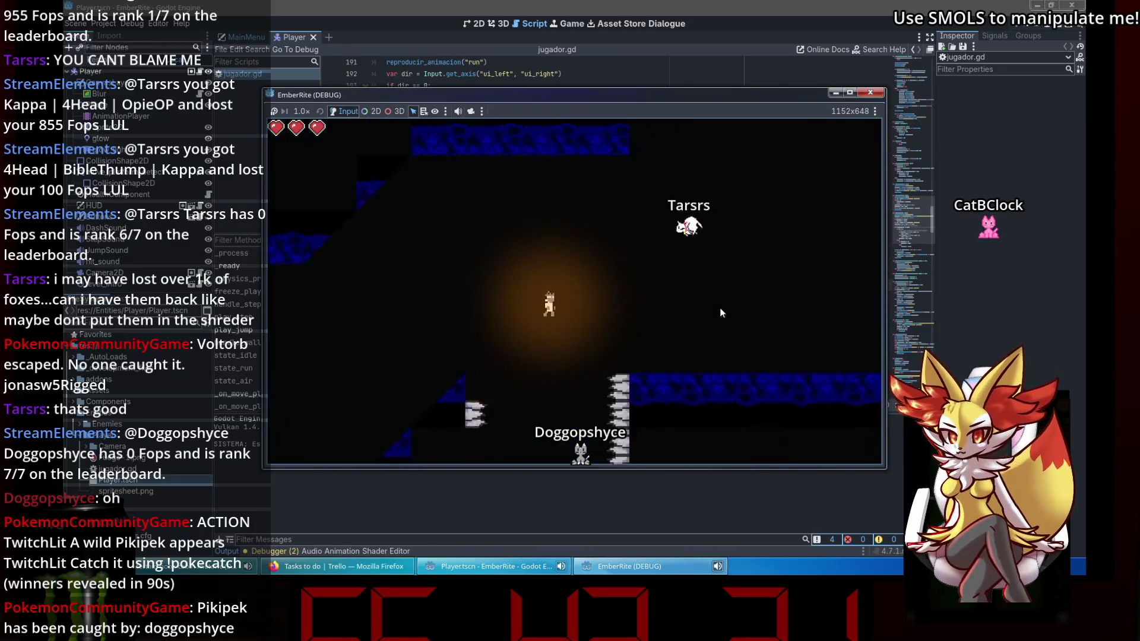
pyautogui.press('Right')
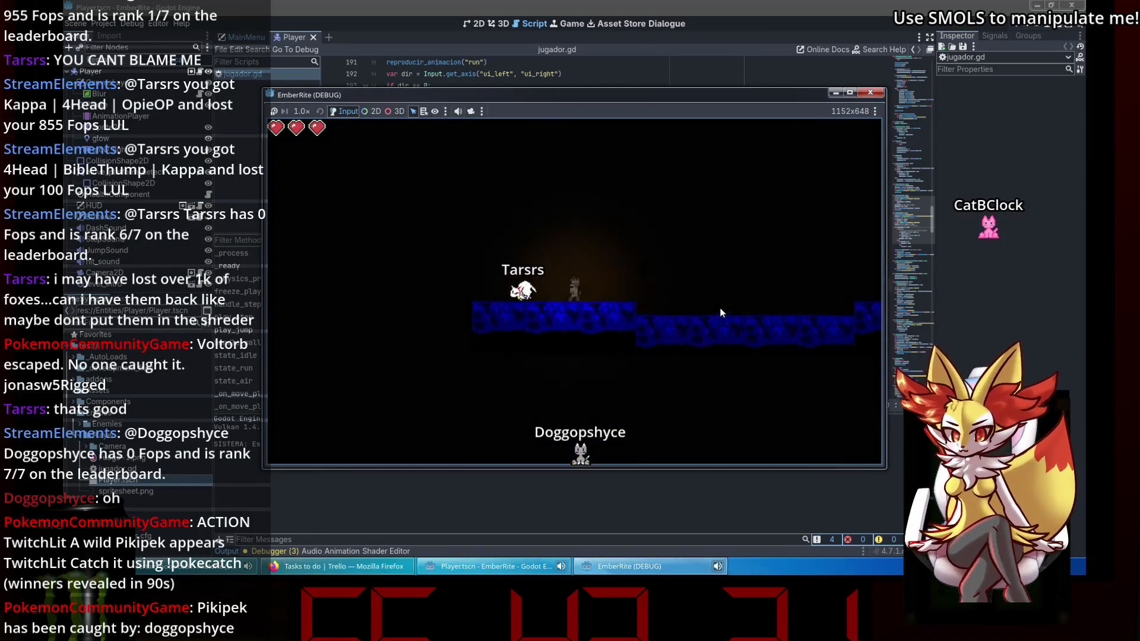
pyautogui.press('Right')
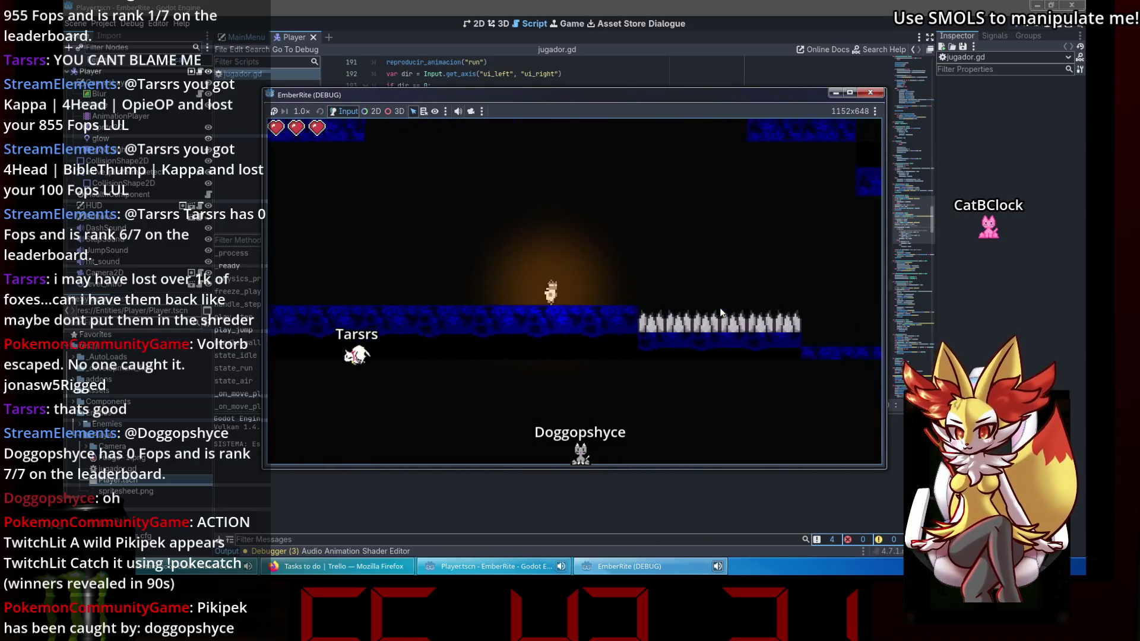
pyautogui.press('Right')
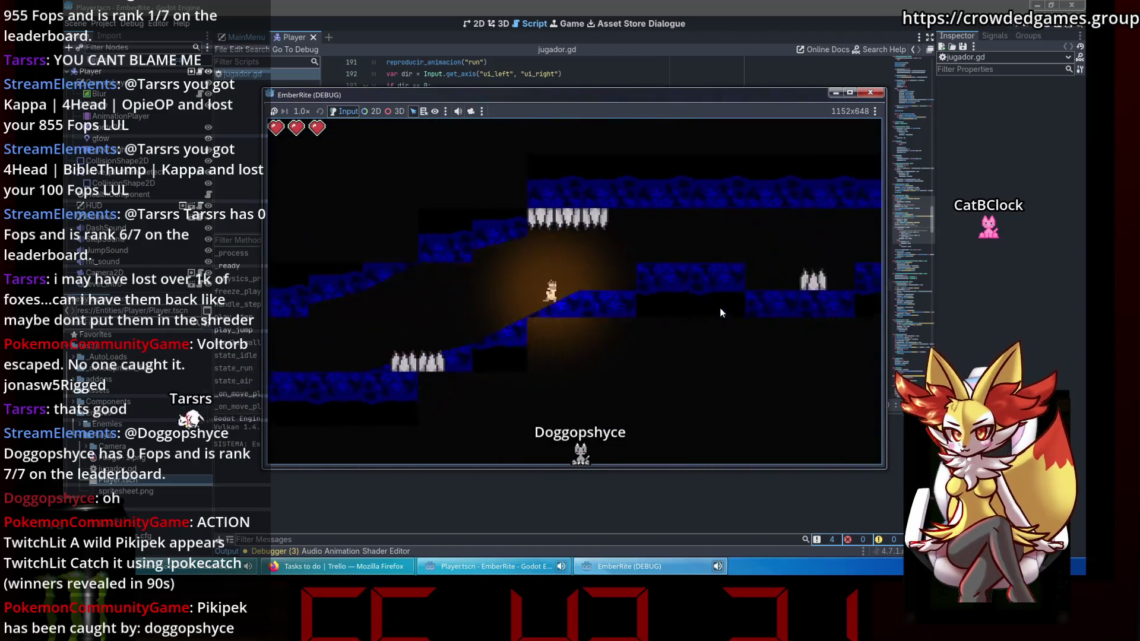
pyautogui.press('Right')
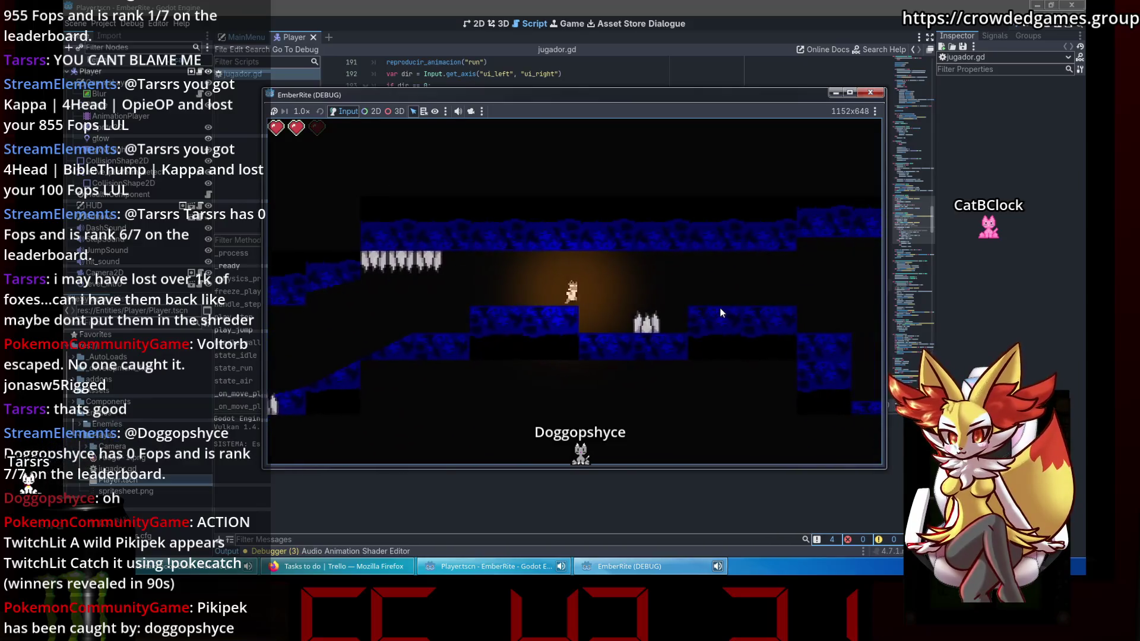
pyautogui.press('Right')
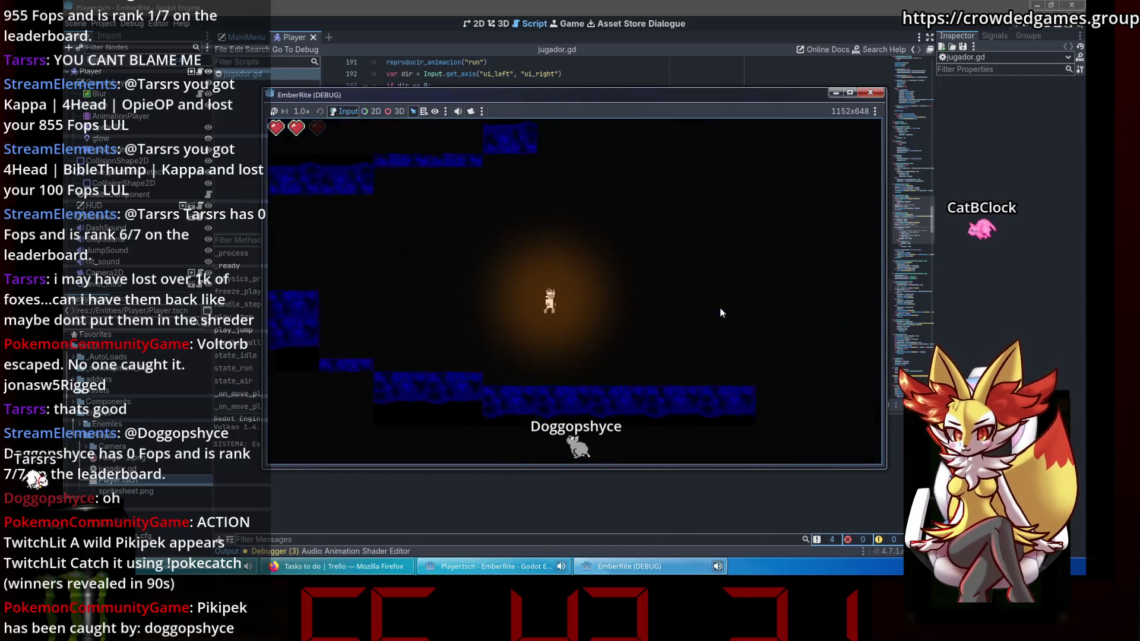
pyautogui.press('Right')
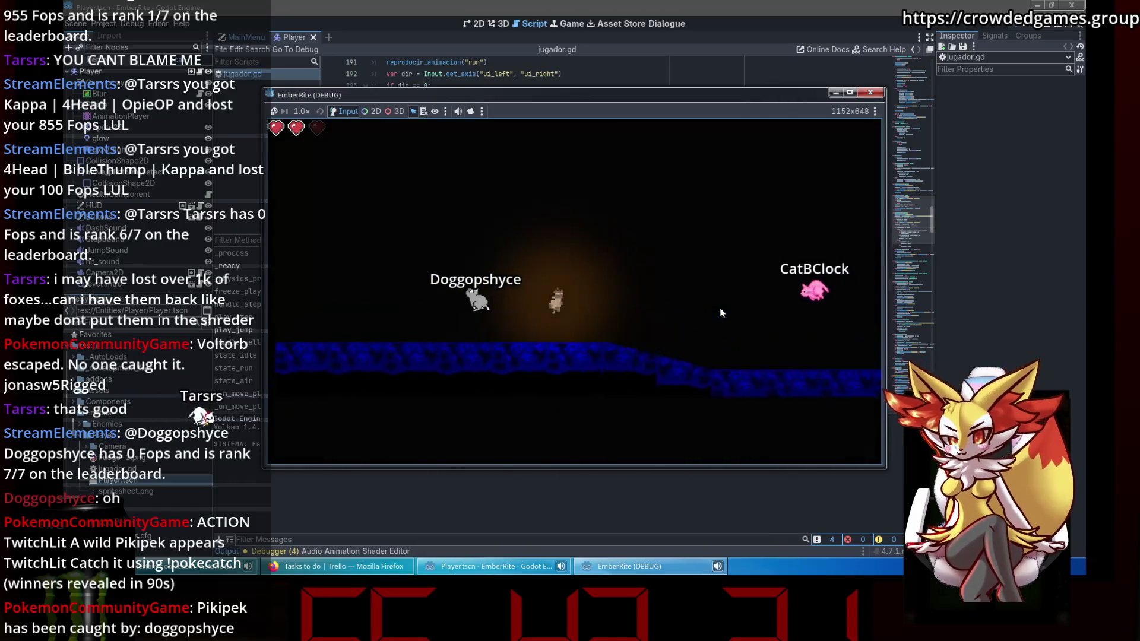
pyautogui.press('Right')
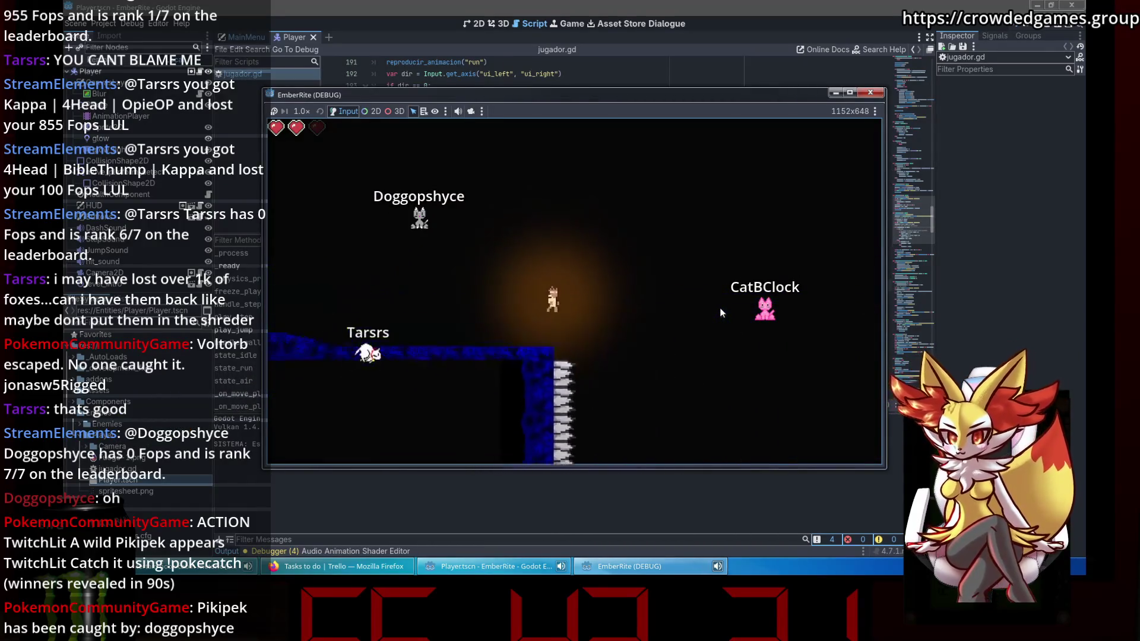
pyautogui.press('Right')
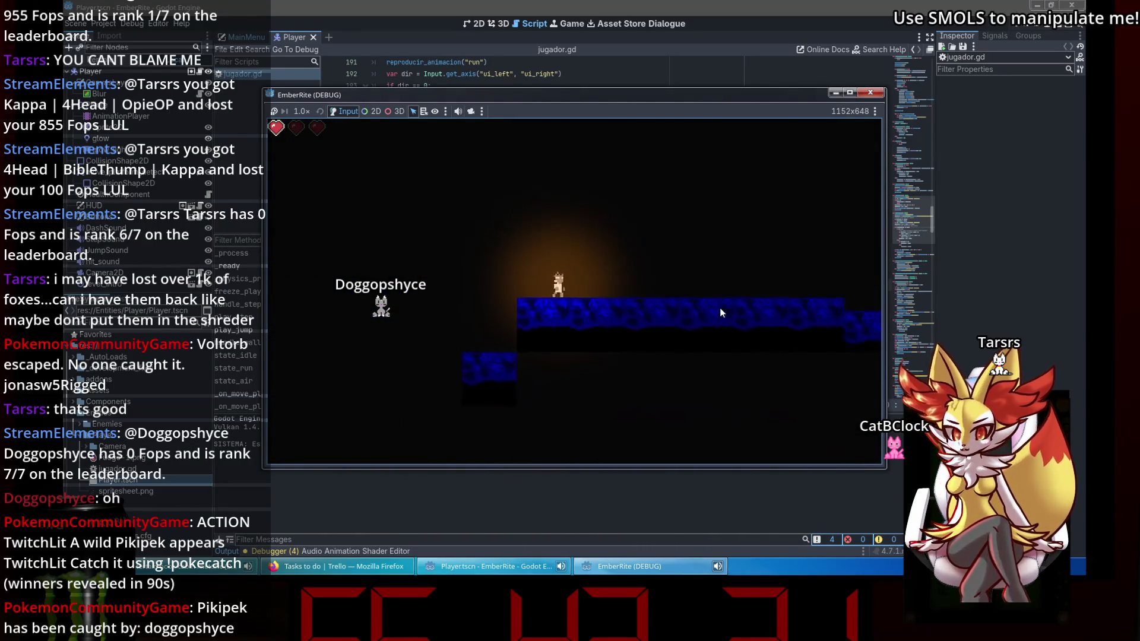
# Close the game, return to the Godot editor, and expand the level folder in FileSystem.
pyautogui.click(870, 92)
pyautogui.click(356, 567)
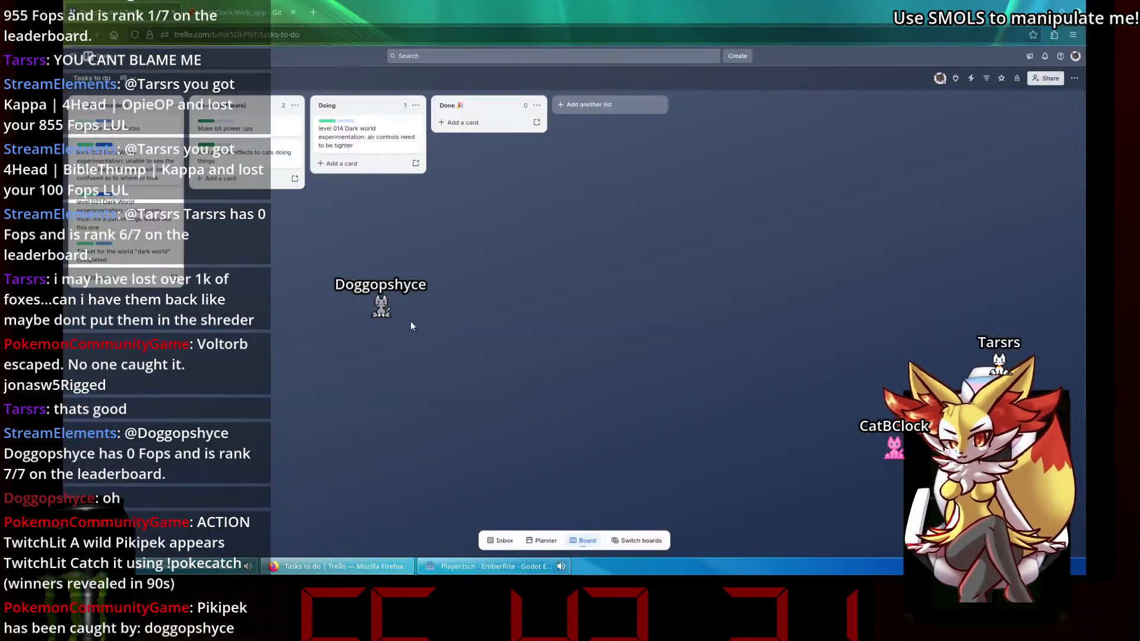
pyautogui.click(478, 571)
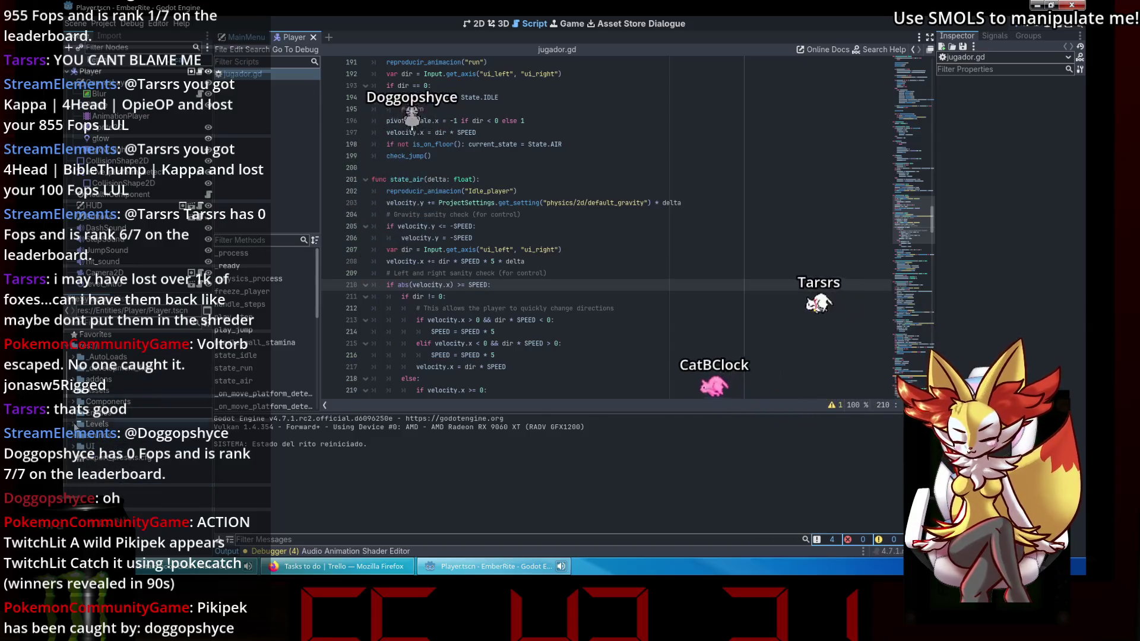
pyautogui.click(74, 438)
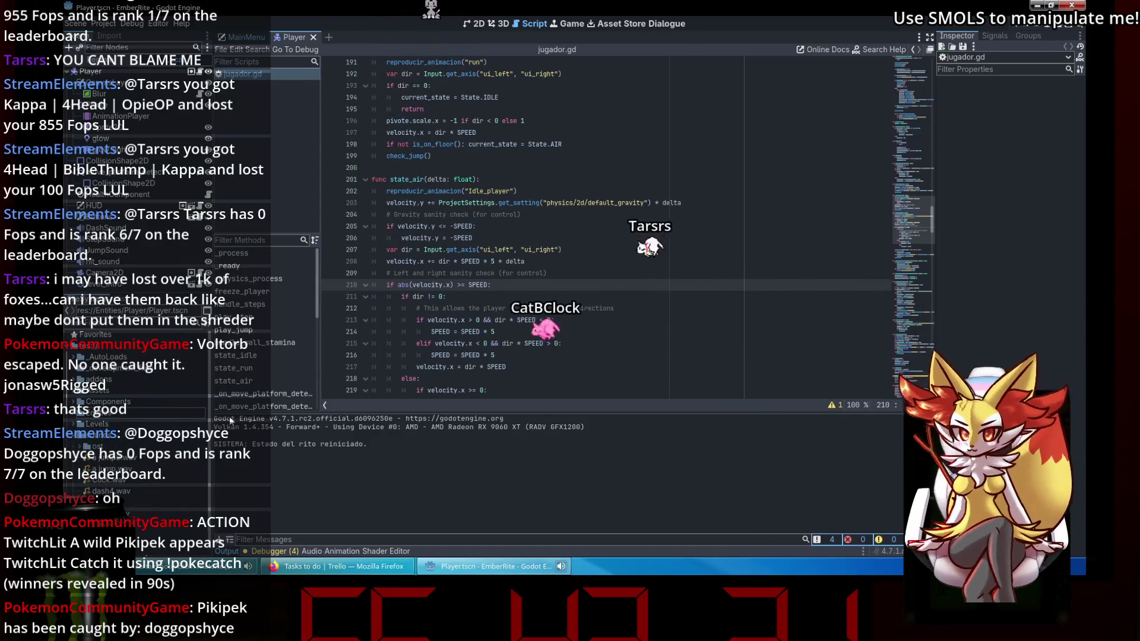
pyautogui.scroll(-1, 74, 438)
pyautogui.click(74, 429)
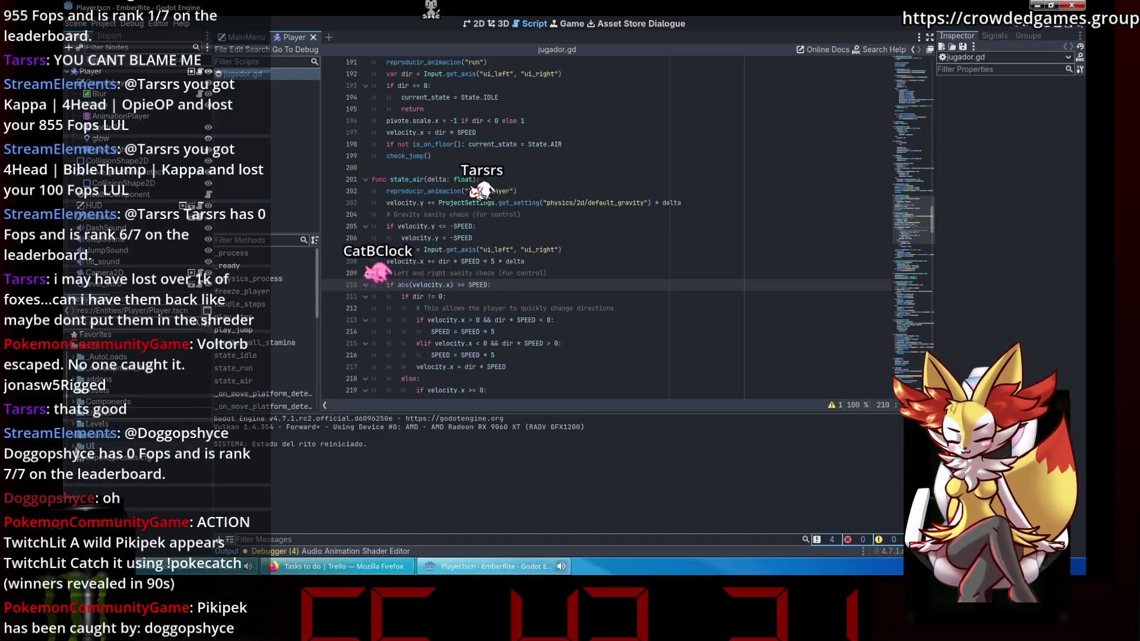
pyautogui.click(76, 436)
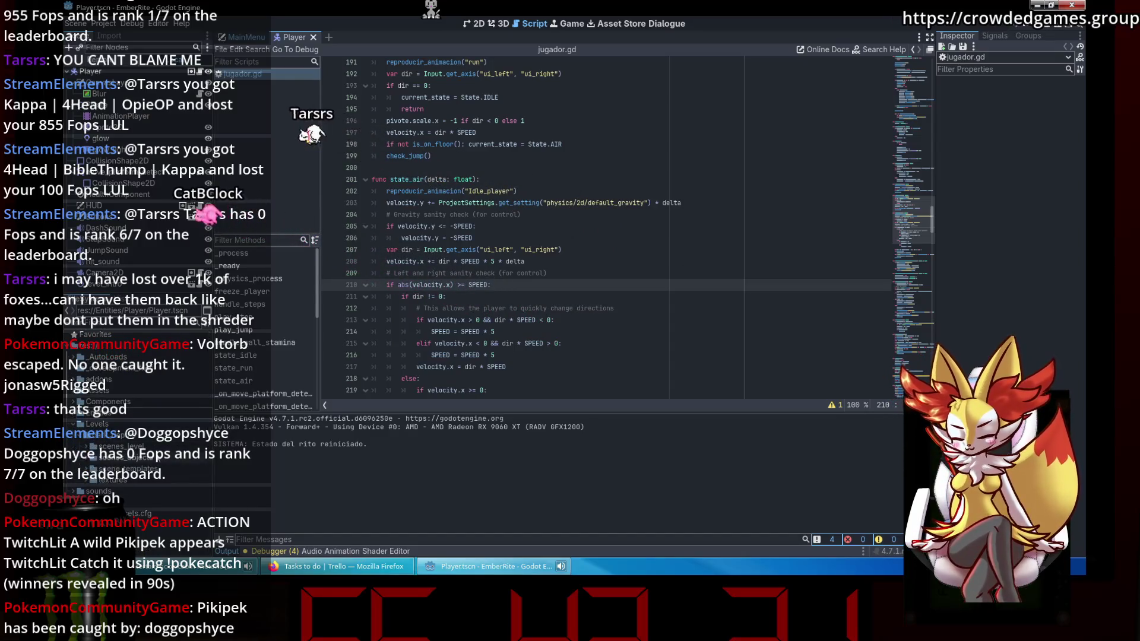
# Open dark_world_014.tscn from the FileSystem dock and run it as the current scene.
pyautogui.scroll(-10, 159, 509)
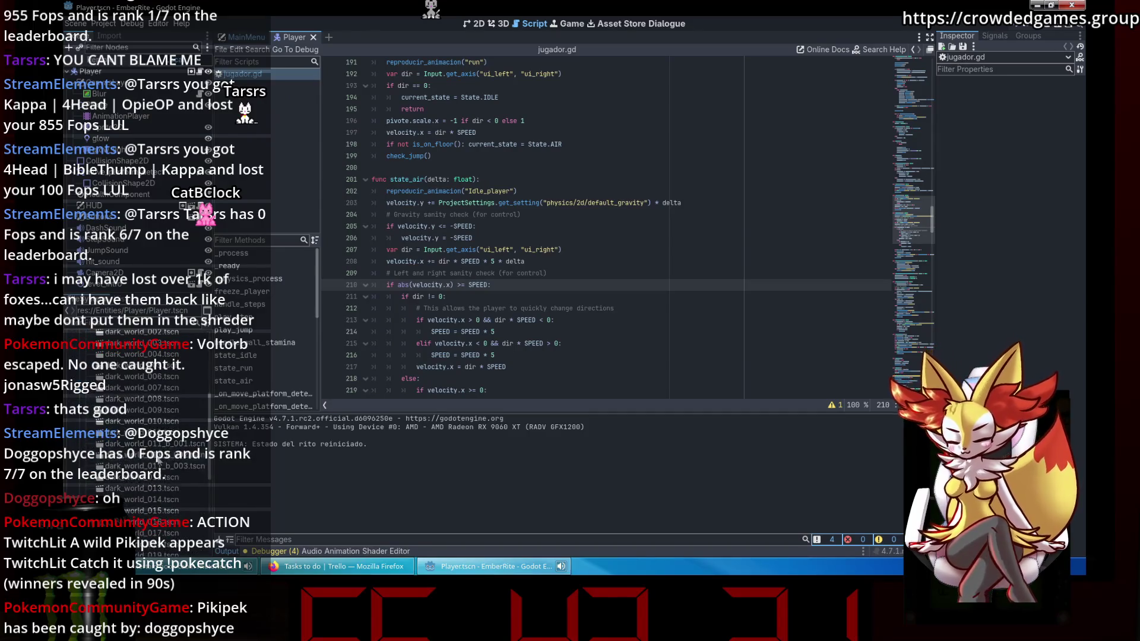
pyautogui.doubleClick(159, 416)
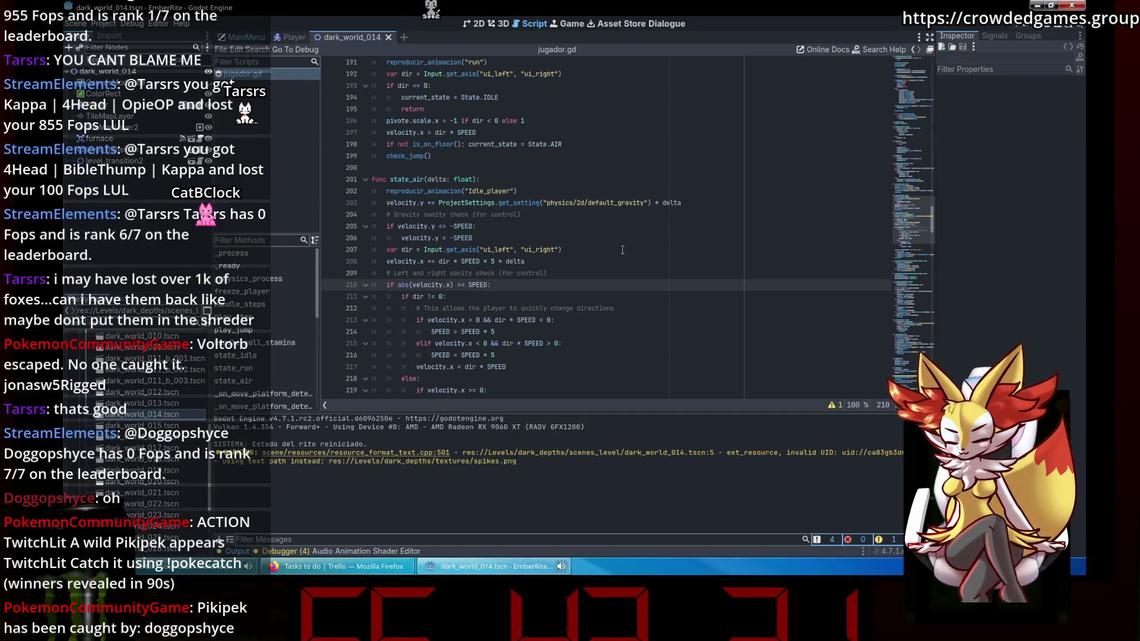
pyautogui.click(1063, 27)
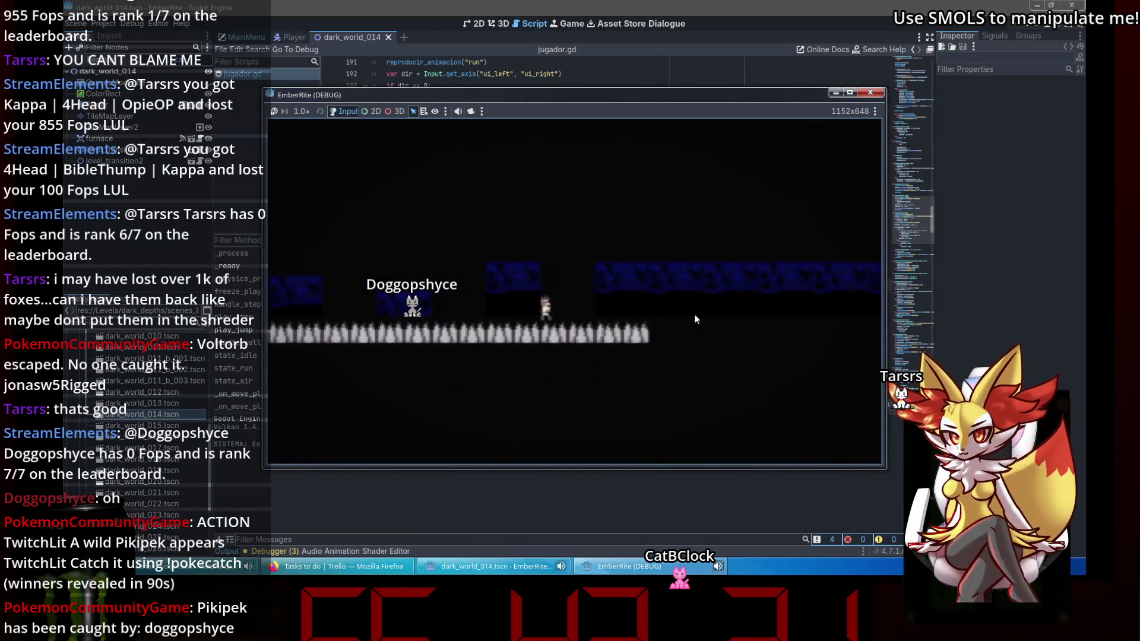
# Restart dark_world_014 and run the character across the platforms until it lands on spikes.
pyautogui.press('Return')
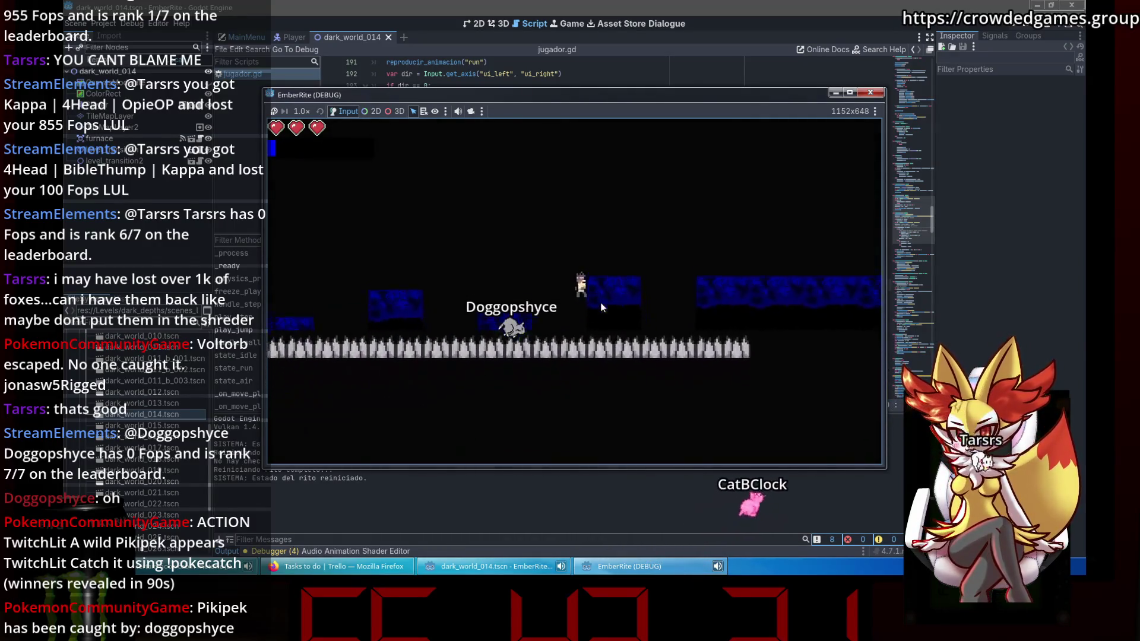
pyautogui.press('Right')
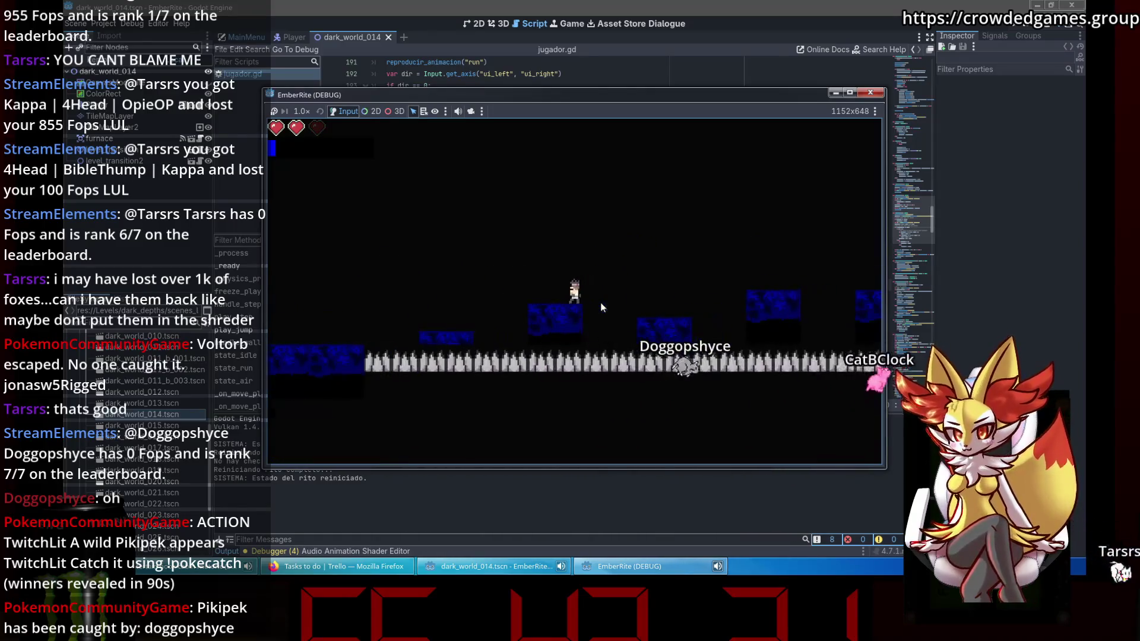
pyautogui.press('Left')
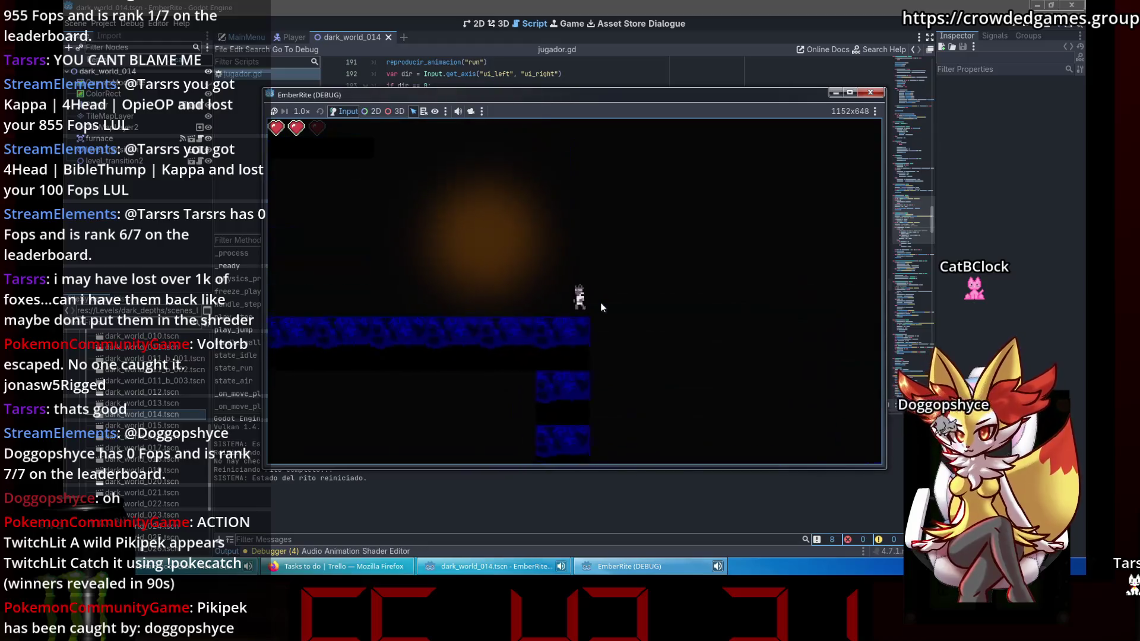
pyautogui.press('Right')
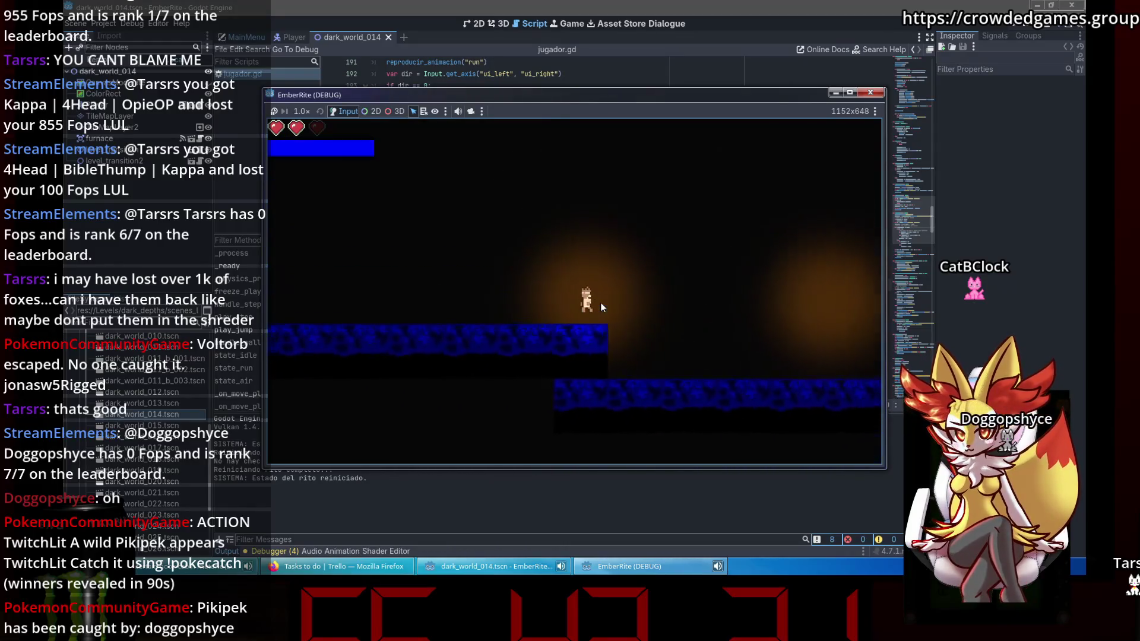
pyautogui.press('Right')
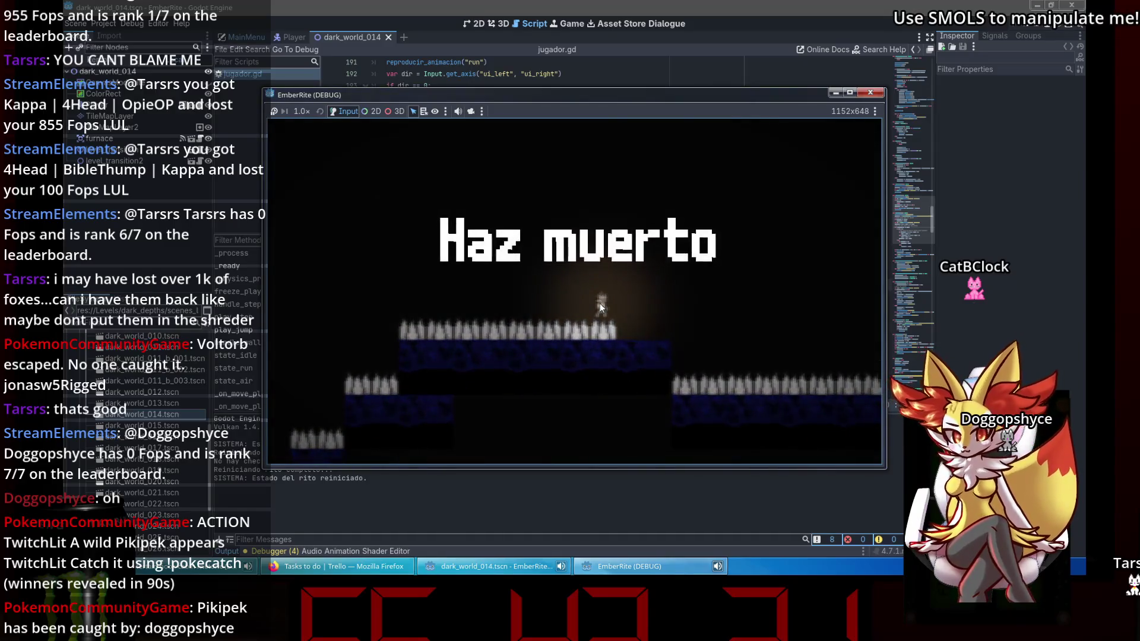
# Restart again and steer the character left and right through the level up to the blue wall.
pyautogui.press('Return')
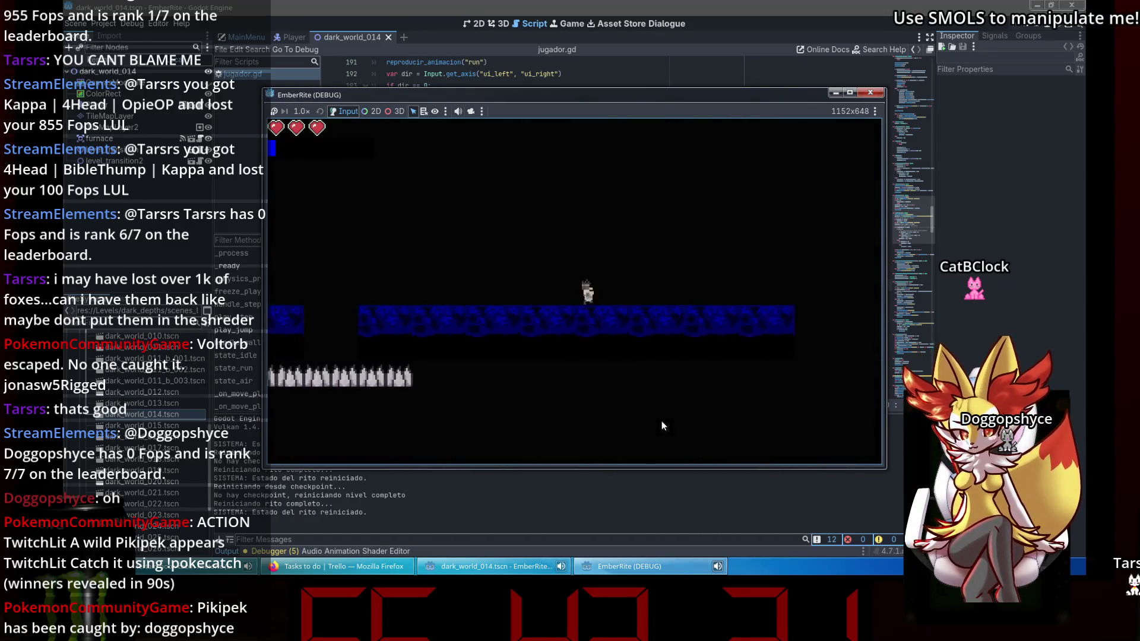
pyautogui.press('Right')
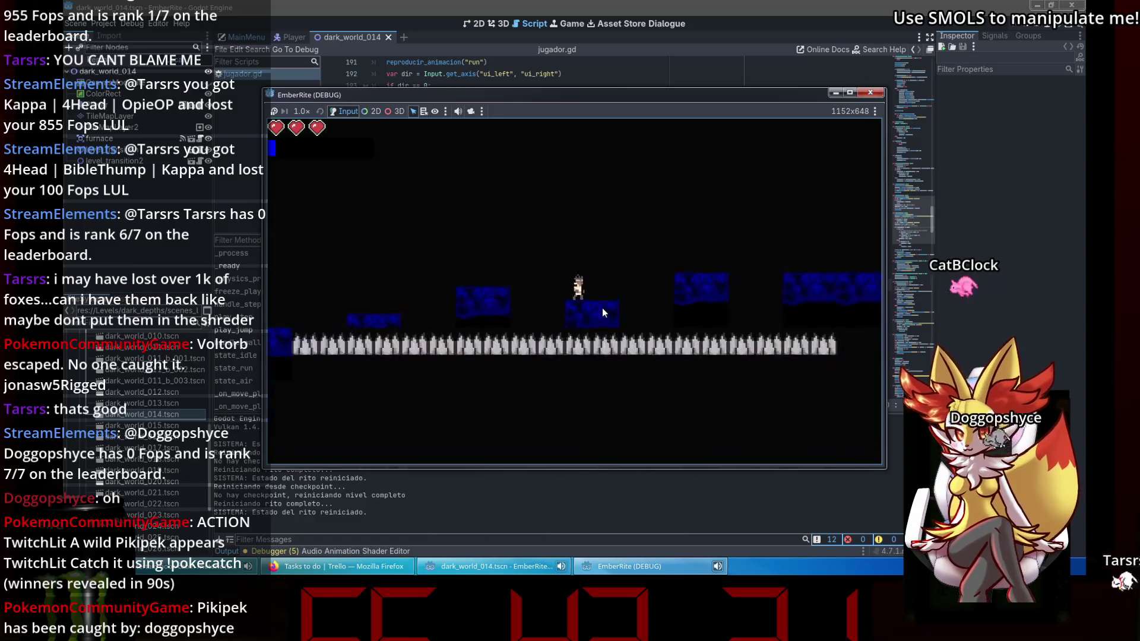
pyautogui.press('Right')
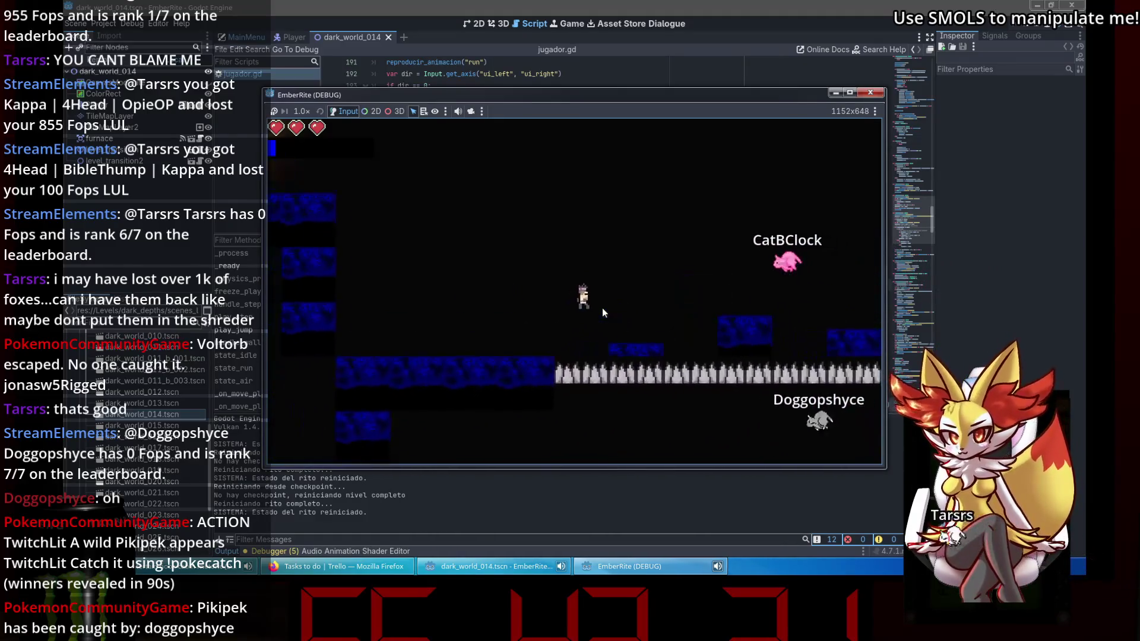
pyautogui.press('Left')
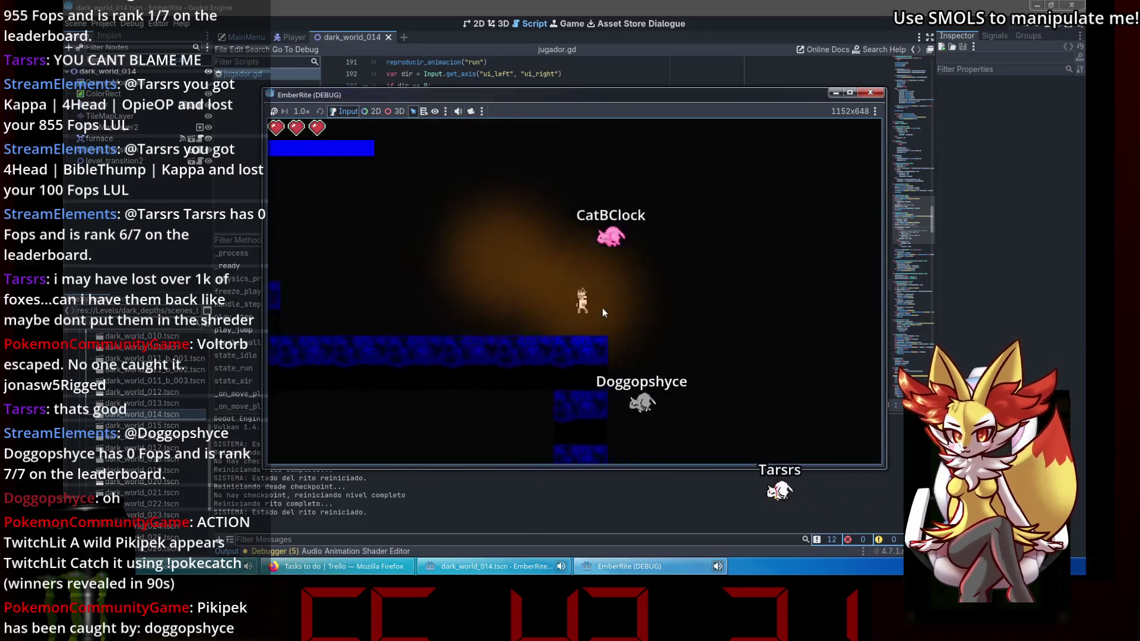
pyautogui.press('Left')
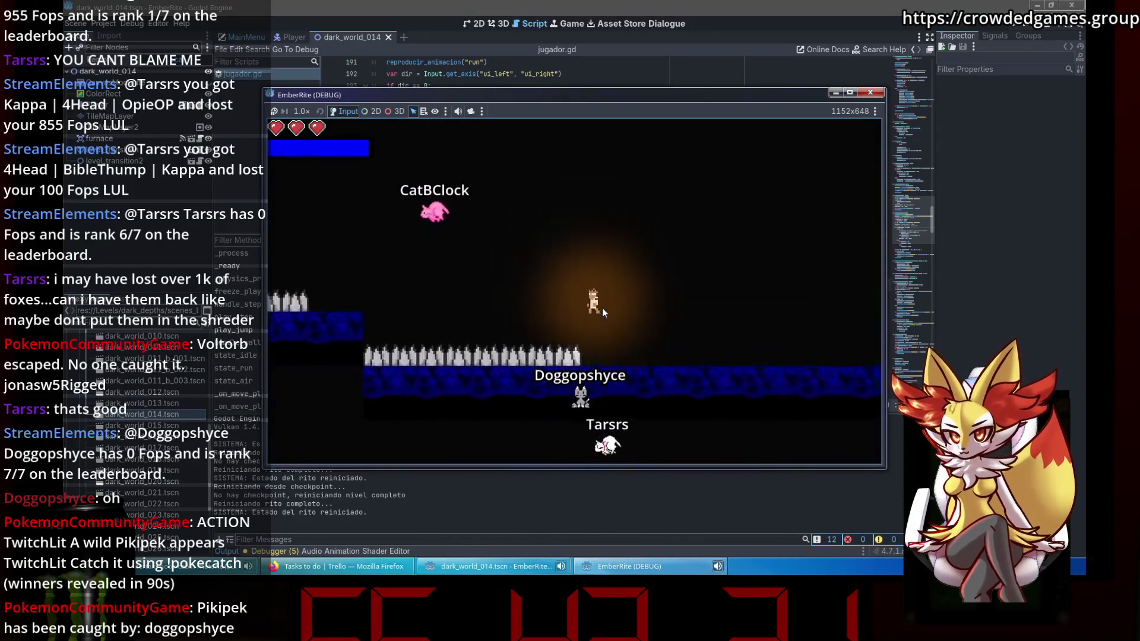
pyautogui.press('Left')
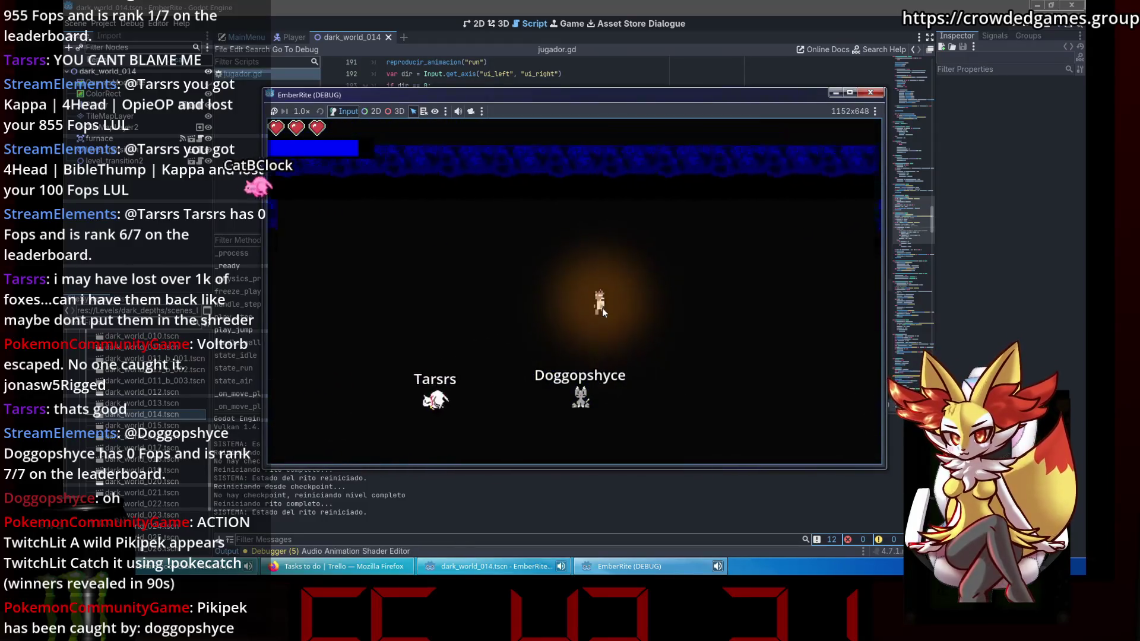
pyautogui.press('Left')
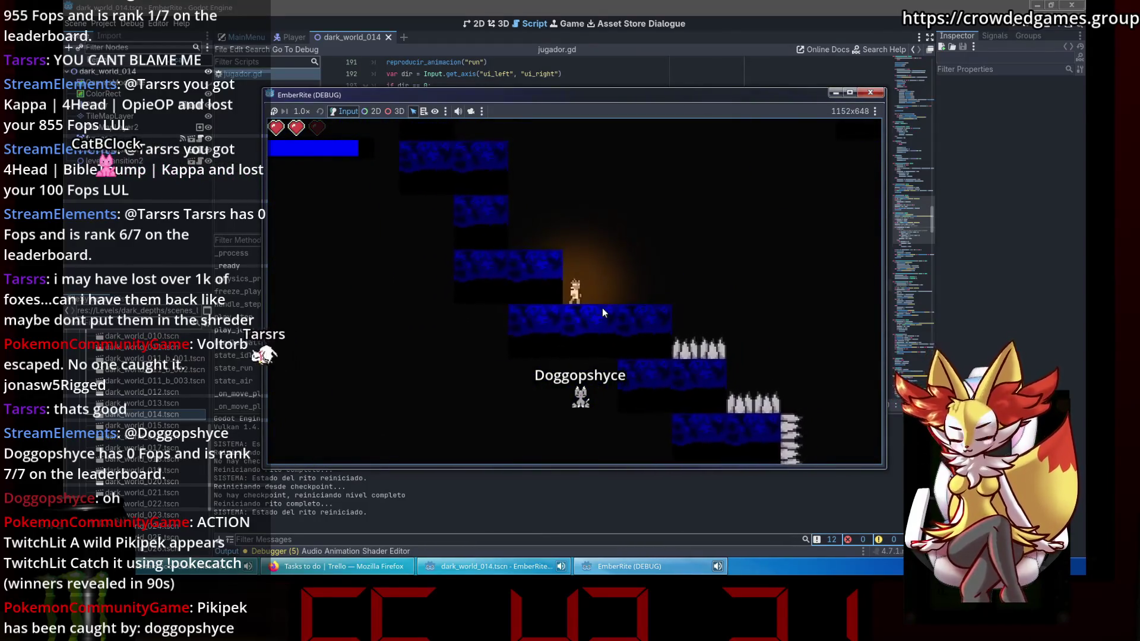
pyautogui.press('Left')
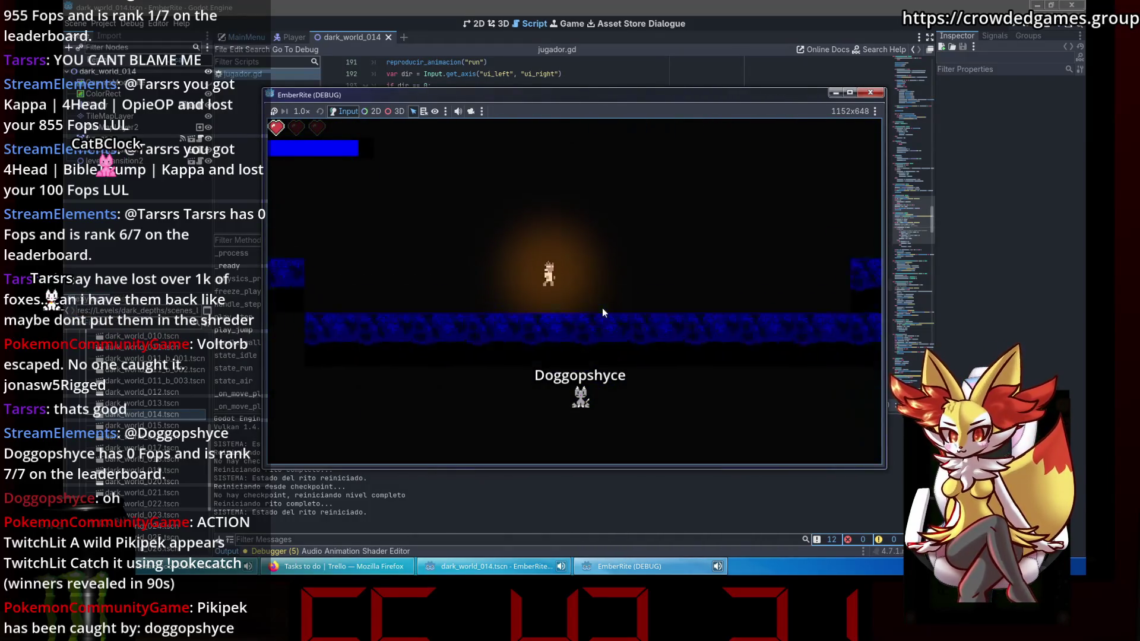
pyautogui.press('Left')
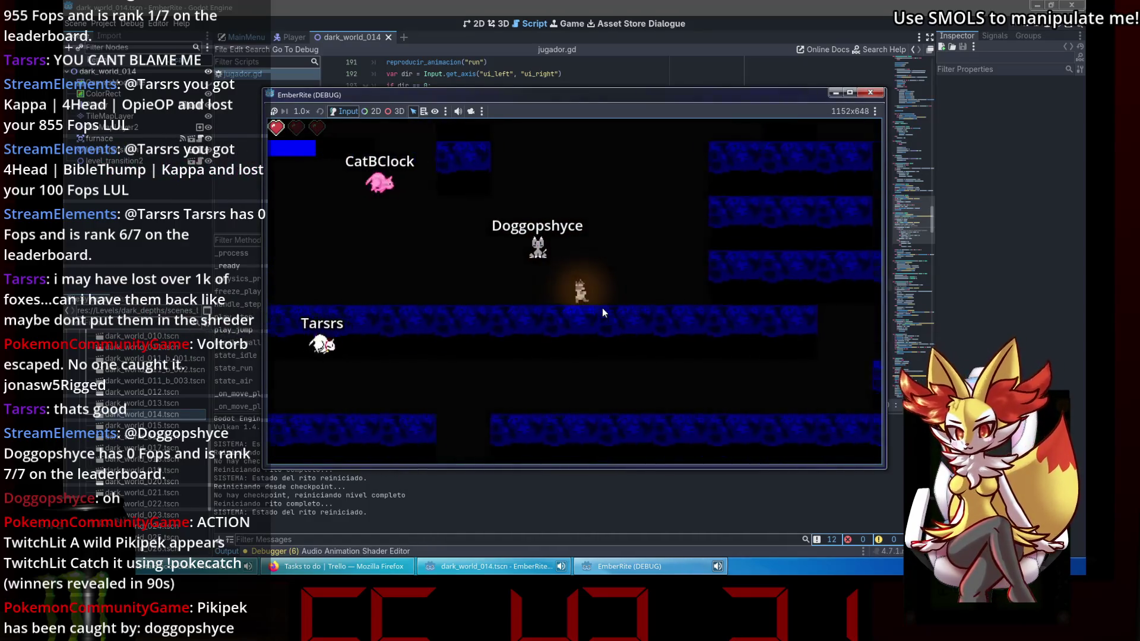
pyautogui.press('Right')
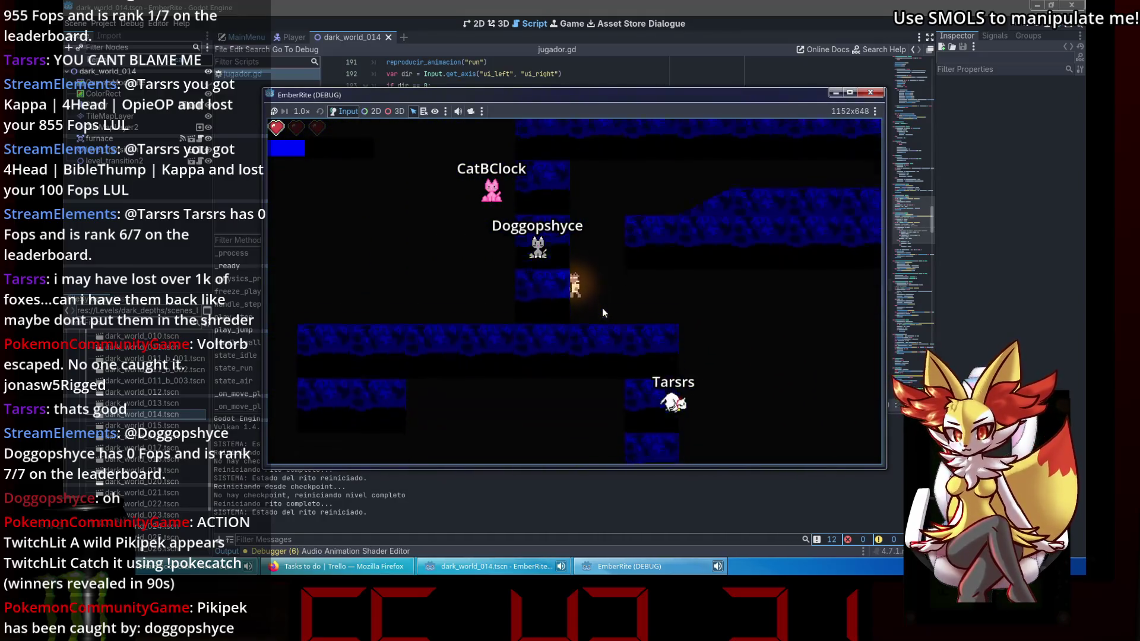
pyautogui.press('Left')
pyautogui.press('Right')
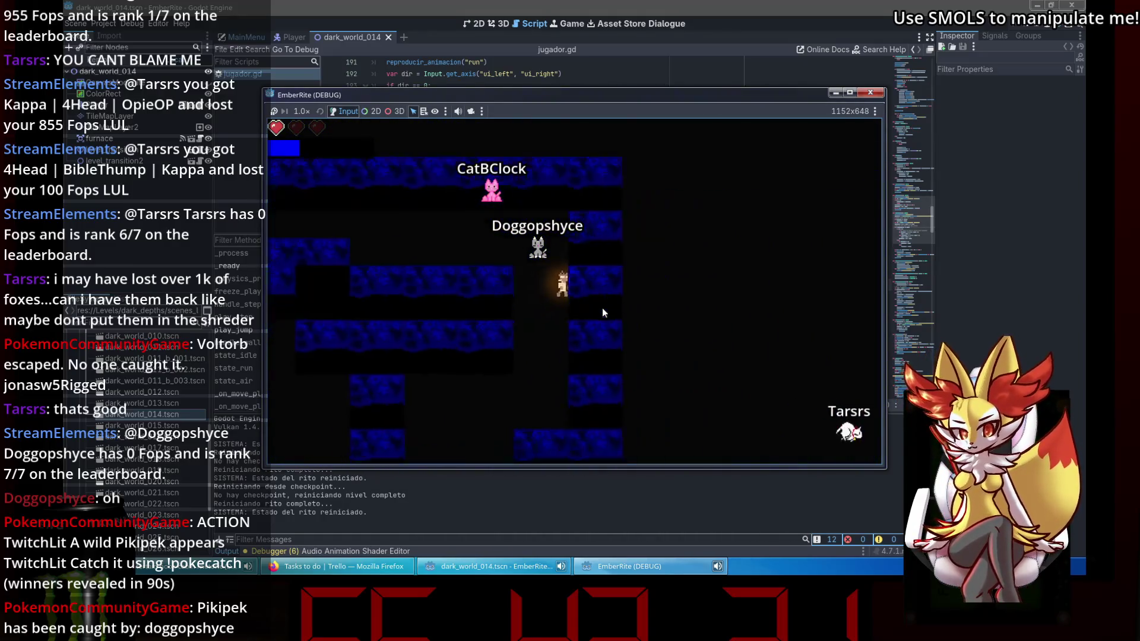
pyautogui.press('Right')
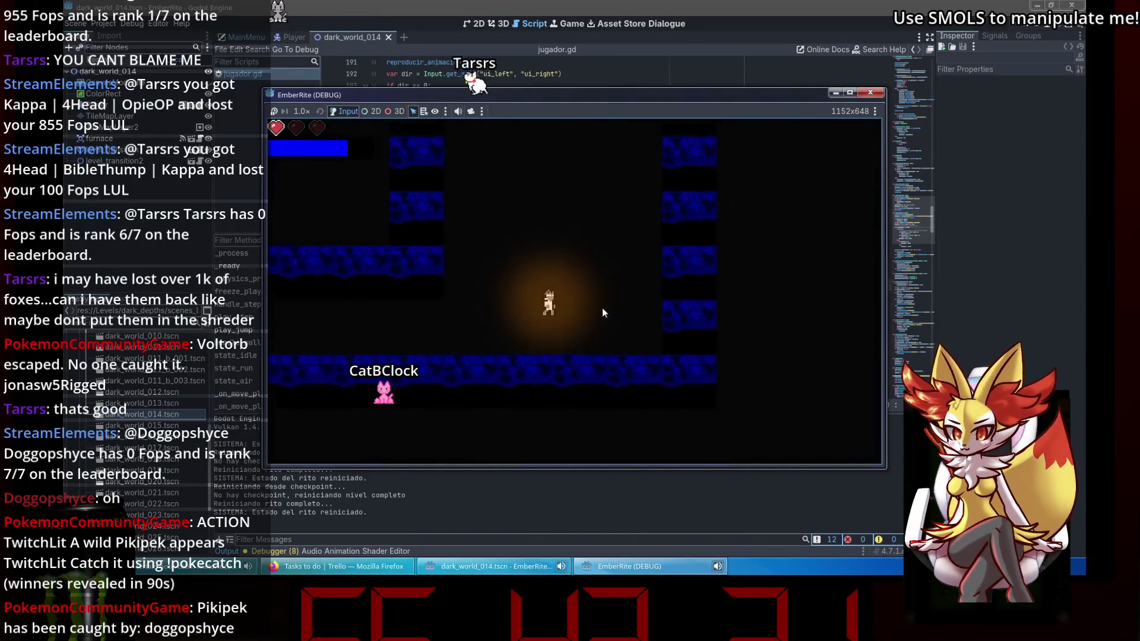
pyautogui.press('Right')
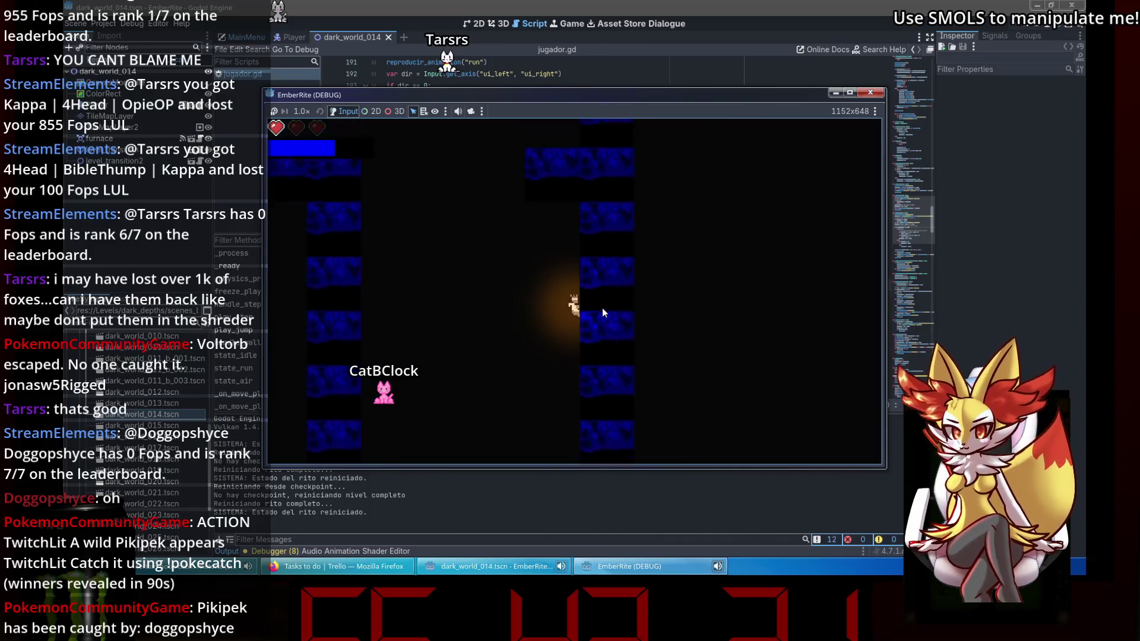
# Jump off the wall, then climb the blue column into the spiked shaft.
pyautogui.press('Right')
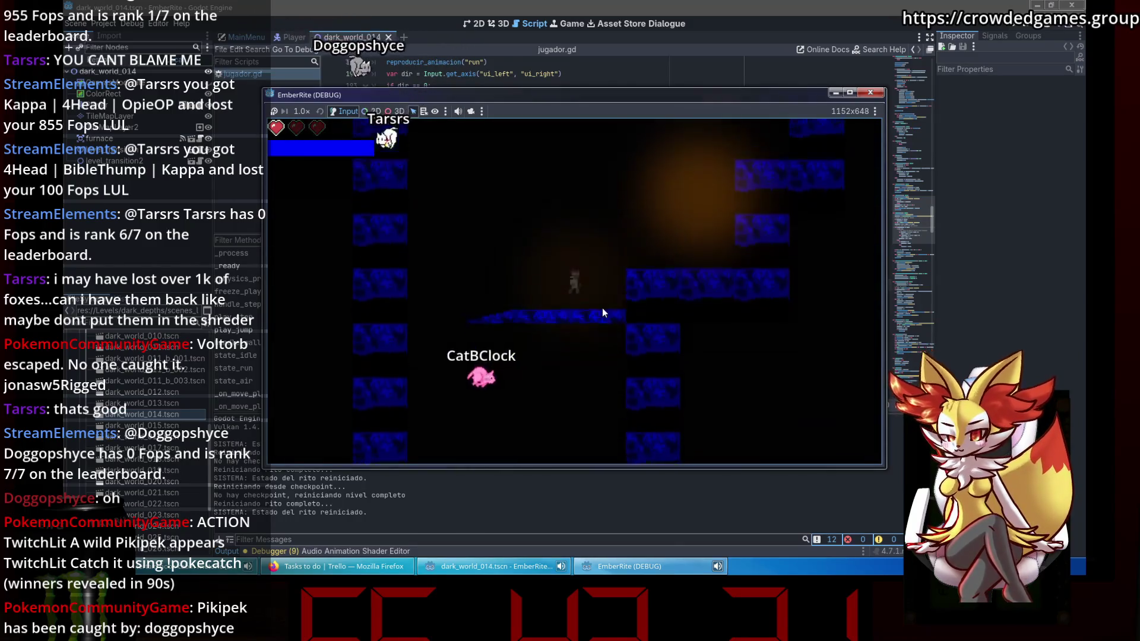
pyautogui.press('Right')
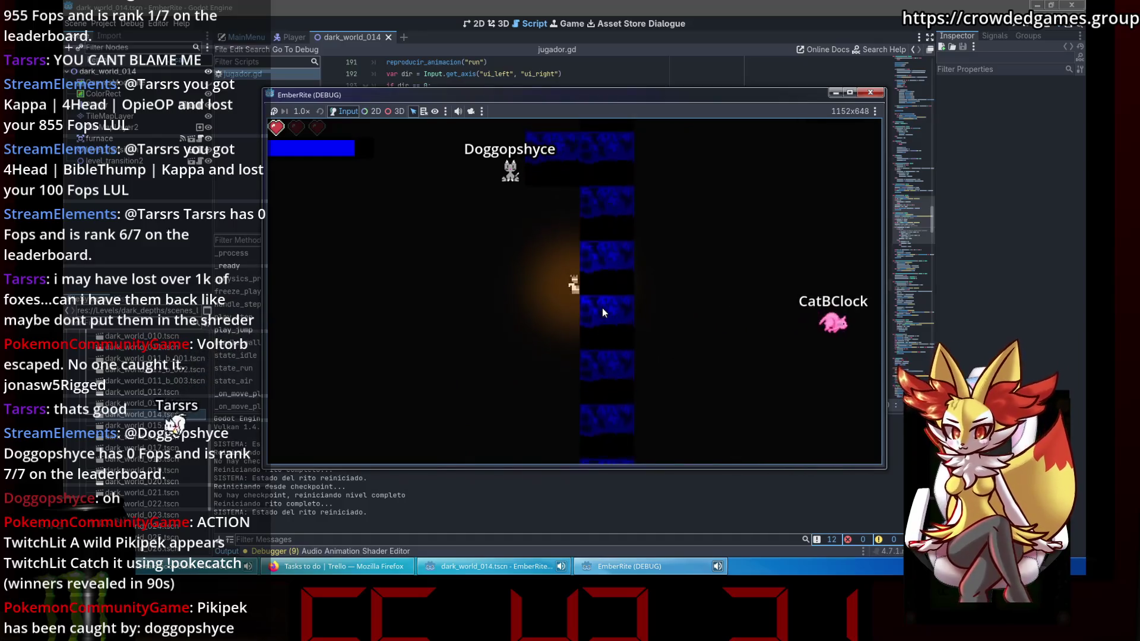
pyautogui.press('Right')
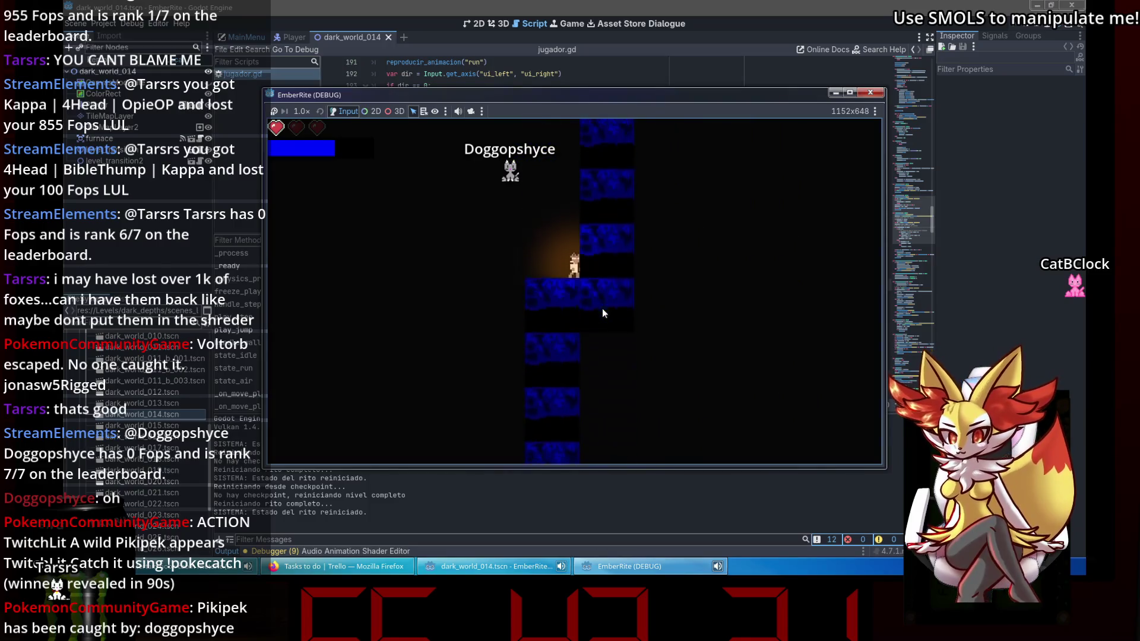
pyautogui.press('Right')
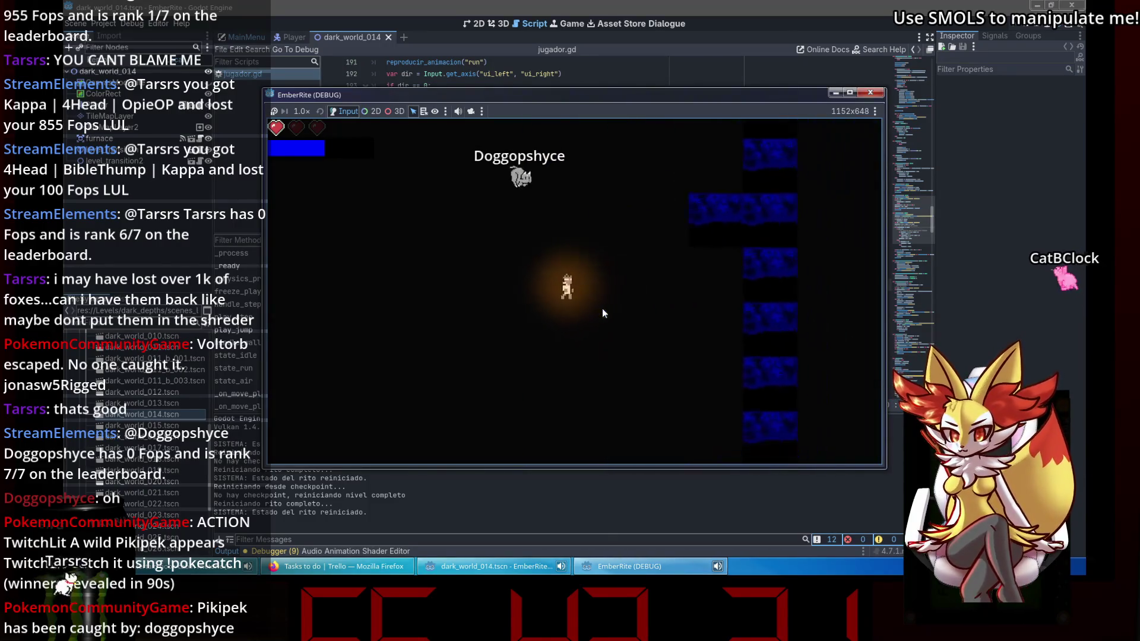
pyautogui.press('Up')
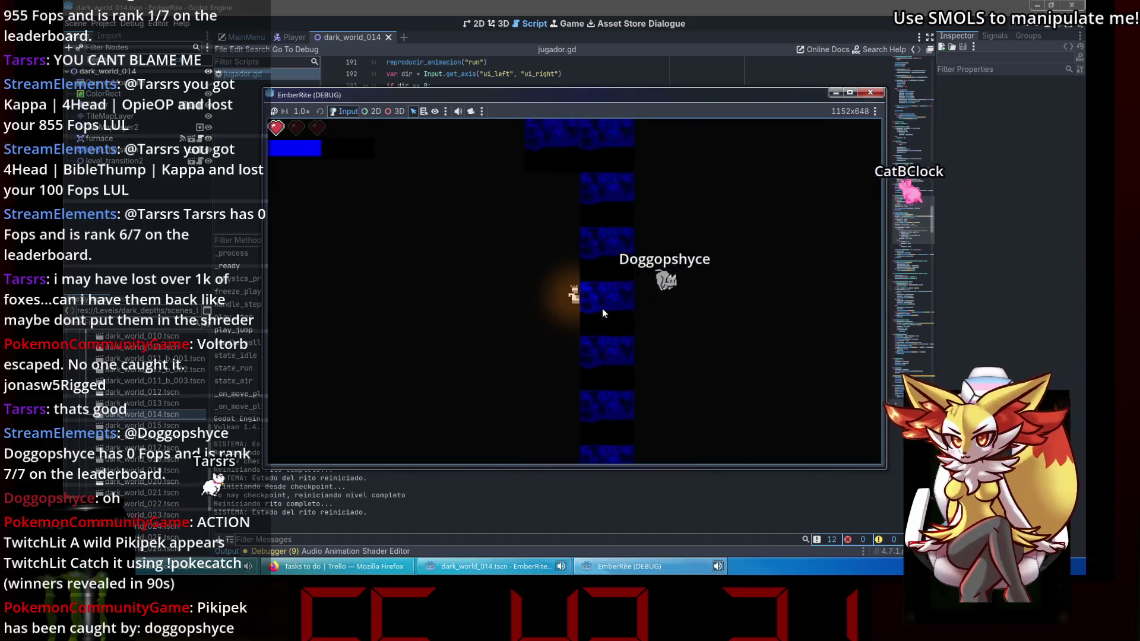
pyautogui.press('Up')
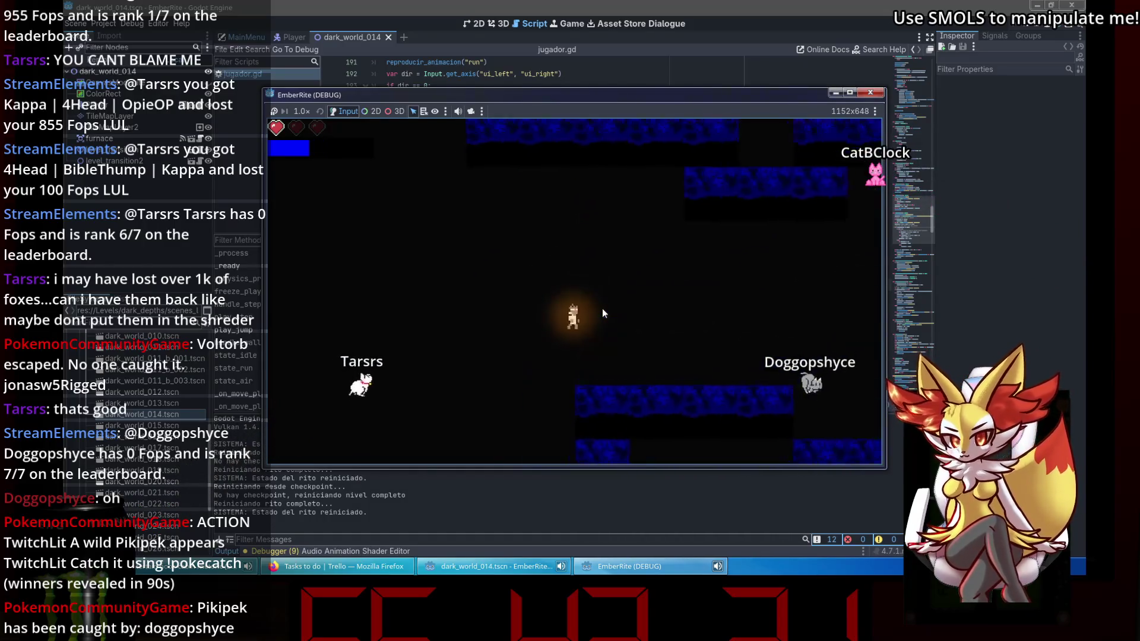
pyautogui.press('Up')
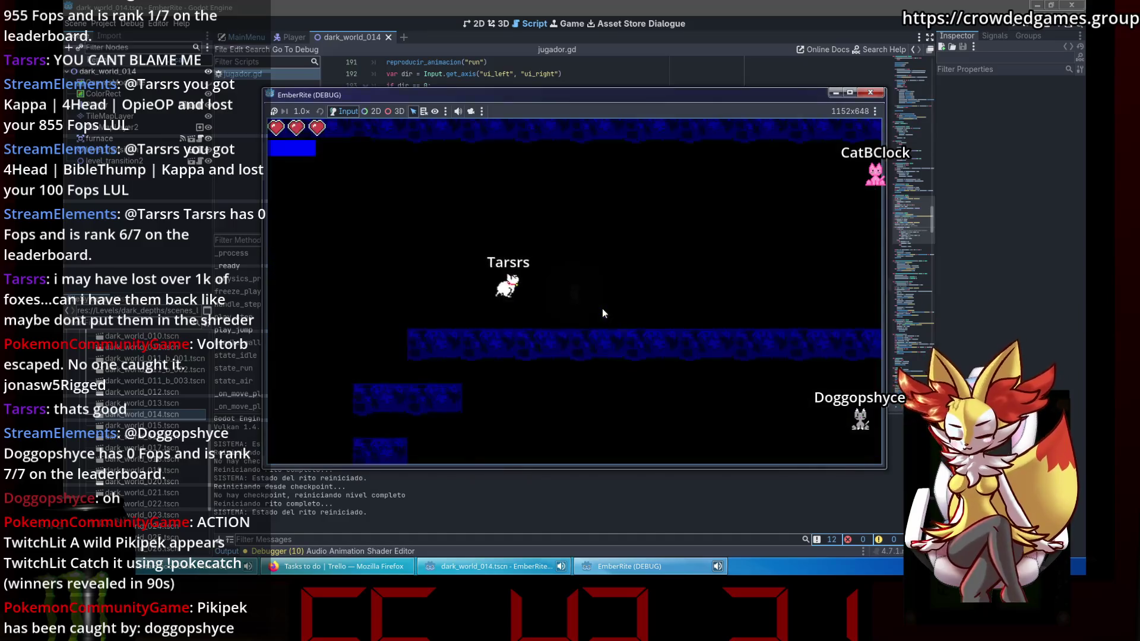
pyautogui.press('Up')
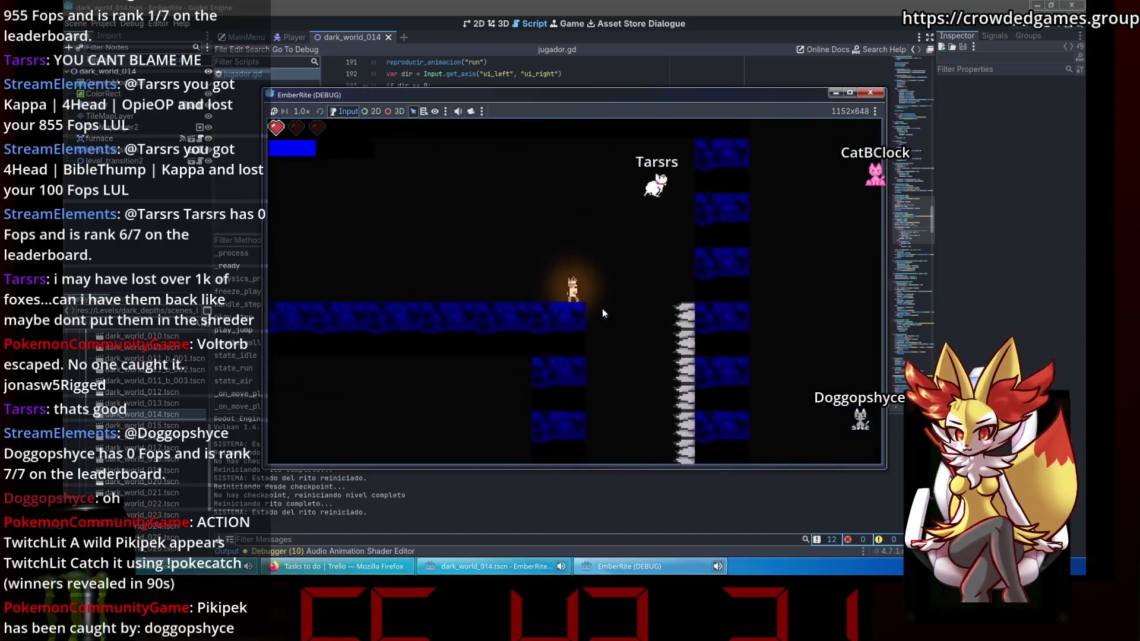
pyautogui.press('Up')
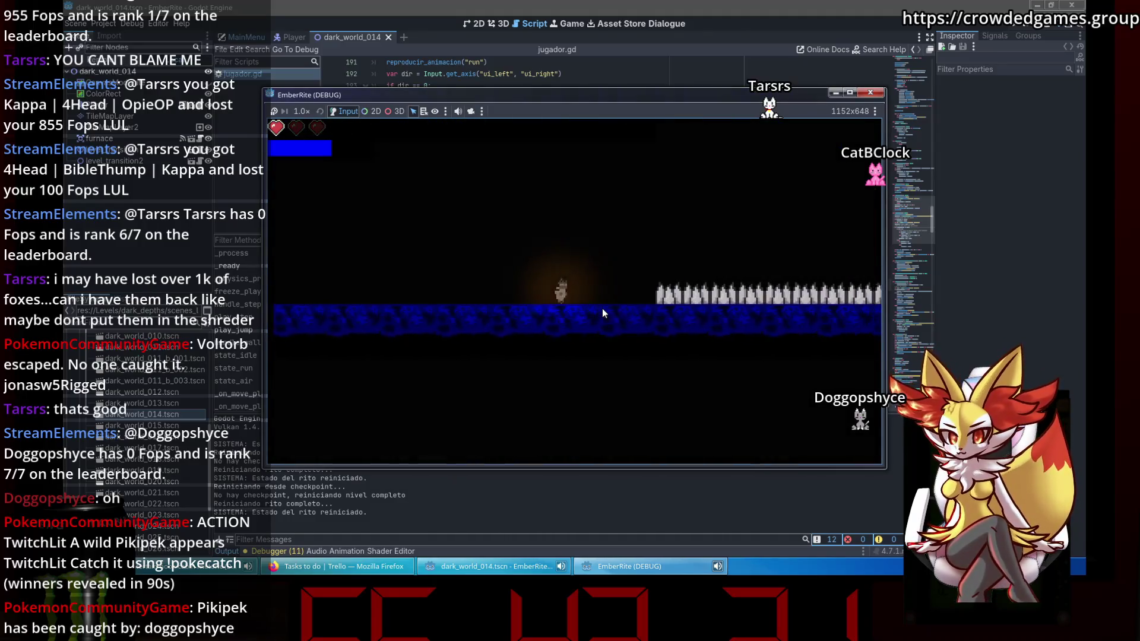
# Move the respawned character left and right through the level until it dies.
pyautogui.press('Up')
pyautogui.press('Right')
pyautogui.press('Left')
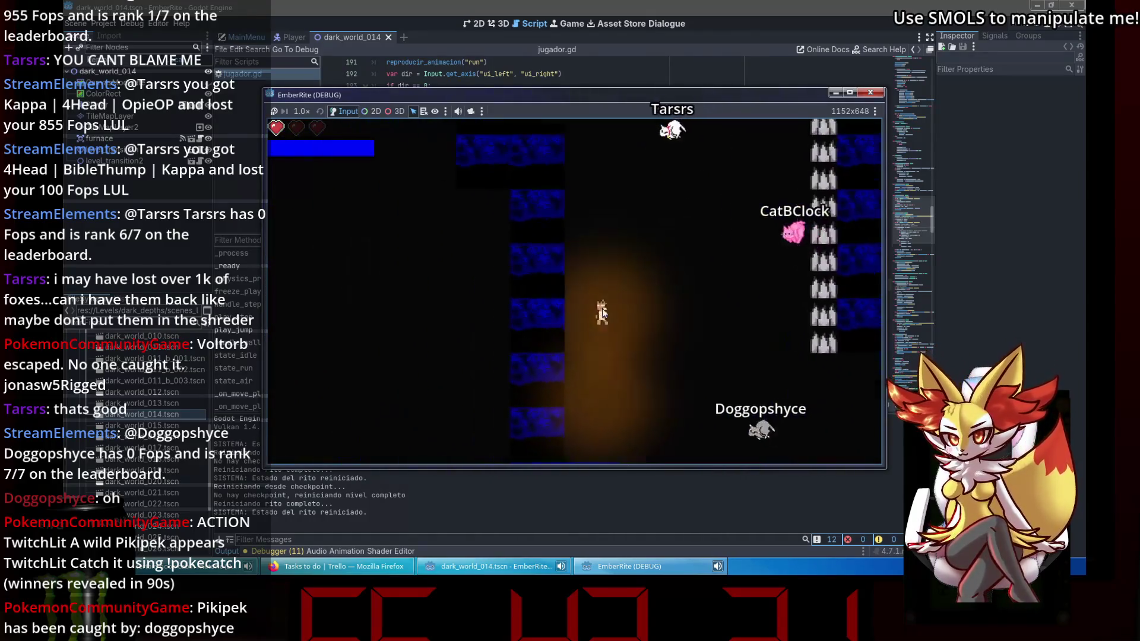
pyautogui.press('Right')
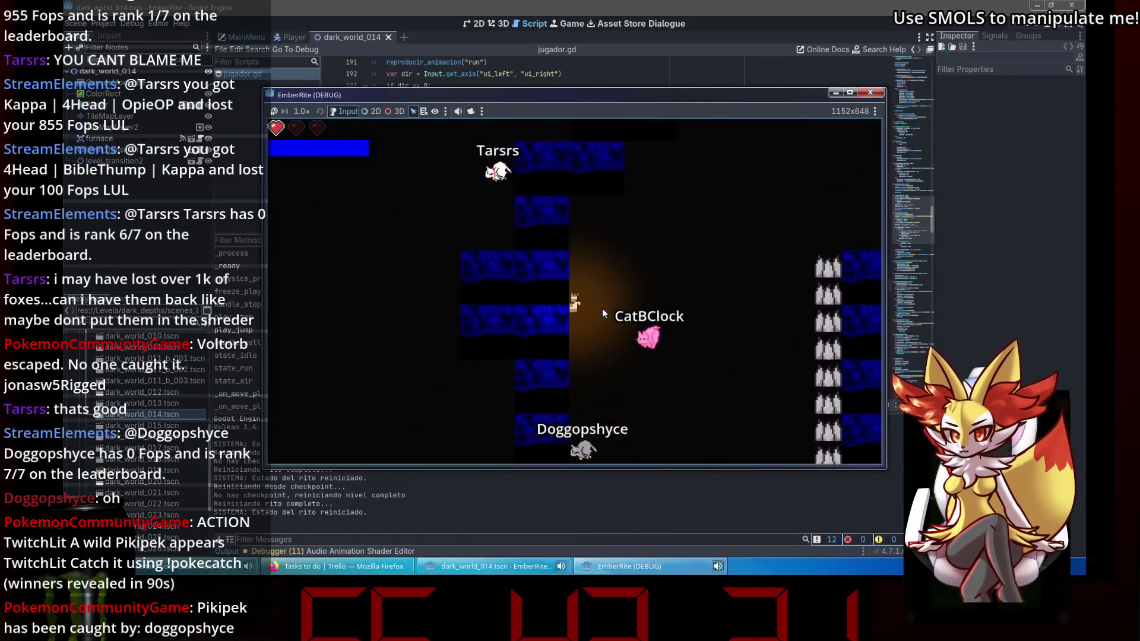
pyautogui.press('Right')
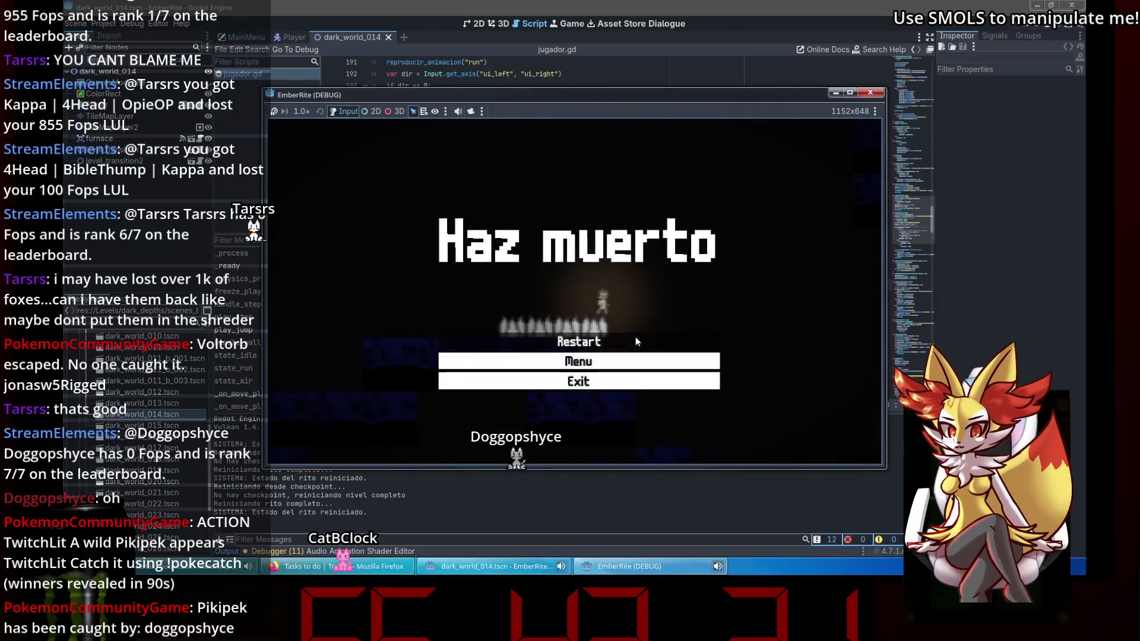
# Restart from the death screen, replay the level, then close the EmberRite game window.
pyautogui.click(636, 337)
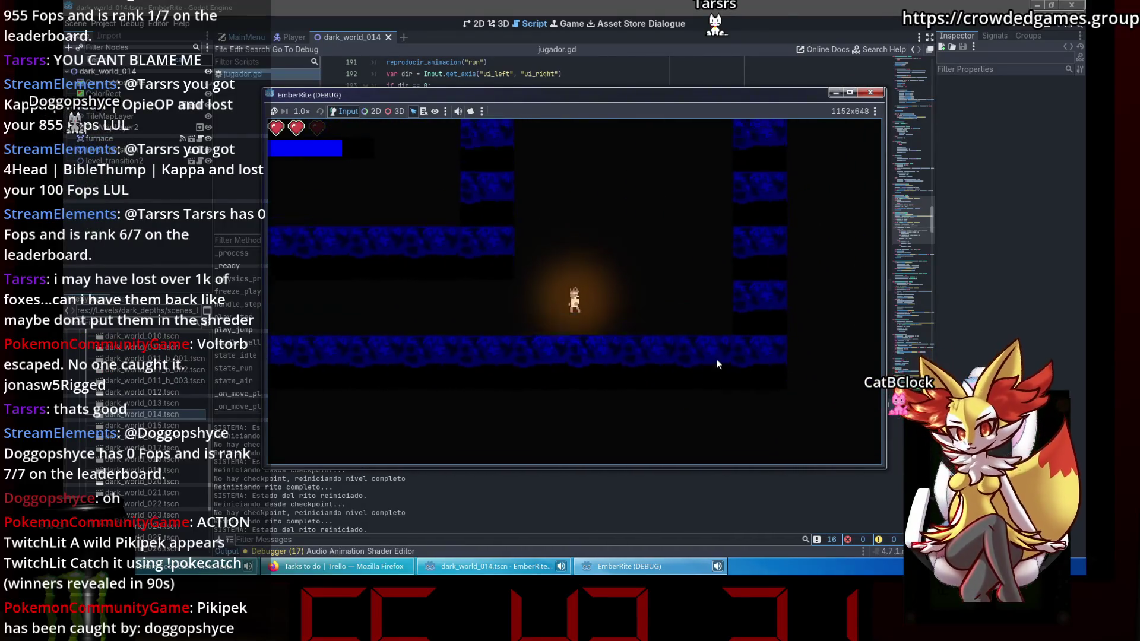
pyautogui.click(873, 95)
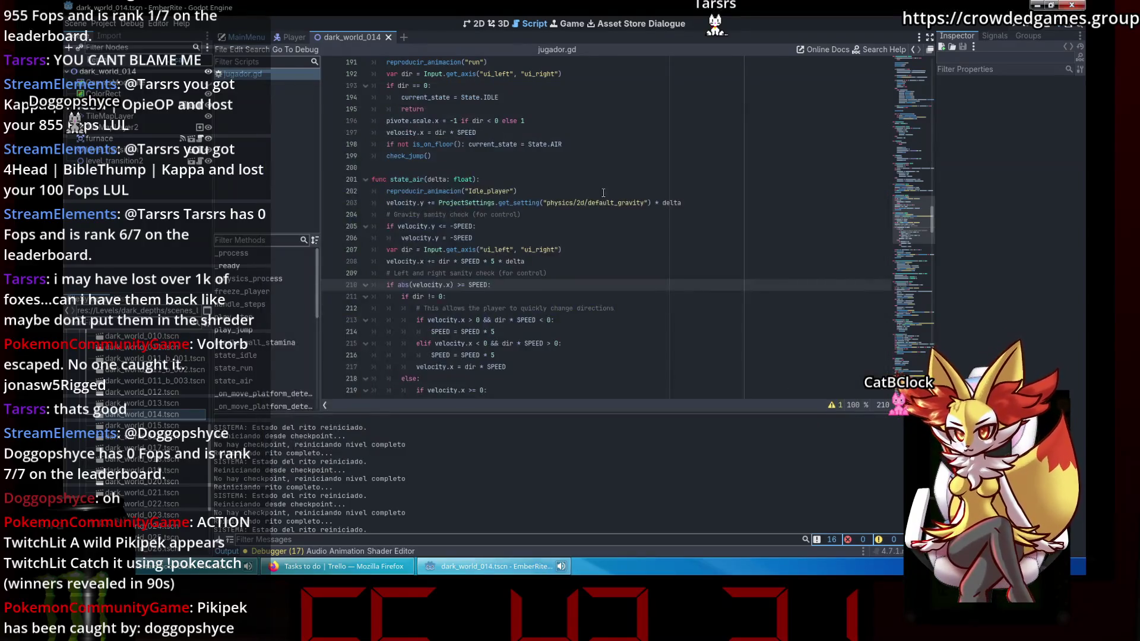
# Replace the mistyped identifier on line 214 with print("PERFORMING A TURN") using autocomplete.
pyautogui.press('Return')
pyautogui.write('prub')
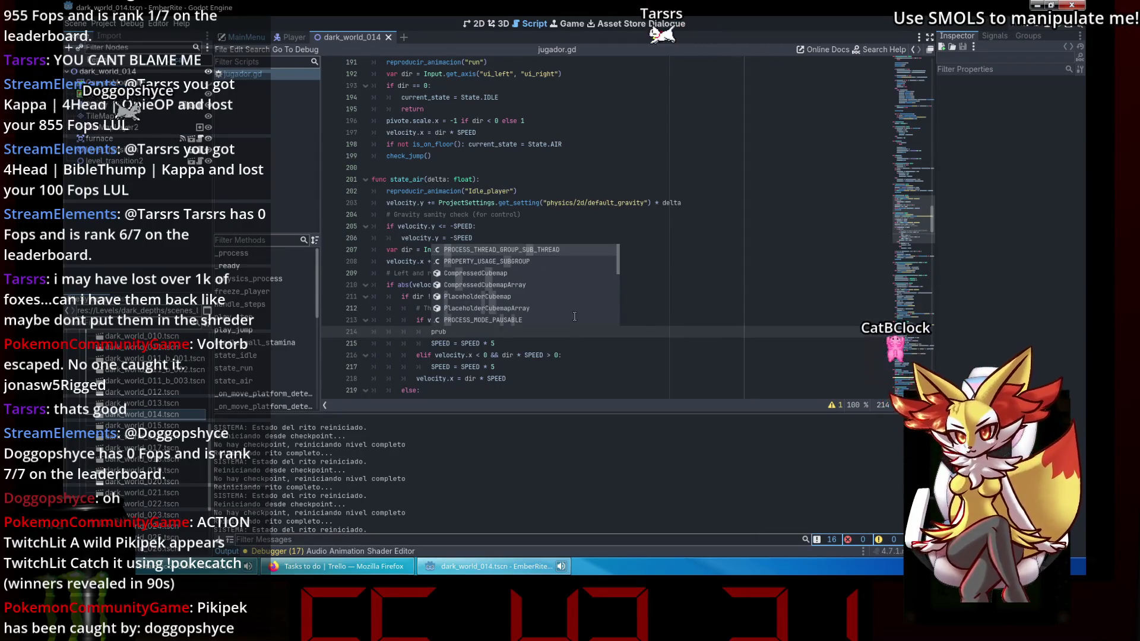
pyautogui.scroll(15, 739, 207)
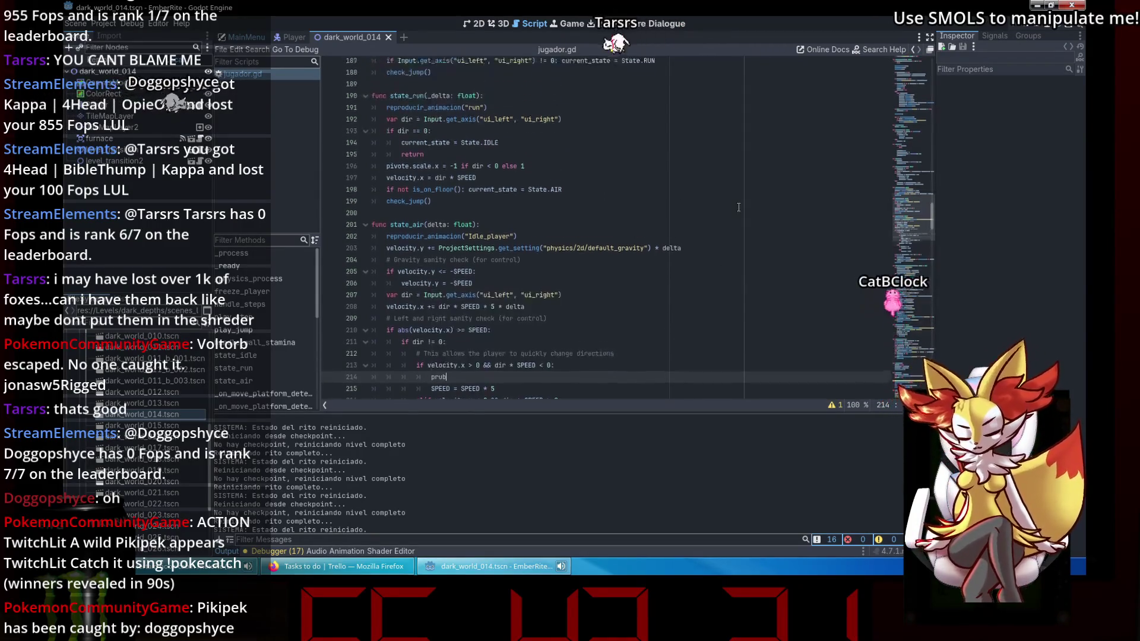
pyautogui.scroll(20, 739, 207)
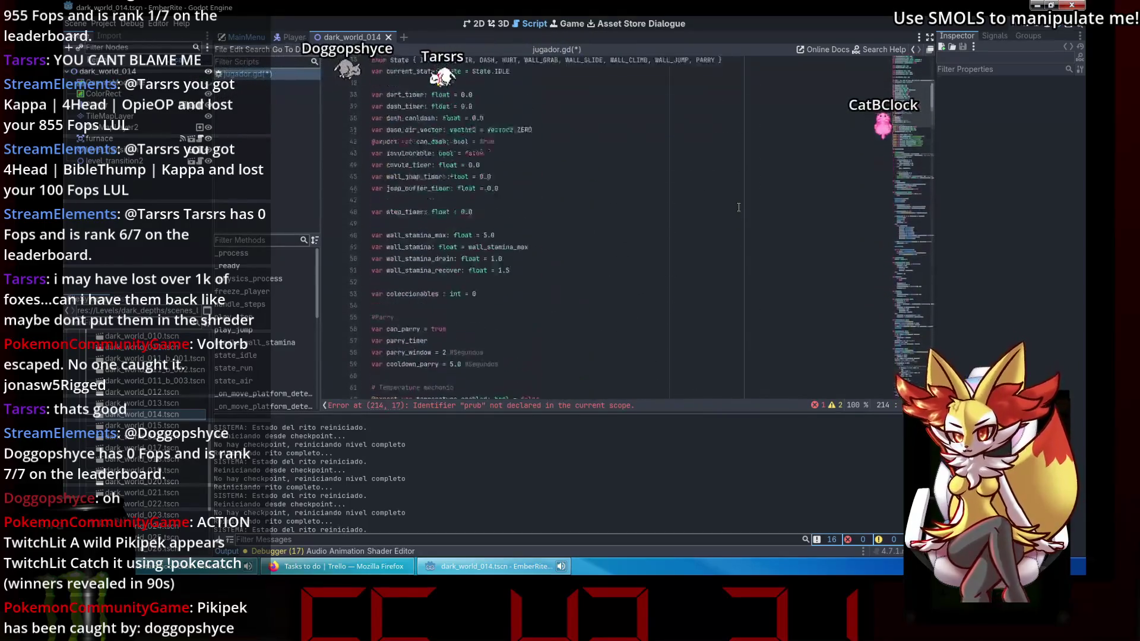
pyautogui.moveTo(896, 130)
pyautogui.mouseDown()
pyautogui.moveTo(913, 313)
pyautogui.moveTo(895, 23)
pyautogui.moveTo(871, 269)
pyautogui.moveTo(878, 237)
pyautogui.mouseUp()
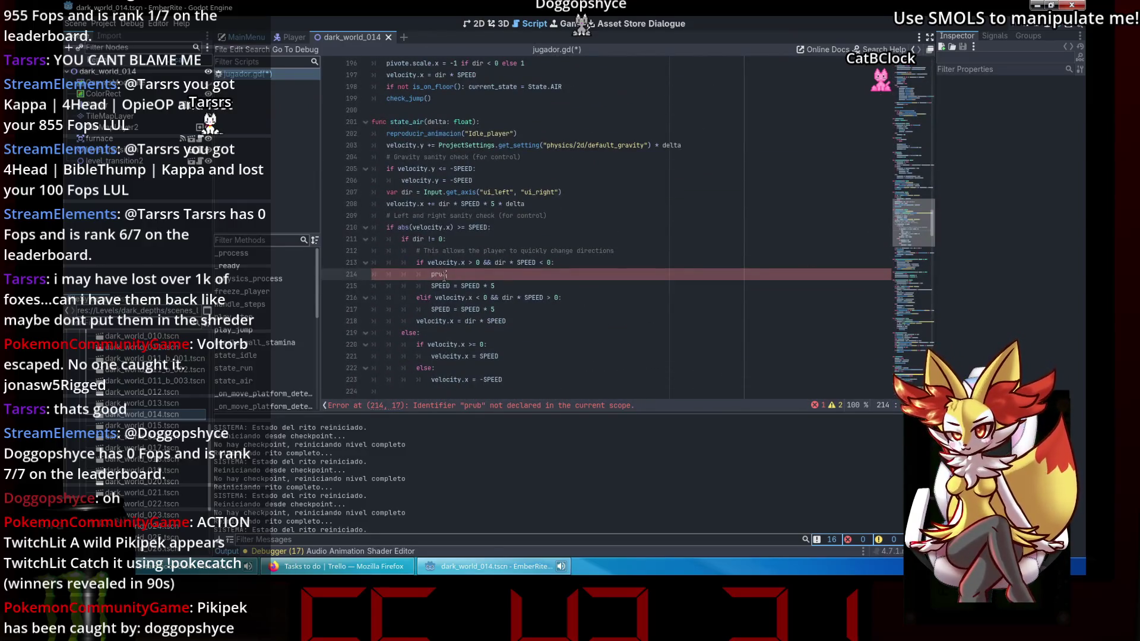
pyautogui.doubleClick(444, 275)
pyautogui.write('n')
pyautogui.press('Return')
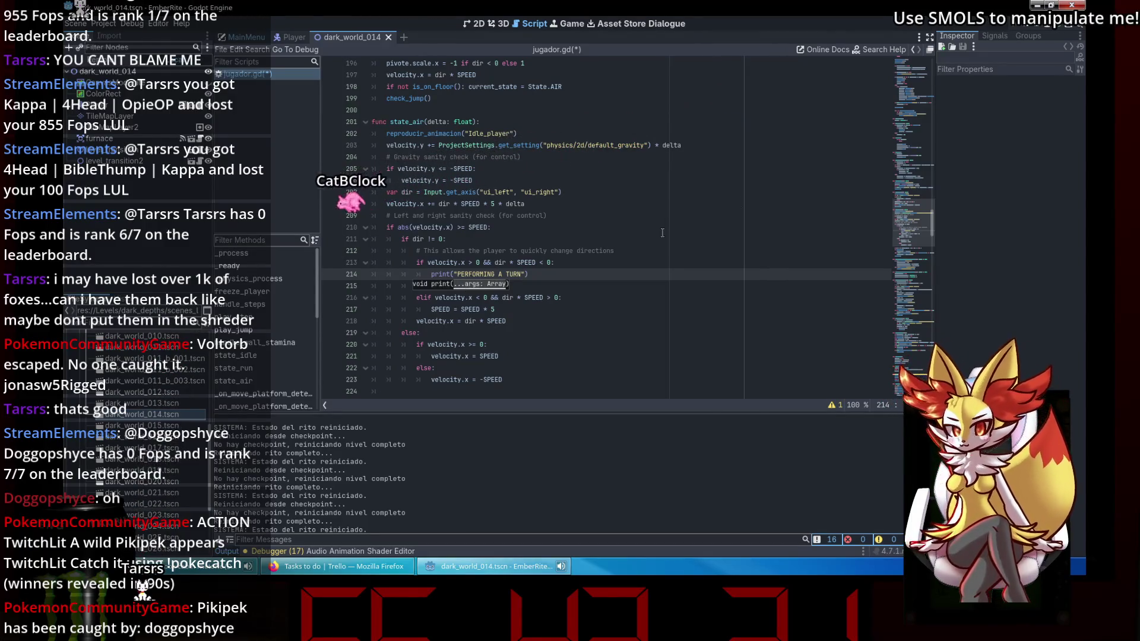
pyautogui.moveTo(920, 221); pyautogui.dragTo(928, 53)
pyautogui.click(530, 191)
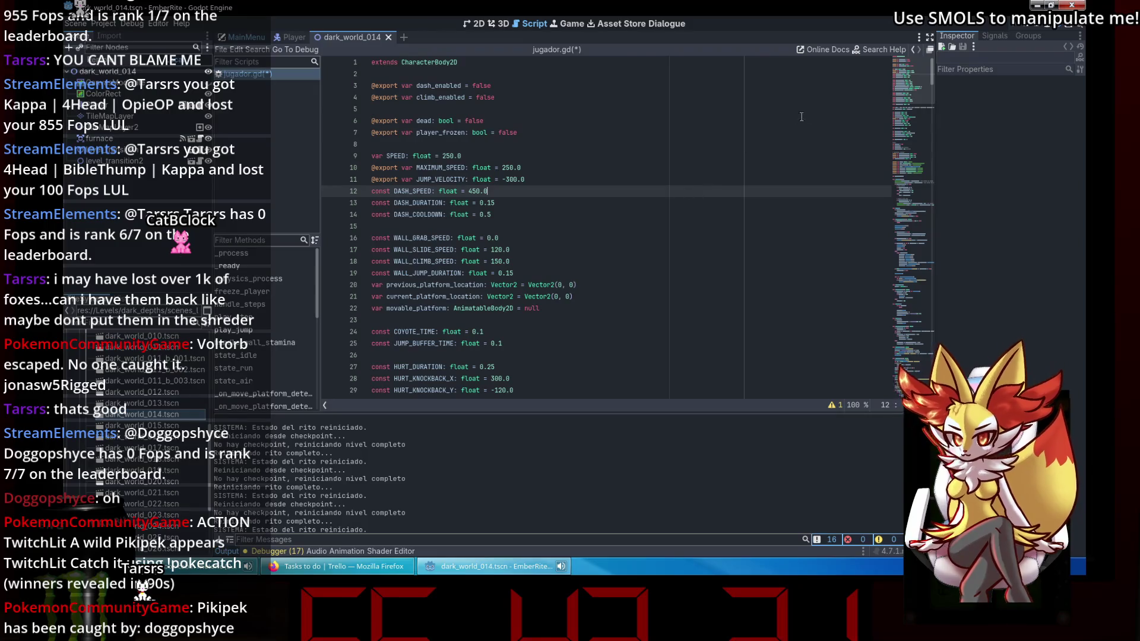
# Copy the turn print line under the elif in state_air, save jugador.gd, and run the game.
pyautogui.moveTo(907, 104)
pyautogui.mouseDown()
pyautogui.moveTo(924, 329)
pyautogui.moveTo(900, 214)
pyautogui.moveTo(917, 247)
pyautogui.moveTo(921, 309)
pyautogui.mouseUp()
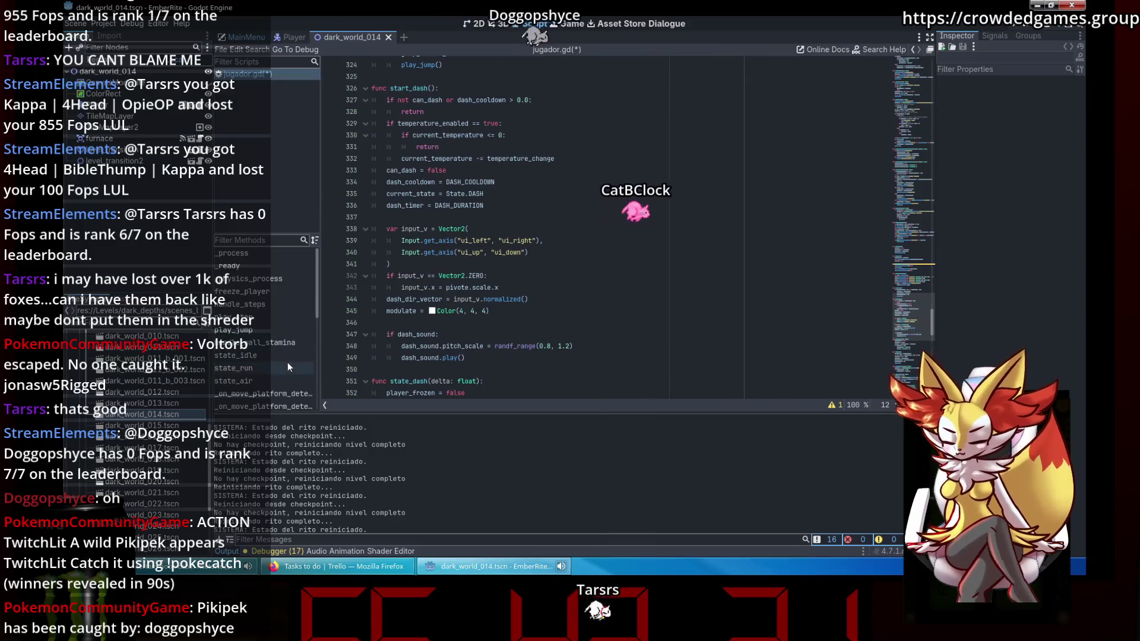
pyautogui.click(284, 381)
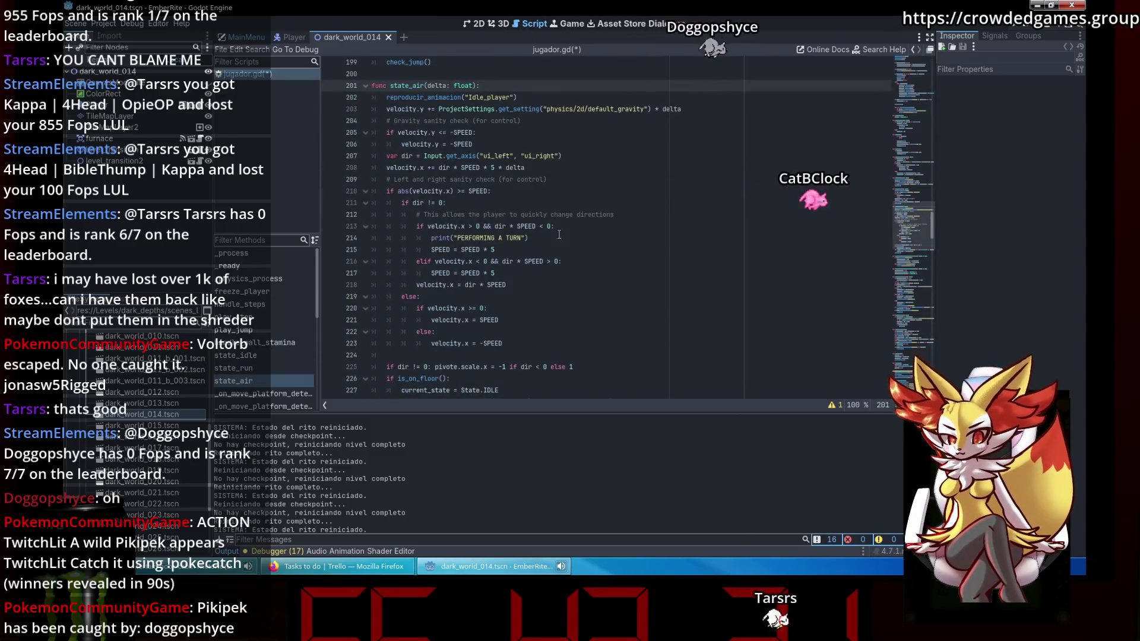
pyautogui.moveTo(528, 237); pyautogui.dragTo(418, 238)
pyautogui.hotkey('ctrl', 'c')
pyautogui.click(562, 262)
pyautogui.press('Return')
pyautogui.hotkey('ctrl', 'v')
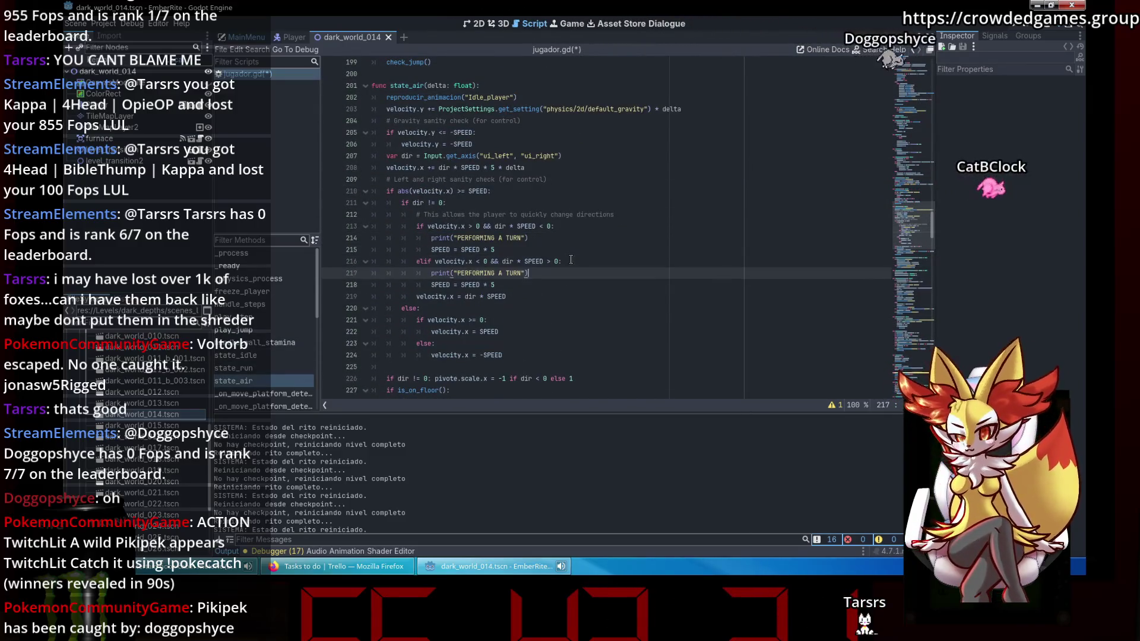
pyautogui.hotkey('ctrl', 's')
pyautogui.press('F5')
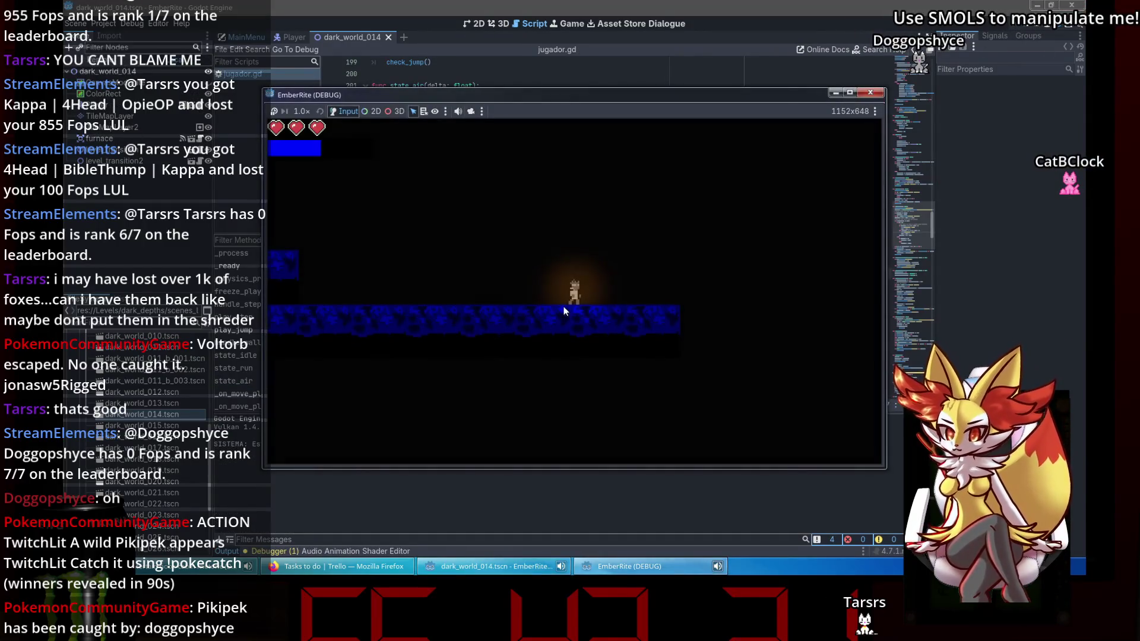
pyautogui.press('Right')
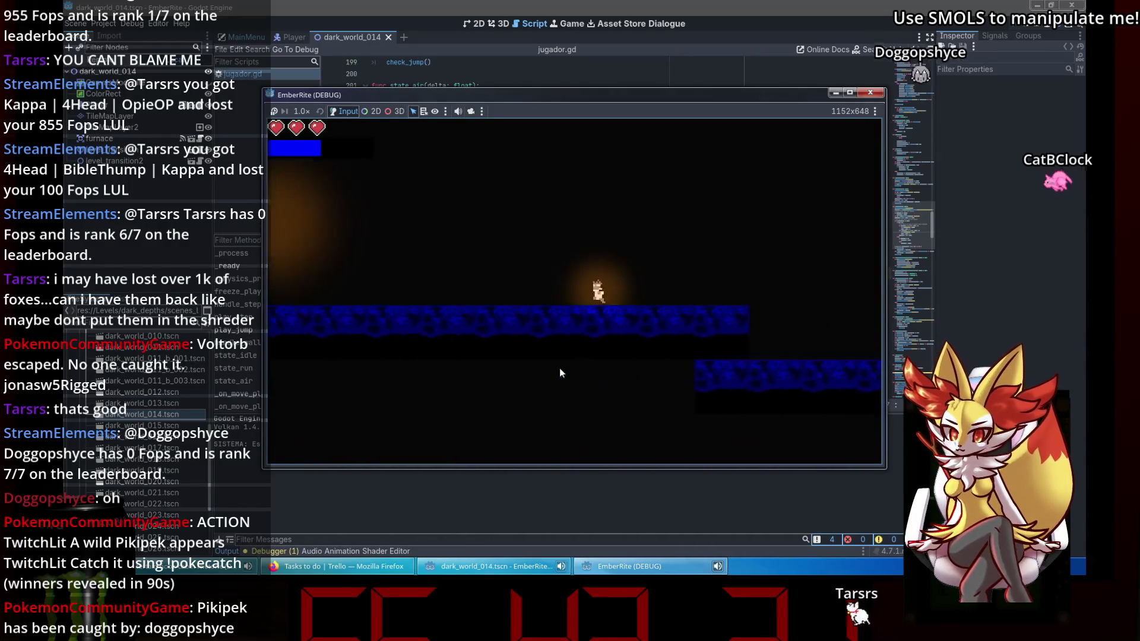
pyautogui.press('Left')
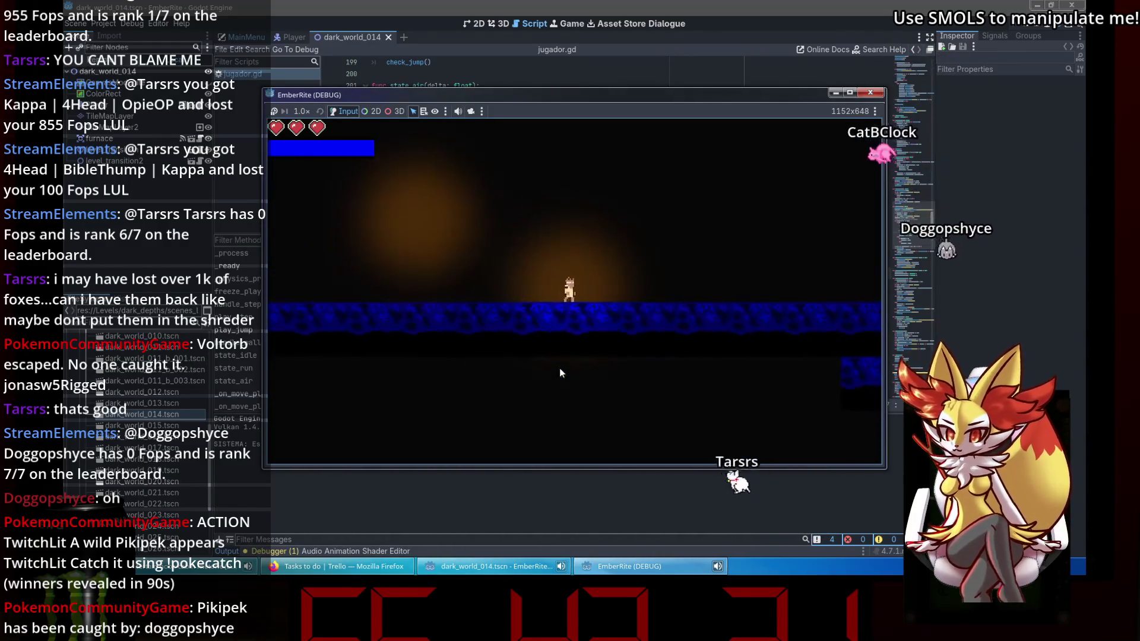
pyautogui.press('Left')
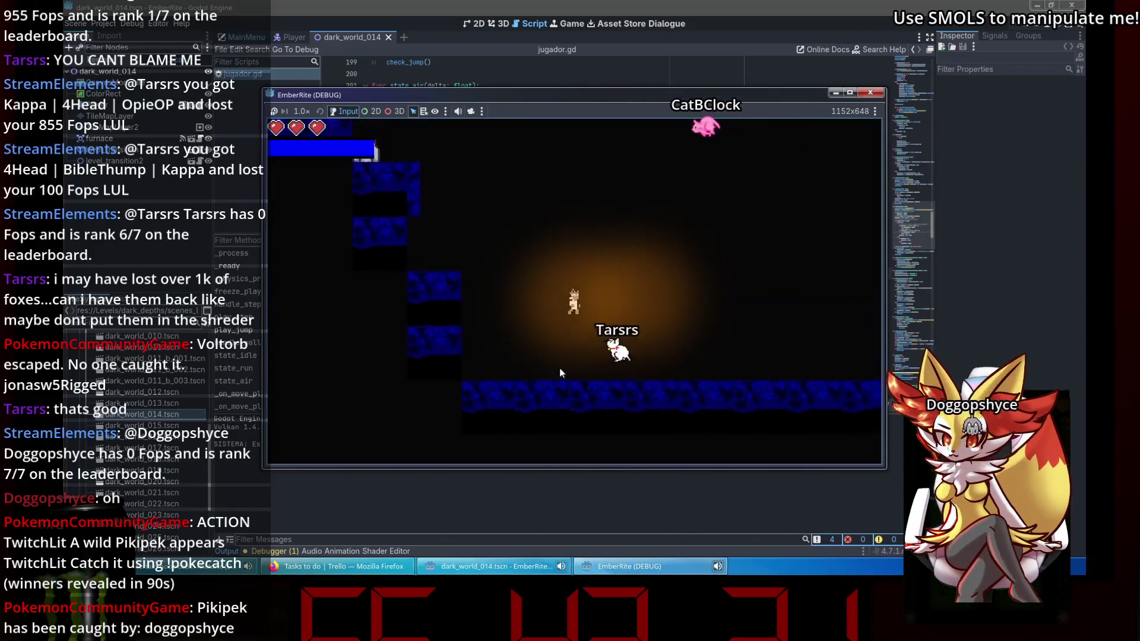
pyautogui.press('Right')
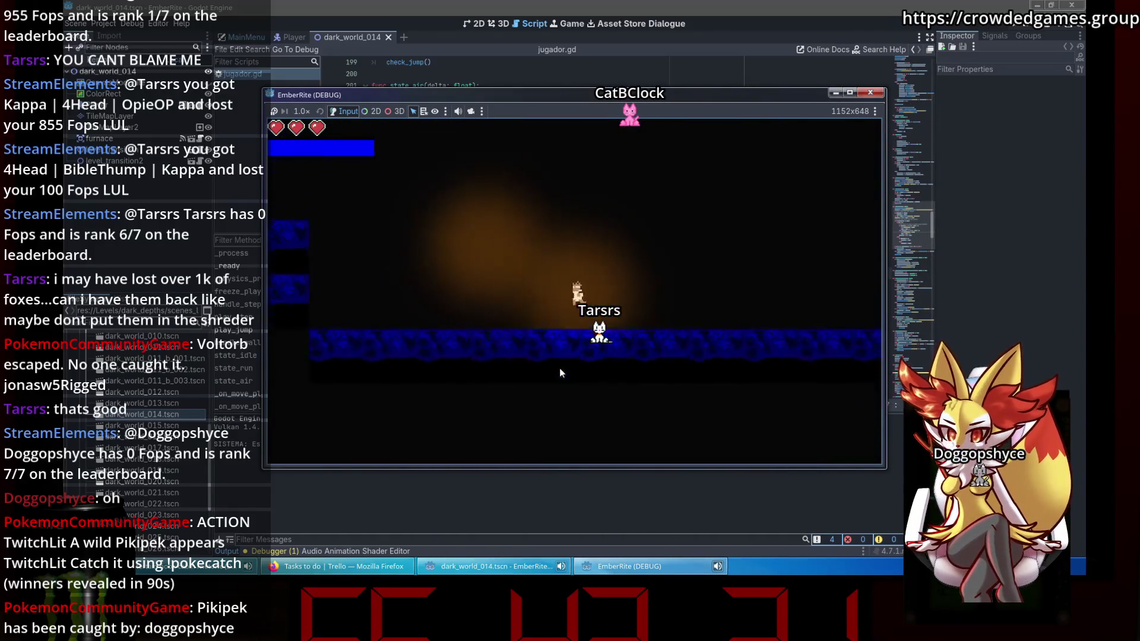
pyautogui.press('Left')
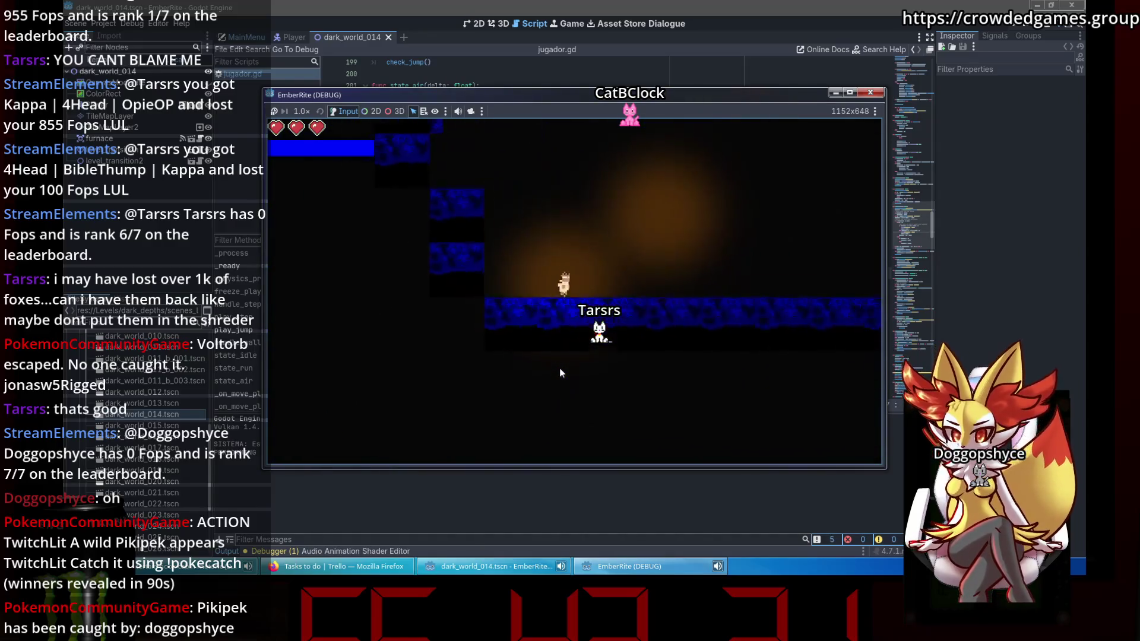
pyautogui.press('Left')
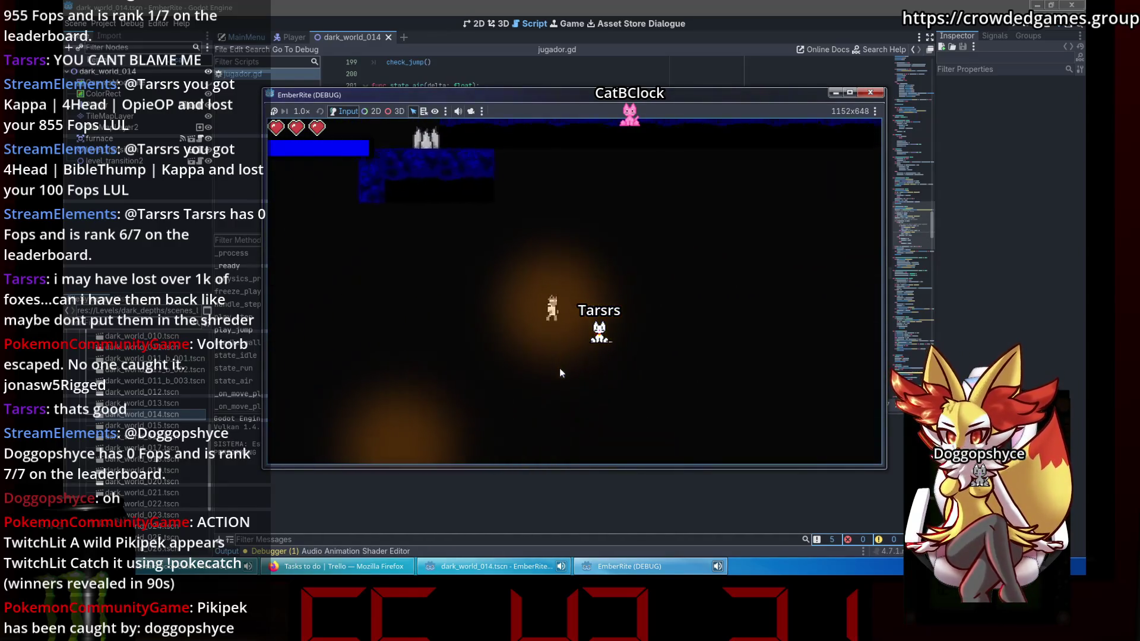
pyautogui.press('Left')
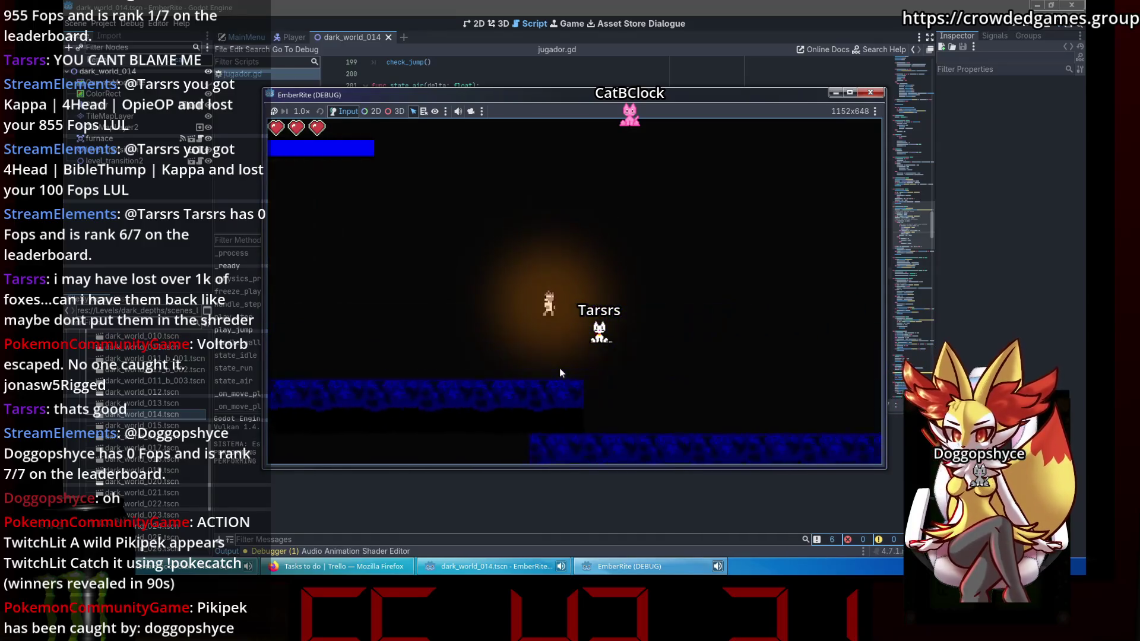
pyautogui.press('Left')
pyautogui.press('Left')
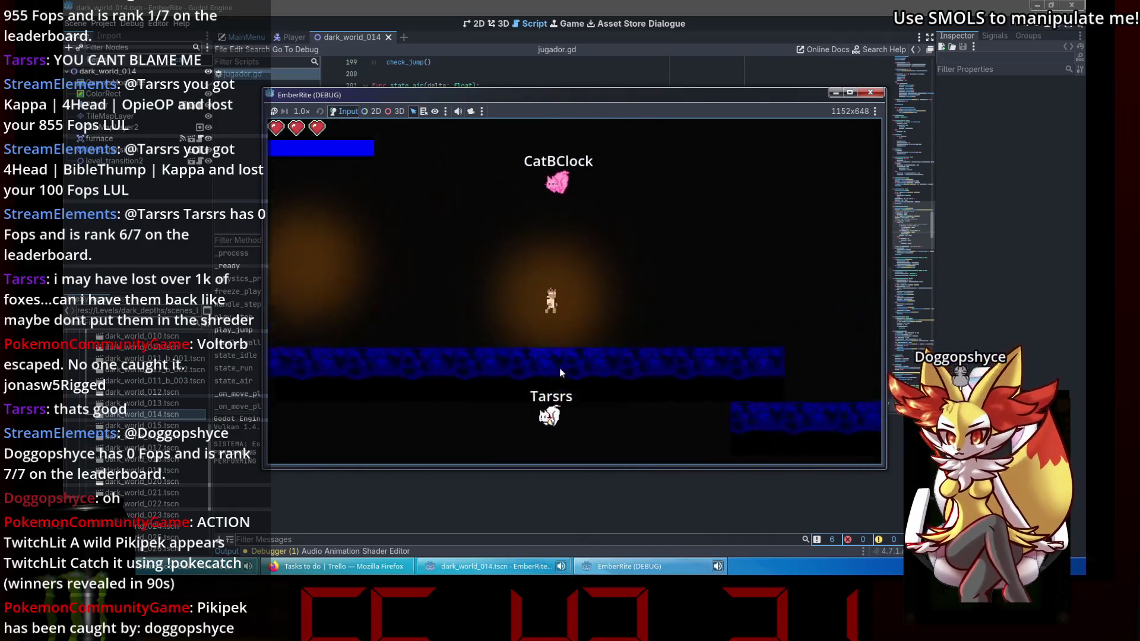
pyautogui.press('Left')
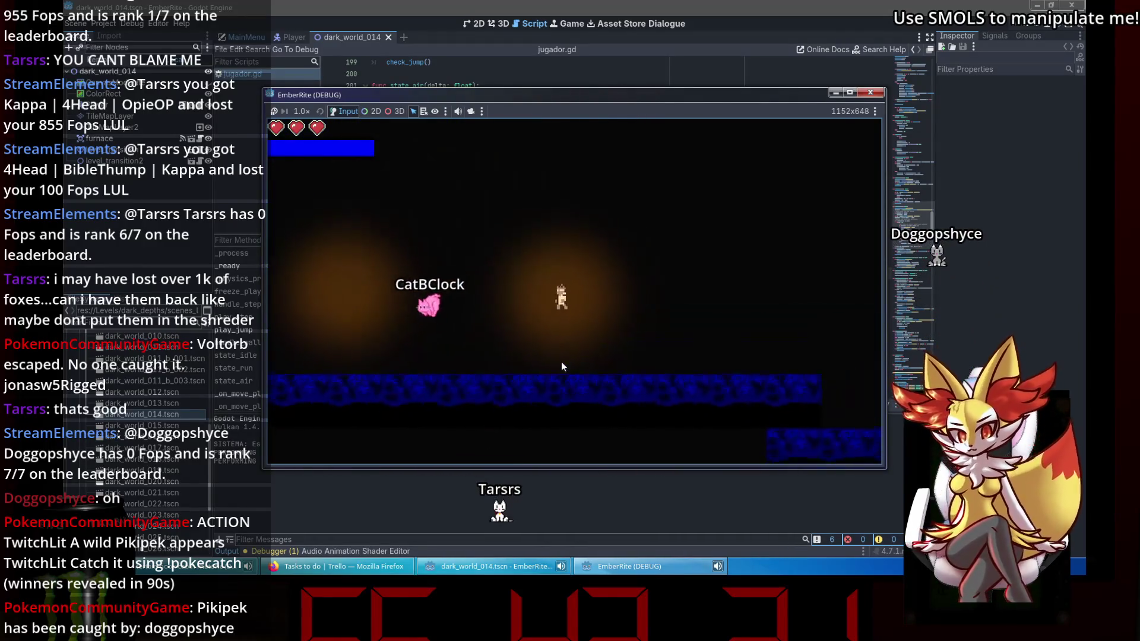
pyautogui.press('Down')
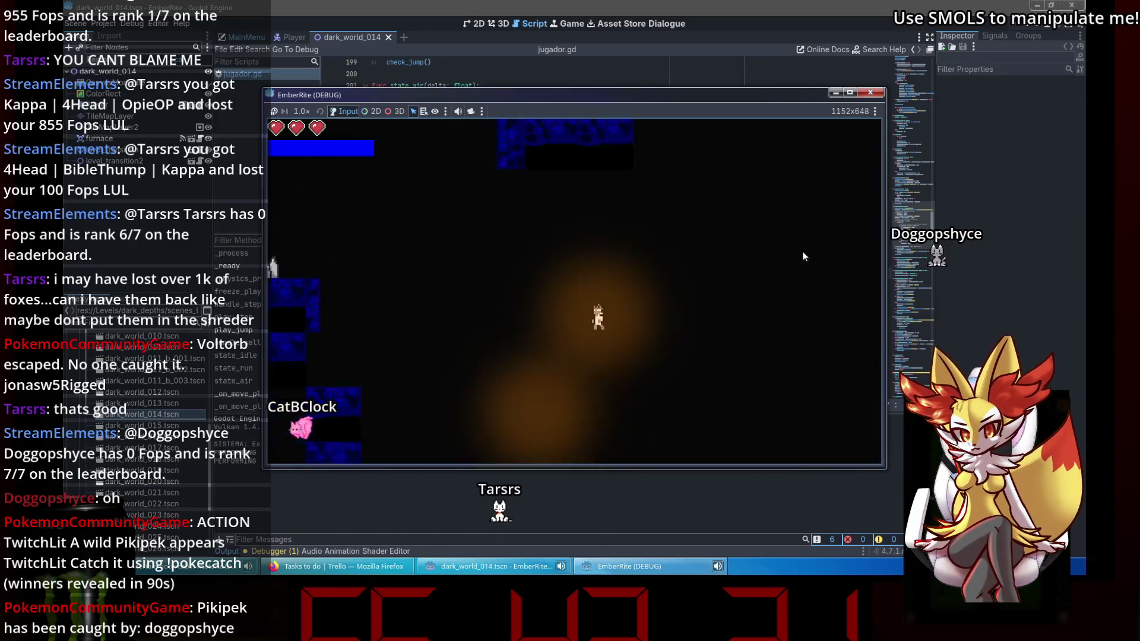
pyautogui.press('Down')
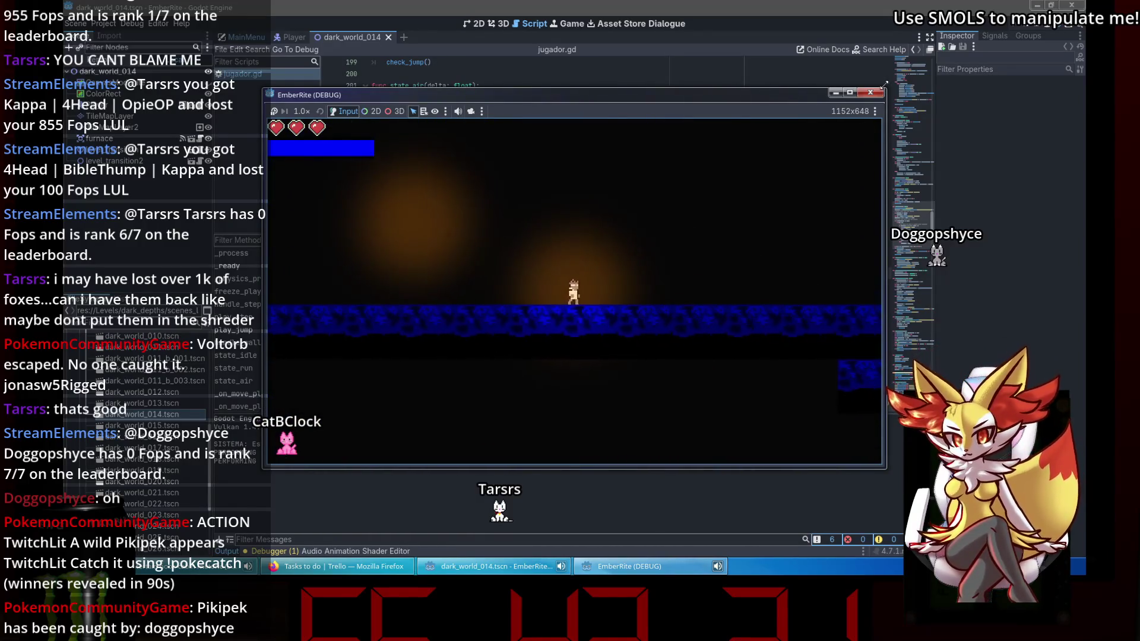
pyautogui.click(872, 93)
# Delete SPEED from both turn conditions so they test dir < 0 and dir > 0, then save.
pyautogui.click(561, 214)
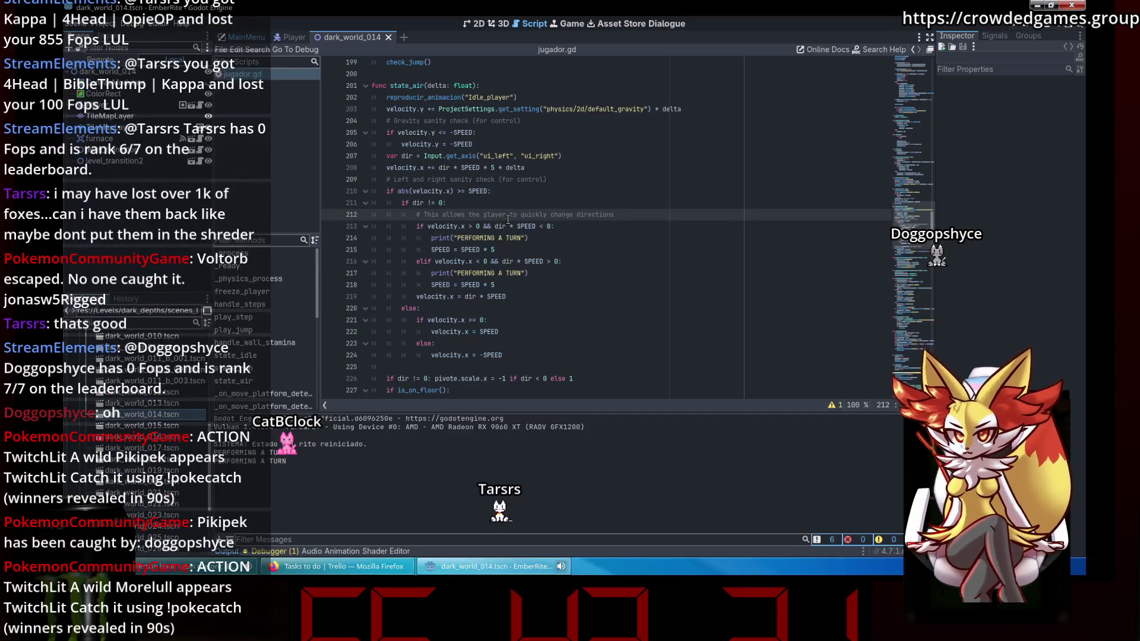
pyautogui.click(539, 238)
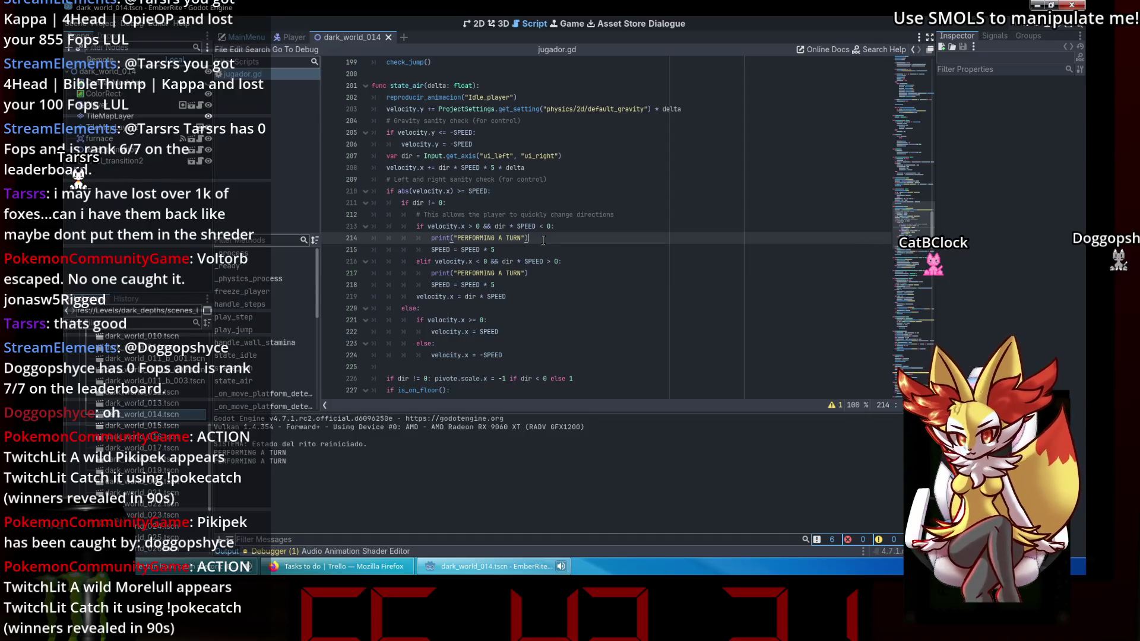
pyautogui.doubleClick(531, 226)
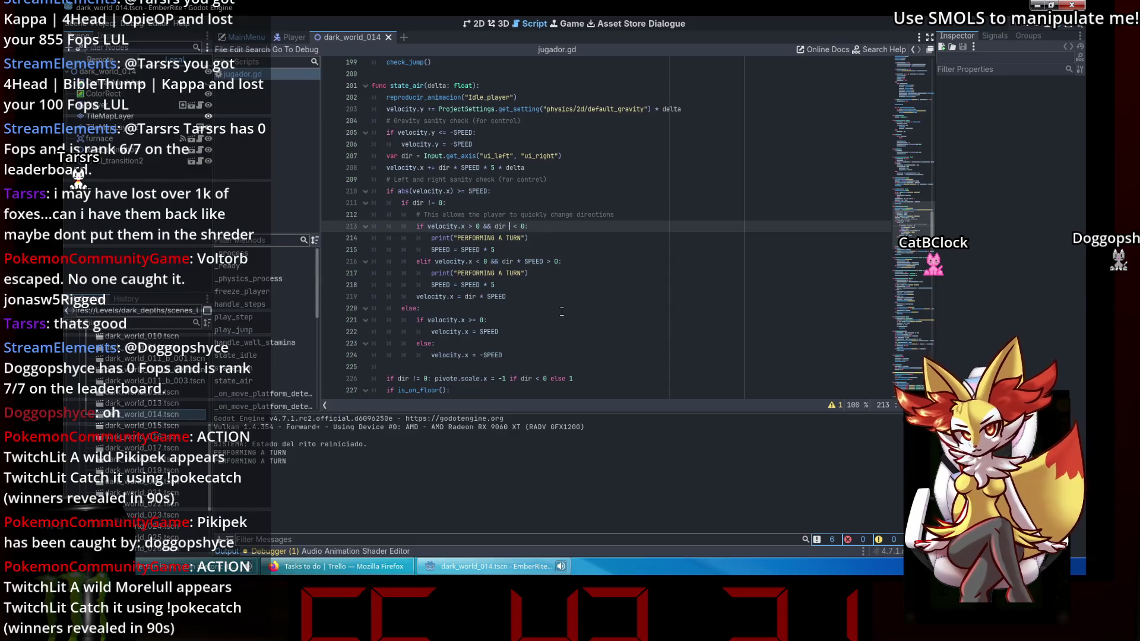
pyautogui.doubleClick(533, 262)
pyautogui.press('BackSpace')
pyautogui.press('BackSpace')
pyautogui.hotkey('ctrl', 's')
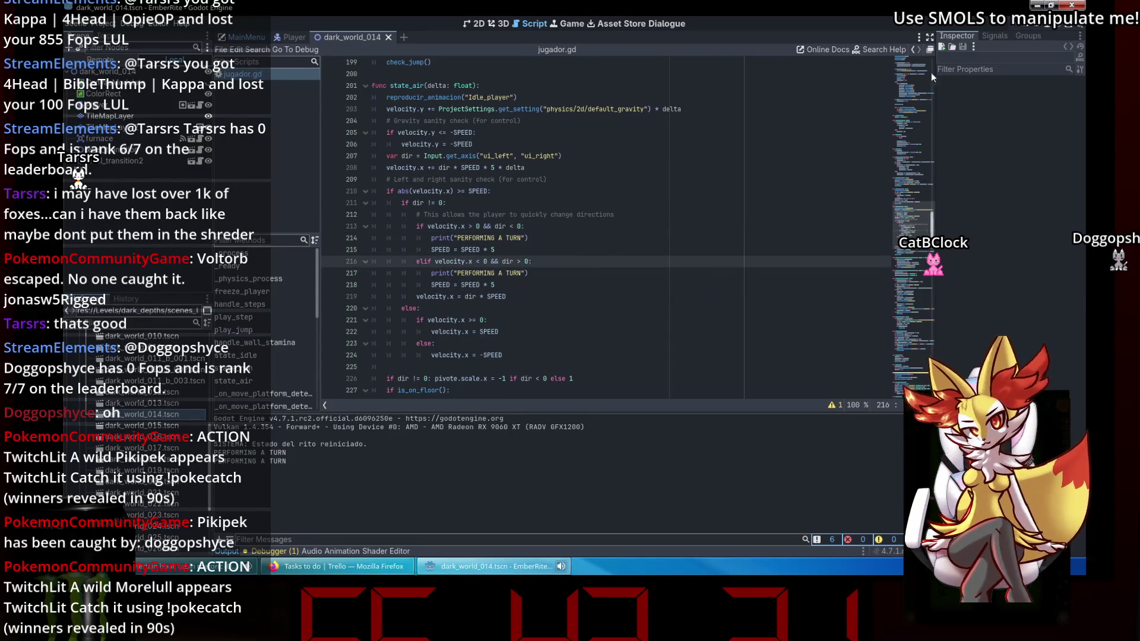
# Relaunch the scene with F6, then jump and steer left and right to test mid-air turning.
pyautogui.press('F6')
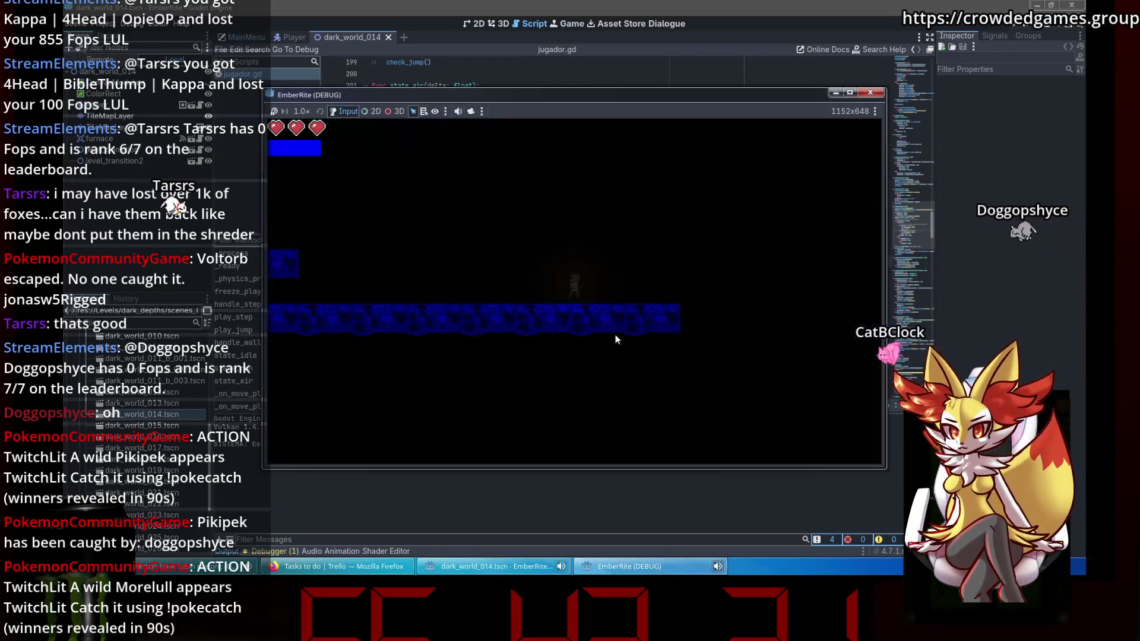
pyautogui.press('space')
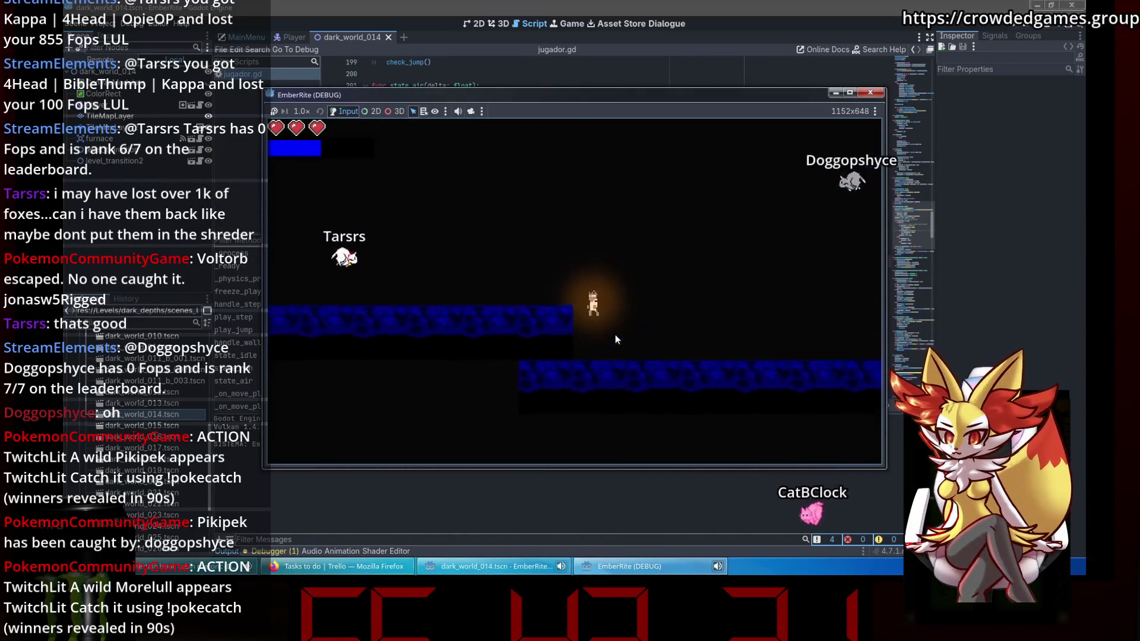
pyautogui.press('Left')
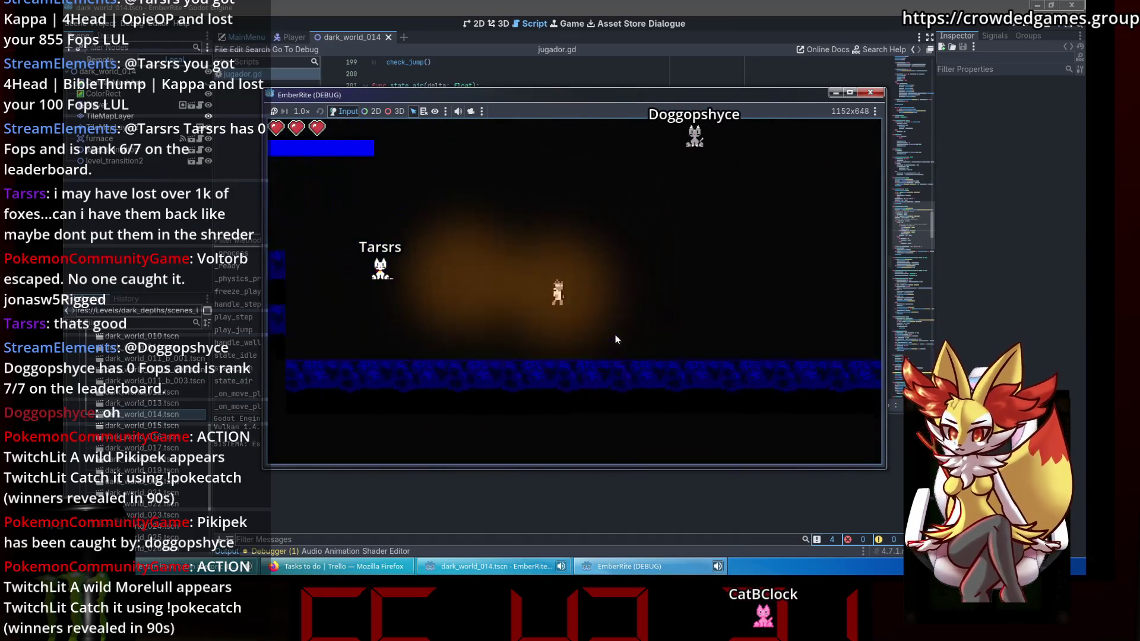
pyautogui.press('Right')
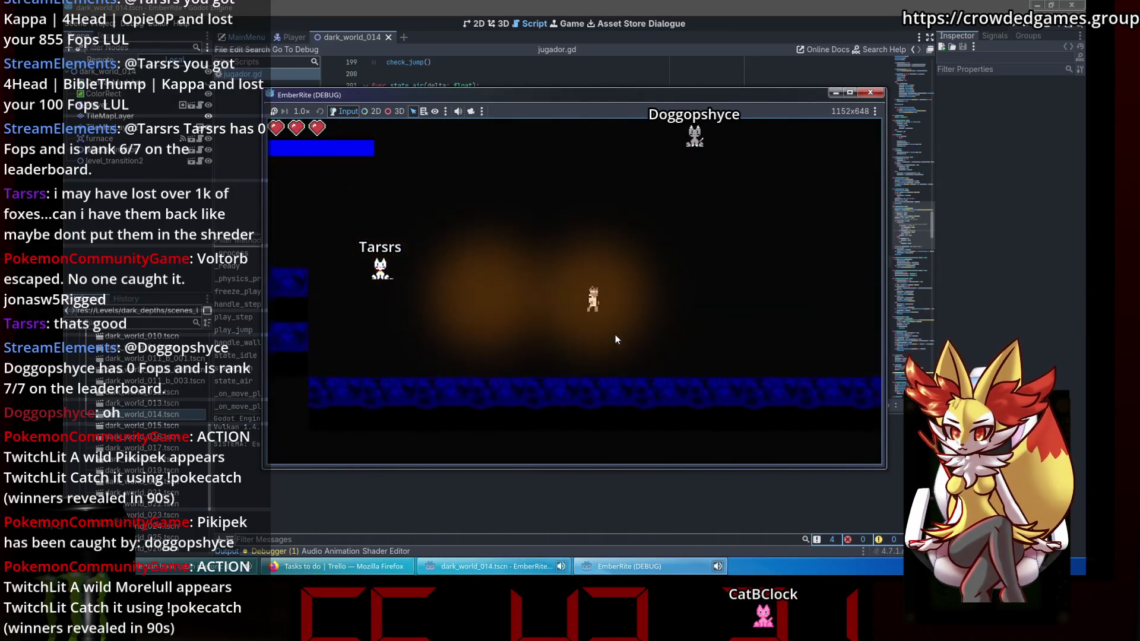
pyautogui.press('Left')
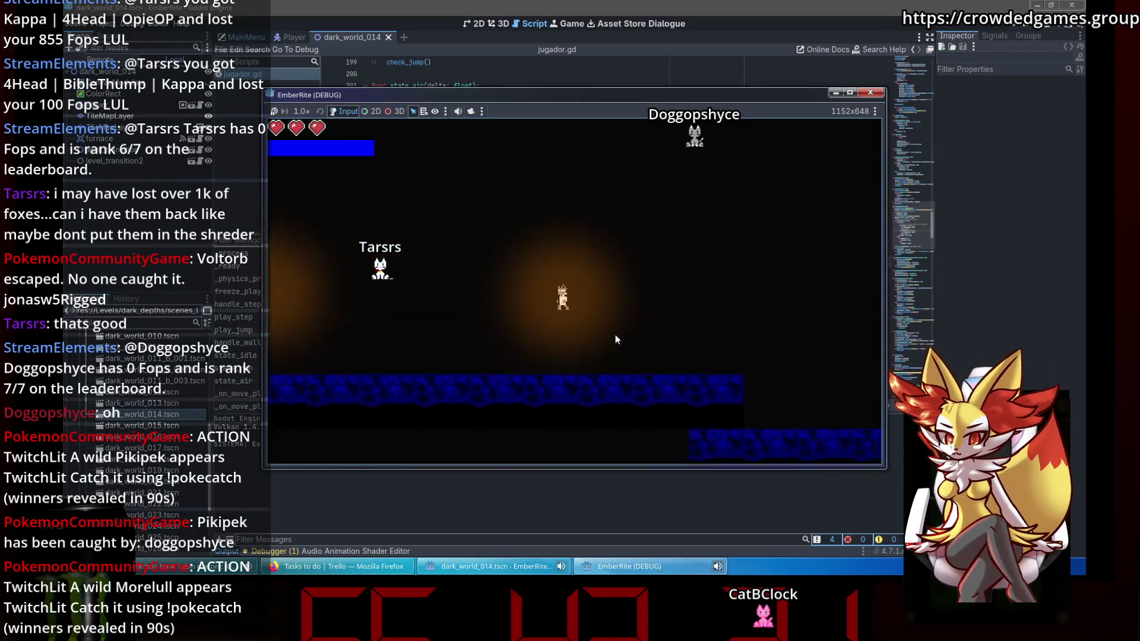
pyautogui.press('Left')
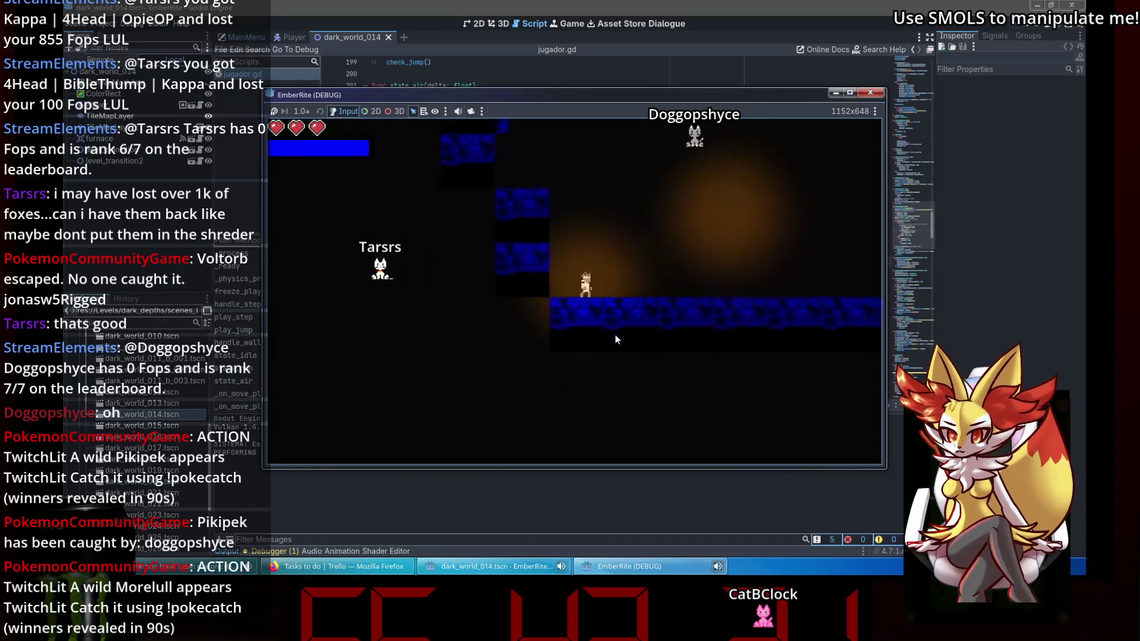
pyautogui.moveTo(884, 90); pyautogui.dragTo(876, 97)
# Close the game, move the turn-check if/elif block under the else branch, and run the scene.
pyautogui.click(862, 98)
pyautogui.click(630, 253)
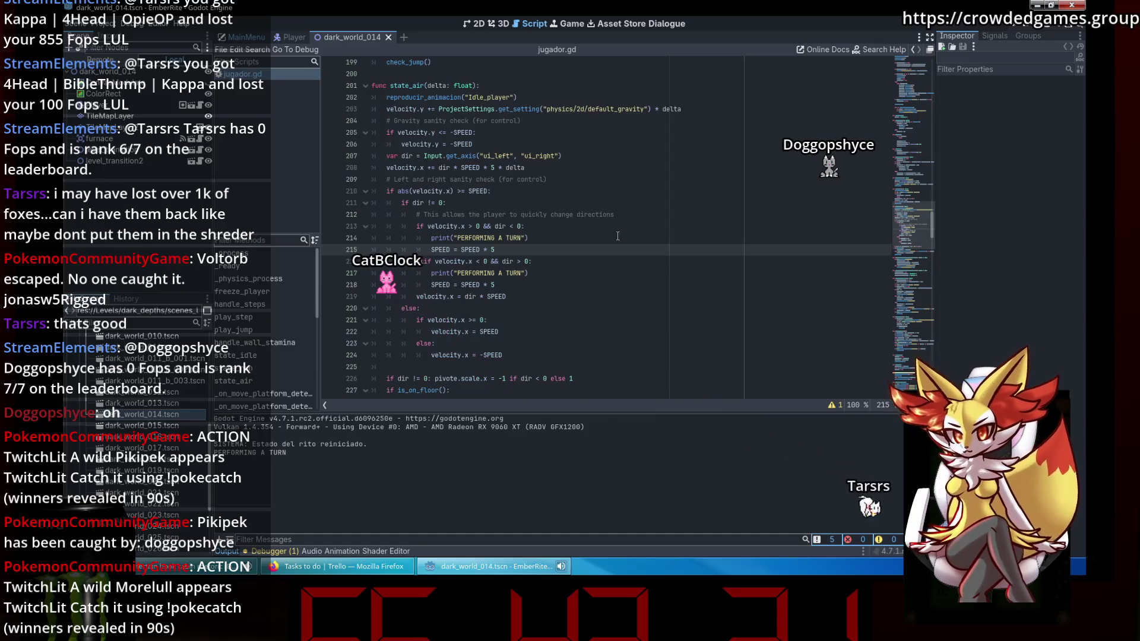
pyautogui.click(478, 270)
pyautogui.click(476, 226)
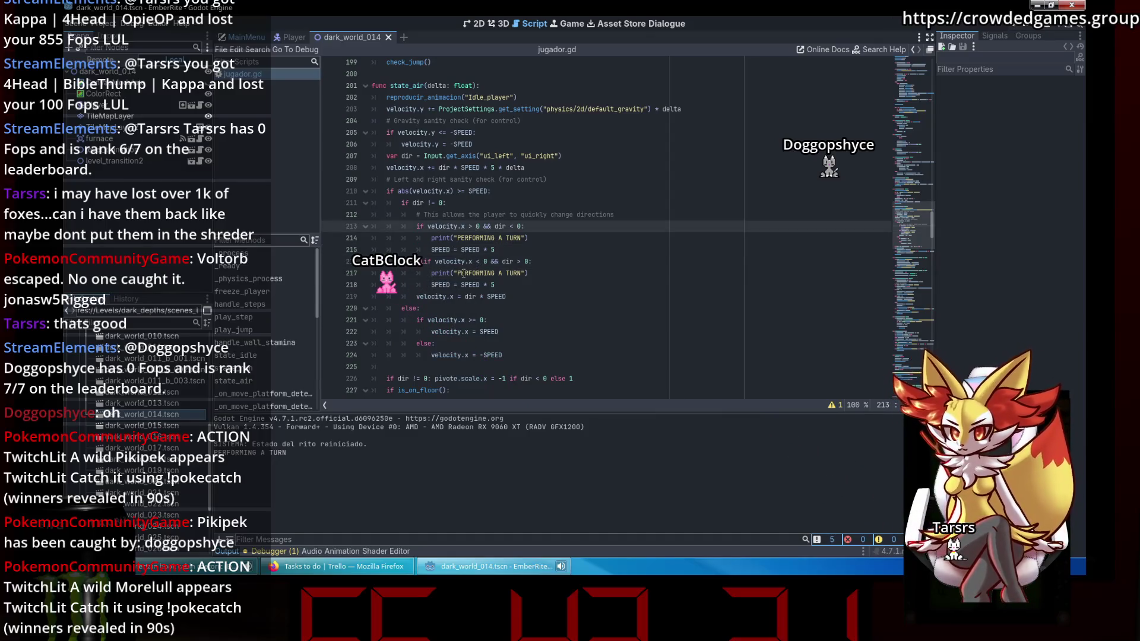
pyautogui.moveTo(499, 285)
pyautogui.mouseDown()
pyautogui.moveTo(395, 286)
pyautogui.moveTo(411, 229)
pyautogui.mouseUp()
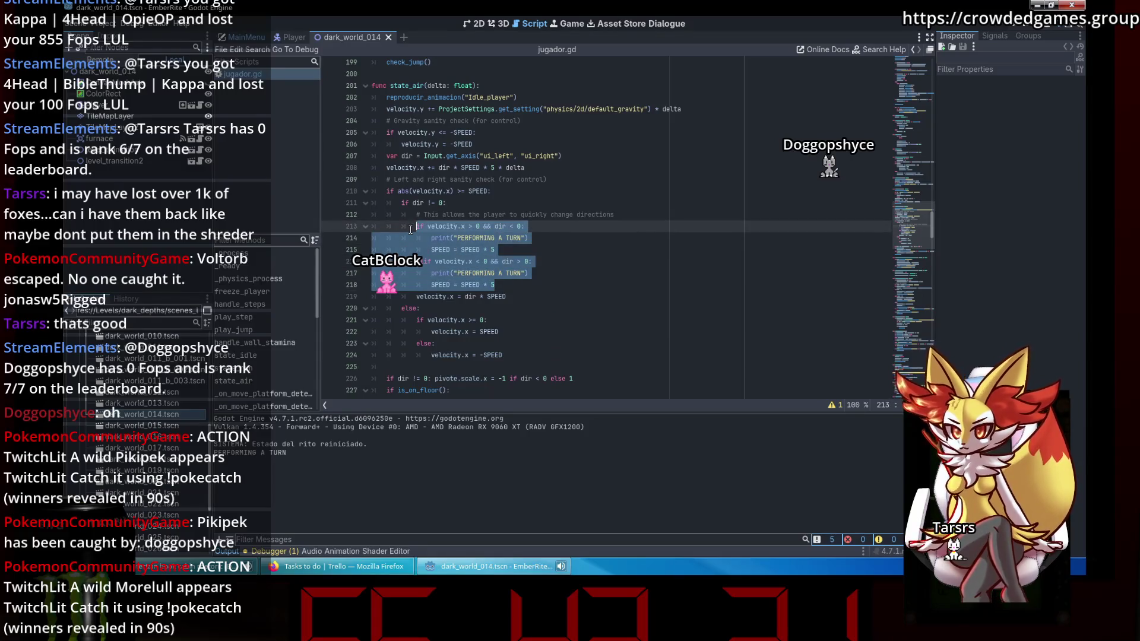
pyautogui.hotkey('shift', 'Up')
pyautogui.press('Delete')
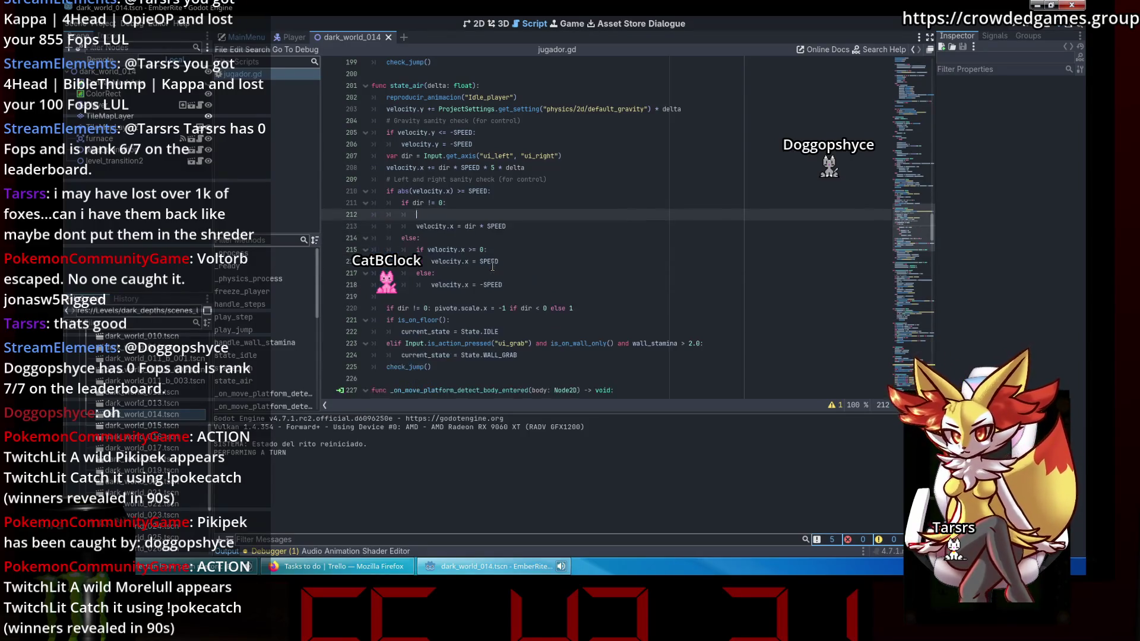
pyautogui.press('BackSpace')
pyautogui.press('BackSpace')
pyautogui.press('BackSpace')
pyautogui.click(469, 229)
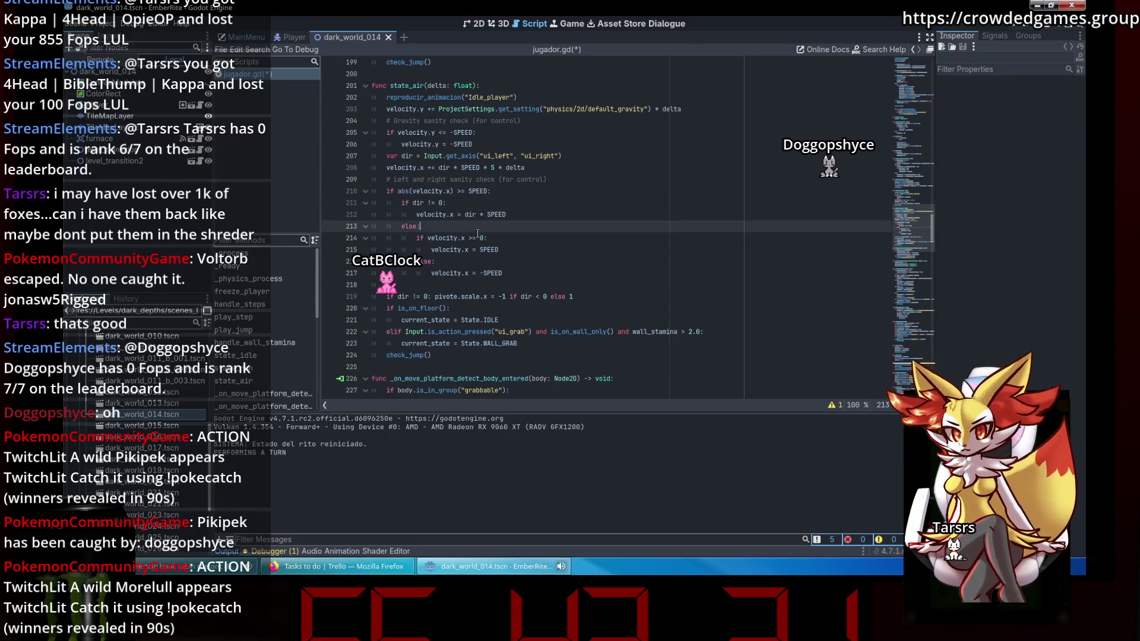
pyautogui.hotkey('ctrl', 'v')
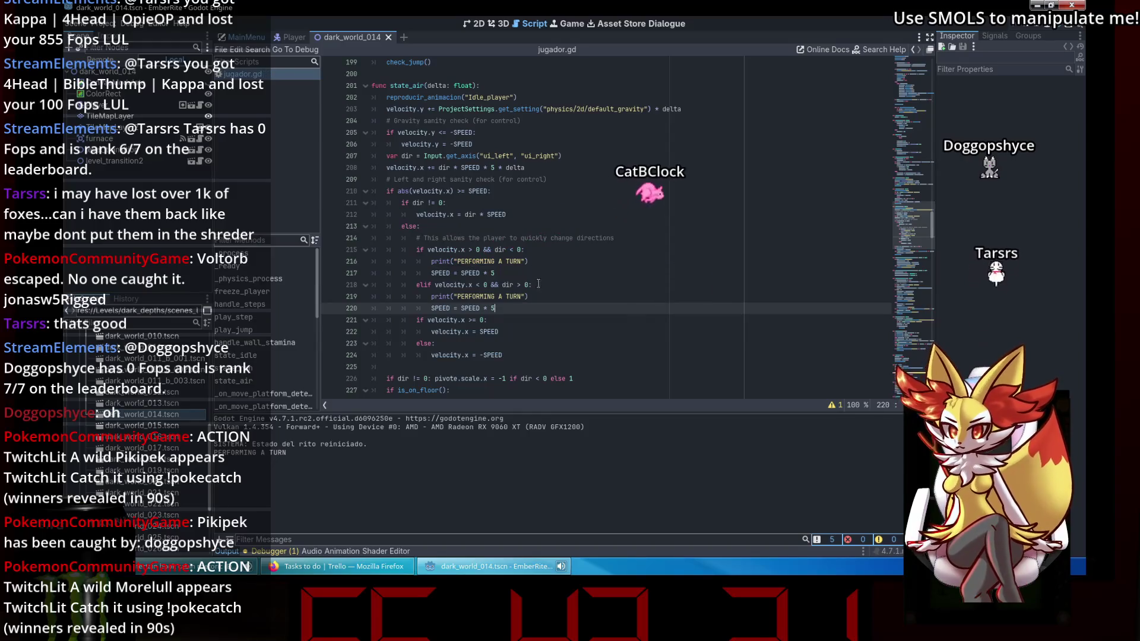
pyautogui.click(1059, 27)
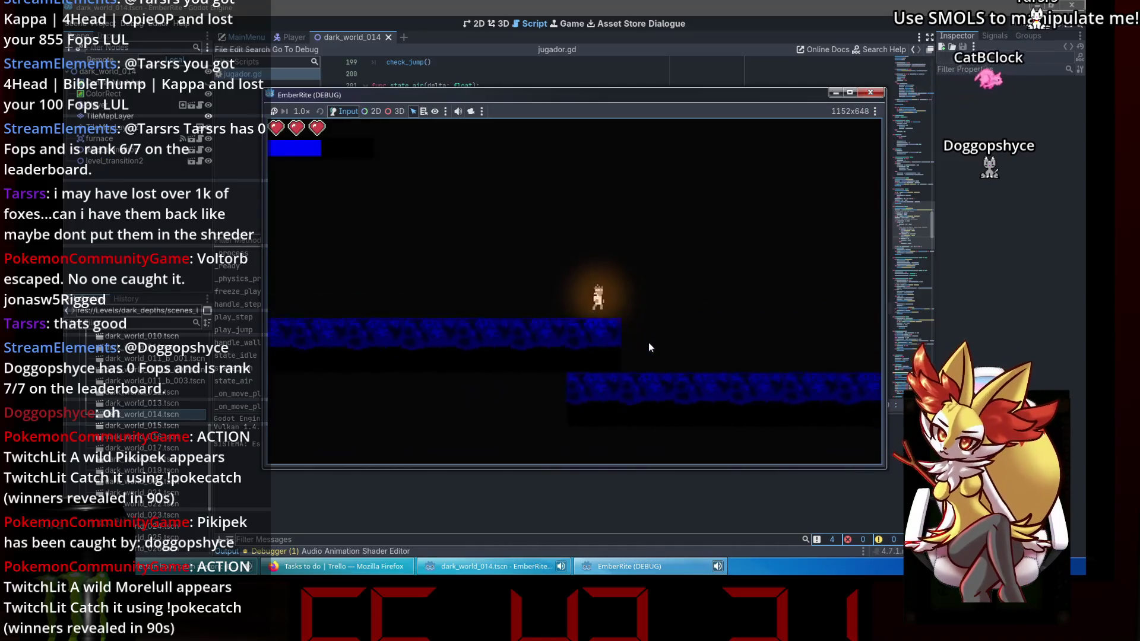
# Jump the character repeatedly to the left, climbing higher across the platforms.
pyautogui.press('Left')
pyautogui.press('space')
pyautogui.press('Left')
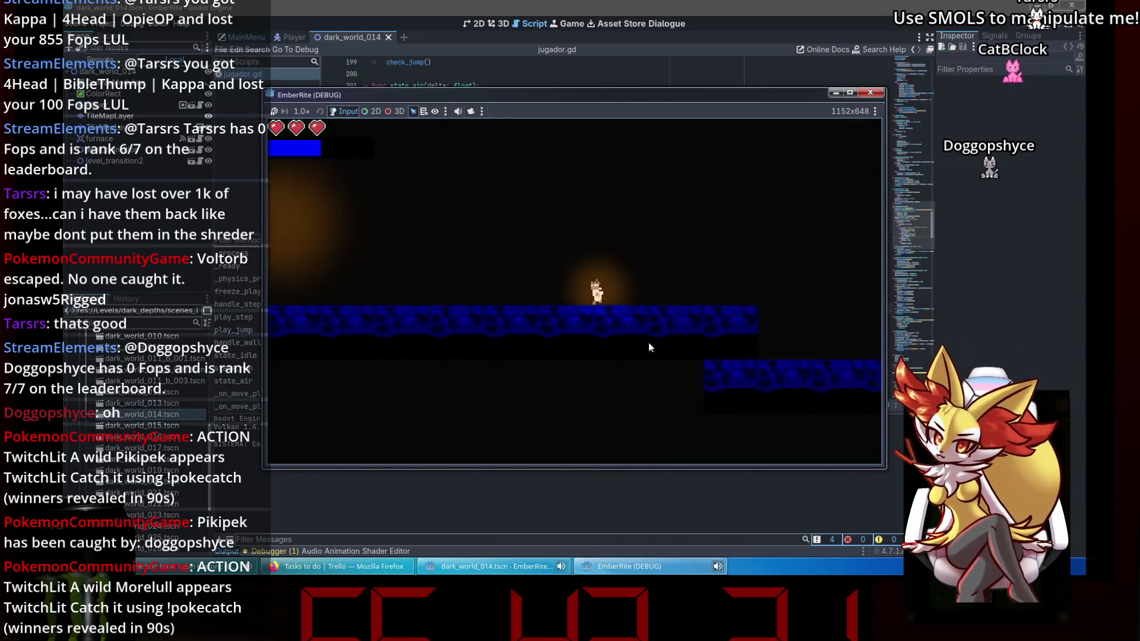
pyautogui.press('space')
pyautogui.press('Left')
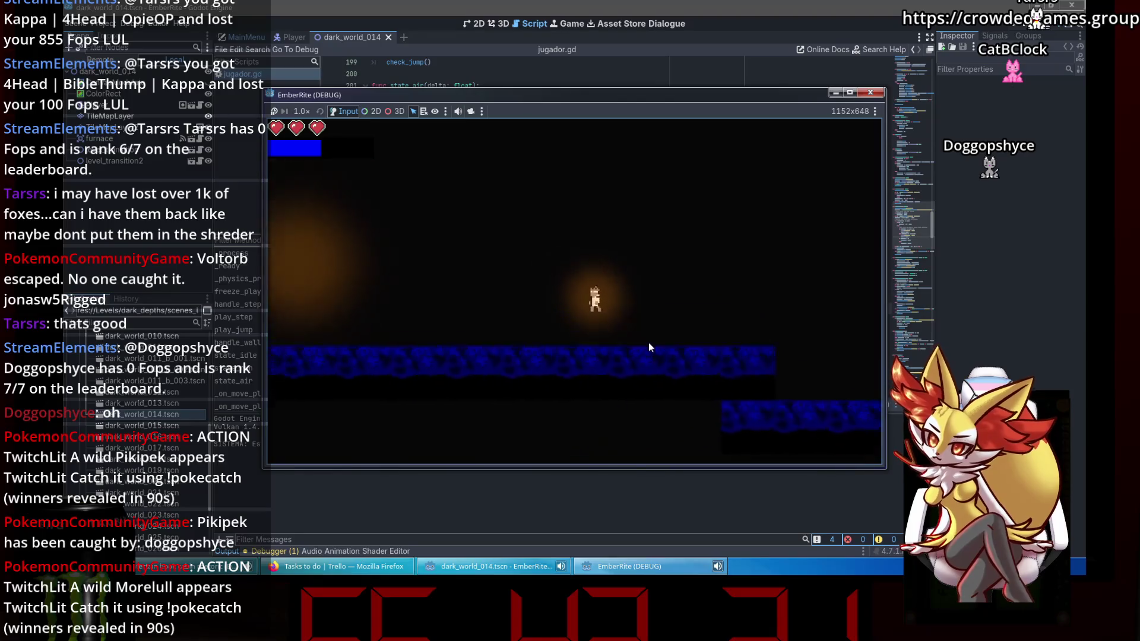
pyautogui.press('space')
pyautogui.press('space')
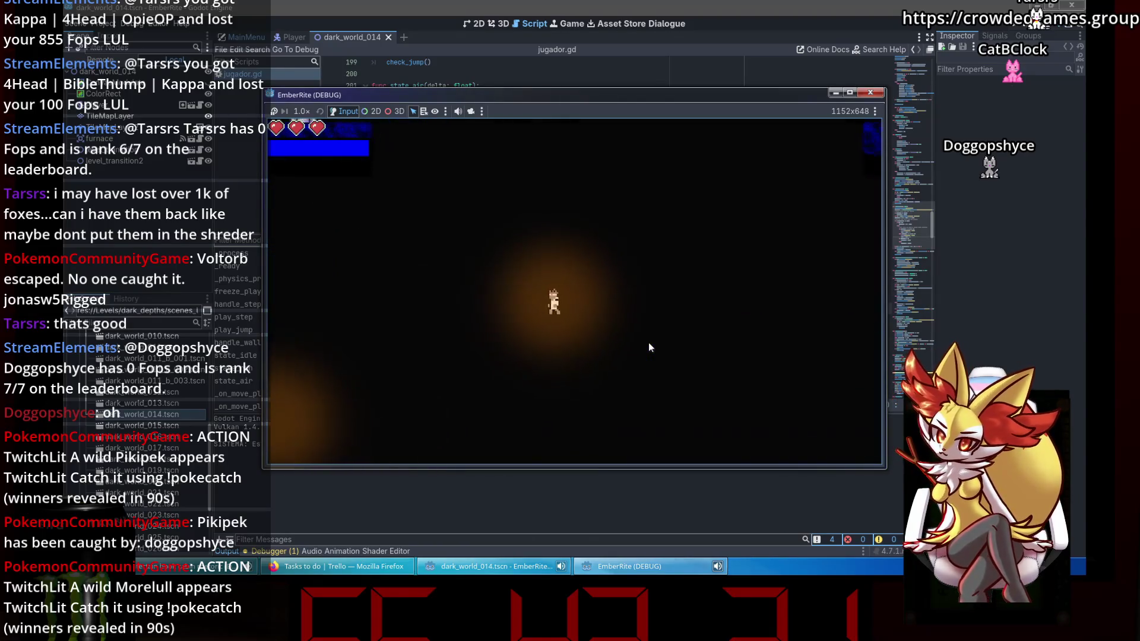
# Drop to the lower floor, run right then left, and stop the game.
pyautogui.press('Right')
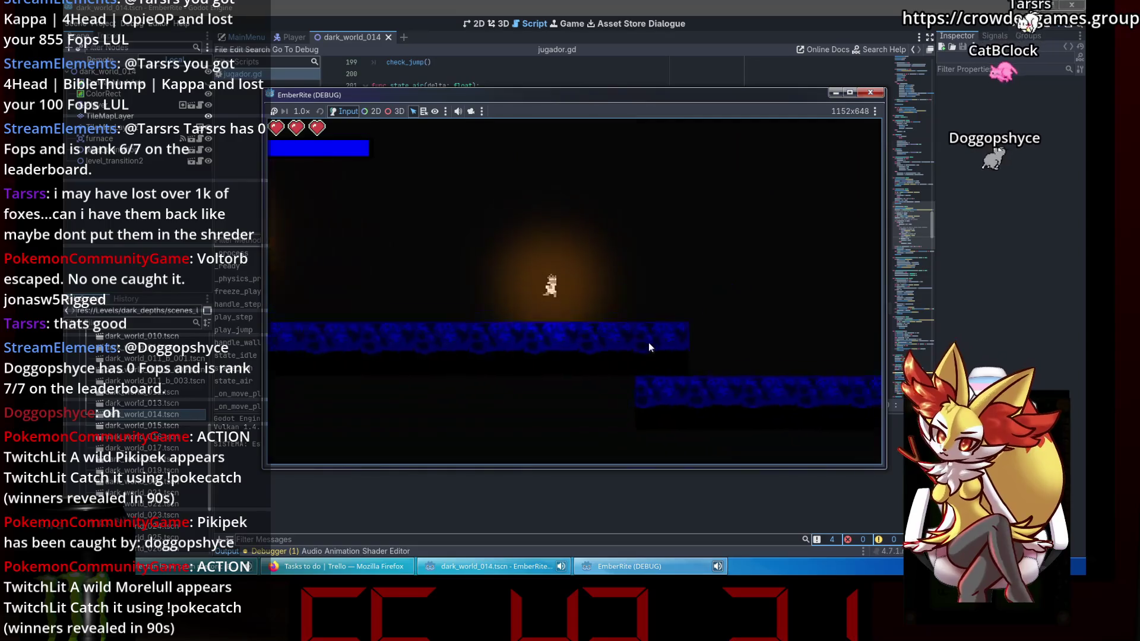
pyautogui.press('Left')
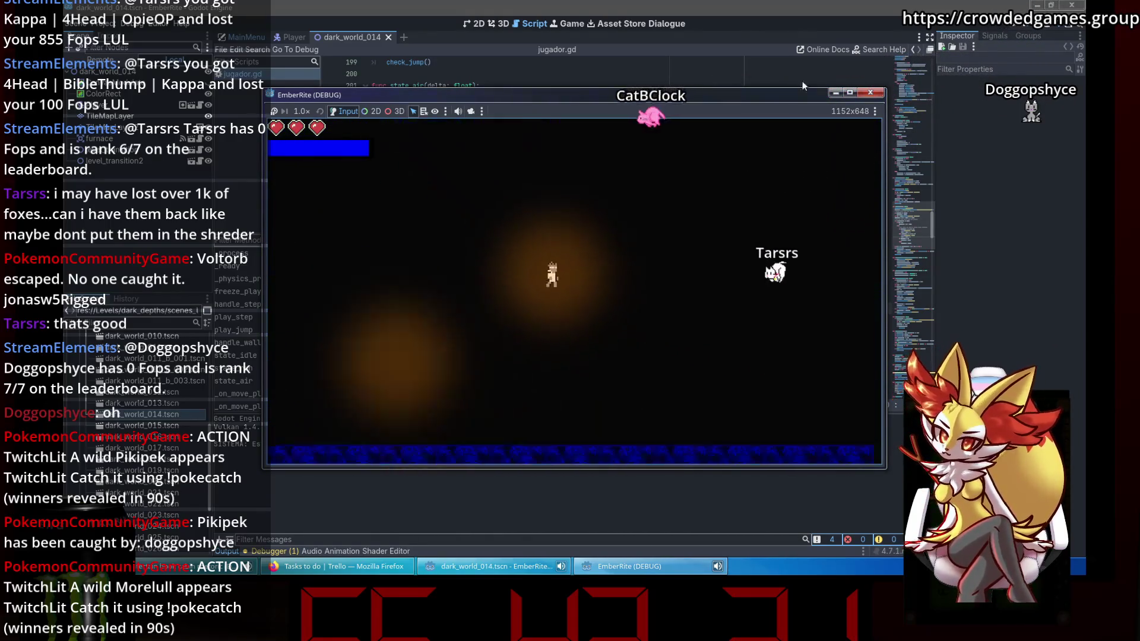
pyautogui.click(870, 92)
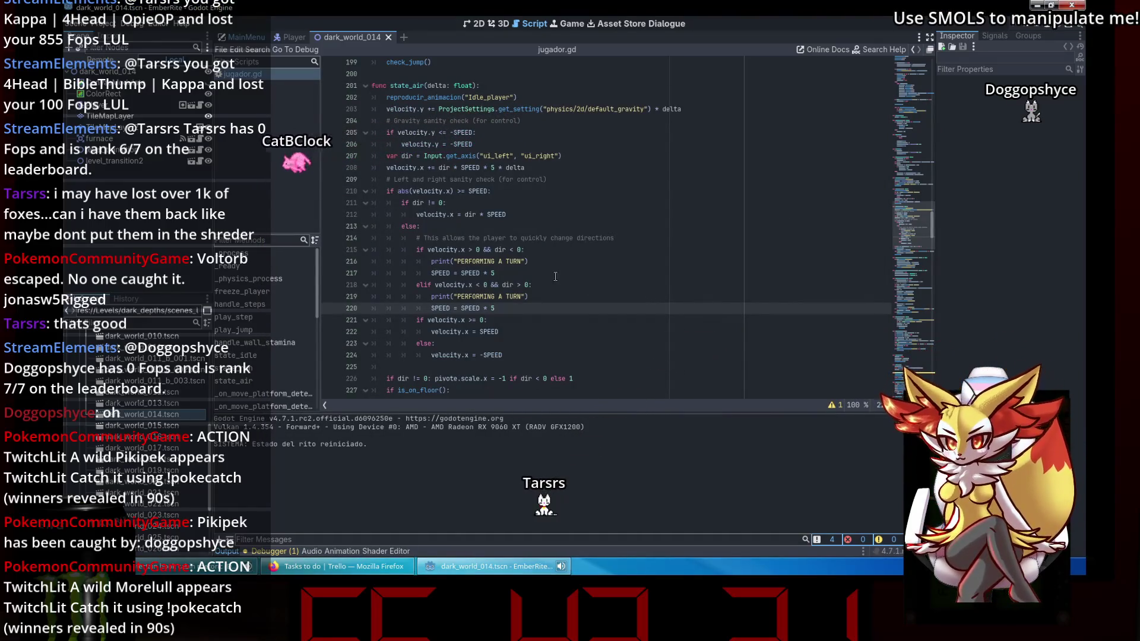
# Move the turn-check block from the else branch back under 'if dir != 0:'.
pyautogui.click(420, 214)
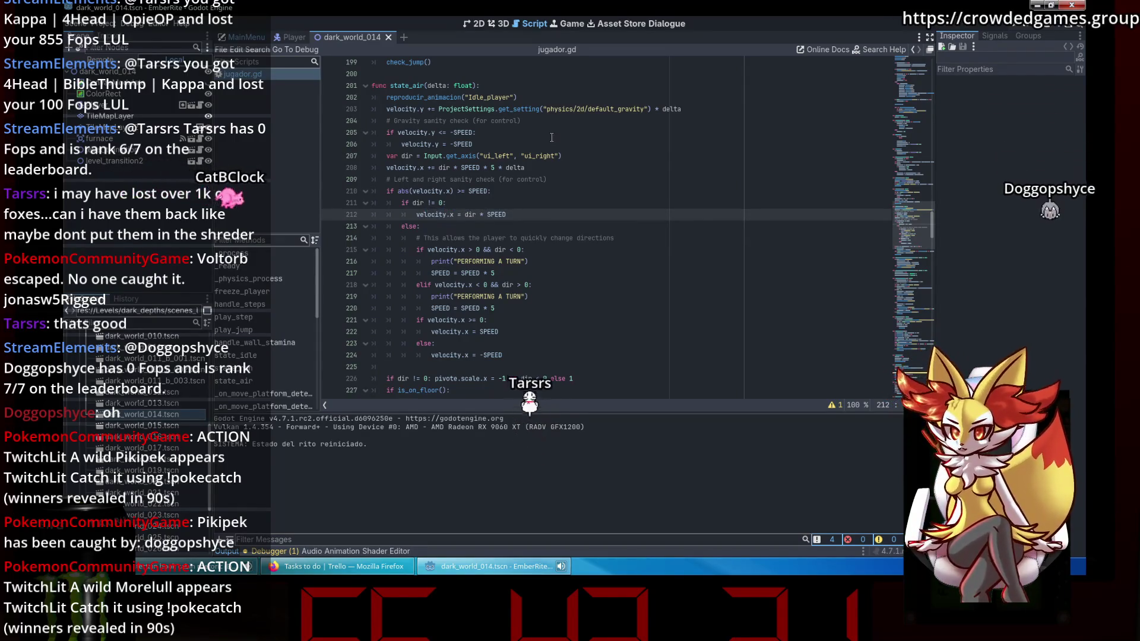
pyautogui.click(501, 322)
pyautogui.click(417, 249)
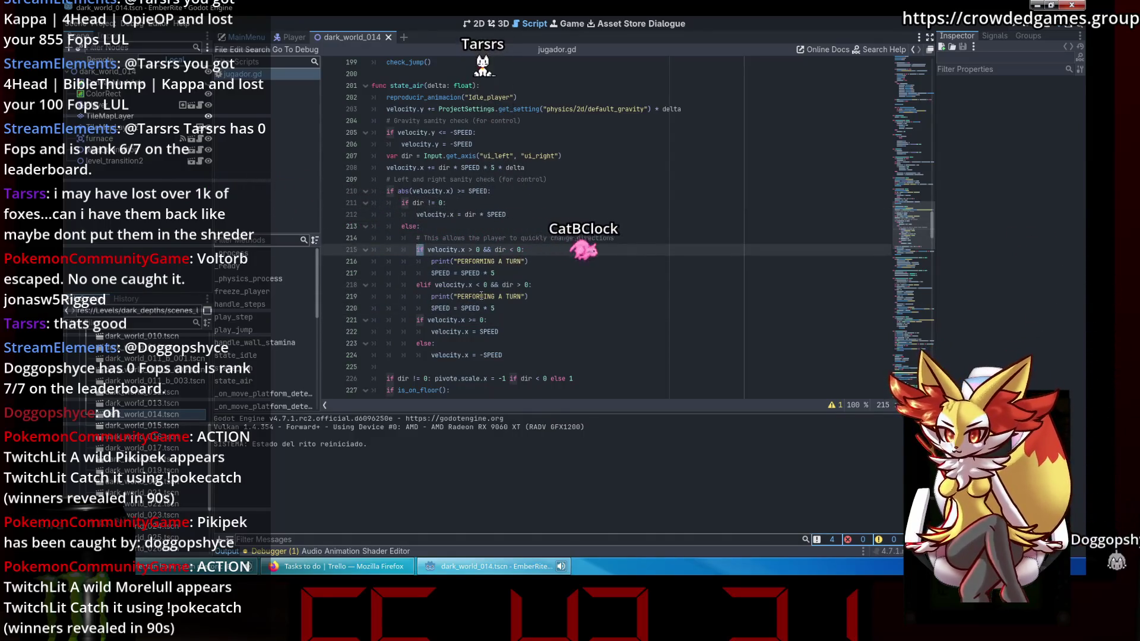
pyautogui.moveTo(501, 305)
pyautogui.mouseDown()
pyautogui.moveTo(428, 270)
pyautogui.moveTo(415, 247)
pyautogui.mouseUp()
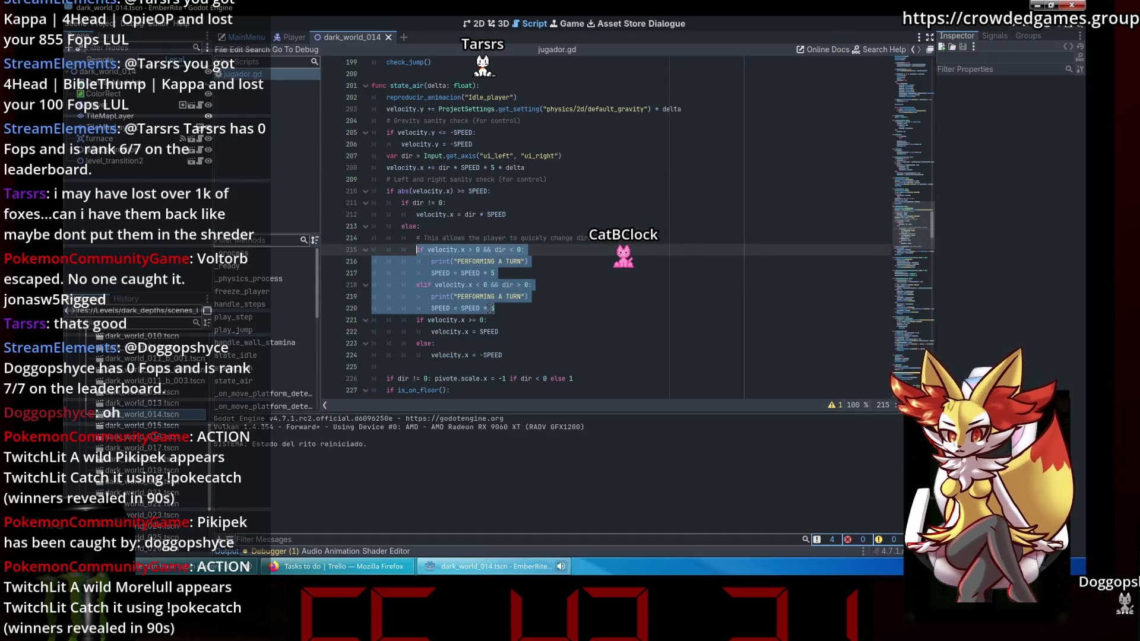
pyautogui.press('BackSpace')
pyautogui.hotkey('ctrl', 'v')
pyautogui.hotkey('alt', 'Up')
pyautogui.hotkey('alt', 'Up')
pyautogui.hotkey('alt', 'Up')
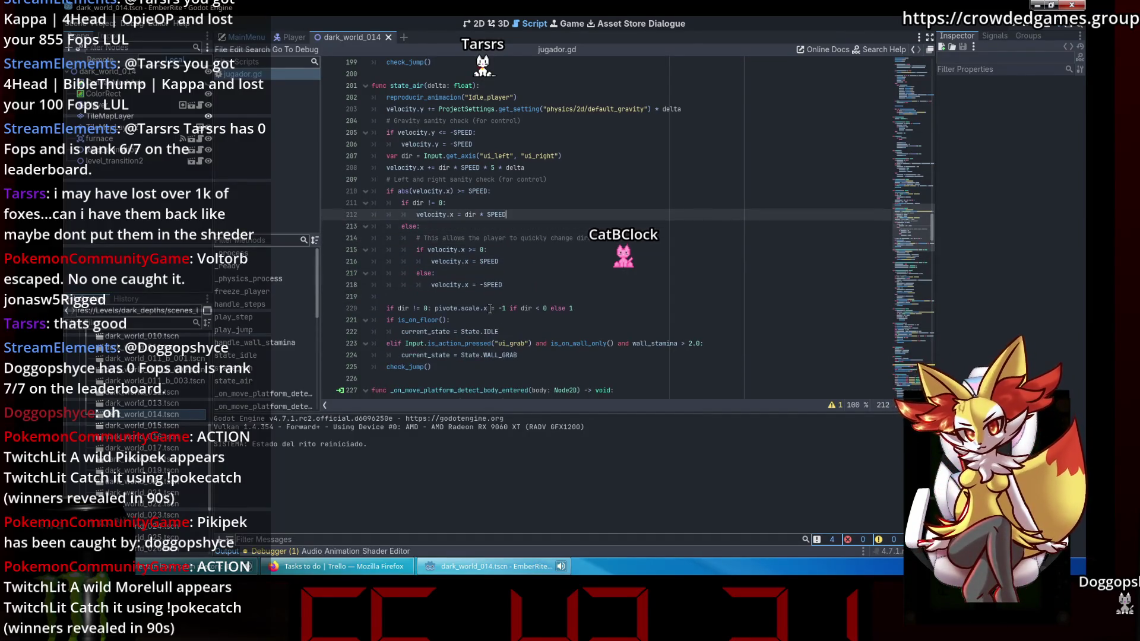
# Put the turn comment inline, delete the old comment line, and relaunch the scene.
pyautogui.click(682, 175)
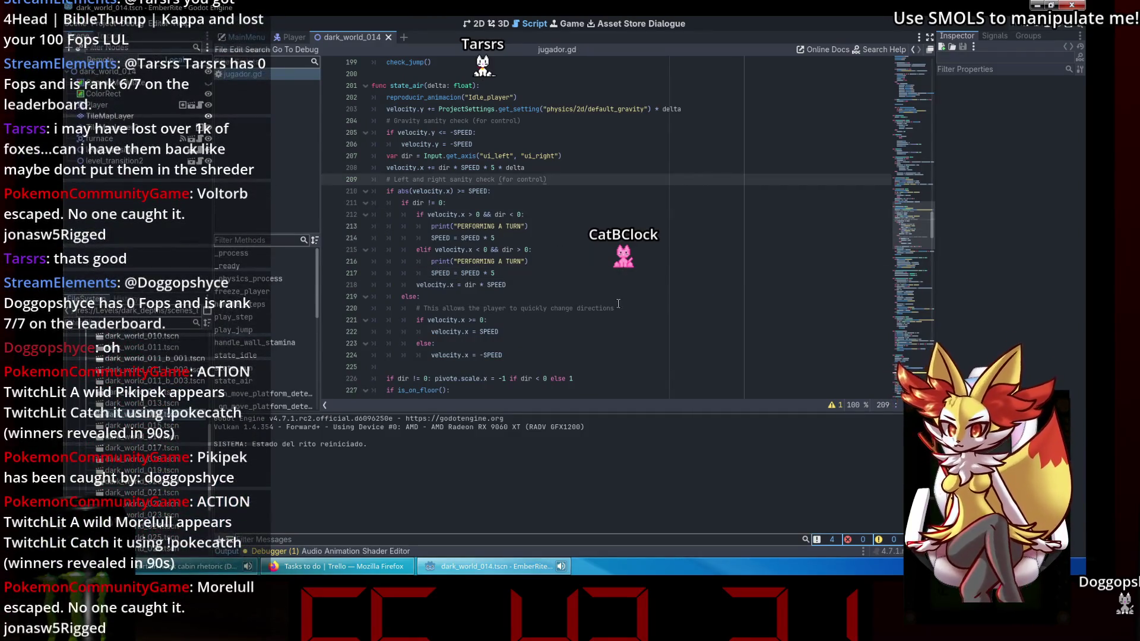
pyautogui.moveTo(614, 308); pyautogui.dragTo(540, 308)
pyautogui.click(562, 210)
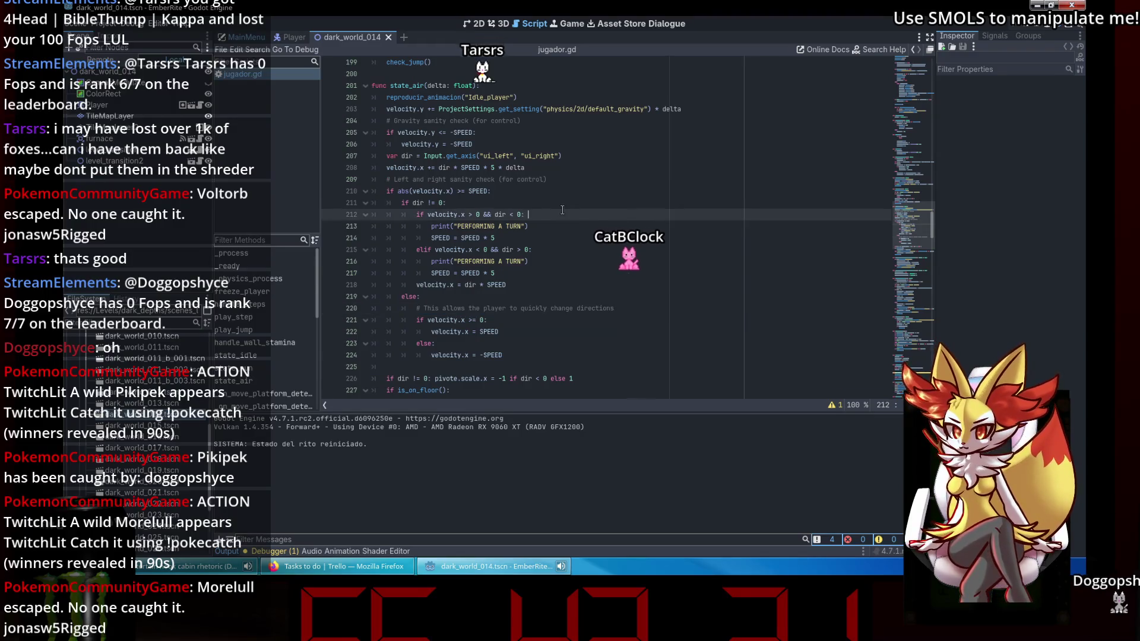
pyautogui.moveTo(617, 308); pyautogui.dragTo(245, 316)
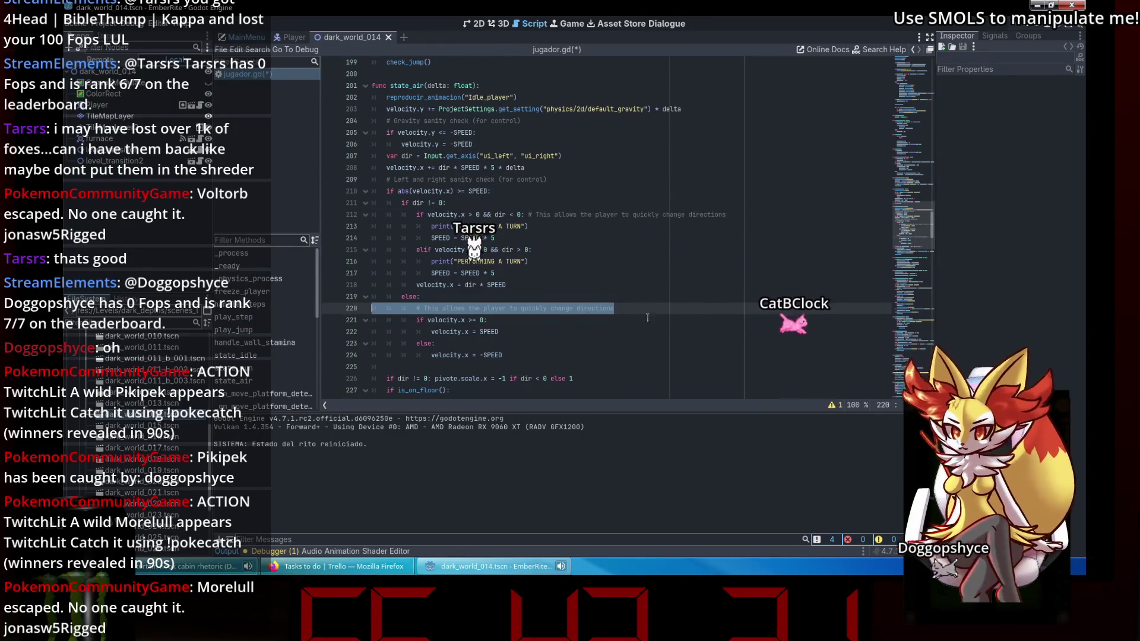
pyautogui.press('BackSpace')
pyautogui.press('BackSpace')
pyautogui.click(610, 270)
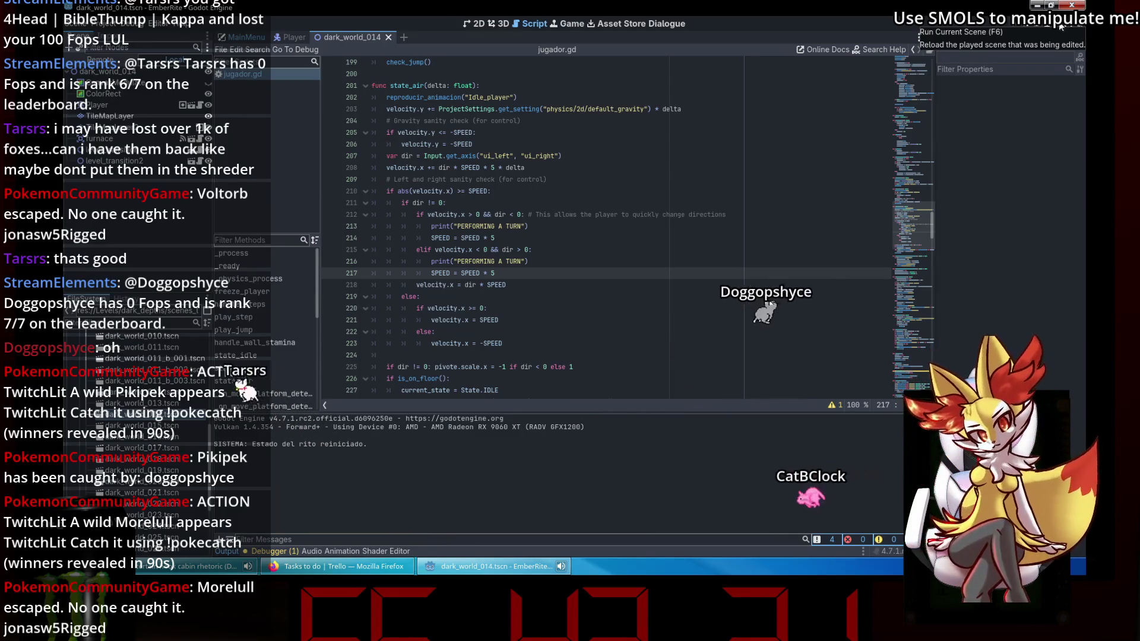
pyautogui.click(1060, 26)
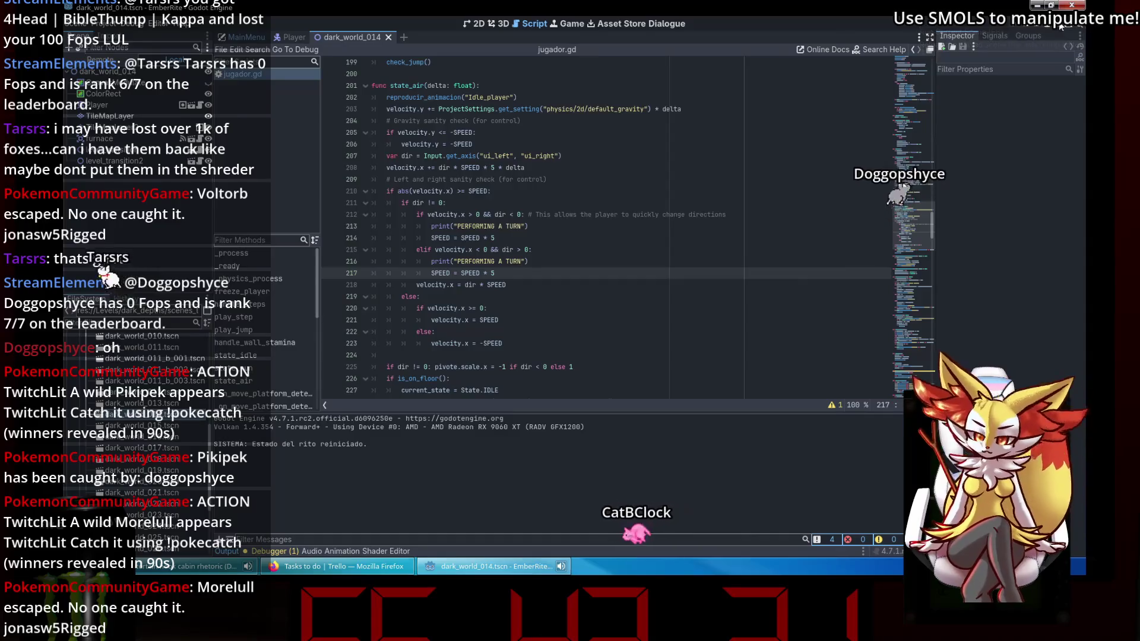
# Run right, wall-jump back onto the platform, jump left, run right, then stop with F8.
pyautogui.press('Right')
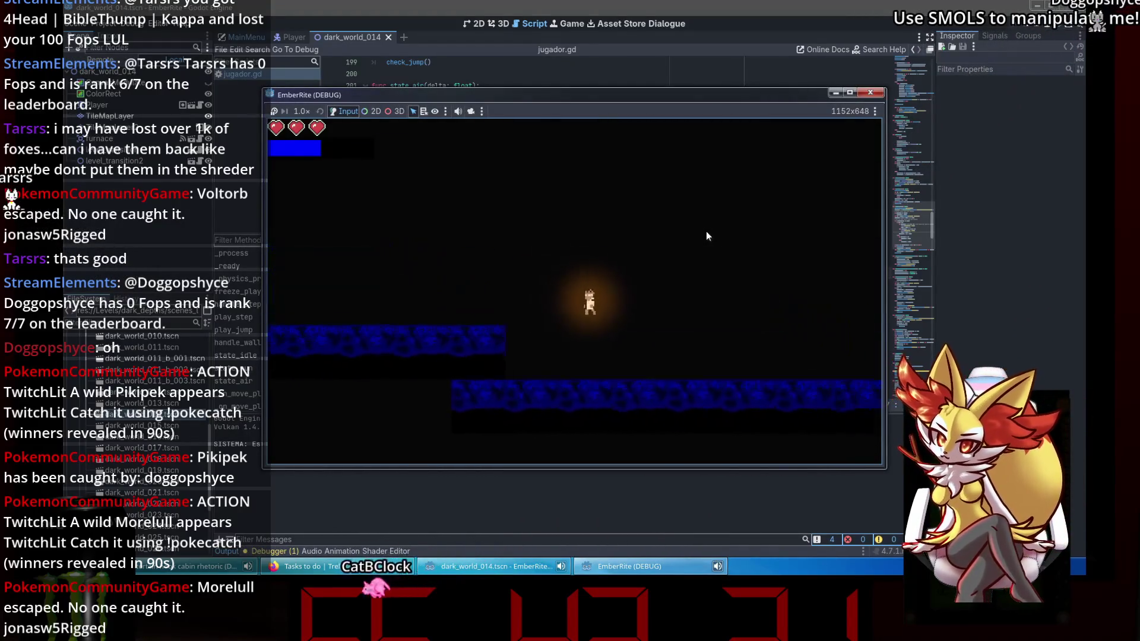
pyautogui.press('Left')
pyautogui.press('space')
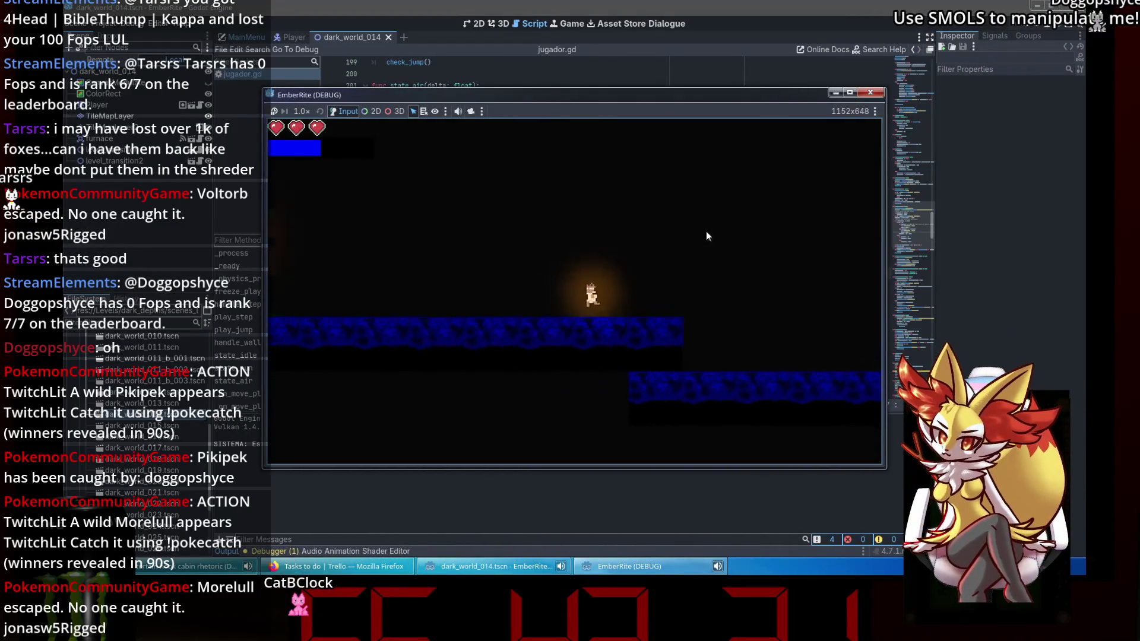
pyautogui.press('Left')
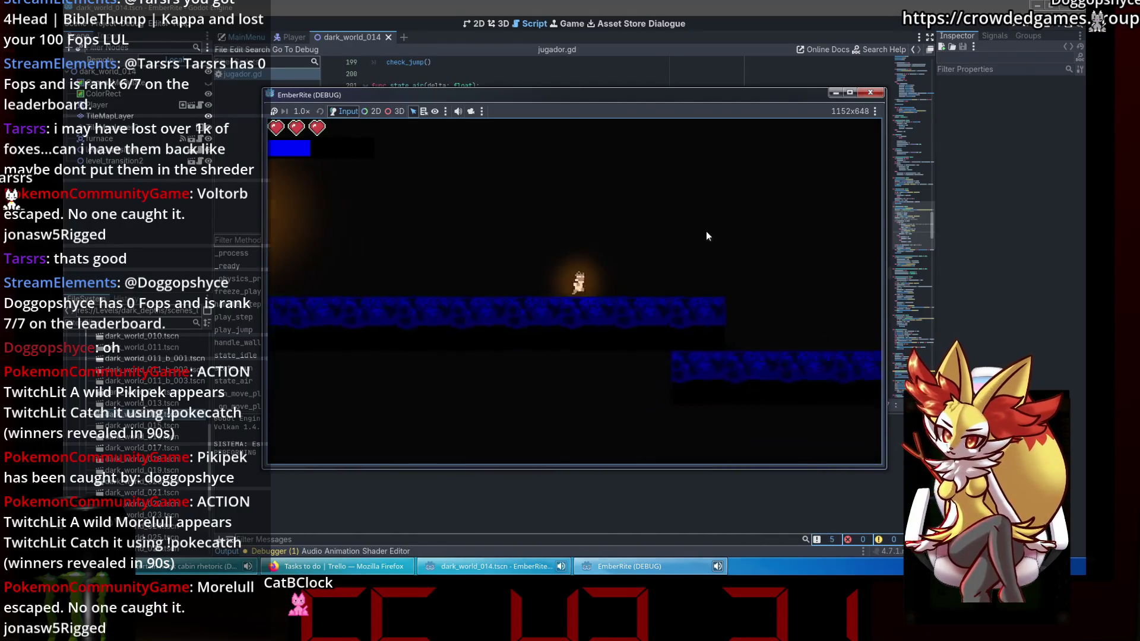
pyautogui.press('space')
pyautogui.press('Right')
pyautogui.press('F8')
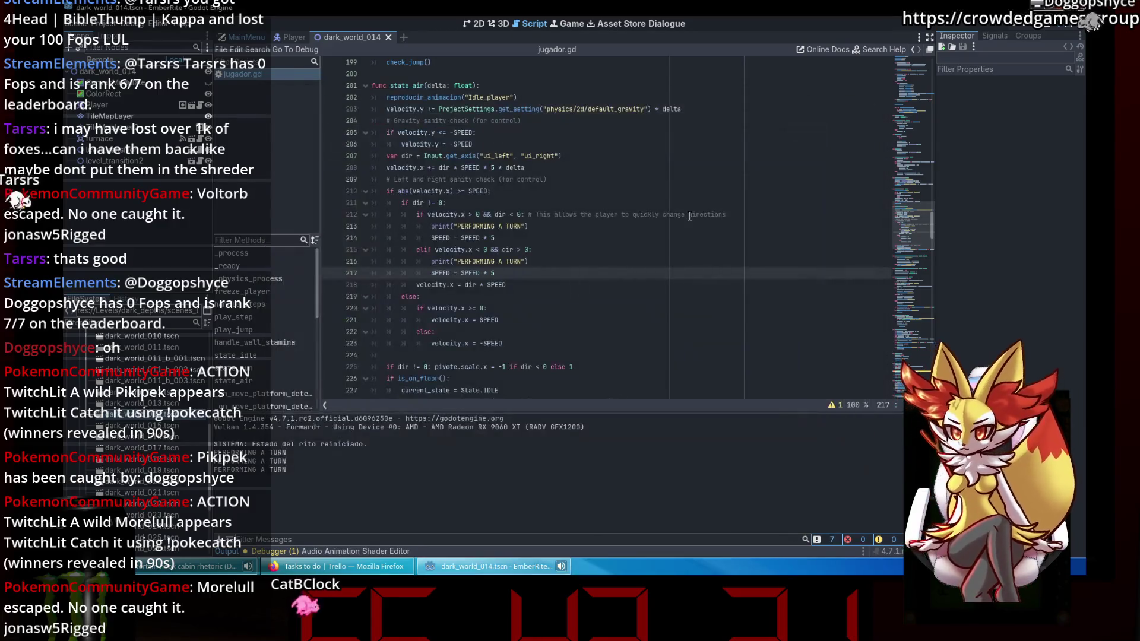
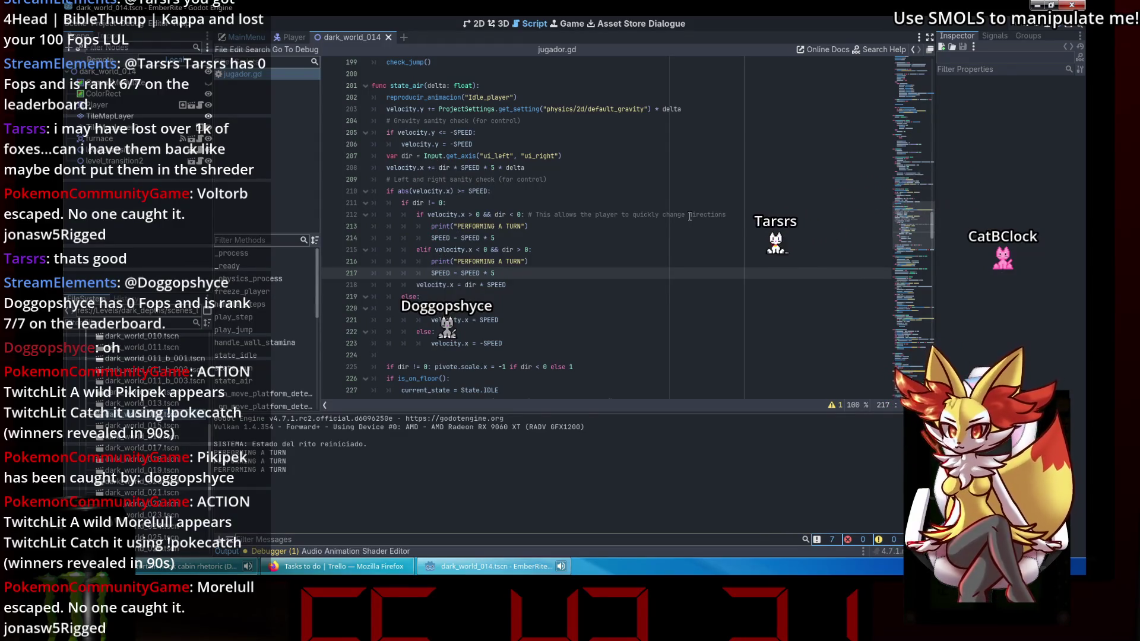
# Move the turn-direction block (lines 212–217) to just after the dir input line.
pyautogui.click(689, 216)
pyautogui.click(670, 250)
pyautogui.click(639, 273)
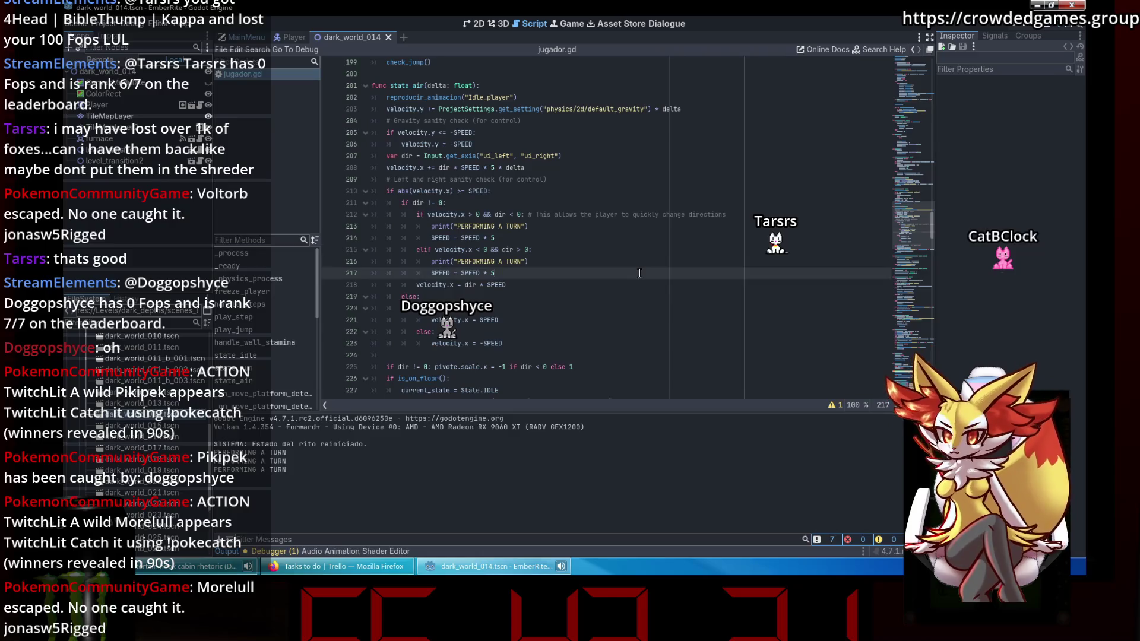
pyautogui.moveTo(639, 273); pyautogui.dragTo(418, 216)
pyautogui.press('BackSpace')
pyautogui.press('BackSpace')
pyautogui.press('BackSpace')
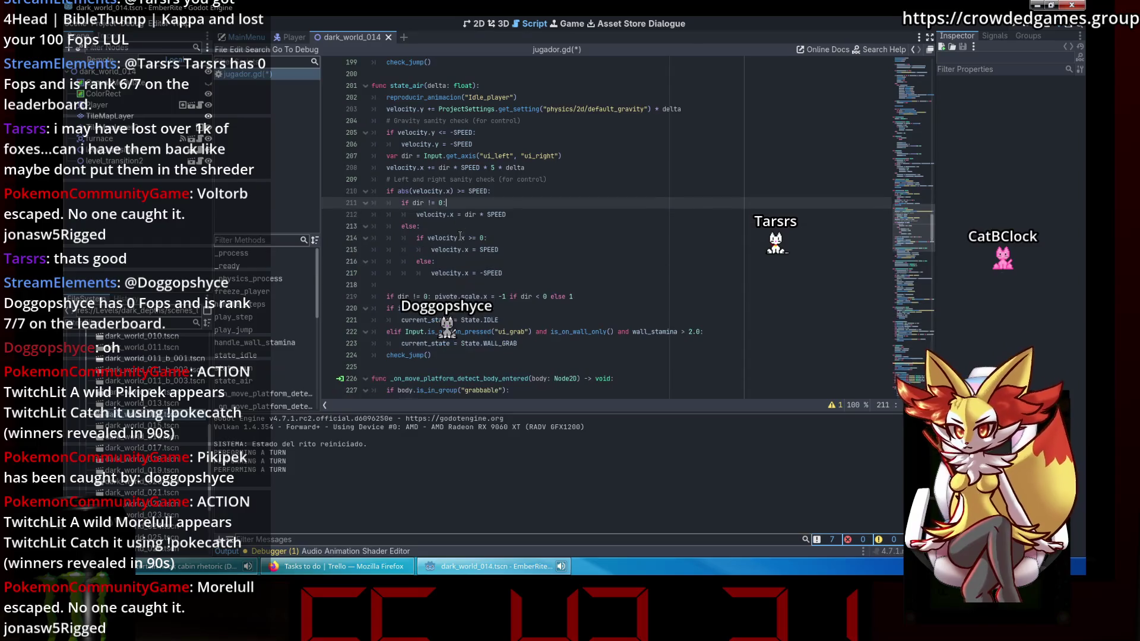
pyautogui.click(603, 157)
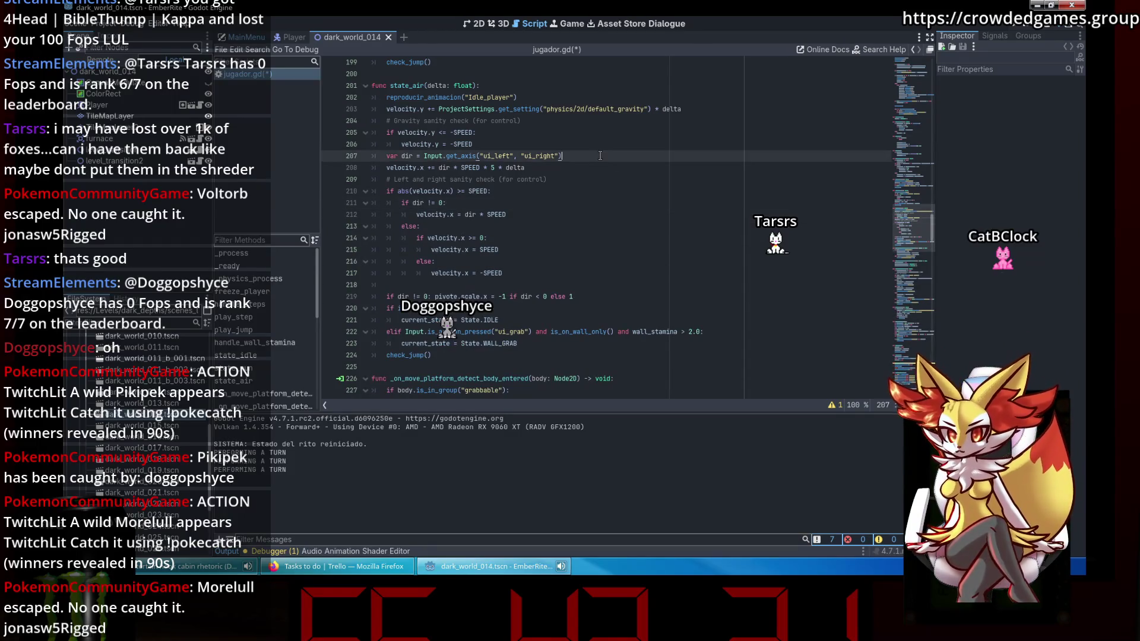
pyautogui.hotkey('ctrl', 'v')
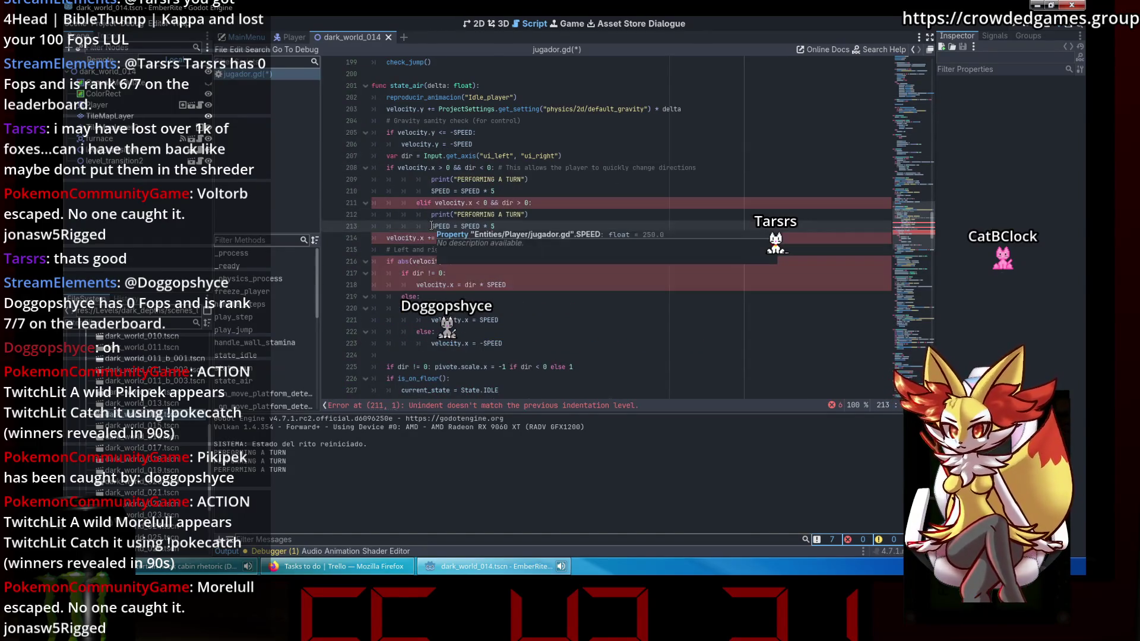
# Unindent the pasted block's print, SPEED and elif lines so the indentation is correct.
pyautogui.click(425, 180)
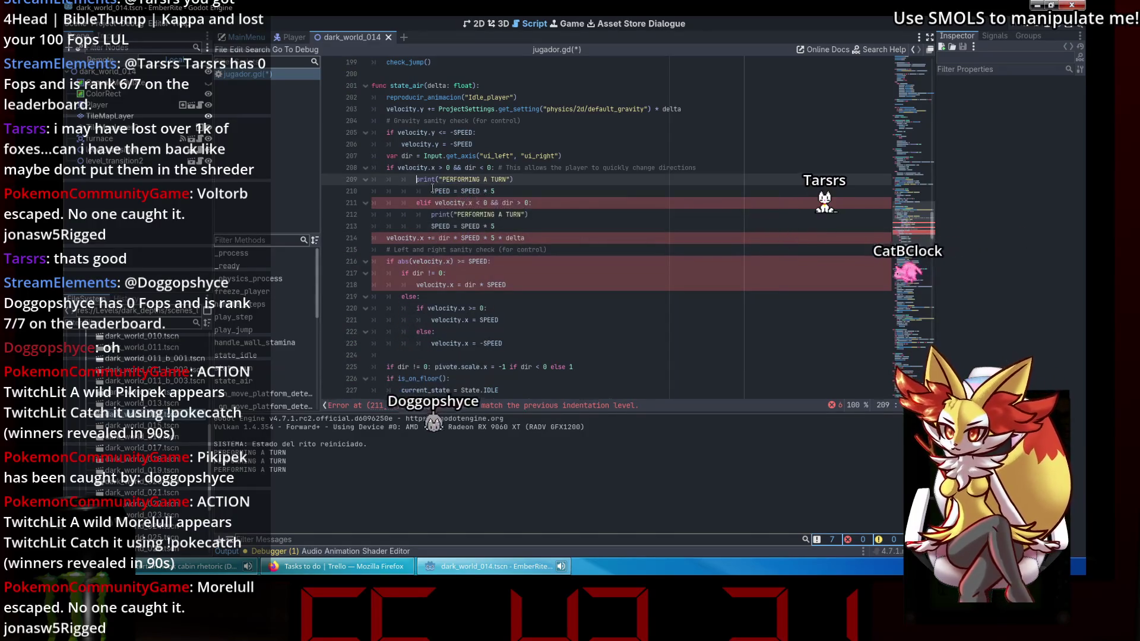
pyautogui.press('BackSpace')
pyautogui.press('BackSpace')
pyautogui.click(433, 189)
pyautogui.press('BackSpace')
pyautogui.press('Down')
pyautogui.press('BackSpace')
pyautogui.press('BackSpace')
pyautogui.press('Down')
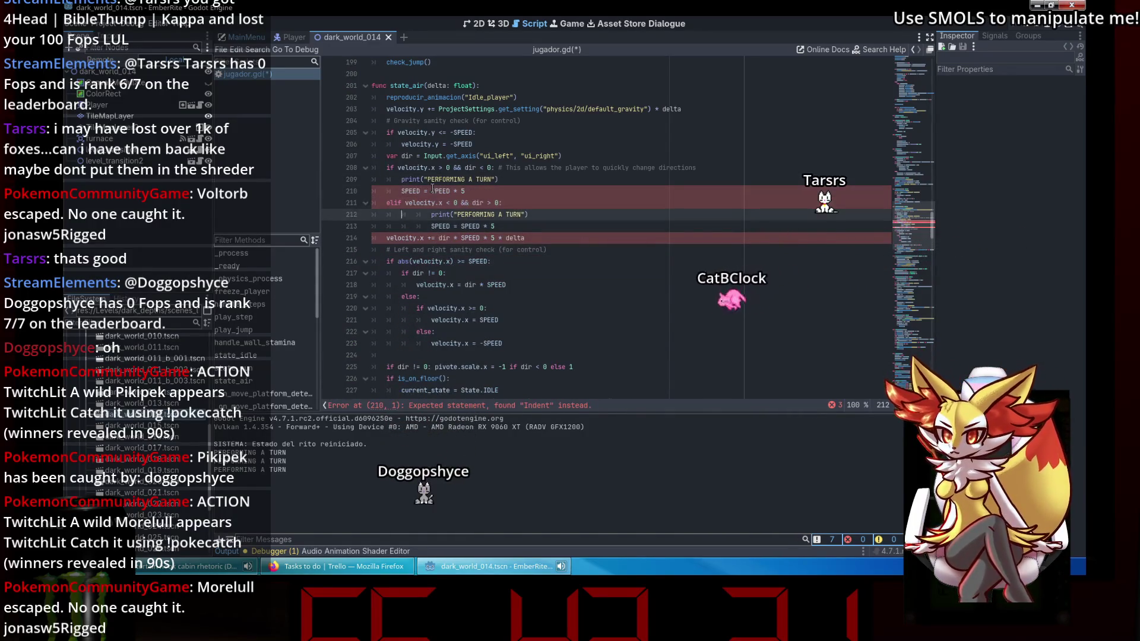
pyautogui.press('BackSpace')
pyautogui.press('BackSpace')
pyautogui.press('Down')
pyautogui.press('BackSpace')
pyautogui.press('BackSpace')
pyautogui.click(431, 189)
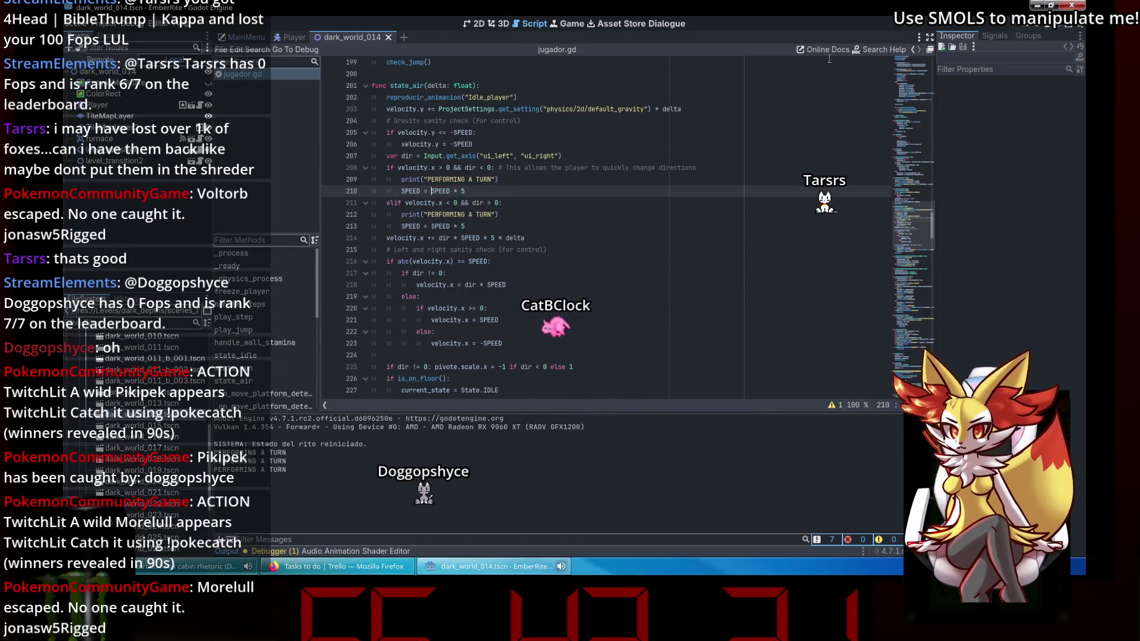
# Run the game and walk the player through the level to test the turn change, then close it.
pyautogui.press('F5')
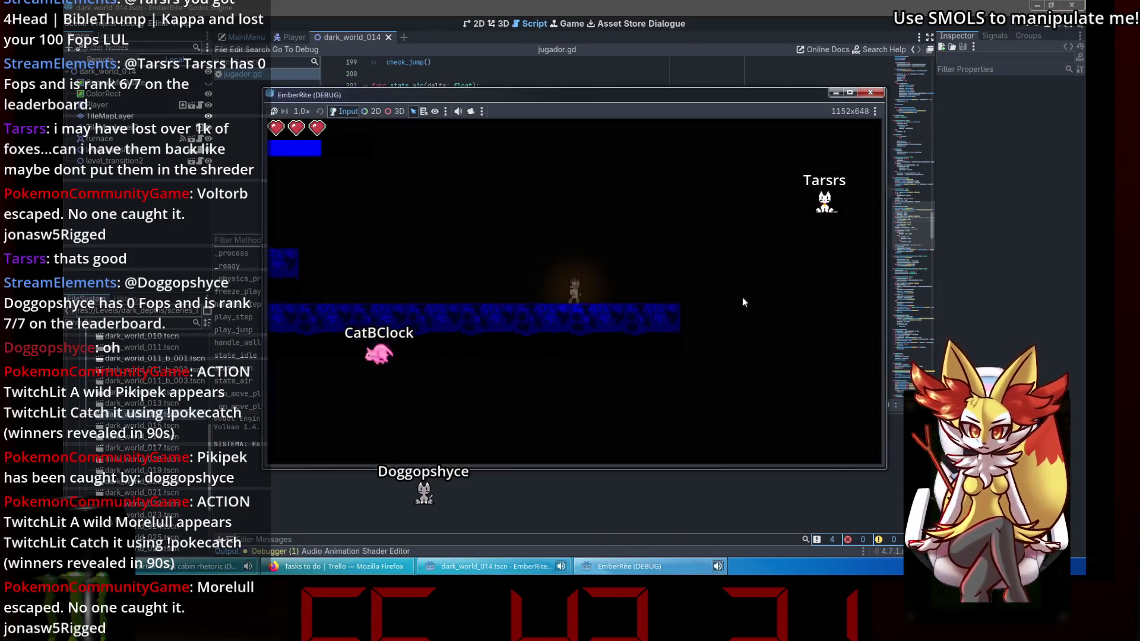
pyautogui.press('Right')
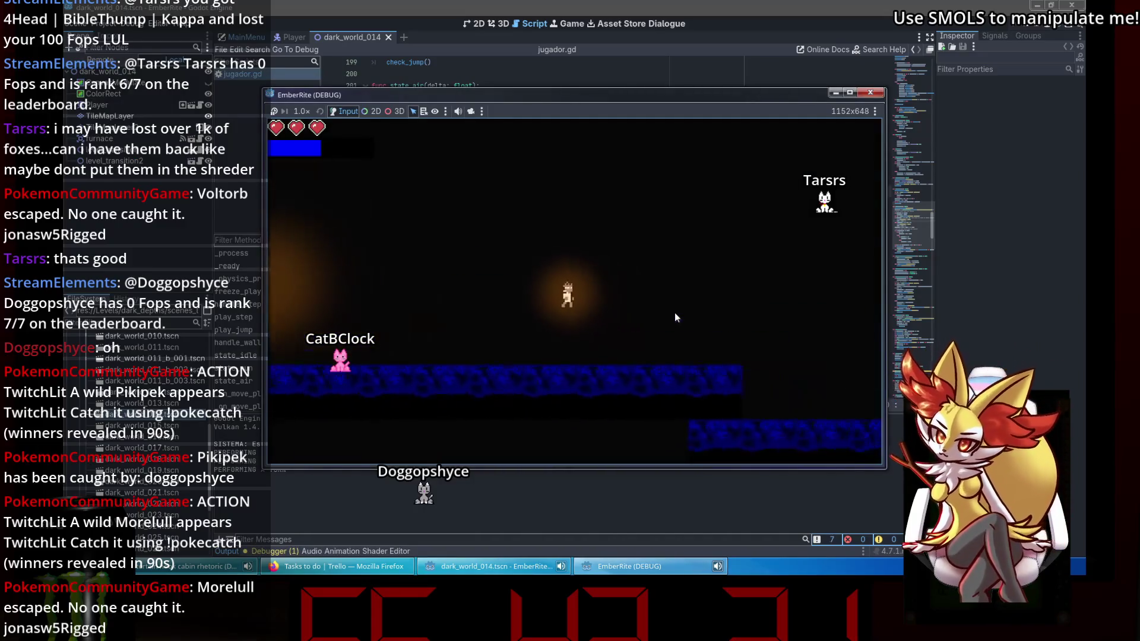
pyautogui.press('Right')
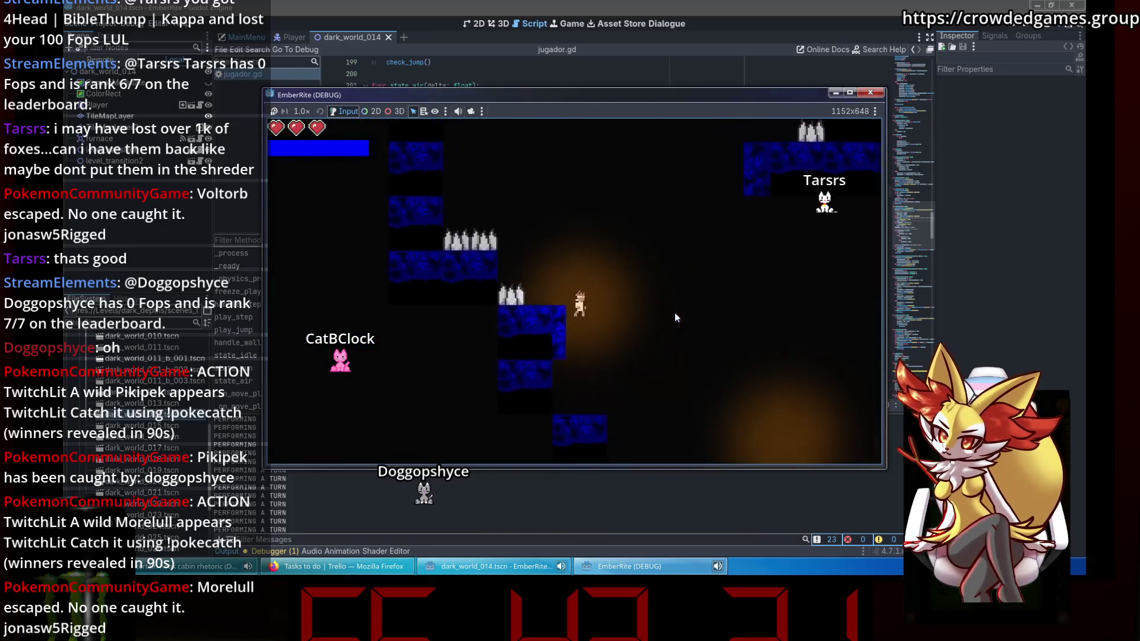
pyautogui.press('Right')
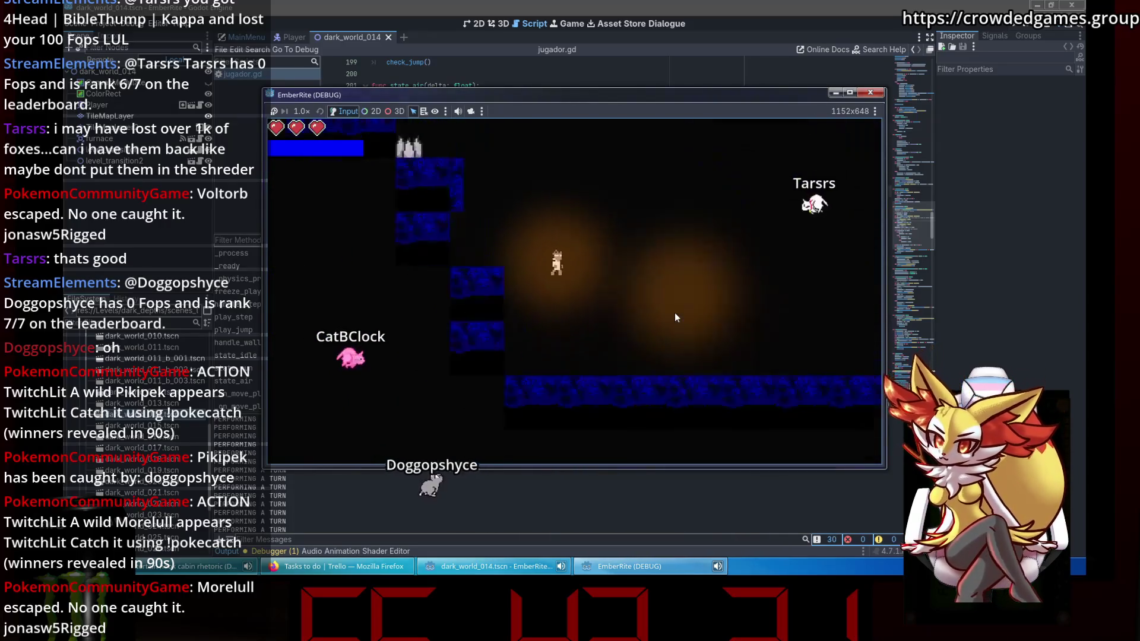
pyautogui.press('Left')
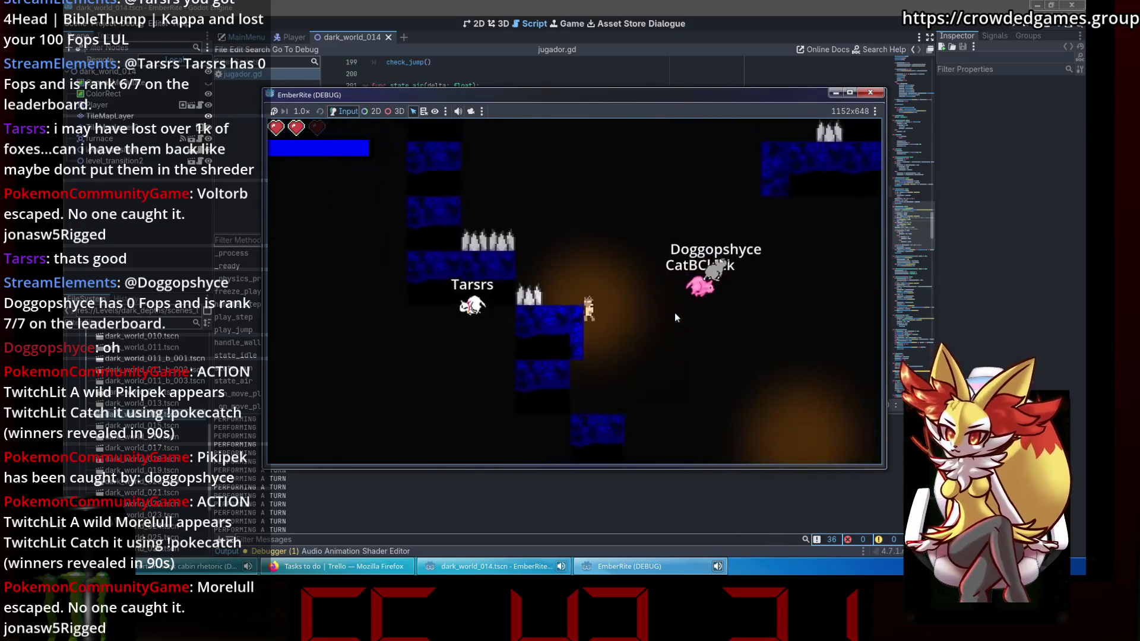
pyautogui.press('Left')
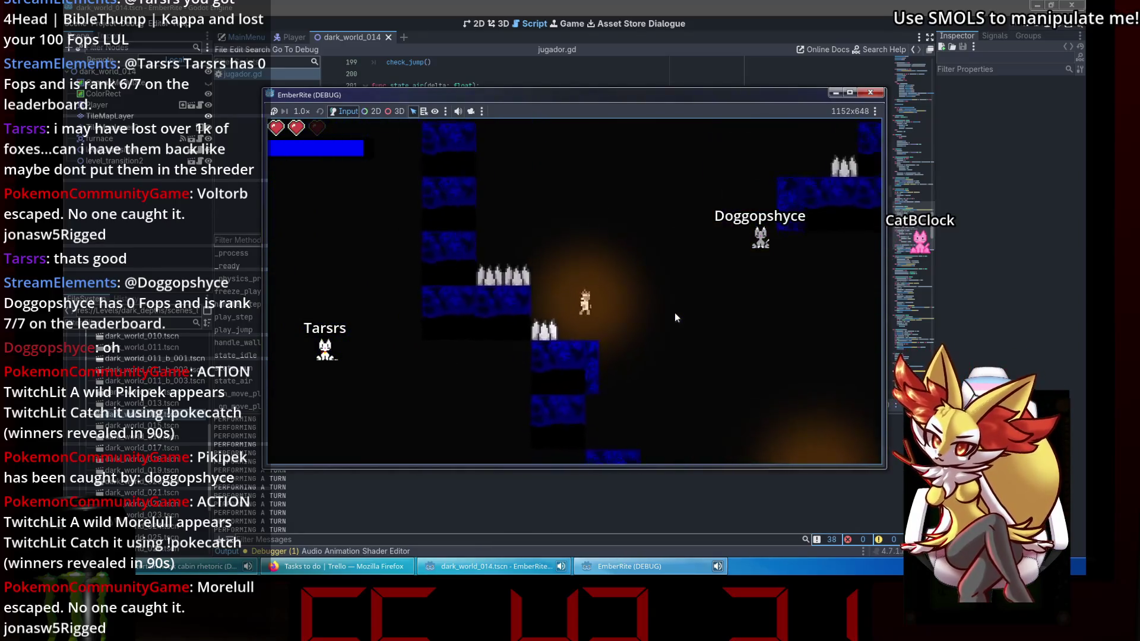
pyautogui.click(996, 6)
# Relaunch the game, play until the player dies, and restart from the Haz muerto screen.
pyautogui.press('F5')
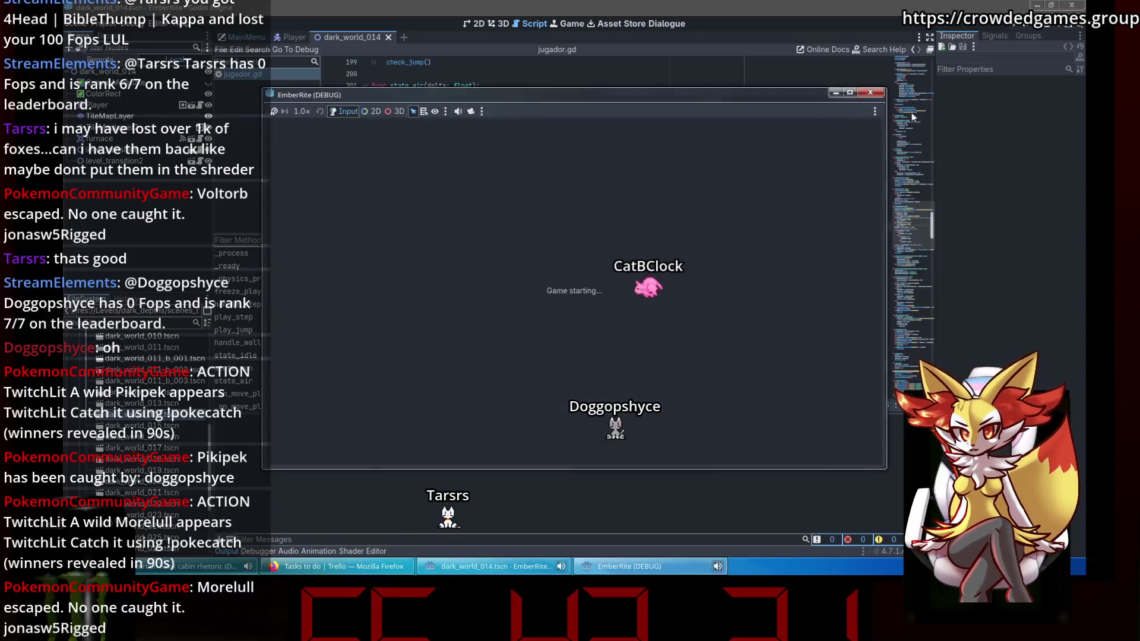
pyautogui.press('Right')
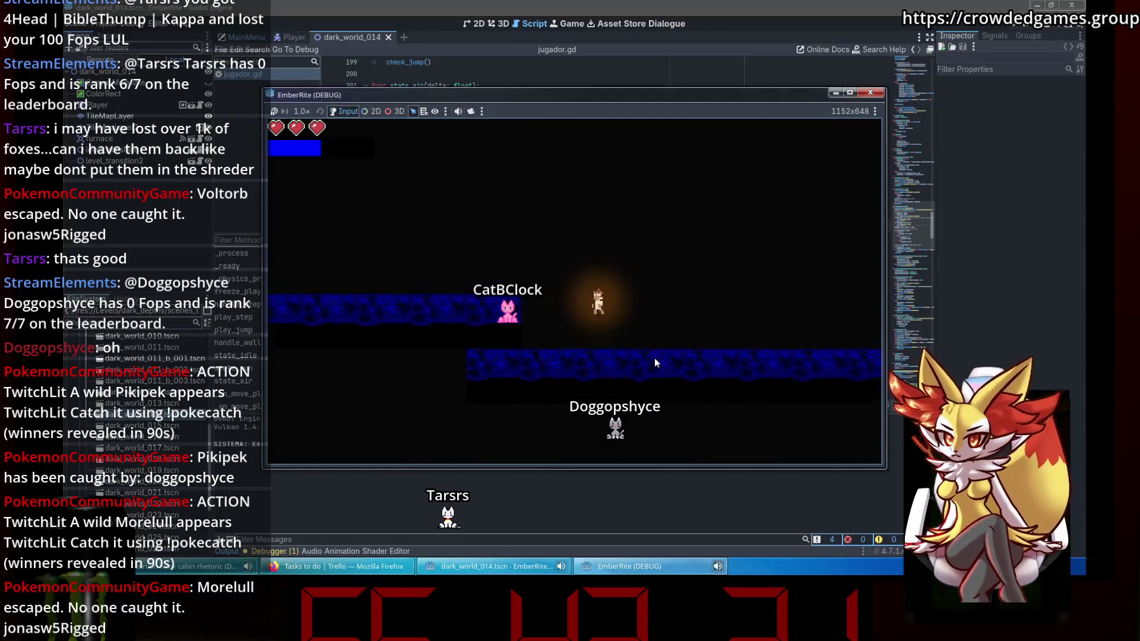
pyautogui.press('Left')
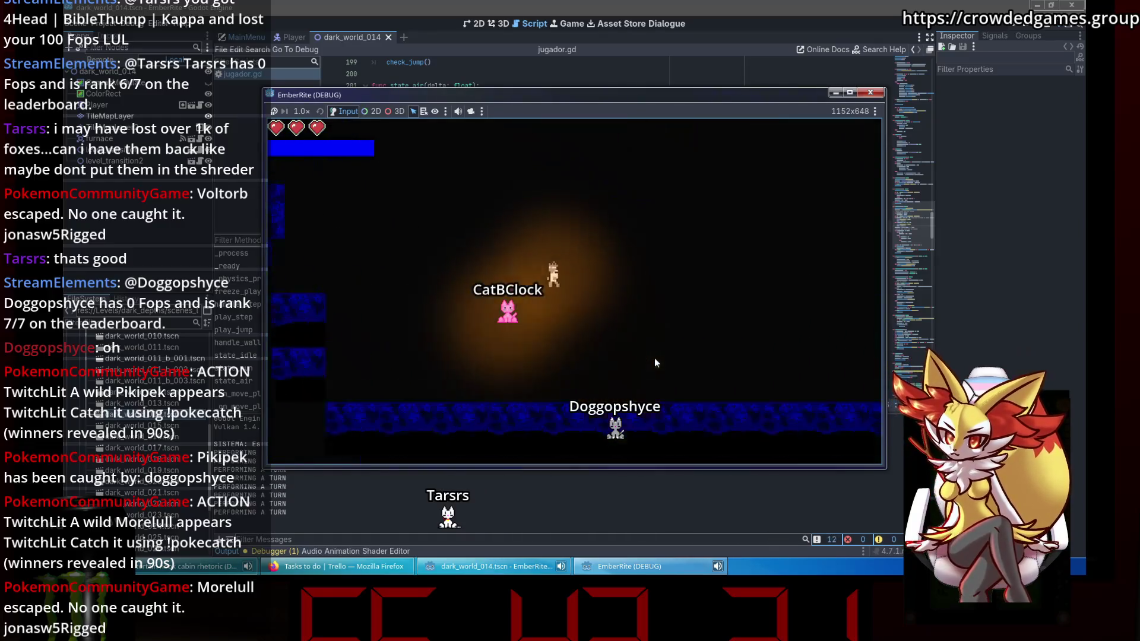
pyautogui.press('Right')
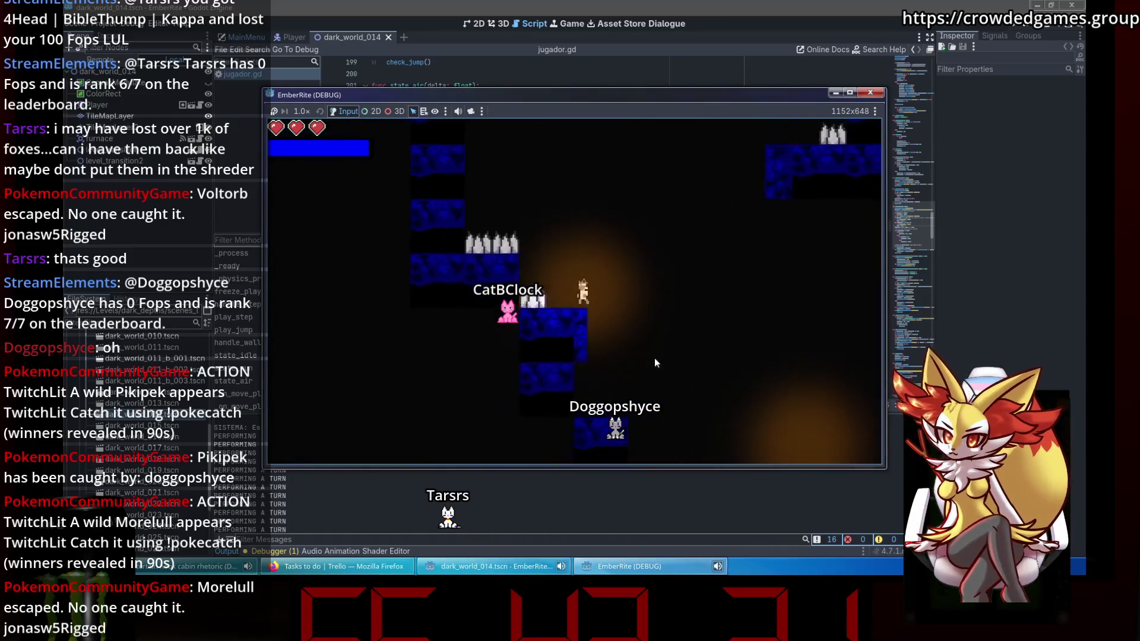
pyautogui.press('Right')
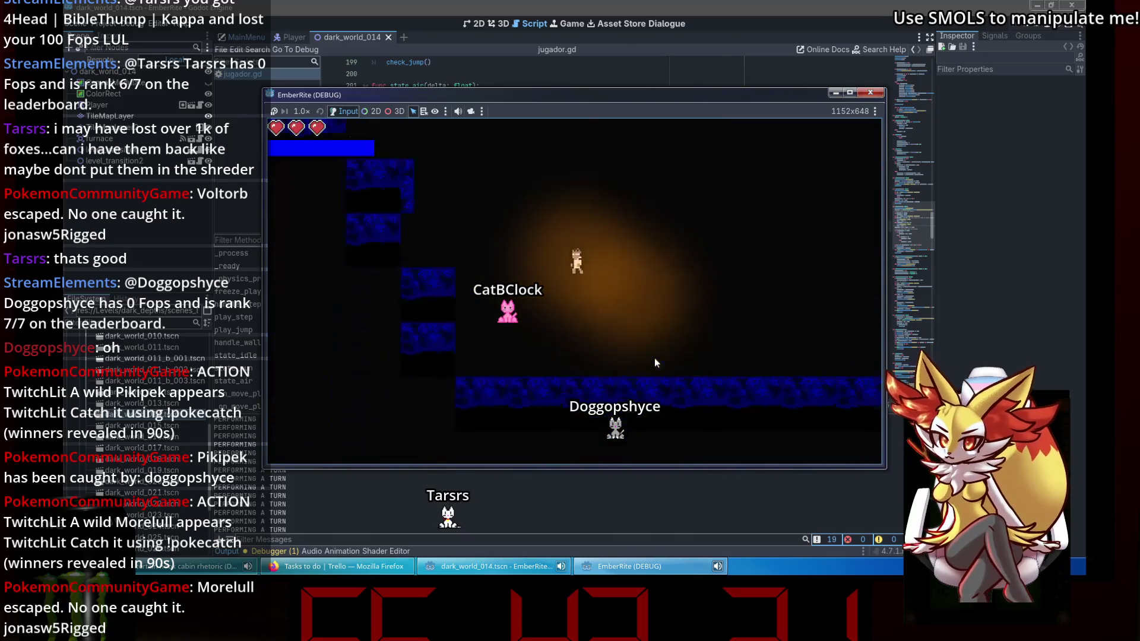
pyautogui.press('Right')
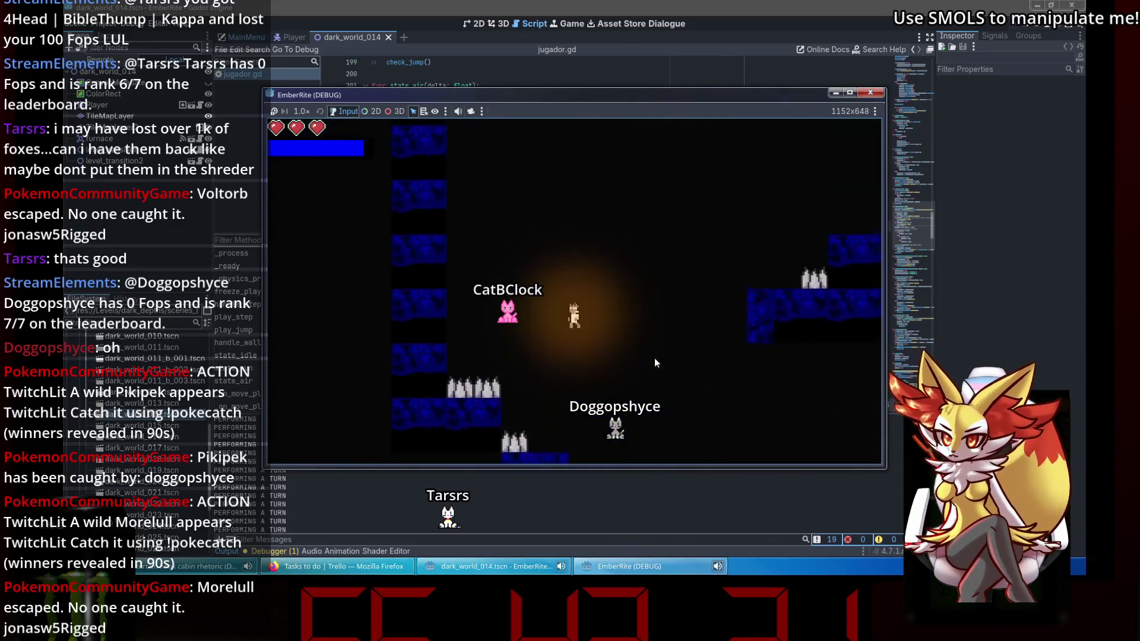
pyautogui.press('Left')
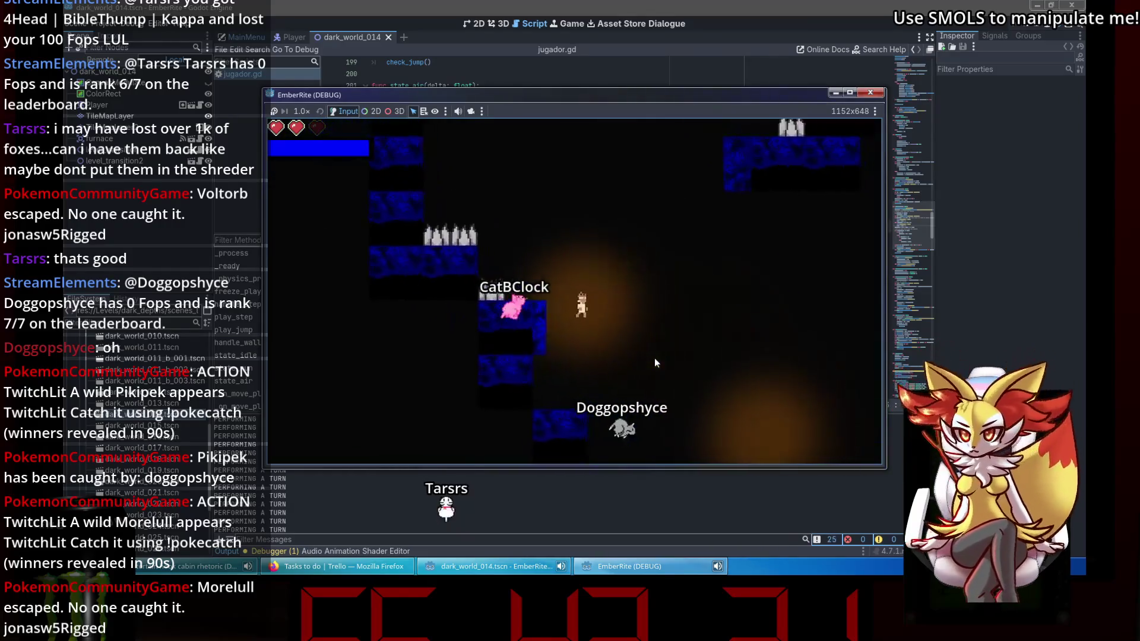
pyautogui.press('Left')
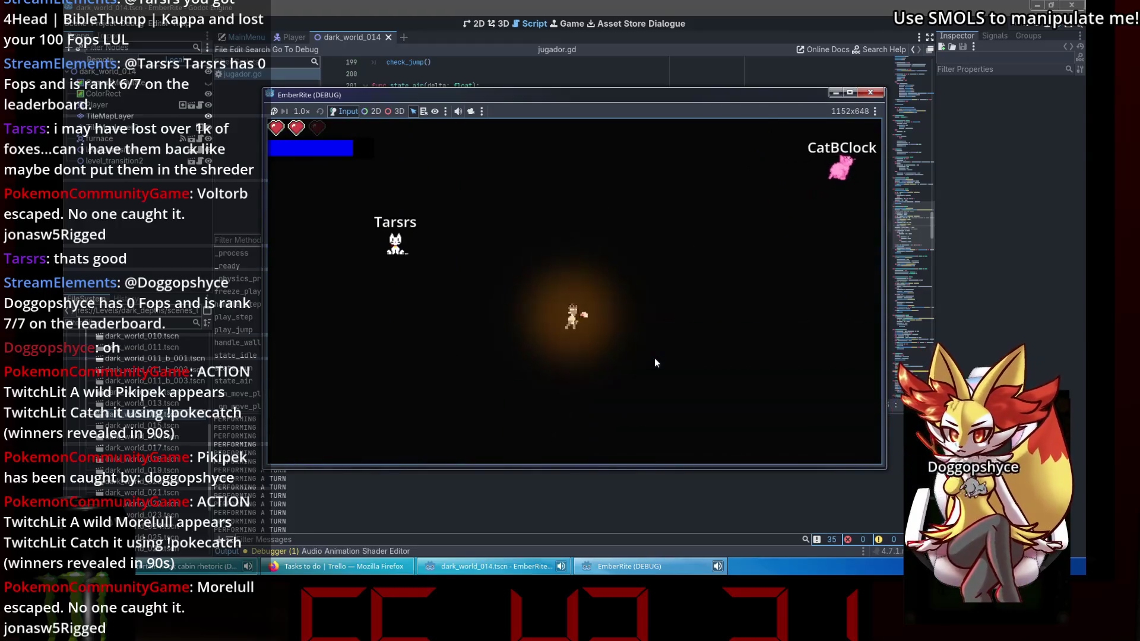
pyautogui.press('Right')
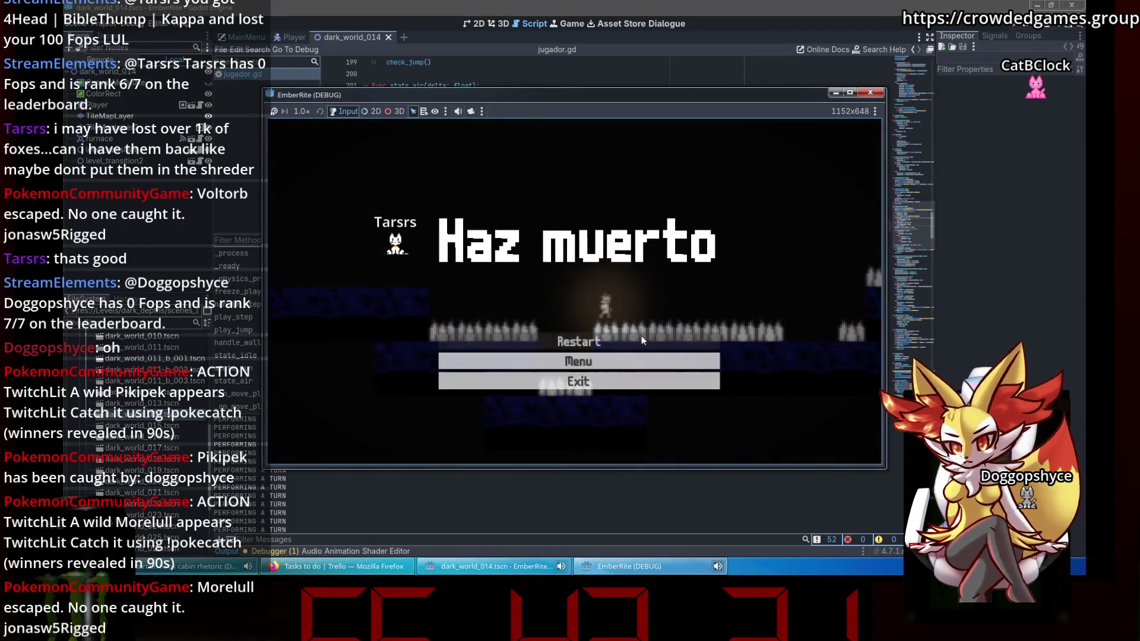
pyautogui.click(641, 336)
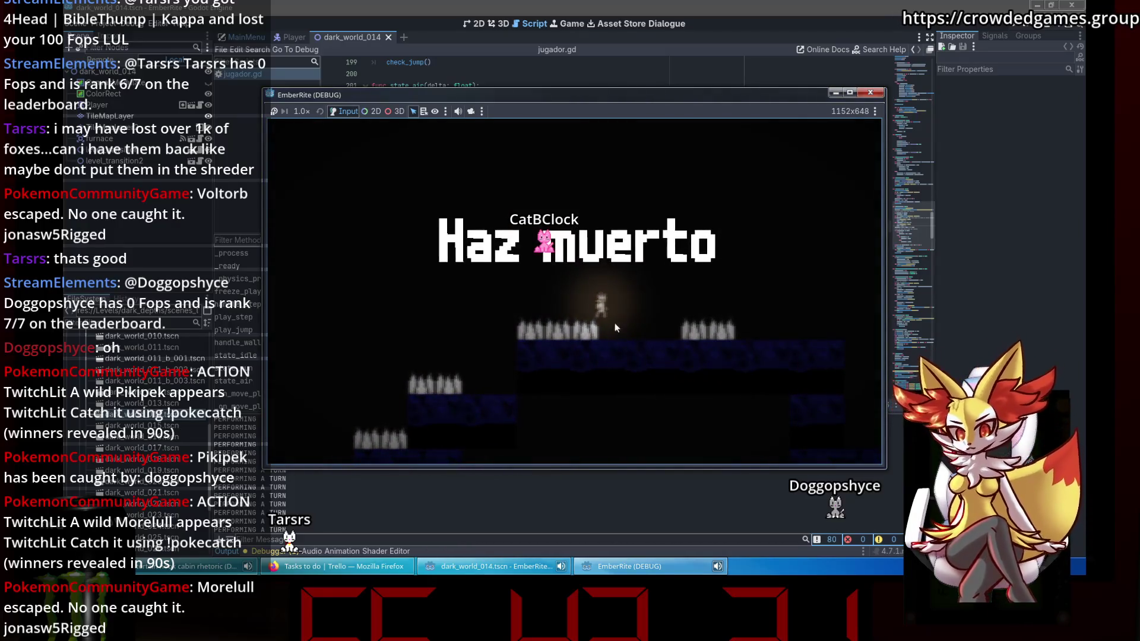
pyautogui.click(681, 348)
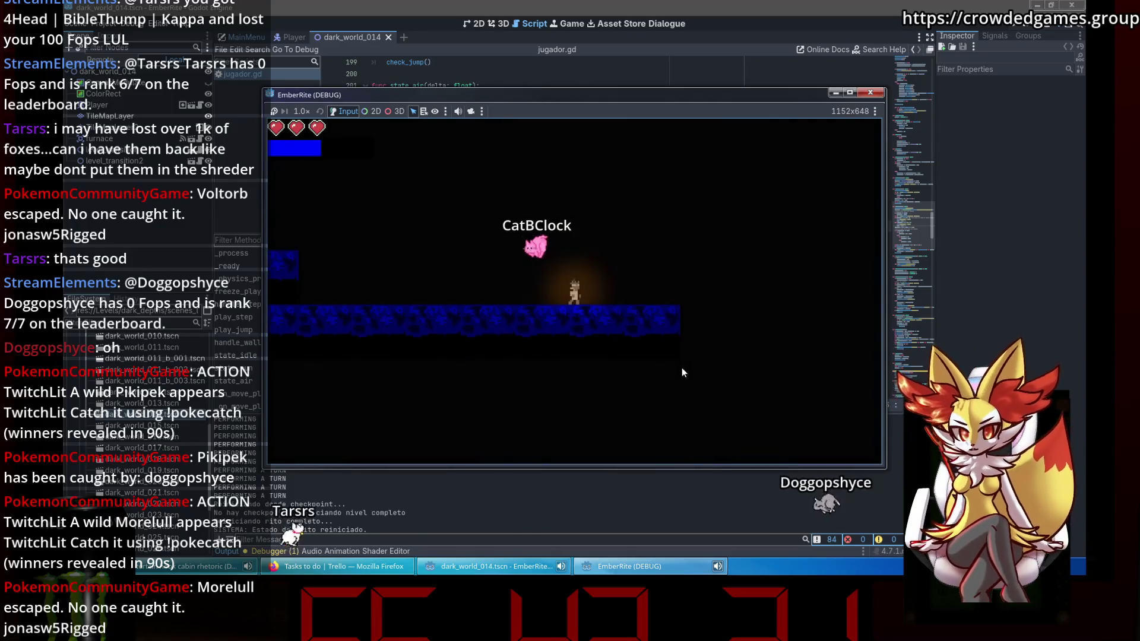
# Play the level through the spiked blocks and lower platforms, then restart after dying.
pyautogui.press('space')
pyautogui.press('Left')
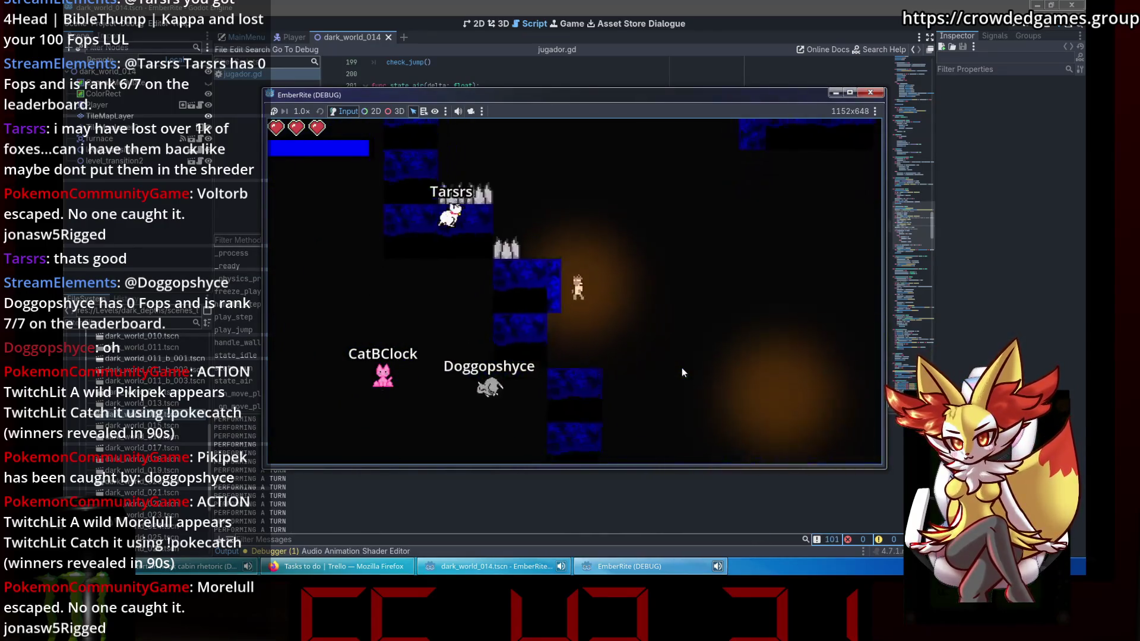
pyautogui.press('Right')
pyautogui.press('Left')
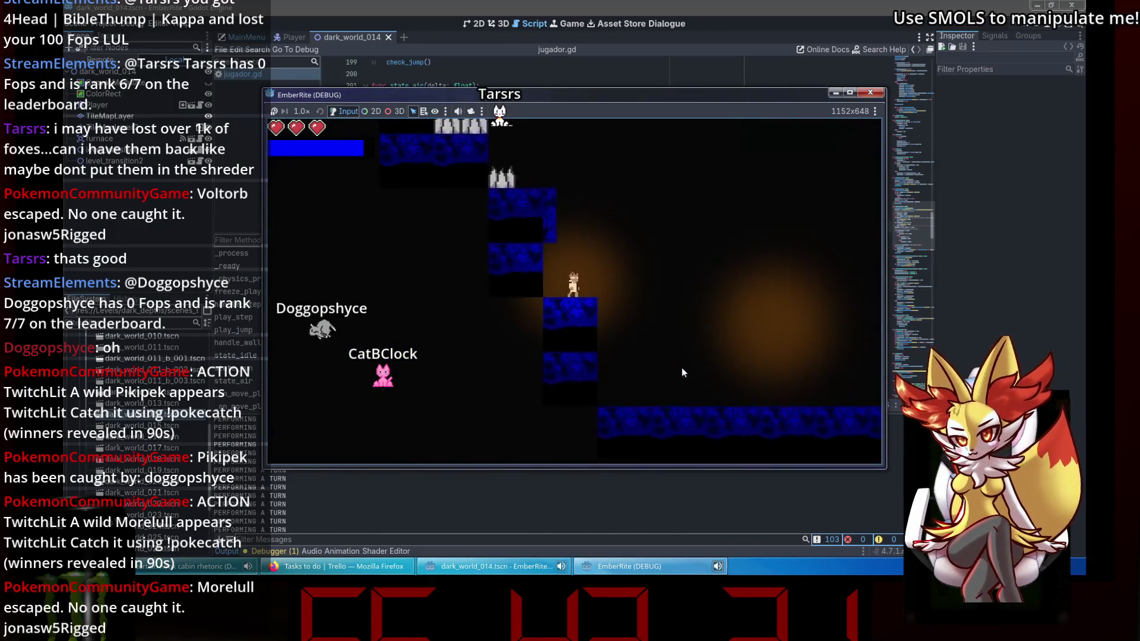
pyautogui.press('Right')
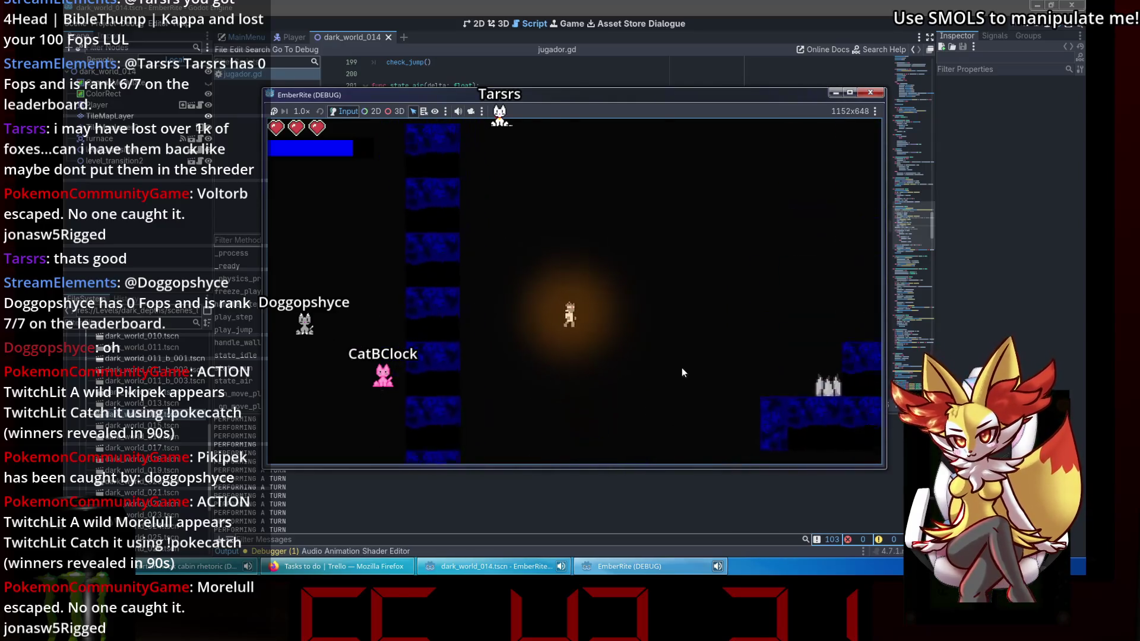
pyautogui.press('Left')
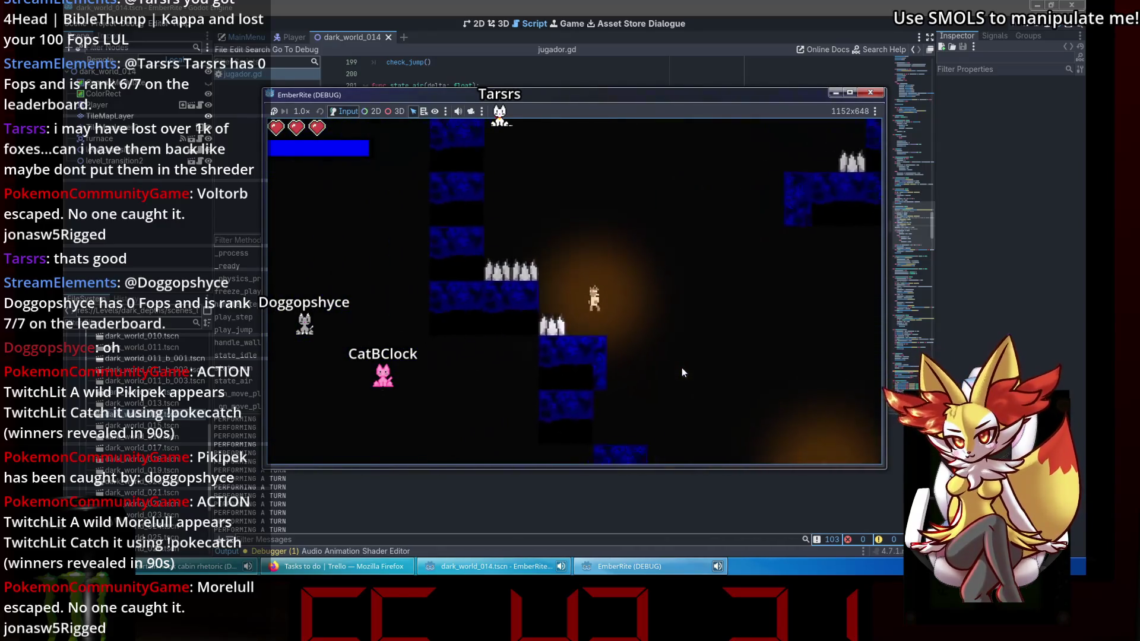
pyautogui.press('Right')
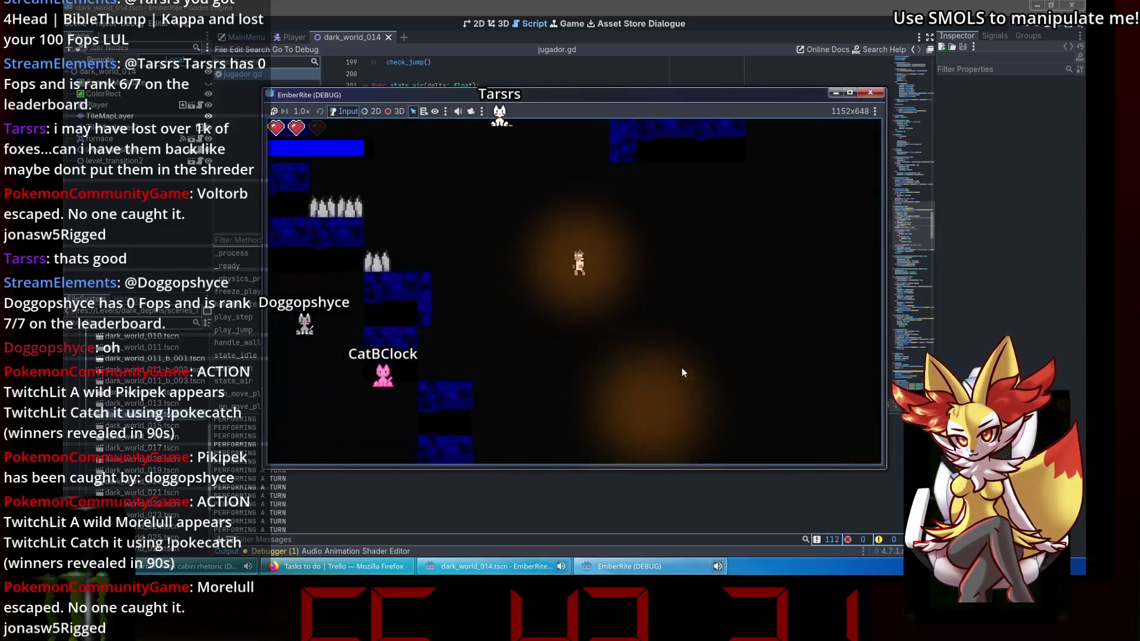
pyautogui.press('Left')
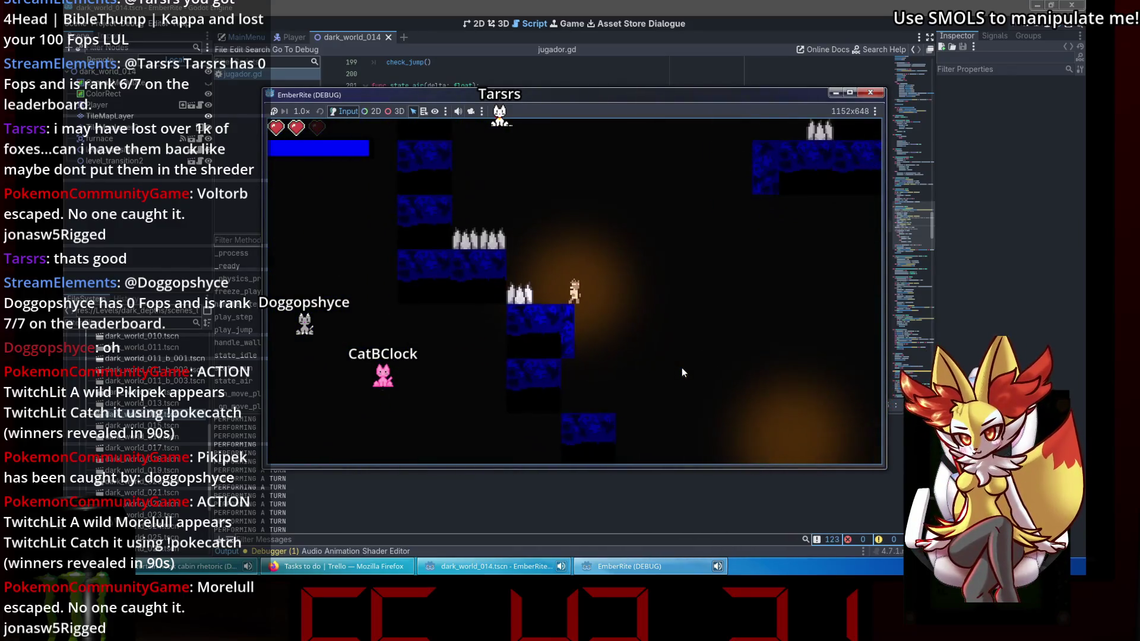
pyautogui.press('Right')
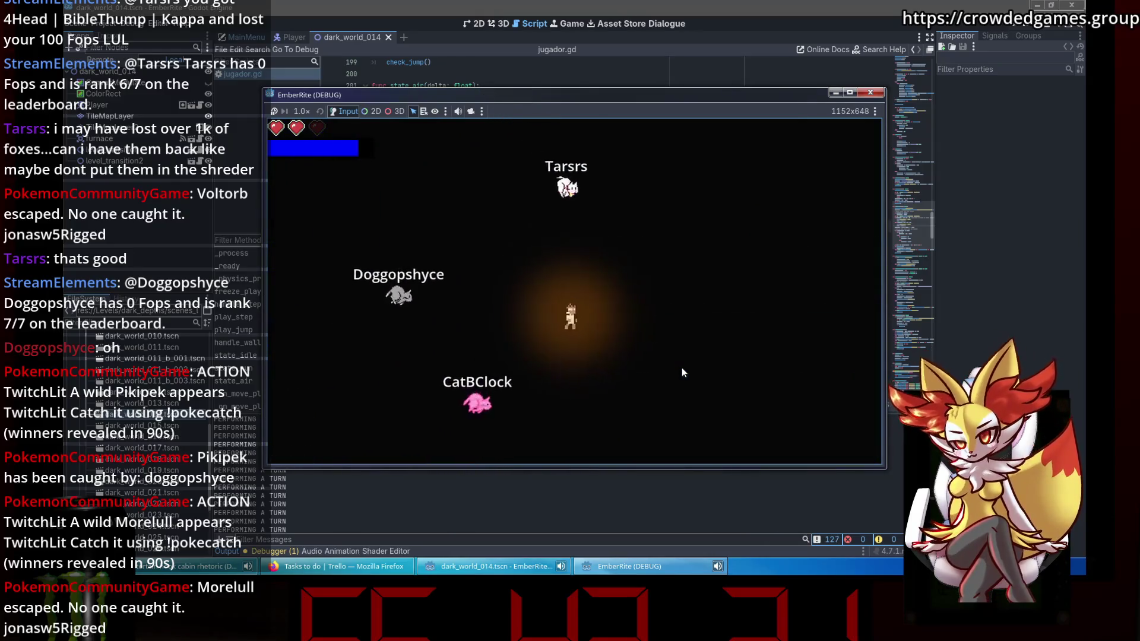
pyautogui.press('space')
pyautogui.press('Right')
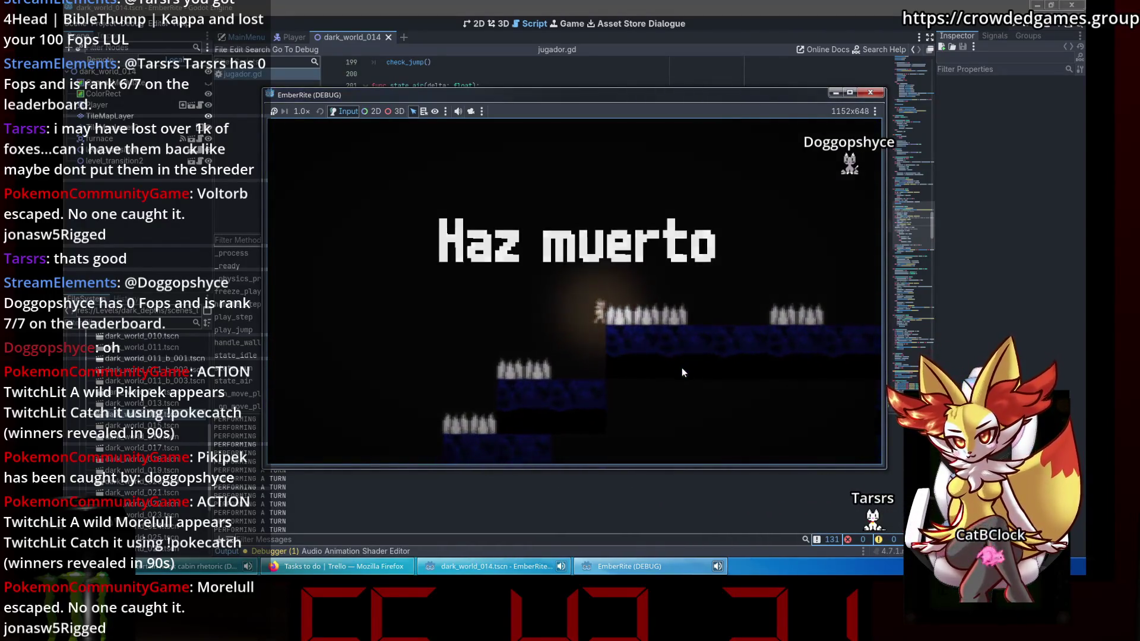
pyautogui.click(628, 341)
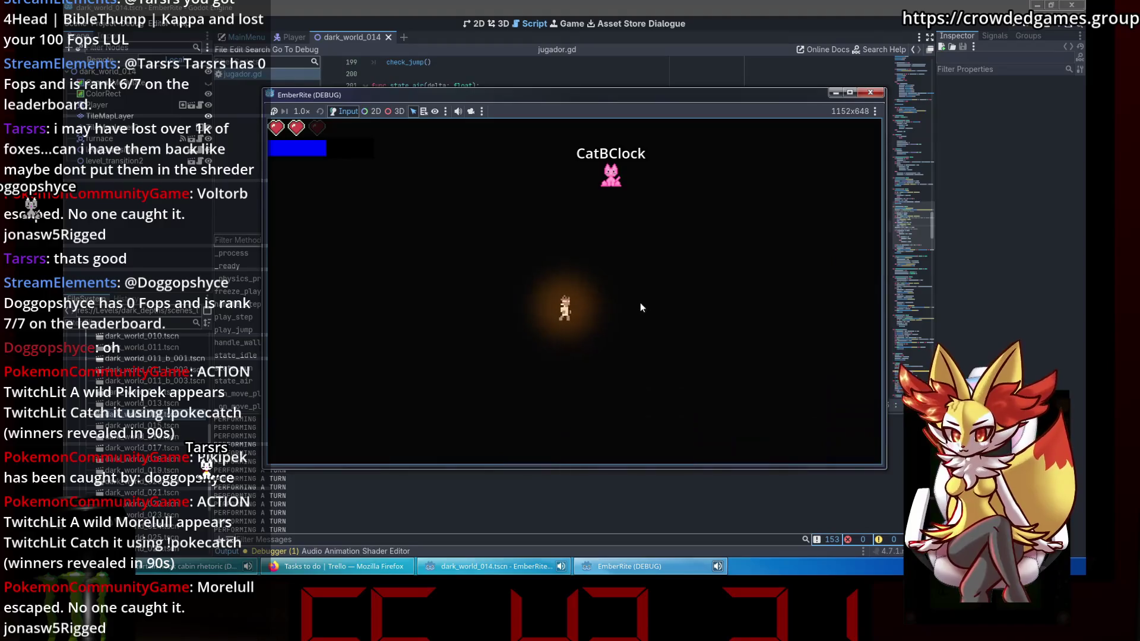
# Close the game and review the speed check, SPEED doubling and velocity-cap lines in state_air.
pyautogui.click(870, 92)
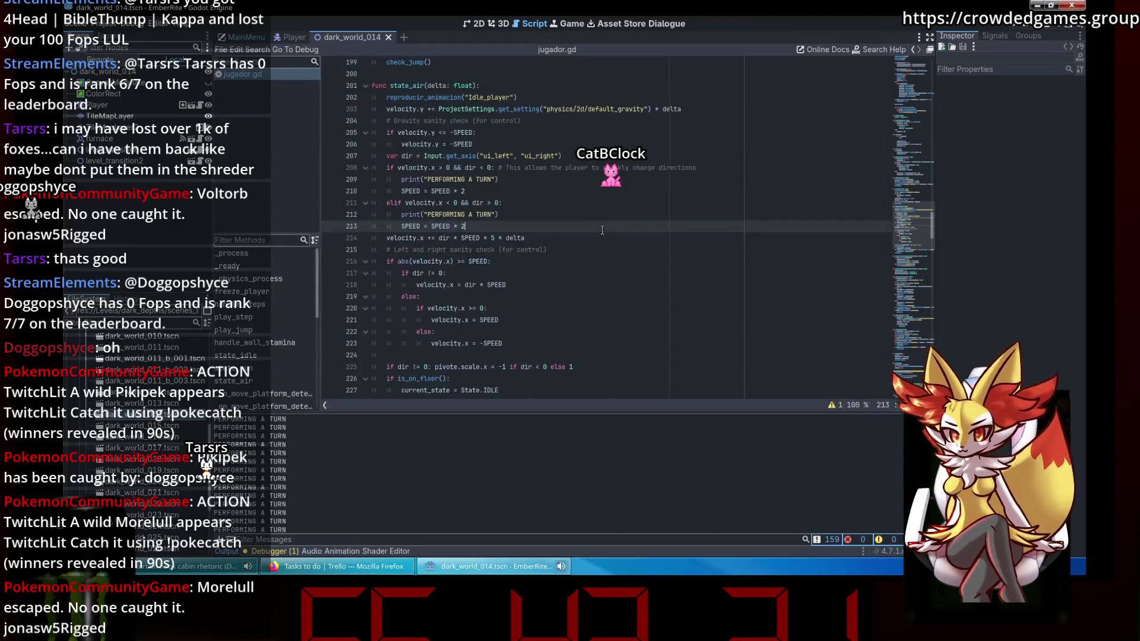
pyautogui.click(606, 257)
pyautogui.click(484, 226)
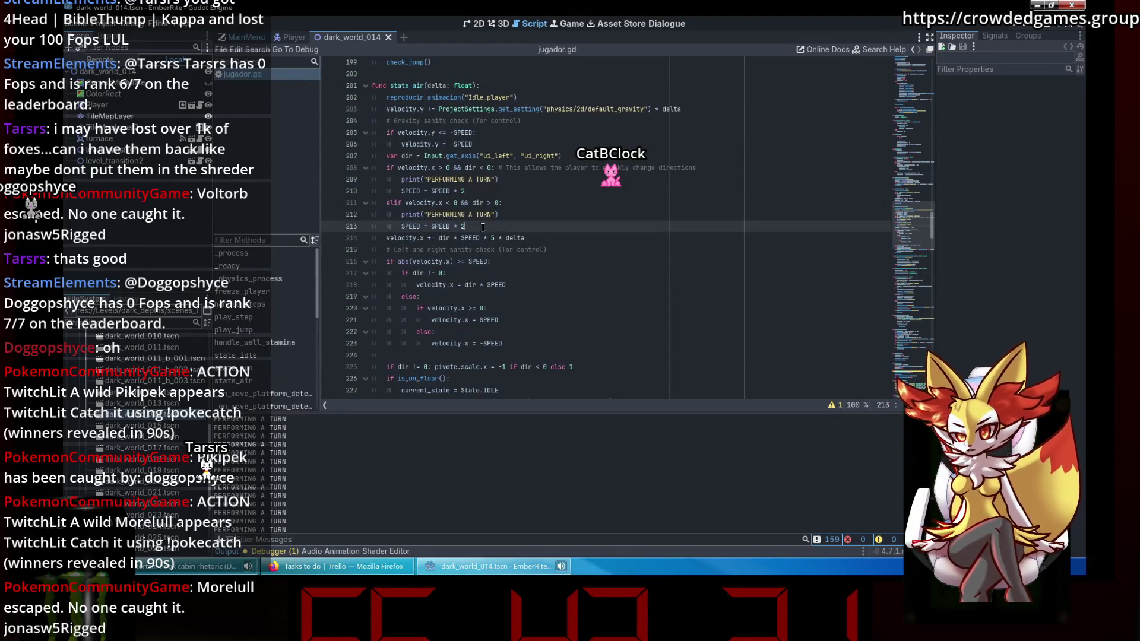
pyautogui.scroll(1, 482, 228)
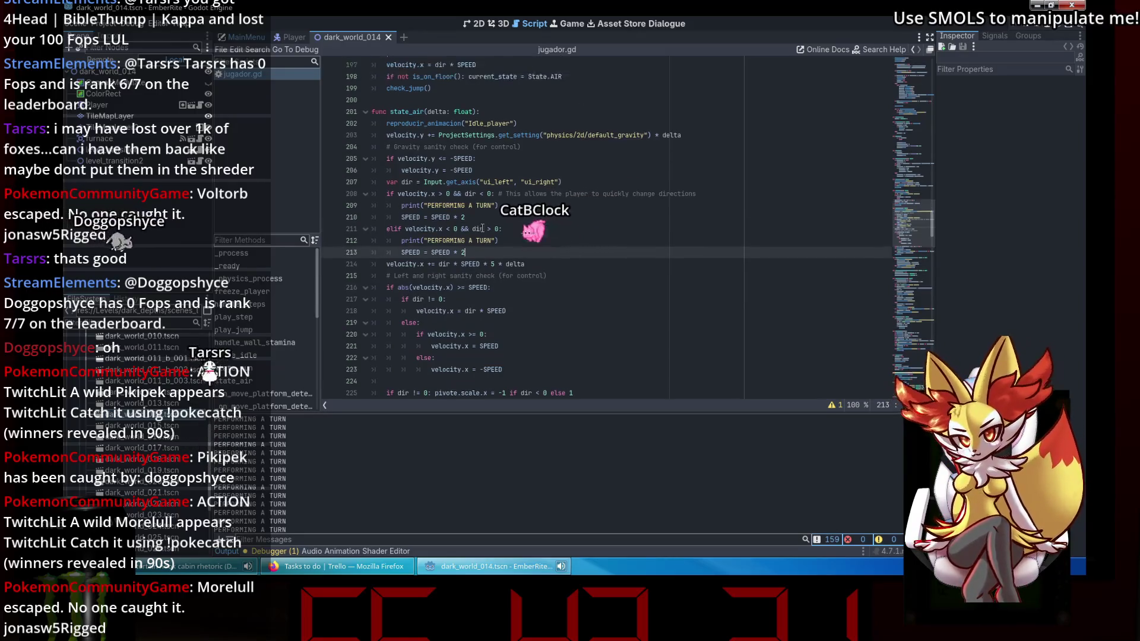
pyautogui.click(525, 156)
pyautogui.click(527, 180)
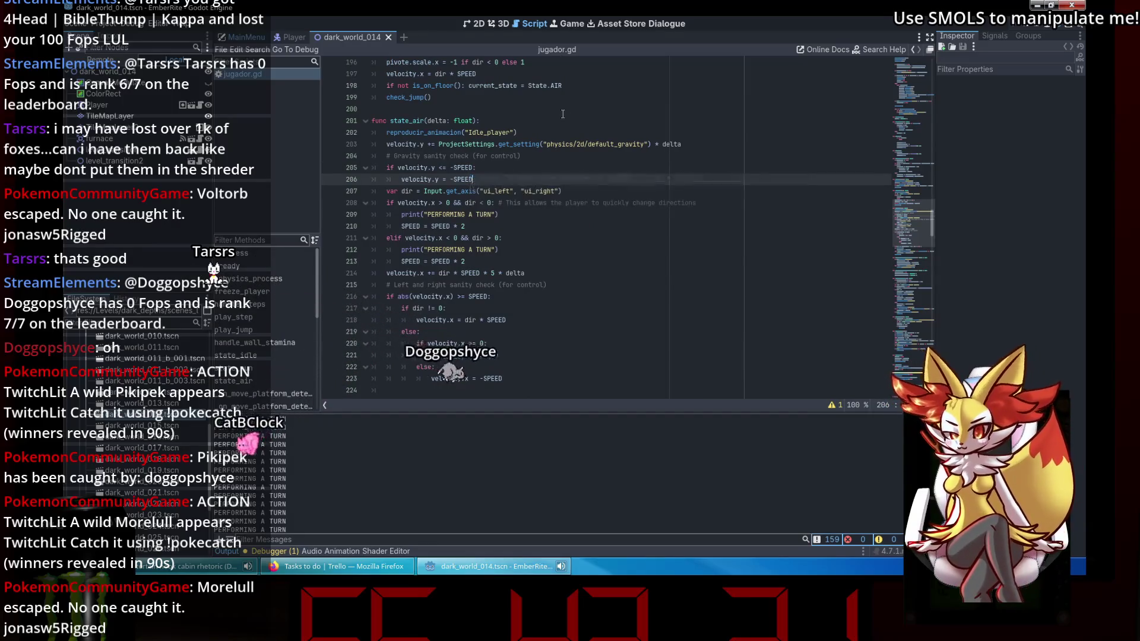
pyautogui.click(511, 227)
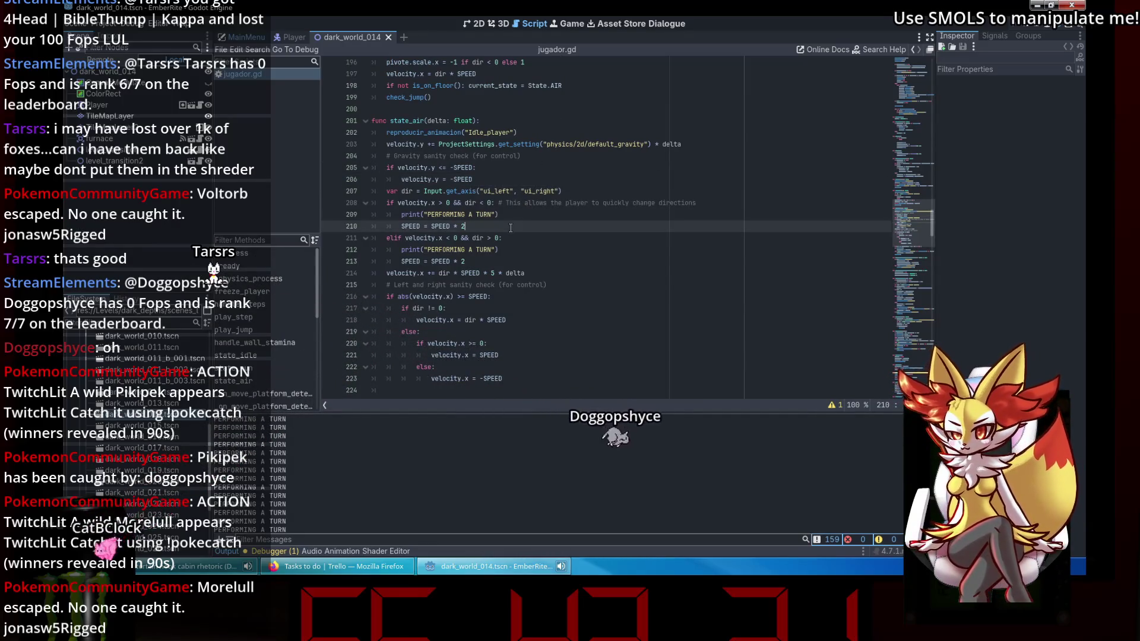
# Change line 214's air acceleration multiplier from 5 to 4 and run the game.
pyautogui.click(495, 274)
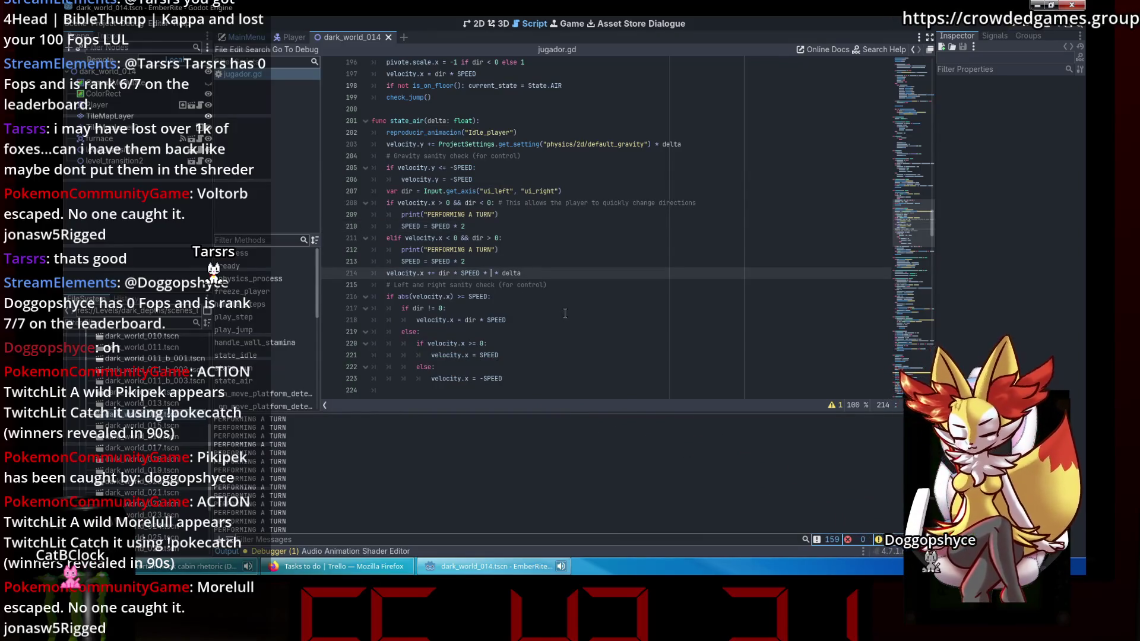
pyautogui.write('4')
pyautogui.click(617, 222)
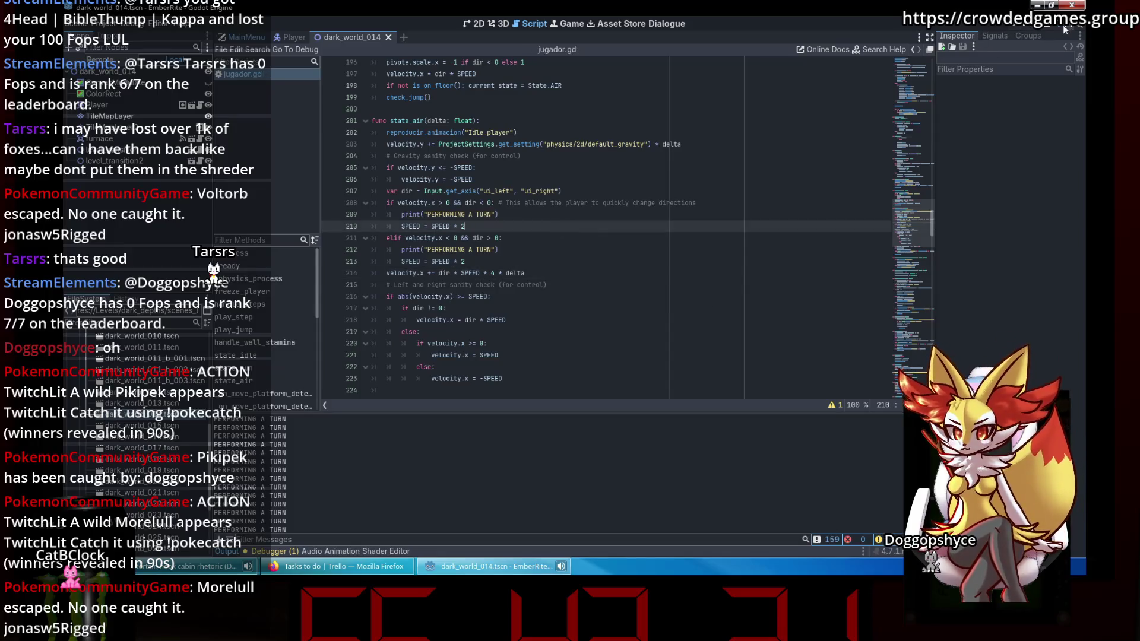
pyautogui.click(1064, 26)
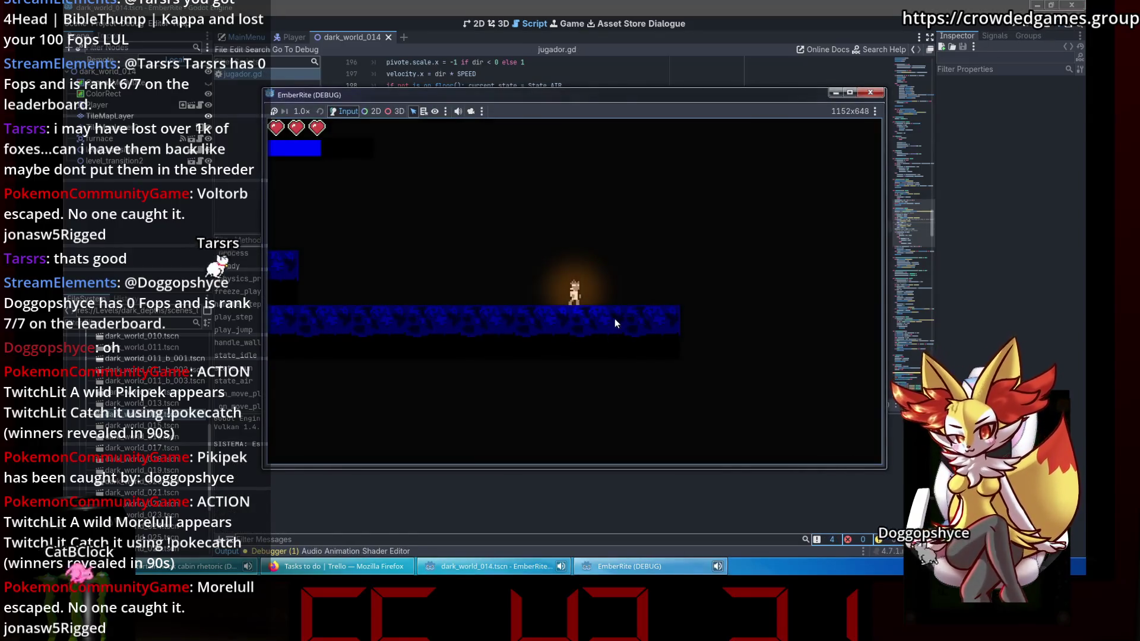
# Test the ×4 air acceleration by moving and falling toward the spikes, relaunch, then close the game.
pyautogui.press('Left')
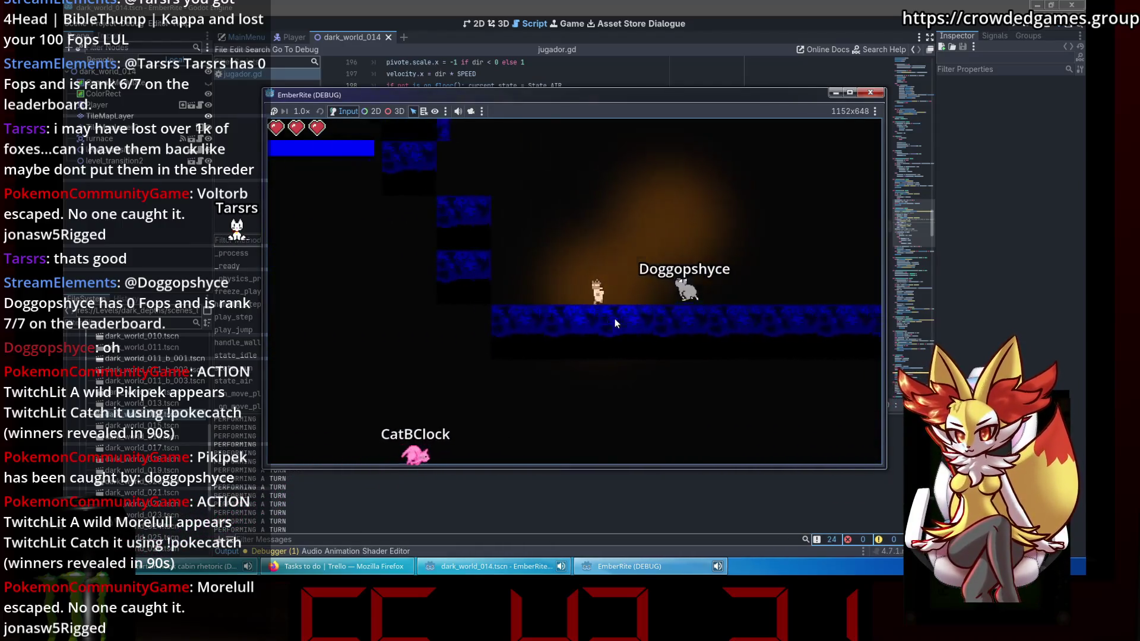
pyautogui.press('Left')
pyautogui.press('Right')
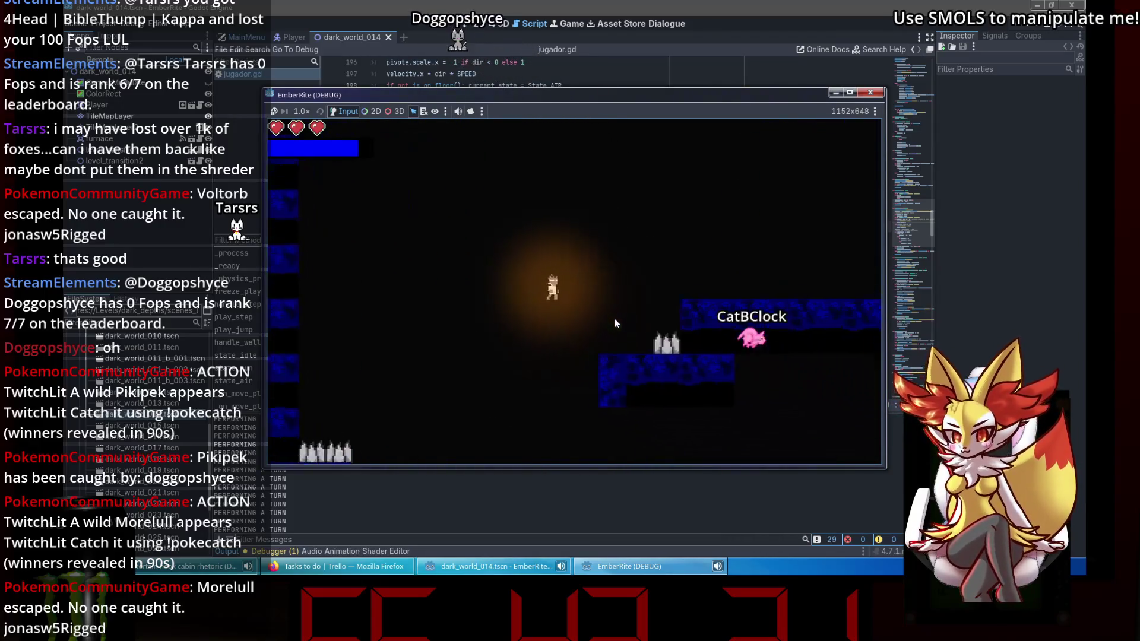
pyautogui.press('Right')
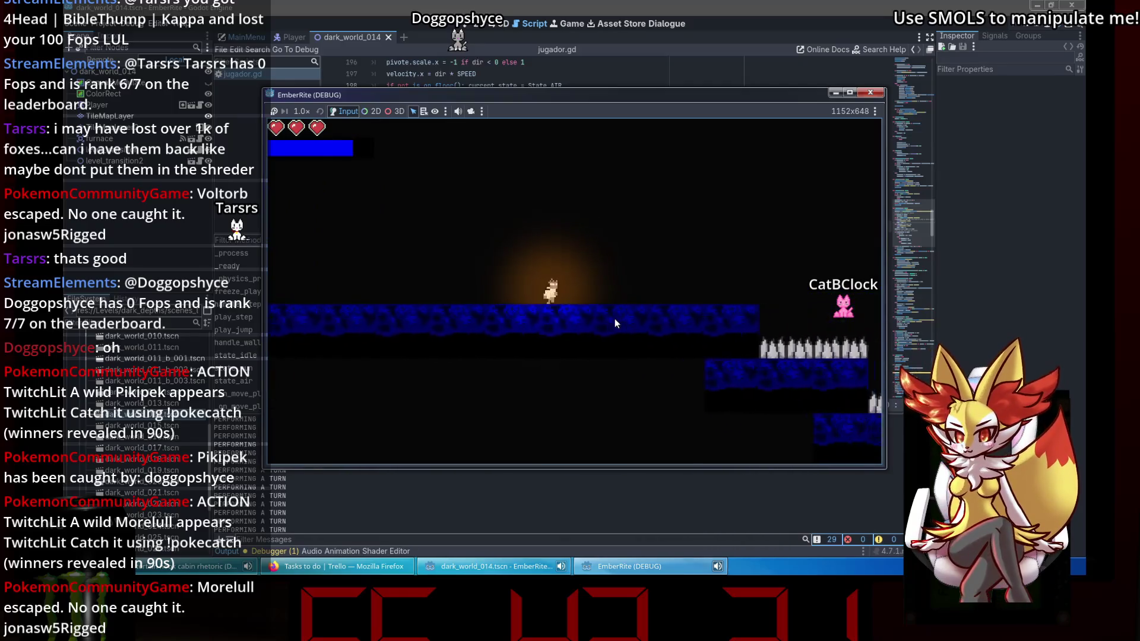
pyautogui.press('Right')
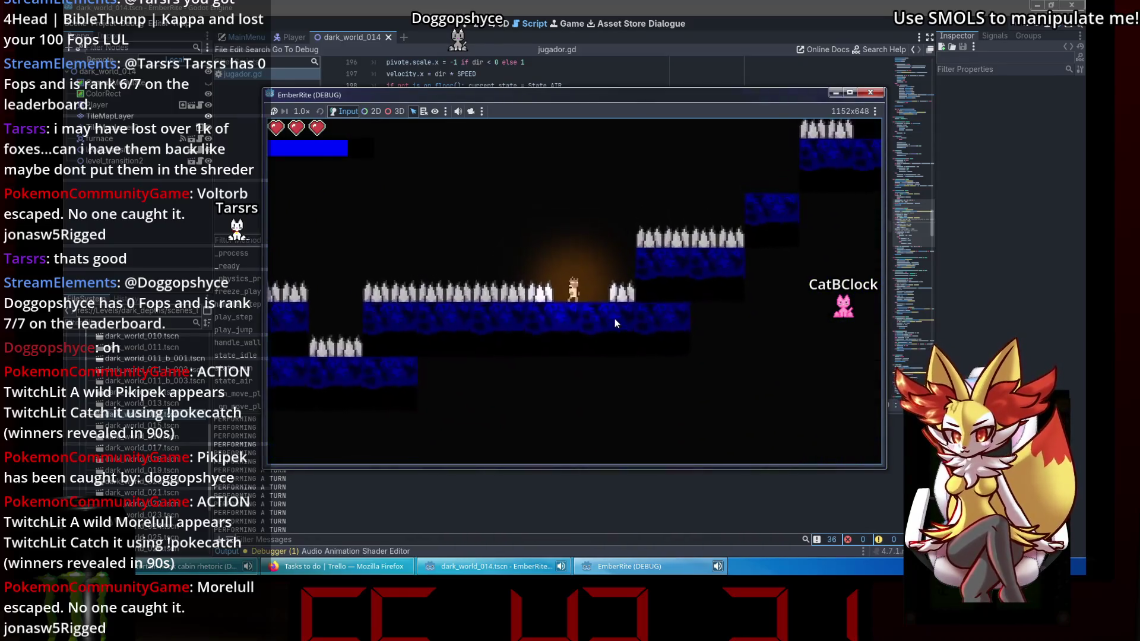
pyautogui.press('Right')
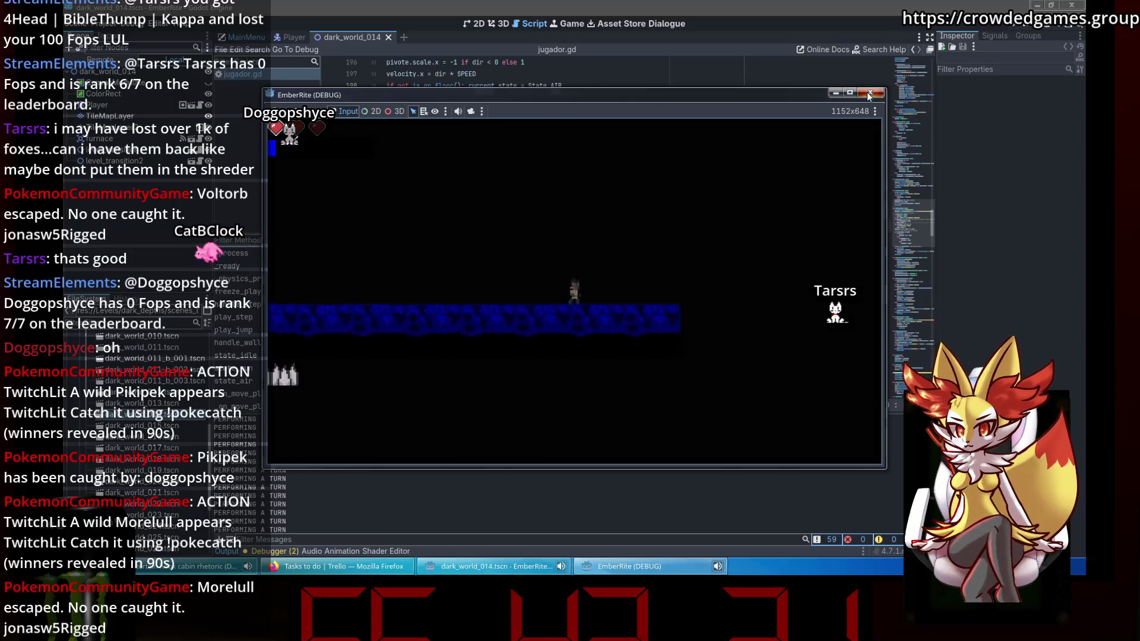
pyautogui.click(867, 95)
pyautogui.press('F5')
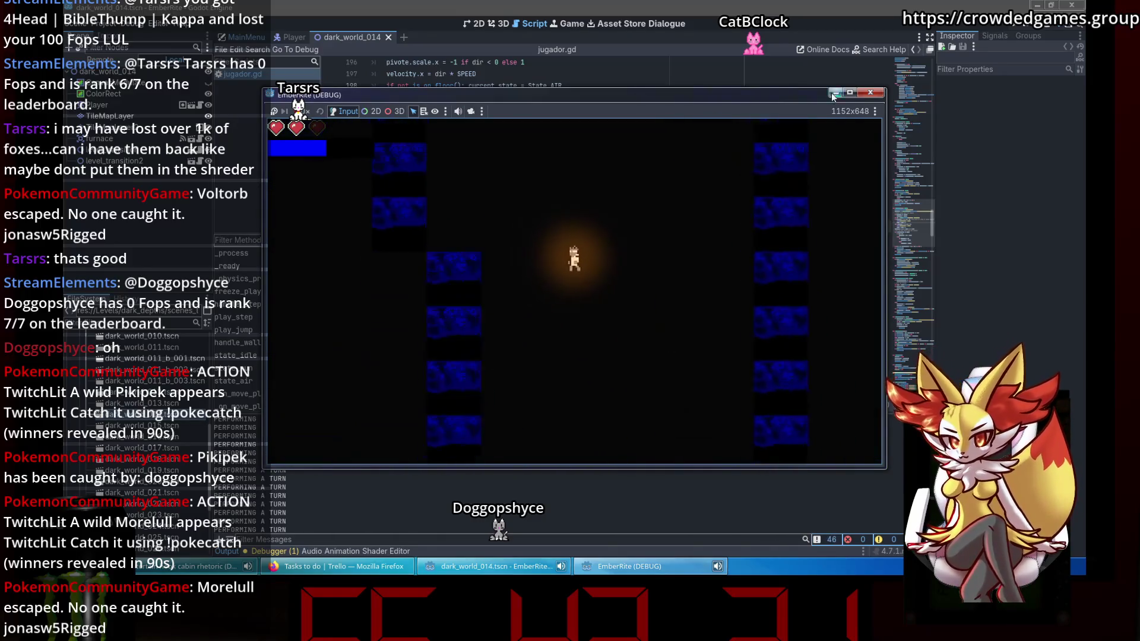
pyautogui.click(870, 92)
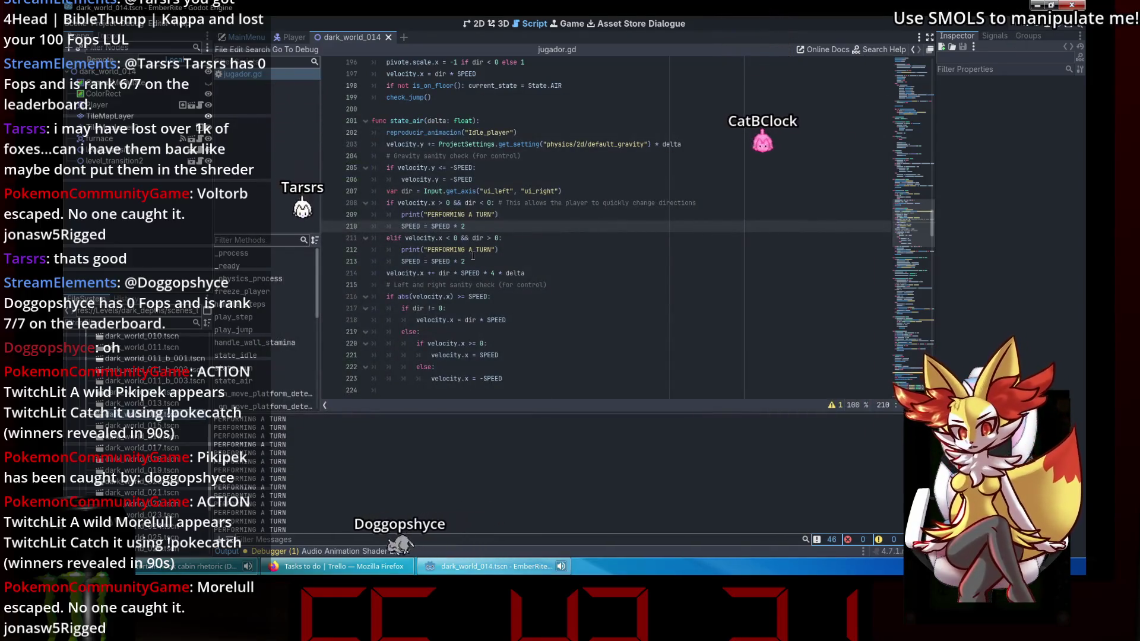
# Change line 214's air acceleration multiplier from 4 to 3 and launch the game.
pyautogui.click(499, 261)
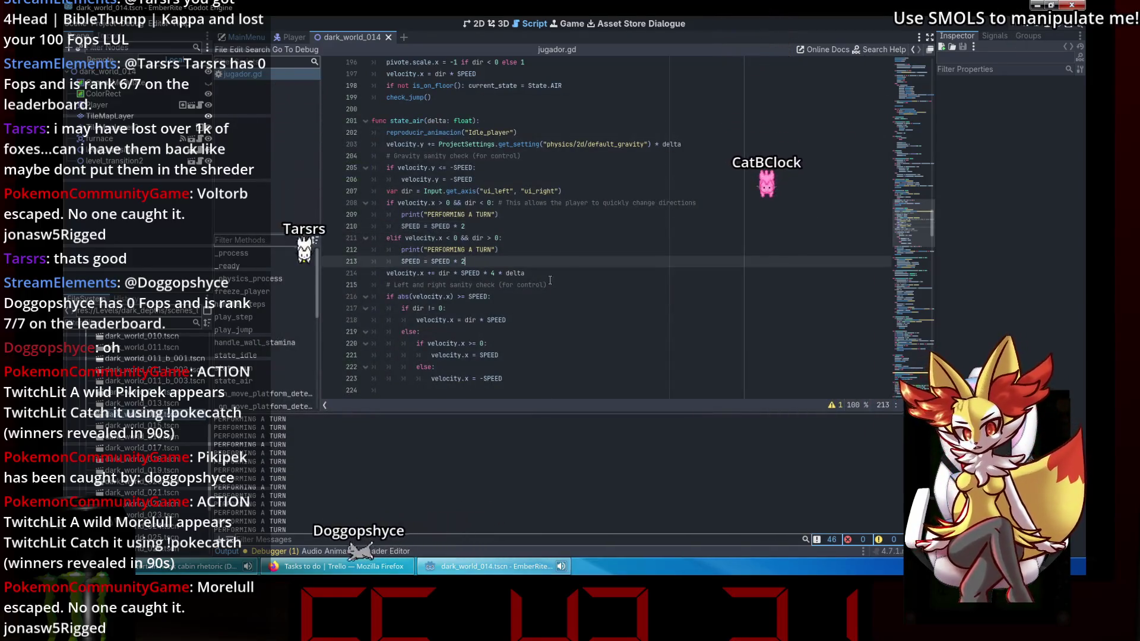
pyautogui.click(493, 273)
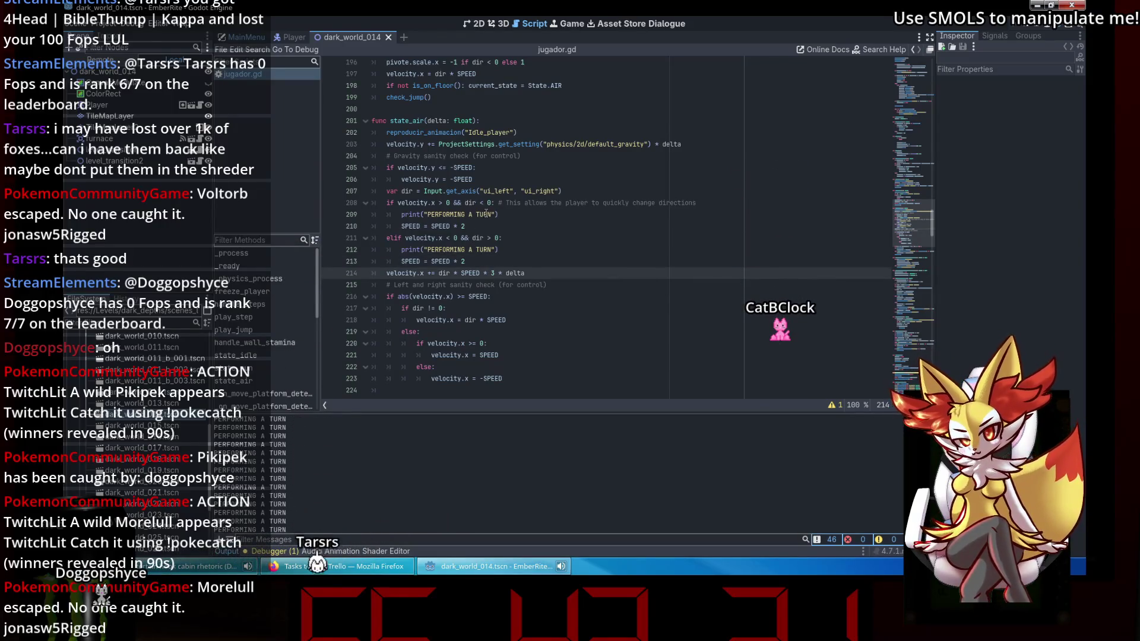
pyautogui.click(499, 263)
pyautogui.scroll(-3, 499, 263)
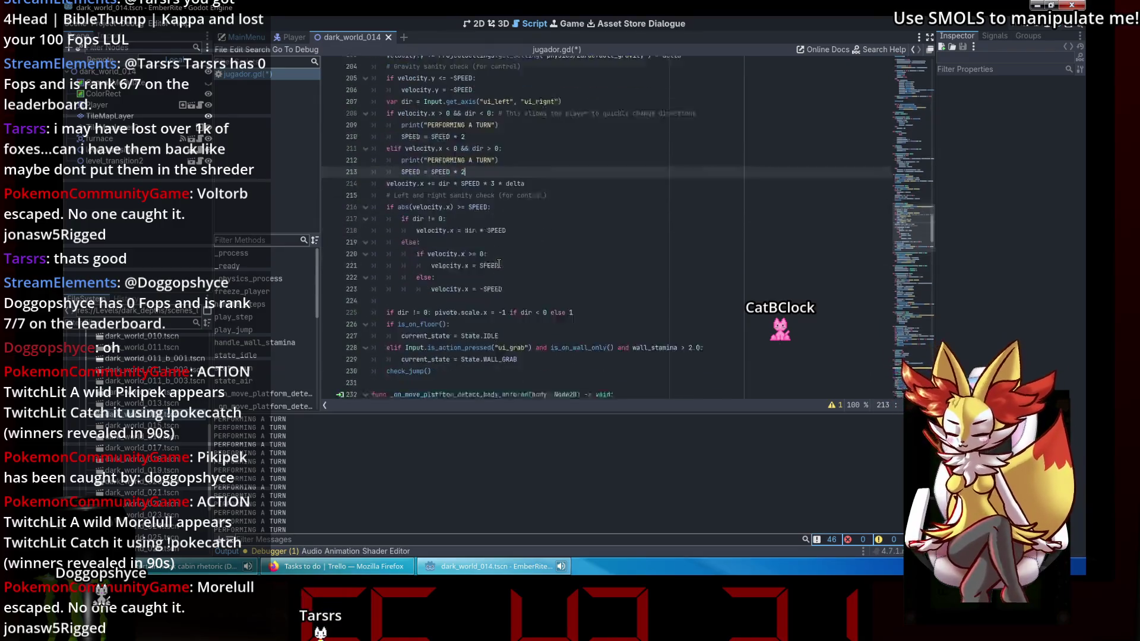
pyautogui.click(1024, 27)
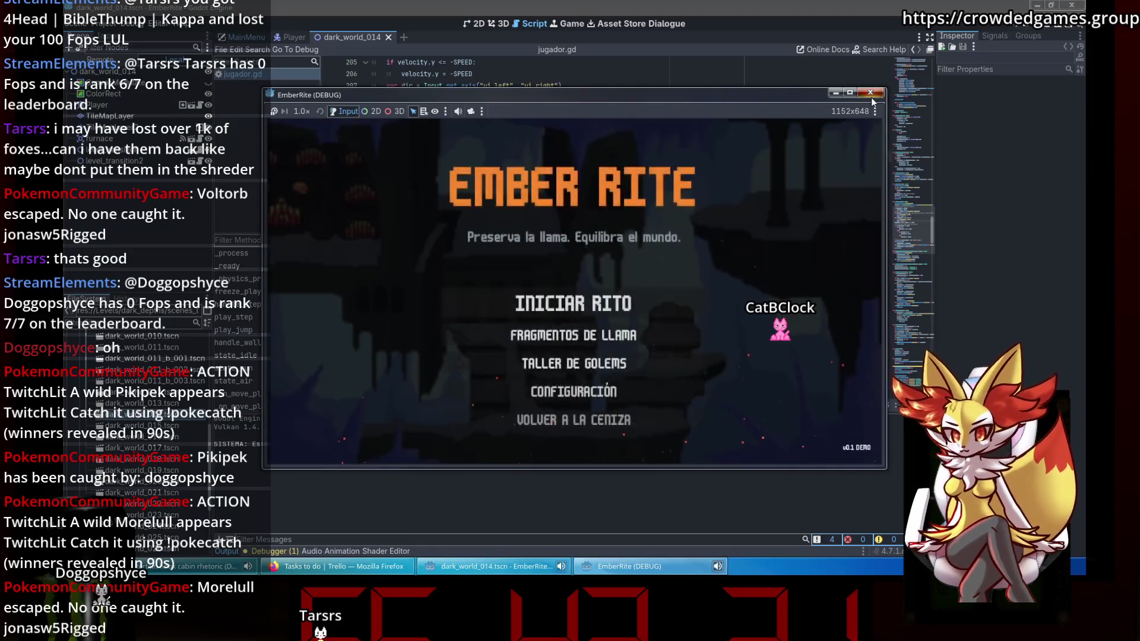
# Close the game at its title menu, play the current scene directly, then close it.
pyautogui.click(870, 93)
pyautogui.click(1058, 31)
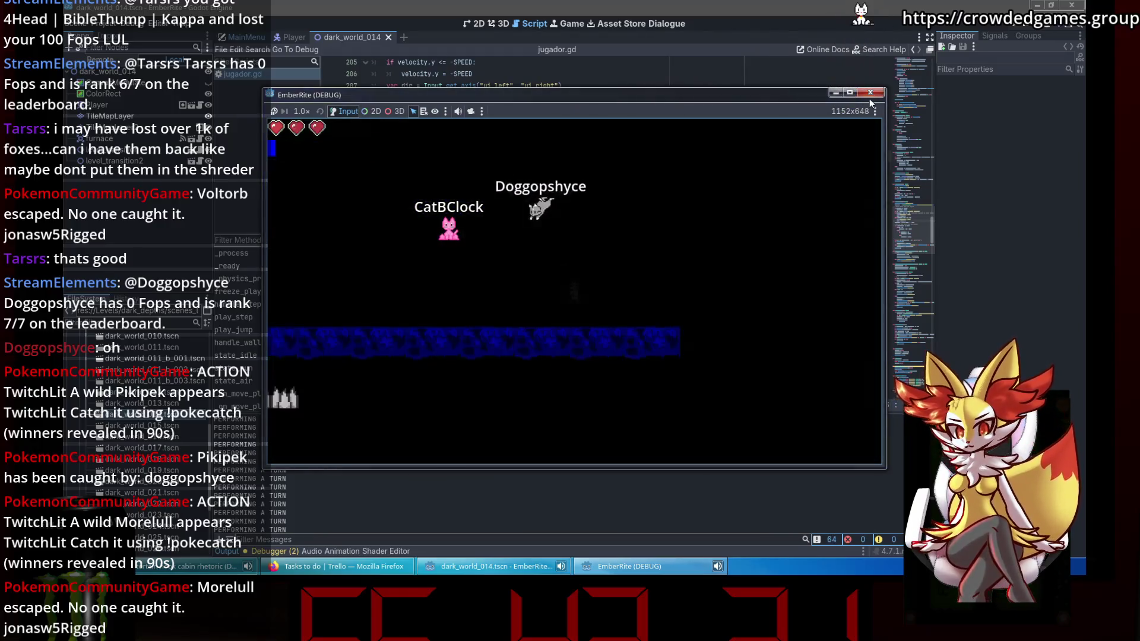
pyautogui.click(871, 93)
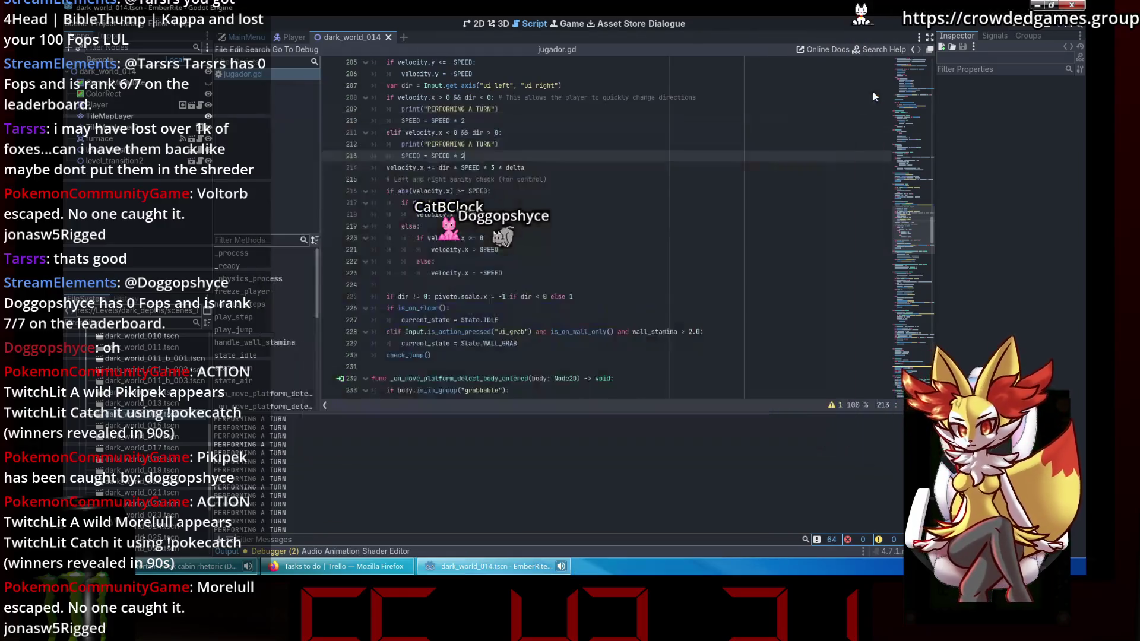
# Run the current scene, walk right until dying, and restart from the death menu.
pyautogui.click(1058, 23)
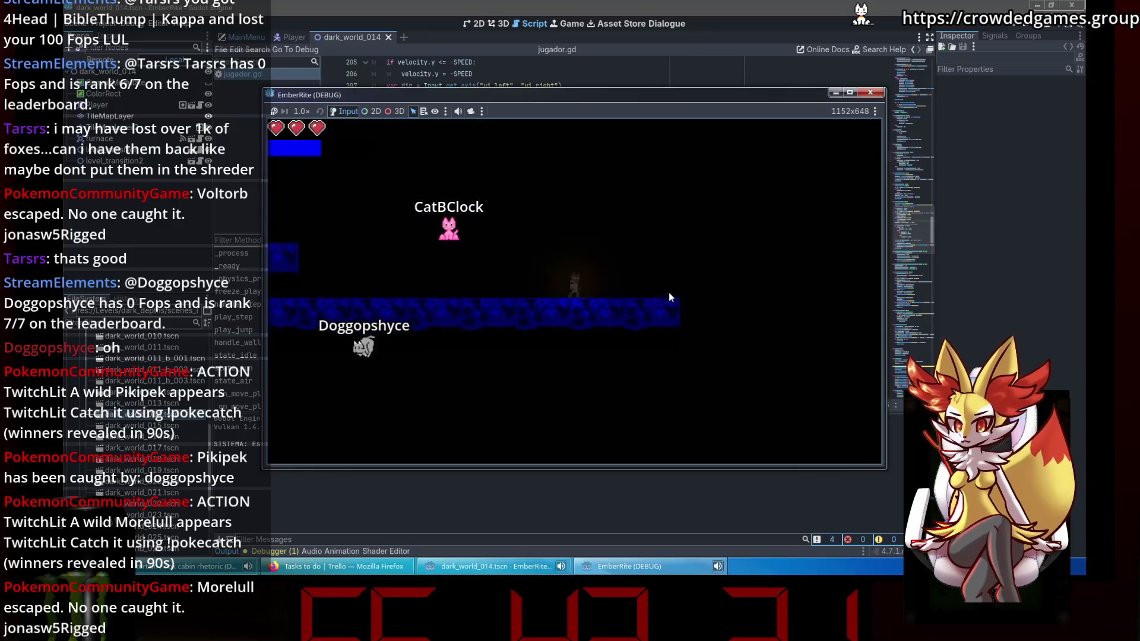
pyautogui.press('Right')
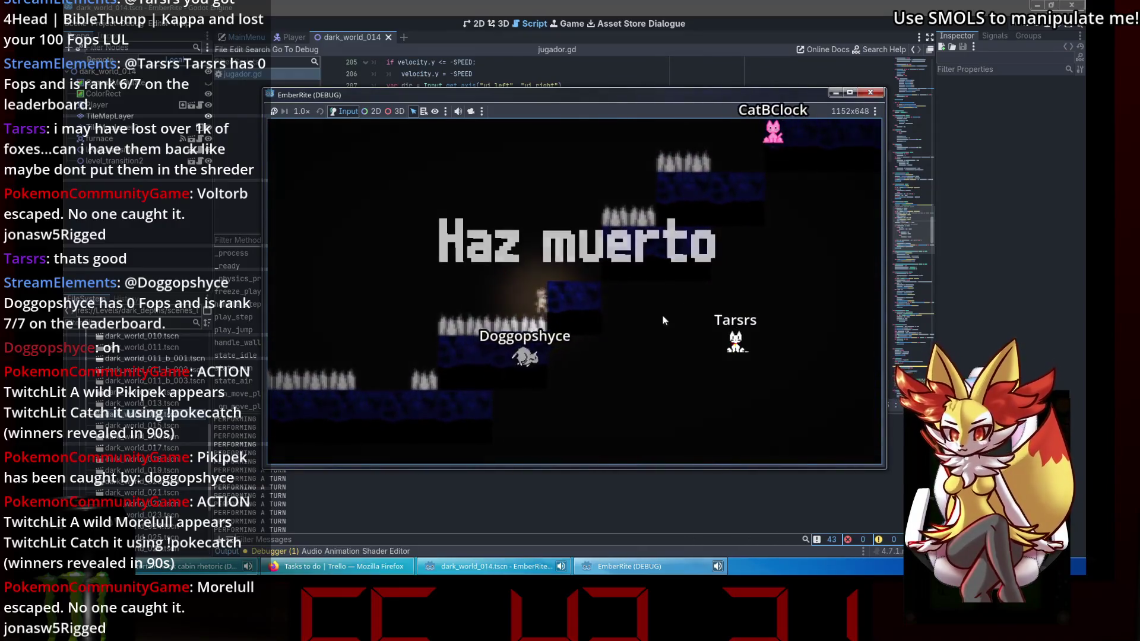
pyautogui.click(600, 350)
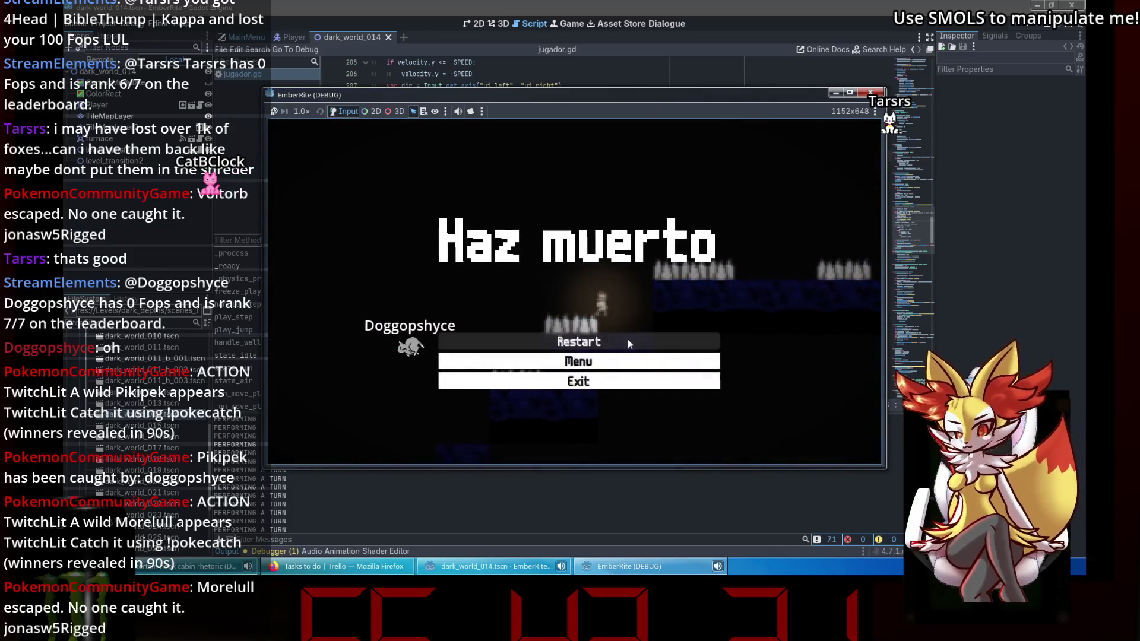
# Restart after dying, play down into the lower spiked area, then close the game.
pyautogui.click(617, 337)
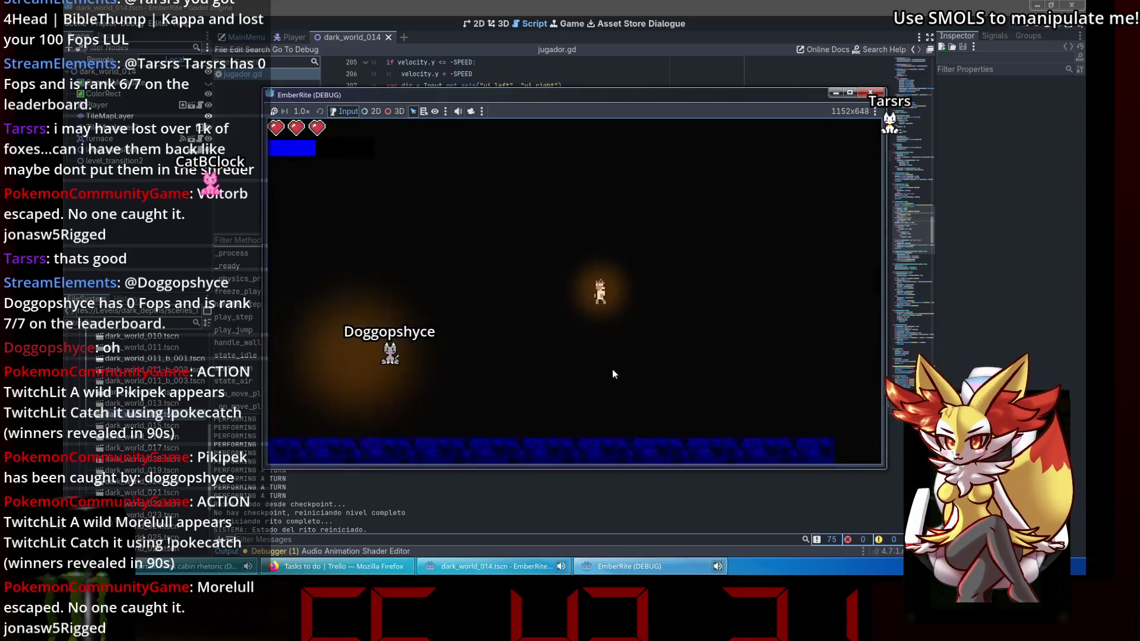
pyautogui.press('Left')
pyautogui.press('space')
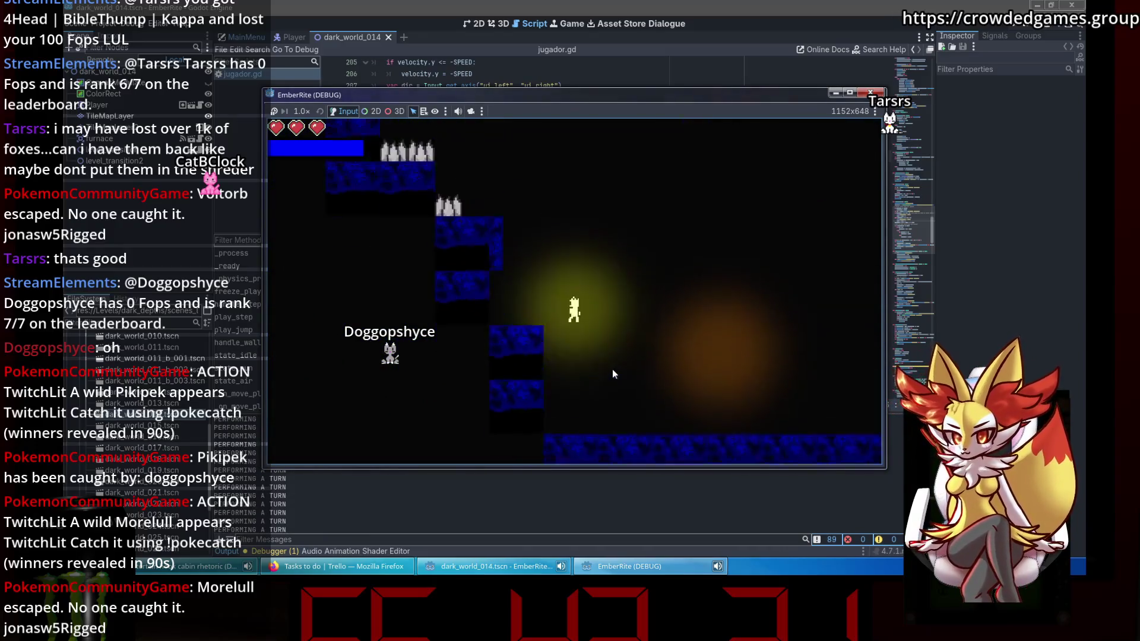
pyautogui.press('Right')
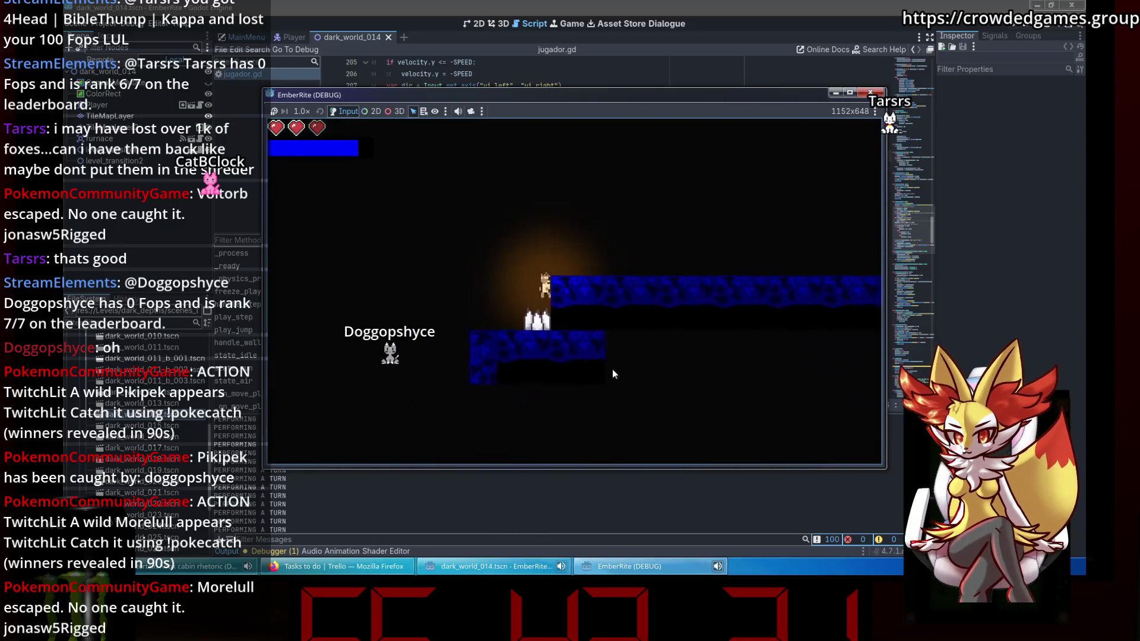
pyautogui.press('Right')
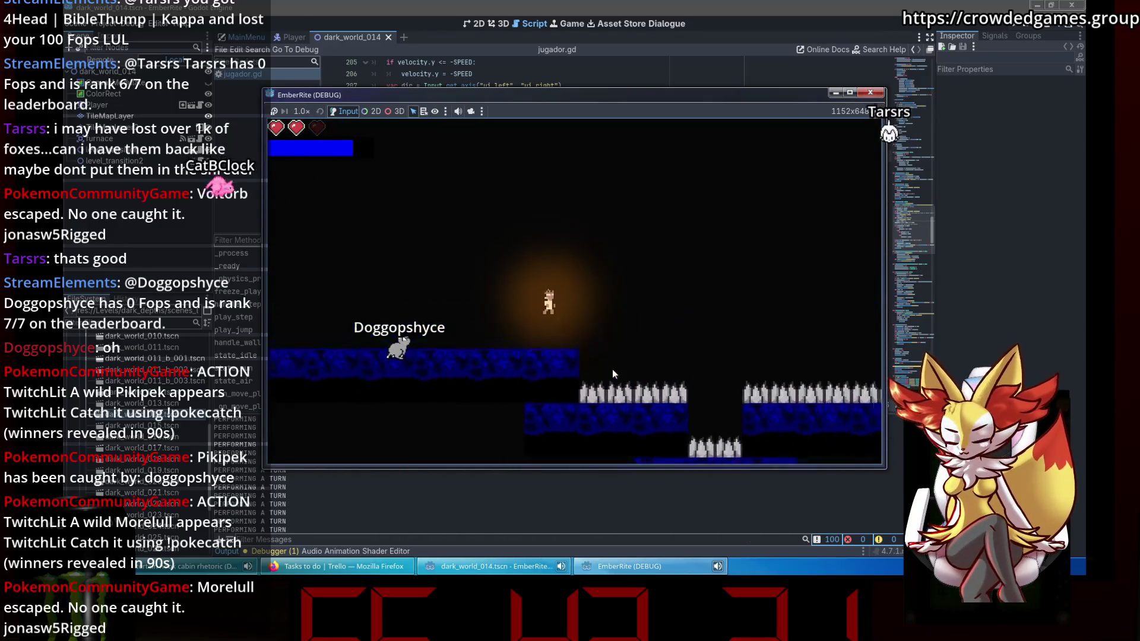
pyautogui.press('Right')
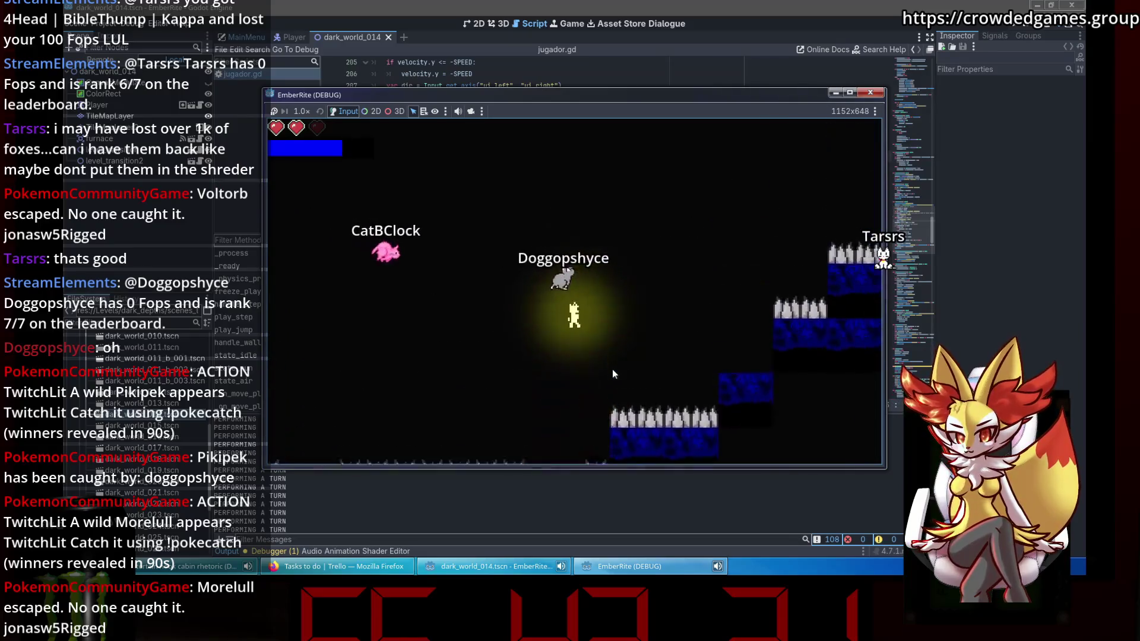
pyautogui.press('Right')
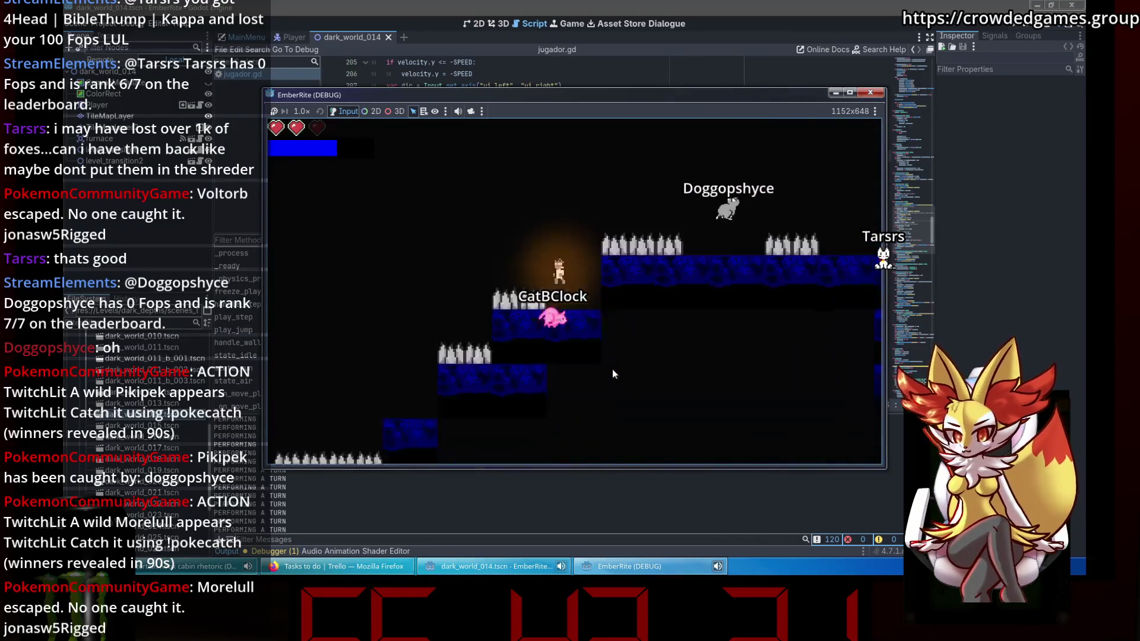
pyautogui.press('Right')
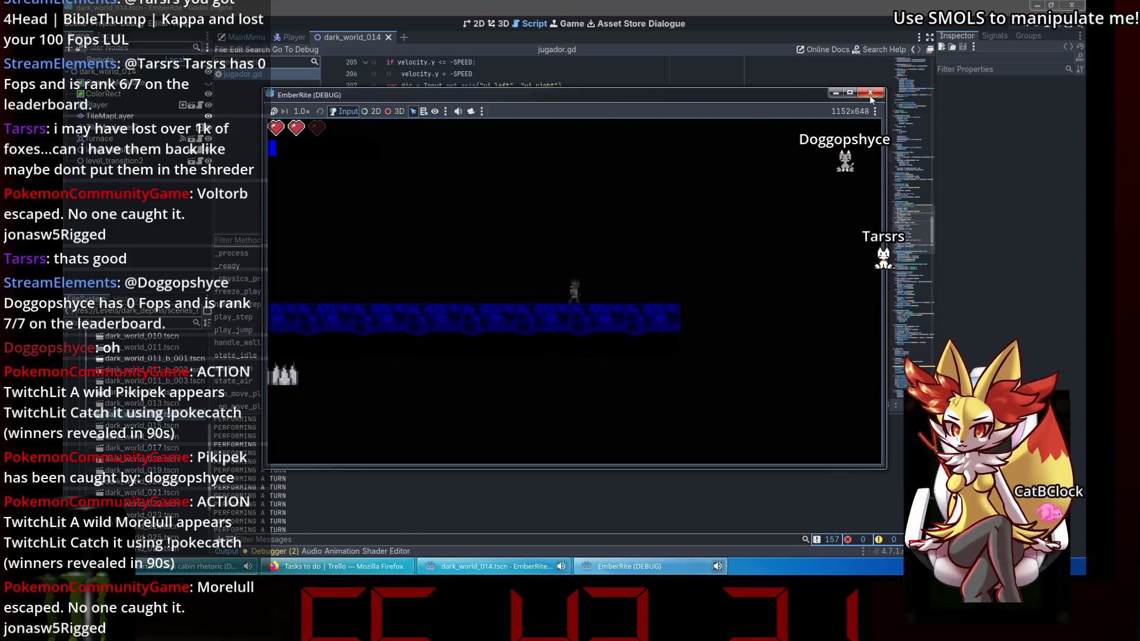
pyautogui.click(870, 92)
# Relaunch the game and play past the spiked stairs and gapped floor into the dark shaft area.
pyautogui.click(1061, 25)
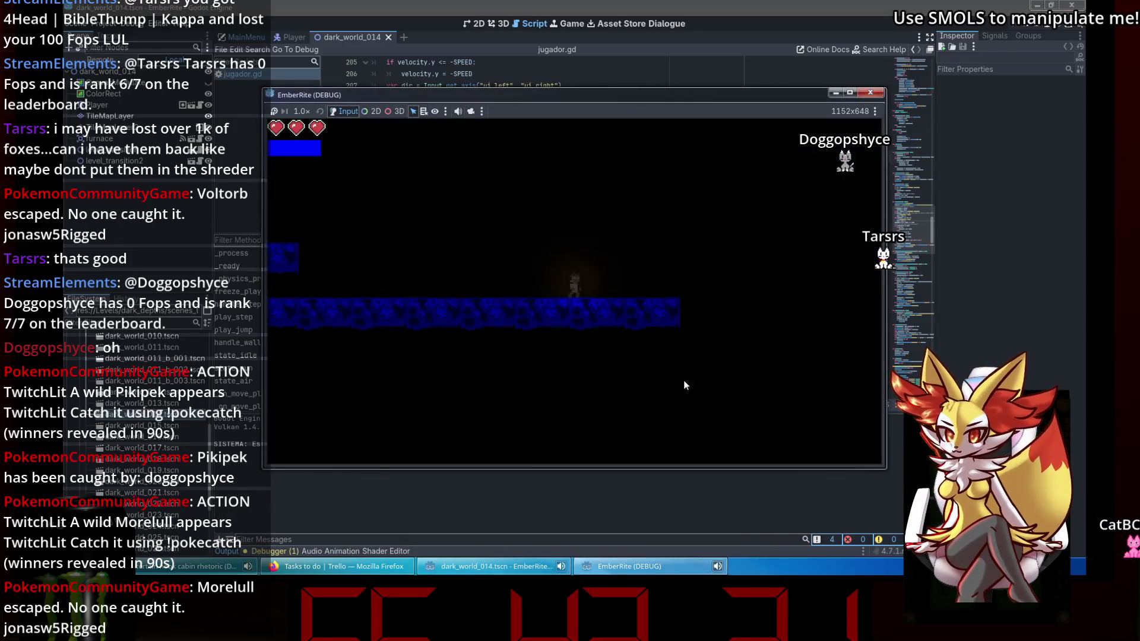
pyautogui.press('Right')
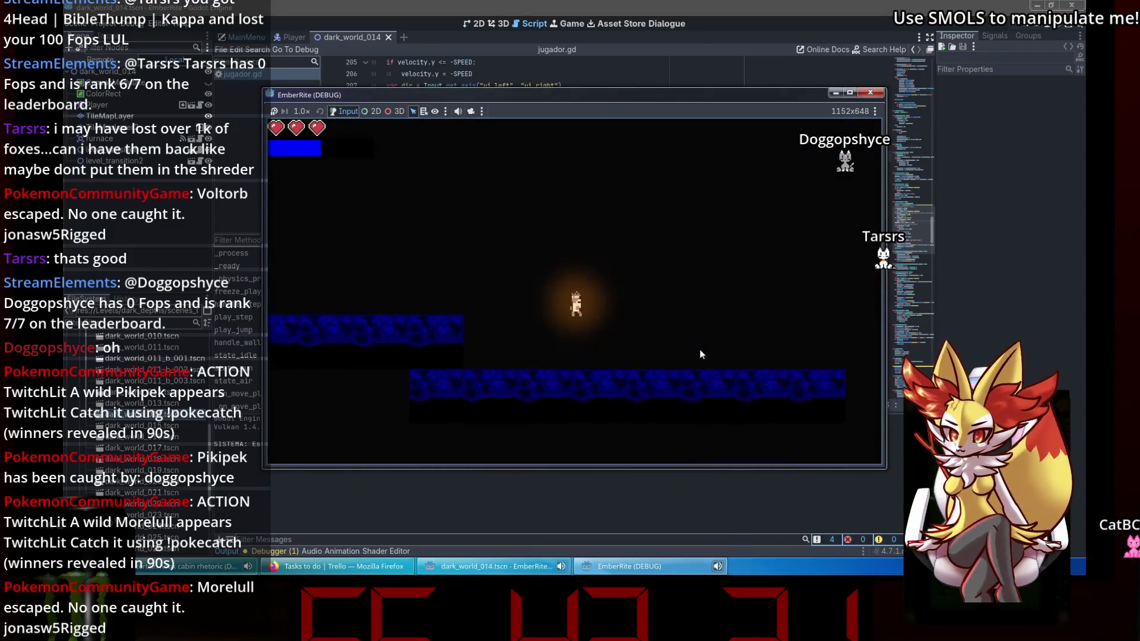
pyautogui.press('Right')
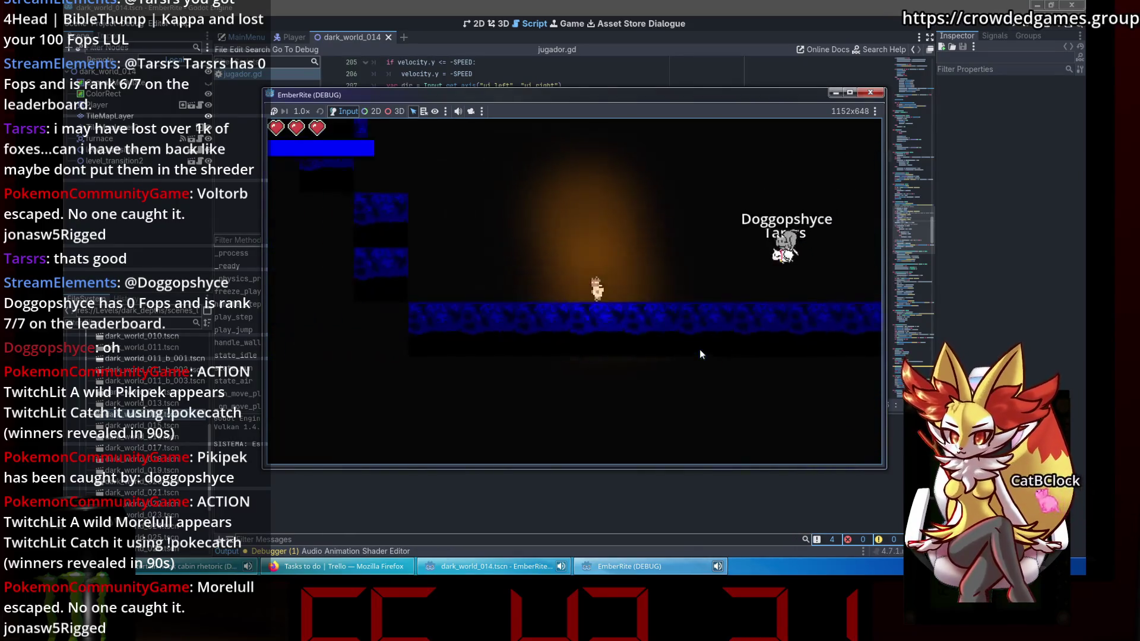
pyautogui.press('space')
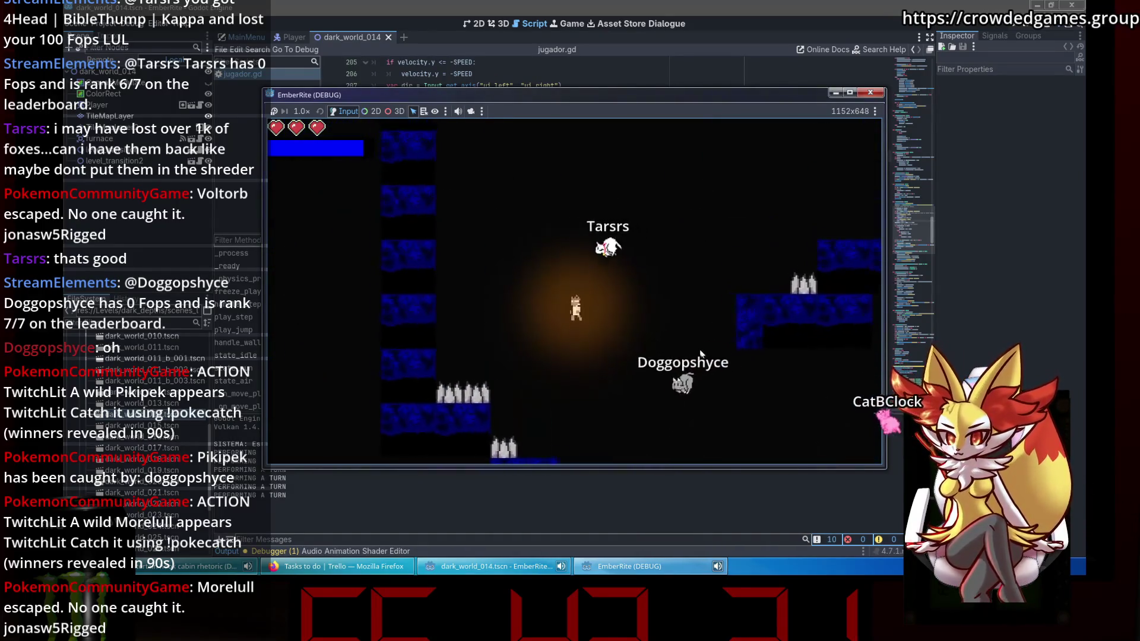
pyautogui.press('Right')
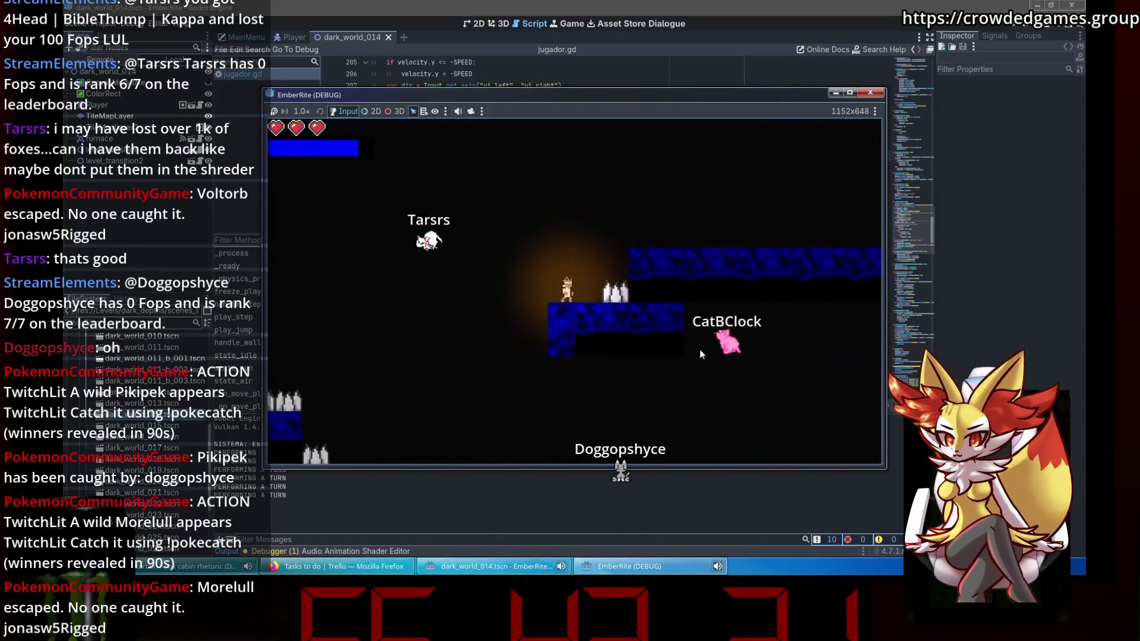
pyautogui.press('Right')
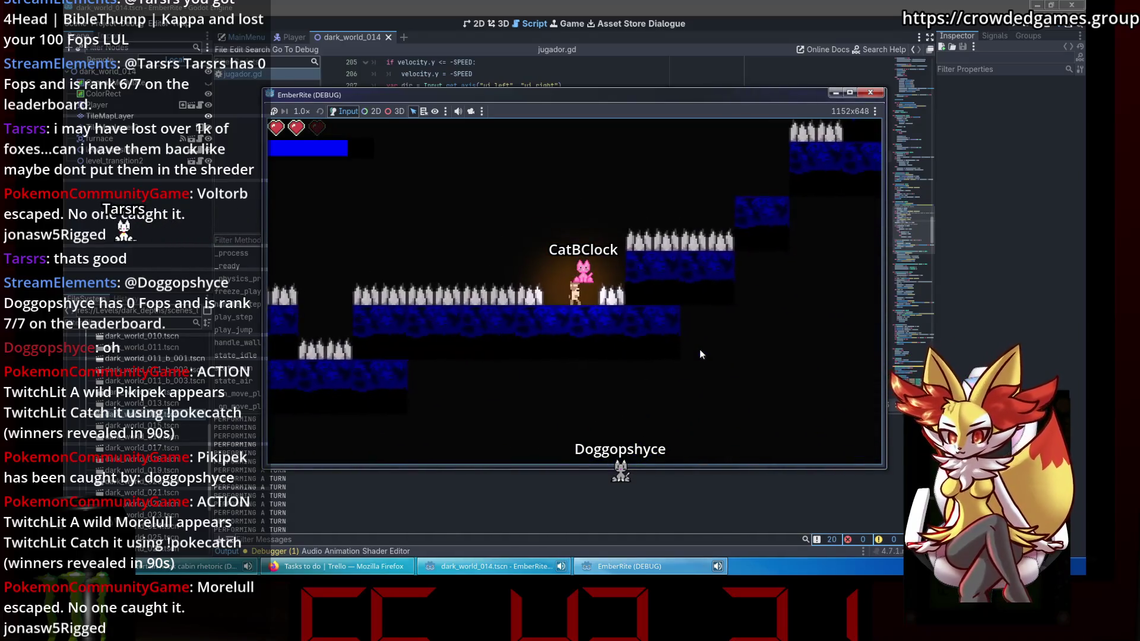
pyautogui.press('Right')
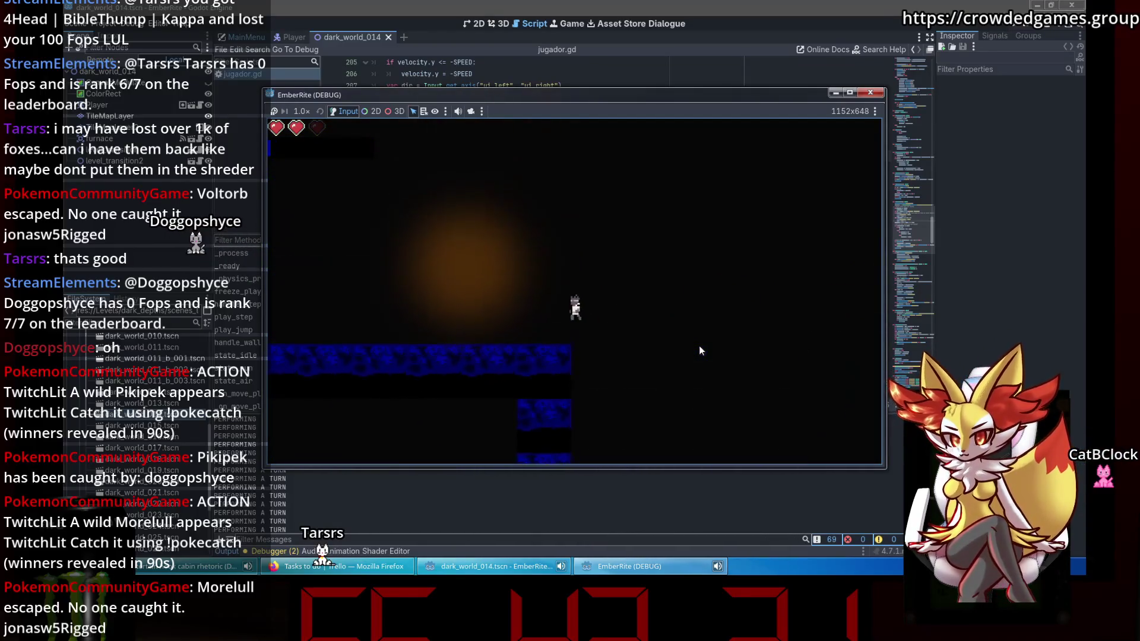
pyautogui.press('Left')
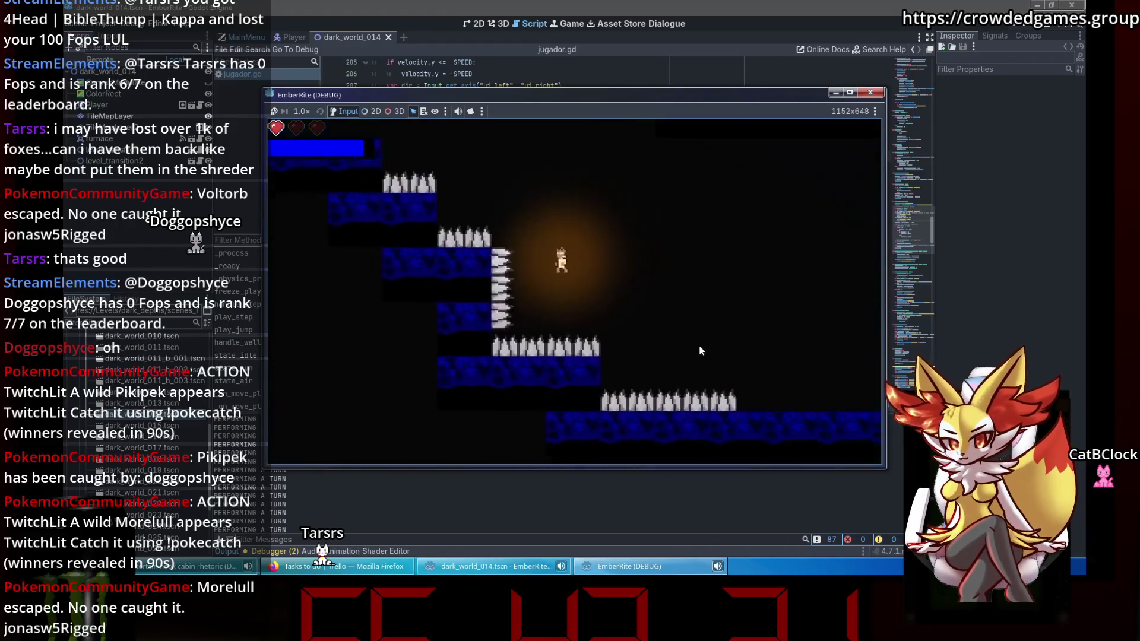
pyautogui.press('Left')
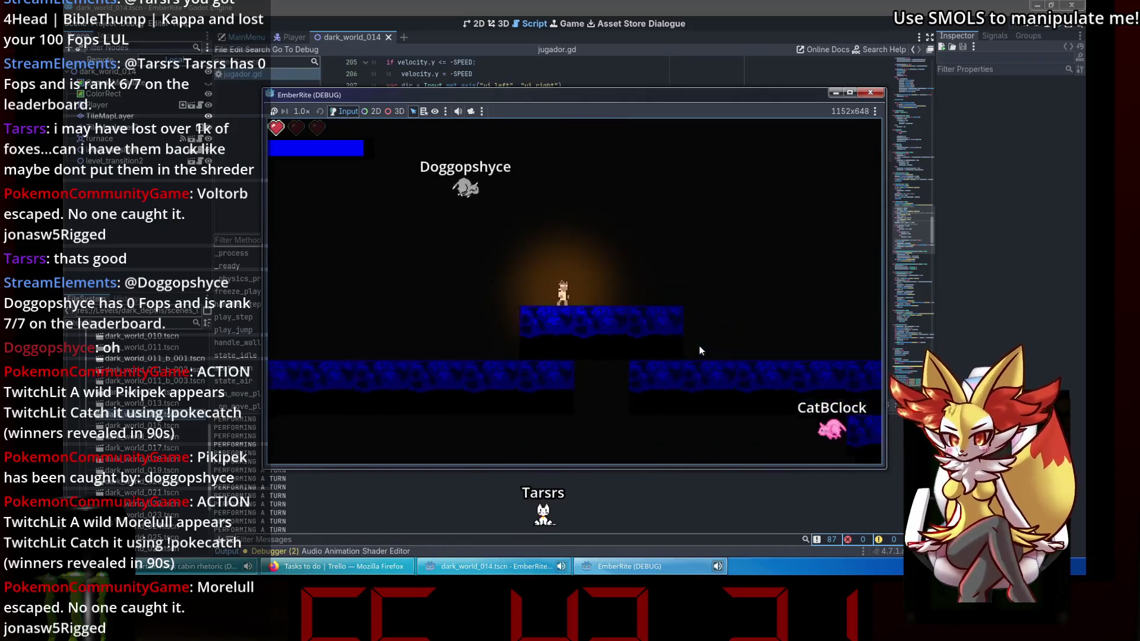
pyautogui.press('Right')
pyautogui.press('Right')
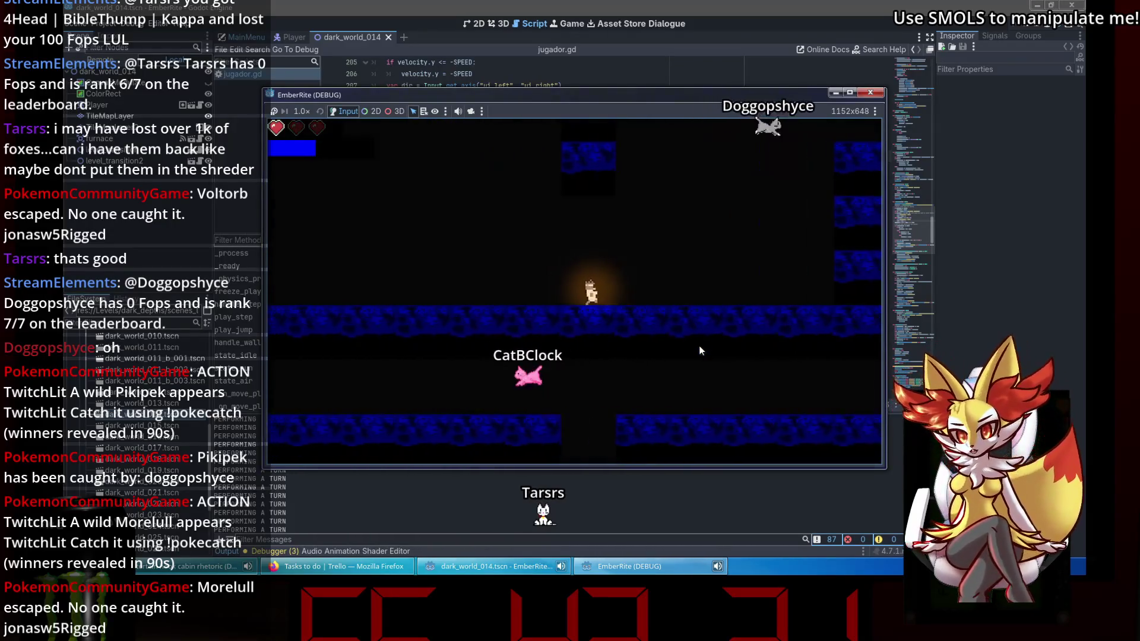
pyautogui.press('Right')
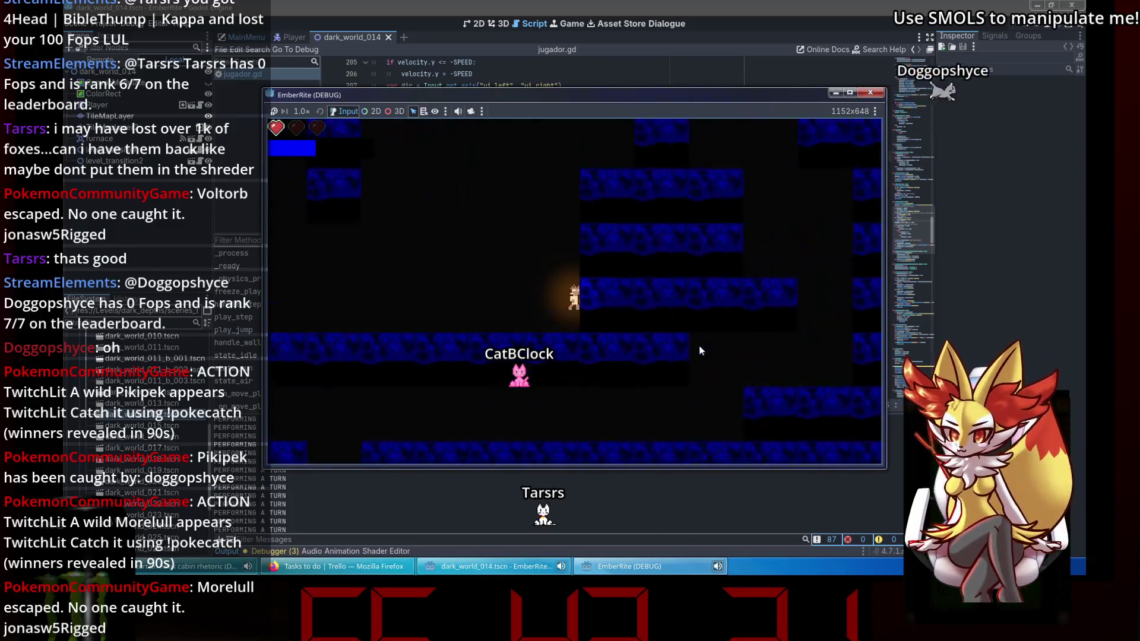
pyautogui.press('Right')
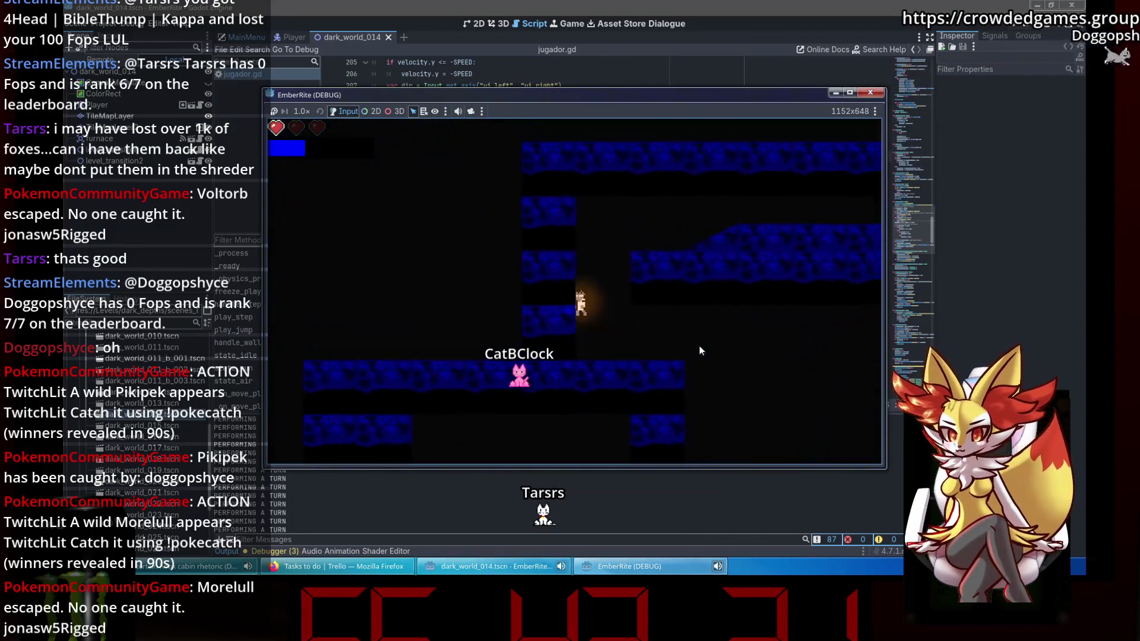
pyautogui.press('Right')
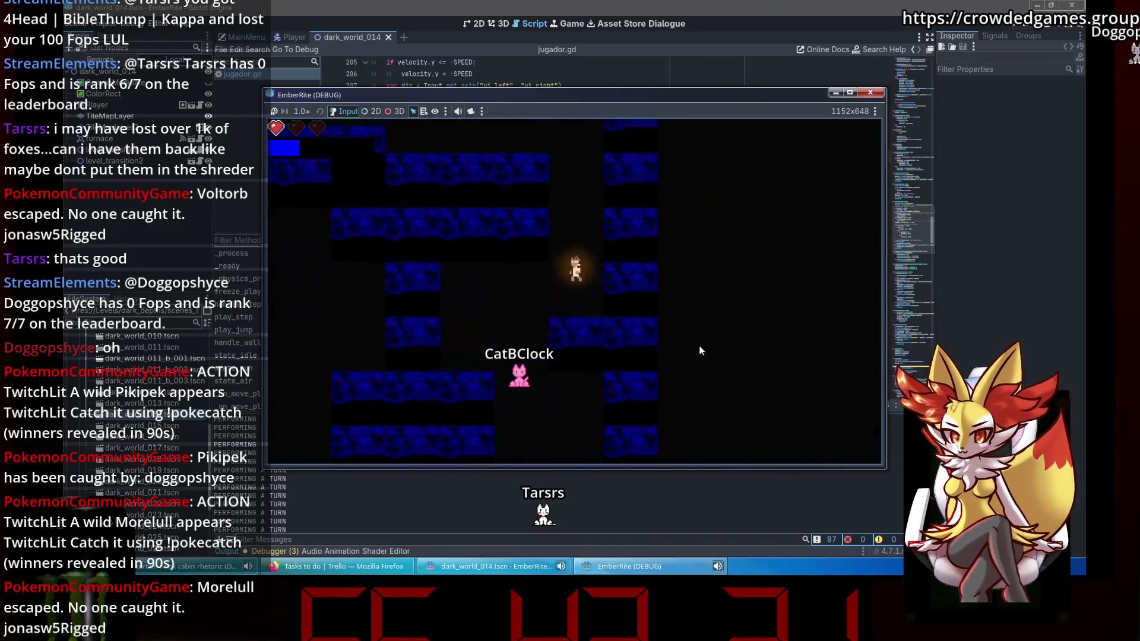
pyautogui.press('Right')
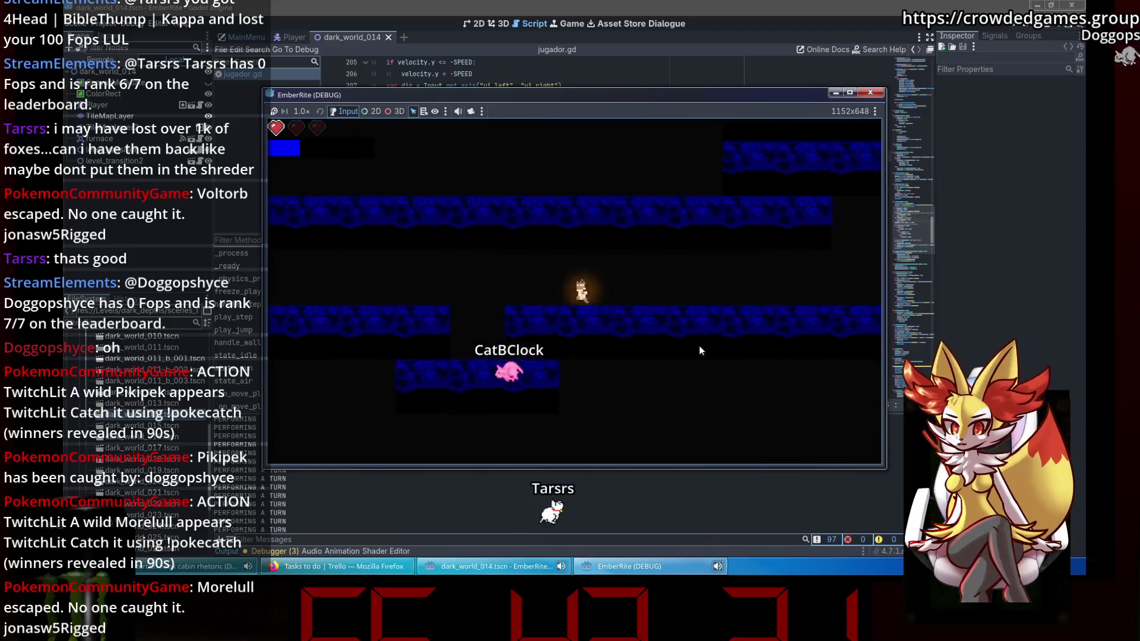
pyautogui.press('Left')
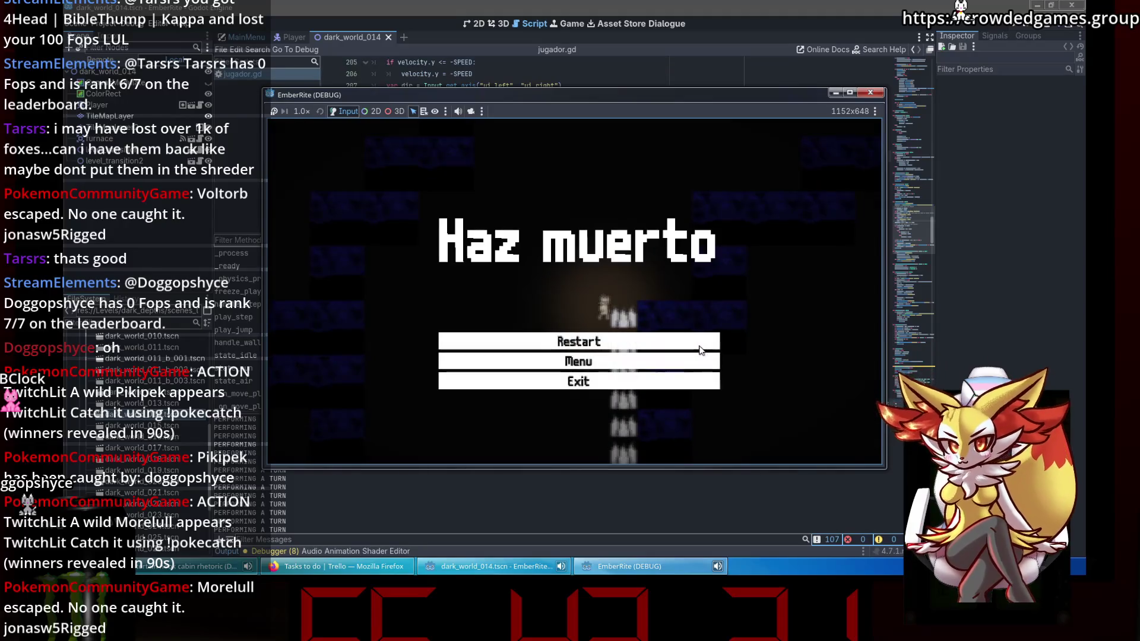
# Restart from the death screen, climb the spiked shaft until dying, then stop the game with F8.
pyautogui.click(682, 342)
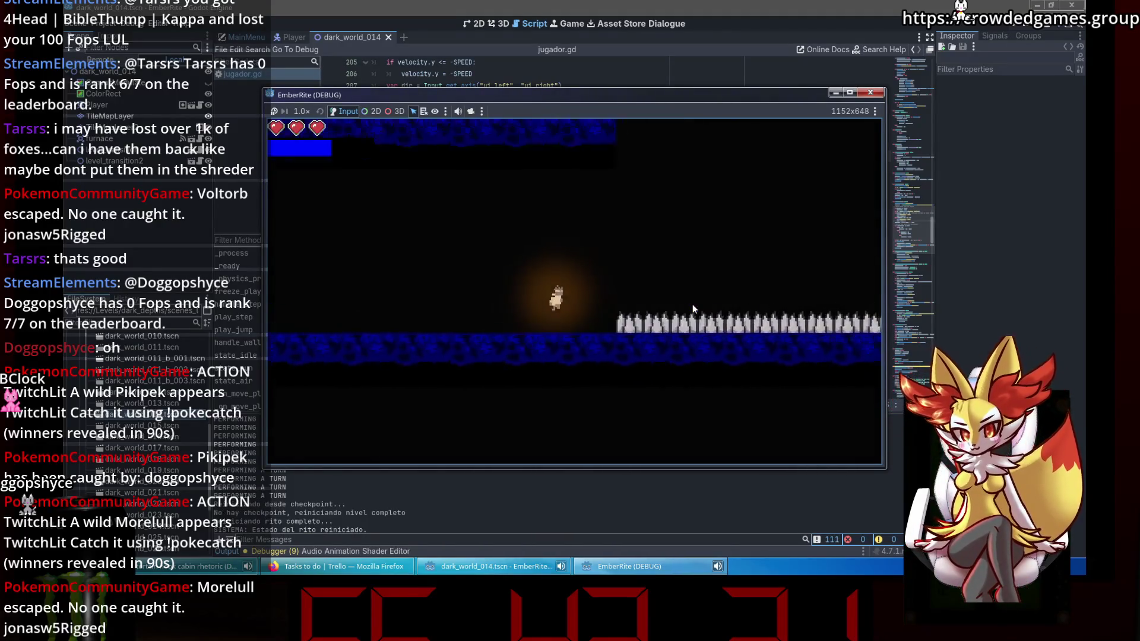
pyautogui.press('Right')
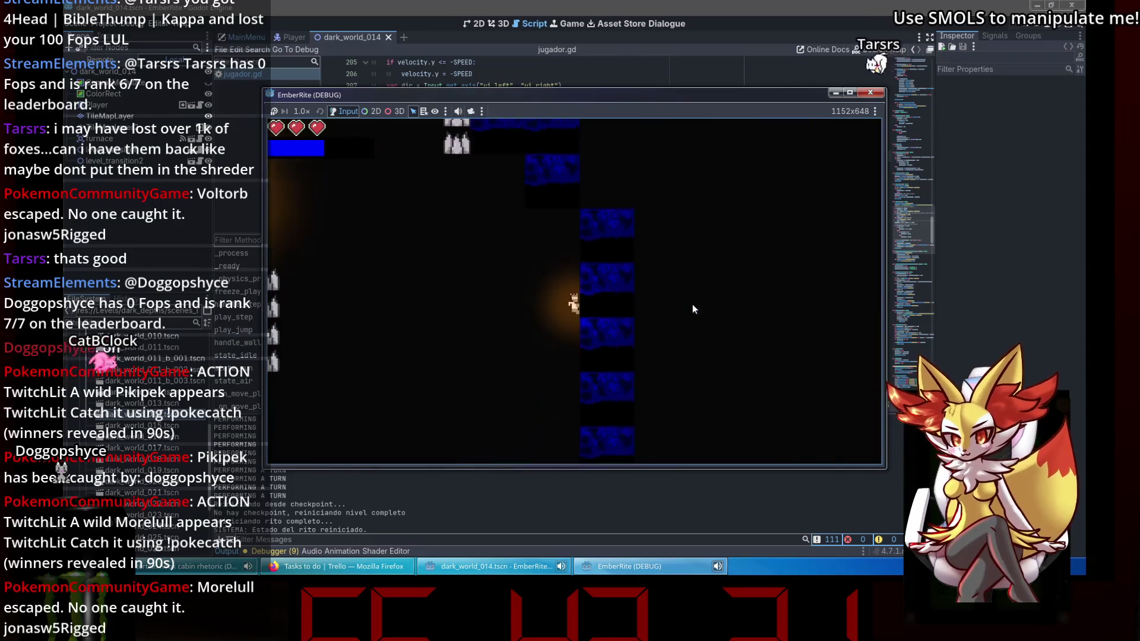
pyautogui.press('Left')
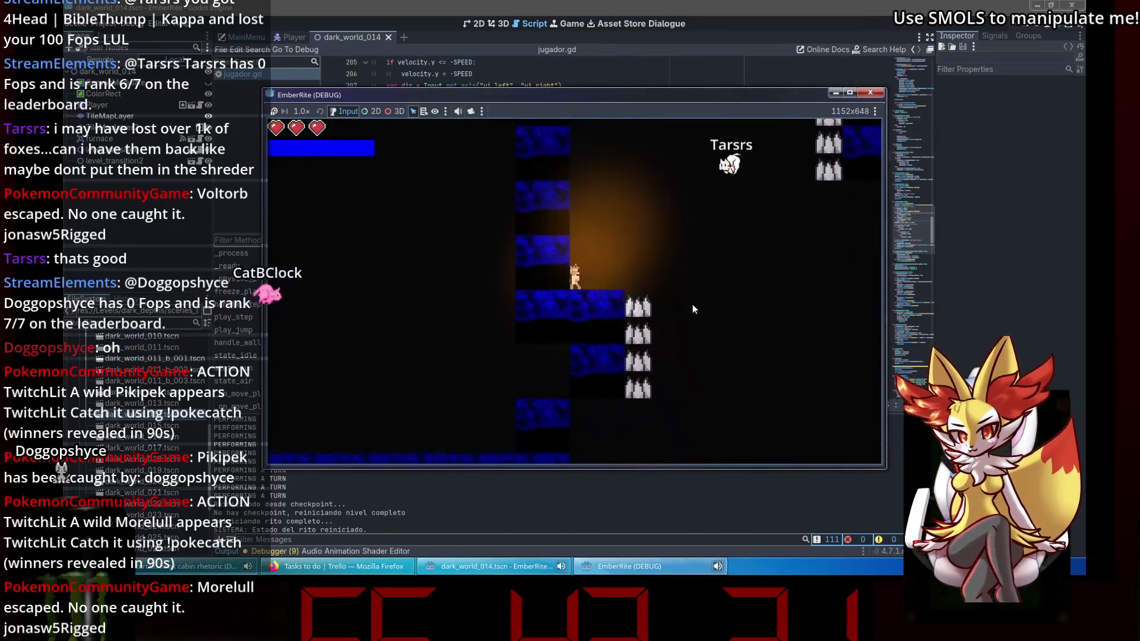
pyautogui.press('Right')
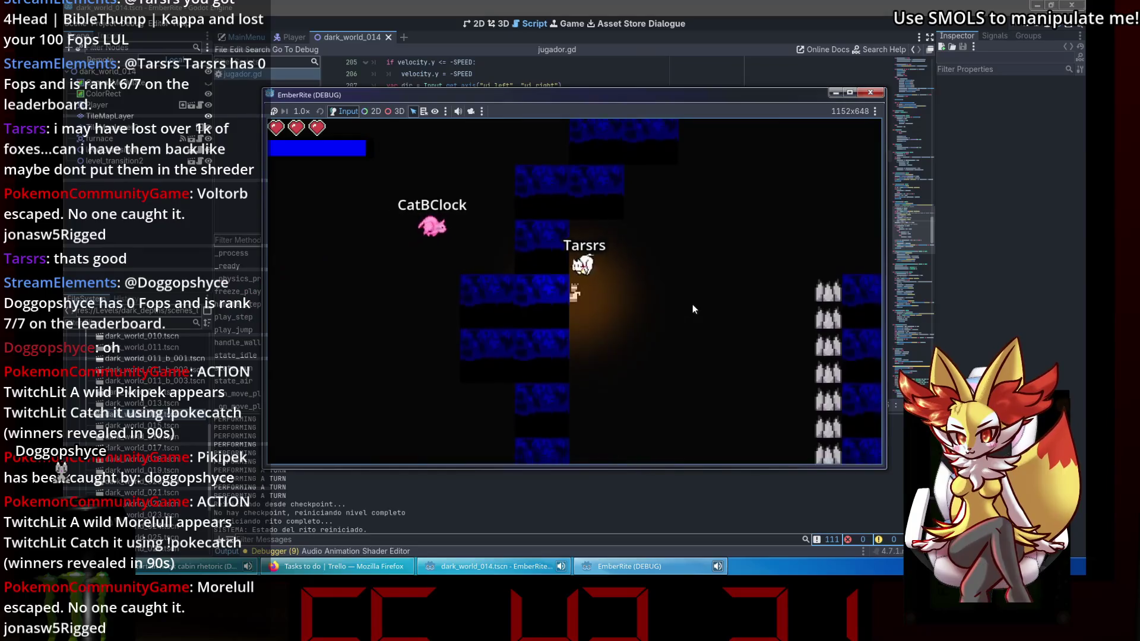
pyautogui.press('Right')
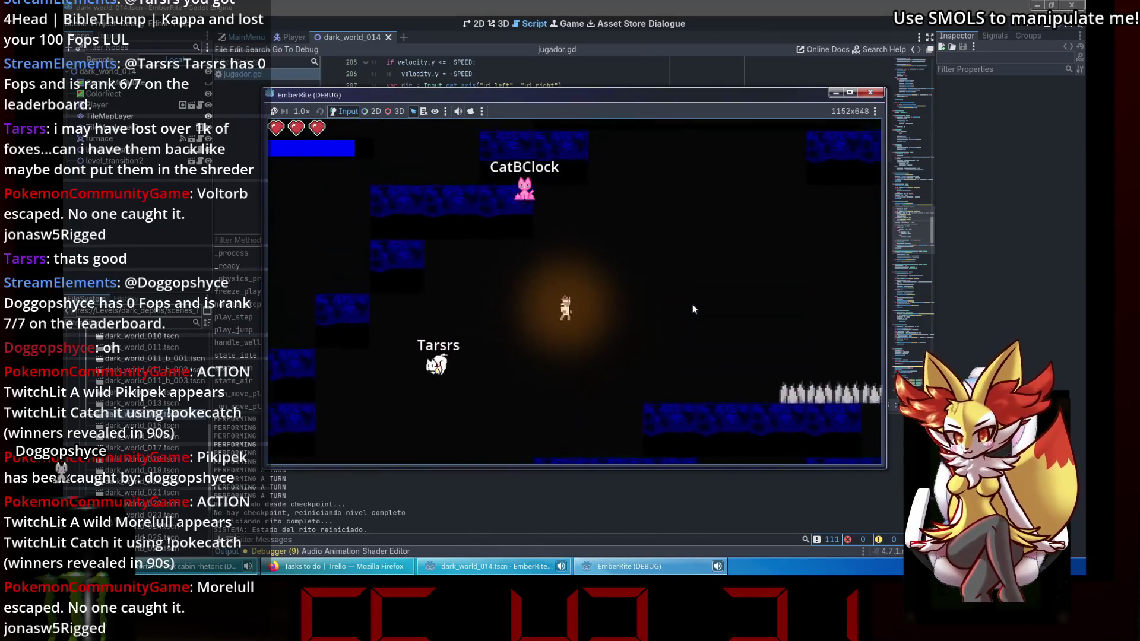
pyautogui.press('space')
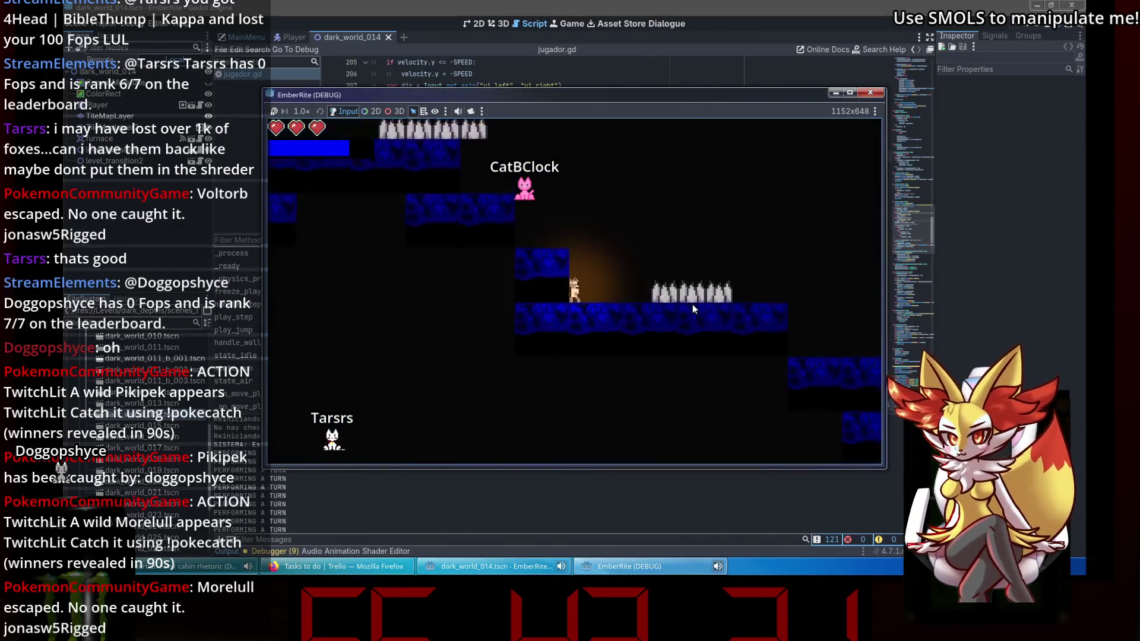
pyautogui.press('Right')
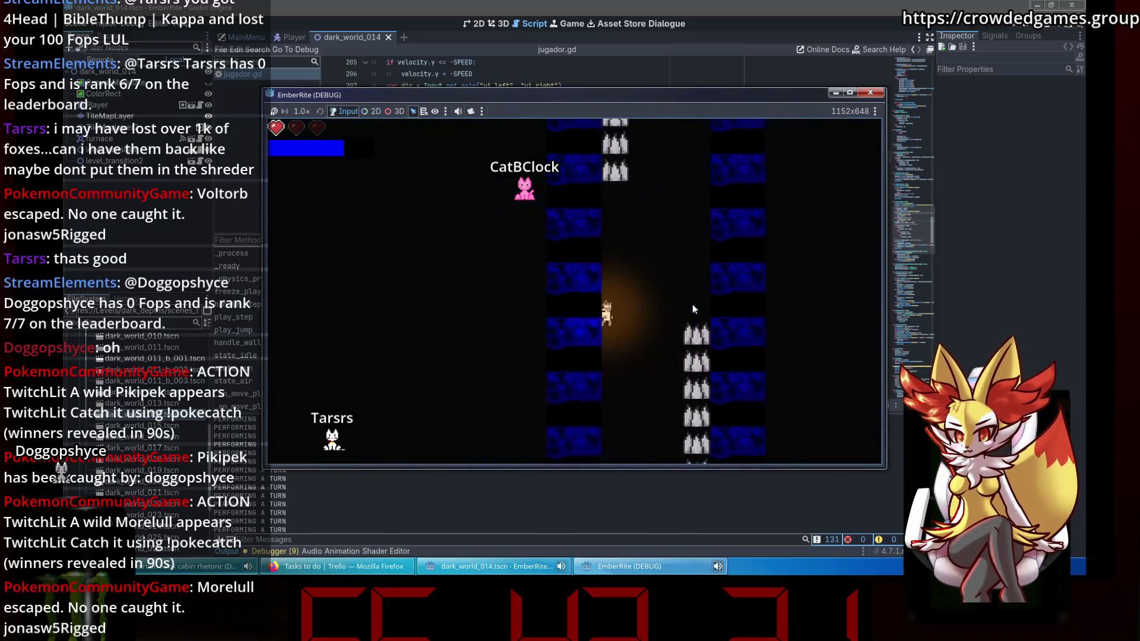
pyautogui.press('space')
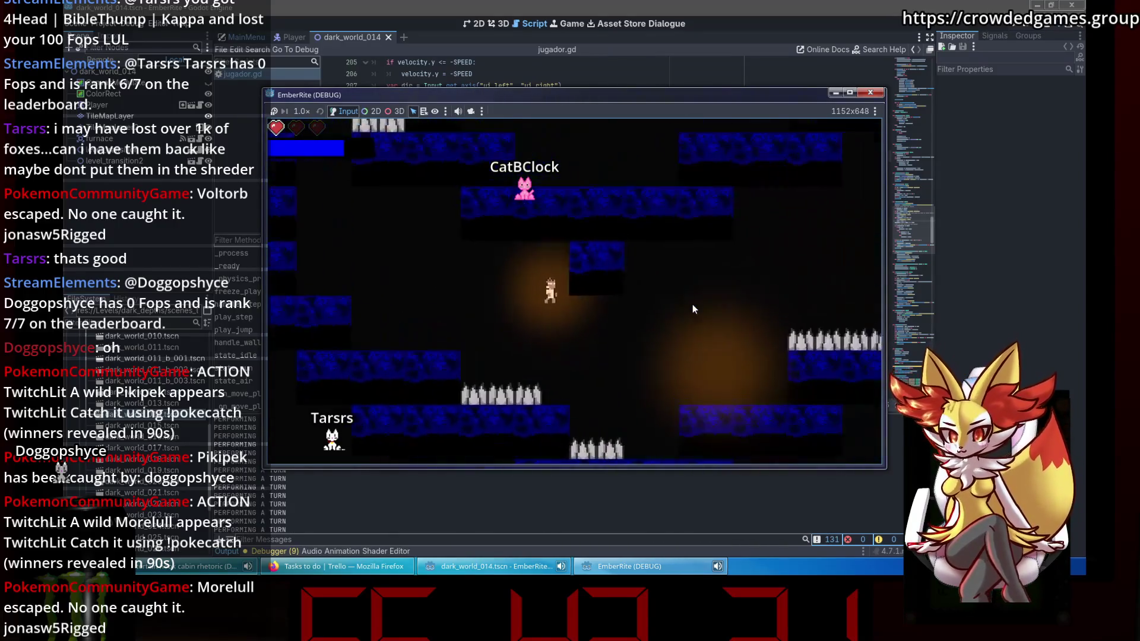
pyautogui.press('space')
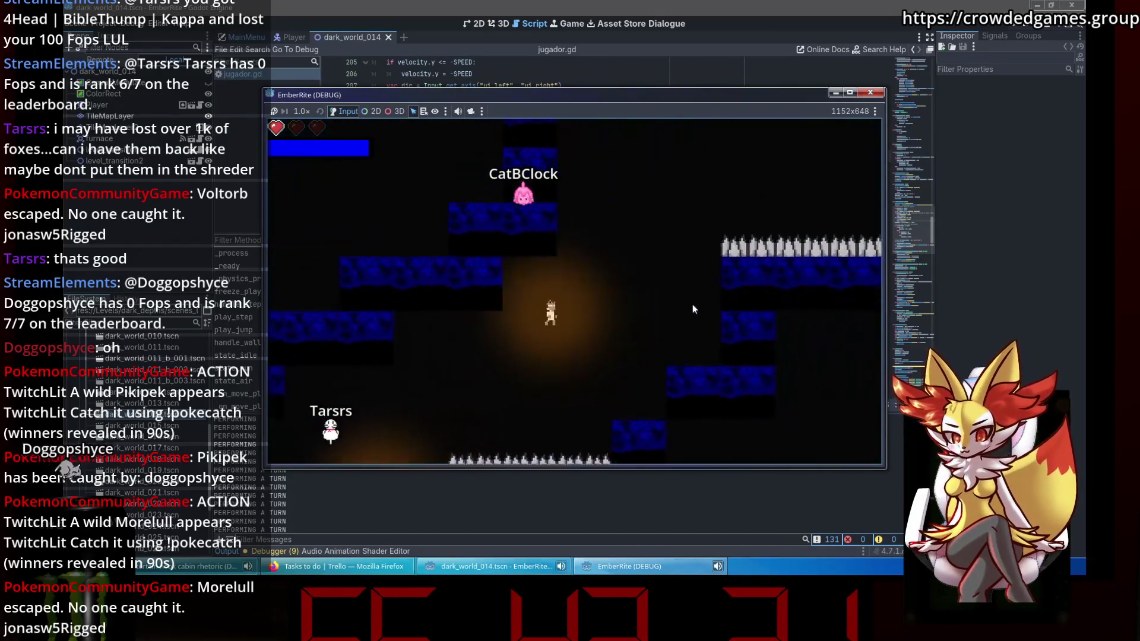
pyautogui.press('space')
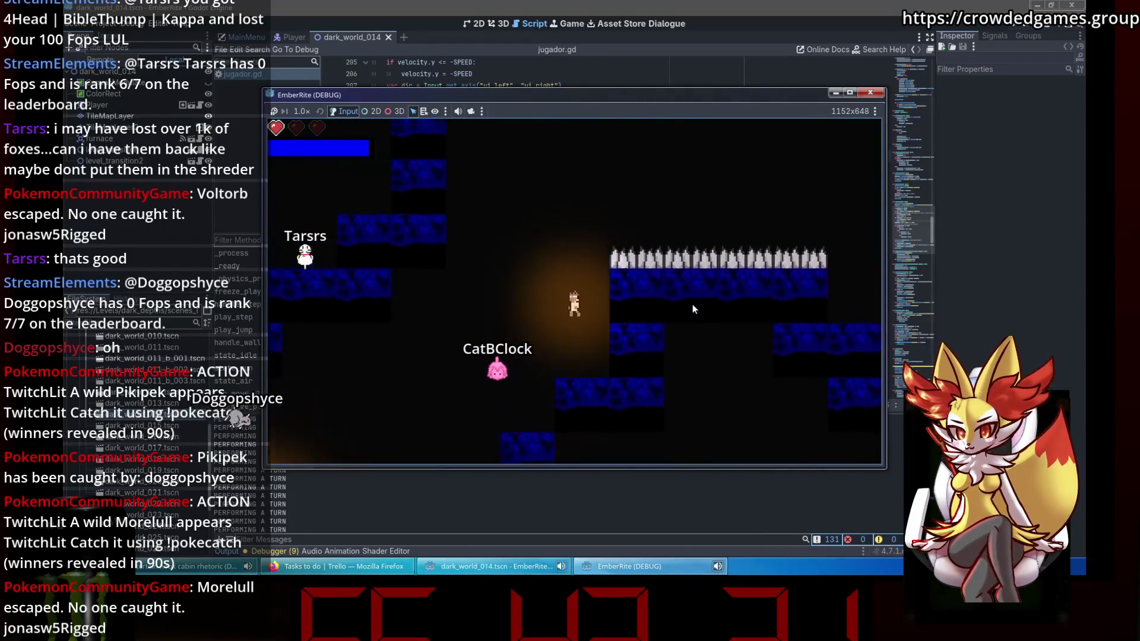
pyautogui.press('space')
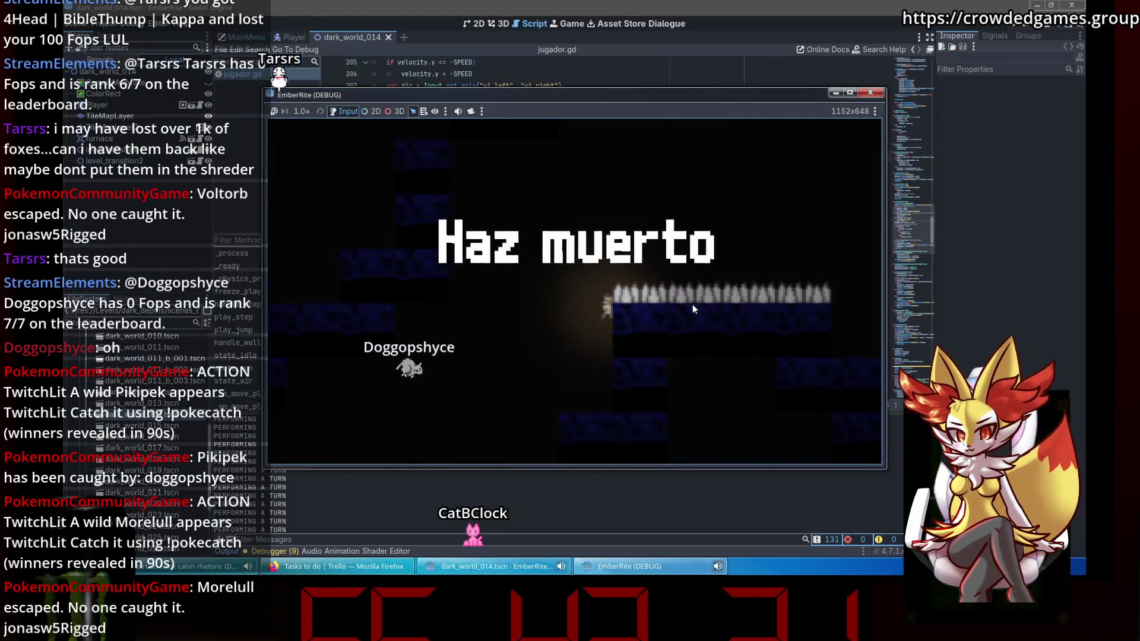
pyautogui.press('F8')
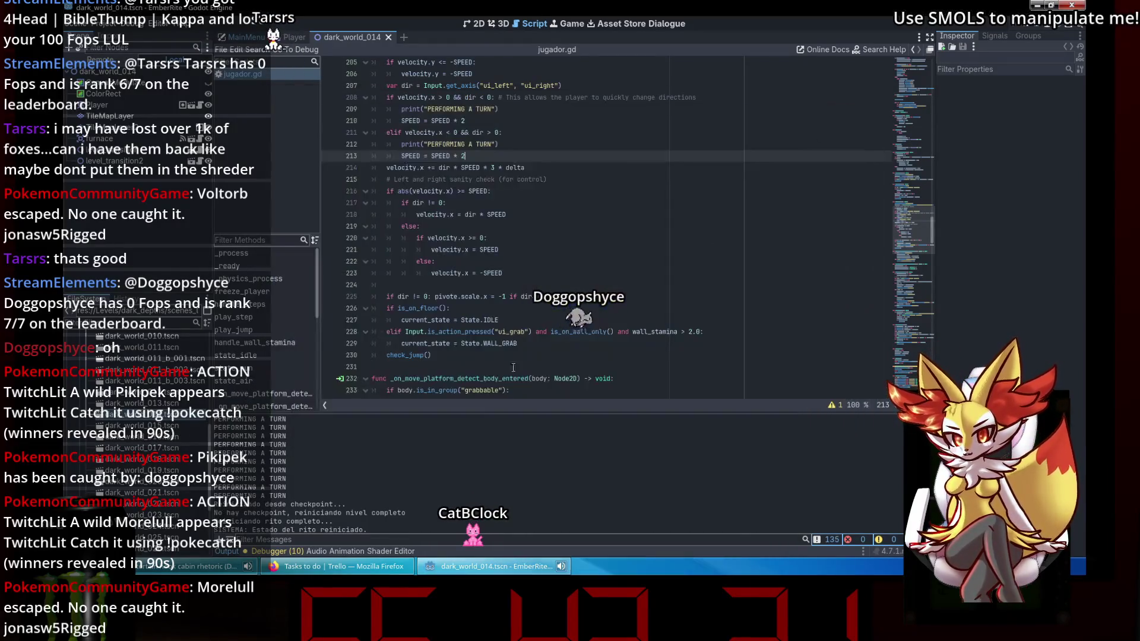
# Move the level 014 Dark world card from Doing to Done on the Trello board.
pyautogui.click(339, 567)
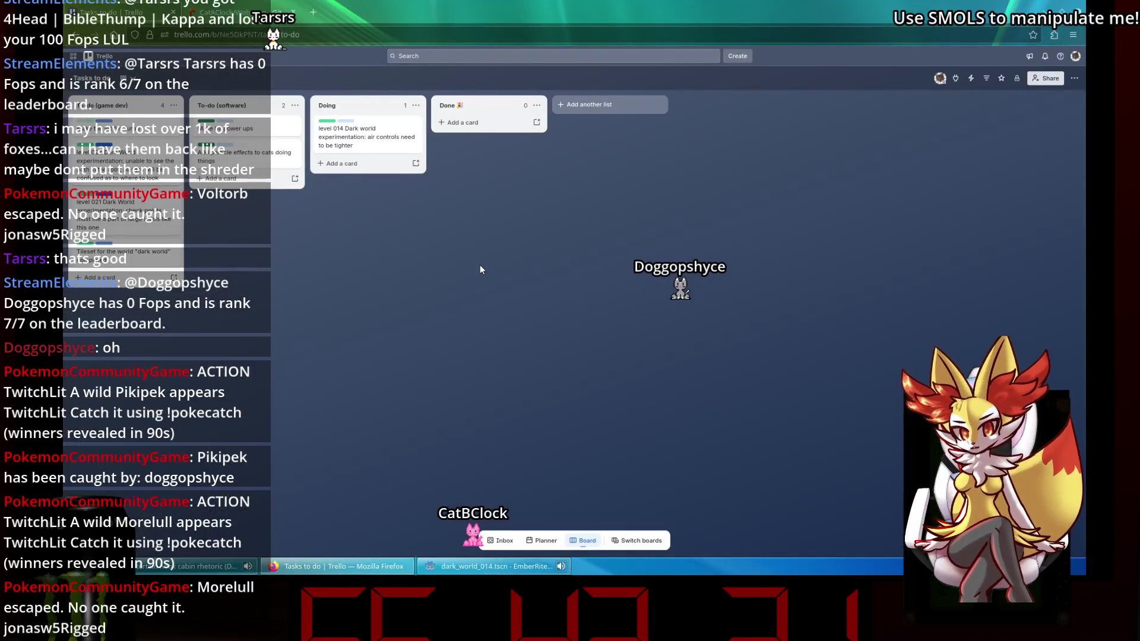
pyautogui.moveTo(359, 119); pyautogui.dragTo(480, 122)
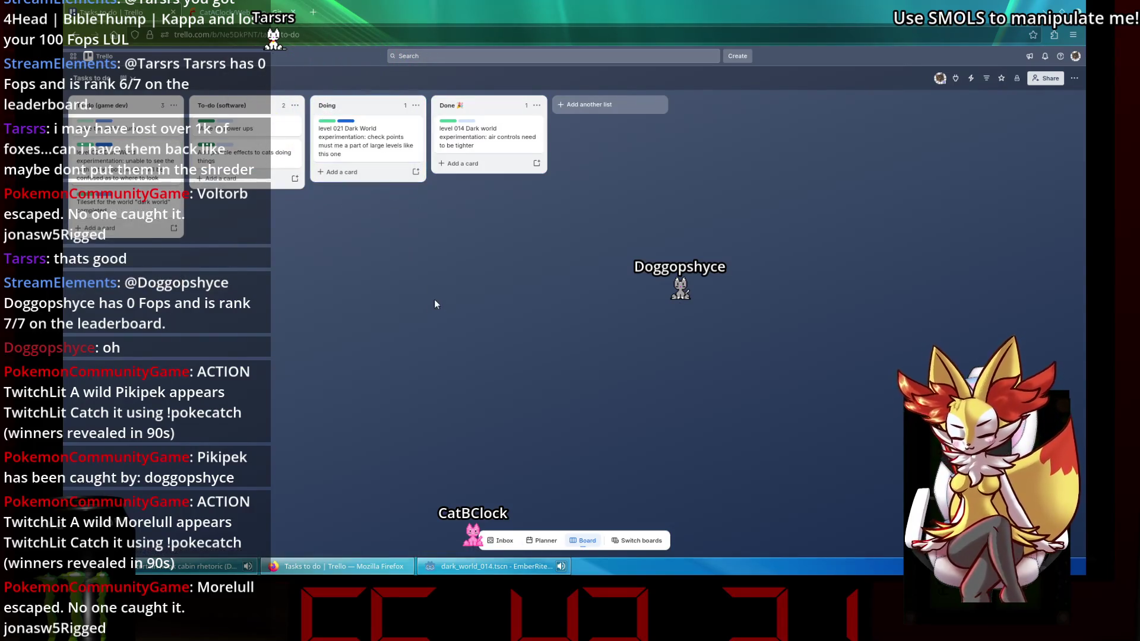
pyautogui.click(464, 567)
# Stop the Godot debug session, jump to script line 216, and flip back to Trello.
pyautogui.press('F8')
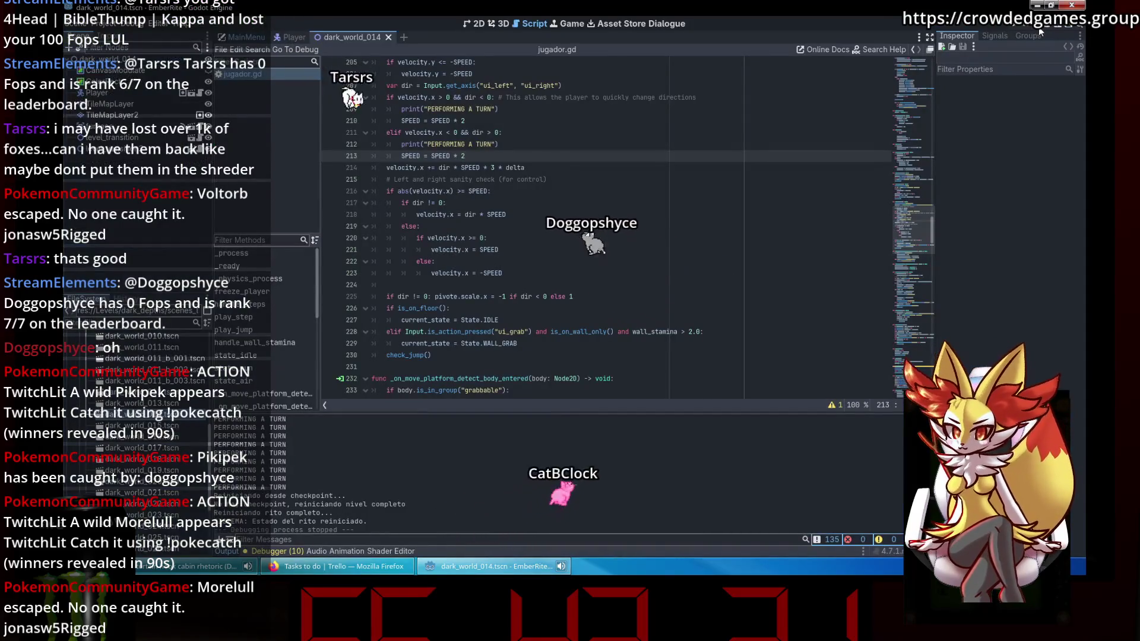
pyautogui.click(389, 192)
pyautogui.hotkey('alt', 'Tab')
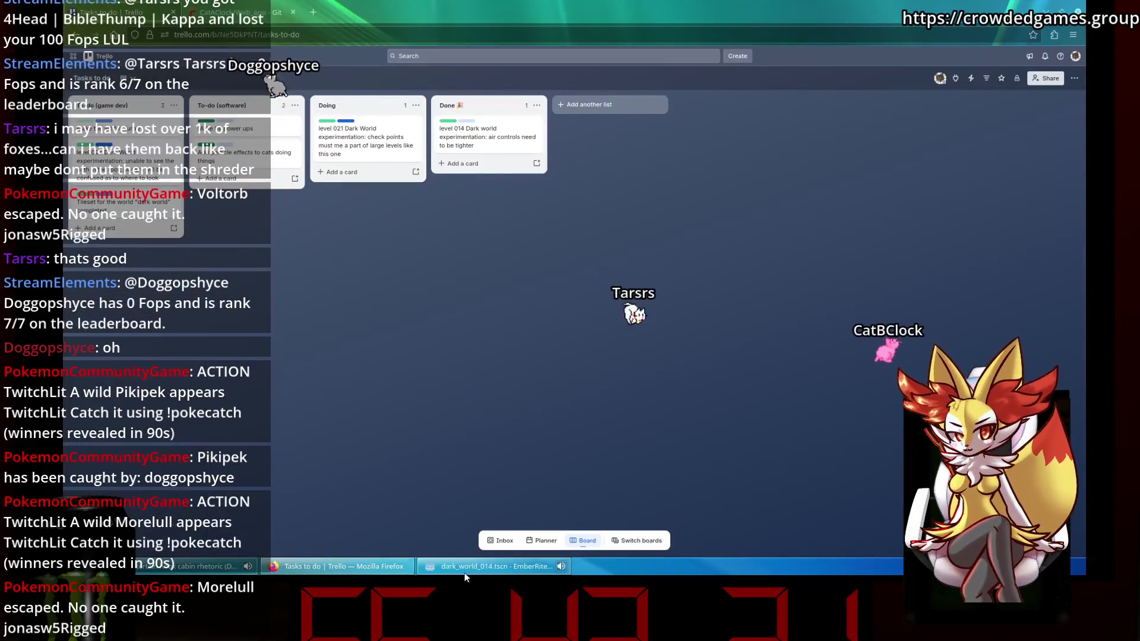
pyautogui.hotkey('alt', 'Tab')
# Open dark_world_021.tscn in the 2D view, zoomed in on the player start.
pyautogui.doubleClick(165, 490)
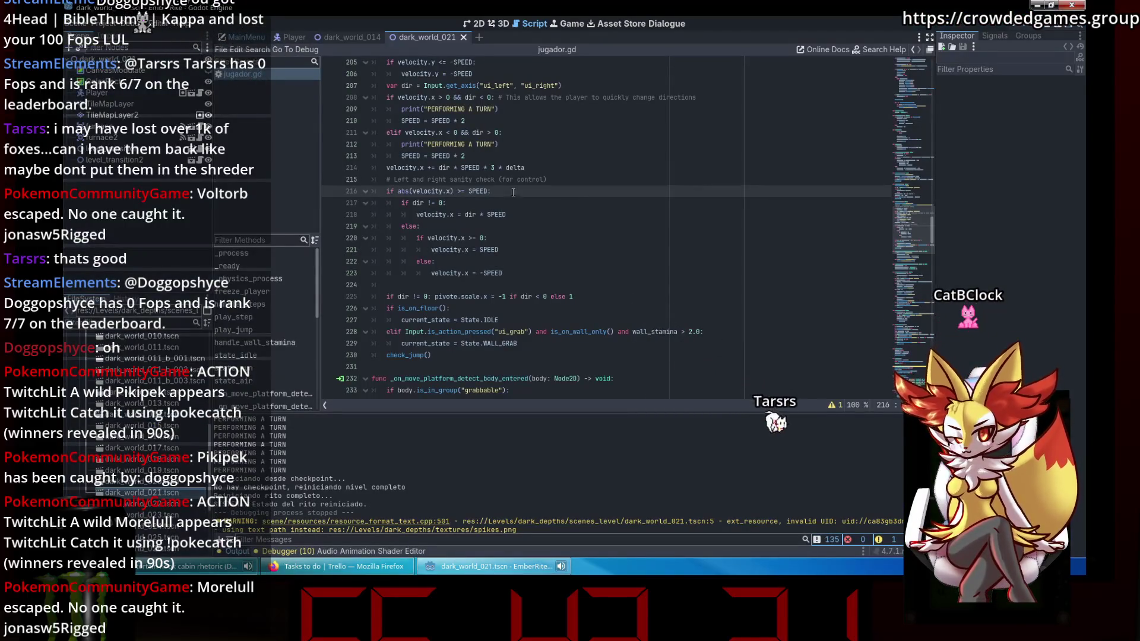
pyautogui.click(477, 23)
pyautogui.scroll(5, 521, 193)
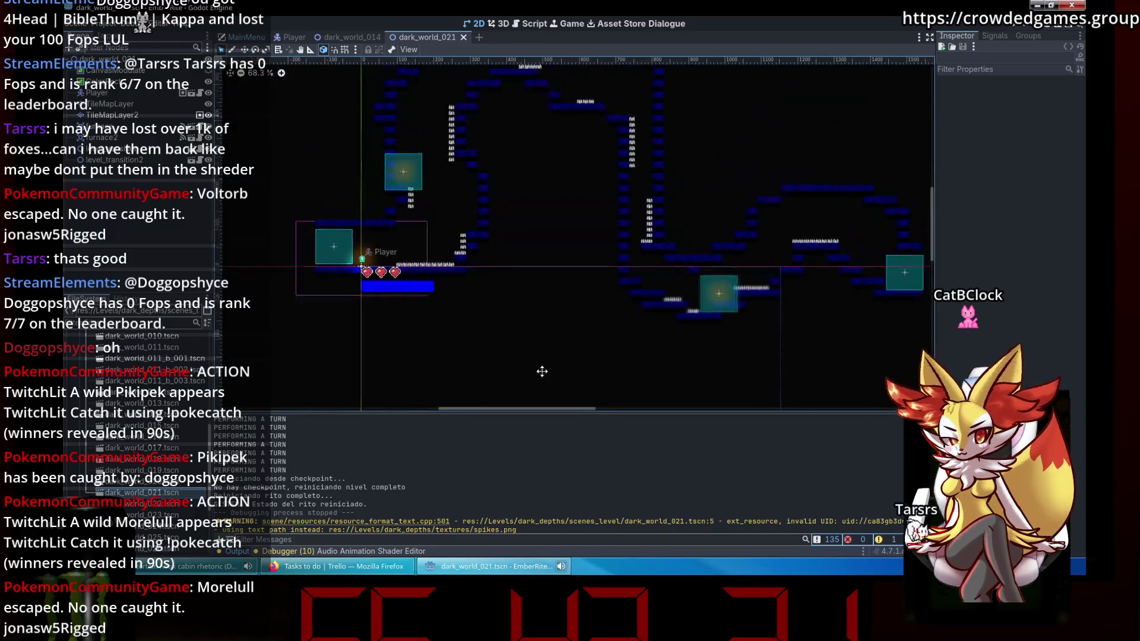
pyautogui.moveTo(617, 286)
pyautogui.mouseDown()
pyautogui.moveTo(594, 267)
pyautogui.moveTo(627, 239)
pyautogui.mouseUp()
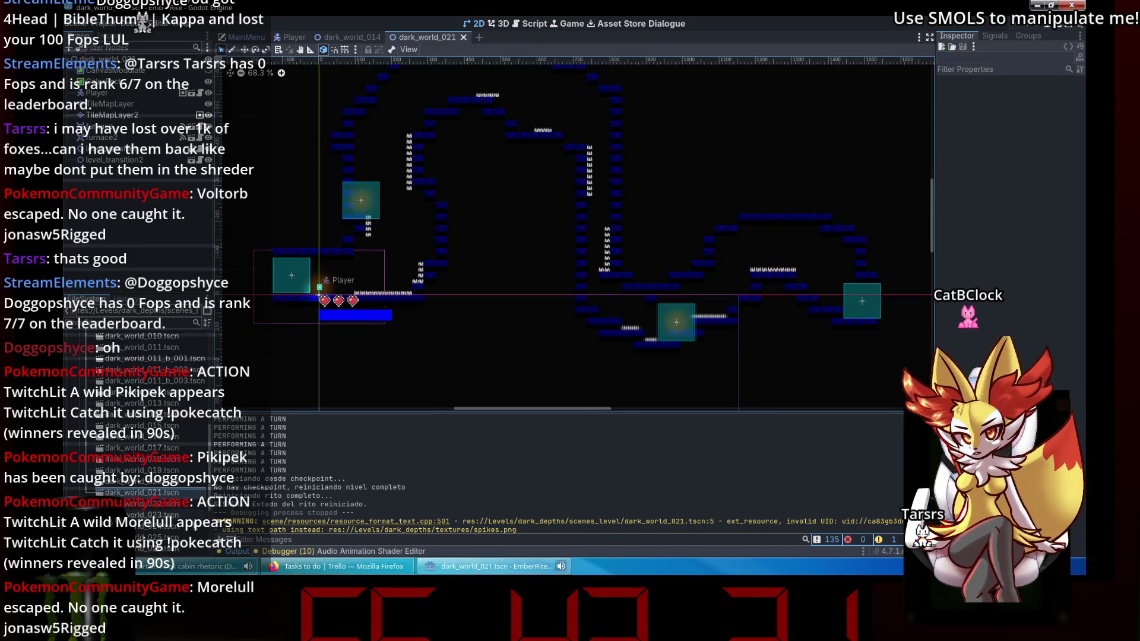
pyautogui.scroll(10, 151, 427)
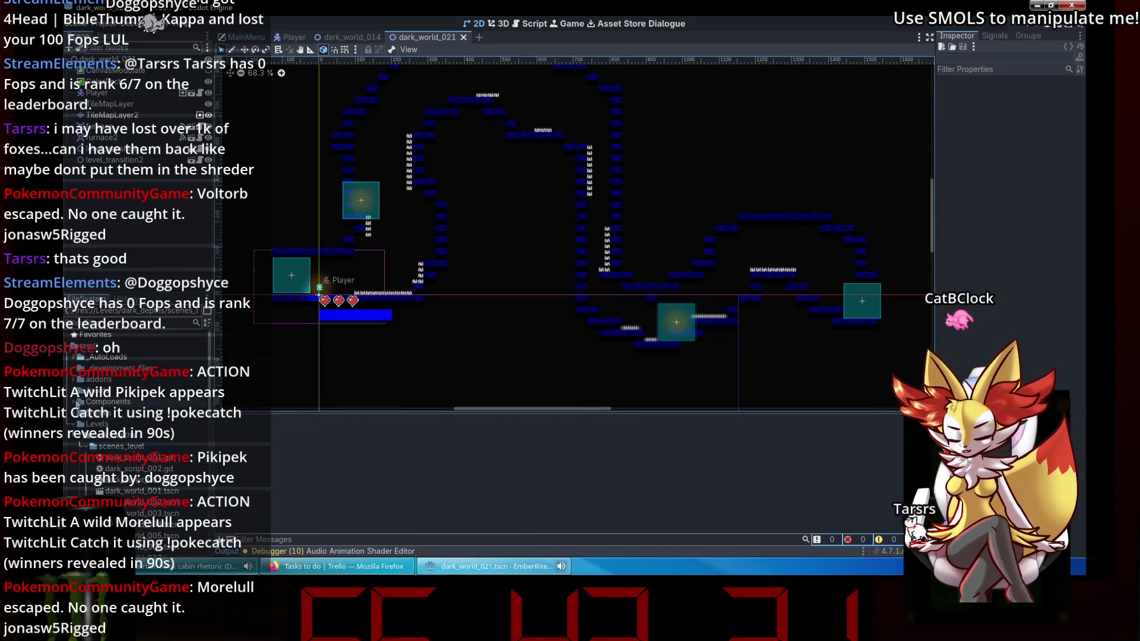
# Drag CheckPoint.tscn into the level twice: beside the player start and just before the spikes.
pyautogui.click(74, 403)
pyautogui.click(80, 424)
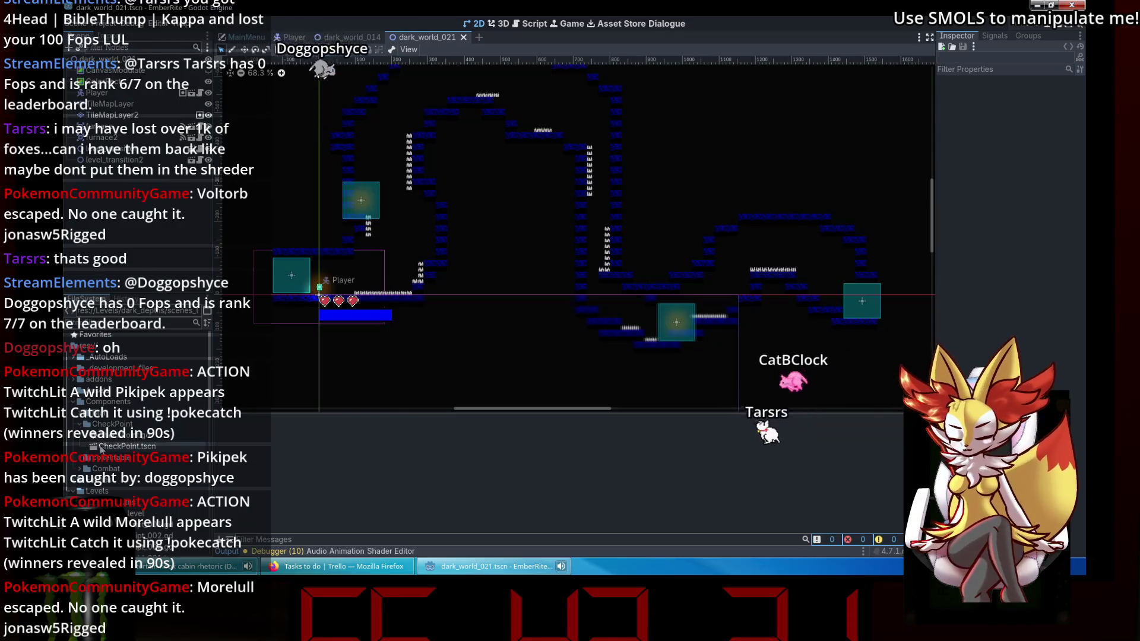
pyautogui.moveTo(128, 446); pyautogui.dragTo(552, 339)
pyautogui.moveTo(594, 306); pyautogui.dragTo(593, 306)
pyautogui.scroll(5, 300, 273)
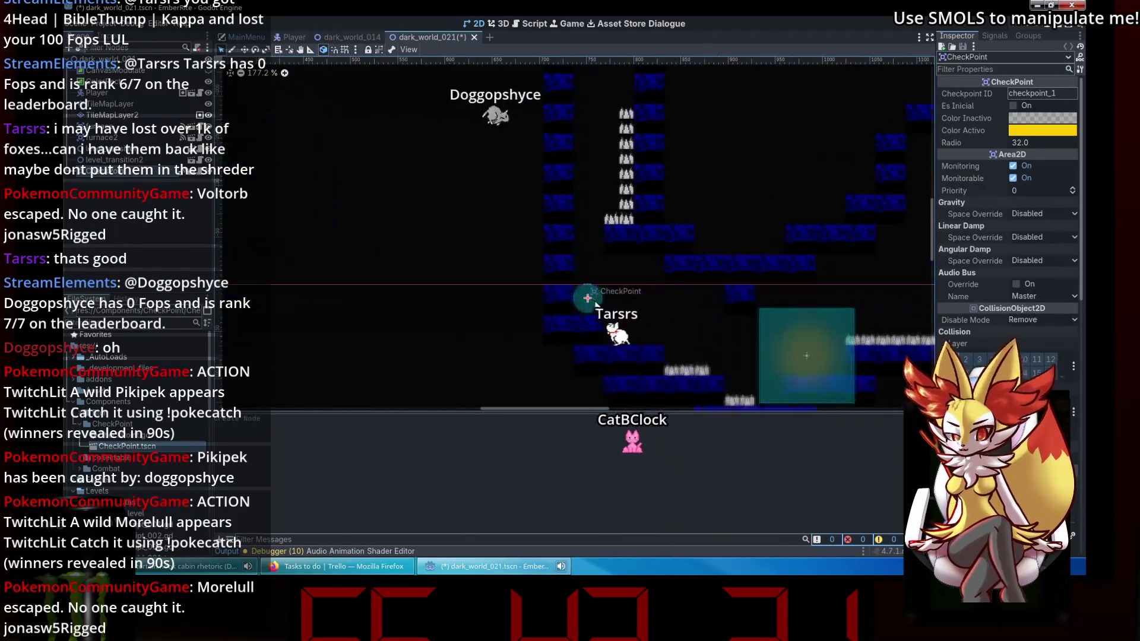
pyautogui.hscroll(-3, 486, 379)
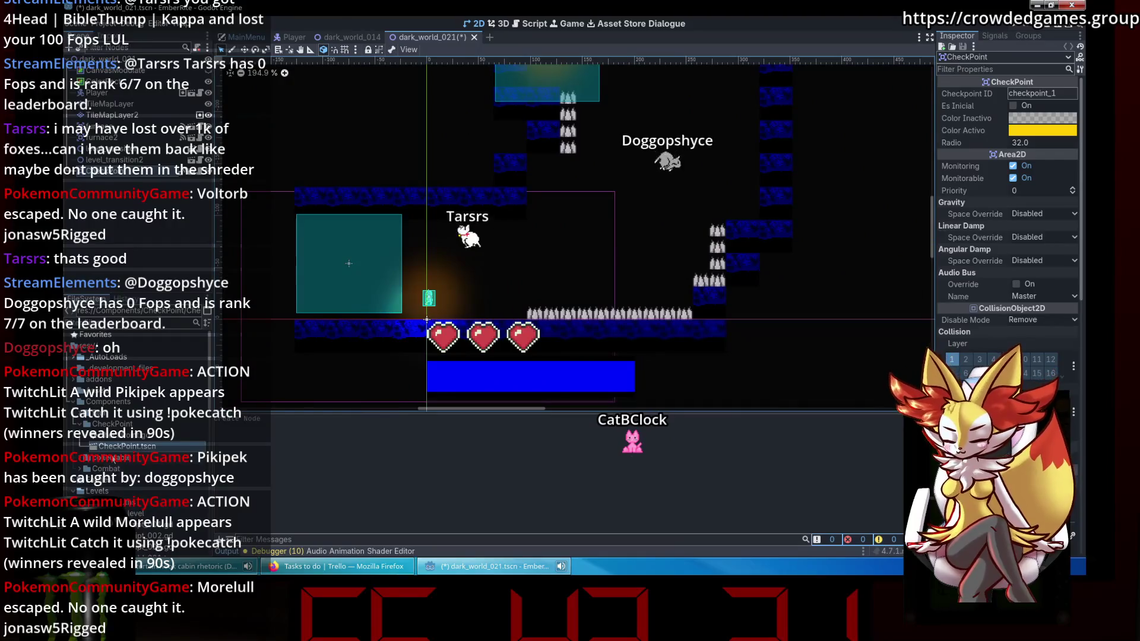
pyautogui.moveTo(113, 446); pyautogui.dragTo(439, 357)
pyautogui.moveTo(514, 303); pyautogui.dragTo(506, 304)
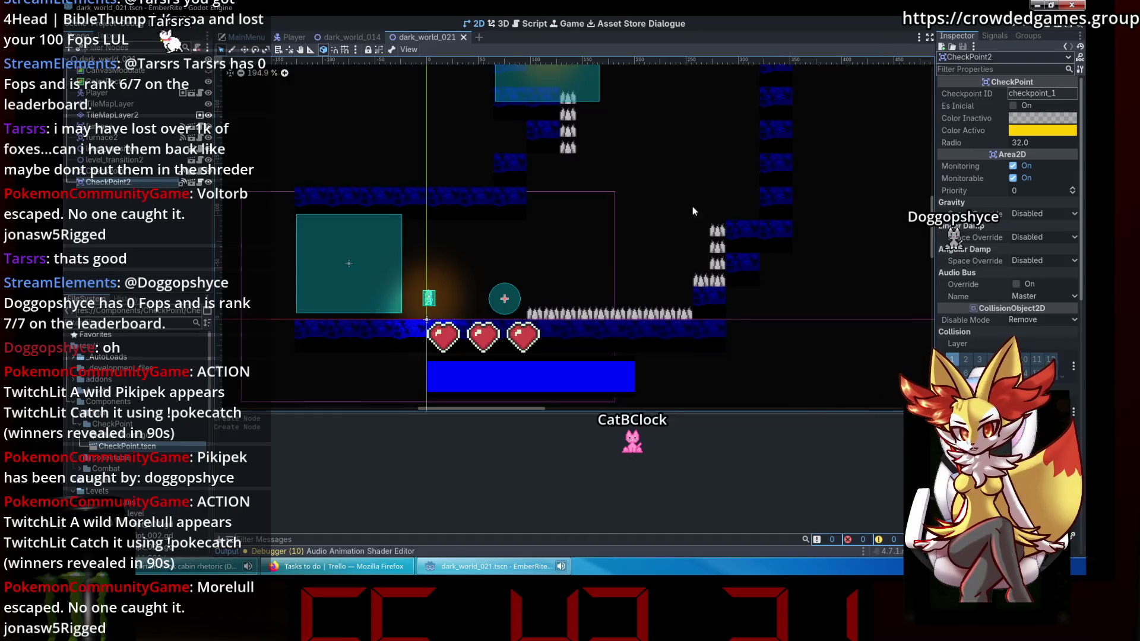
# Run the game briefly to test the checkpoints, then close it.
pyautogui.click(1016, 28)
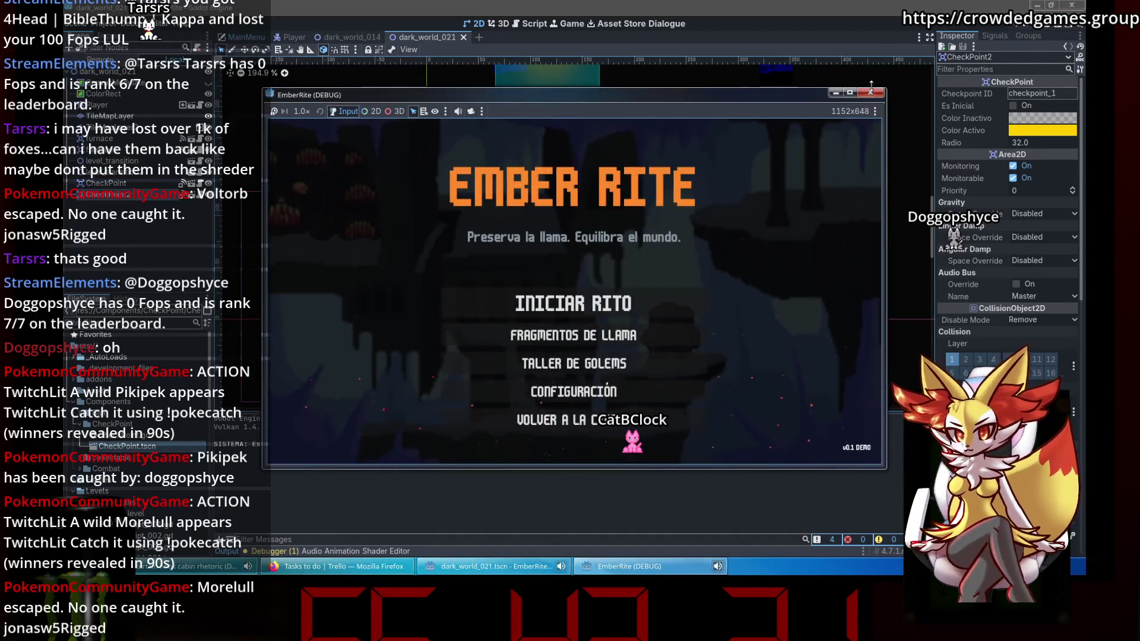
pyautogui.doubleClick(871, 87)
pyautogui.click(1077, 5)
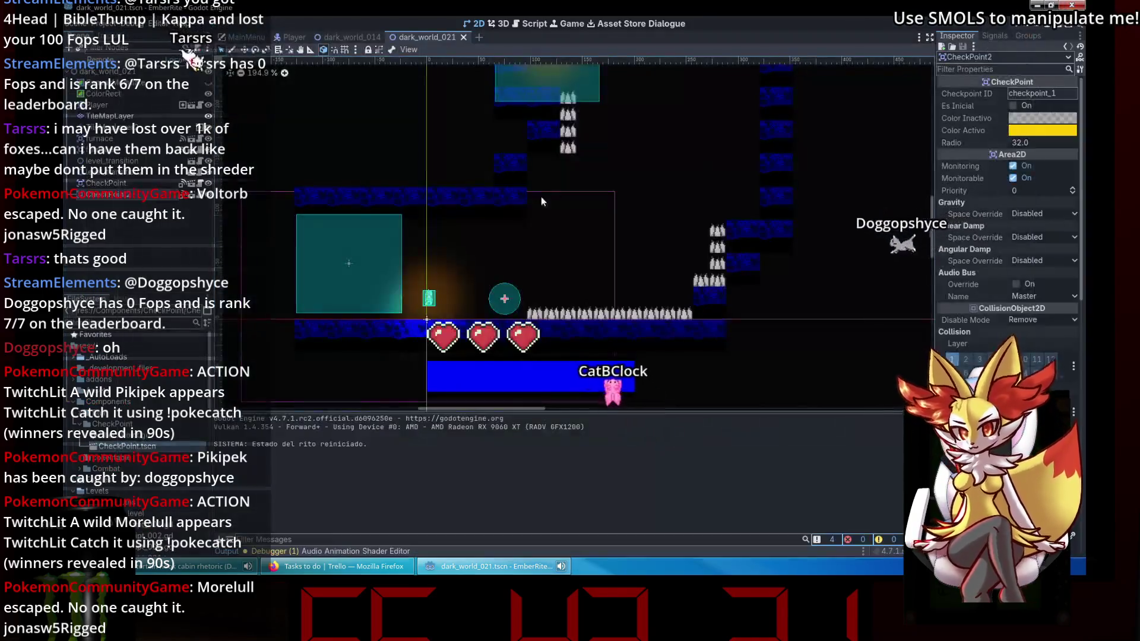
# Select CheckPoint2 and tick Es Inicial to make it the initial checkpoint.
pyautogui.click(498, 296)
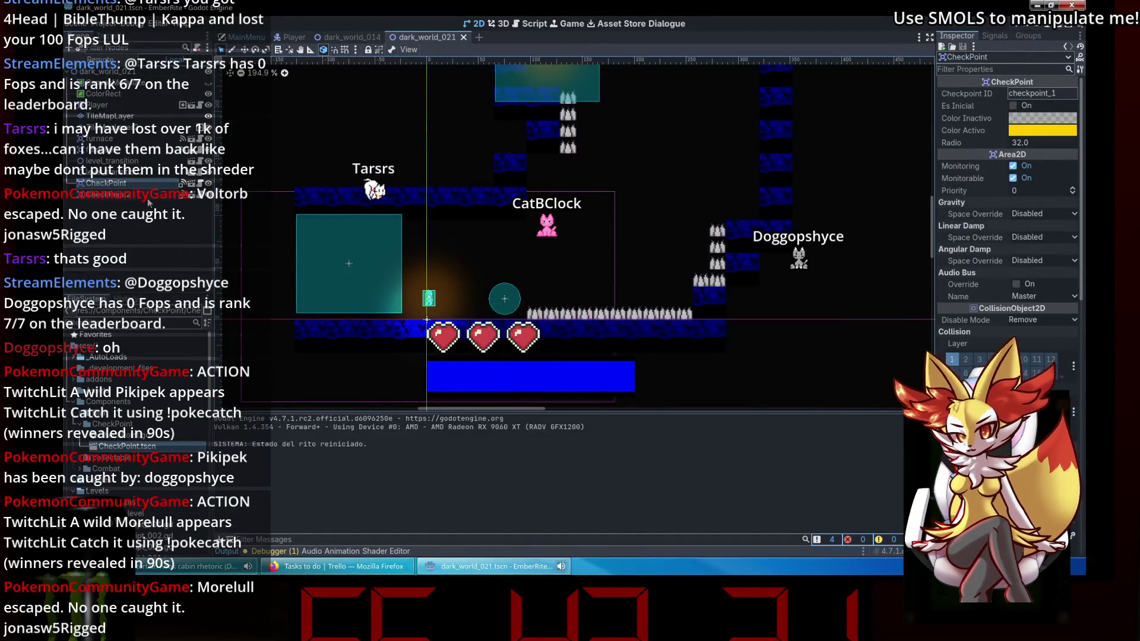
pyautogui.click(505, 299)
pyautogui.click(1012, 105)
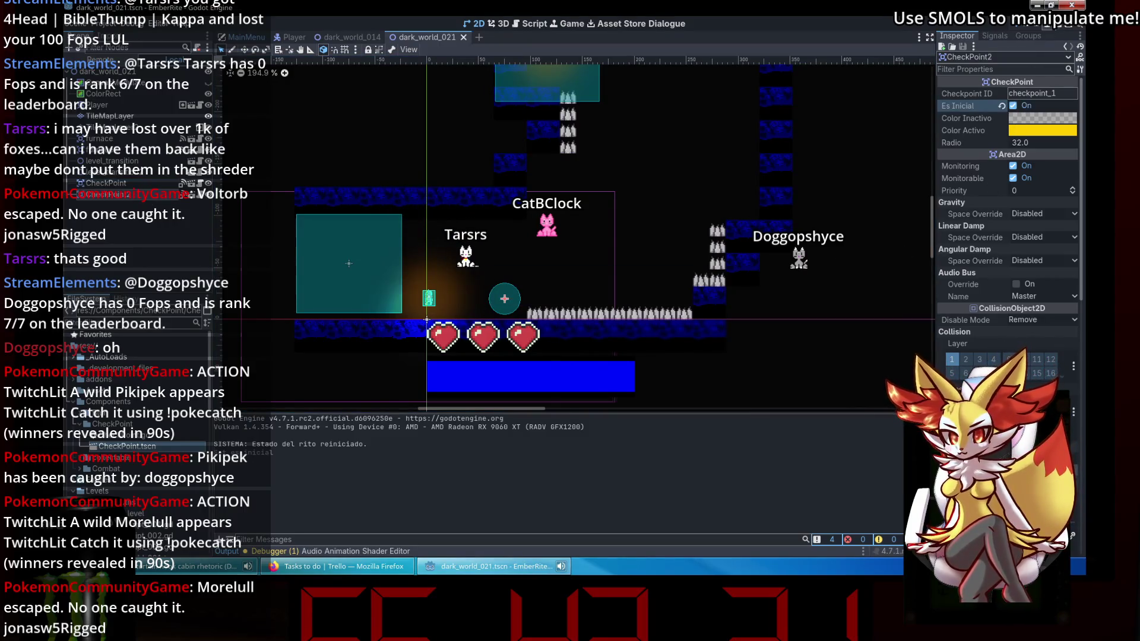
# Playtest the level: die on the spikes, restart from the checkpoint, and return to the editor.
pyautogui.press('F5')
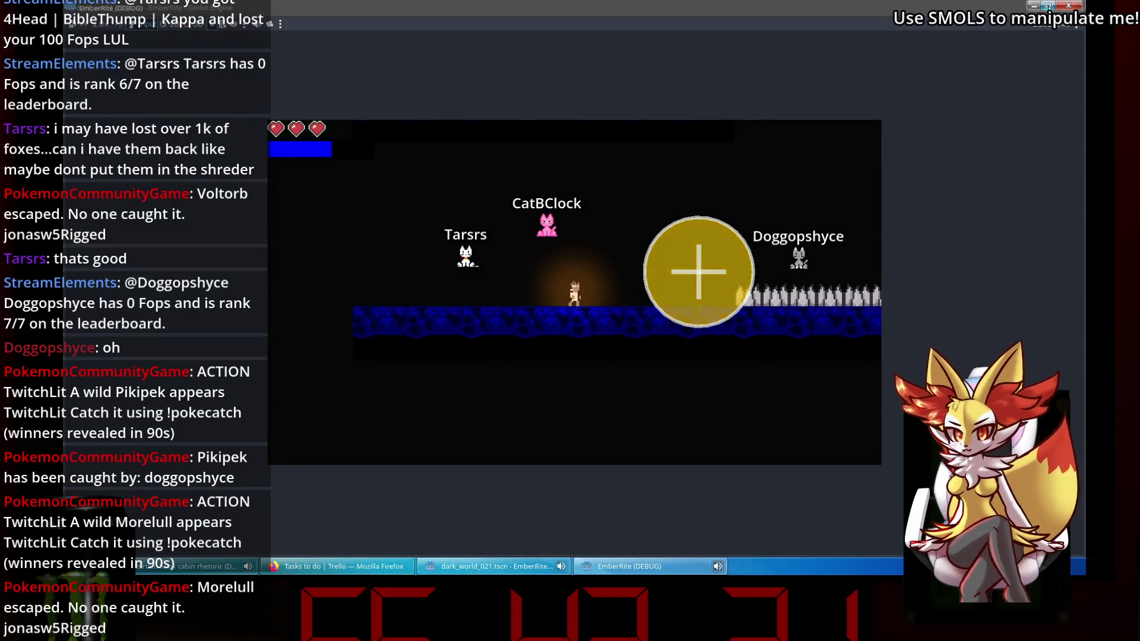
pyautogui.click(1068, 6)
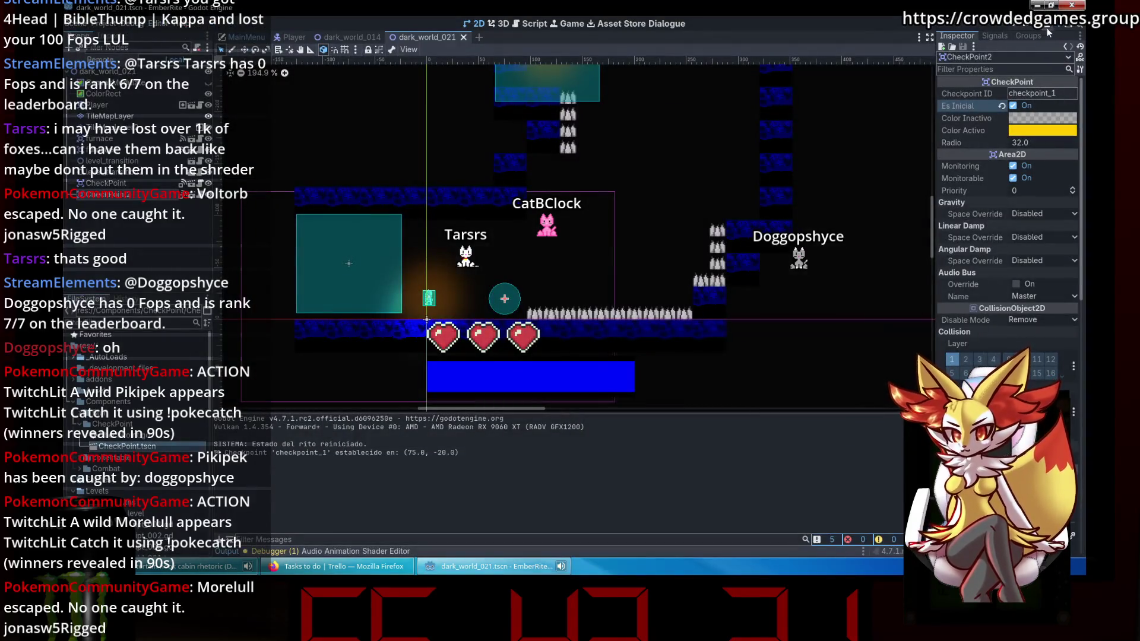
pyautogui.click(1046, 31)
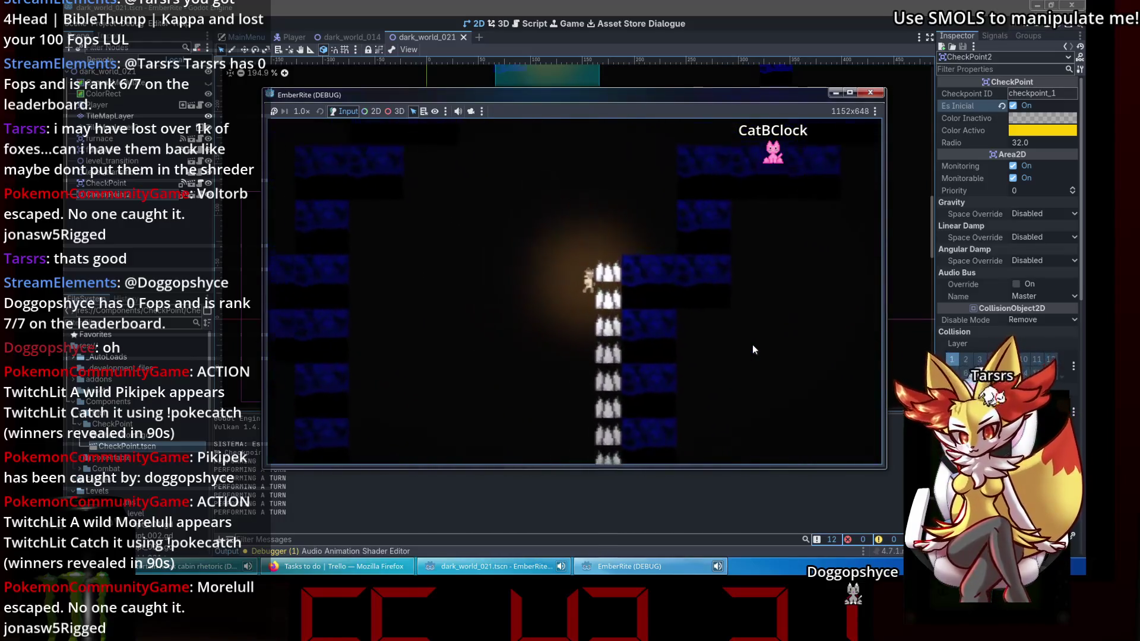
pyautogui.press('Return')
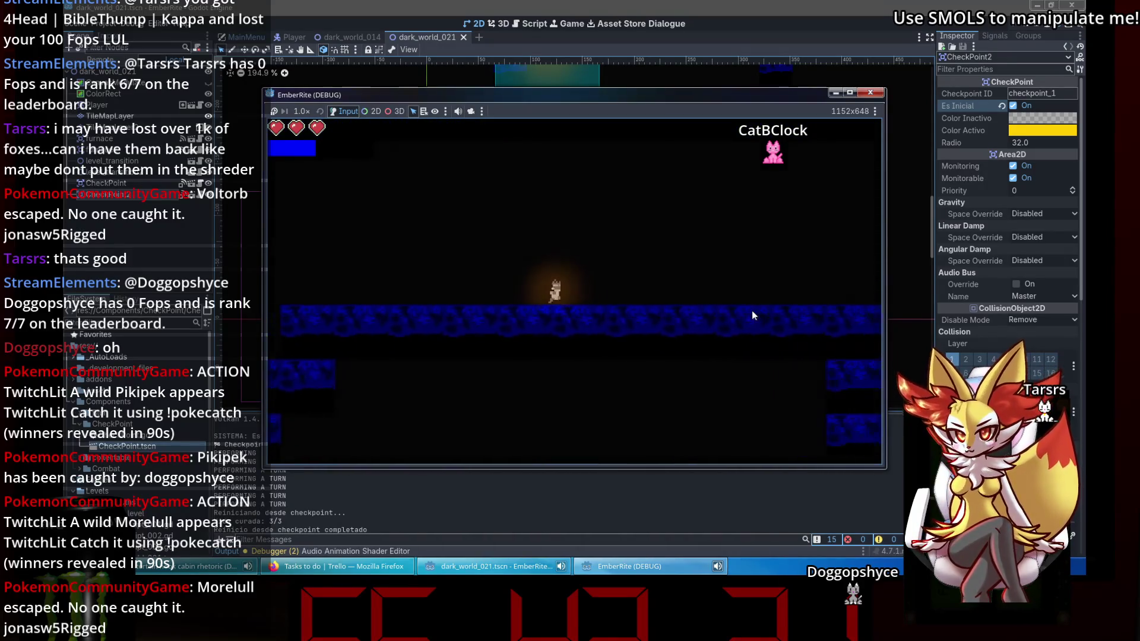
pyautogui.press('Right')
pyautogui.press('Right')
pyautogui.press('Right')
pyautogui.press('Right')
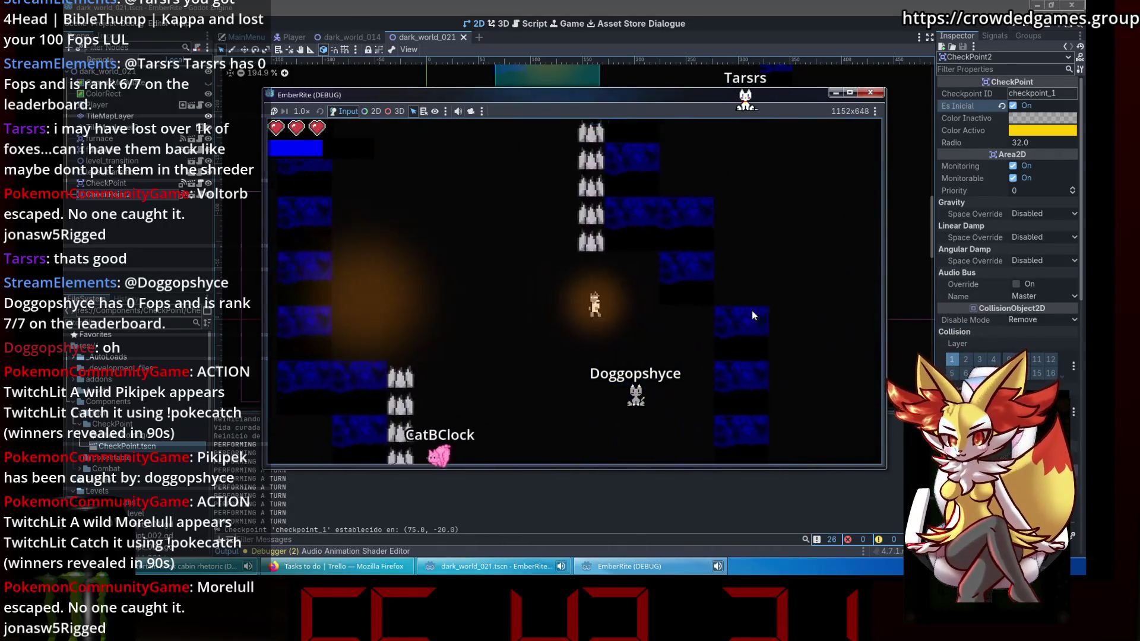
pyautogui.press('Left')
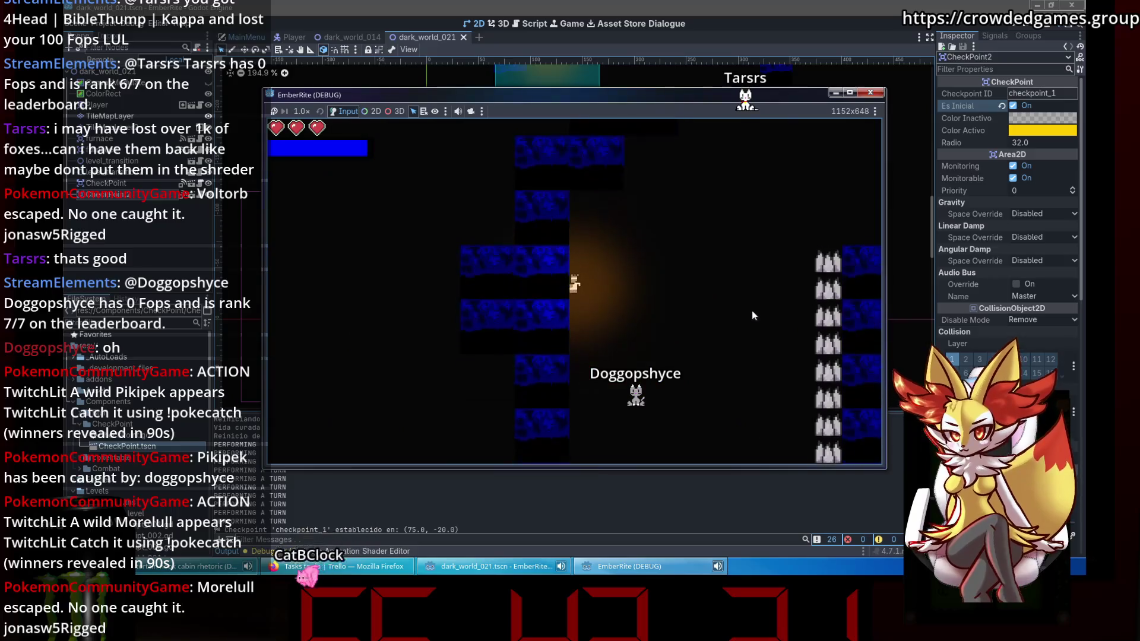
pyautogui.press('Right')
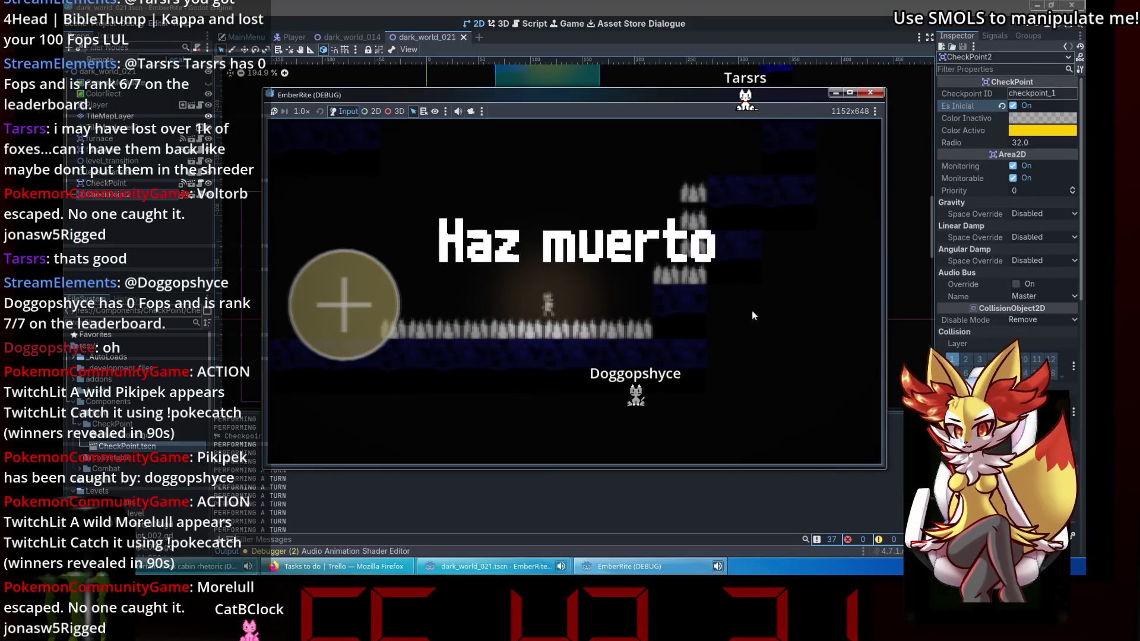
pyautogui.click(635, 347)
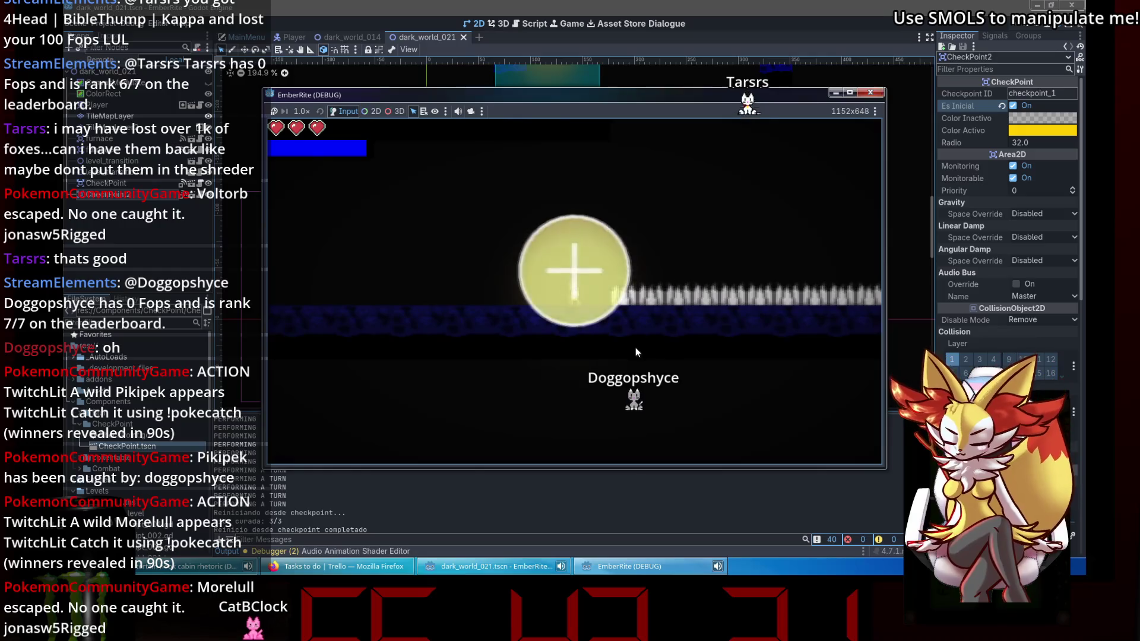
pyautogui.click(254, 555)
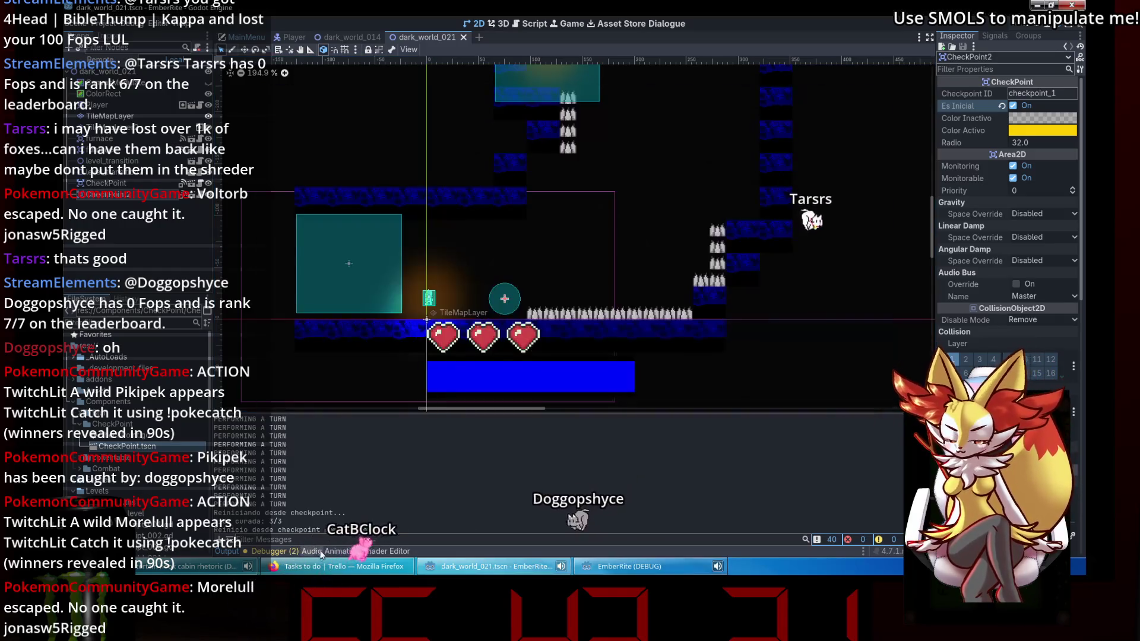
pyautogui.click(261, 552)
# Open the erroring line in level_transition.gd, then open CheckPoint.gd from the CheckPoint node.
pyautogui.doubleClick(526, 464)
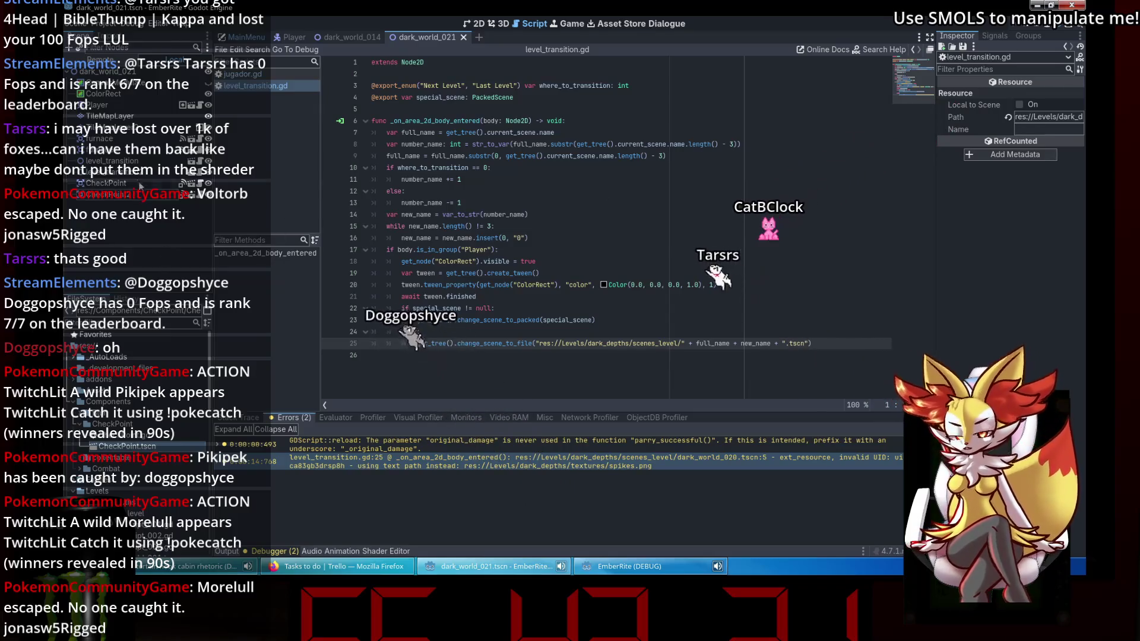
pyautogui.click(106, 183)
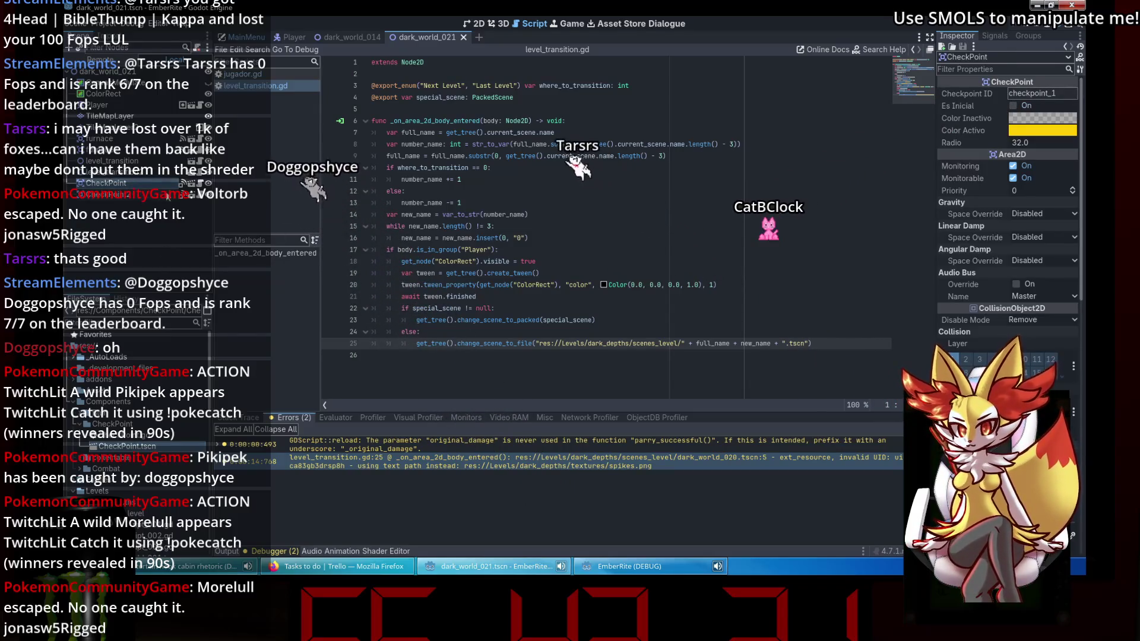
pyautogui.click(198, 184)
pyautogui.scroll(-5, 620, 174)
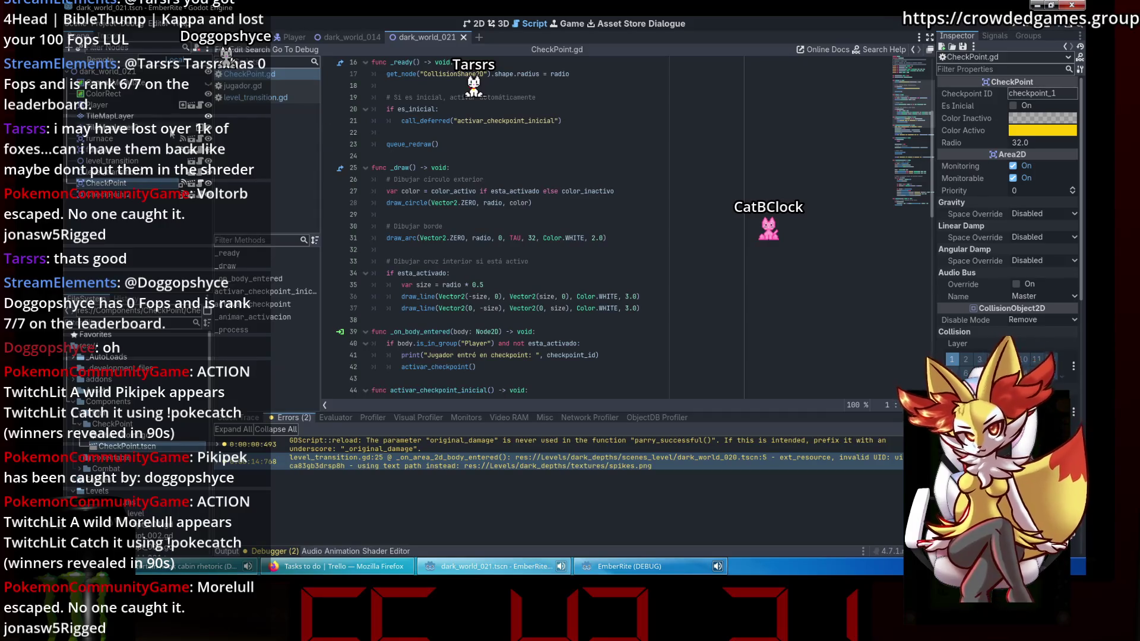
# Open the Player scene, look at the HUD buttons.gd and HudLifes.gd scripts, then close both.
pyautogui.click(191, 108)
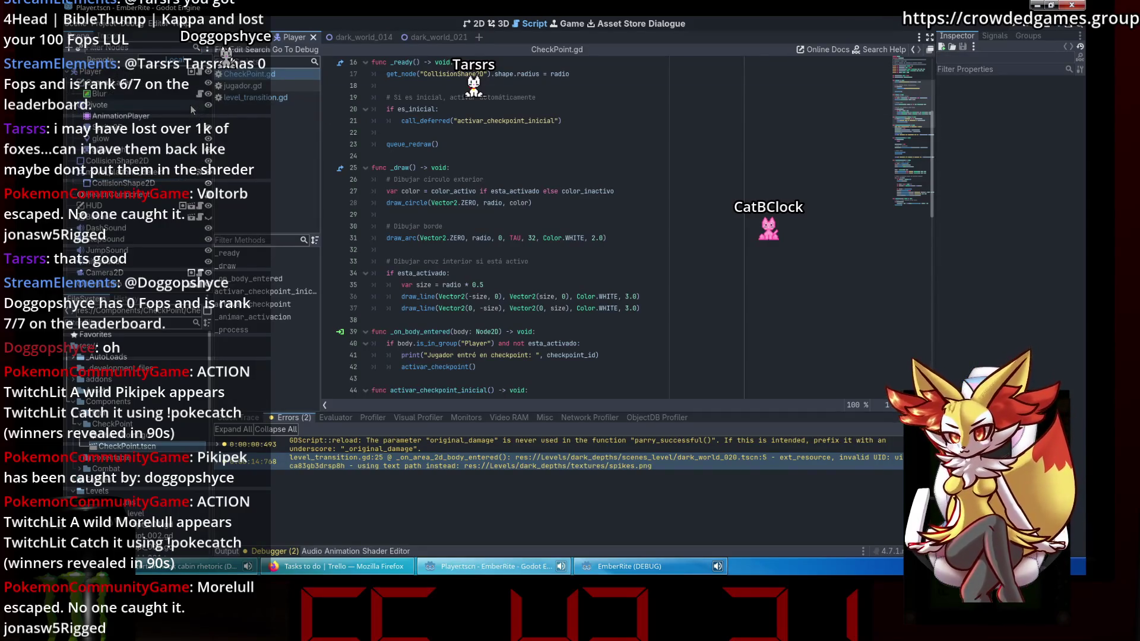
pyautogui.click(200, 219)
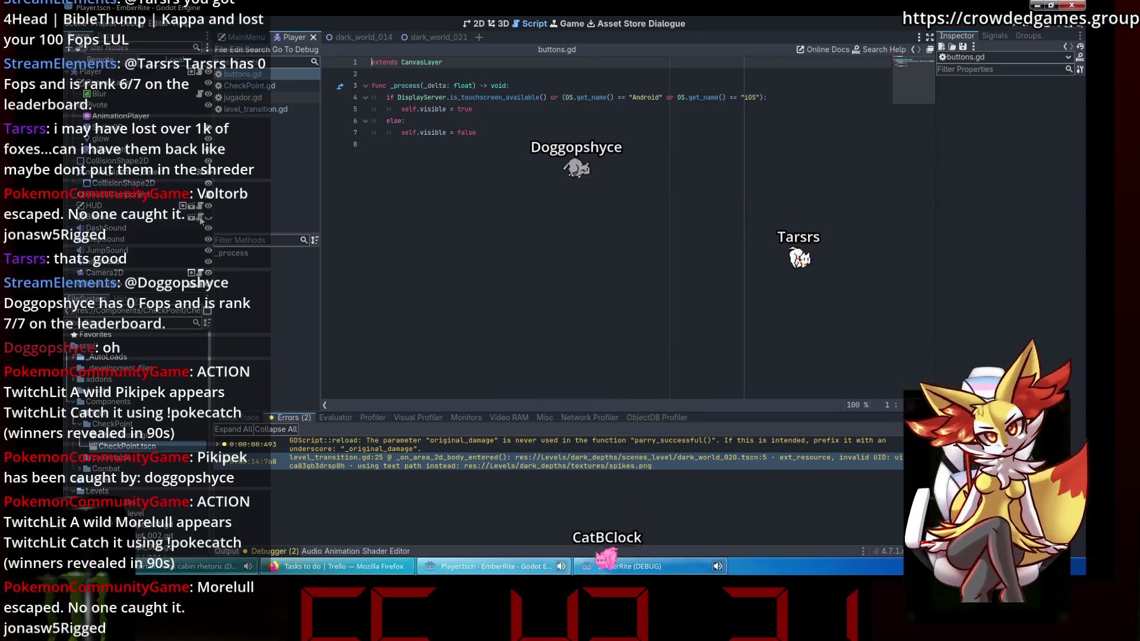
pyautogui.click(200, 210)
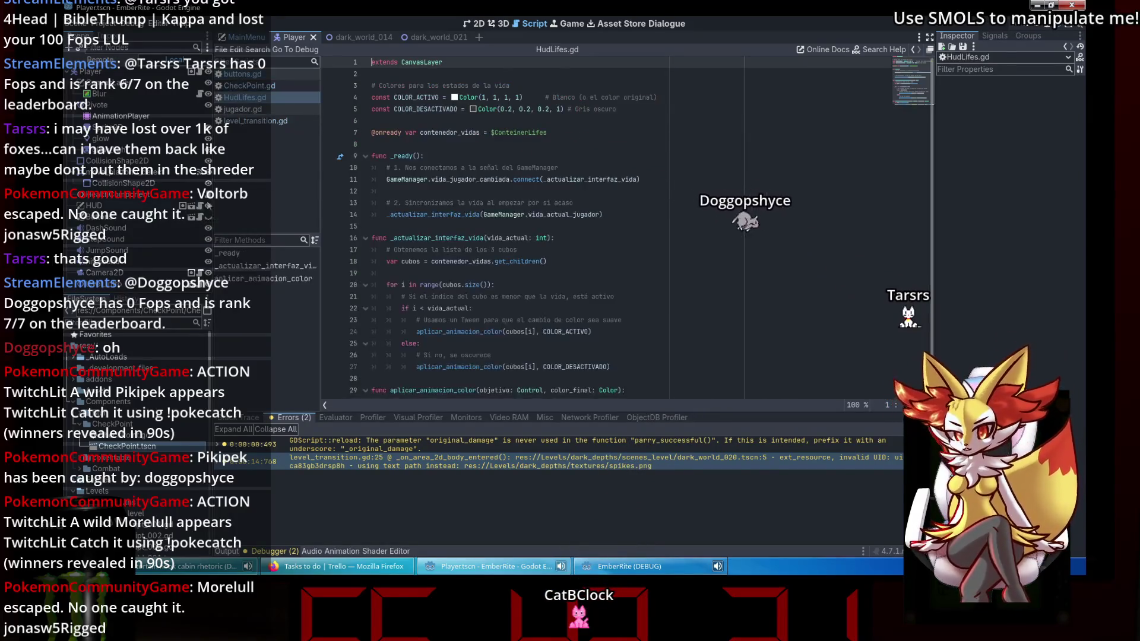
pyautogui.rightClick(273, 97)
pyautogui.click(294, 123)
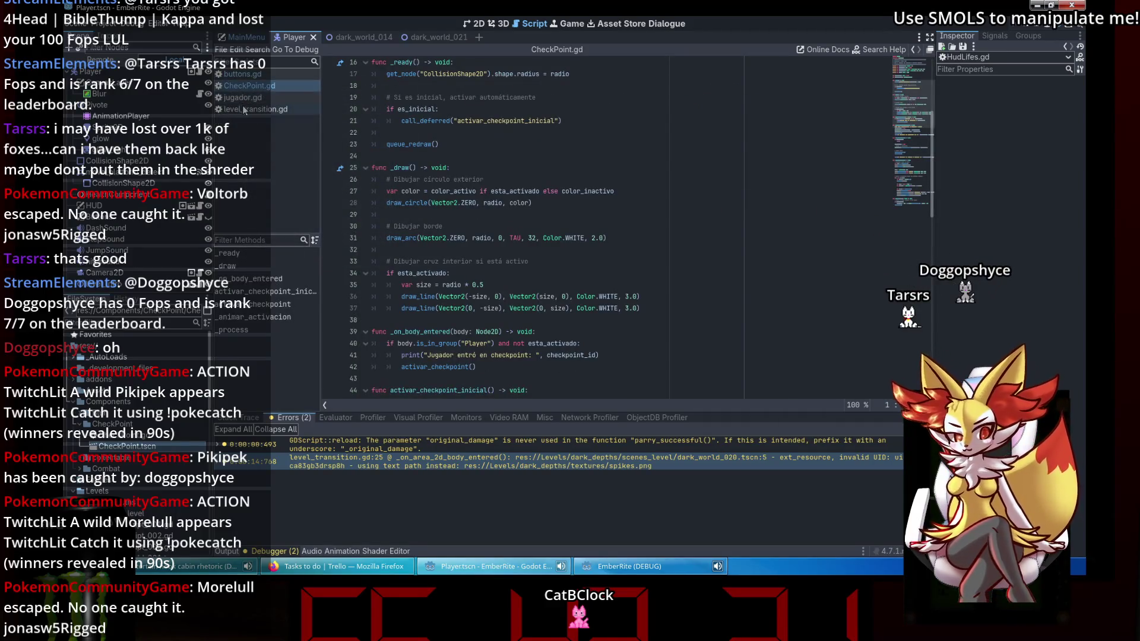
pyautogui.rightClick(262, 76)
pyautogui.click(278, 107)
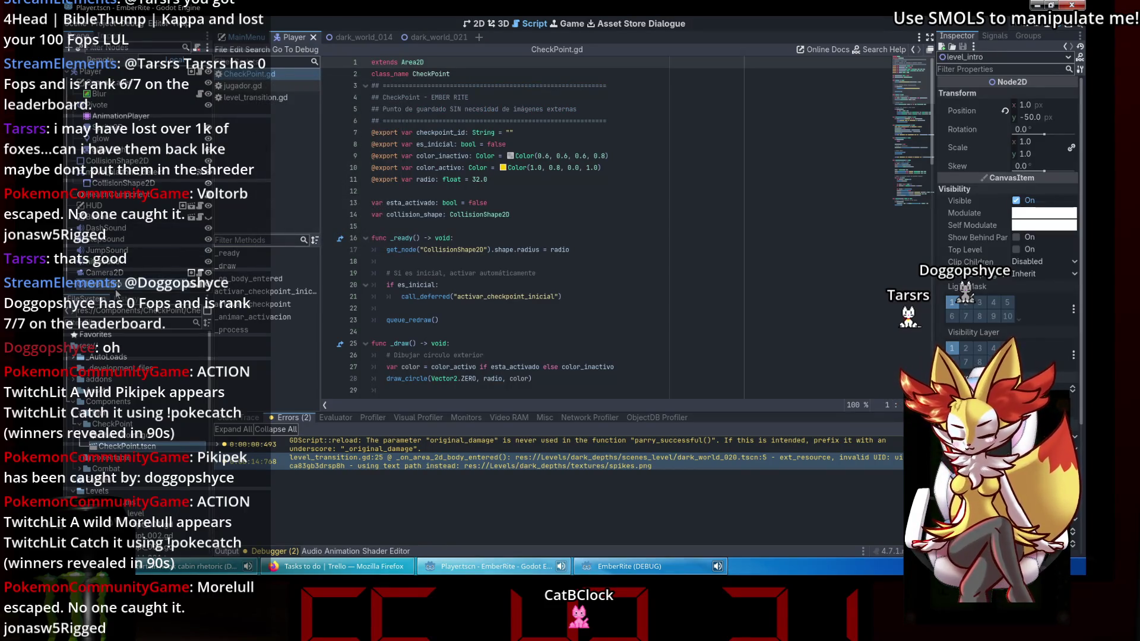
# Inspect the CanvasLayer node and read through the jugador.gd player script.
pyautogui.click(200, 72)
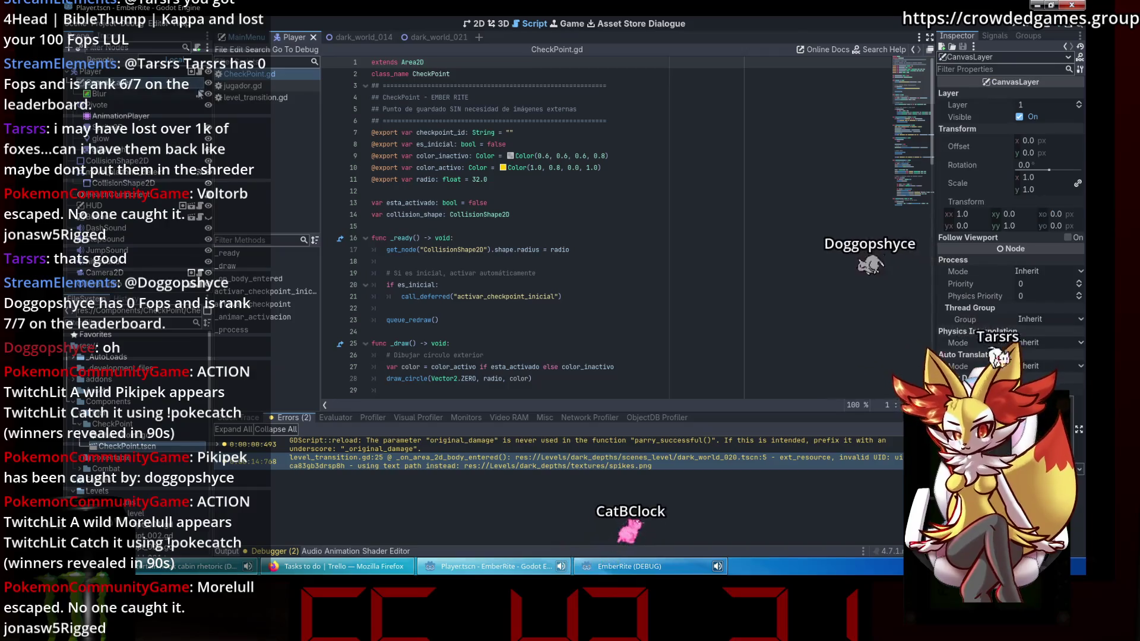
pyautogui.click(242, 85)
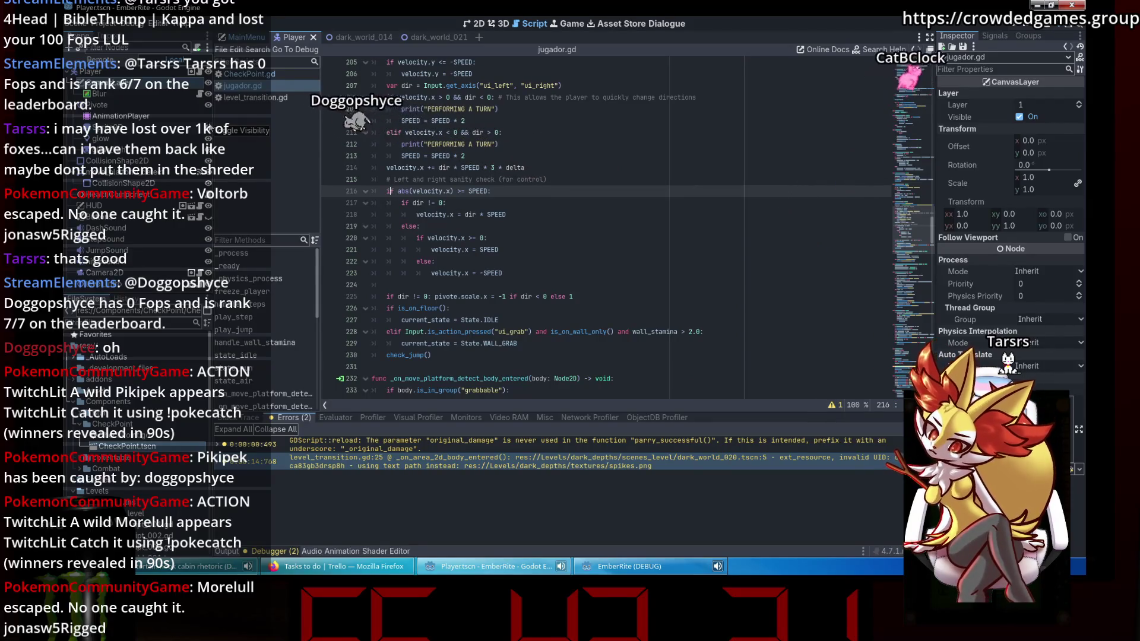
pyautogui.scroll(-2, 142, 439)
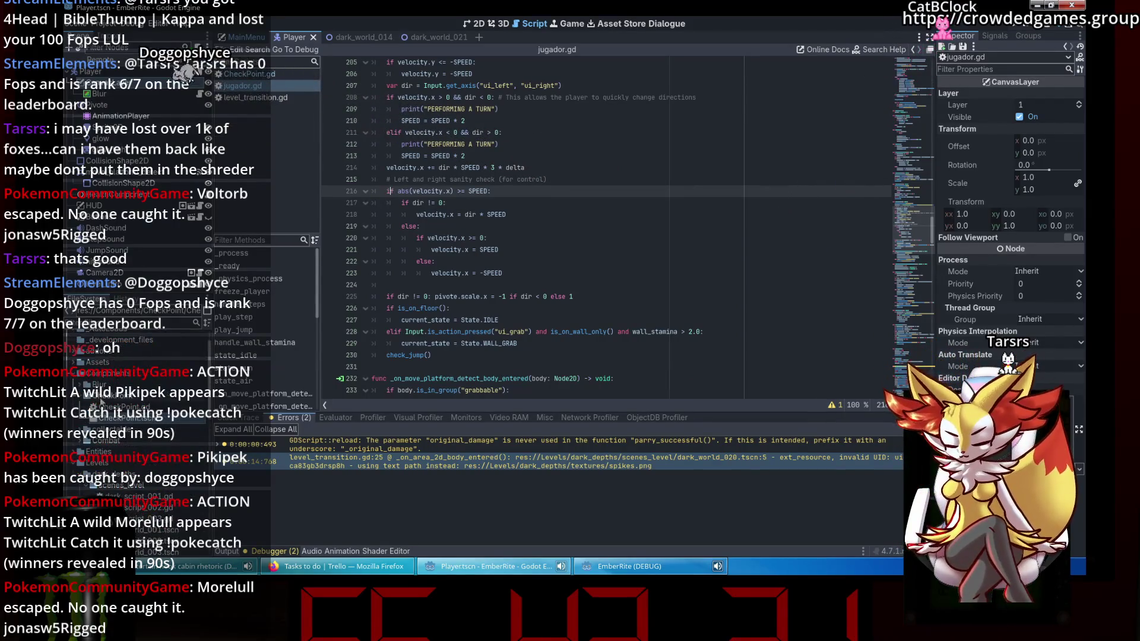
pyautogui.write('if')
pyautogui.scroll(-2, 71, 383)
# Open blur.gd from the Components folder in FileSystem.
pyautogui.click(73, 397)
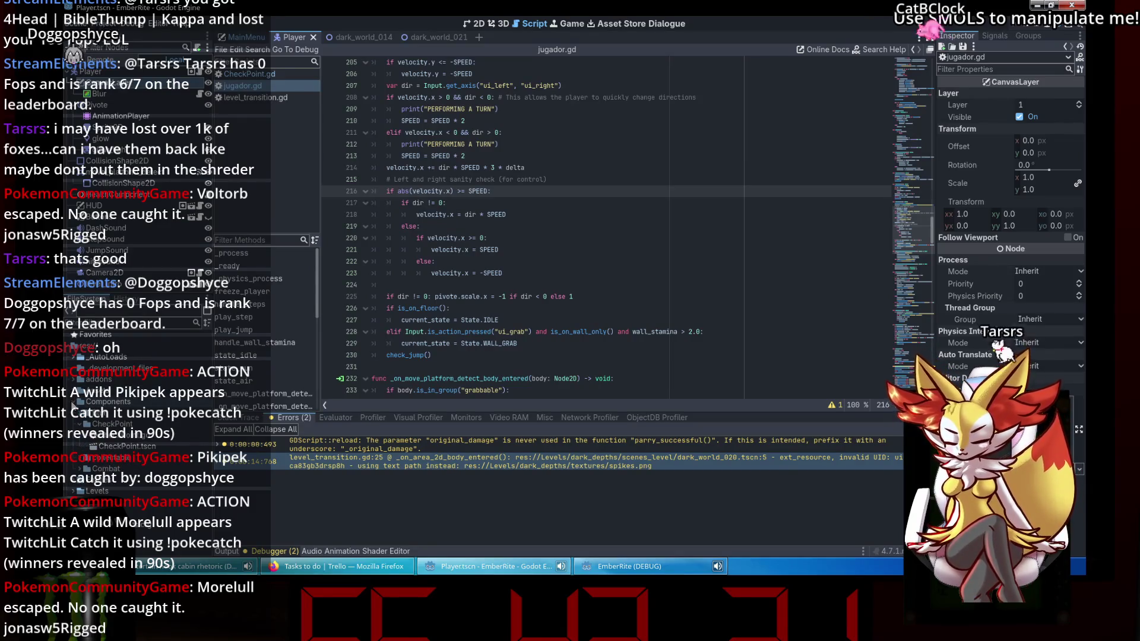
pyautogui.click(82, 469)
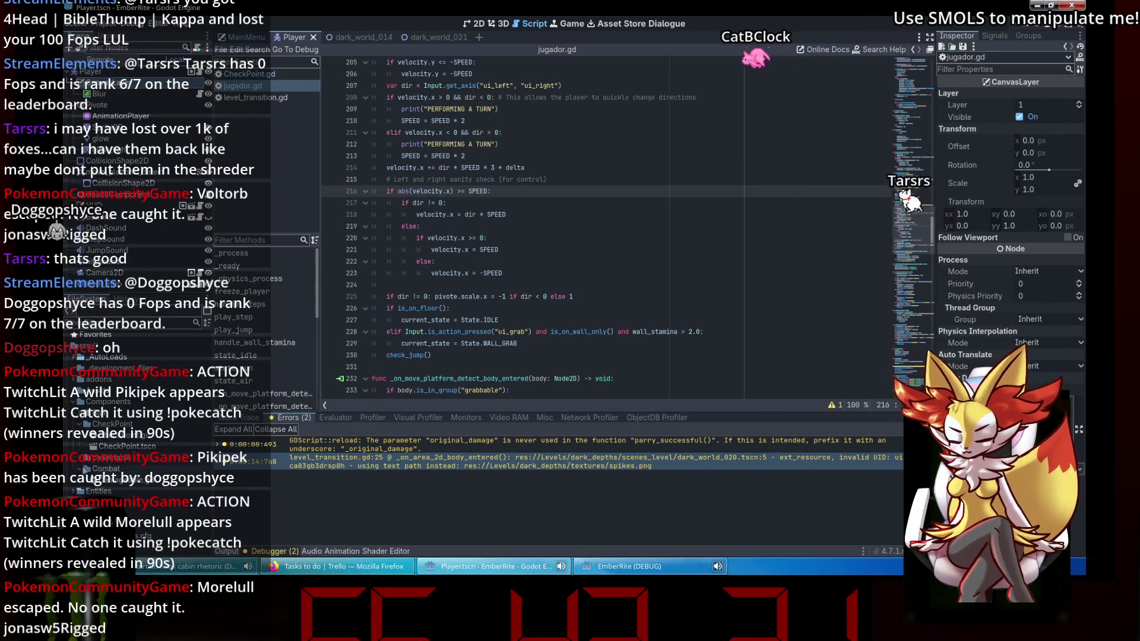
pyautogui.click(82, 420)
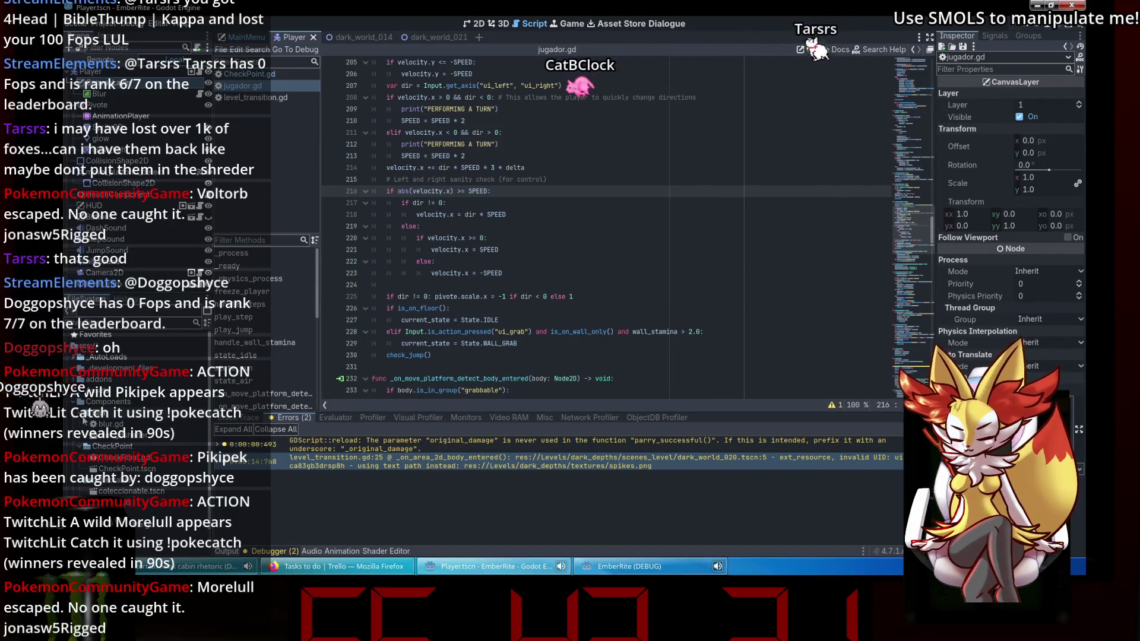
pyautogui.doubleClick(107, 424)
pyautogui.click(661, 120)
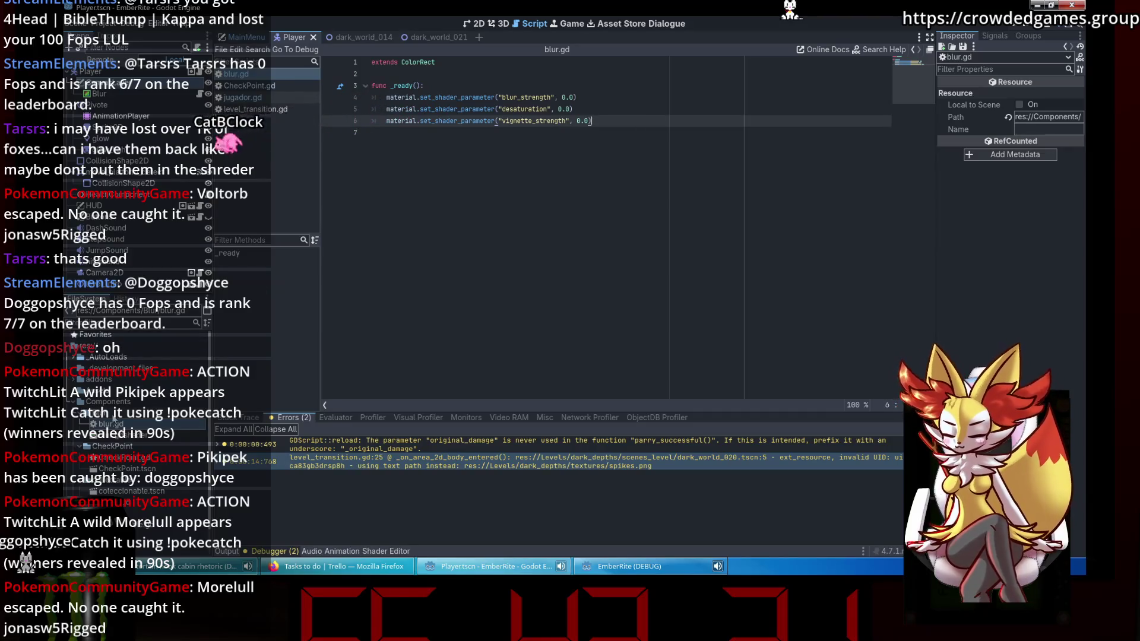
pyautogui.click(70, 402)
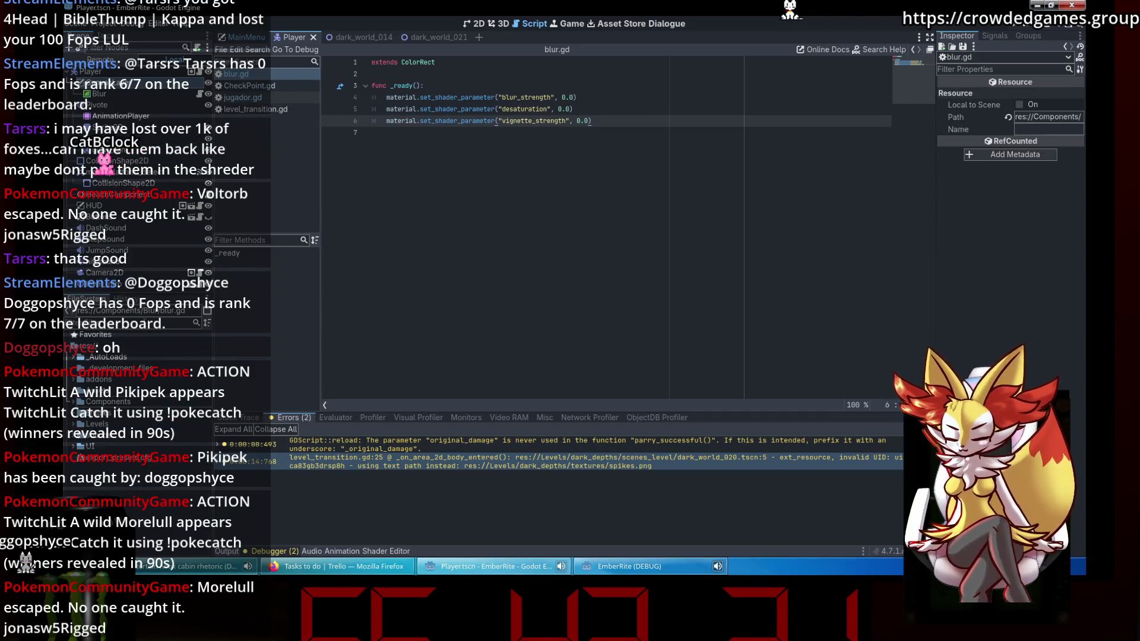
# Filter FileSystem for 'death' and open death.gd to its _on_reiniciar_pressed handler.
pyautogui.write('death')
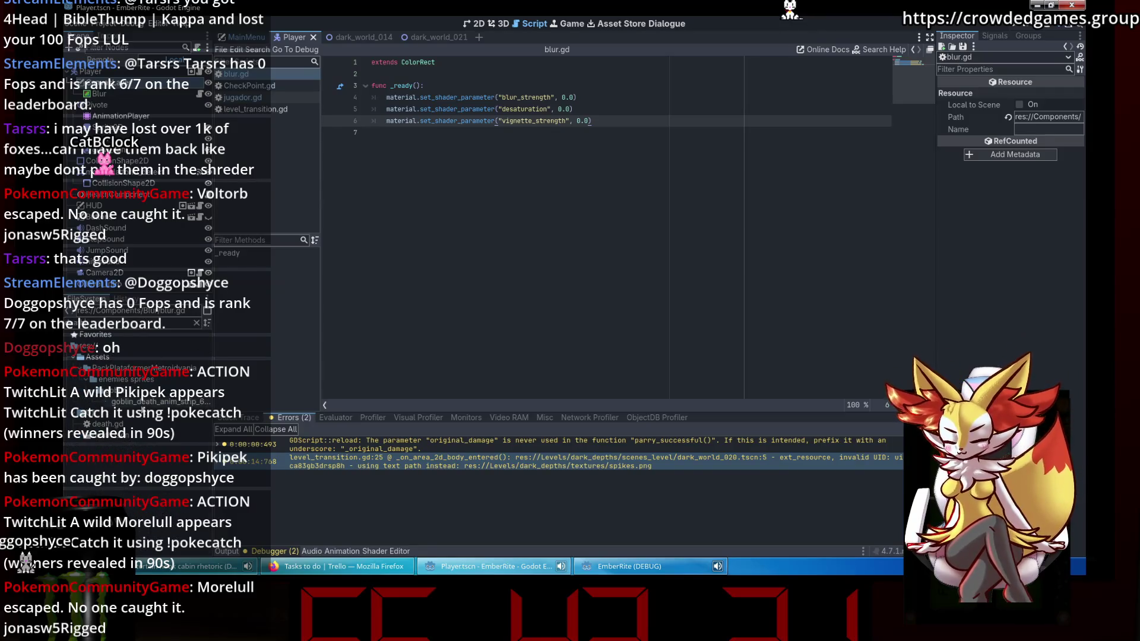
pyautogui.doubleClick(138, 425)
pyautogui.scroll(-3, 394, 285)
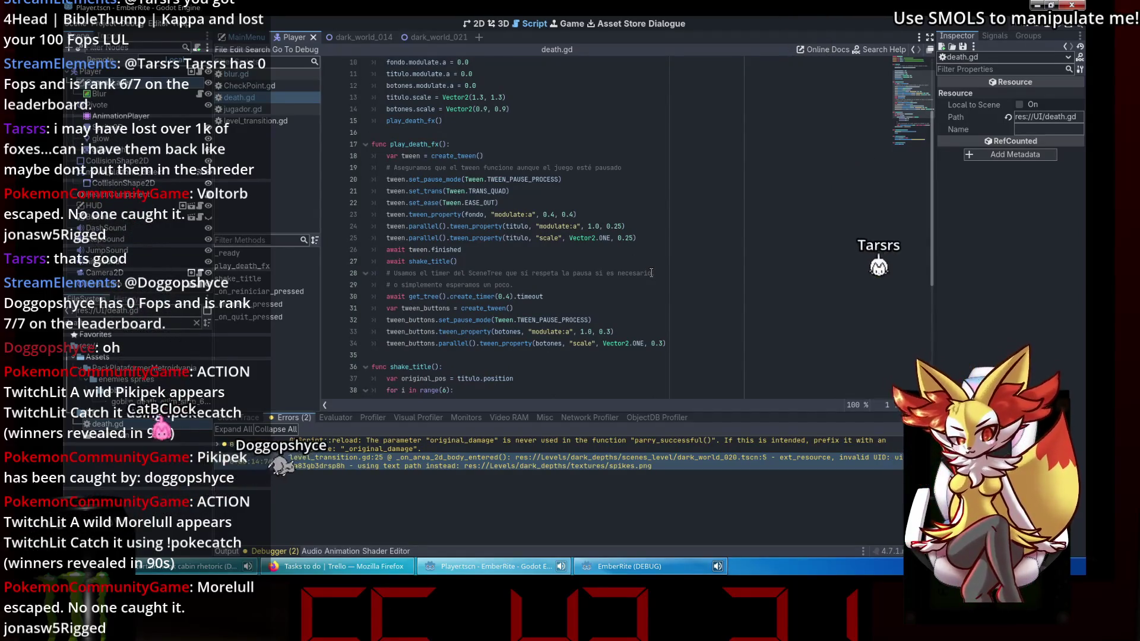
pyautogui.scroll(-2, 647, 279)
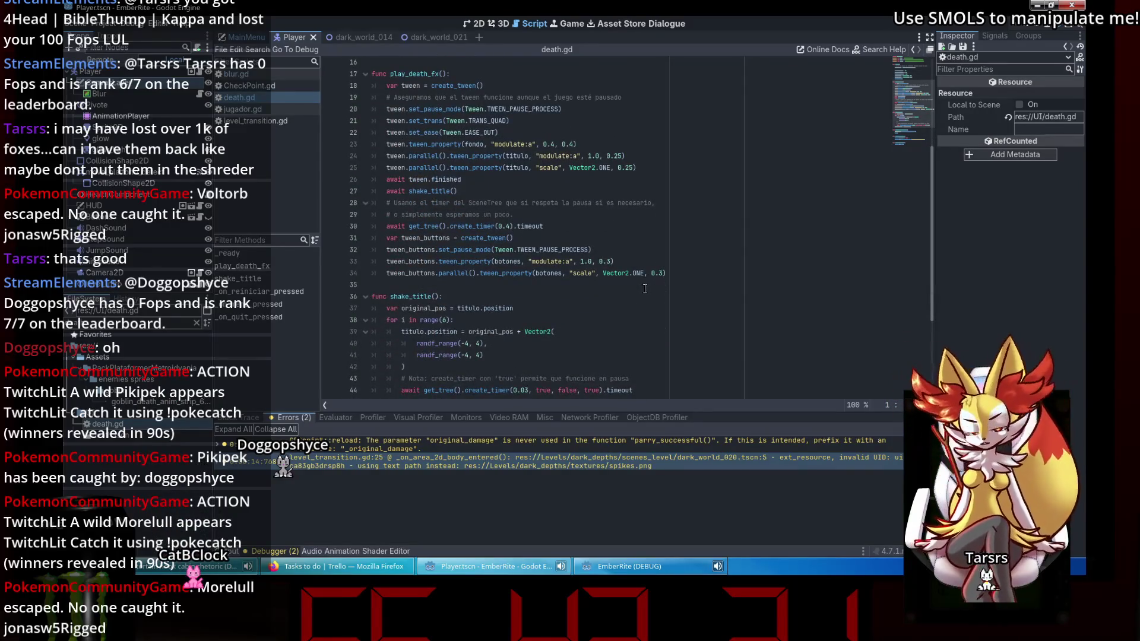
pyautogui.scroll(-4, 645, 289)
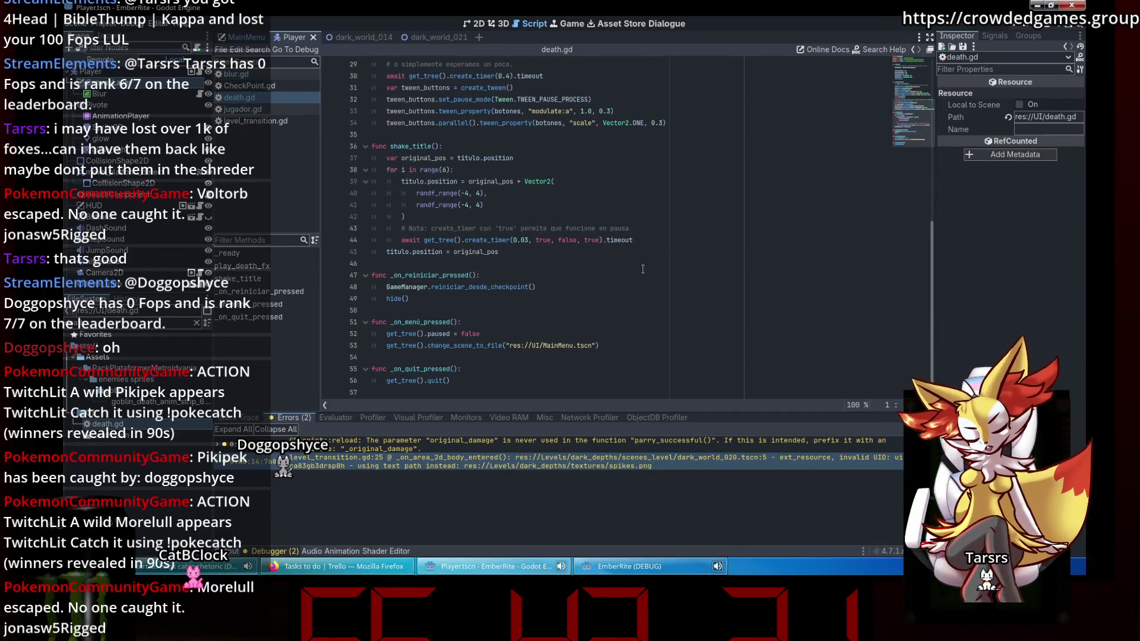
pyautogui.click(642, 268)
pyautogui.click(570, 276)
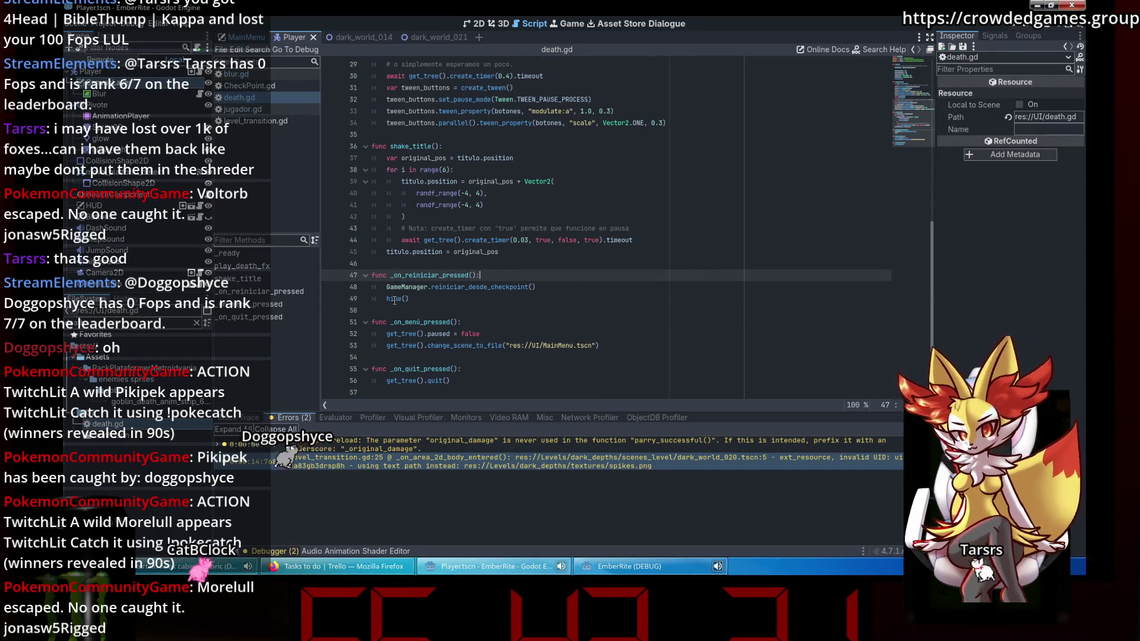
# Check the reiniciar_desde_checkpoint call on line 48, then open GameManager.gd from AutoLoads.
pyautogui.click(469, 287)
pyautogui.doubleClick(469, 287)
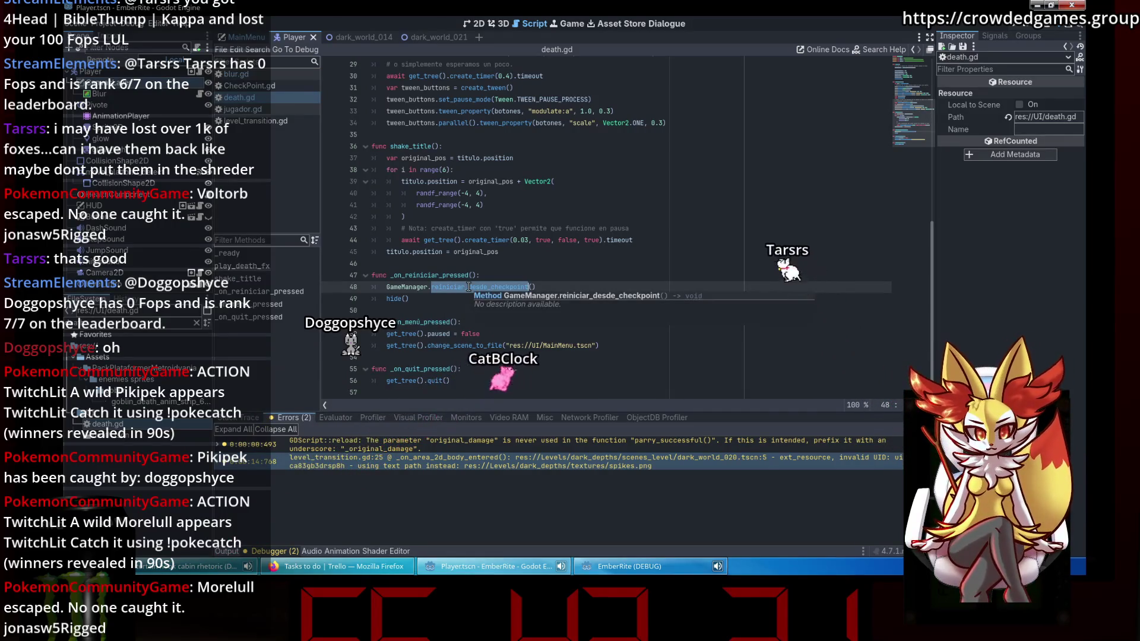
pyautogui.click(467, 299)
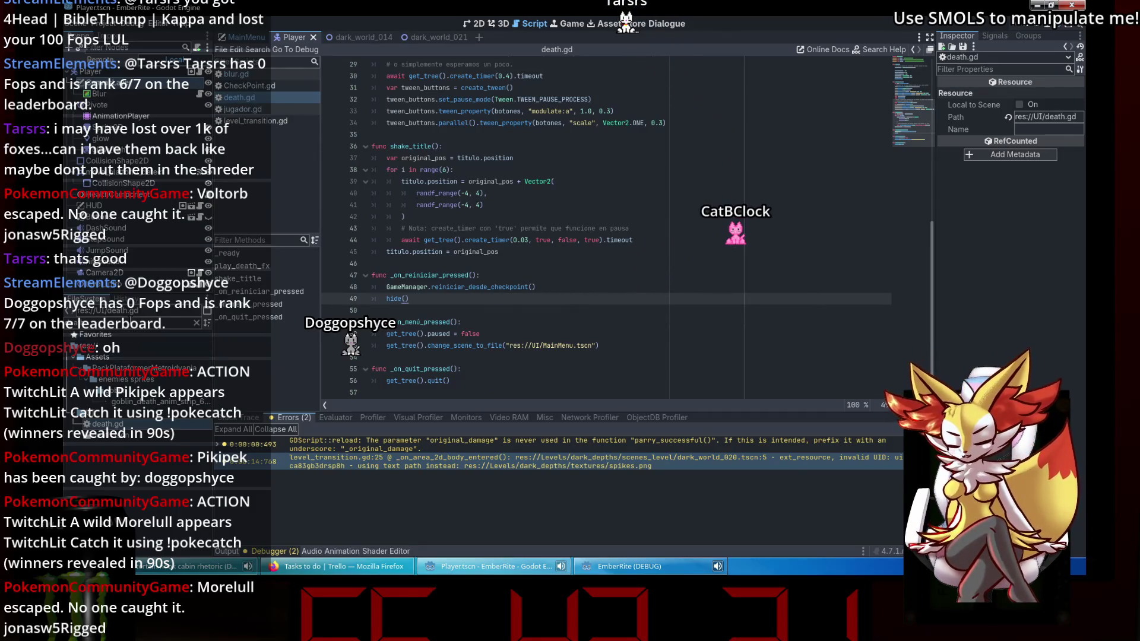
pyautogui.click(74, 357)
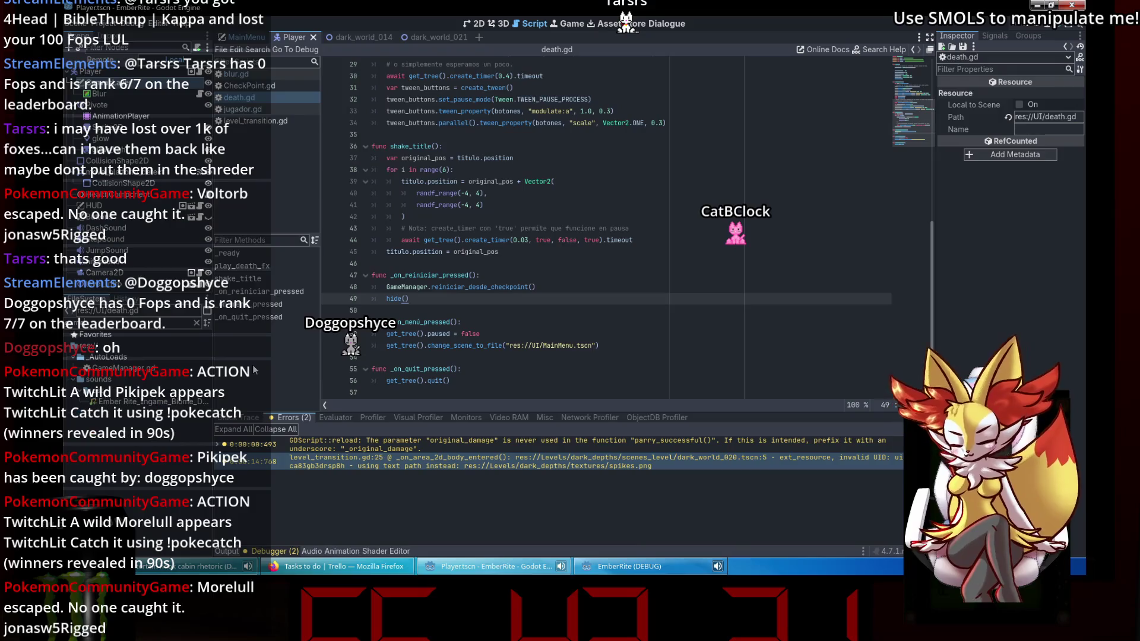
pyautogui.doubleClick(176, 369)
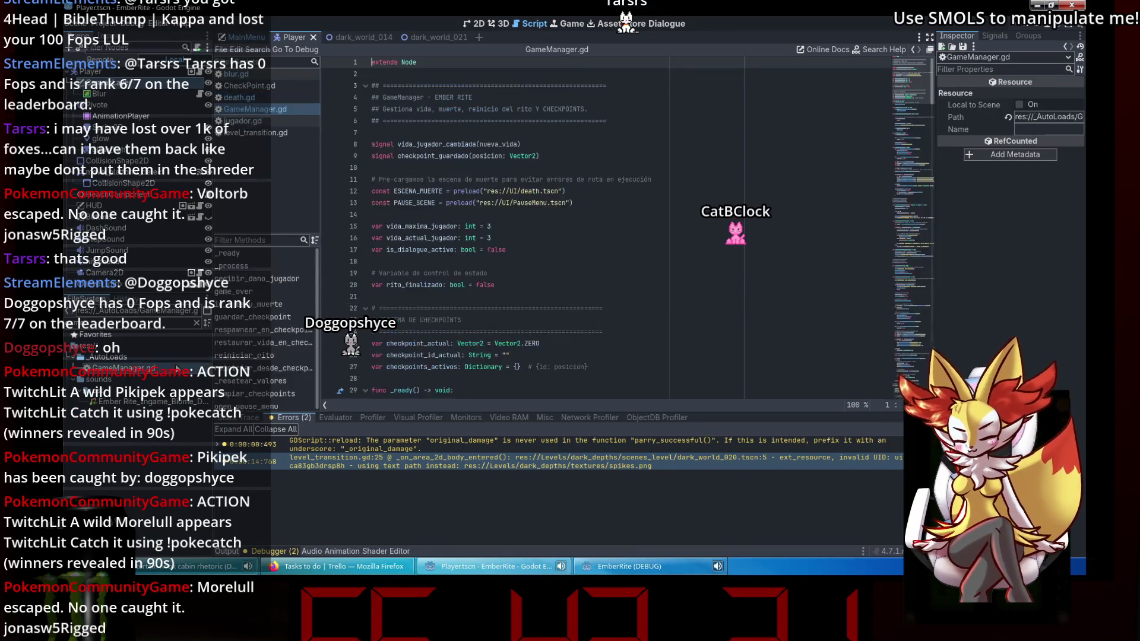
# Read GameManager.gd's reiniciar_desde_checkpoint function down to line 159 where the death menu is freed.
pyautogui.scroll(-5, 594, 270)
pyautogui.click(289, 369)
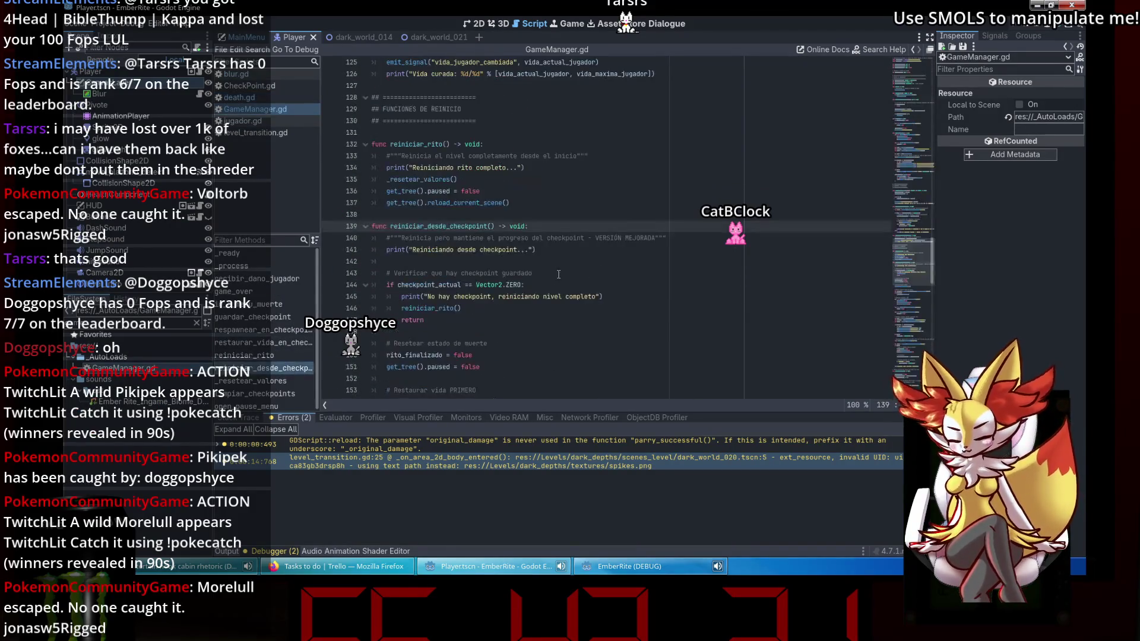
pyautogui.scroll(-1, 562, 272)
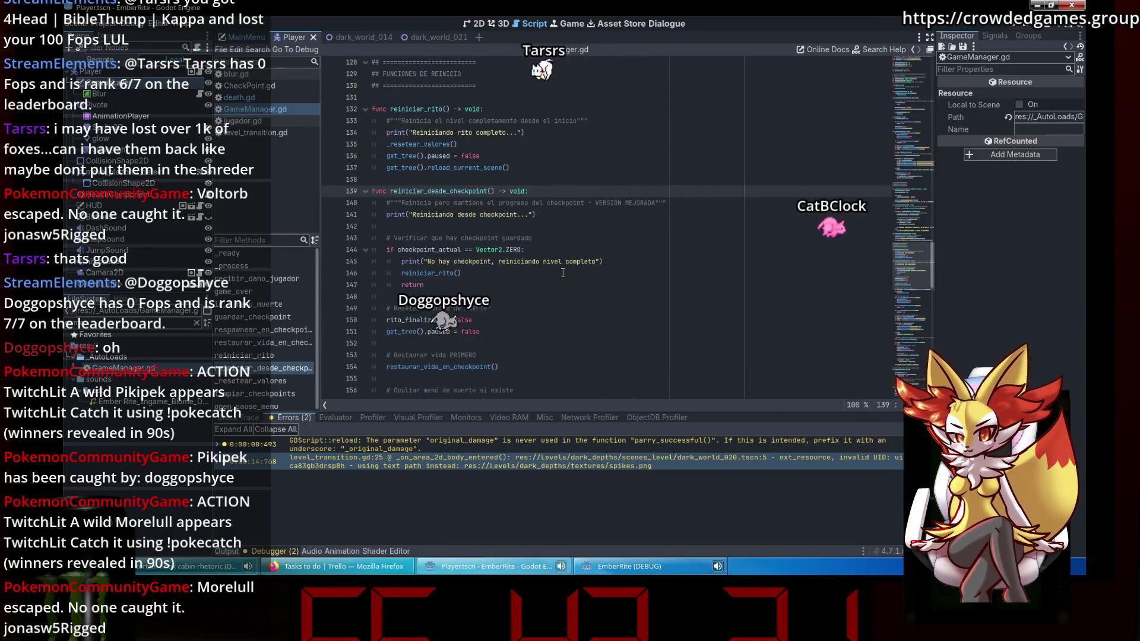
pyautogui.scroll(-2, 563, 272)
pyautogui.click(563, 272)
pyautogui.scroll(-1, 564, 272)
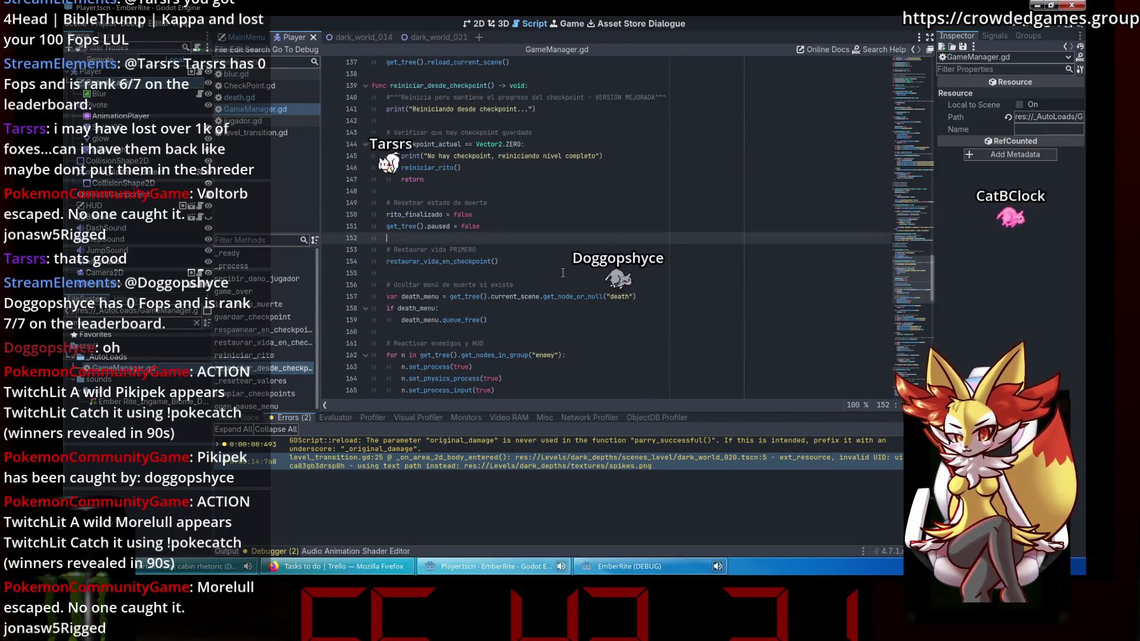
pyautogui.moveTo(582, 292)
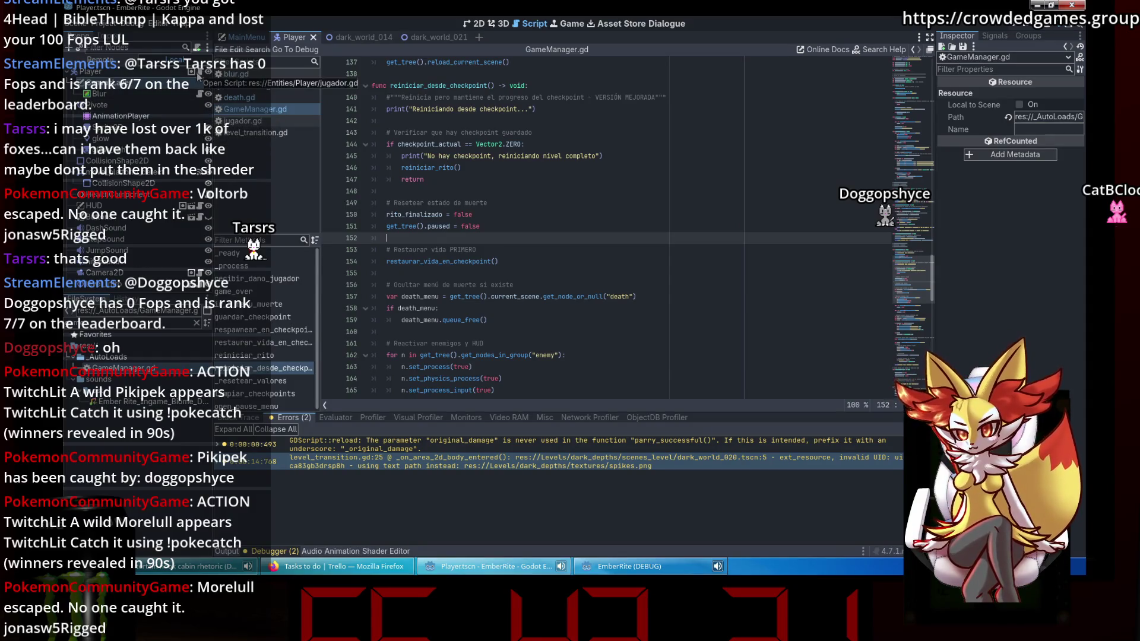
pyautogui.click(537, 319)
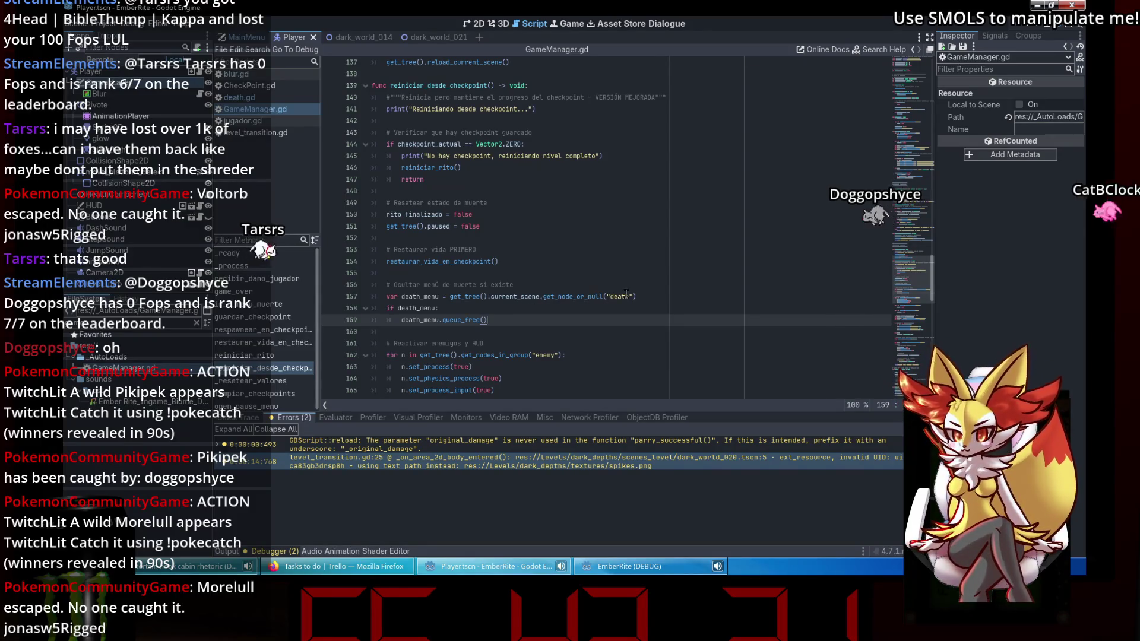
# Switch to death.gd, then jugador.gd, and start a text search from its top.
pyautogui.click(293, 95)
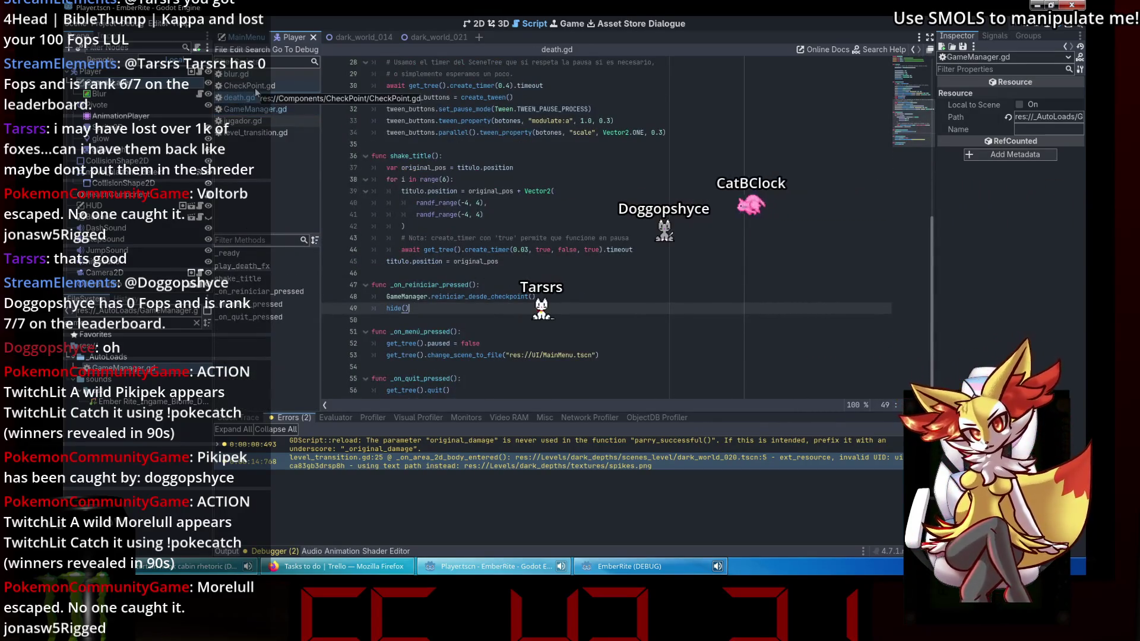
pyautogui.click(264, 119)
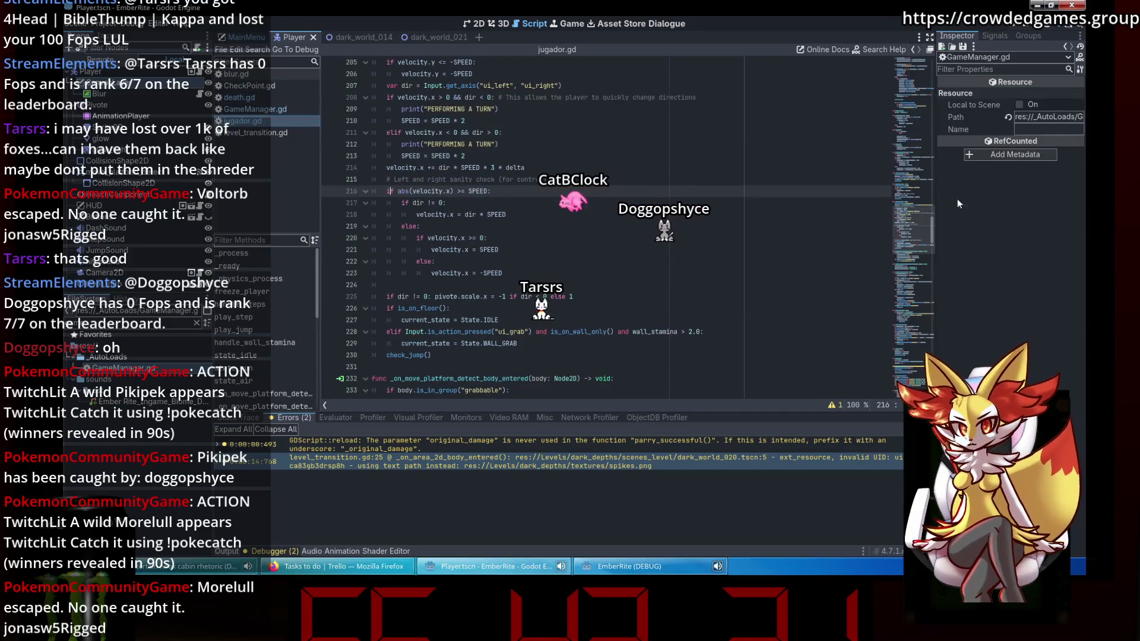
pyautogui.moveTo(917, 219); pyautogui.dragTo(914, 71)
pyautogui.click(644, 149)
pyautogui.hotkey('ctrl', 'f')
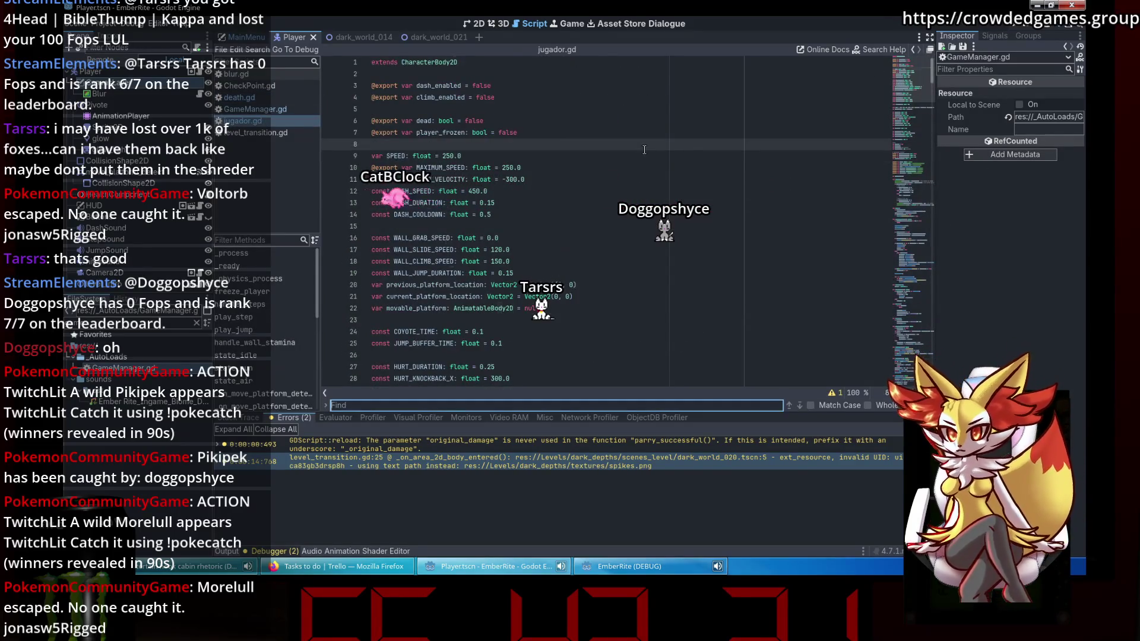
# Search jugador.gd for 'death', then 'dead', checking the matches around lines 101–105.
pyautogui.write('death')
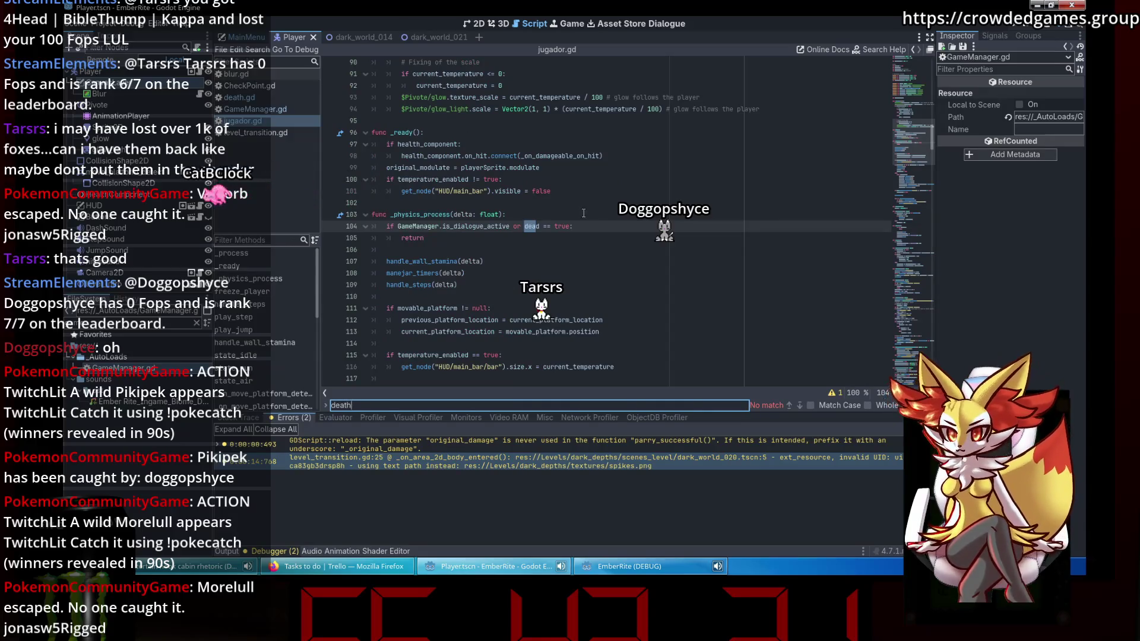
pyautogui.click(754, 237)
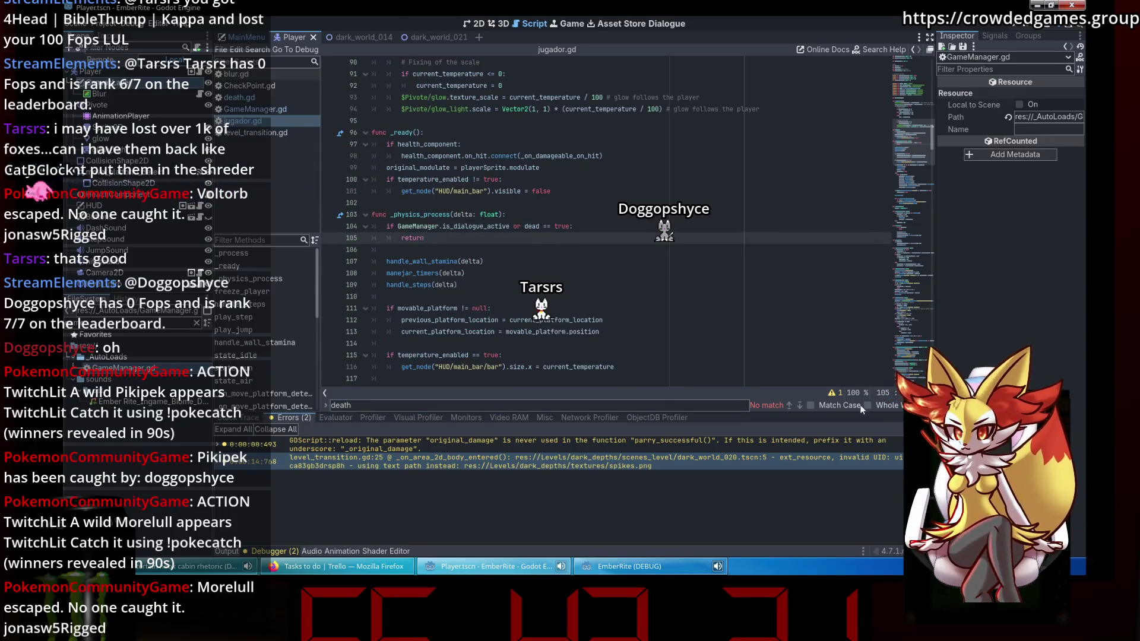
pyautogui.press('Up')
pyautogui.click(474, 410)
pyautogui.press('BackSpace')
pyautogui.press('BackSpace')
pyautogui.write('d')
pyautogui.click(800, 405)
pyautogui.click(799, 405)
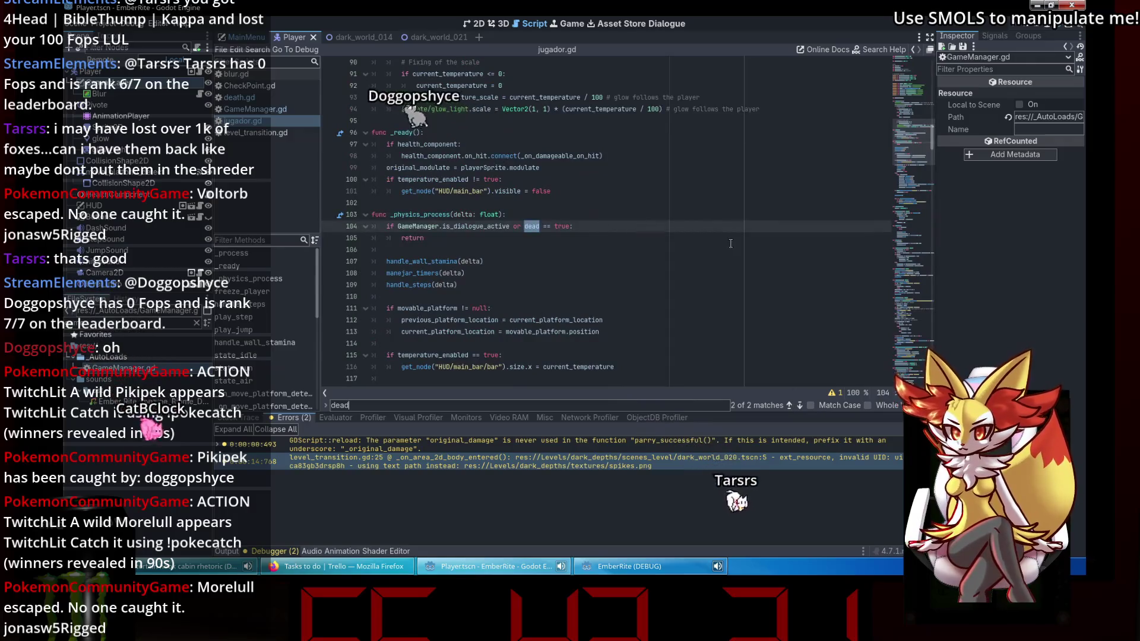
pyautogui.click(602, 190)
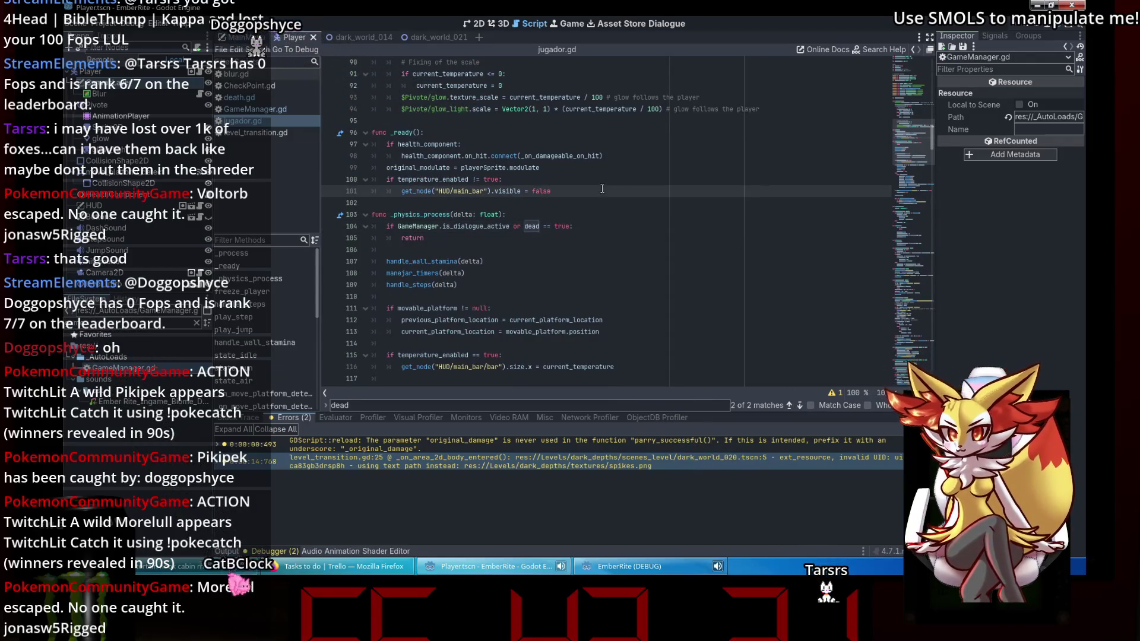
# Trace ESCENA_MUERTE in GameManager.gd from its line 12 preload to line 87, then run the project.
pyautogui.click(286, 109)
pyautogui.hotkey('ctrl', 'f')
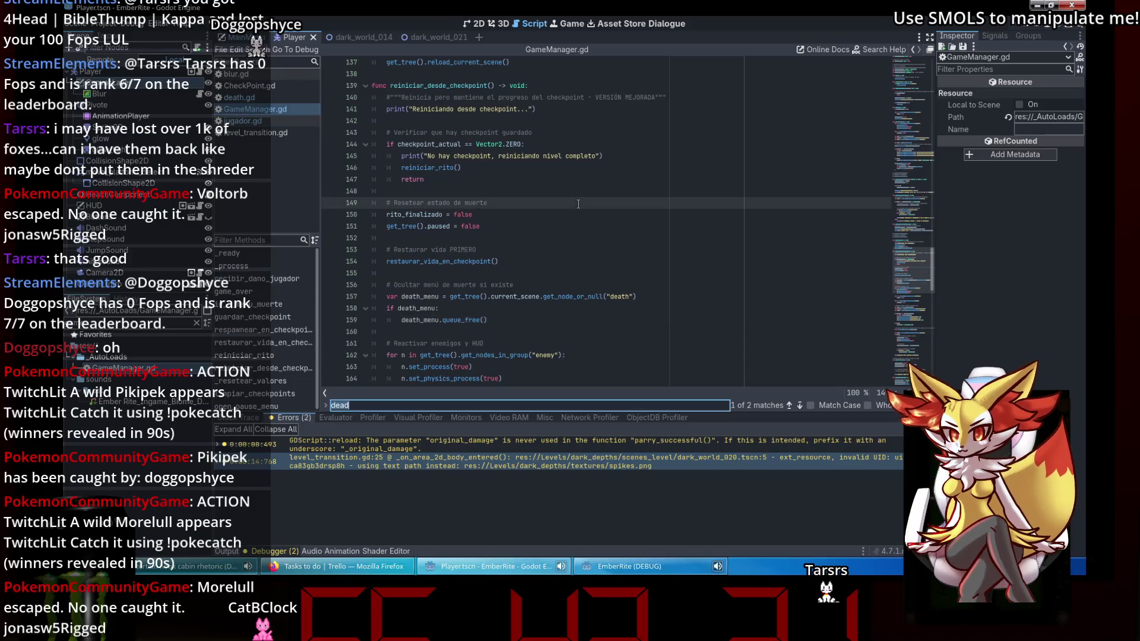
pyautogui.write('death')
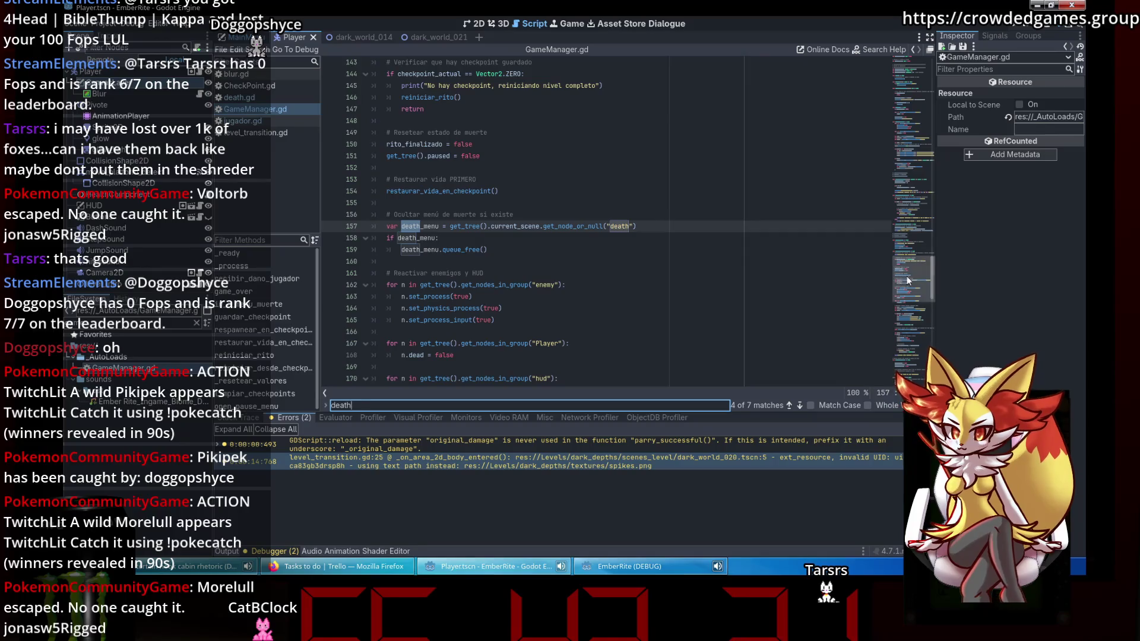
pyautogui.moveTo(912, 279); pyautogui.dragTo(924, 63)
pyautogui.click(518, 191)
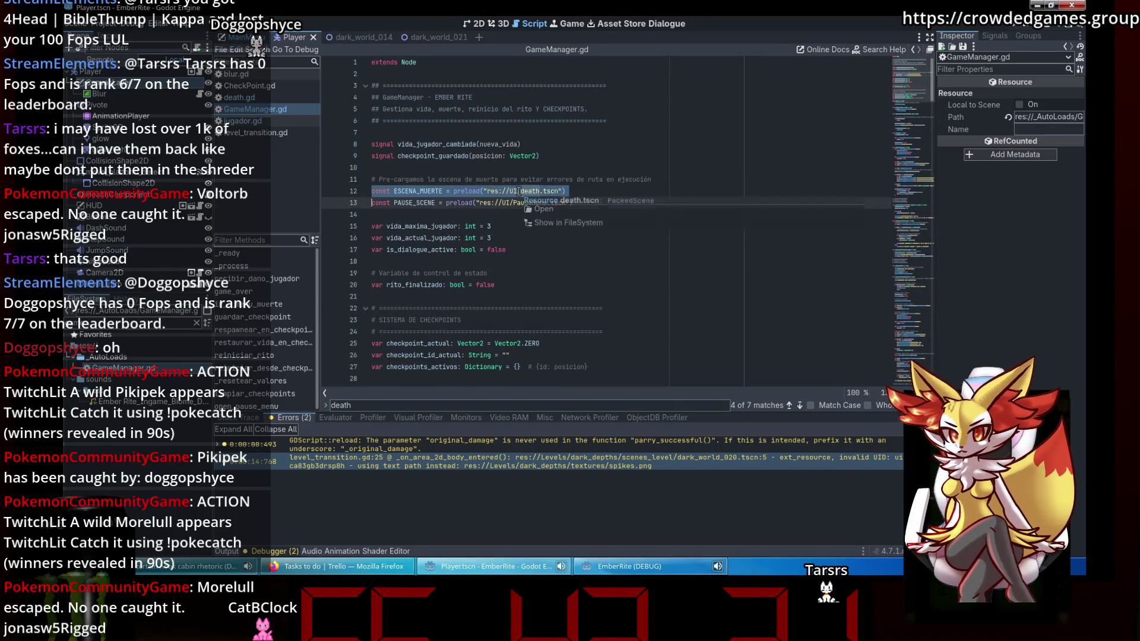
pyautogui.doubleClick(424, 188)
pyautogui.scroll(-1, 424, 189)
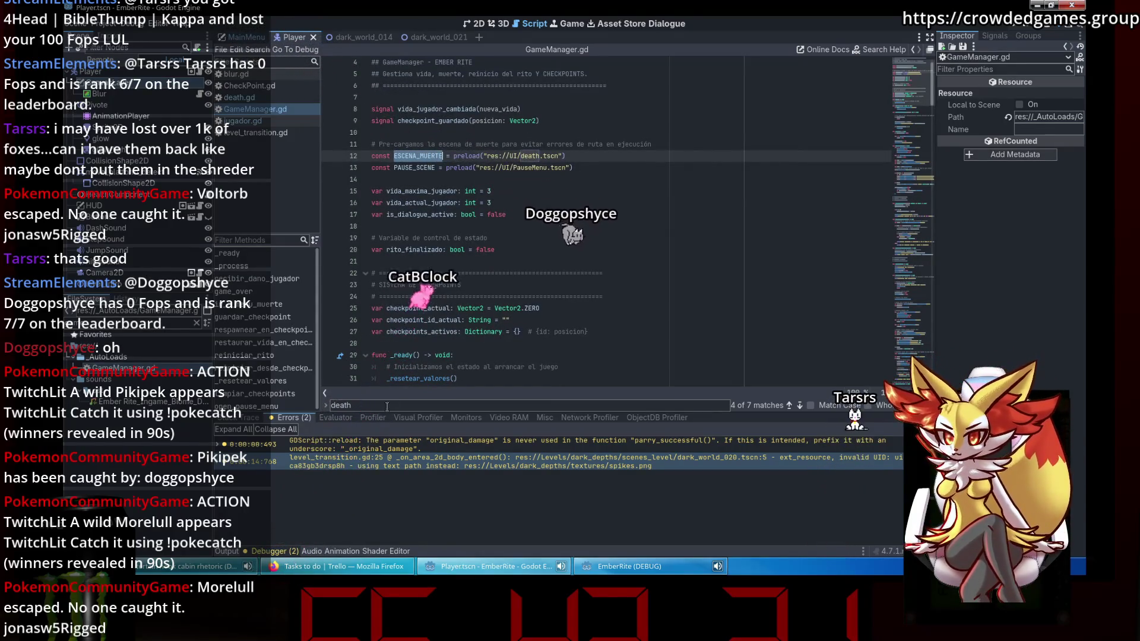
pyautogui.hotkey('ctrl', 'f')
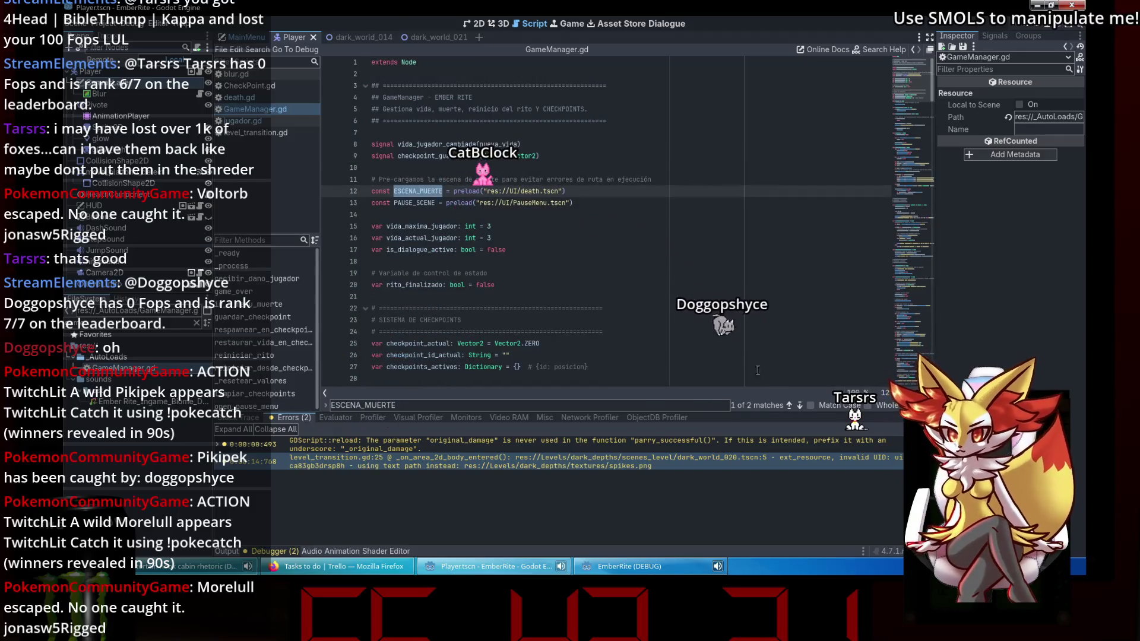
pyautogui.click(799, 405)
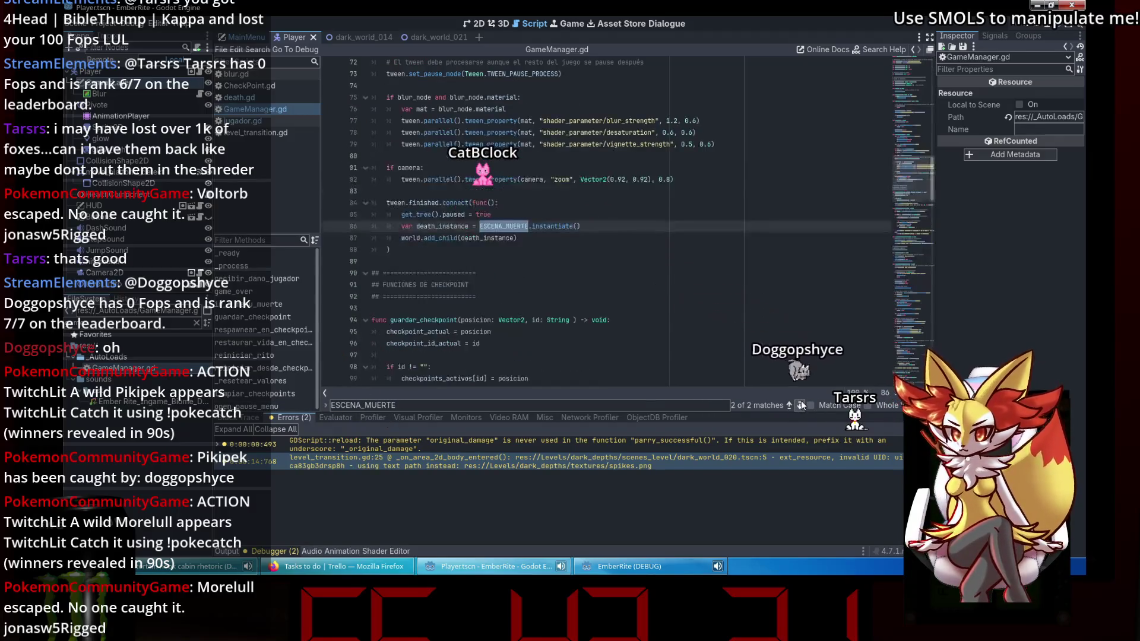
pyautogui.click(620, 242)
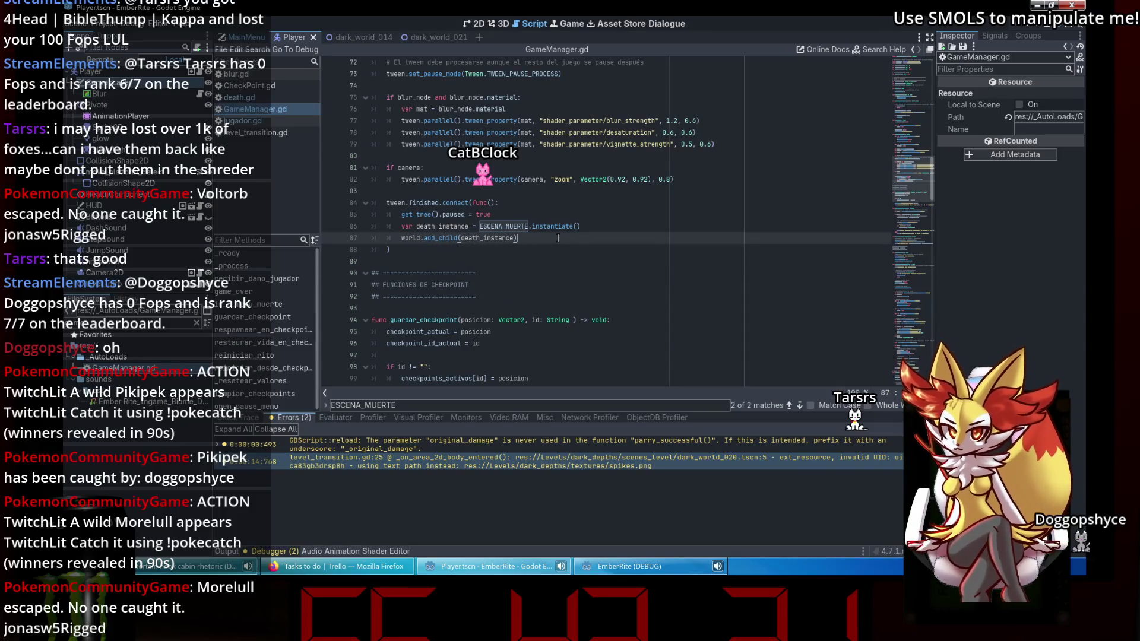
pyautogui.click(1017, 24)
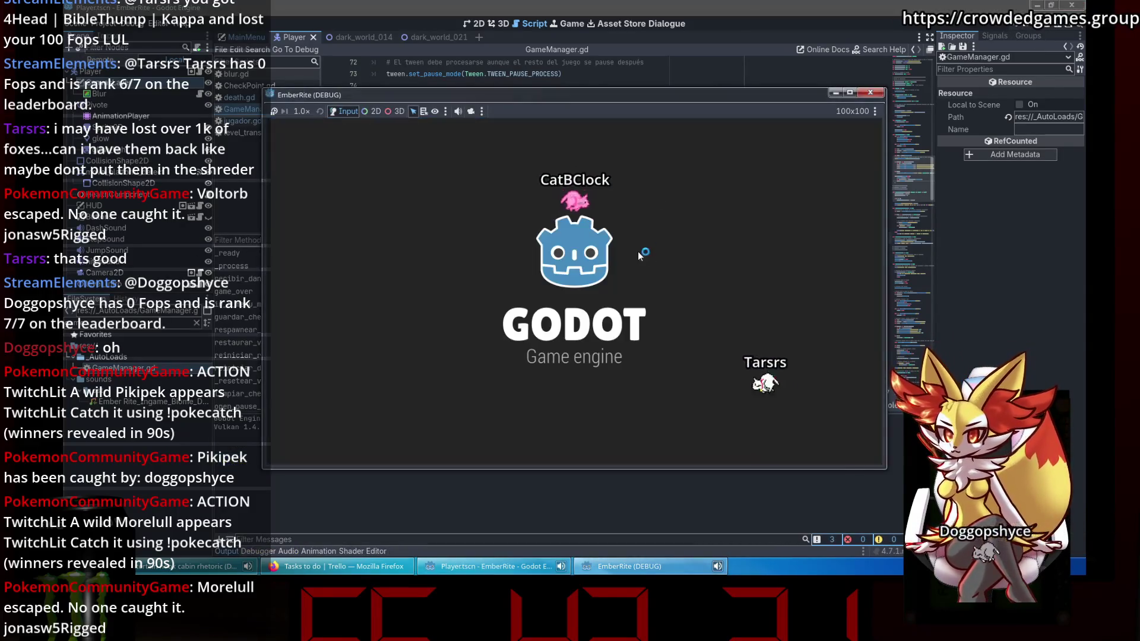
# Start a new game, close it, close the dark_world_014 tab, and play dark_world_021.
pyautogui.click(612, 300)
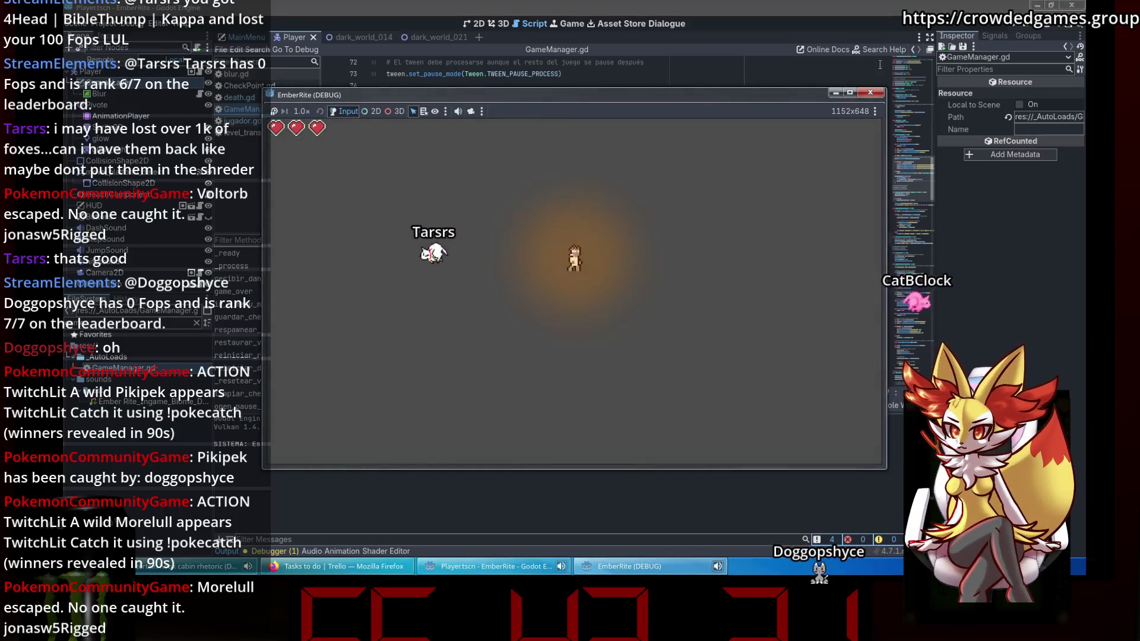
pyautogui.click(872, 92)
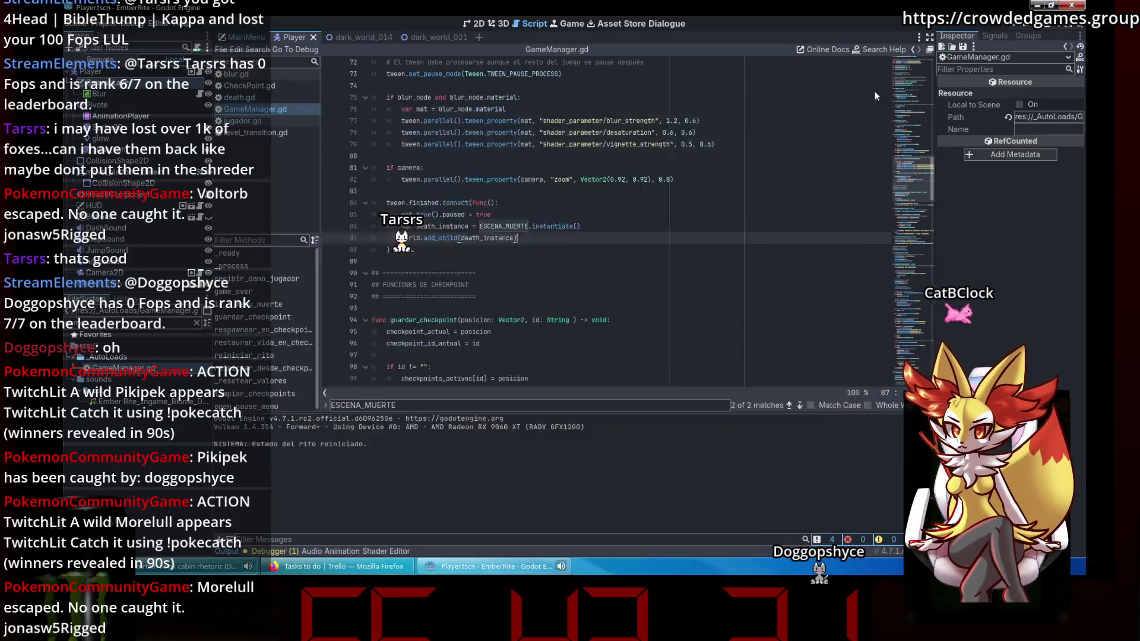
pyautogui.click(376, 33)
pyautogui.click(390, 37)
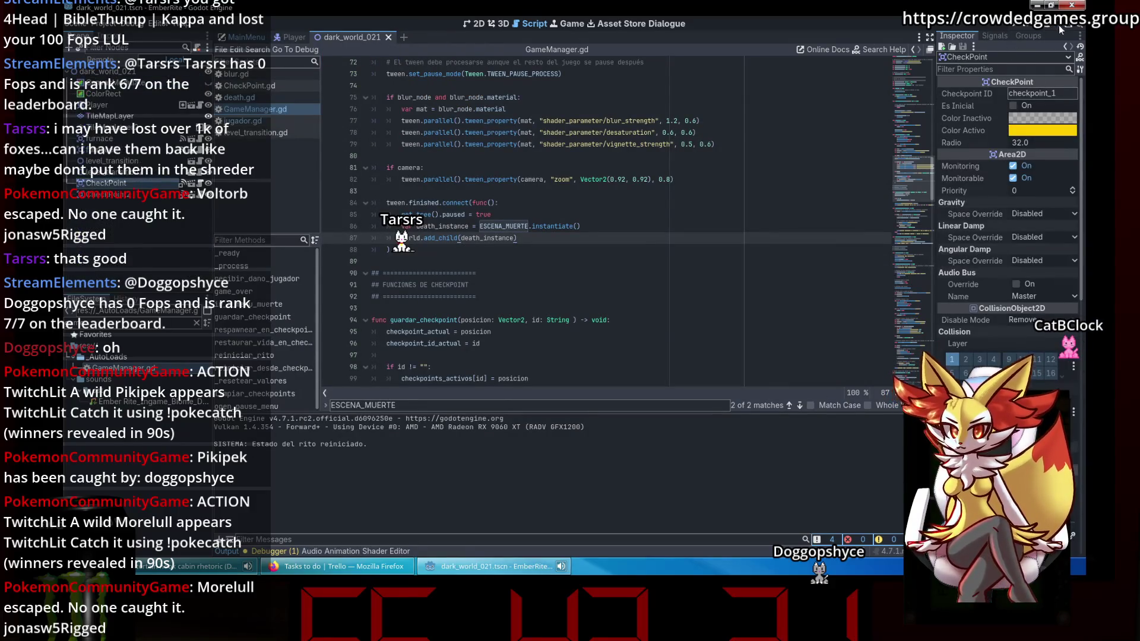
pyautogui.click(1061, 28)
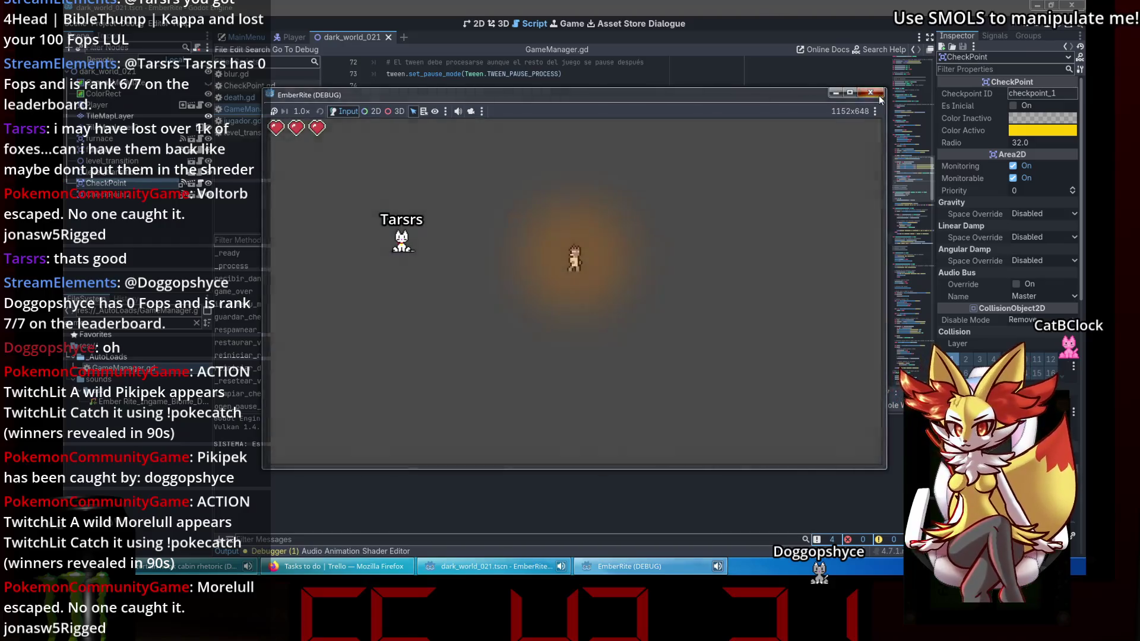
pyautogui.click(1059, 33)
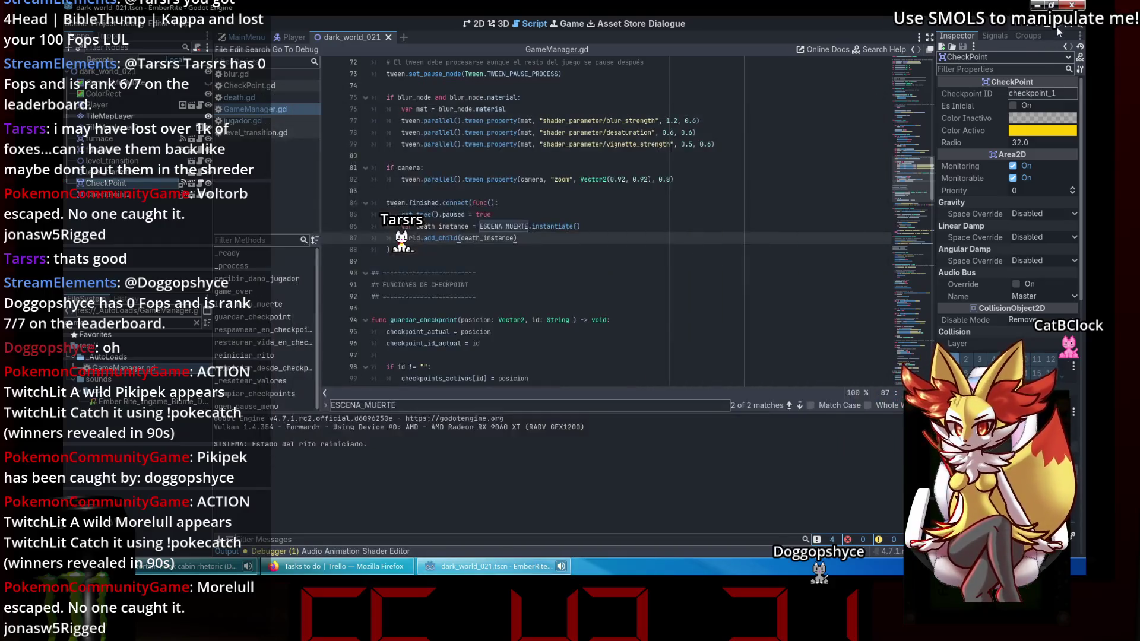
pyautogui.click(1058, 34)
# Die on the spikes, inspect the live death menu's MainButtons node, then rerun the game.
pyautogui.press('Right')
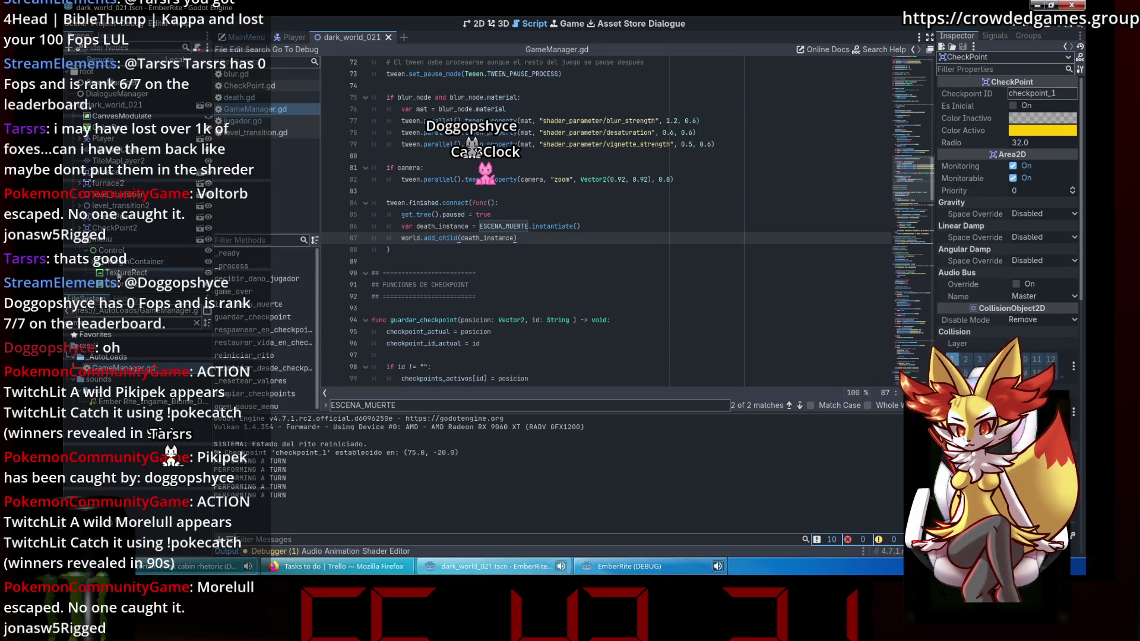
pyautogui.scroll(-2, 100, 268)
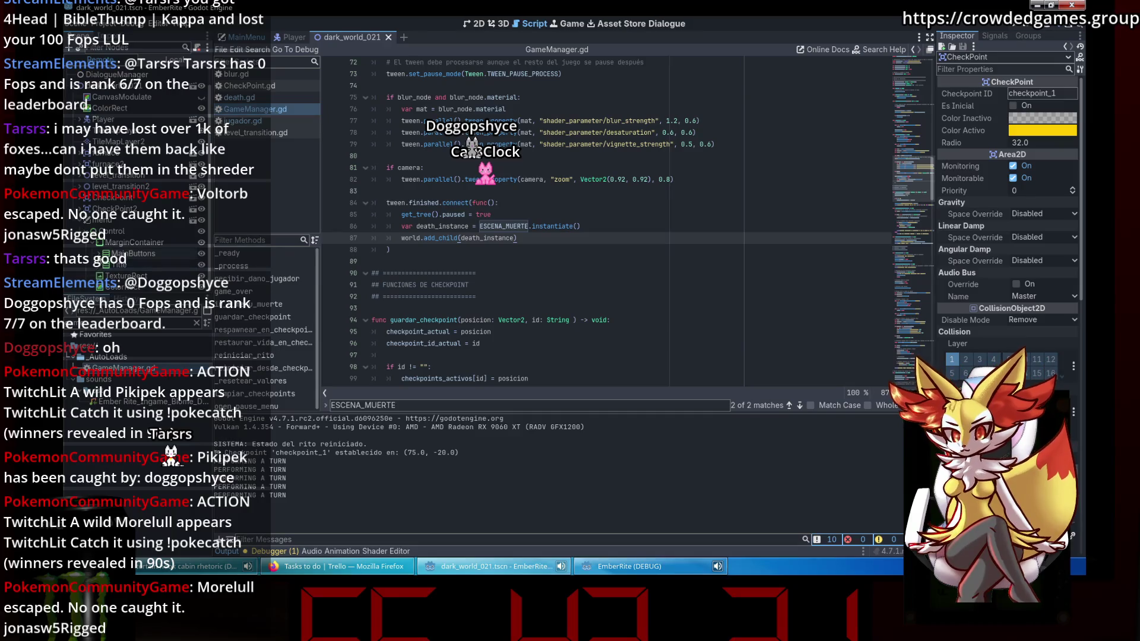
pyautogui.scroll(-2, 141, 252)
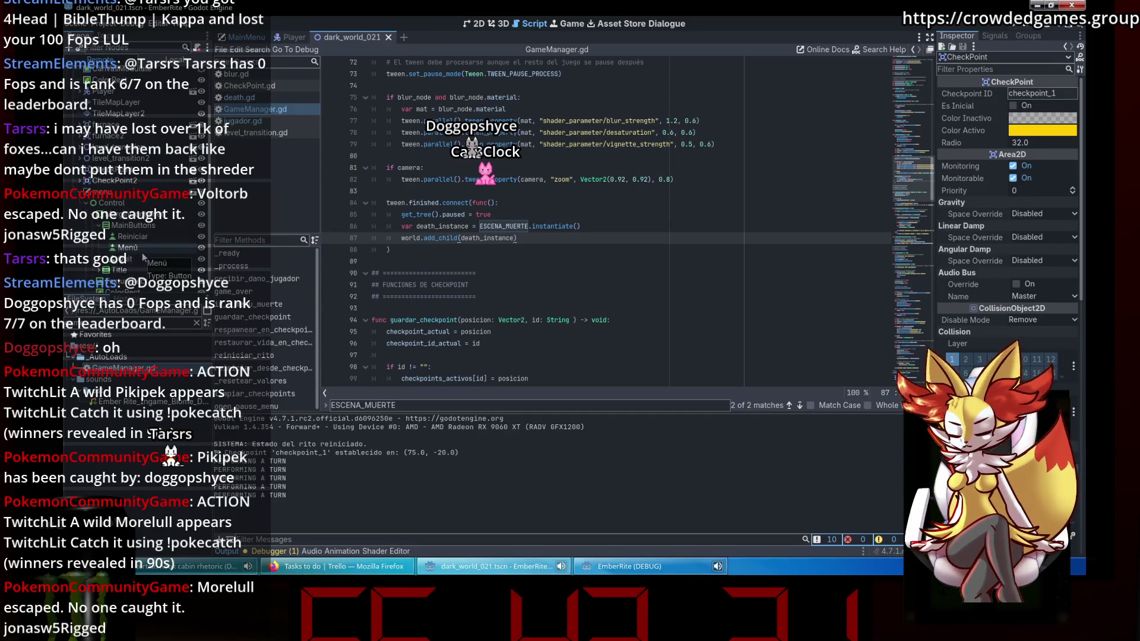
pyautogui.click(668, 571)
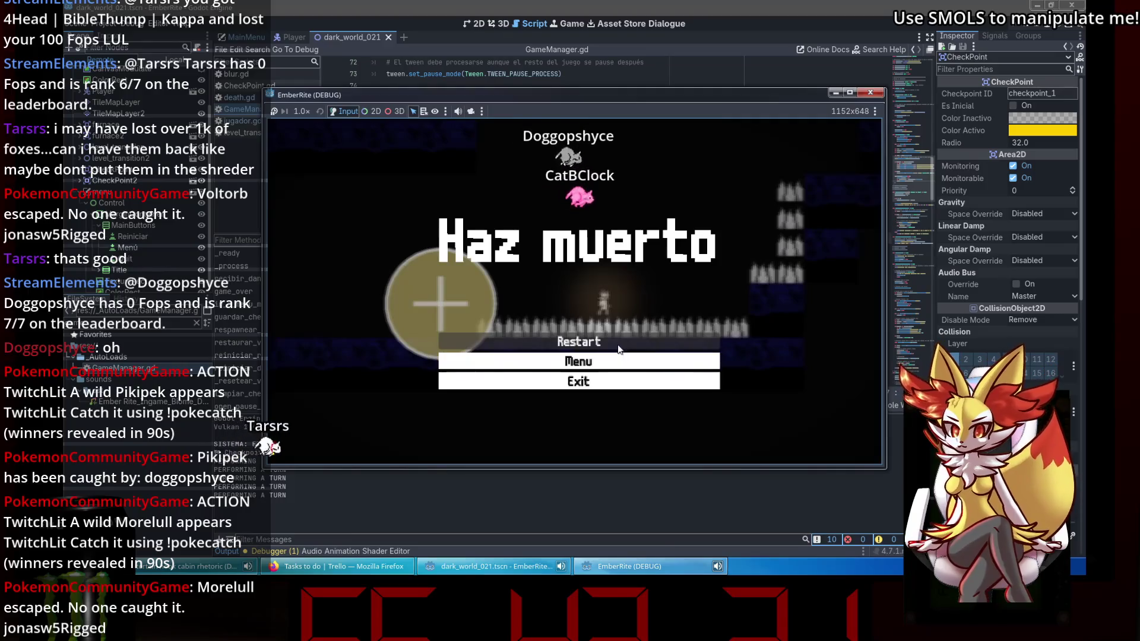
pyautogui.click(141, 225)
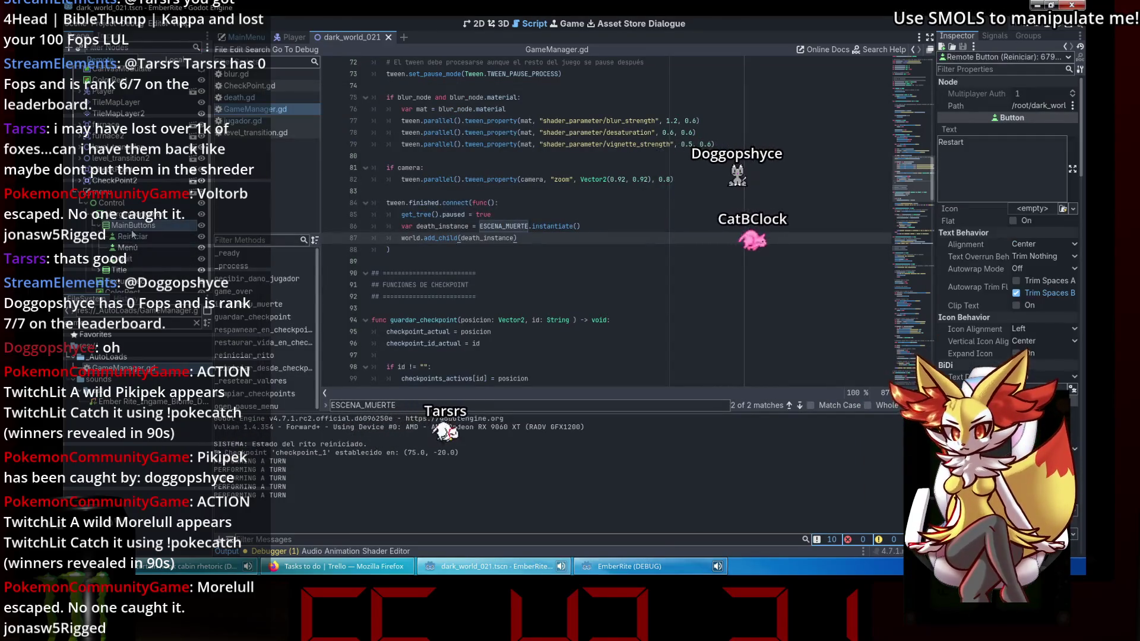
pyautogui.scroll(3, 141, 224)
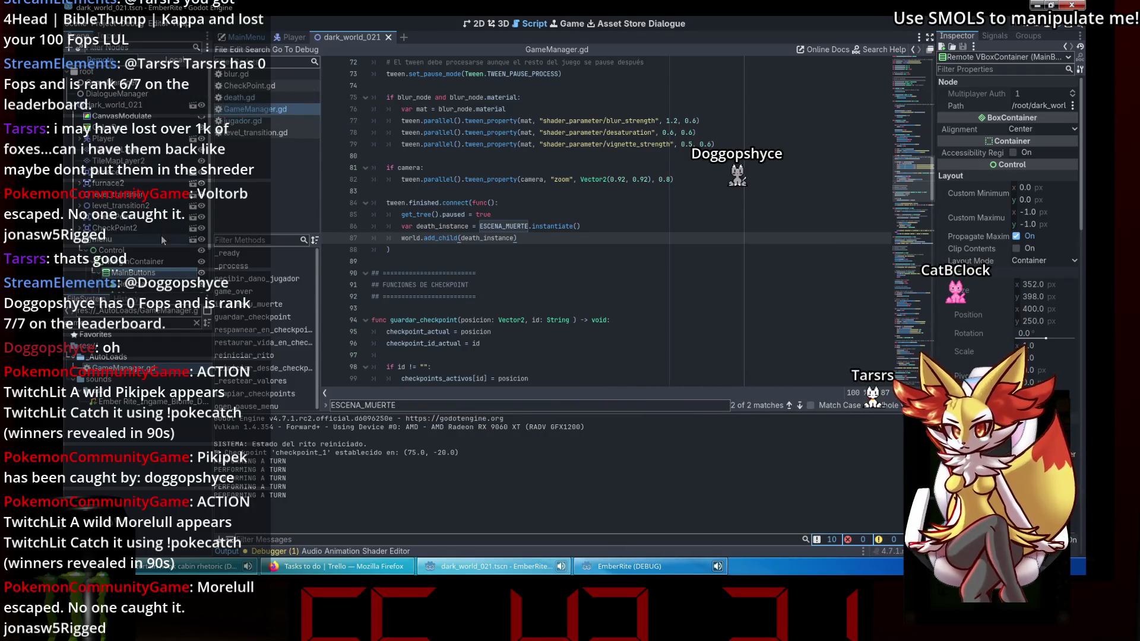
pyautogui.click(79, 240)
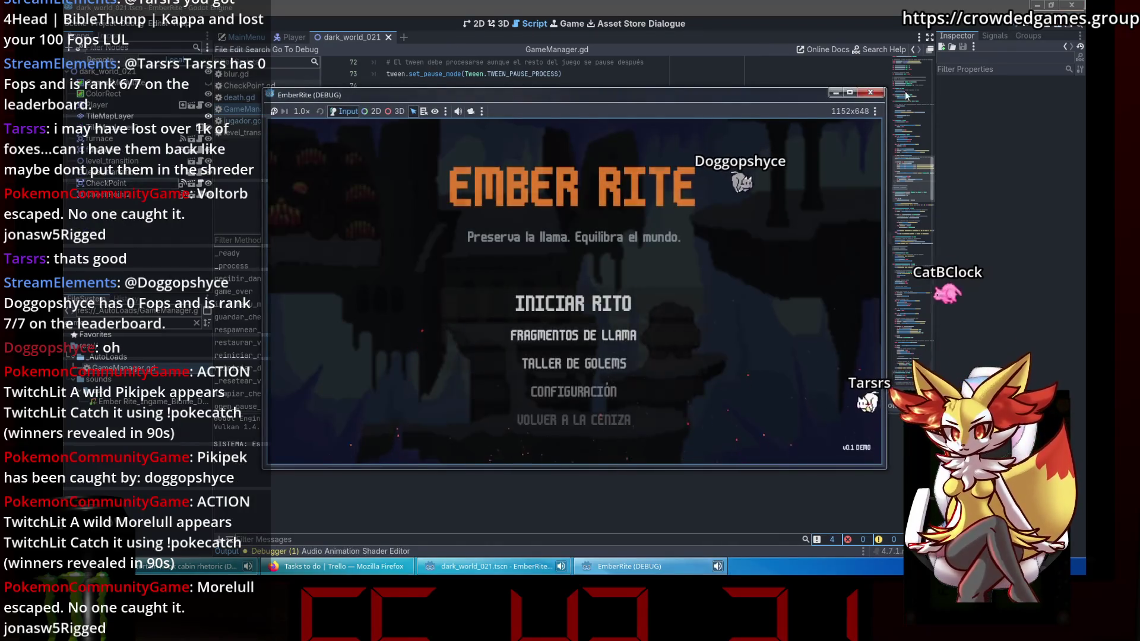
pyautogui.click(1057, 26)
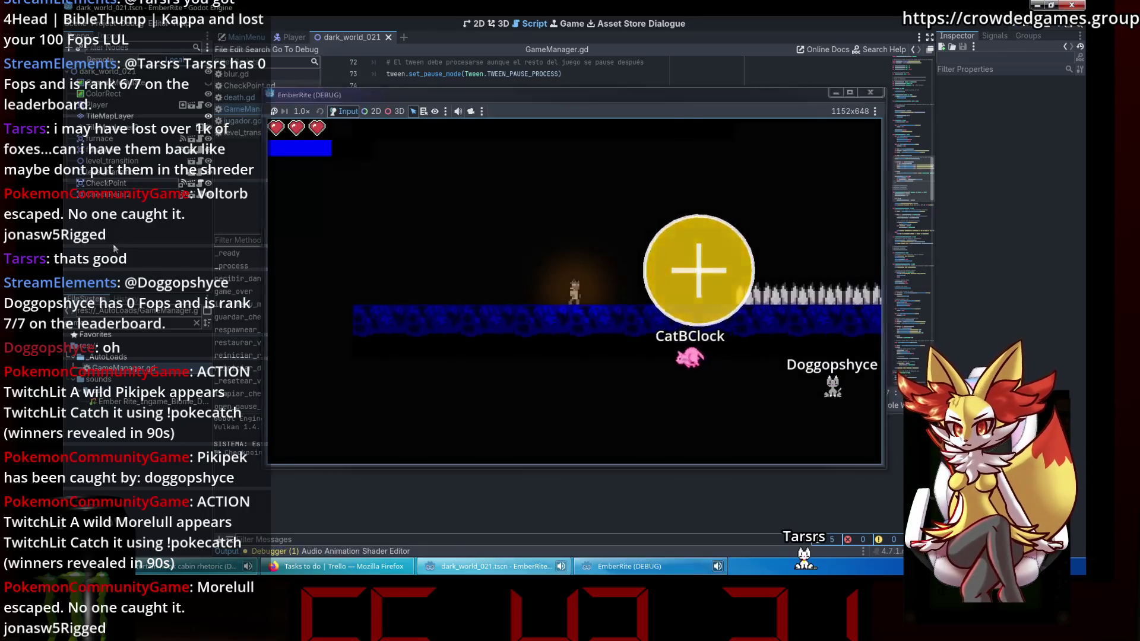
pyautogui.click(124, 176)
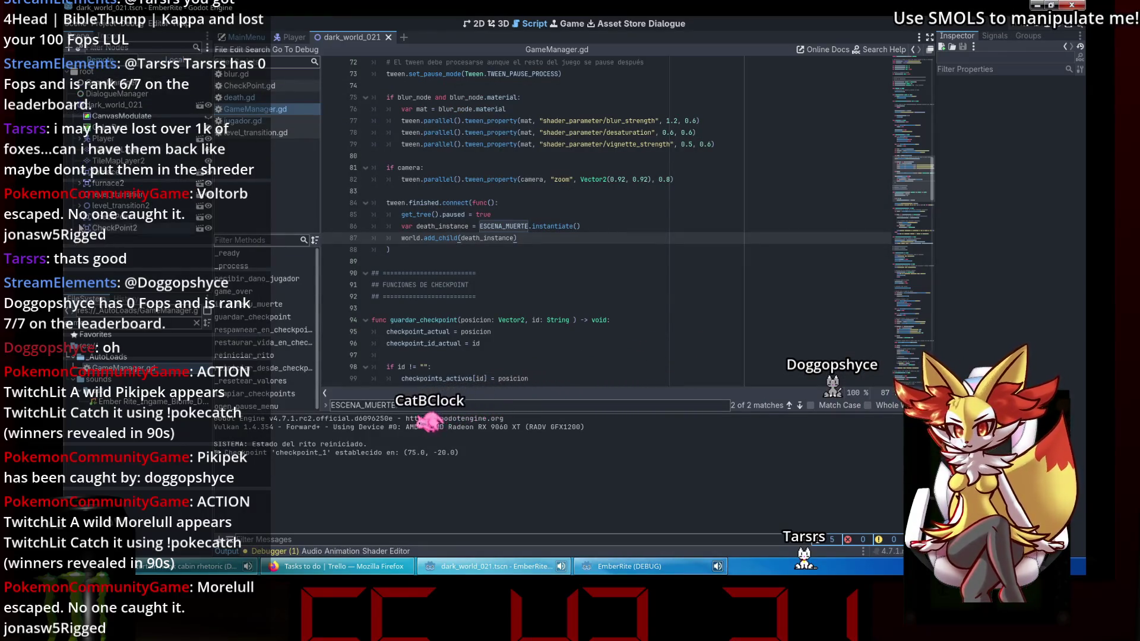
# Scroll through GameManager.gd's checkpoint reset and death menu code, then view jugador.gd and level_transition.gd.
pyautogui.scroll(-13, 542, 227)
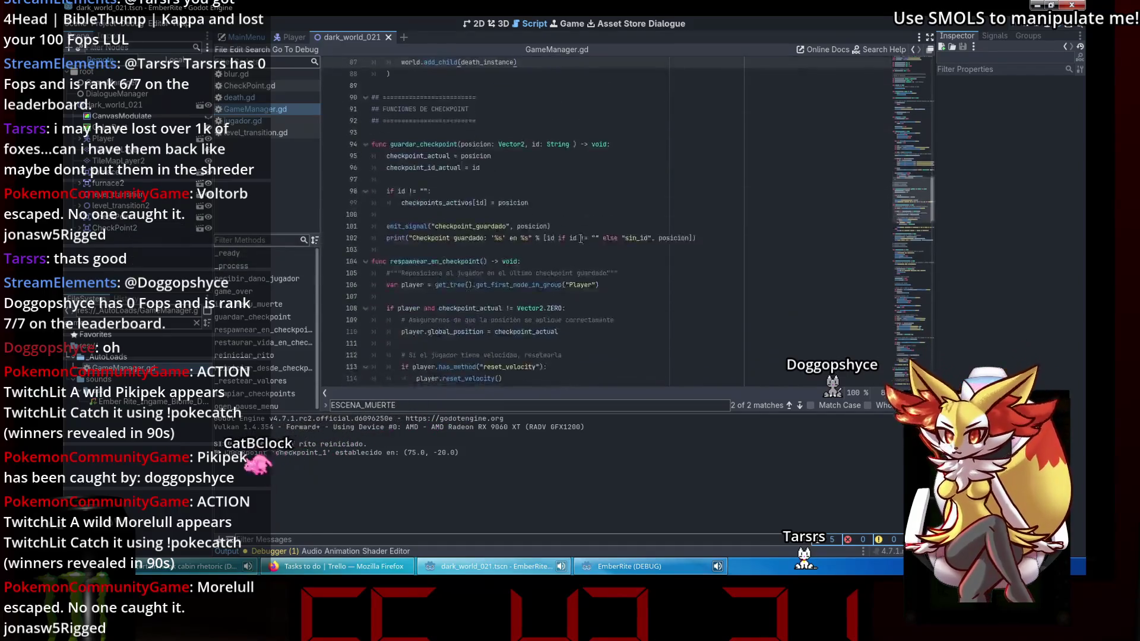
pyautogui.scroll(-17, 592, 246)
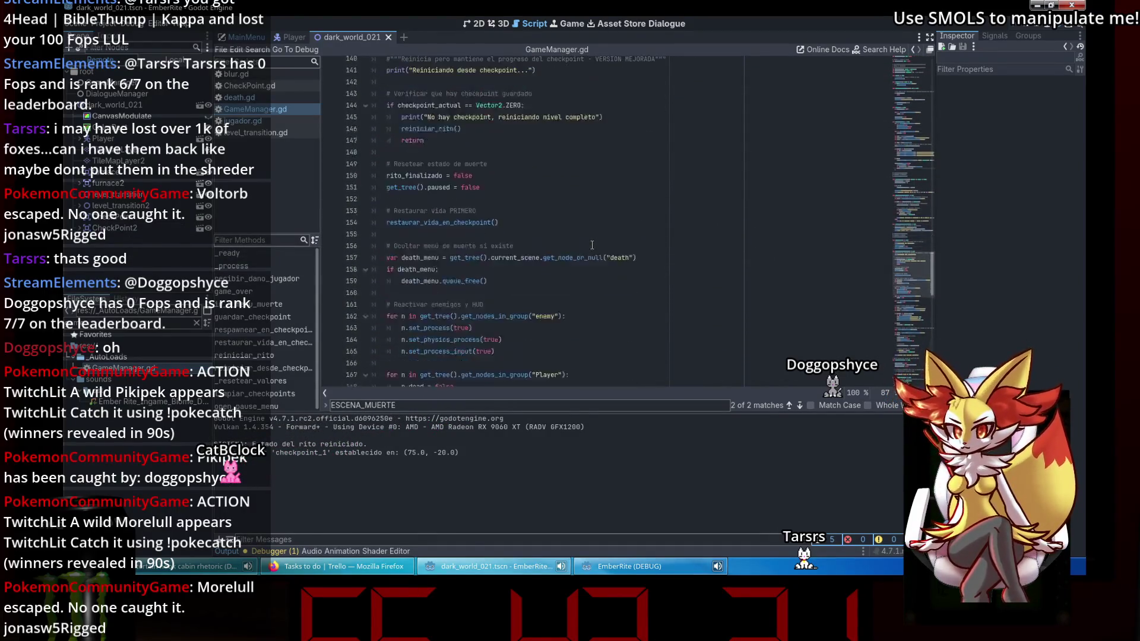
pyautogui.scroll(-3, 592, 245)
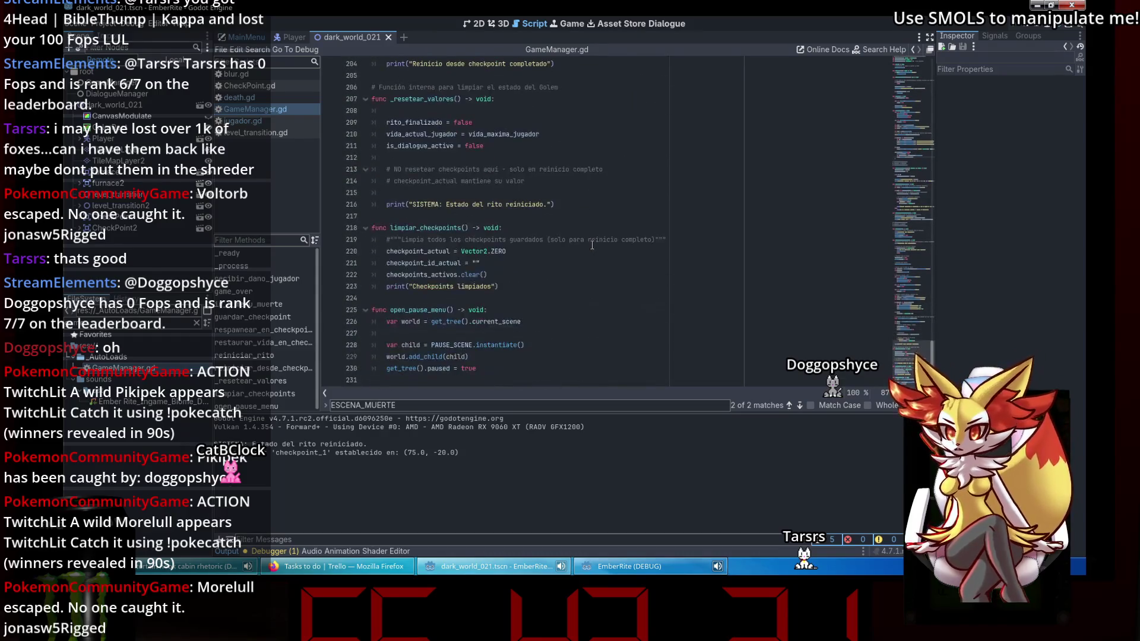
pyautogui.click(586, 249)
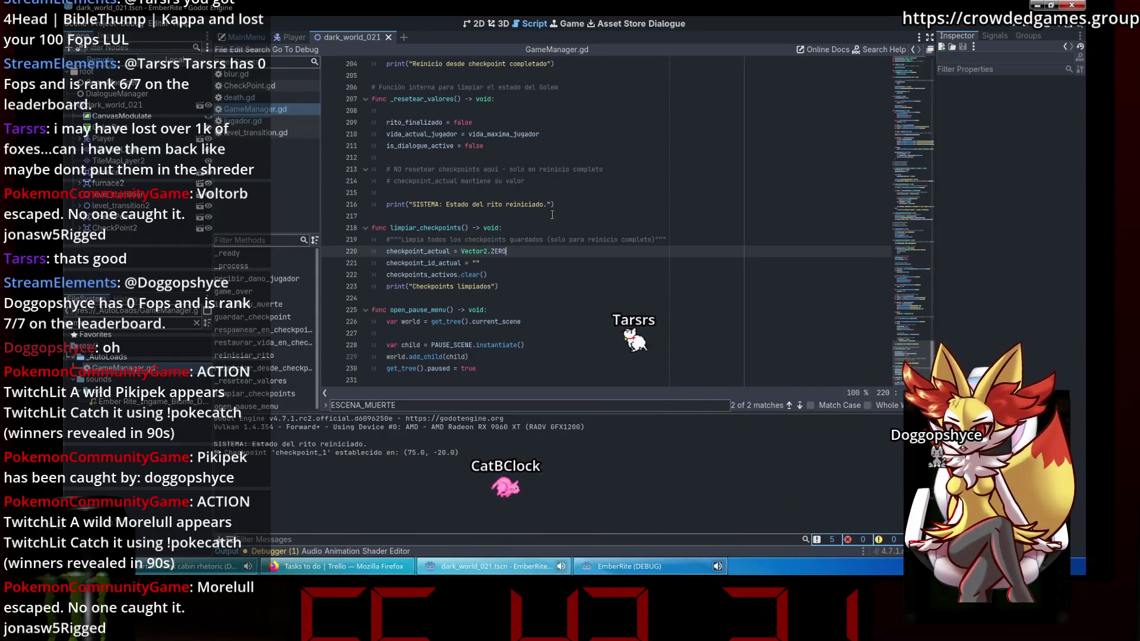
pyautogui.click(924, 159)
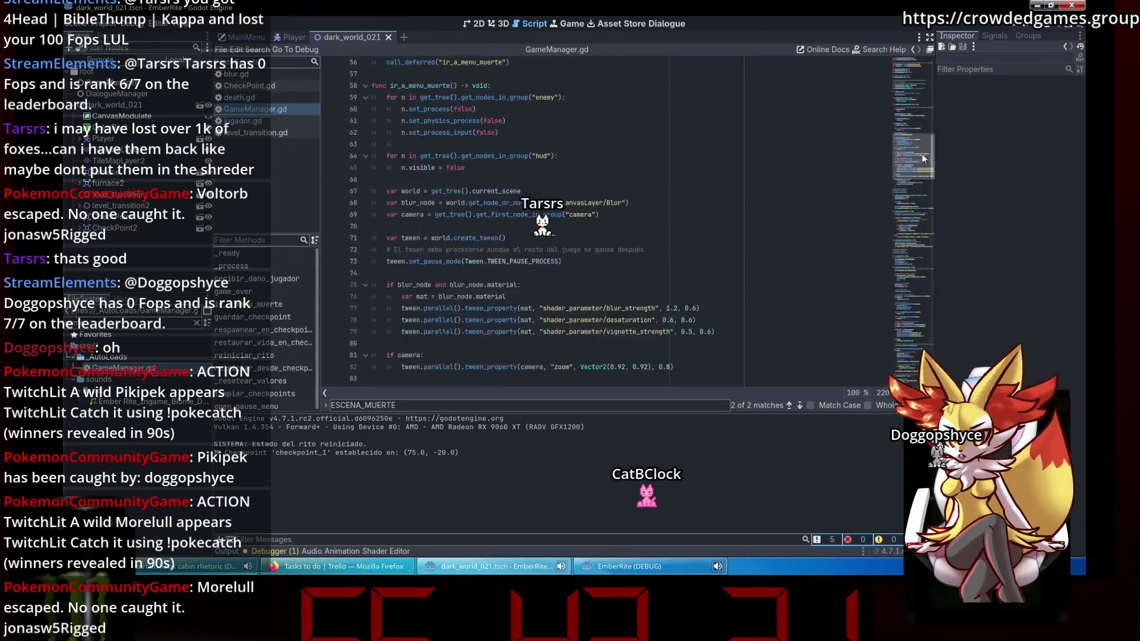
pyautogui.click(268, 121)
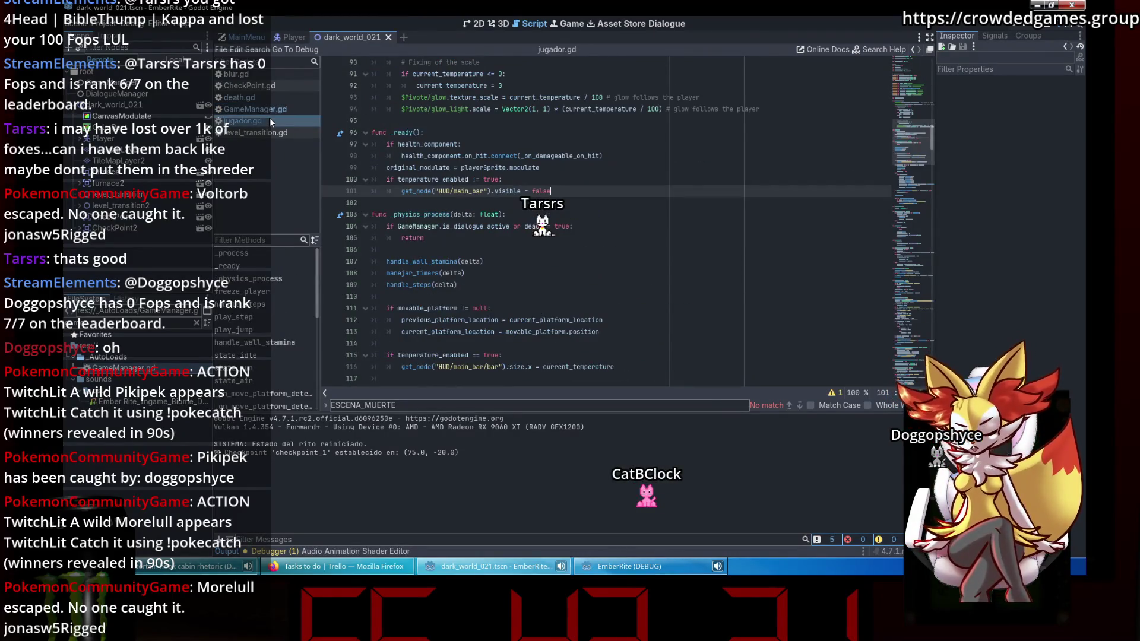
pyautogui.click(273, 134)
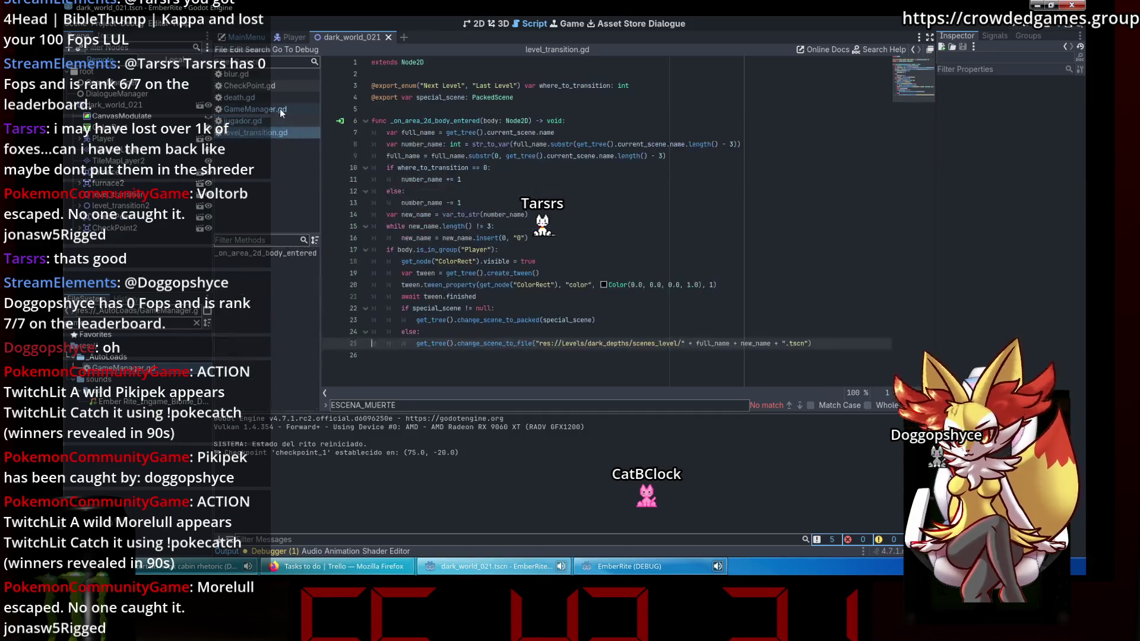
# Review reiniciar_desde_checkpoint in GameManager.gd around lines 146–151, then open death.tscn.
pyautogui.click(278, 112)
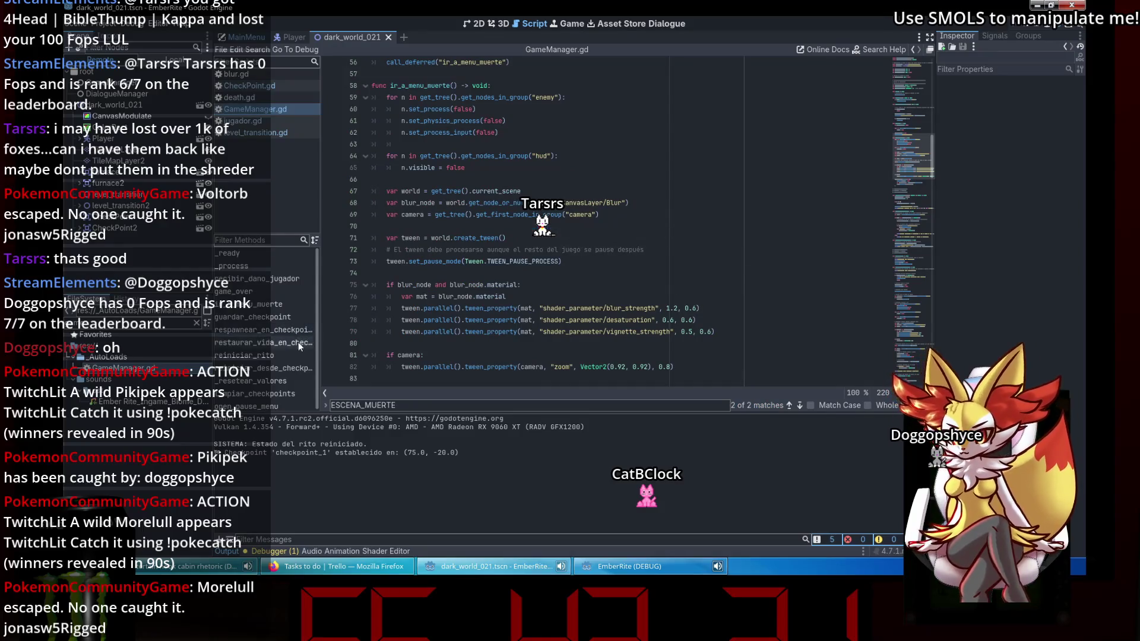
pyautogui.click(291, 368)
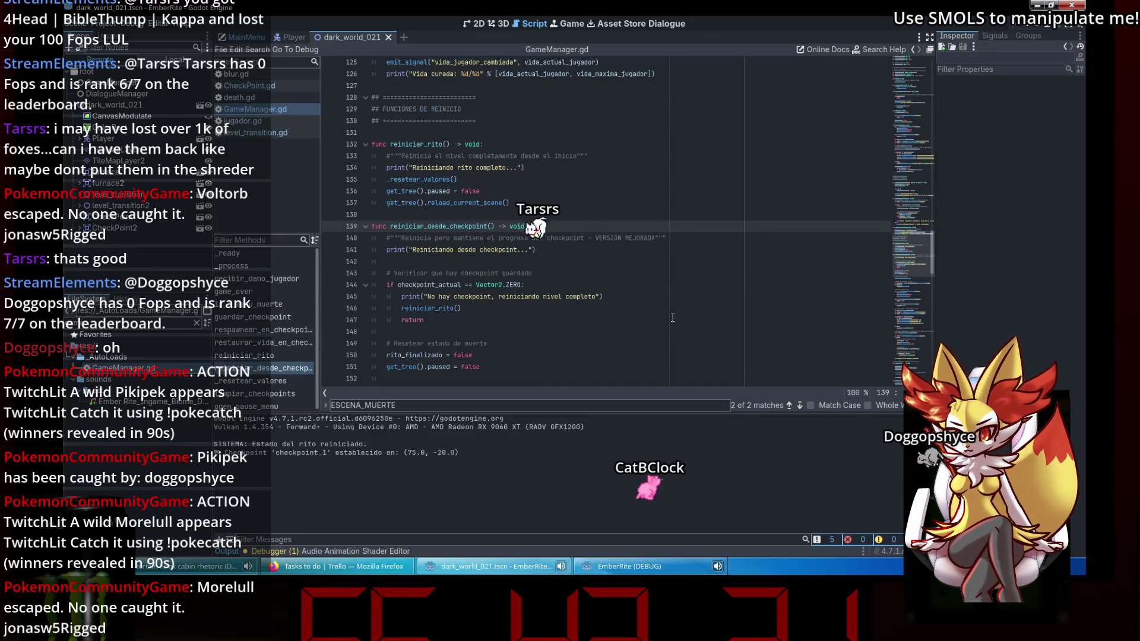
pyautogui.scroll(-3, 673, 318)
pyautogui.click(597, 202)
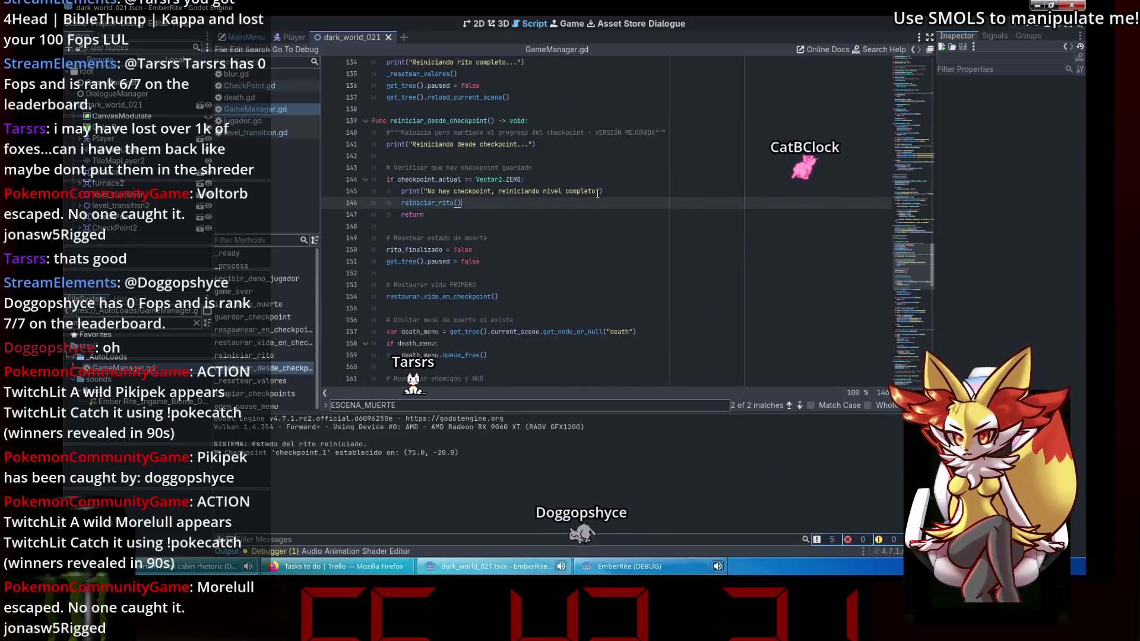
pyautogui.scroll(-2, 597, 193)
pyautogui.click(598, 193)
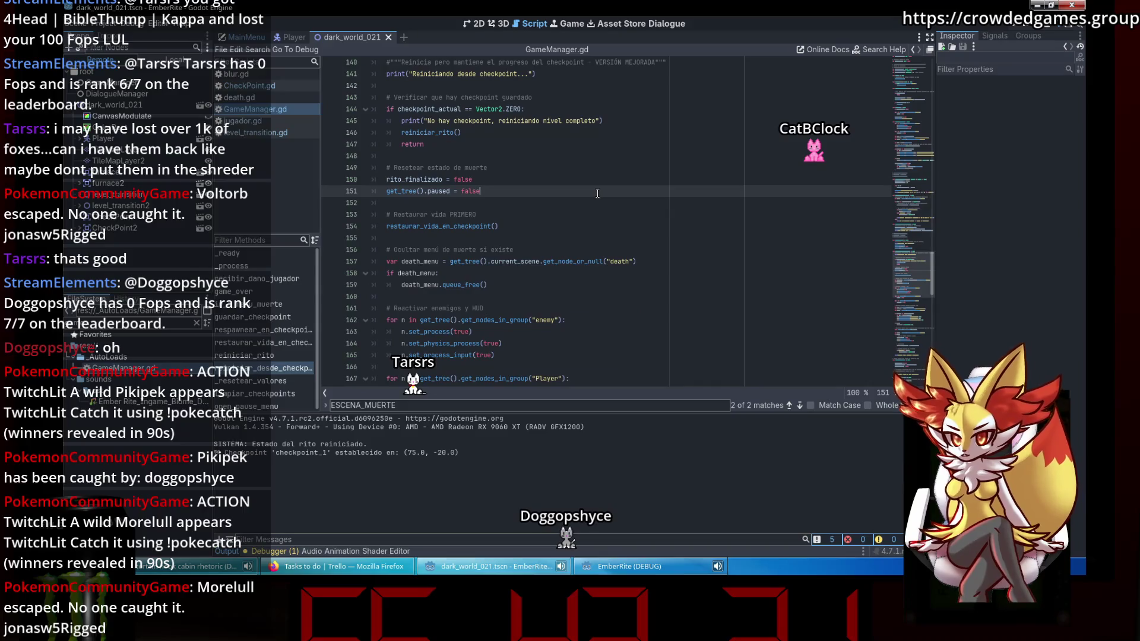
pyautogui.scroll(-1, 597, 193)
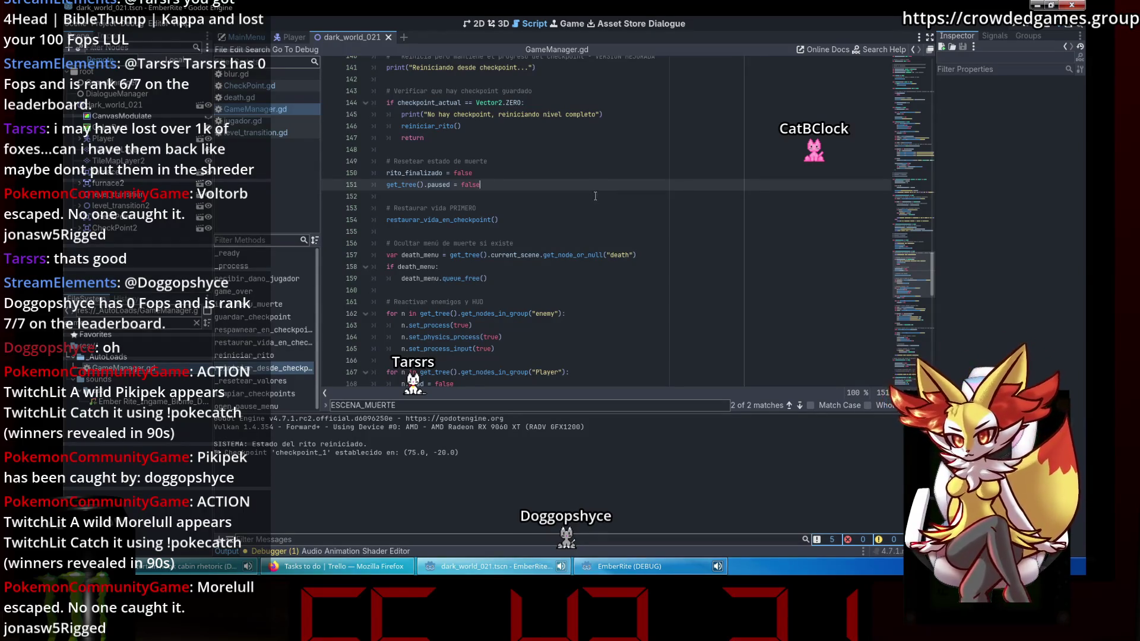
pyautogui.doubleClick(619, 255)
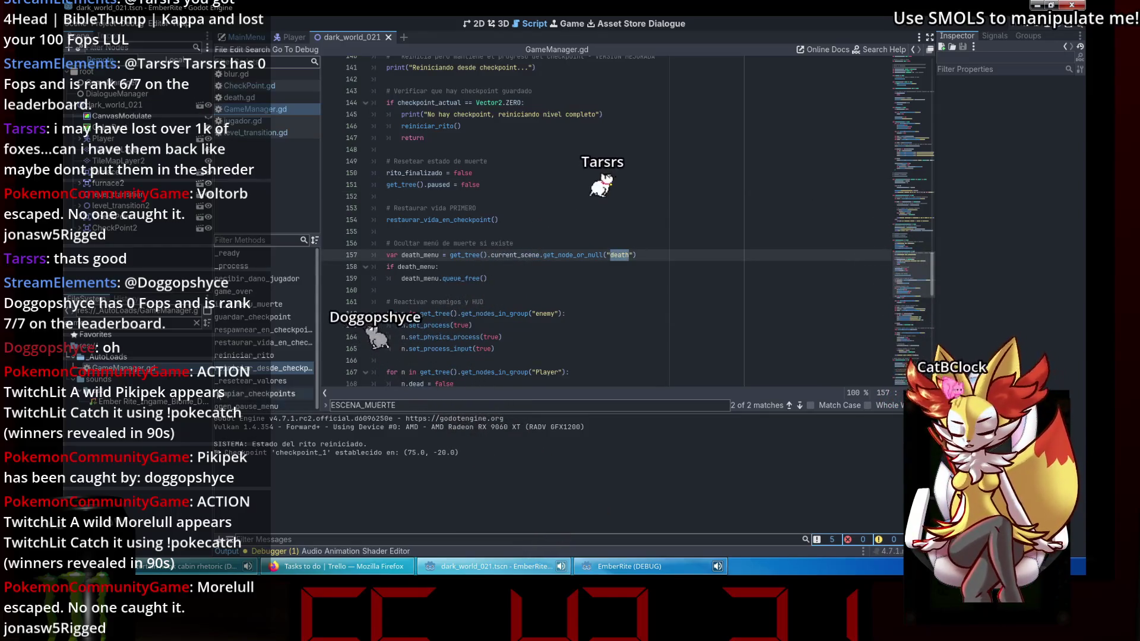
pyautogui.scroll(-3, 136, 380)
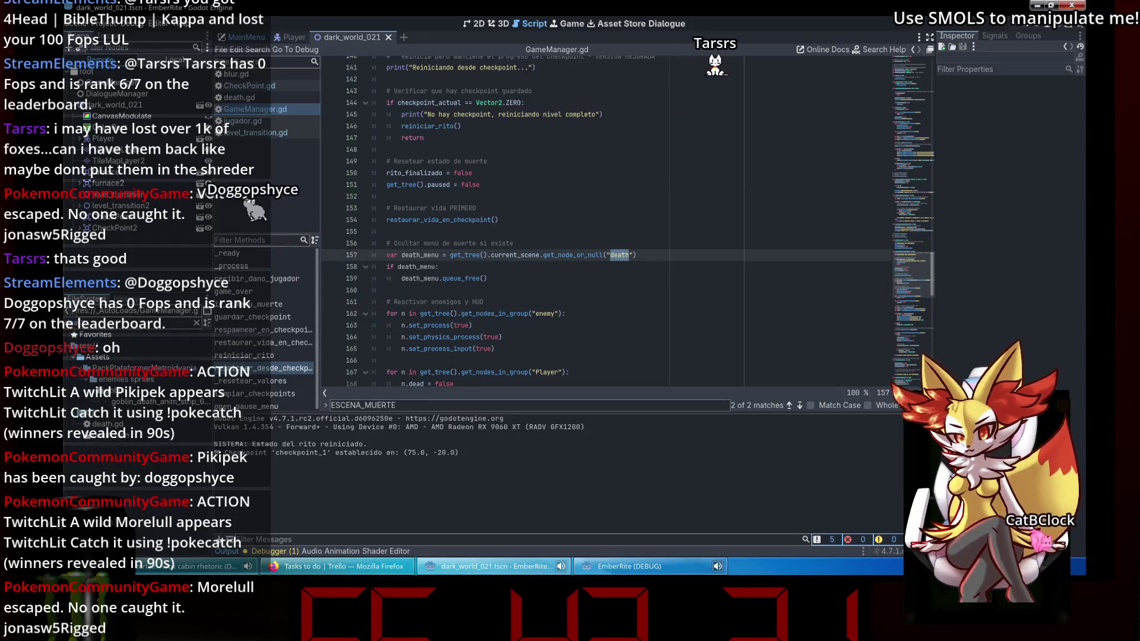
pyautogui.doubleClick(121, 438)
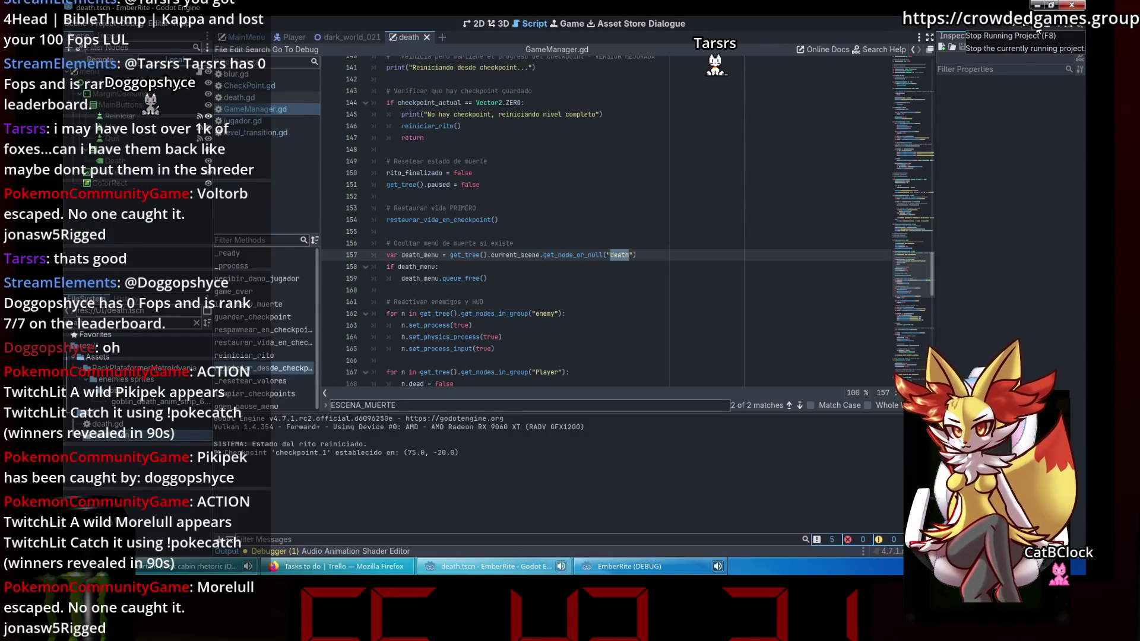
# Relaunch the game to view the death screen, then close it and return to the dark_world_021 scene.
pyautogui.click(1038, 31)
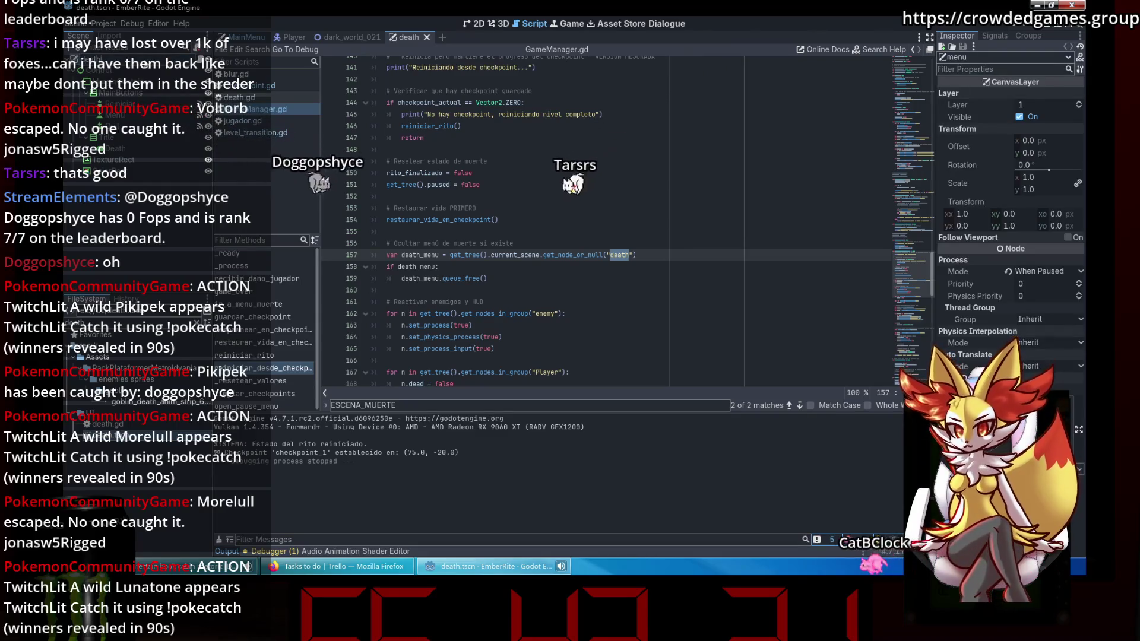
pyautogui.press('F5')
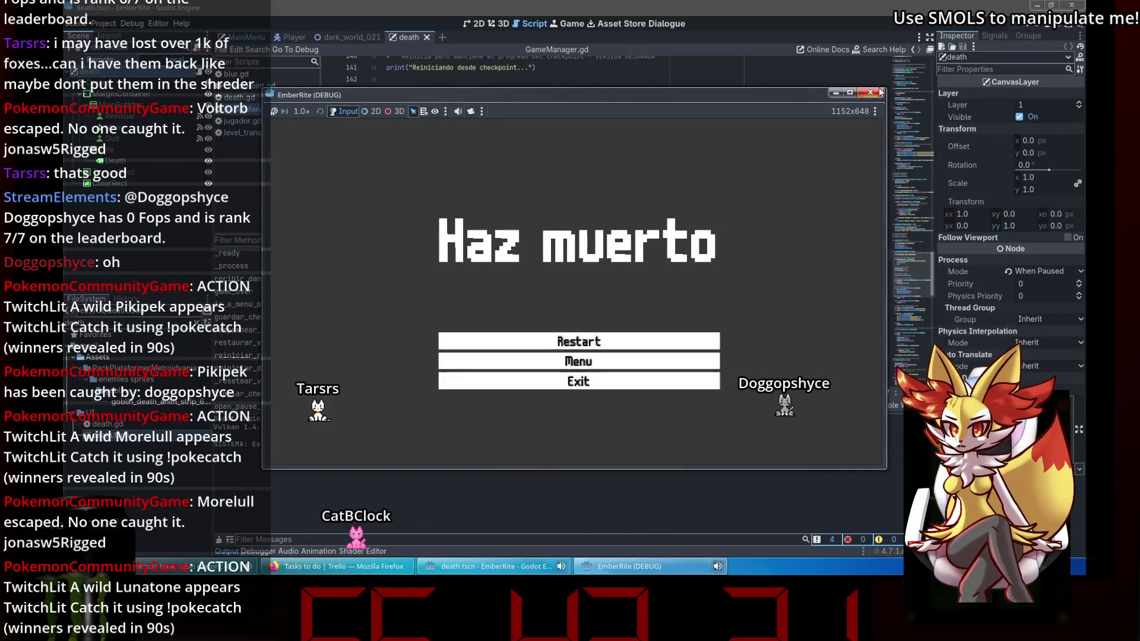
pyautogui.press('F8')
pyautogui.click(346, 37)
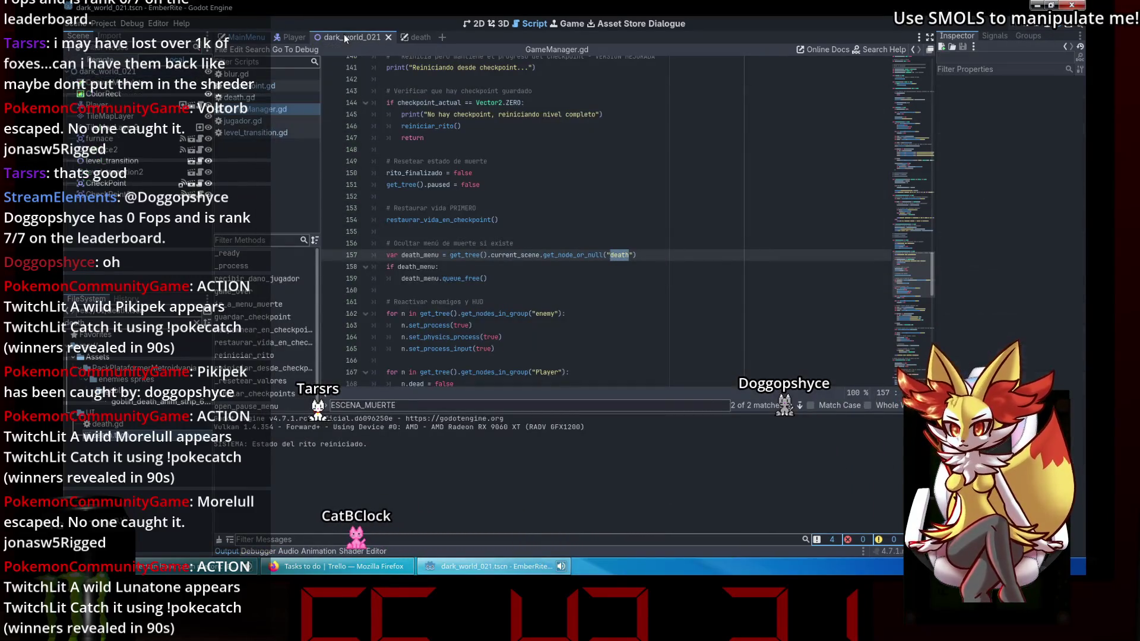
# Run the game, die on the spikes, restart from the checkpoint, and bring GameManager.gd back.
pyautogui.click(1040, 25)
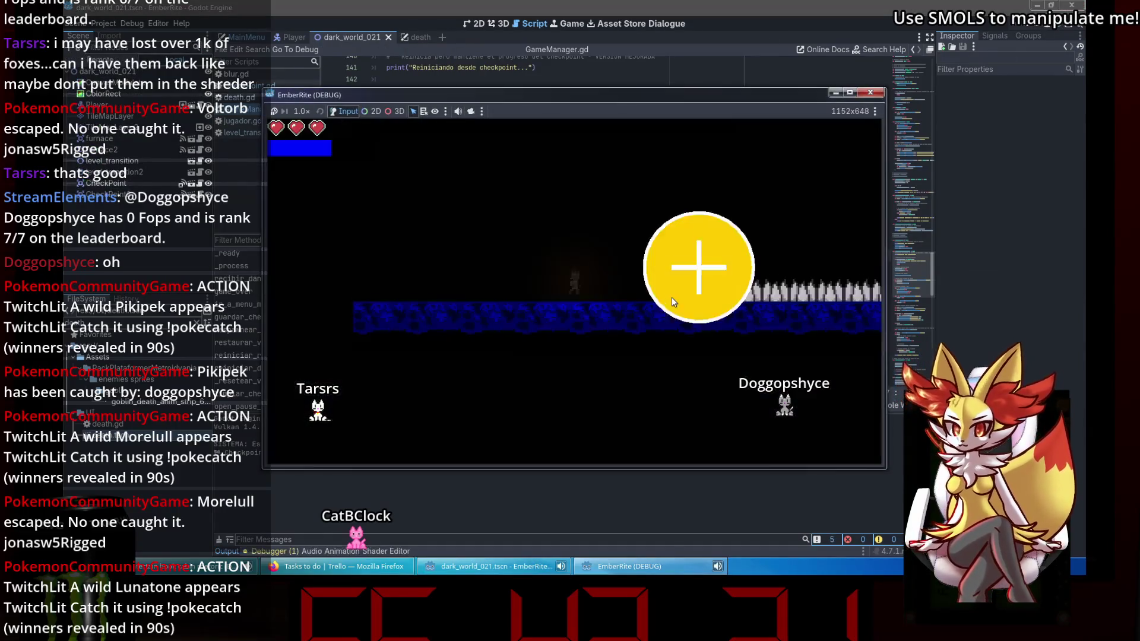
pyautogui.press('Right')
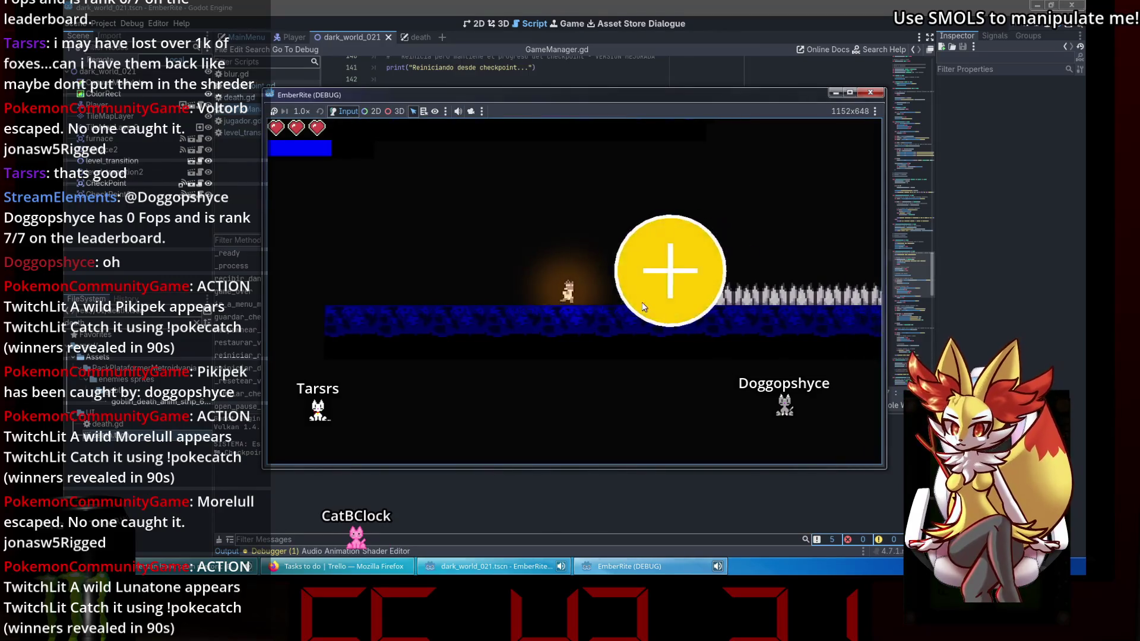
pyautogui.press('Right')
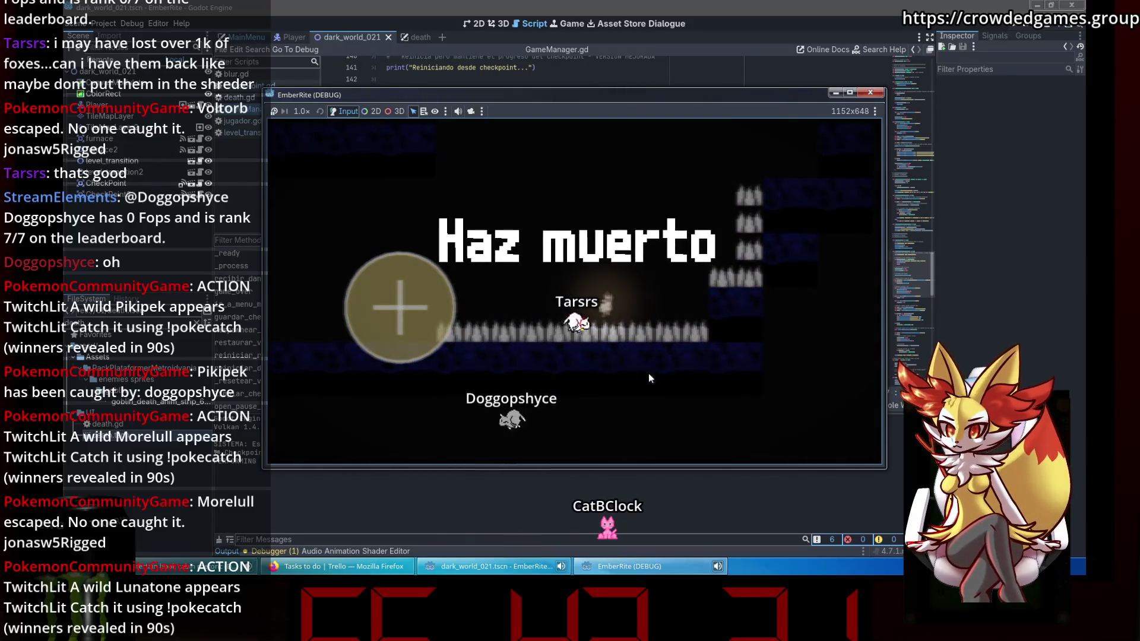
pyautogui.click(589, 344)
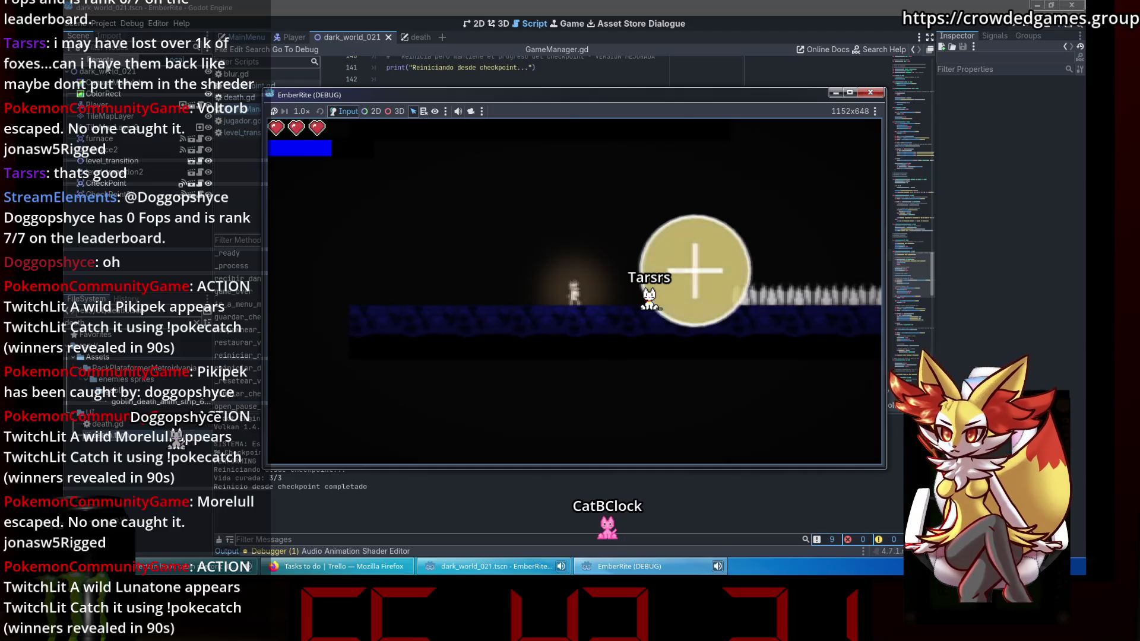
pyautogui.click(100, 177)
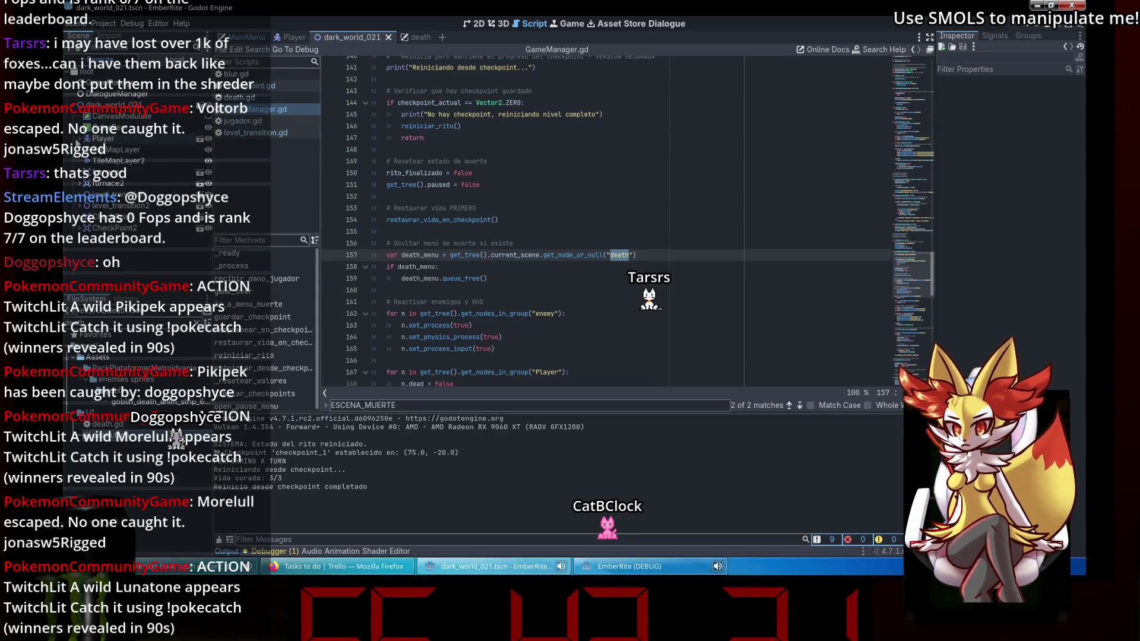
# Inspect the running game's remote CanvasLayer and Player nodes.
pyautogui.click(108, 152)
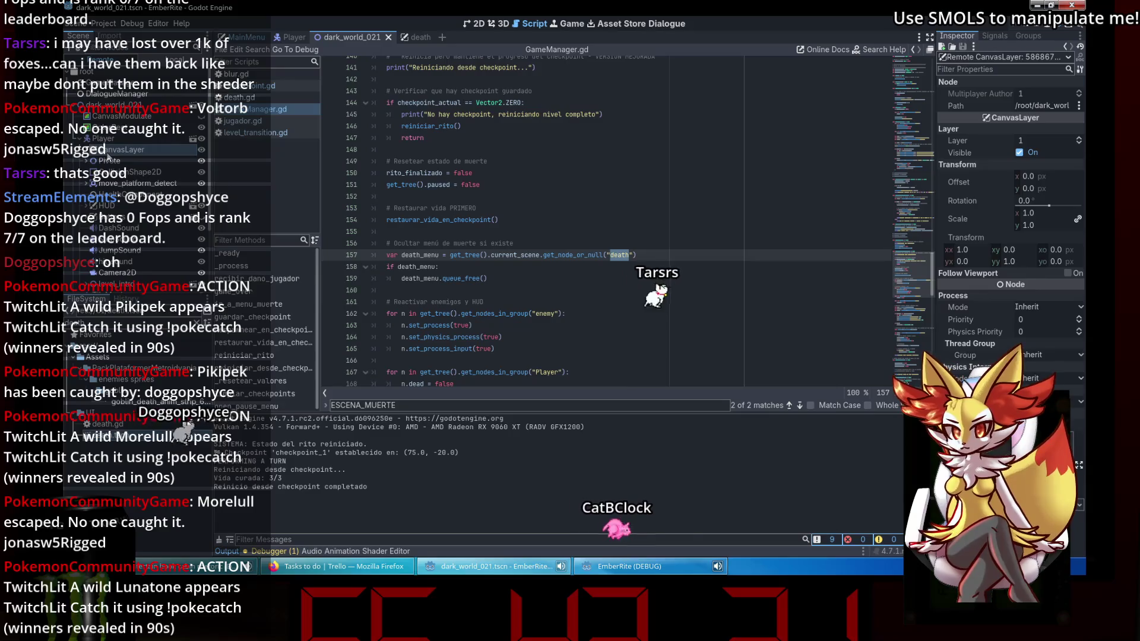
pyautogui.click(104, 139)
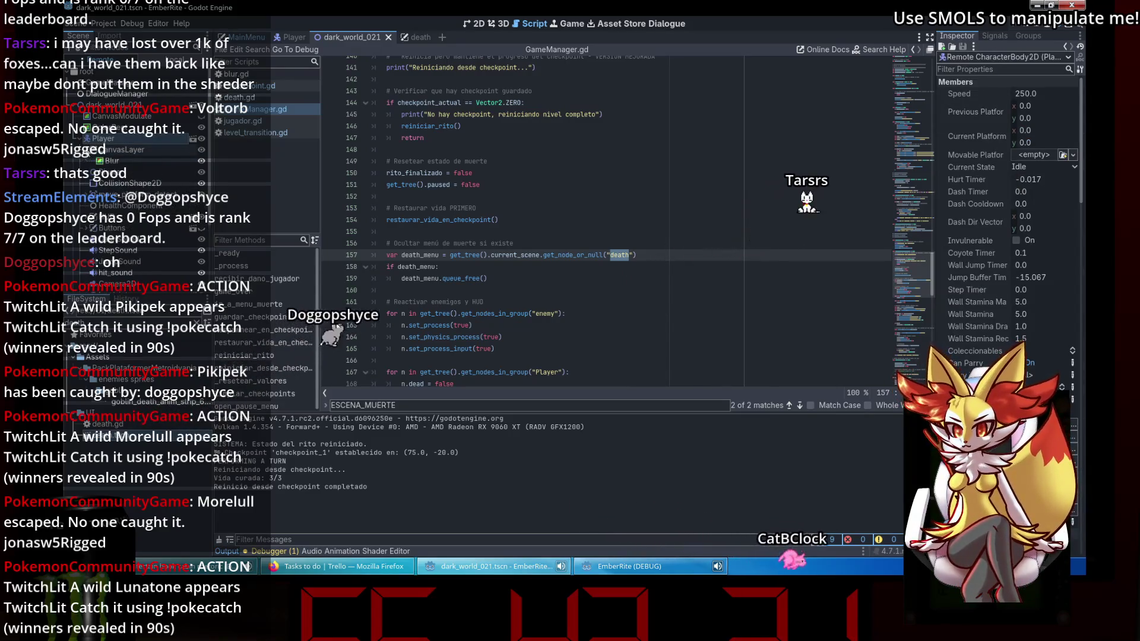
pyautogui.scroll(-4, 603, 274)
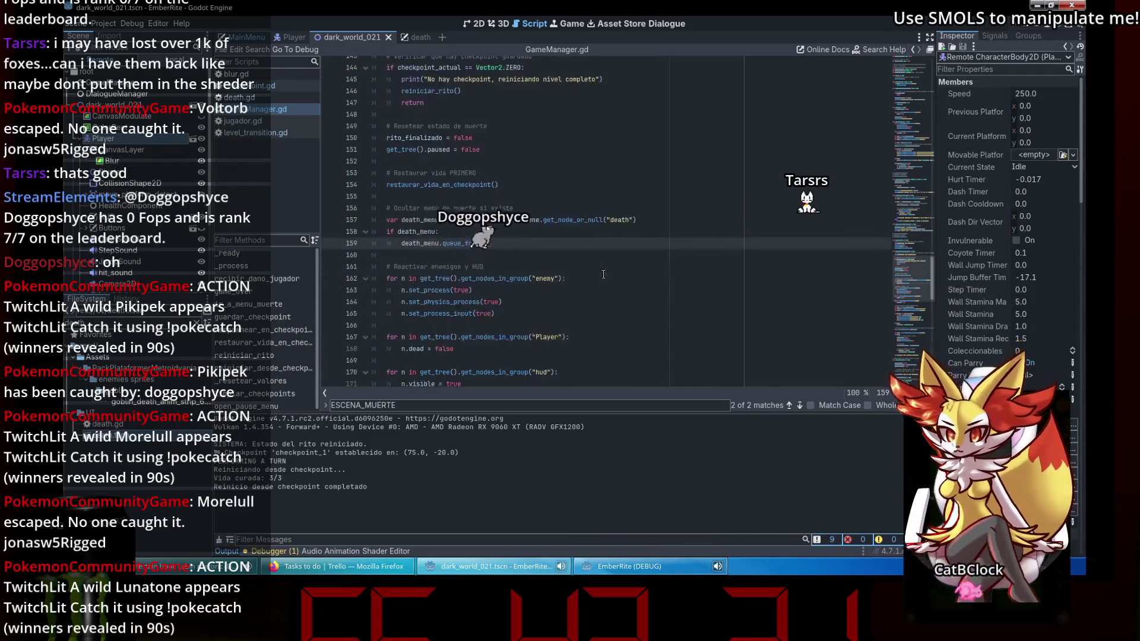
# Change line 175's blur lookup to "Player/CanvasLayer/Blur" and rerun the game.
pyautogui.click(603, 275)
pyautogui.scroll(-1, 603, 274)
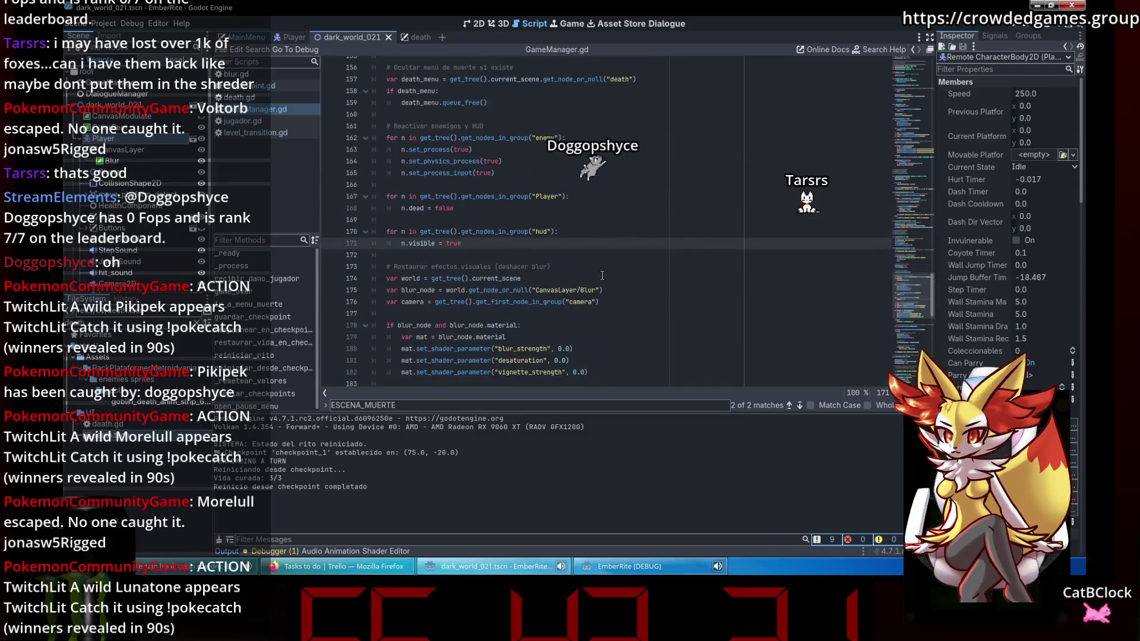
pyautogui.click(568, 291)
pyautogui.click(575, 314)
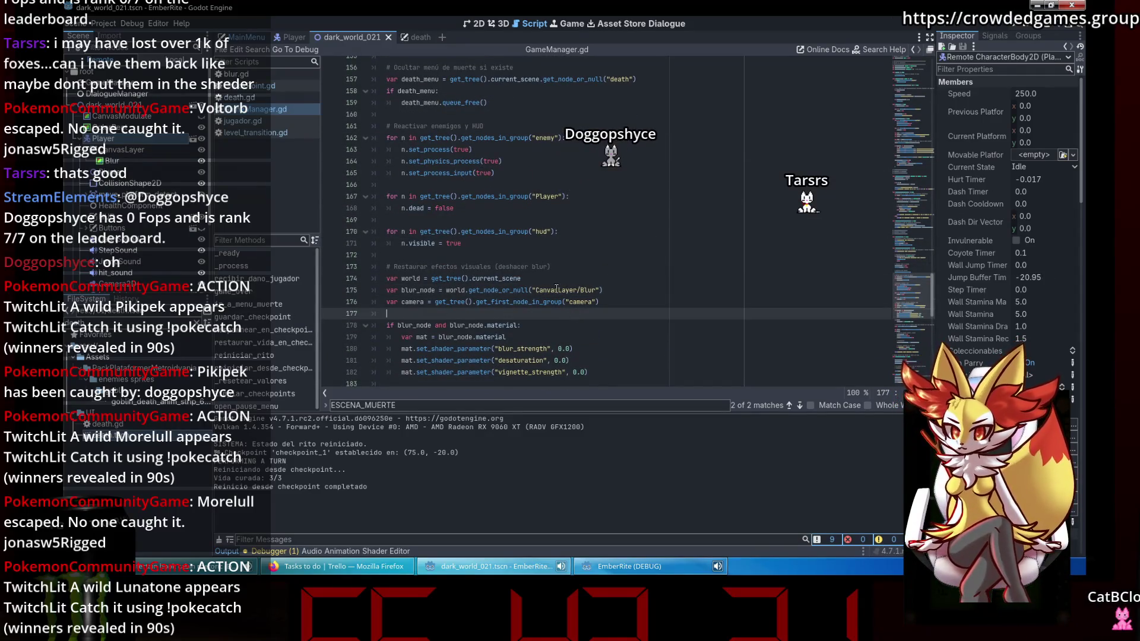
pyautogui.click(535, 290)
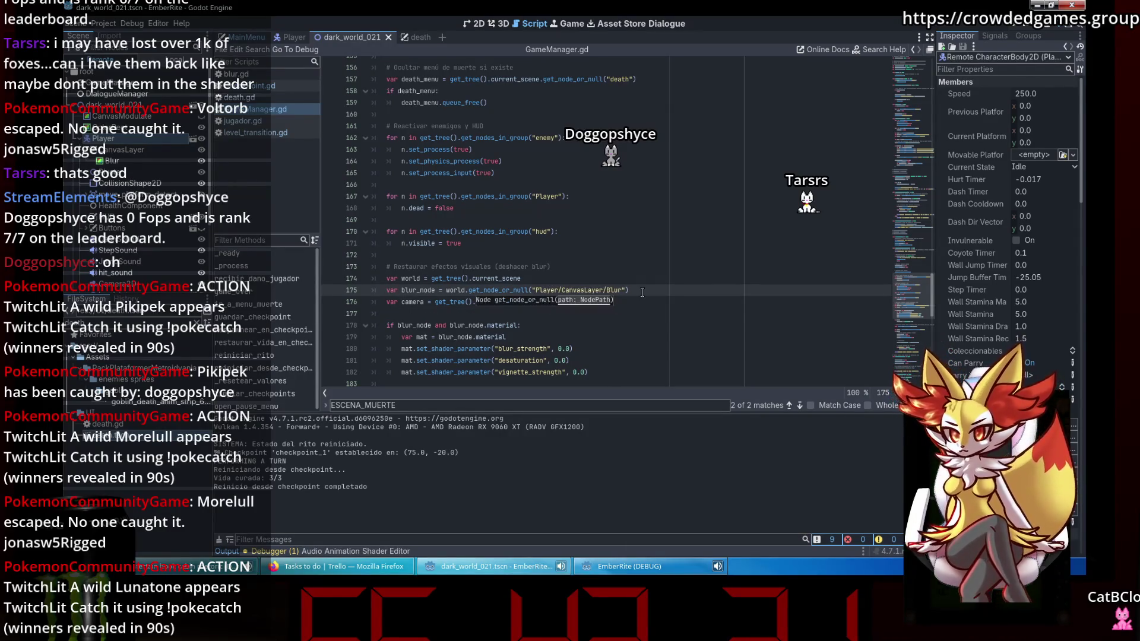
pyautogui.scroll(-2, 637, 307)
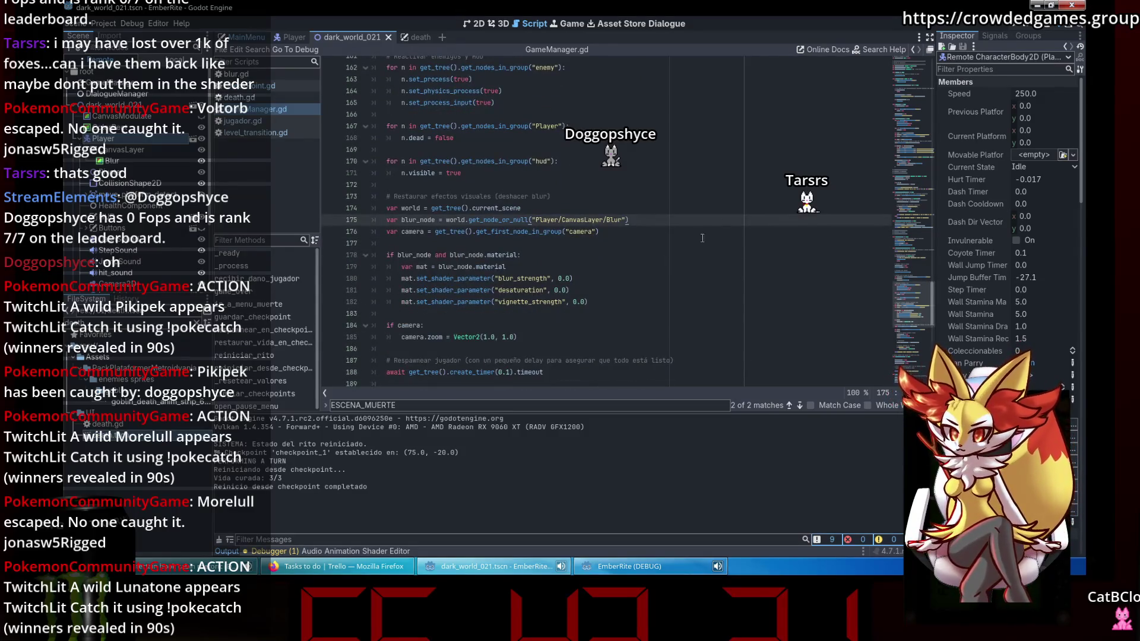
pyautogui.press('F5')
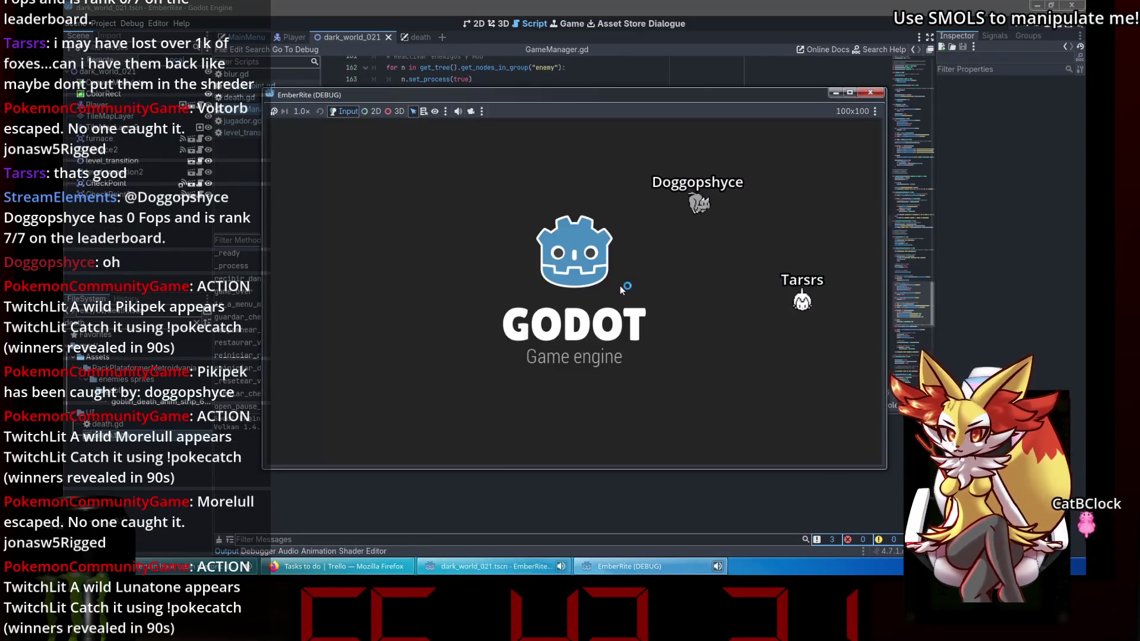
# Relaunch the game, die on the spikes, and restart from the checkpoint.
pyautogui.click(870, 92)
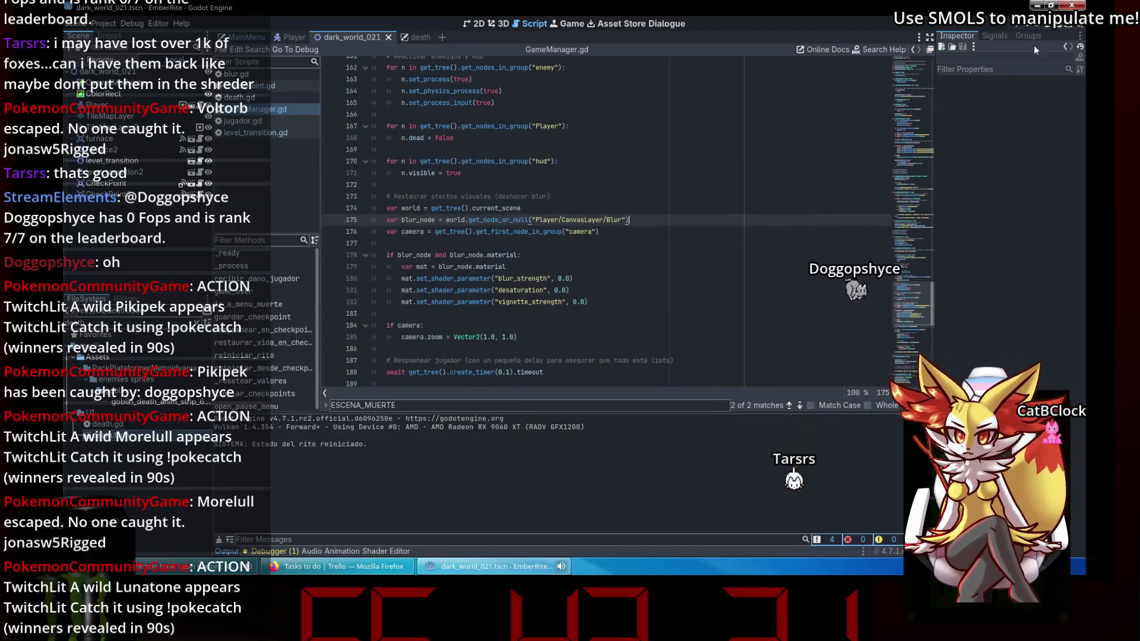
pyautogui.click(1051, 28)
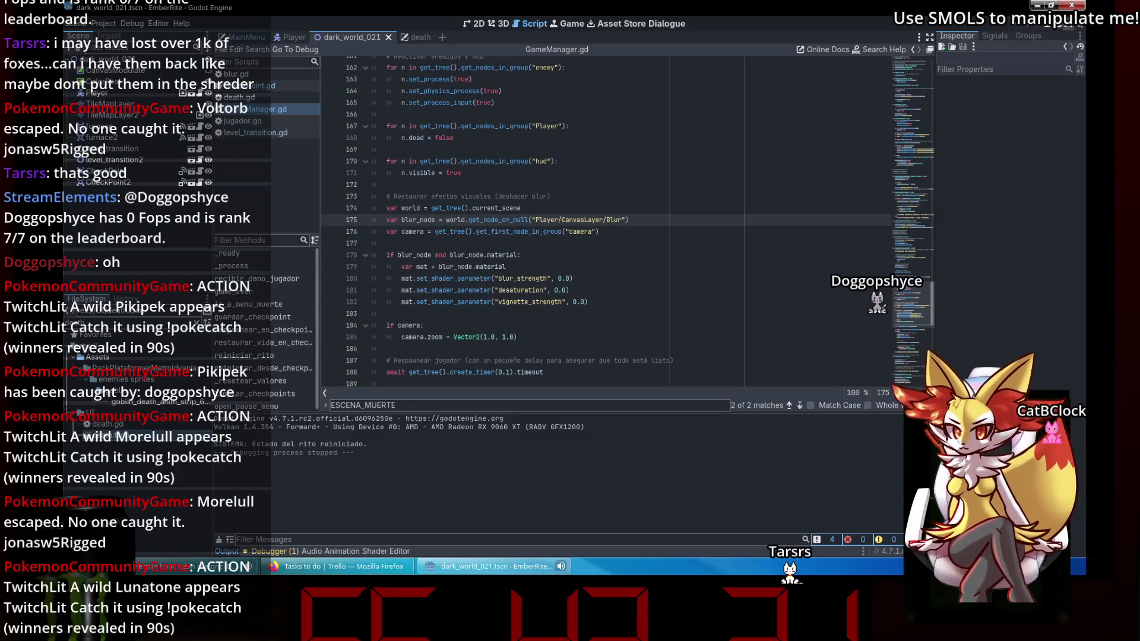
pyautogui.click(1059, 28)
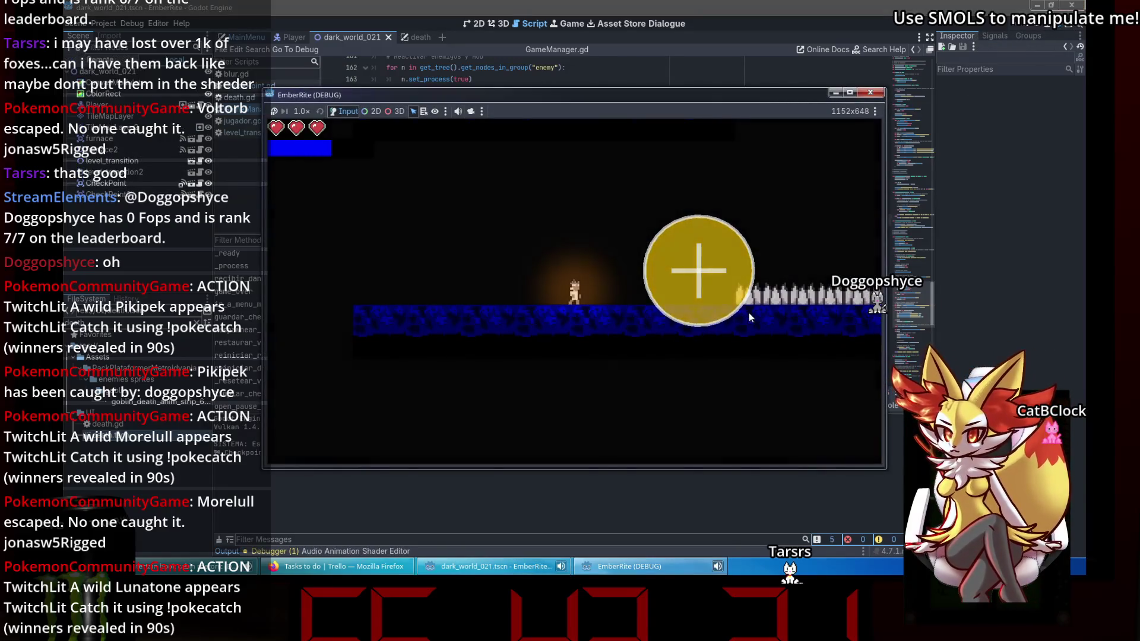
pyautogui.press('Right')
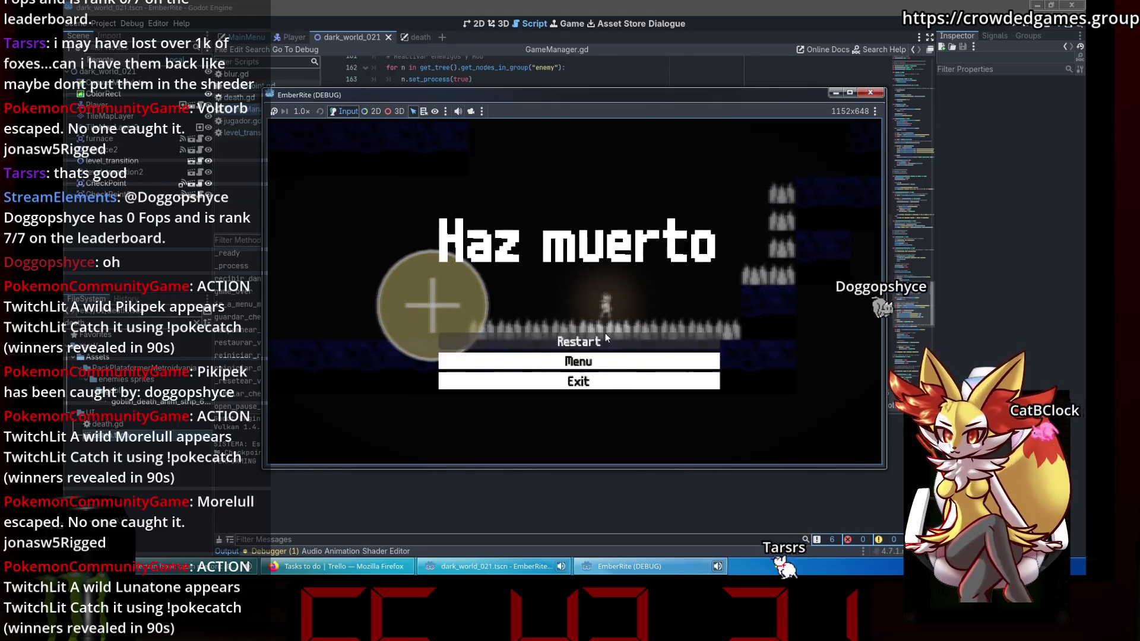
pyautogui.click(605, 336)
# Jump past the spikes and block column, dropping down the shaft to the next checkpoint.
pyautogui.press('Right')
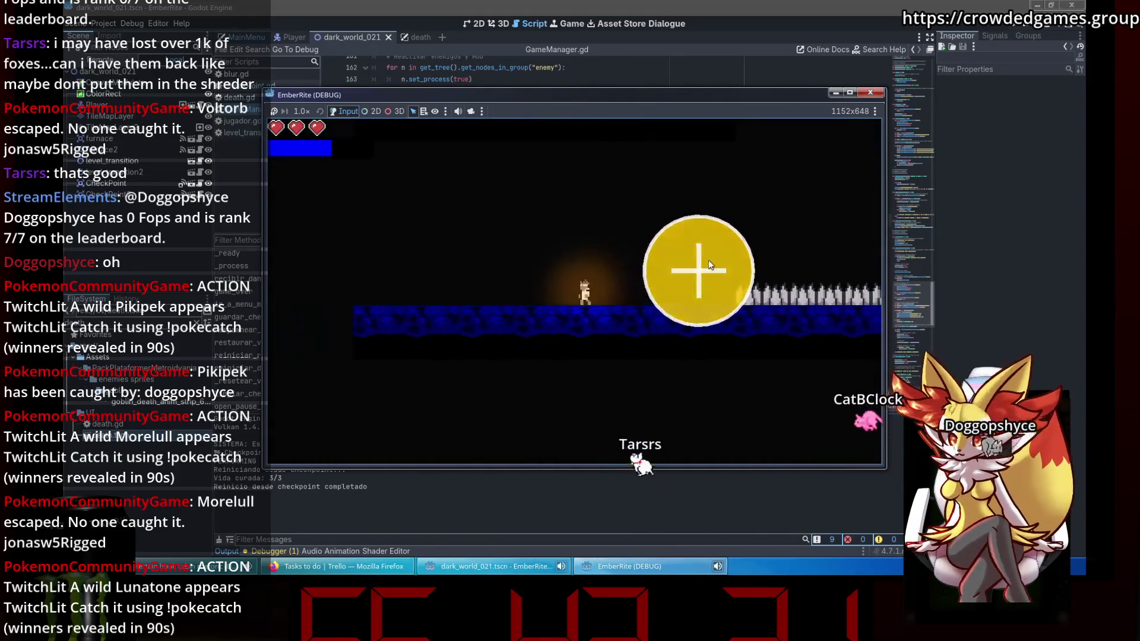
pyautogui.press('space')
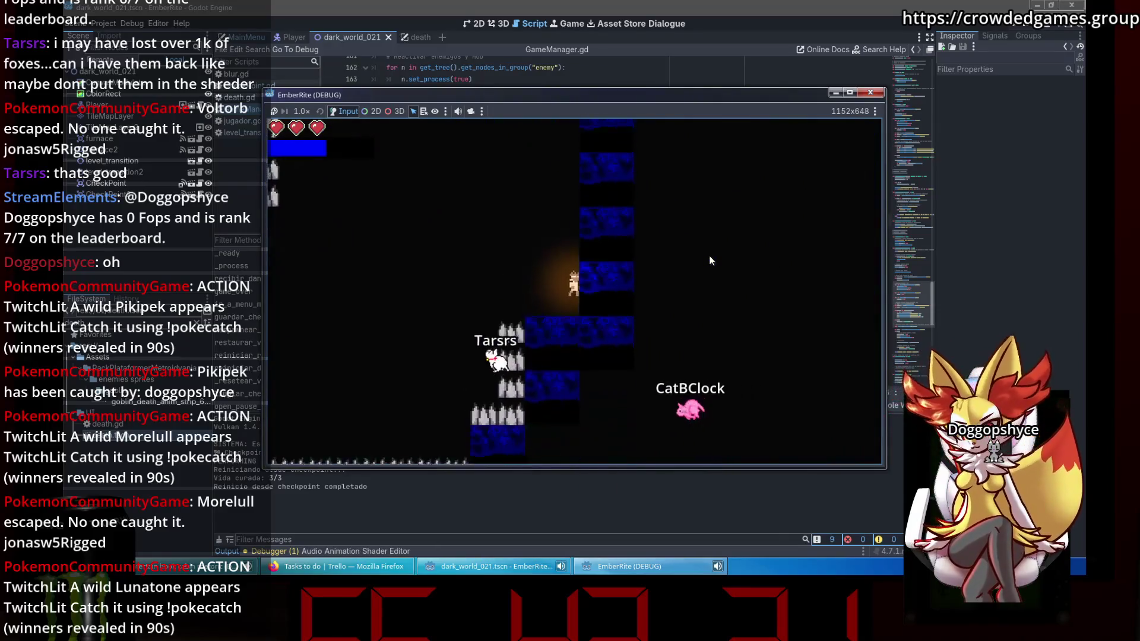
pyautogui.press('Right')
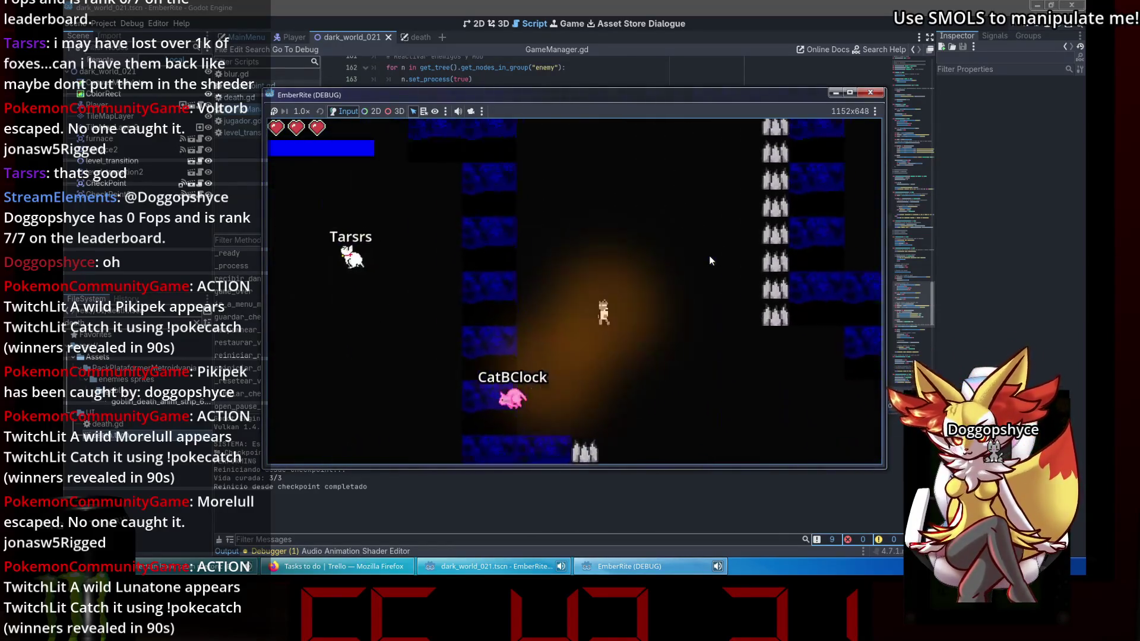
pyautogui.press('Right')
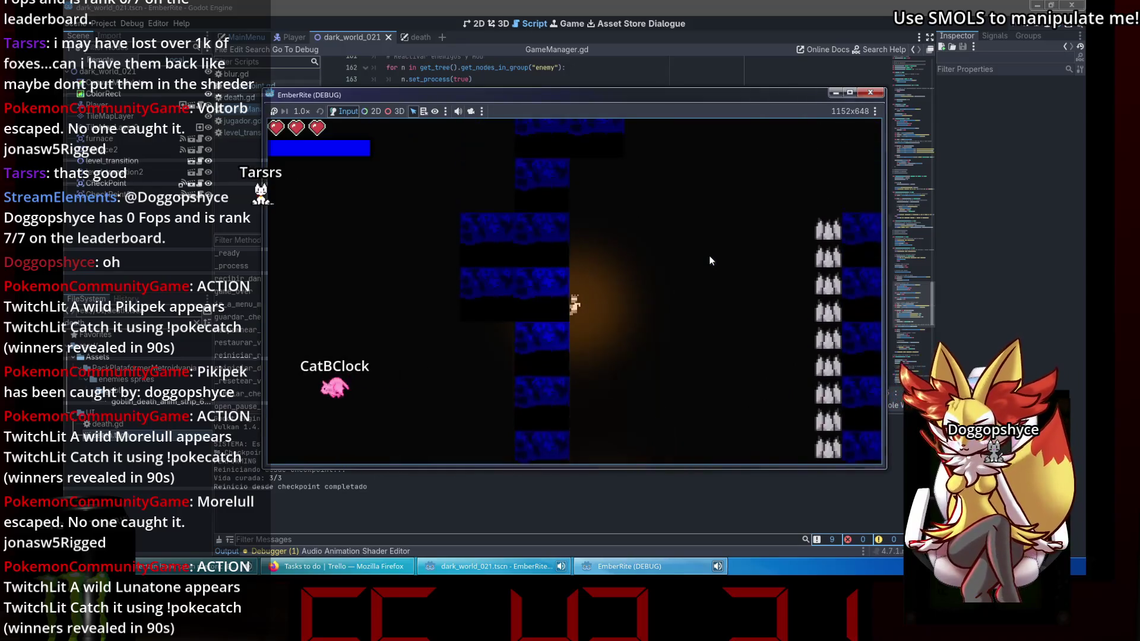
pyautogui.press('space')
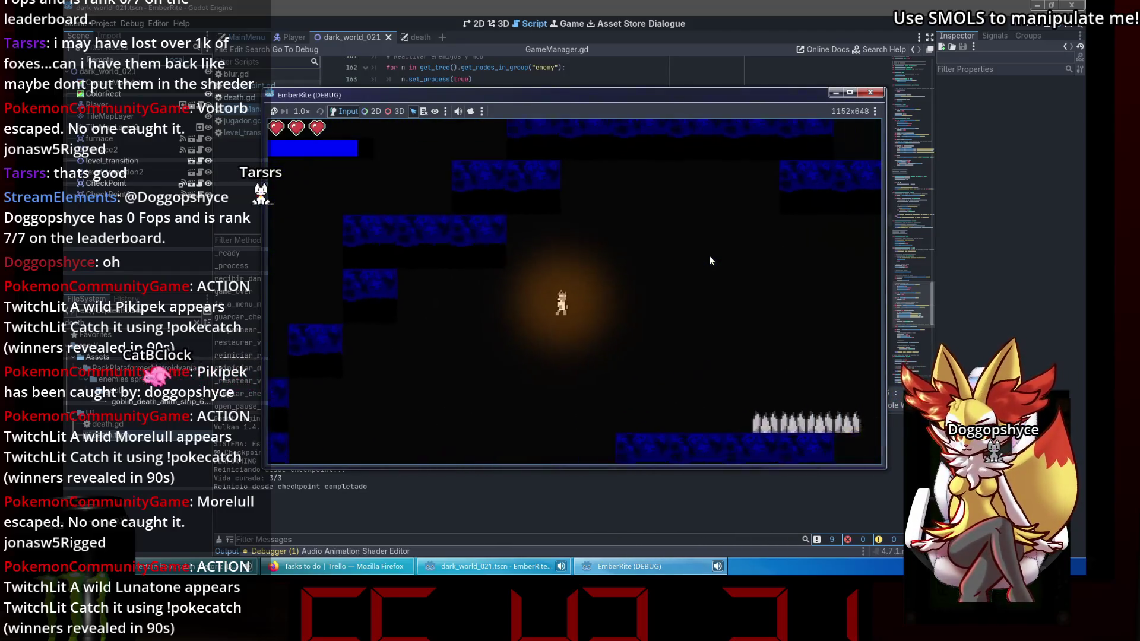
pyautogui.press('Right')
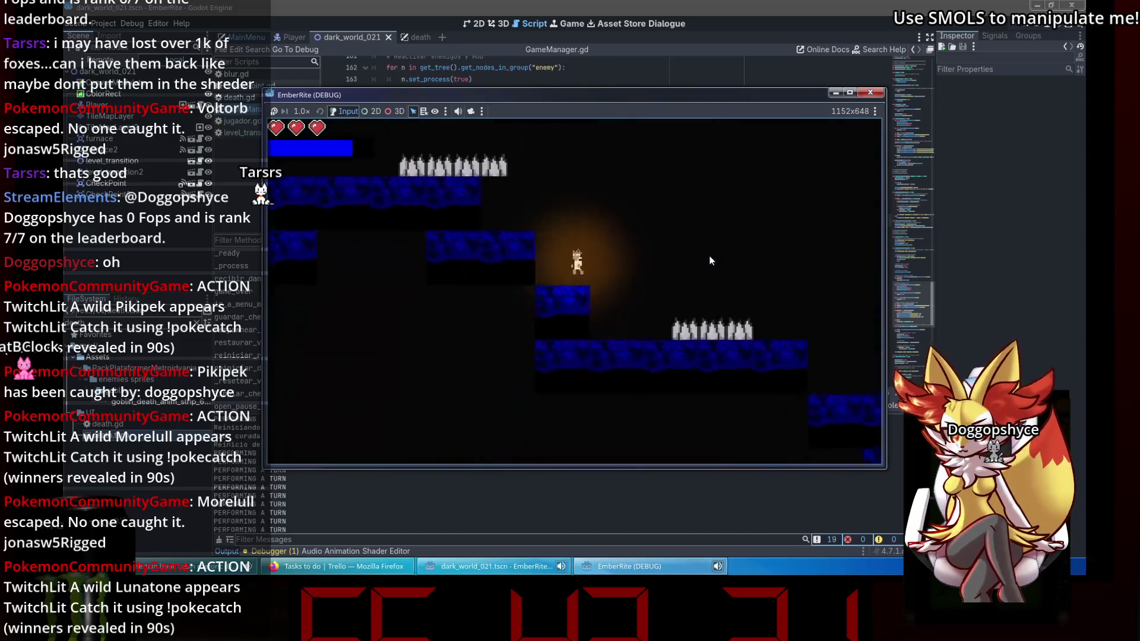
pyautogui.press('Right')
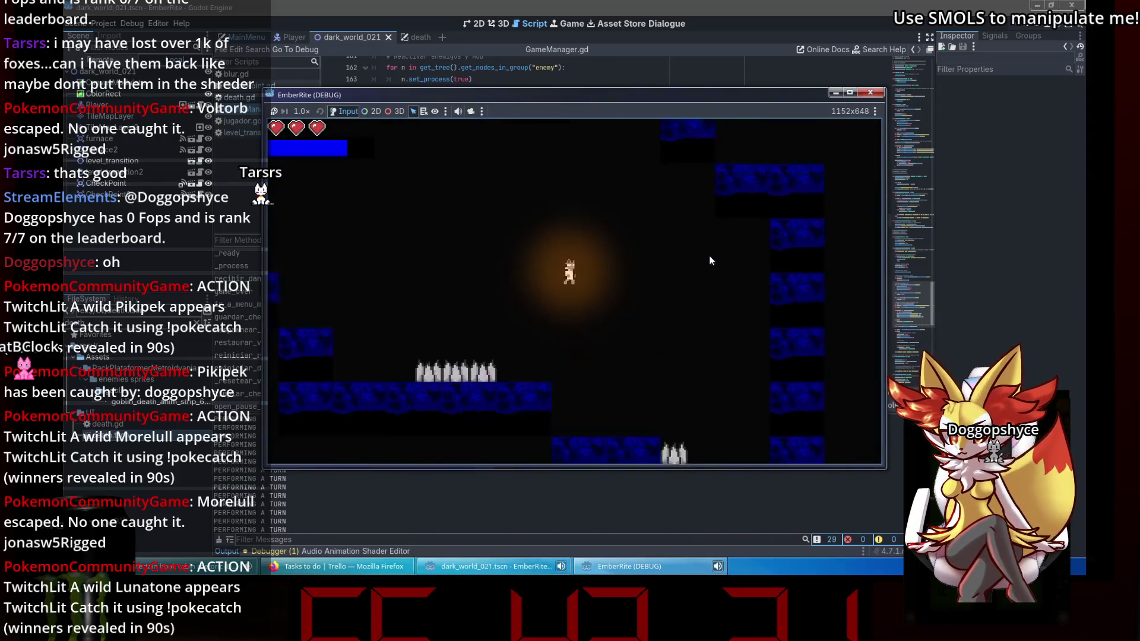
pyautogui.press('Right')
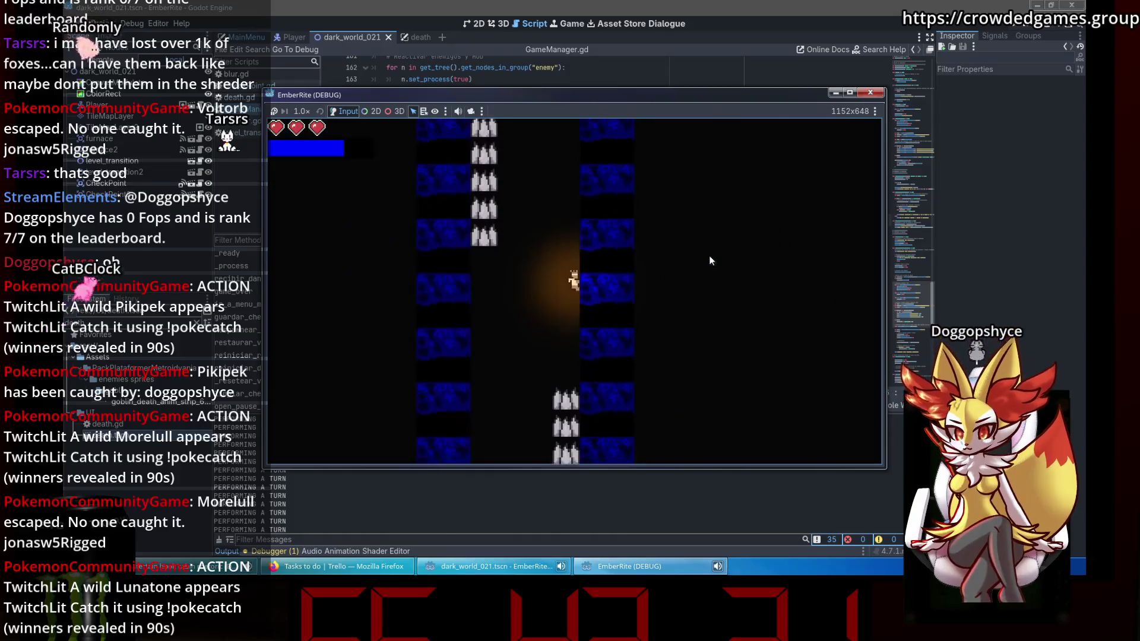
pyautogui.press('Right')
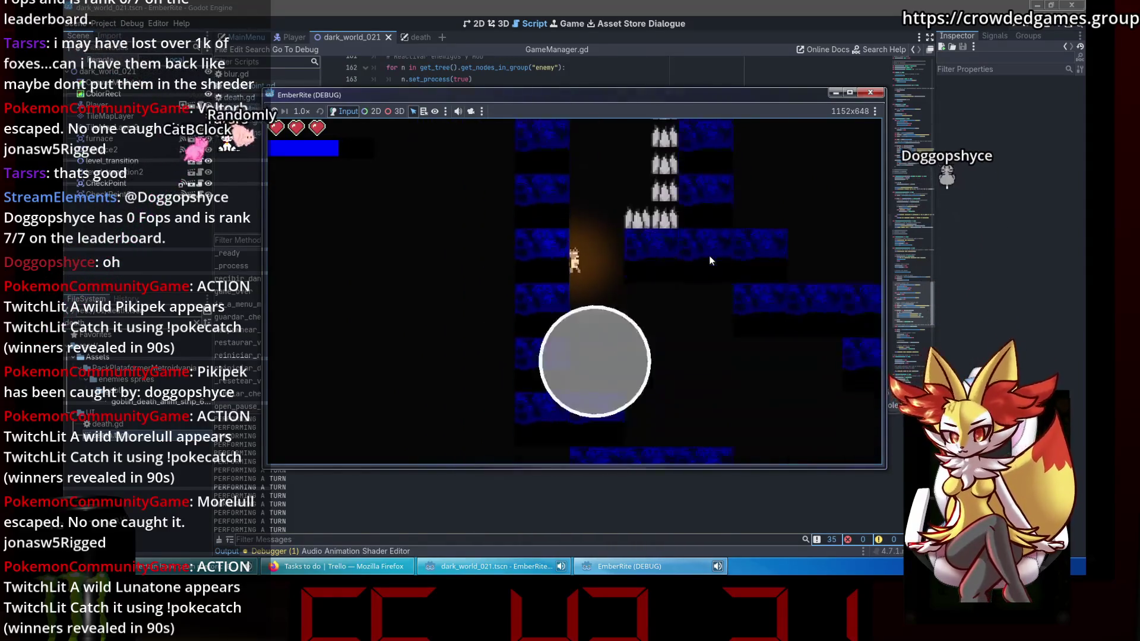
pyautogui.press('Right')
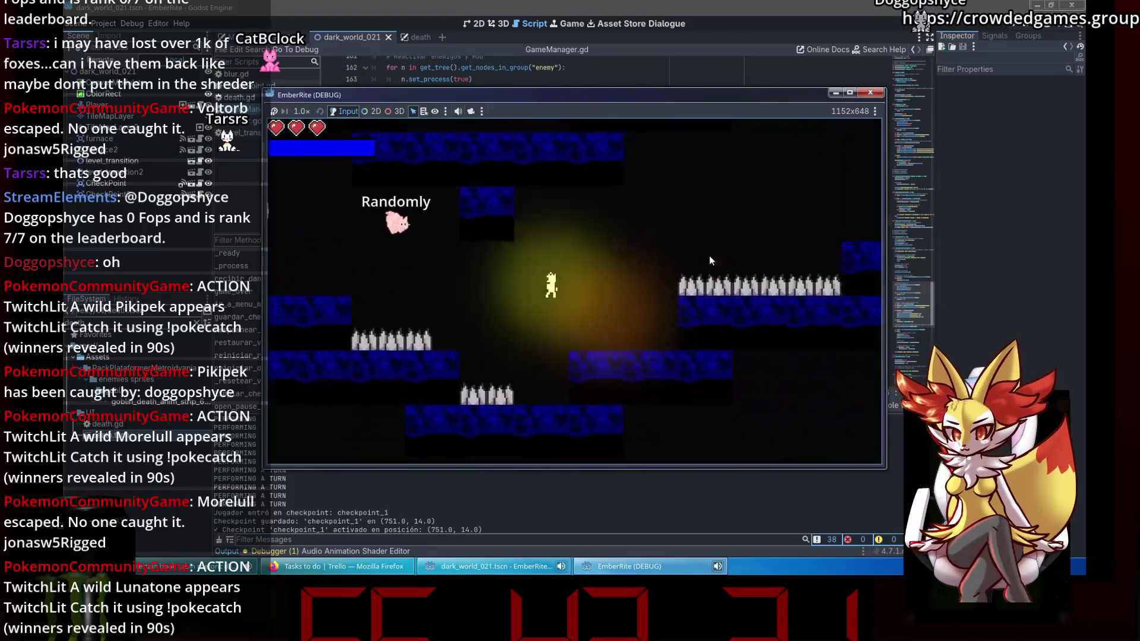
pyautogui.press('Right')
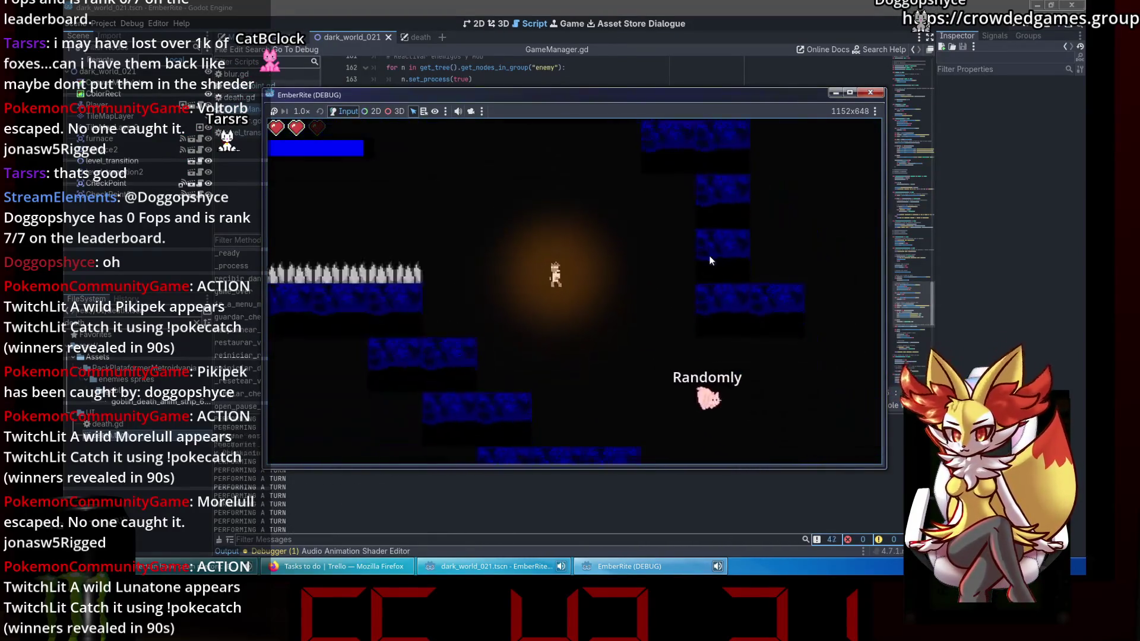
# Climb across the spiked platforms, fall into lower areas, then close the game.
pyautogui.press('Up')
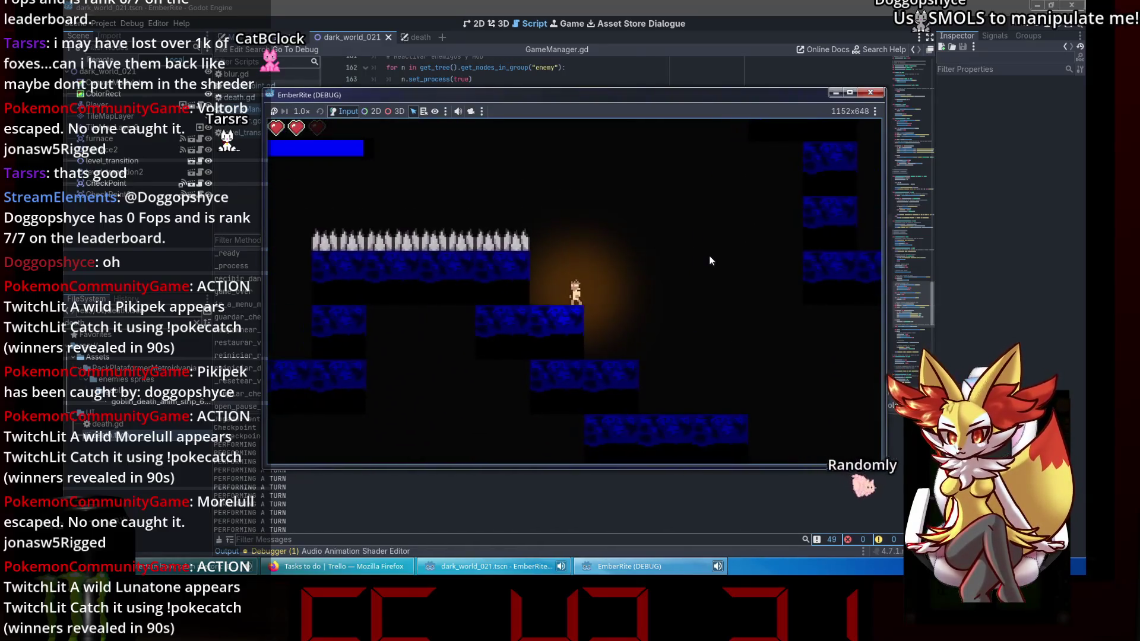
pyautogui.press('Up')
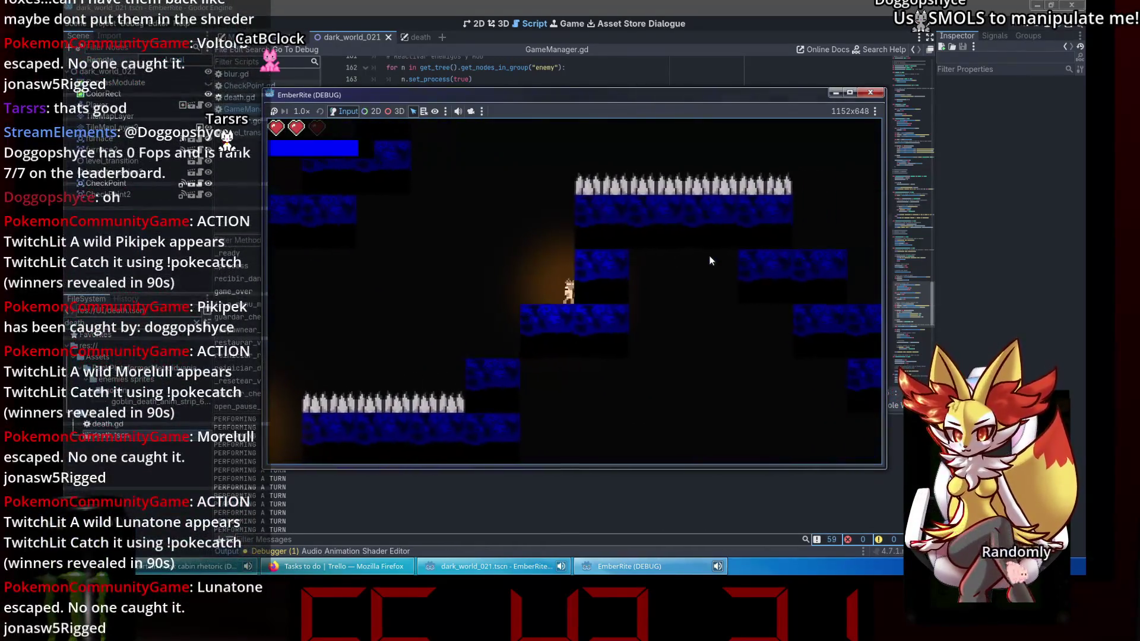
pyautogui.press('Up')
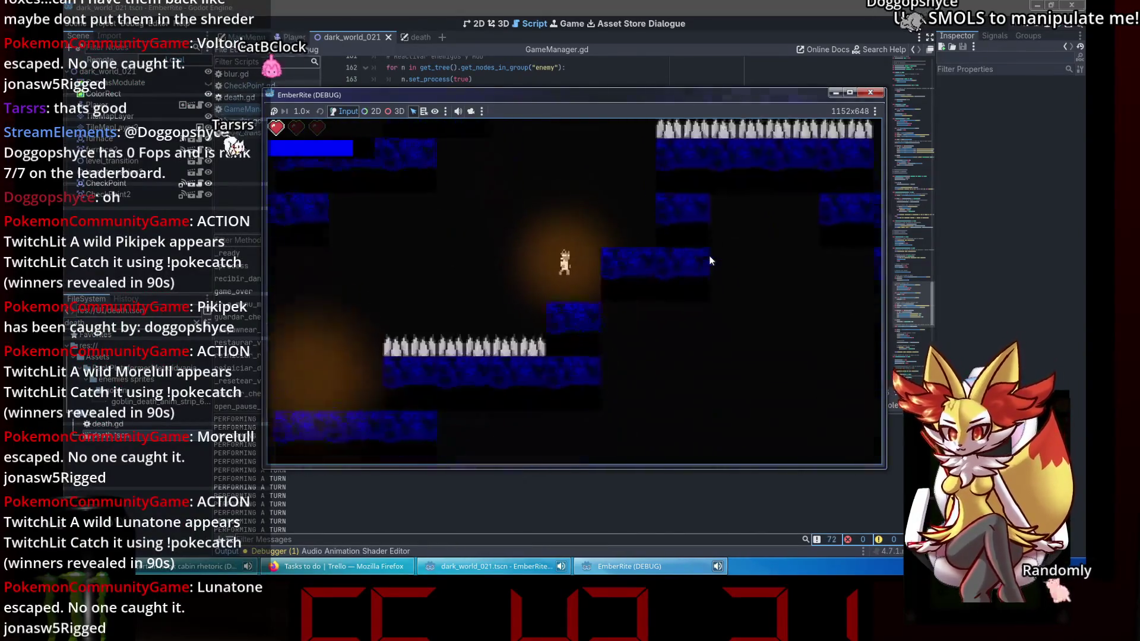
pyautogui.press('Up')
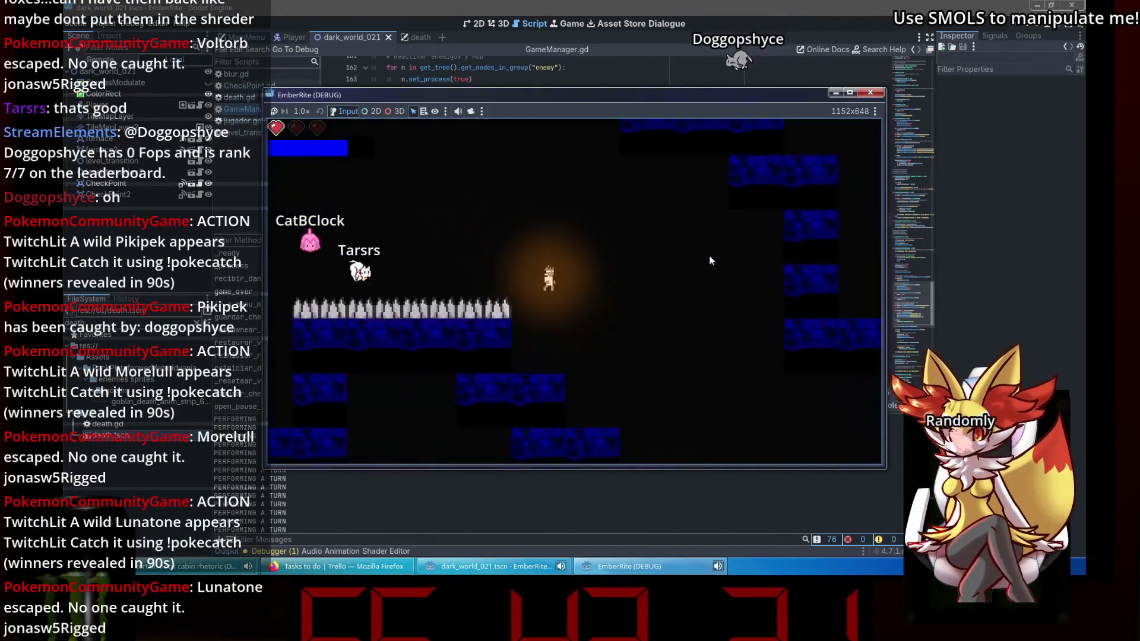
pyautogui.press('Right')
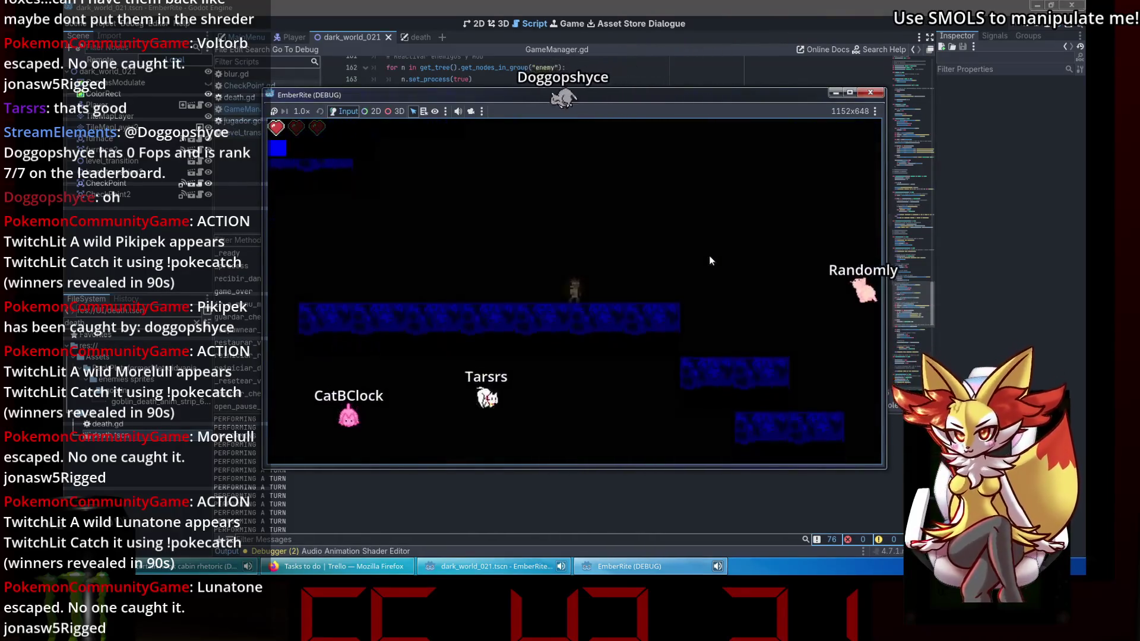
pyautogui.press('Right')
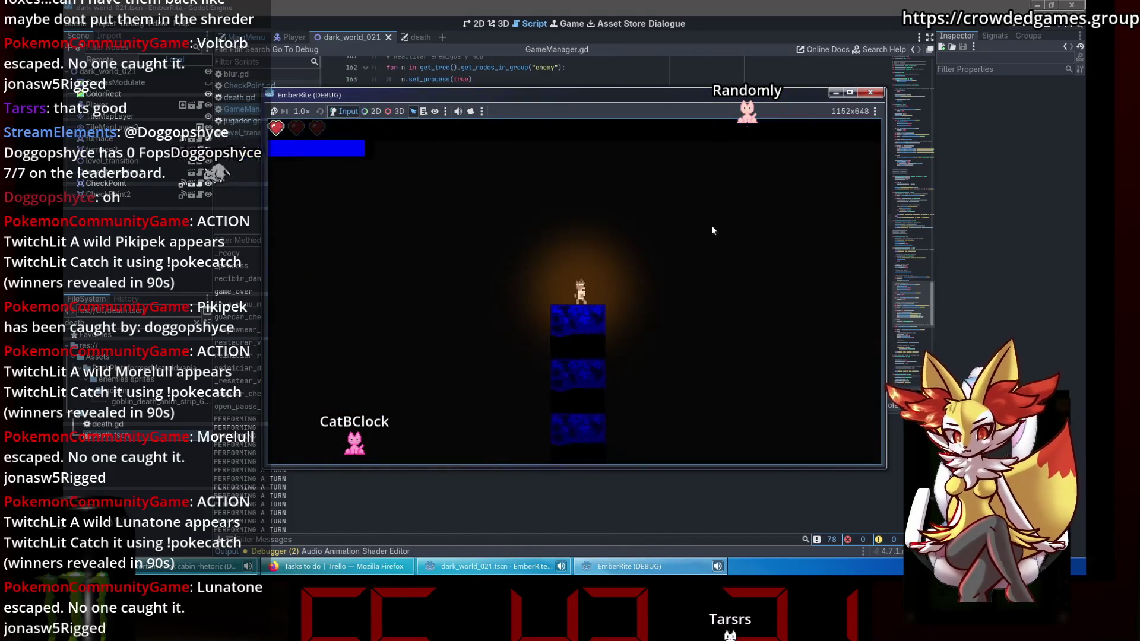
pyautogui.press('Right')
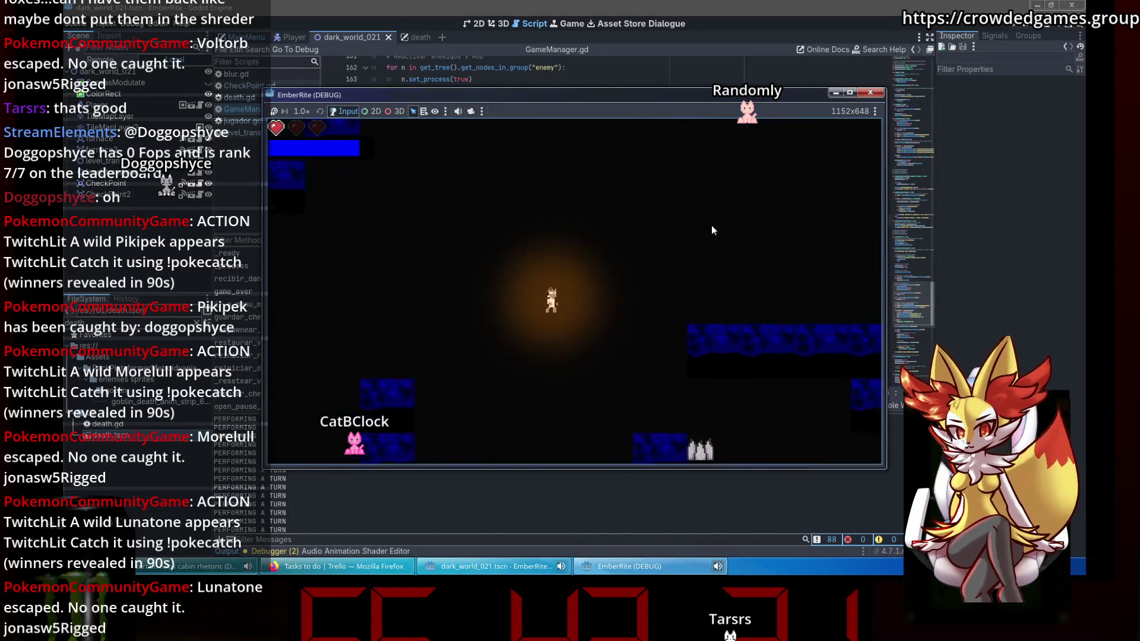
pyautogui.press('Left')
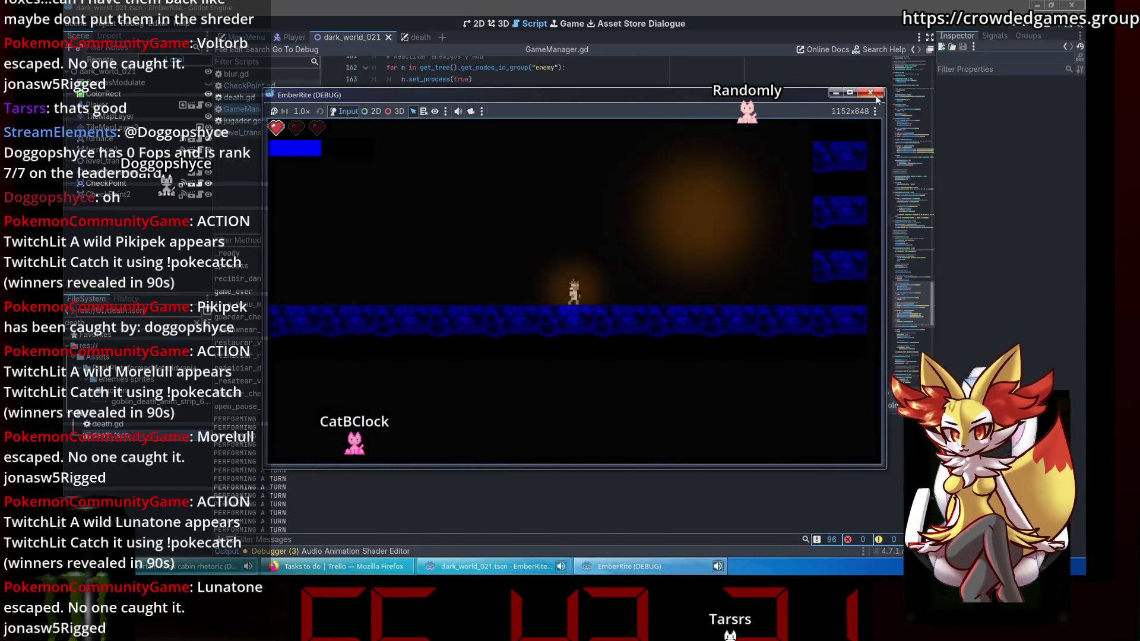
pyautogui.press('F8')
pyautogui.click(332, 566)
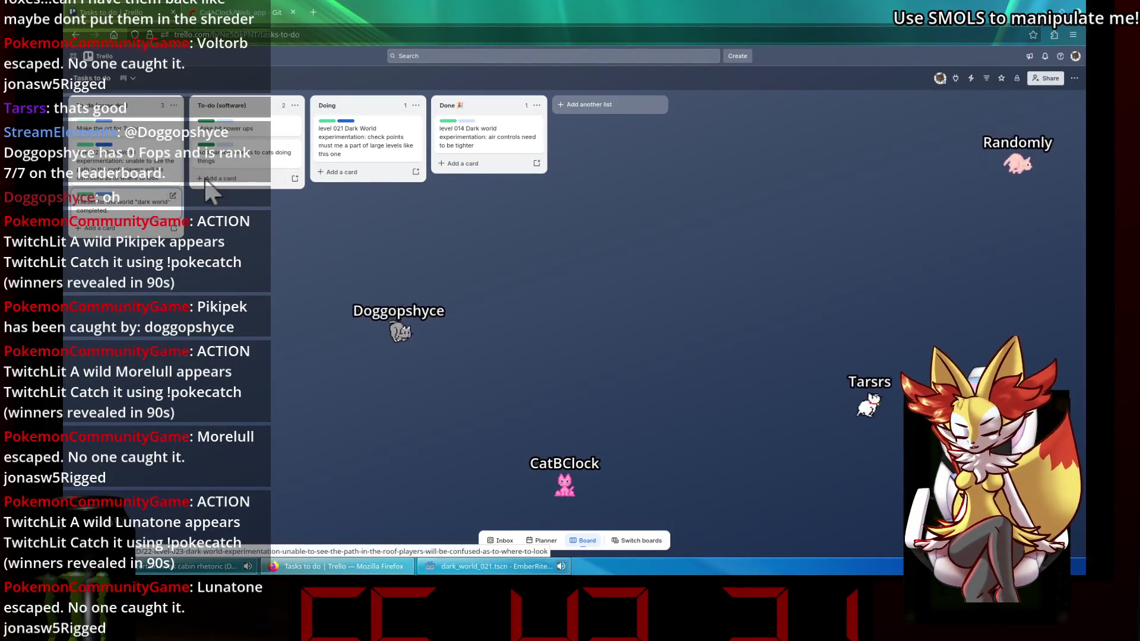
# Move the level 021 card to Done and the level 023 card to Doing.
pyautogui.moveTo(365, 139); pyautogui.dragTo(493, 141)
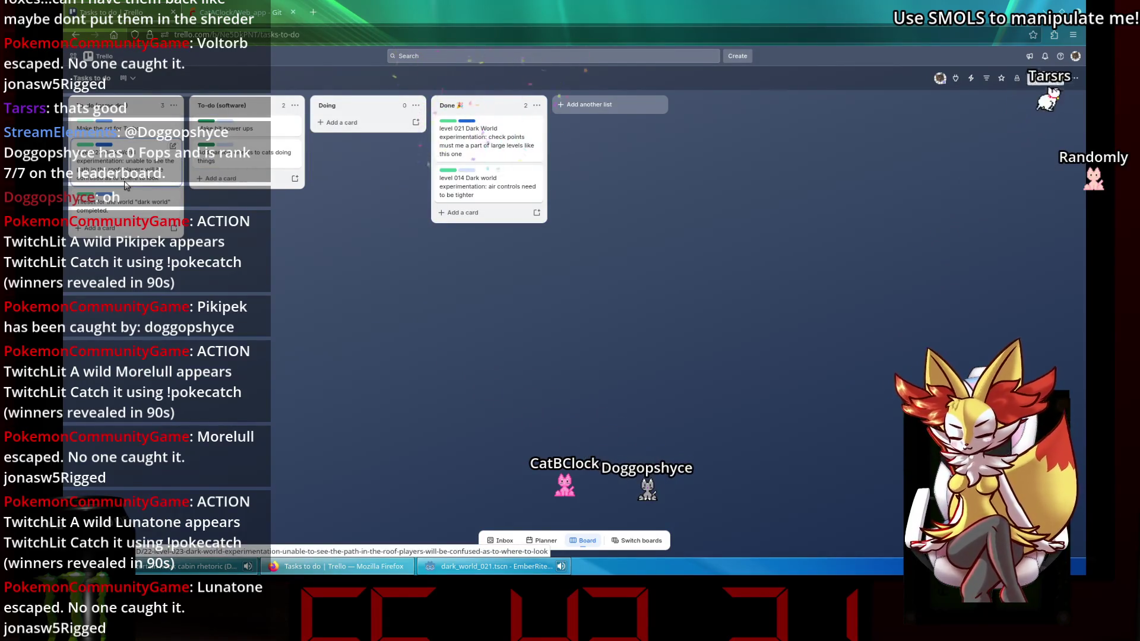
pyautogui.moveTo(108, 179); pyautogui.dragTo(374, 148)
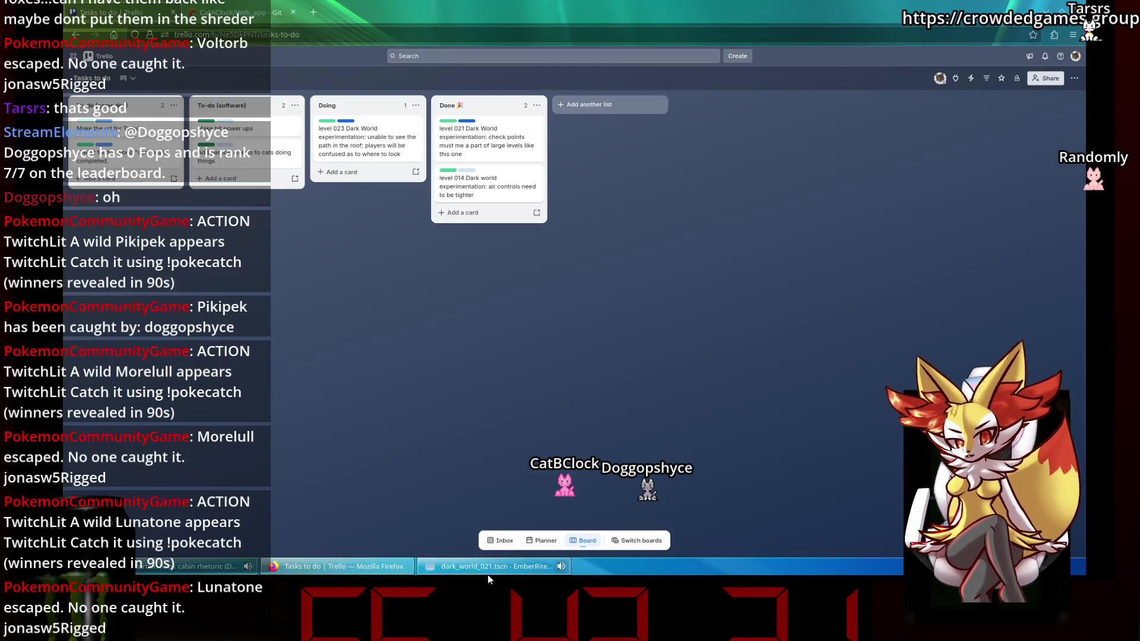
pyautogui.click(476, 561)
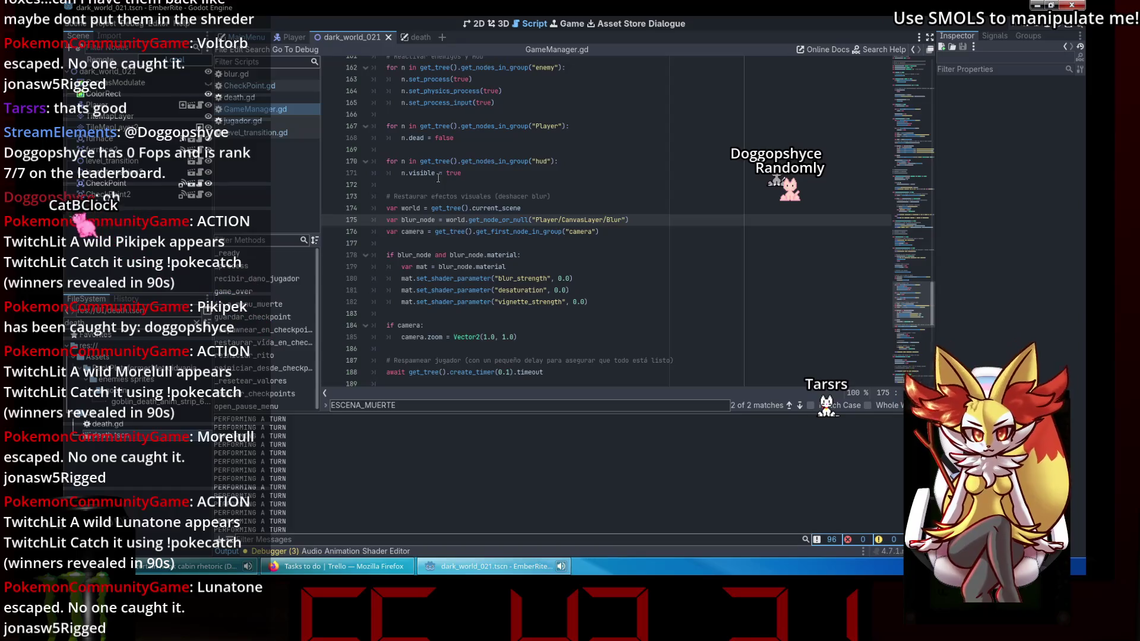
# Back in Godot, review GameManager.gd around line 171 and open jugador.gd.
pyautogui.click(438, 173)
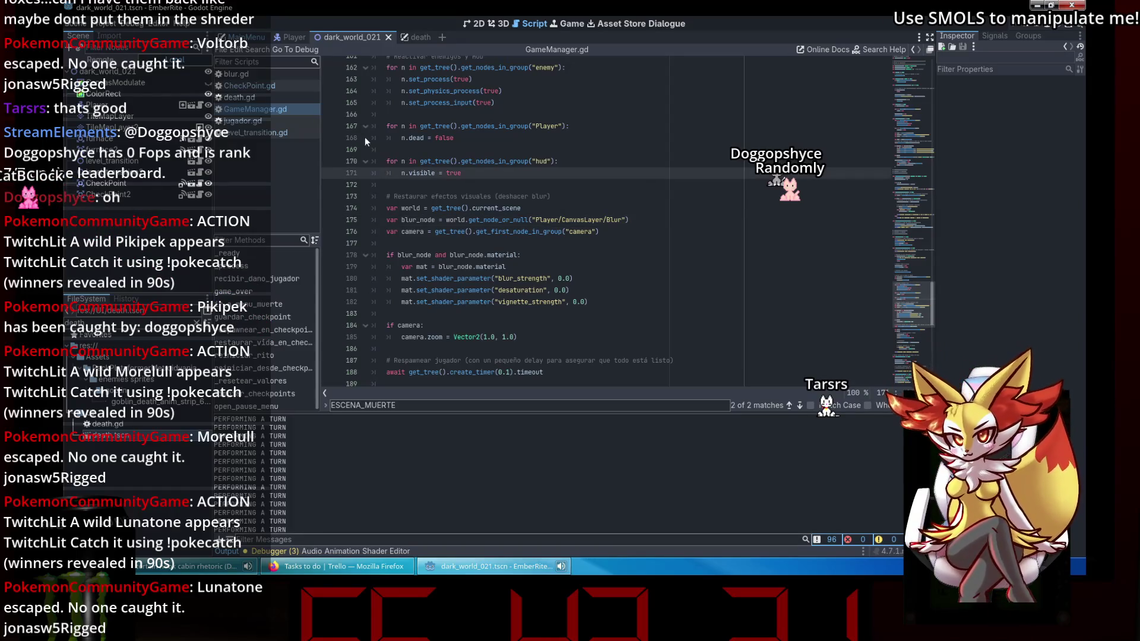
pyautogui.scroll(-14, 532, 166)
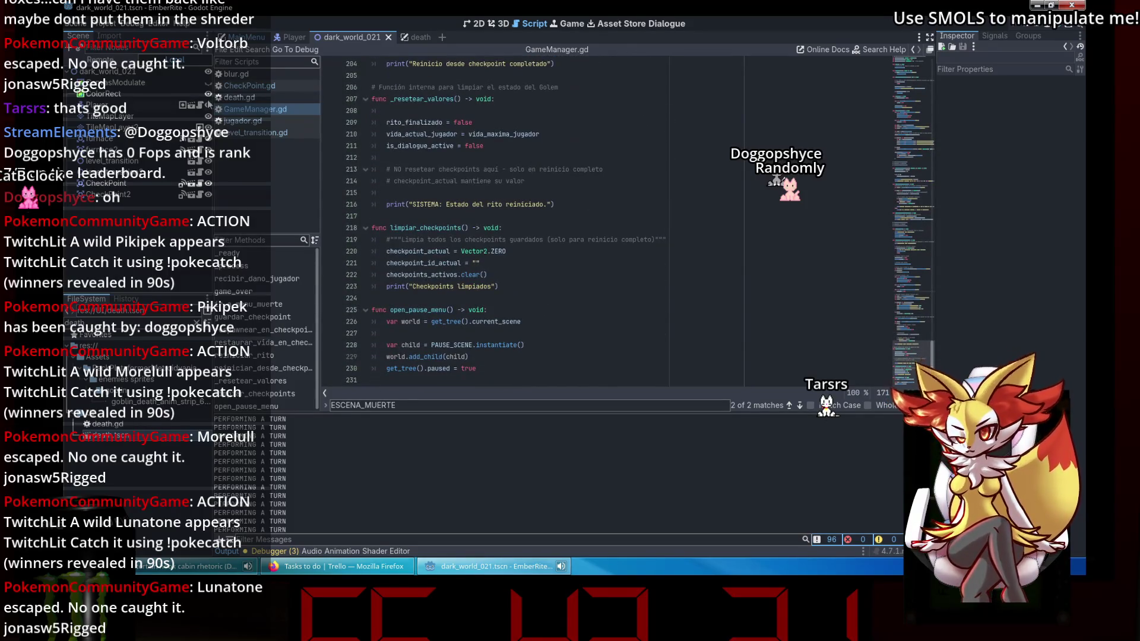
pyautogui.click(246, 120)
# Search jugador.gd for "camera", step through its 8 matches, then switch to the Player scene.
pyautogui.write('camera')
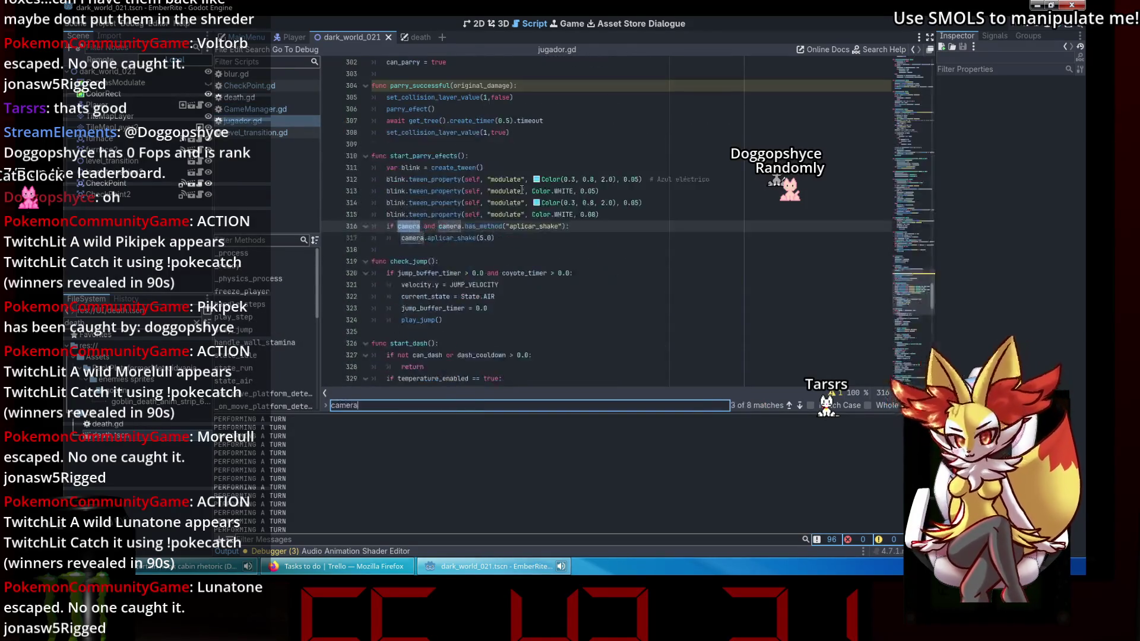
pyautogui.click(504, 237)
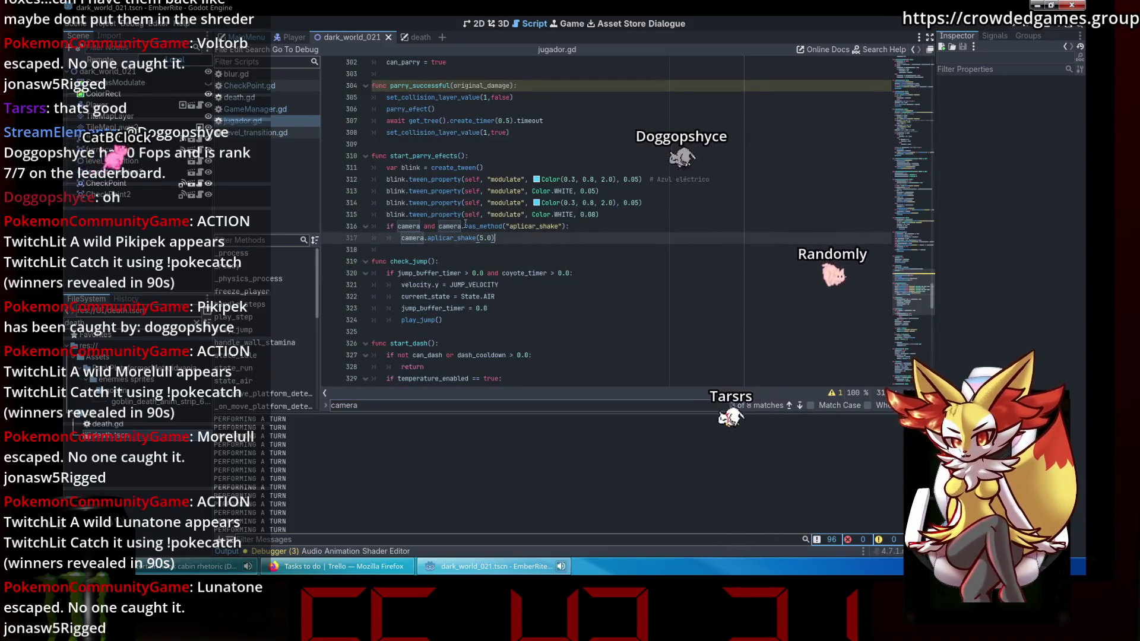
pyautogui.scroll(3, 535, 249)
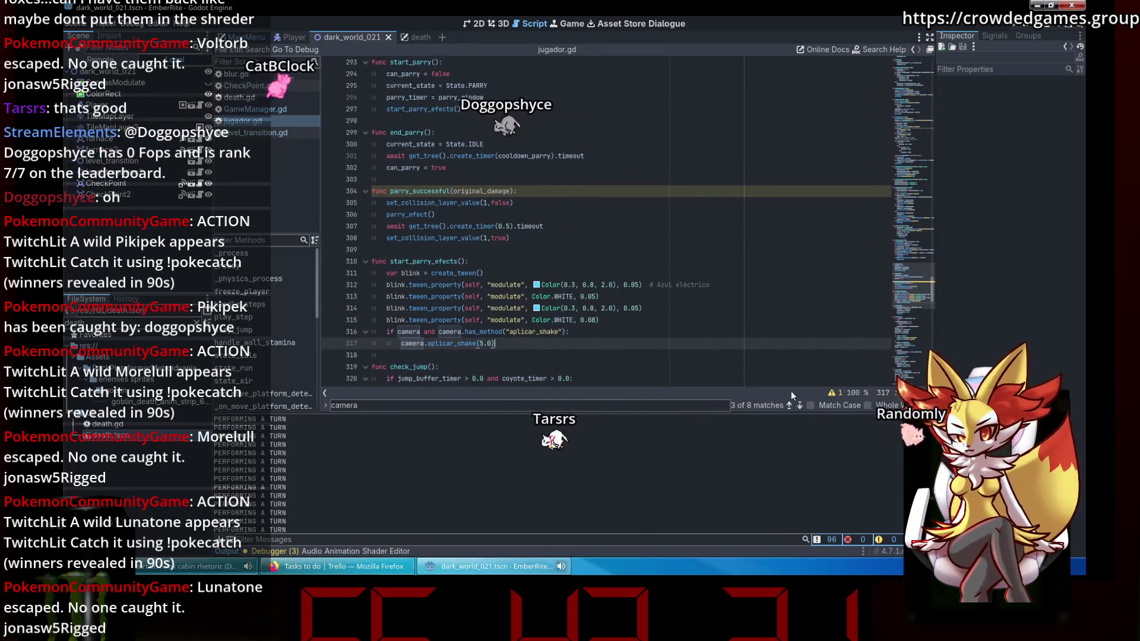
pyautogui.click(789, 406)
pyautogui.click(789, 405)
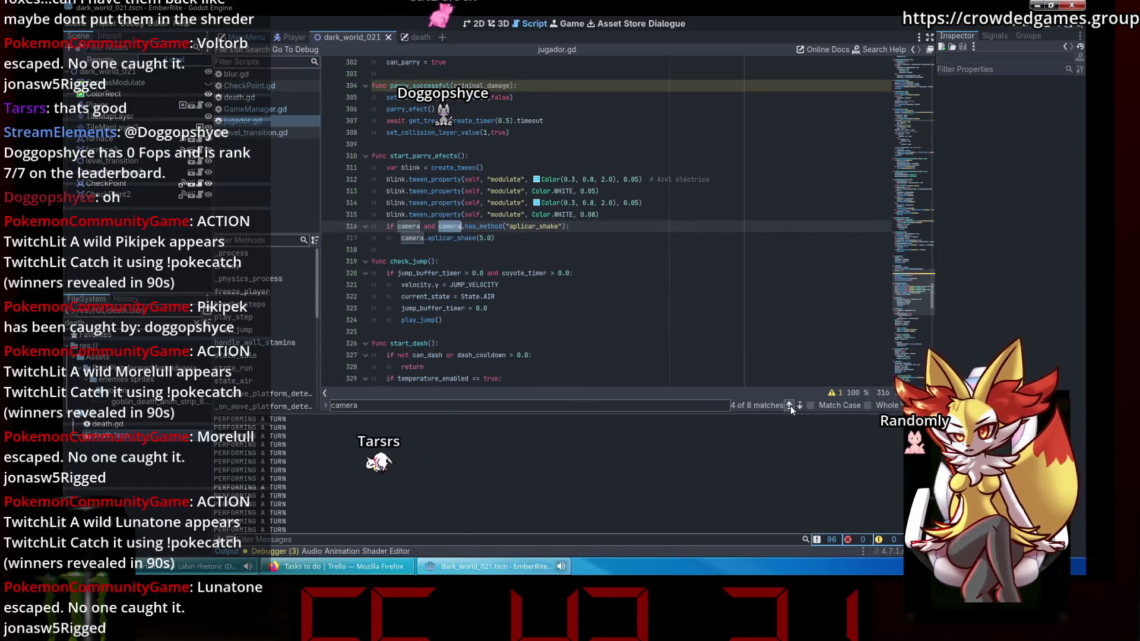
pyautogui.click(789, 405)
pyautogui.click(790, 405)
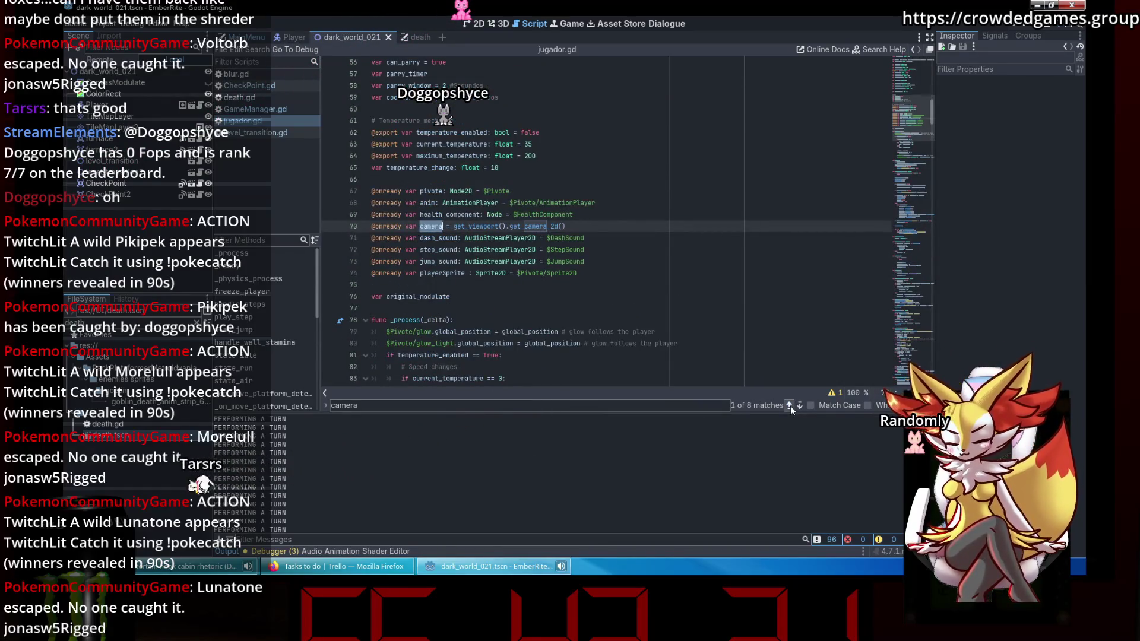
pyautogui.click(790, 405)
pyautogui.click(790, 405)
pyautogui.click(790, 405)
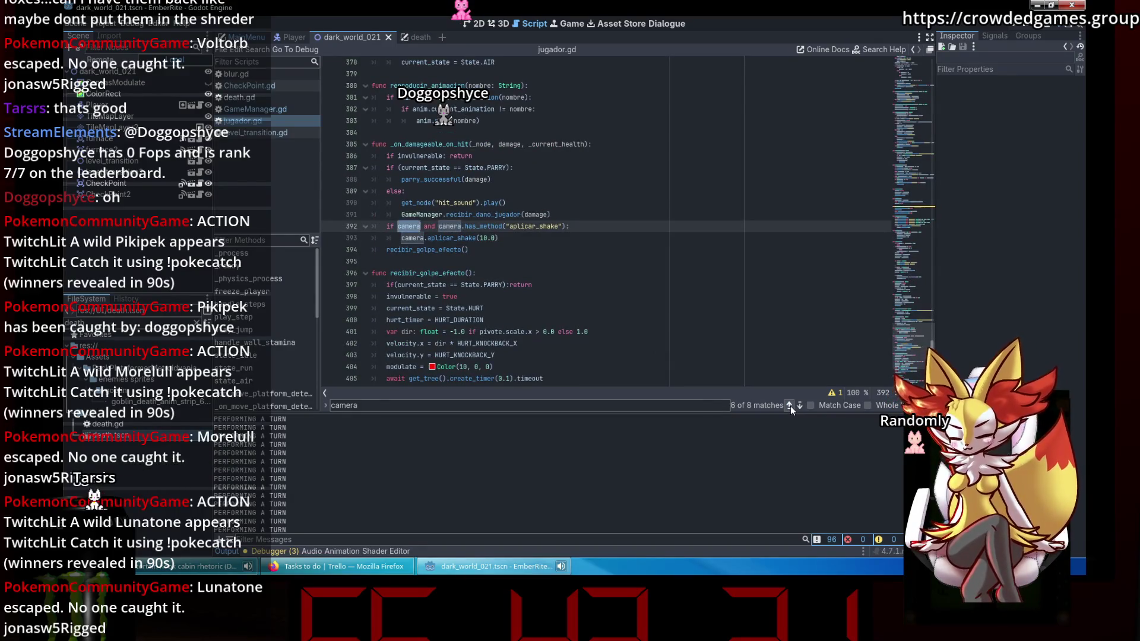
pyautogui.click(789, 405)
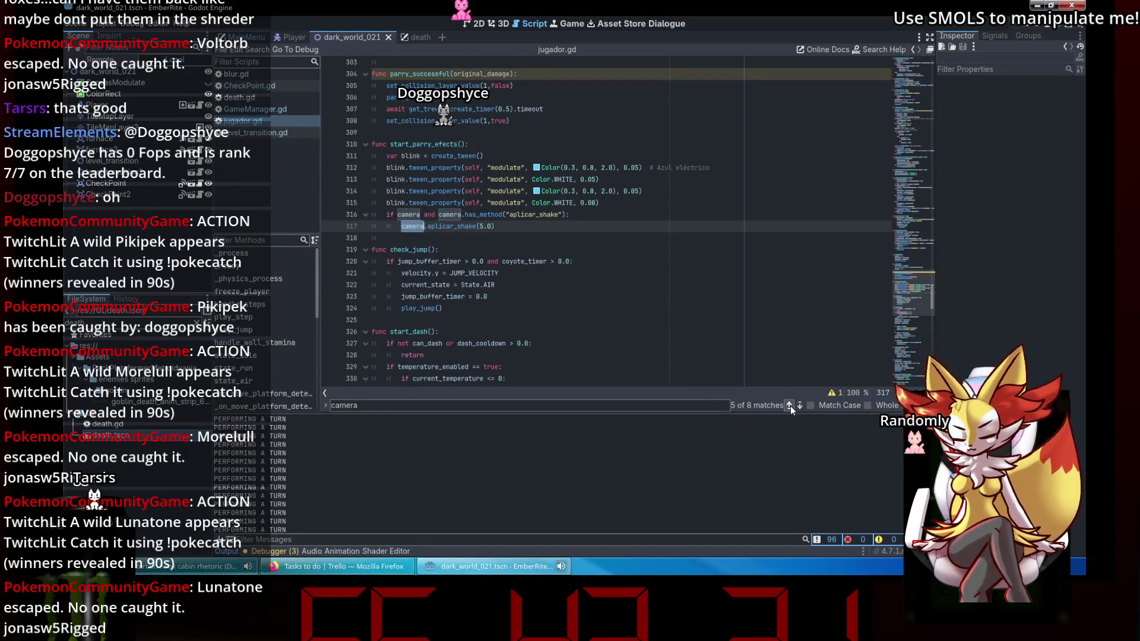
pyautogui.click(789, 405)
pyautogui.click(789, 405)
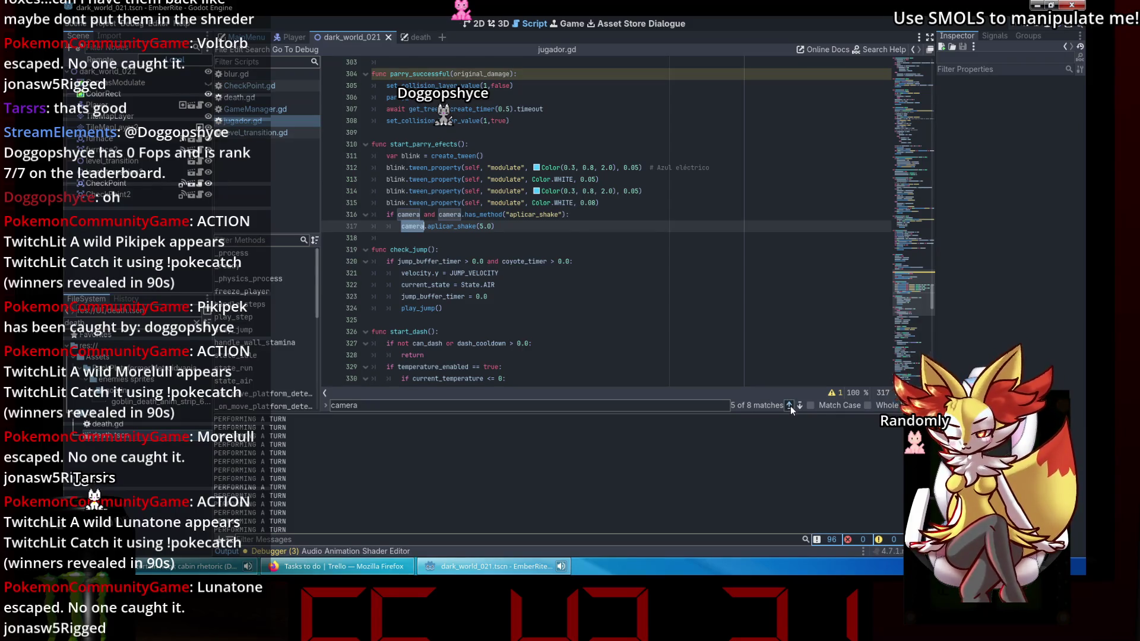
pyautogui.click(790, 405)
pyautogui.click(789, 405)
pyautogui.click(451, 296)
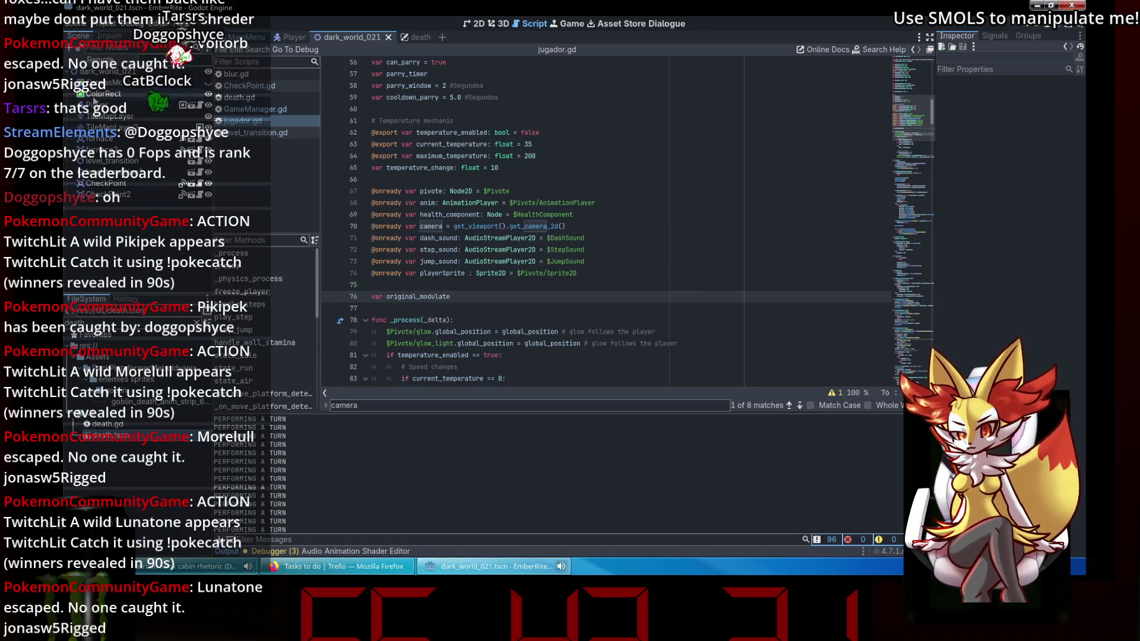
pyautogui.click(291, 37)
pyautogui.click(145, 89)
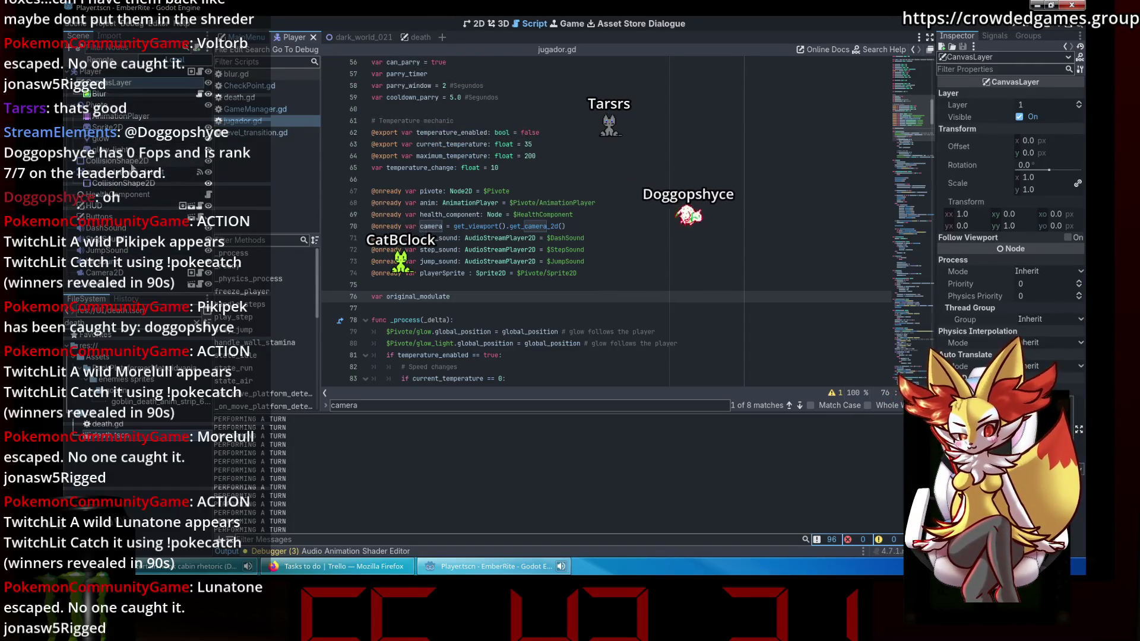
# Open the LifePlayer and death scenes, close both tabs, and return to the Player scene.
pyautogui.scroll(-2, 134, 119)
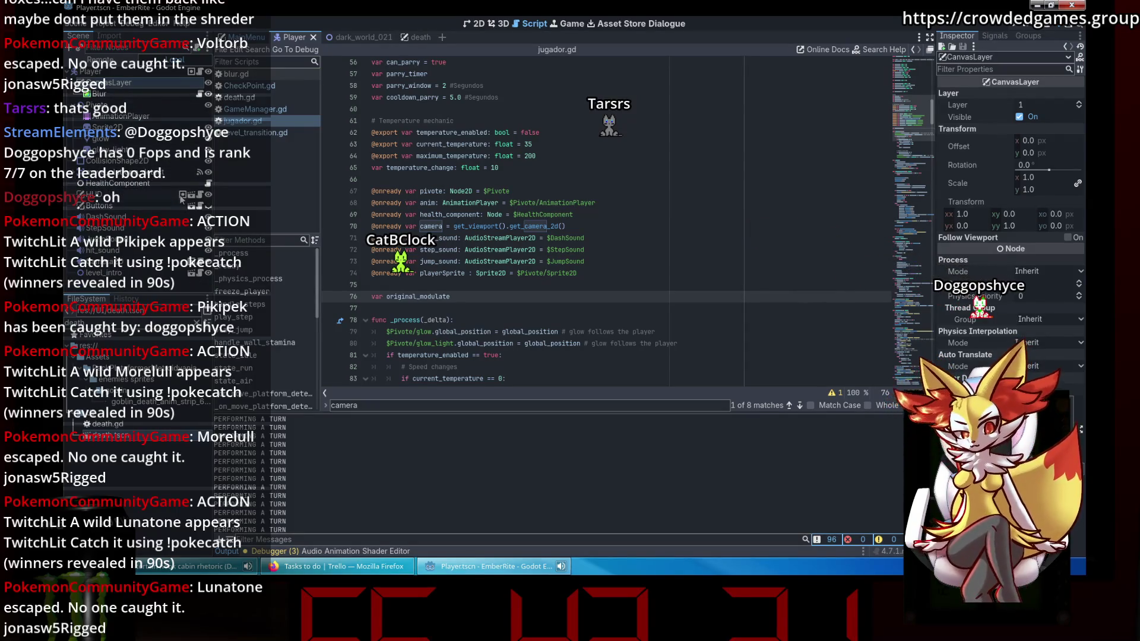
pyautogui.click(183, 194)
pyautogui.click(410, 37)
pyautogui.click(427, 37)
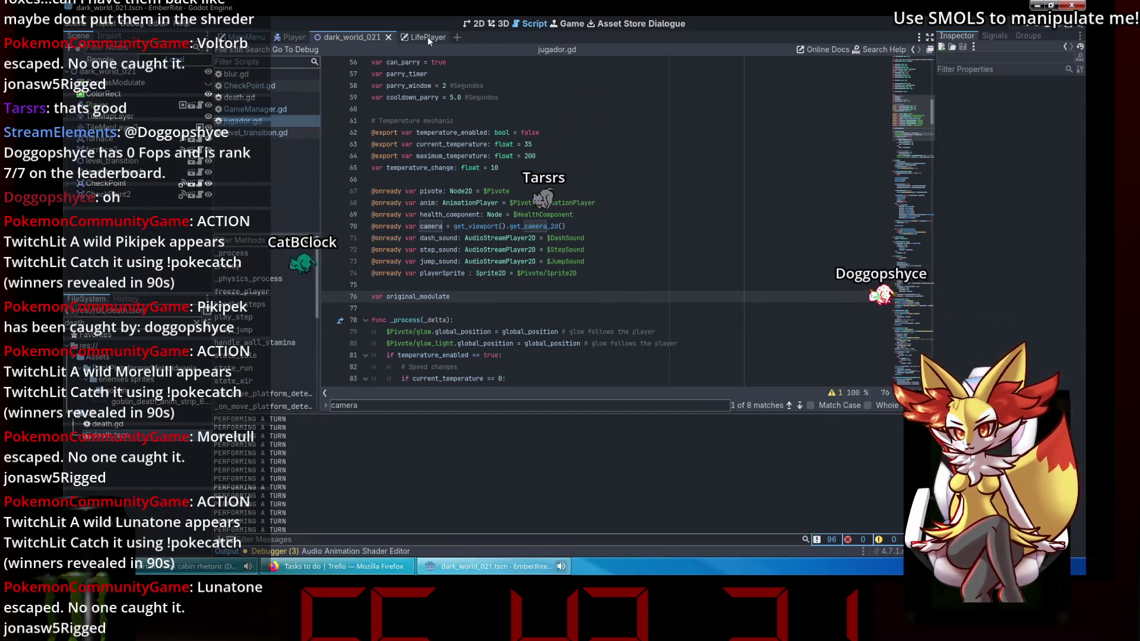
pyautogui.click(442, 37)
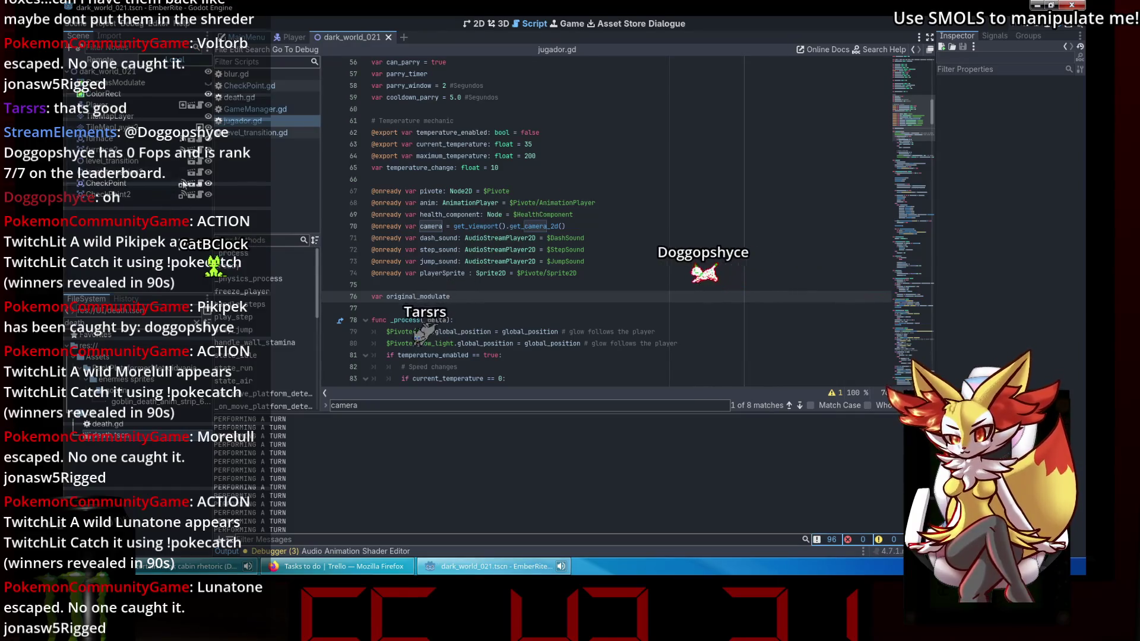
pyautogui.click(191, 104)
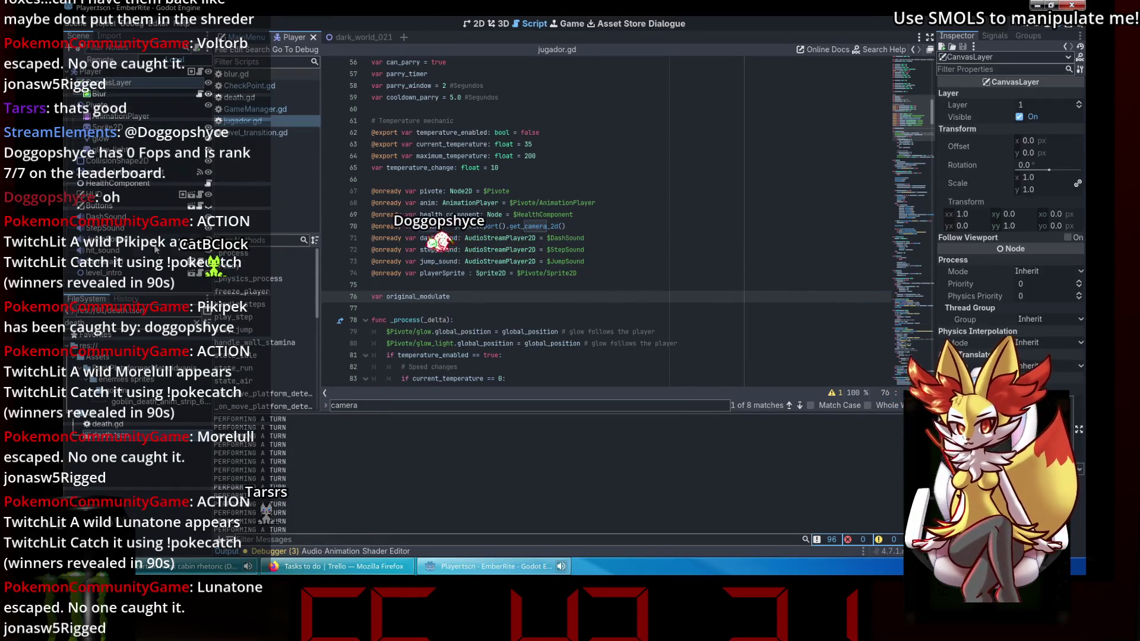
pyautogui.click(178, 263)
# Open CamaraPlayer.gd and read its follow and shake code down to aplicar_shake on line 63.
pyautogui.click(199, 267)
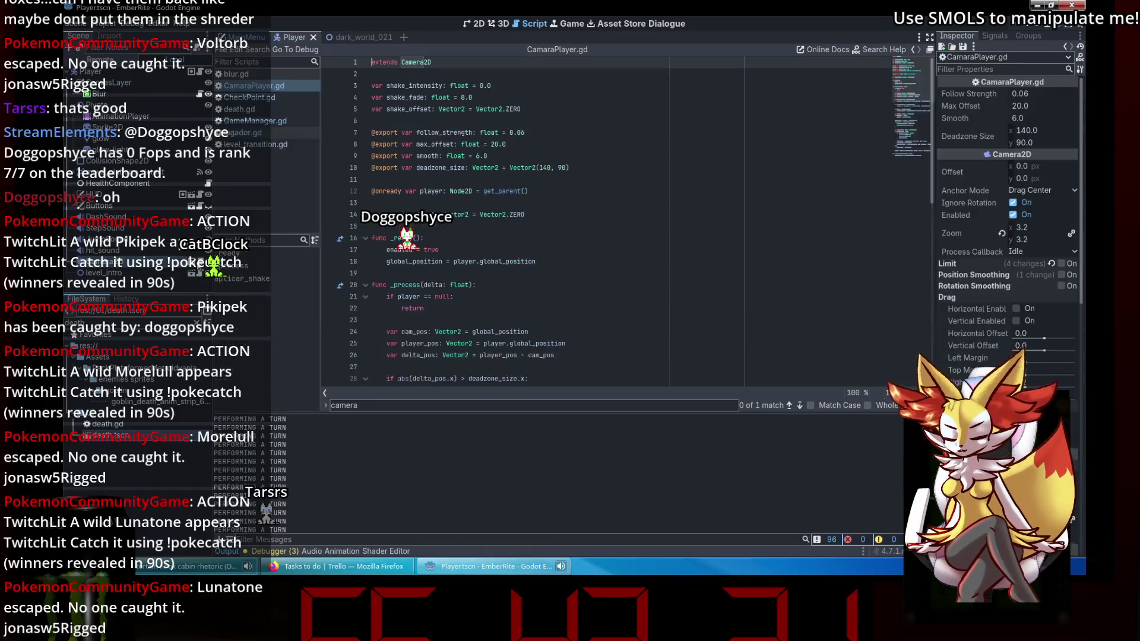
pyautogui.scroll(-6, 531, 135)
pyautogui.click(532, 132)
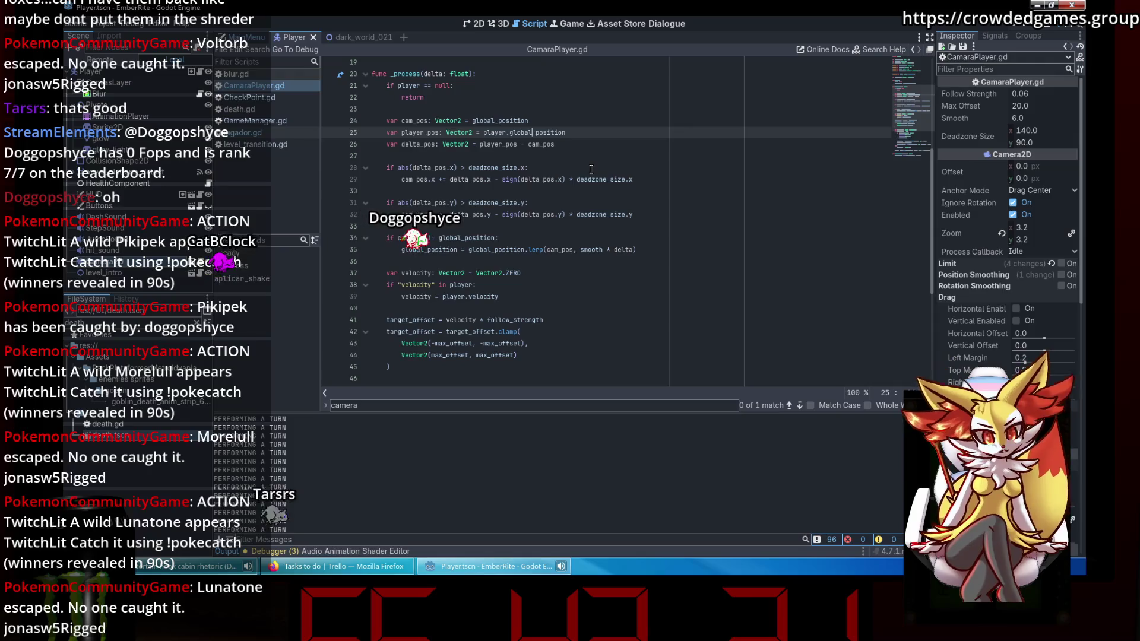
pyautogui.click(590, 169)
pyautogui.scroll(-5, 587, 166)
pyautogui.scroll(-1, 585, 164)
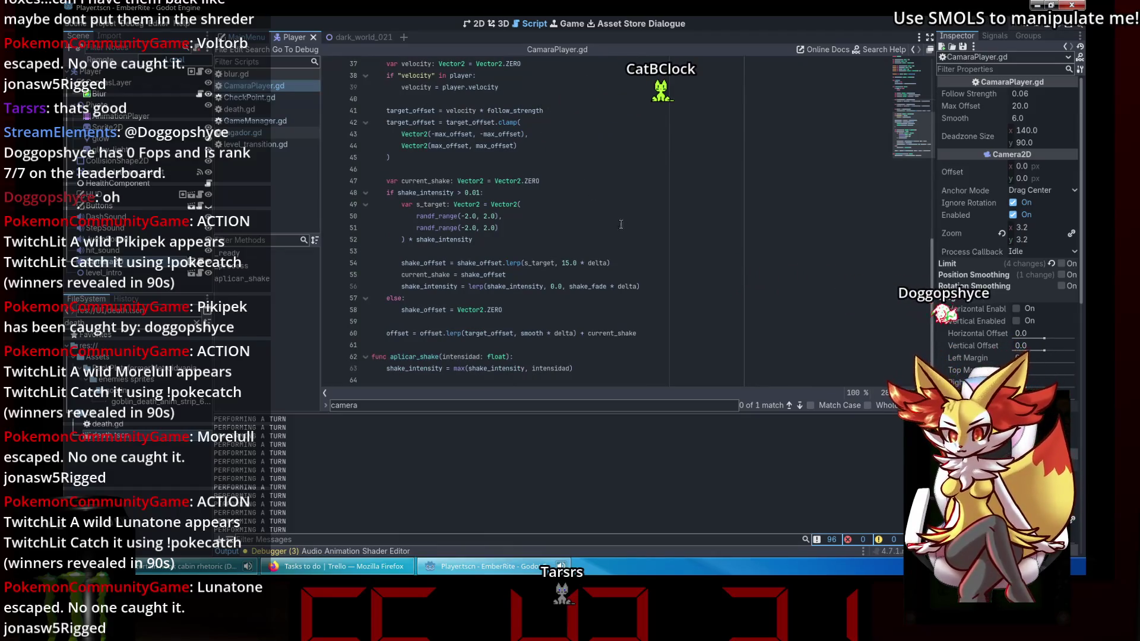
pyautogui.click(633, 367)
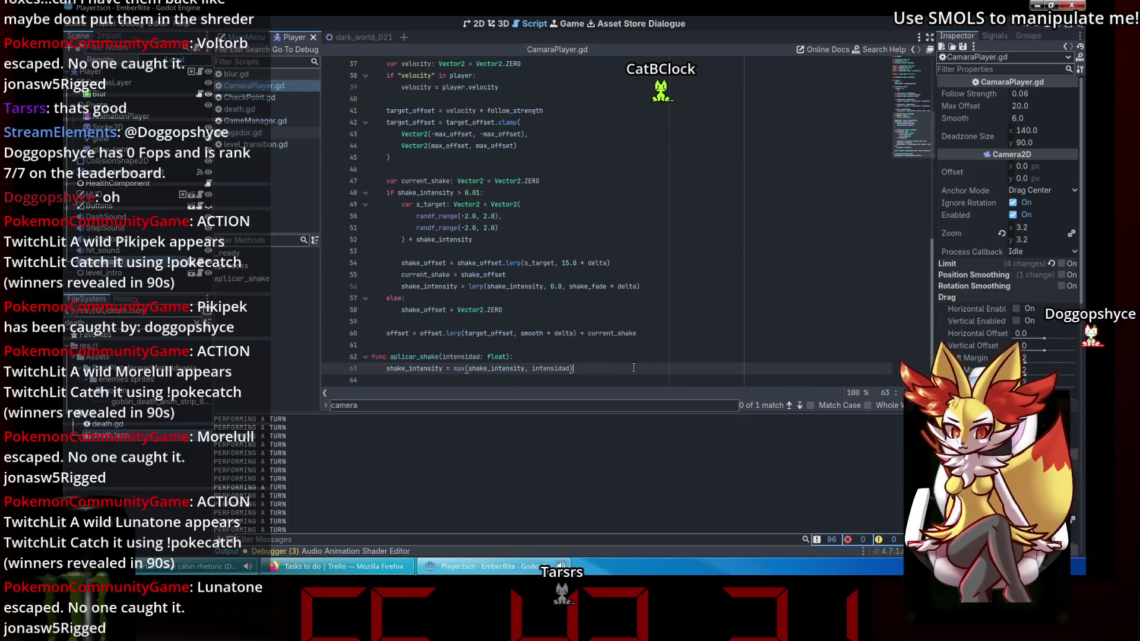
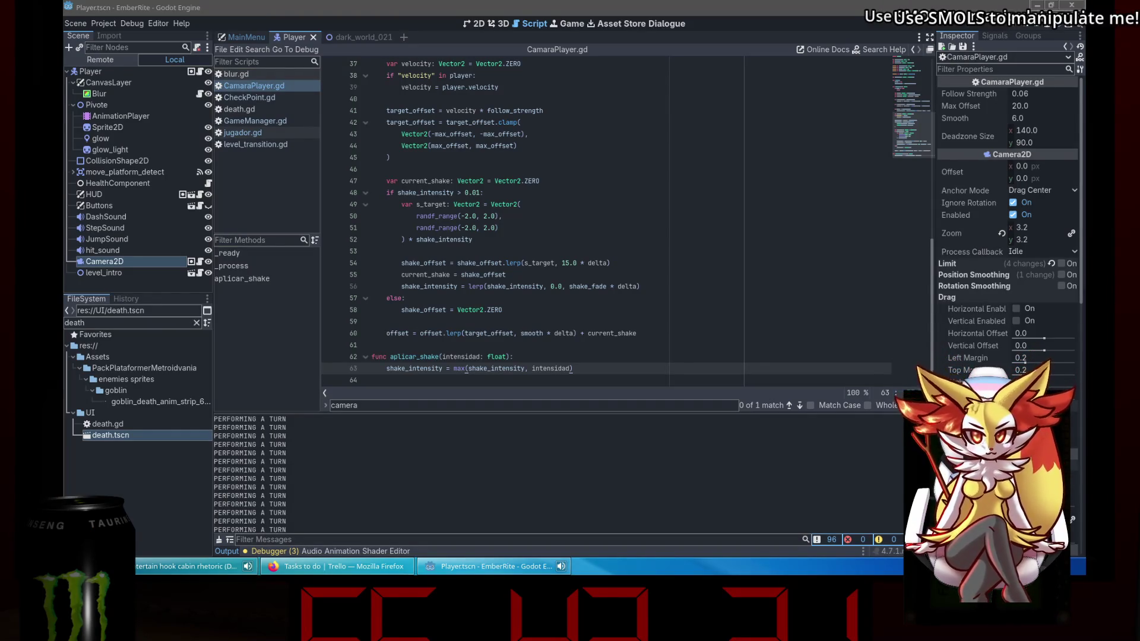
# Set the first taskbar window to stay below all other windows, keeping Godot in front.
pyautogui.hotkey('alt', 'Tab')
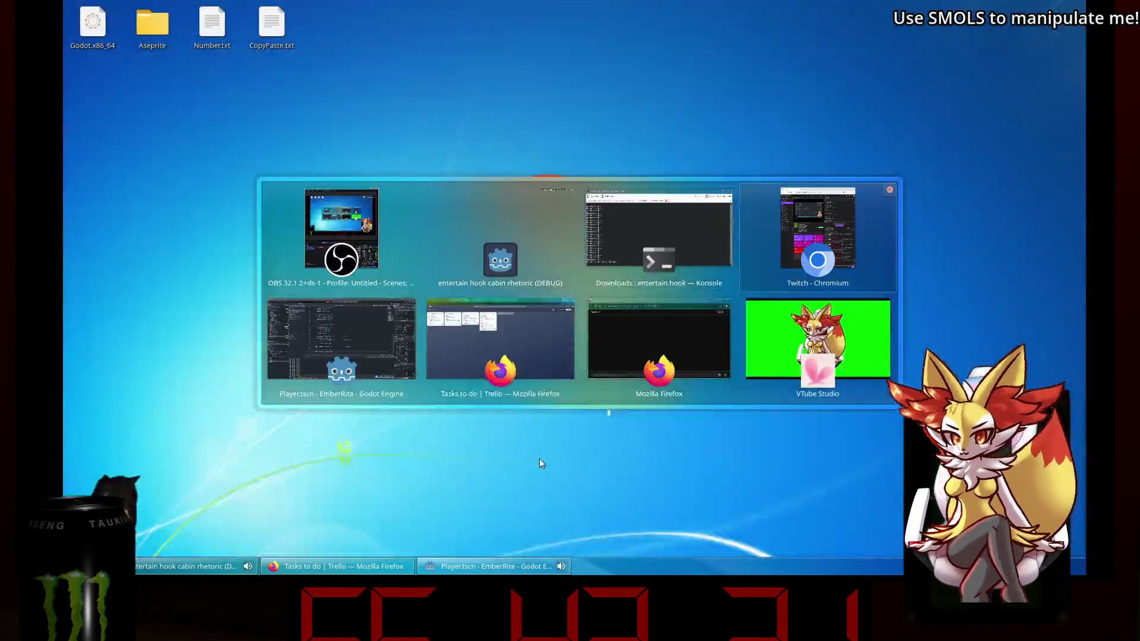
pyautogui.press('Escape')
pyautogui.rightClick(469, 566)
pyautogui.moveTo(490, 508)
pyautogui.press('Escape')
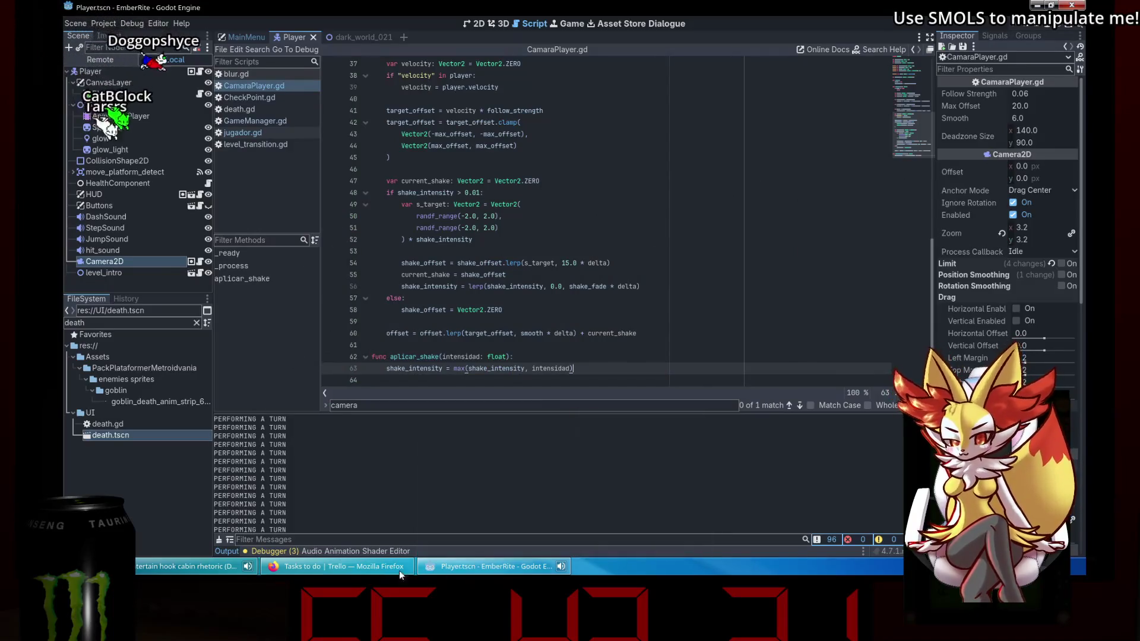
pyautogui.rightClick(210, 568)
pyautogui.moveTo(259, 501)
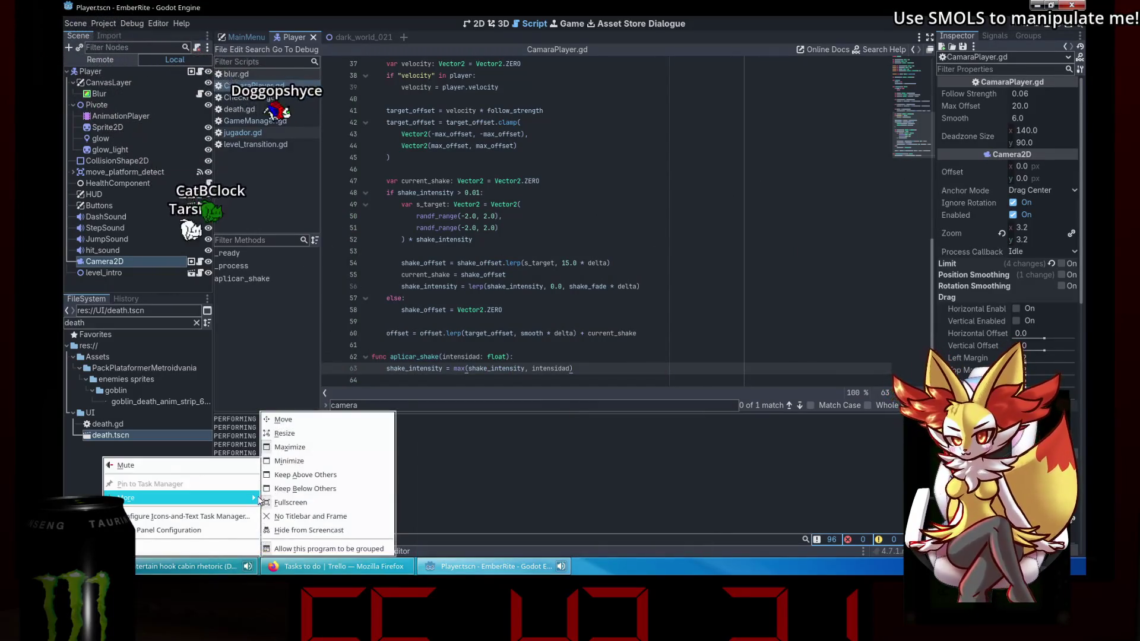
pyautogui.click(305, 490)
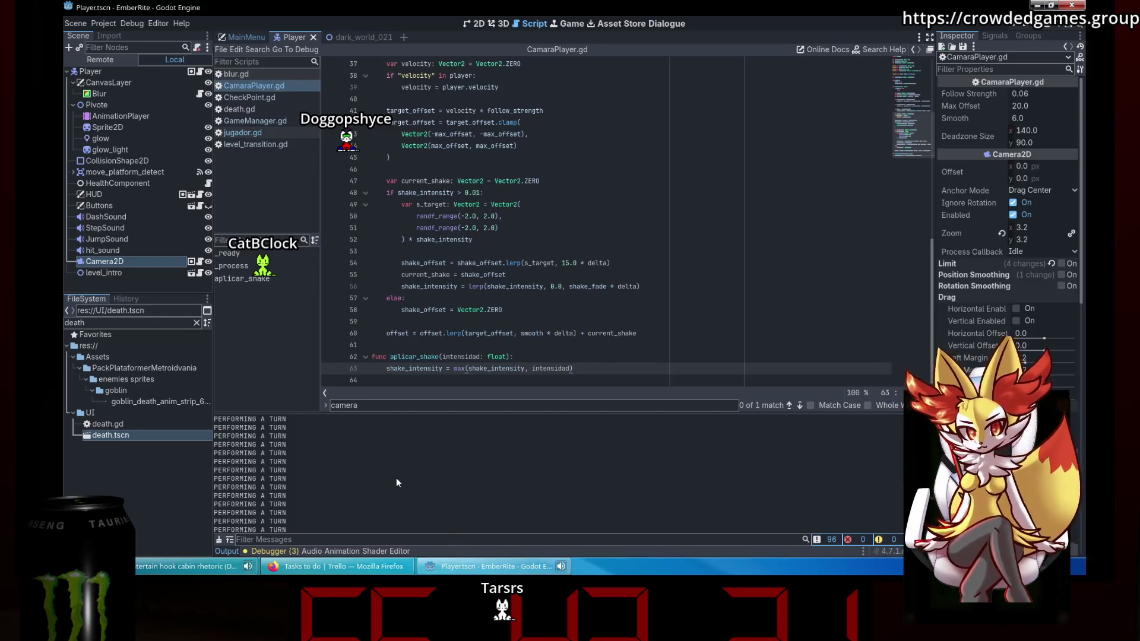
# Review the camera script's _process lines 38–62, including the velocity assignment.
pyautogui.click(662, 355)
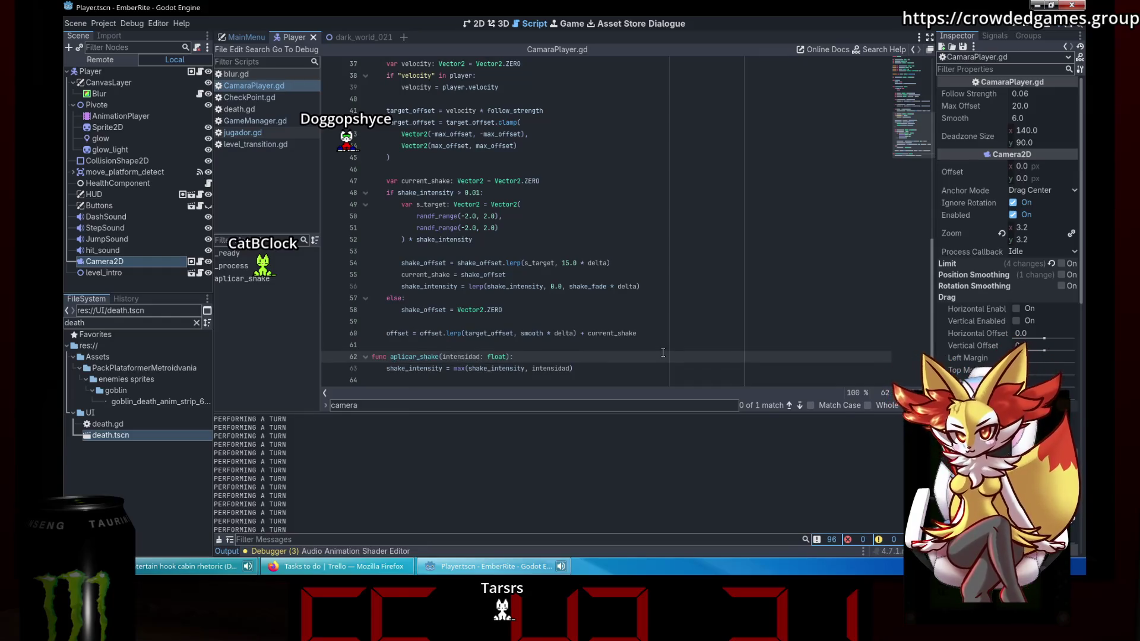
pyautogui.click(523, 147)
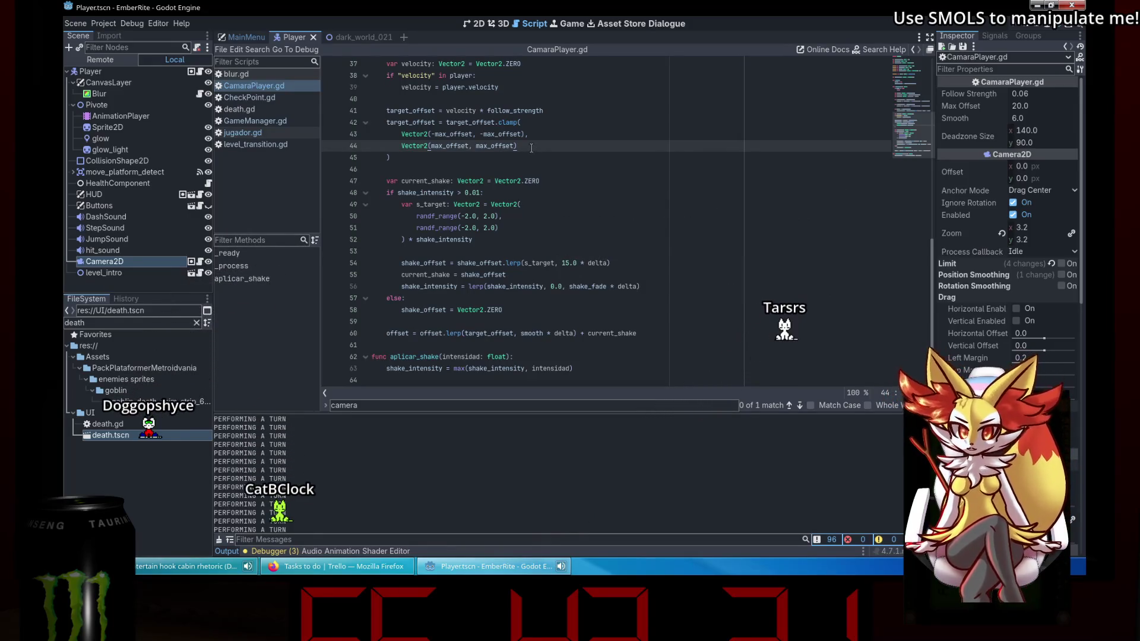
pyautogui.scroll(3, 531, 147)
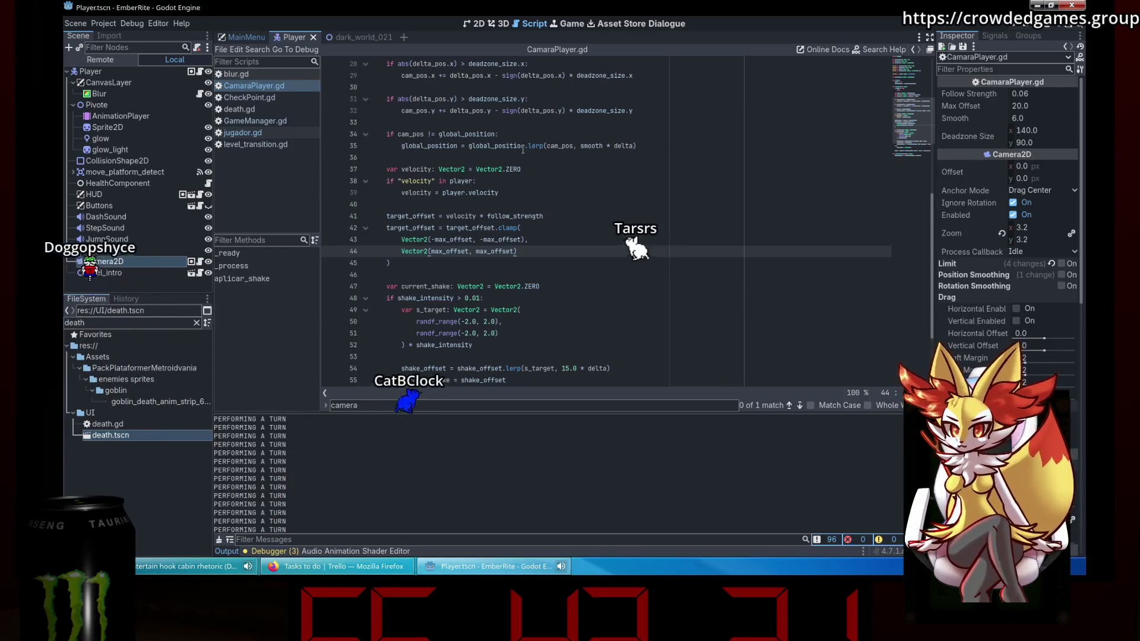
pyautogui.moveTo(523, 150)
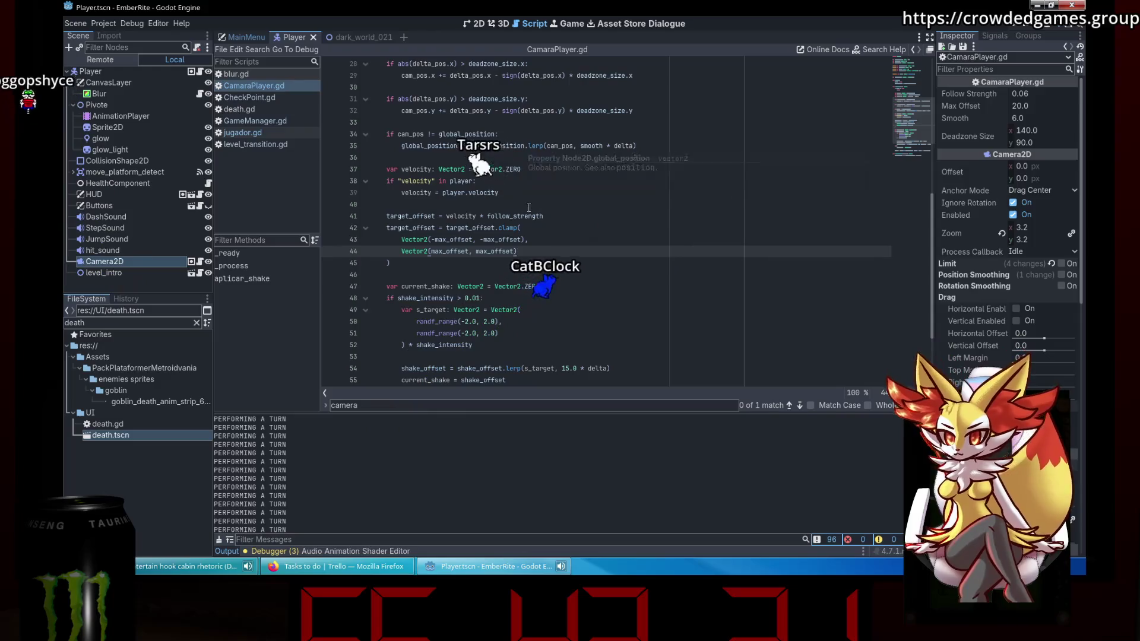
pyautogui.click(503, 192)
pyautogui.scroll(1, 503, 207)
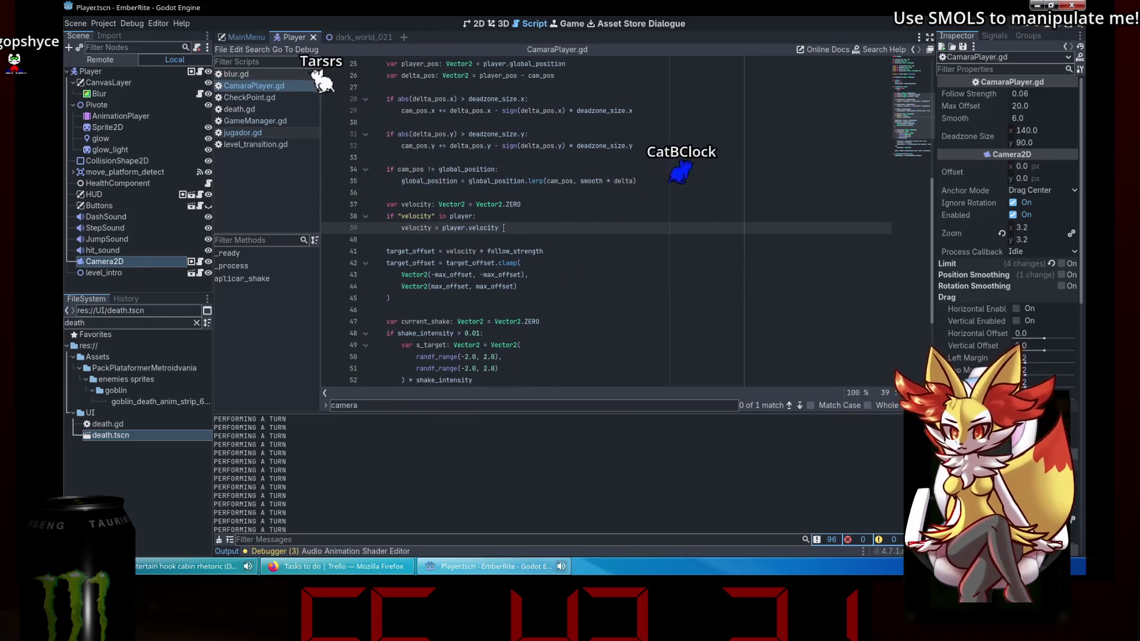
pyautogui.click(506, 220)
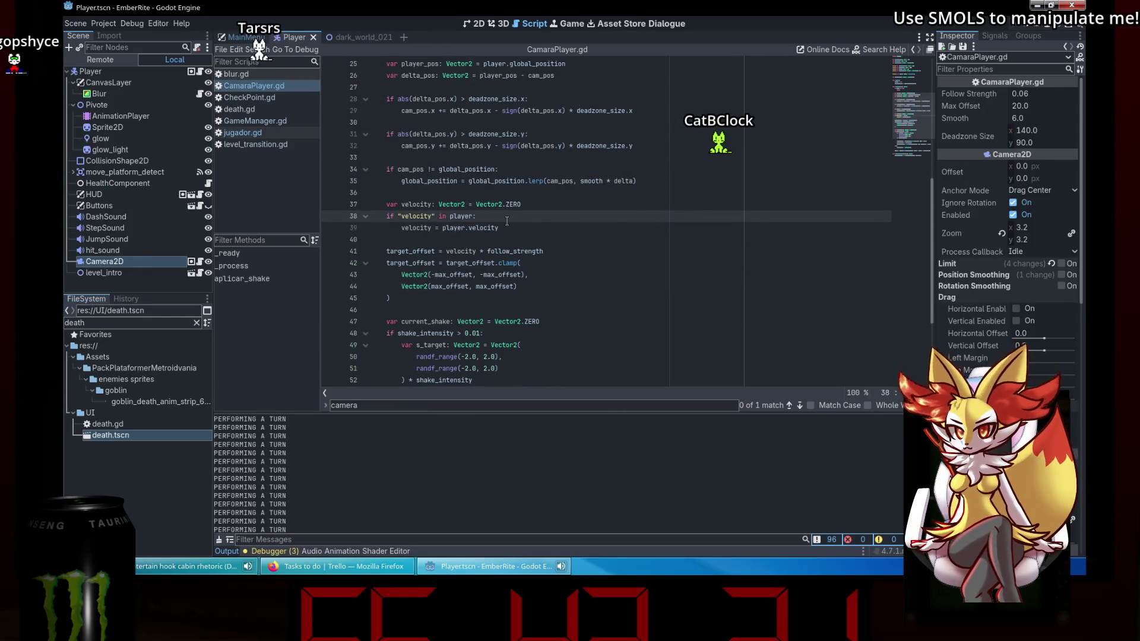
pyautogui.click(501, 228)
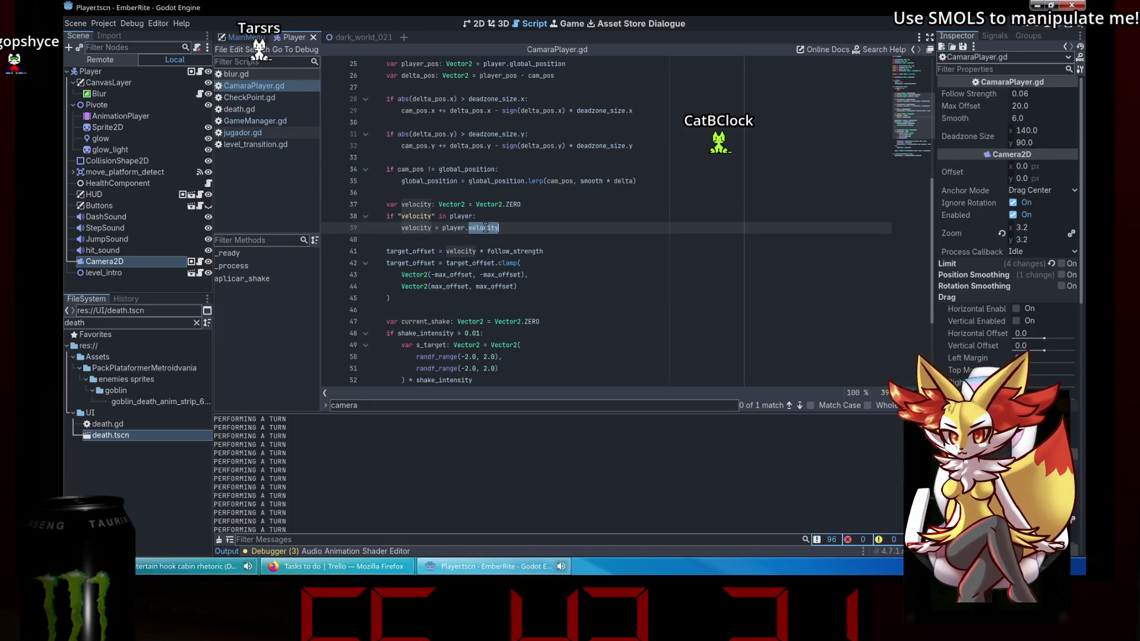
pyautogui.press('Down')
pyautogui.moveTo(414, 231)
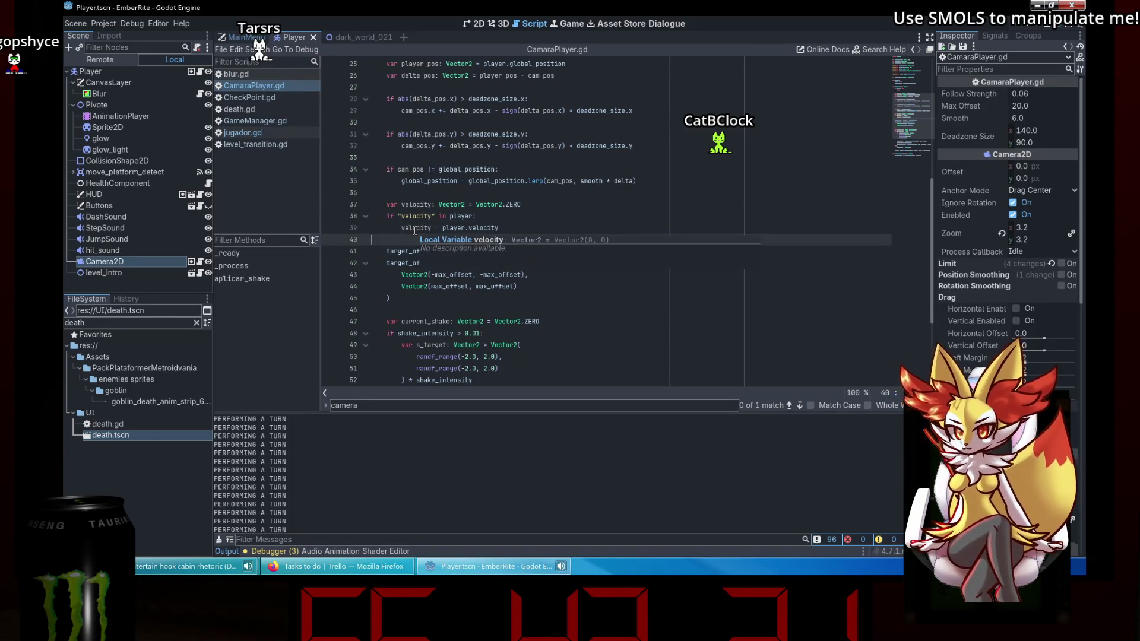
pyautogui.moveTo(438, 273)
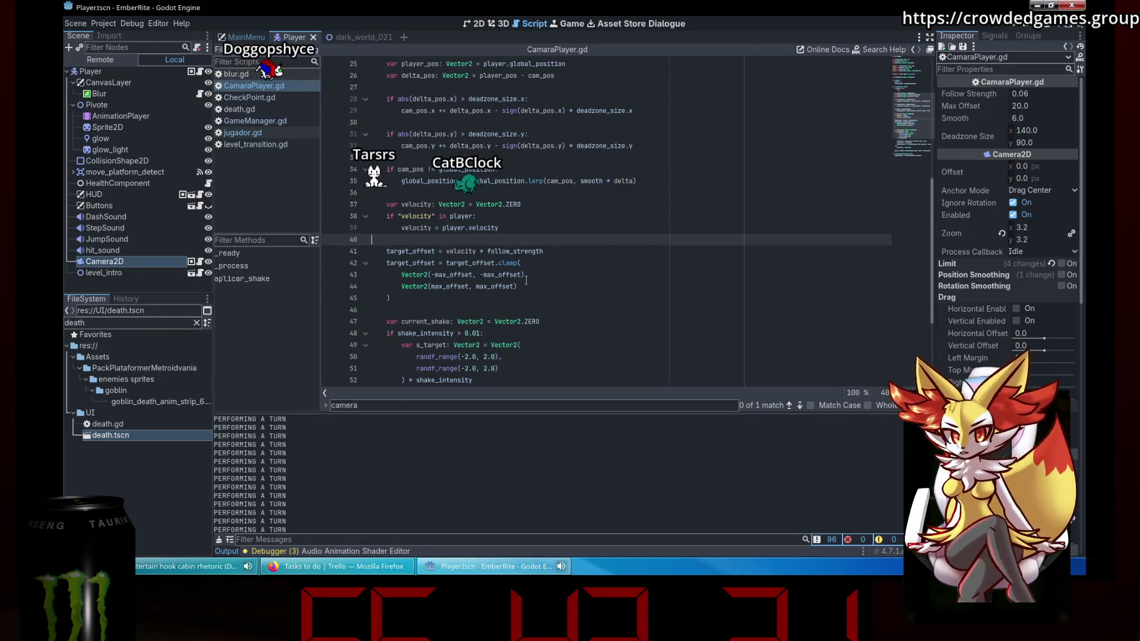
# Insert a blank line after the target_offset clamp on line 45, then scroll to the top.
pyautogui.click(526, 280)
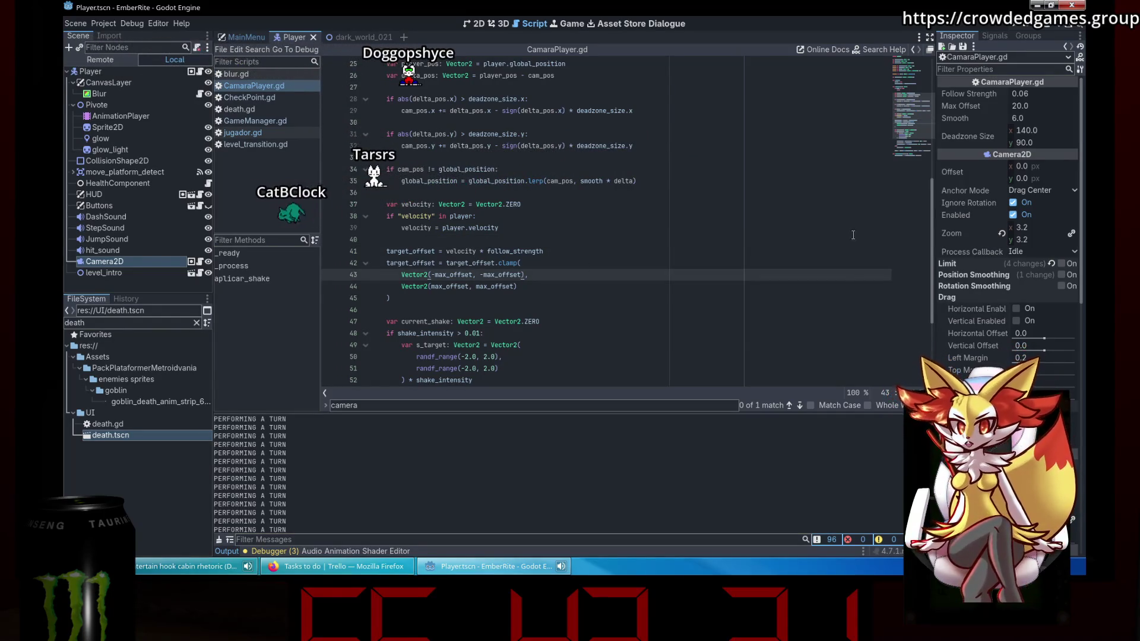
pyautogui.scroll(-2, 997, 197)
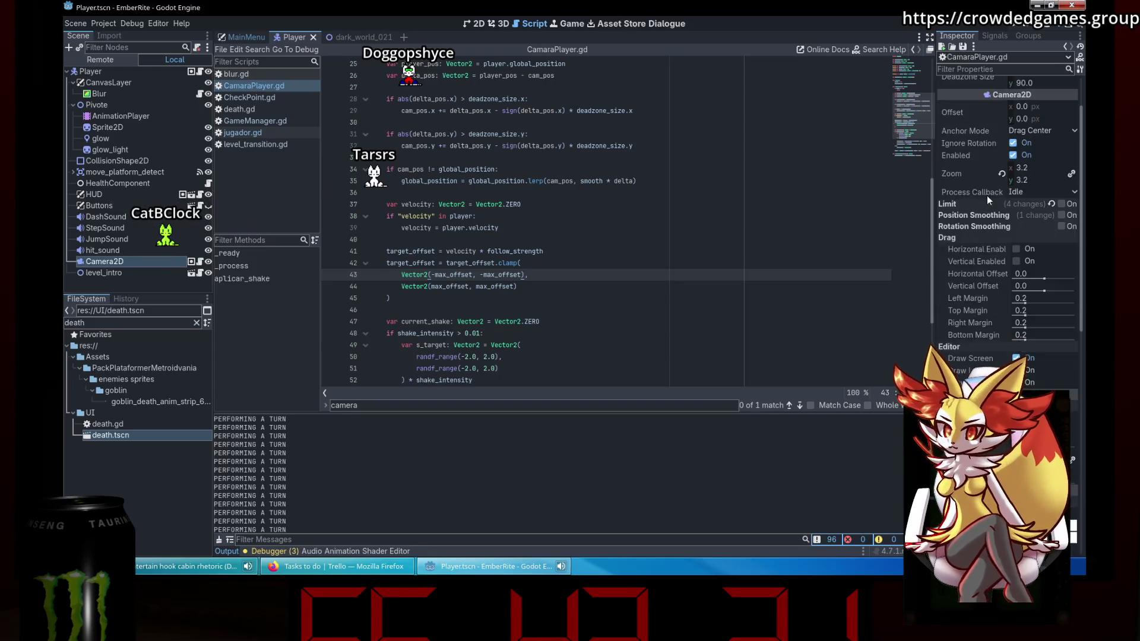
pyautogui.scroll(2, 987, 195)
pyautogui.moveTo(986, 234)
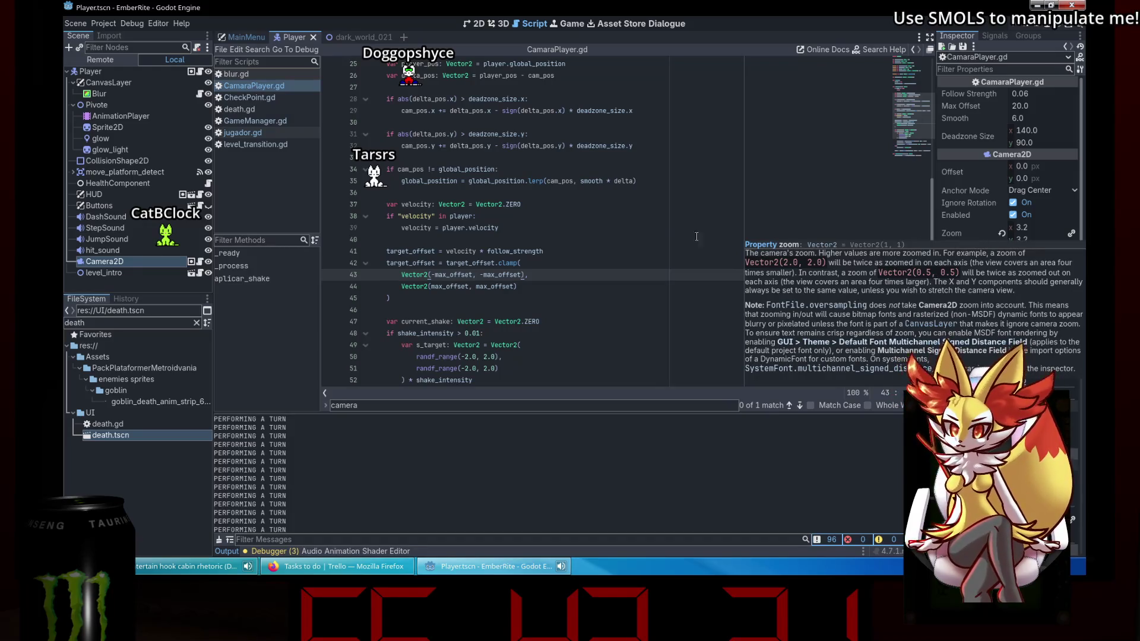
pyautogui.click(536, 289)
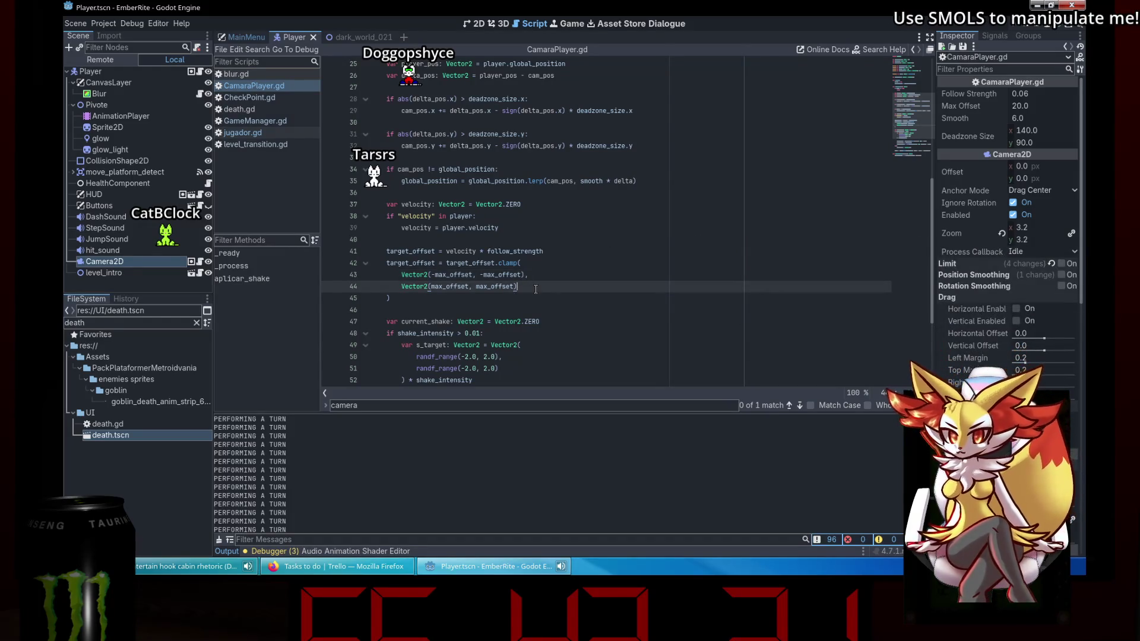
pyautogui.click(511, 295)
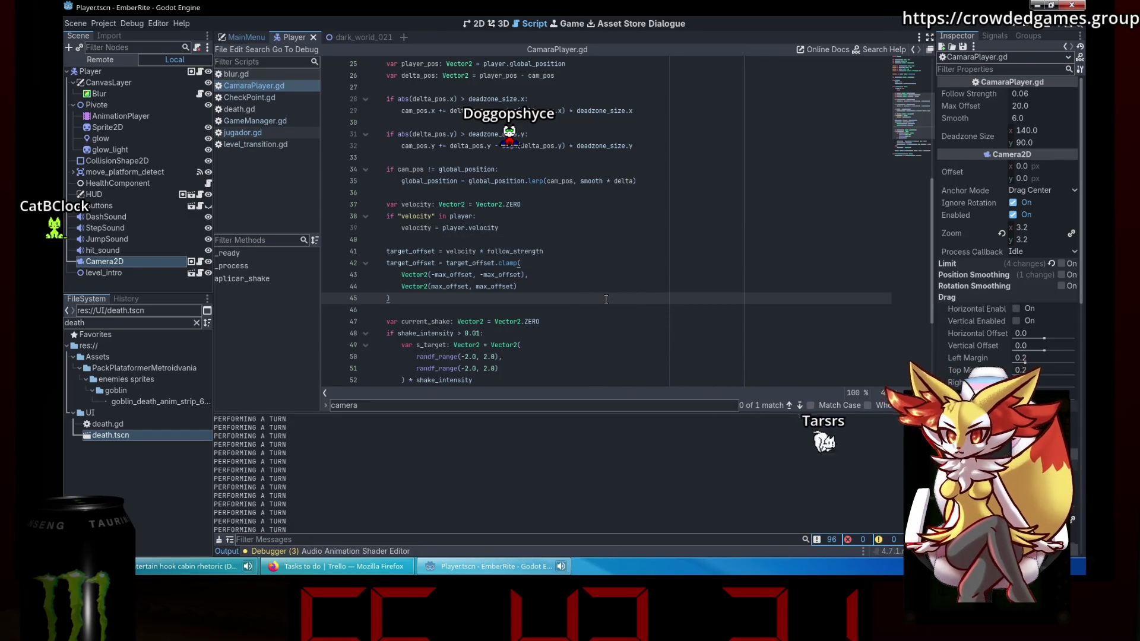
pyautogui.press('Return')
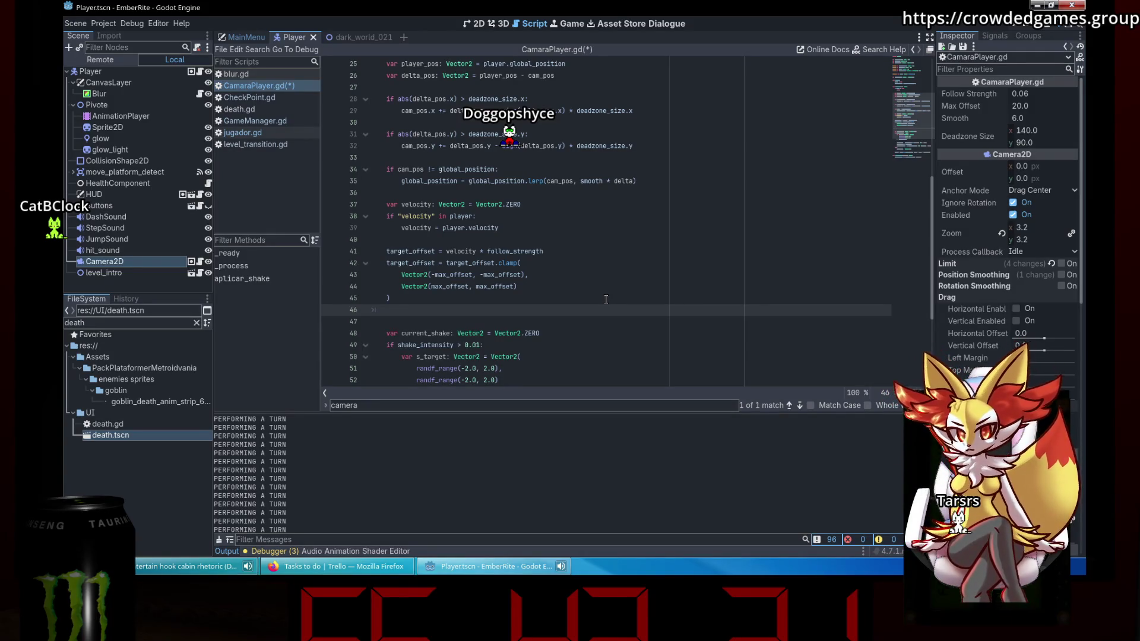
pyautogui.scroll(8, 606, 299)
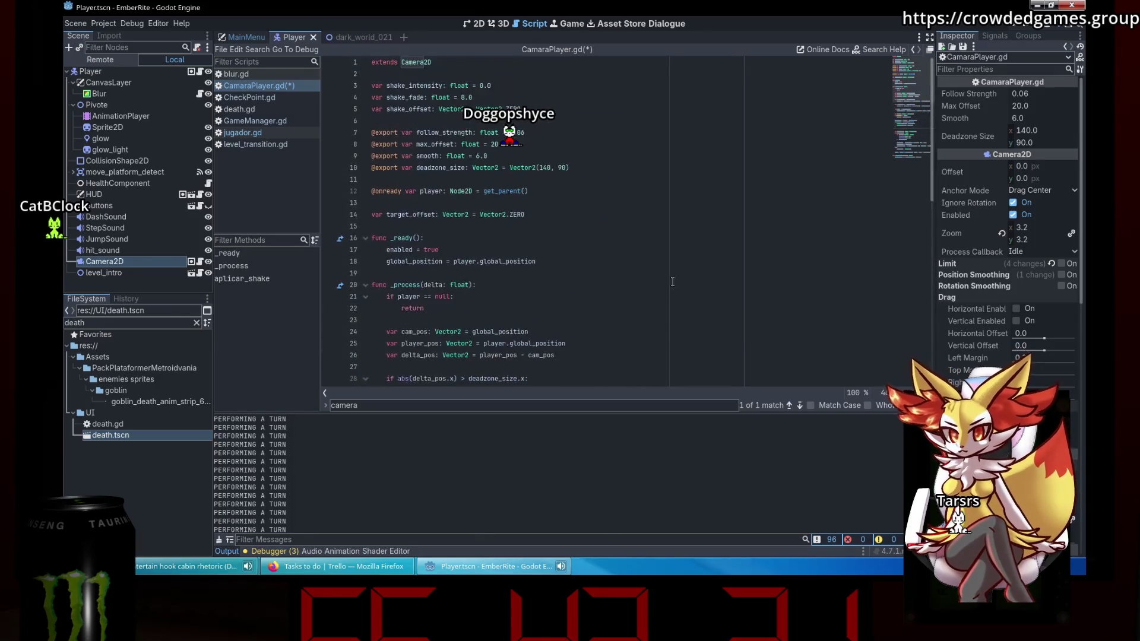
# Add an exported zoom Vector2 of (3.2, 3.2) as line 11 and save.
pyautogui.click(611, 168)
pyautogui.click(582, 122)
pyautogui.click(615, 165)
pyautogui.press('Return')
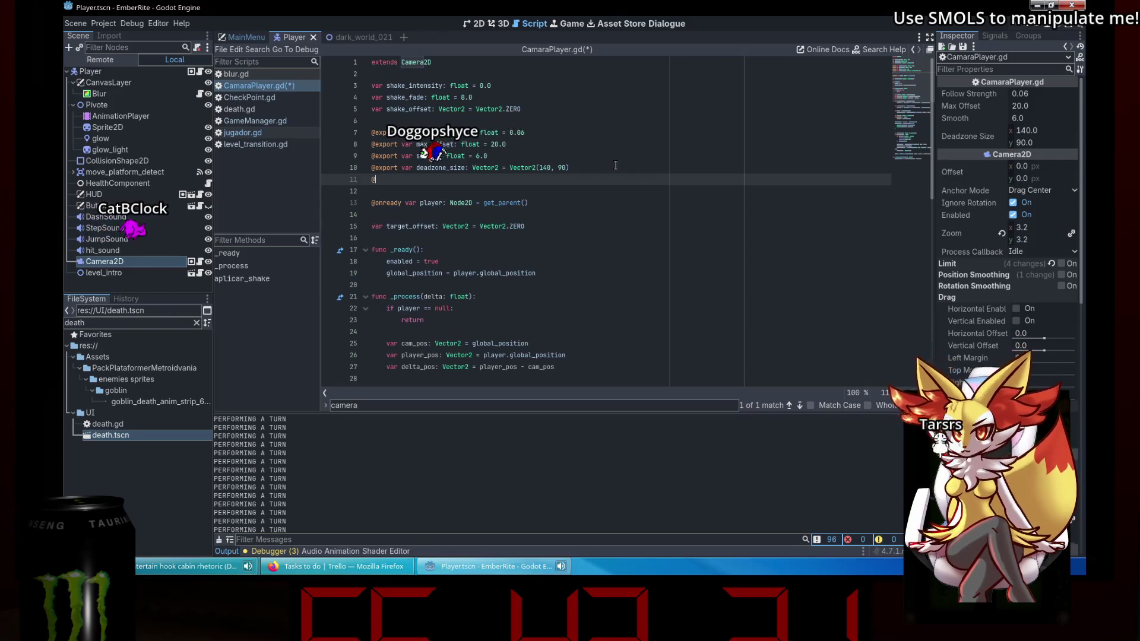
pyautogui.write('@export var zoom: ')
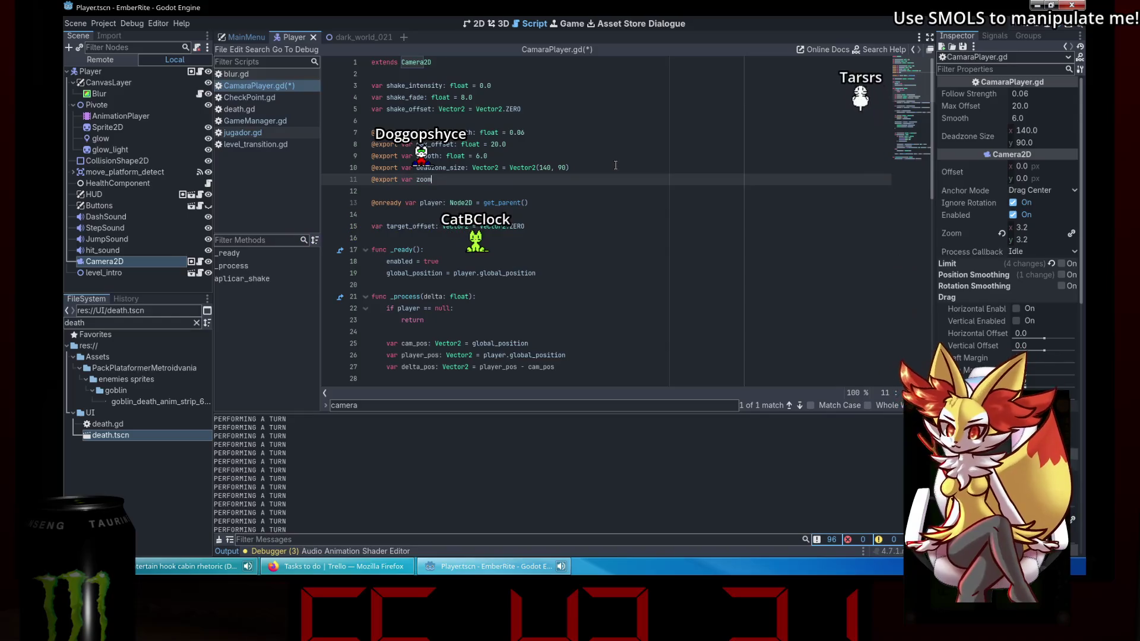
pyautogui.write('Vector2')
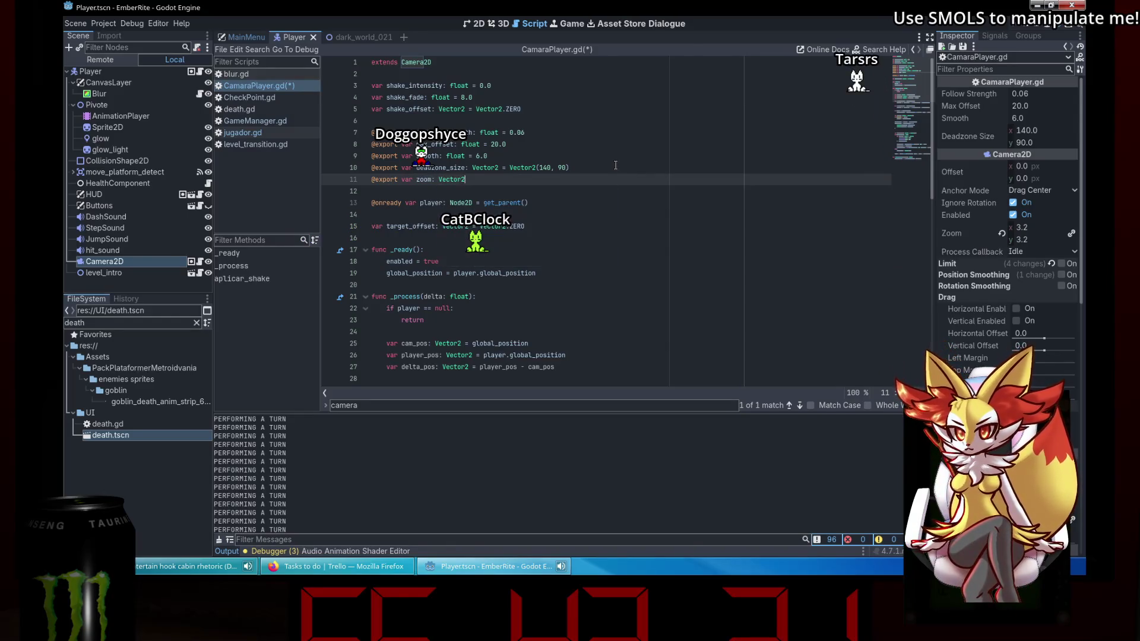
pyautogui.write('(')
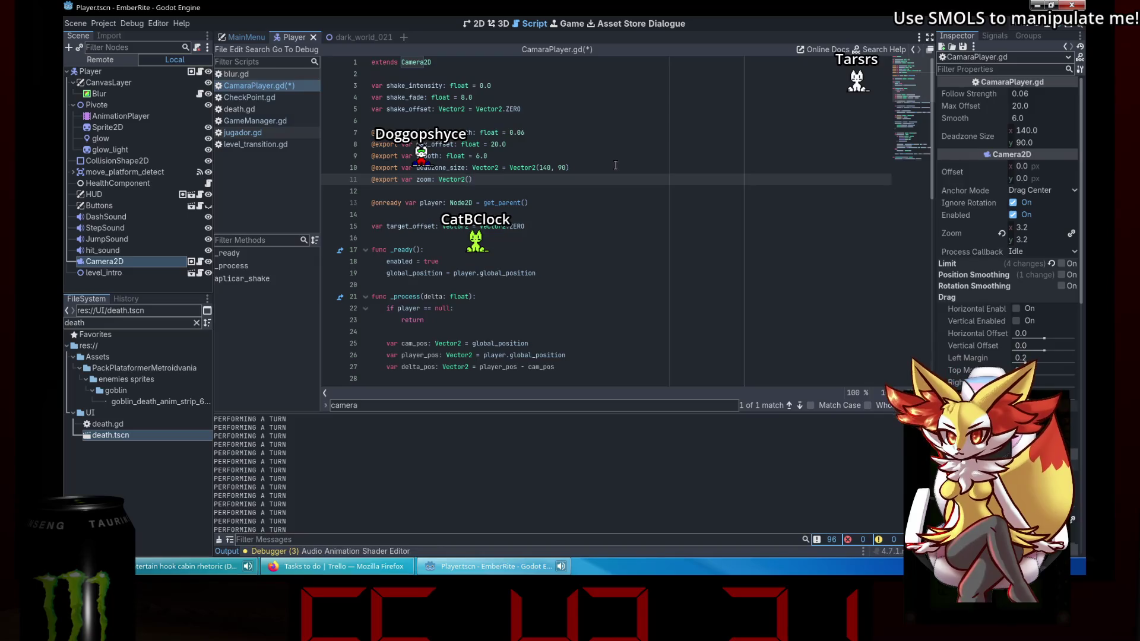
pyautogui.write('3.2, 3.2')
pyautogui.hotkey('ctrl', 's')
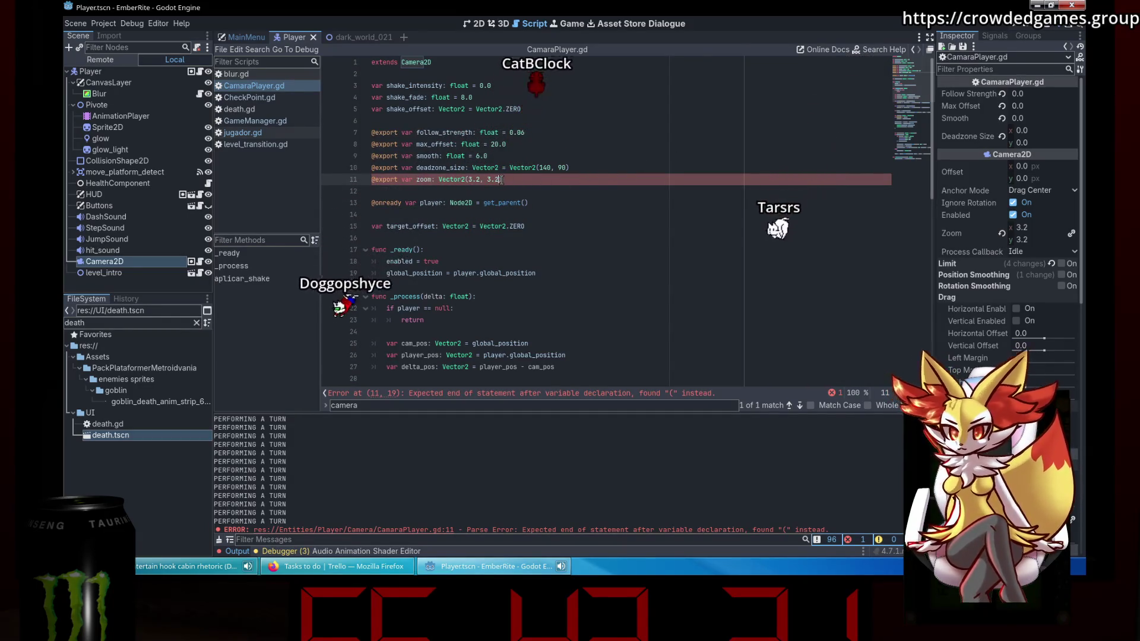
# Fix the export's parse error so it reads '= Vector2(3.2, 3.2)', and save.
pyautogui.press('BackSpace')
pyautogui.press('BackSpace')
pyautogui.press('BackSpace')
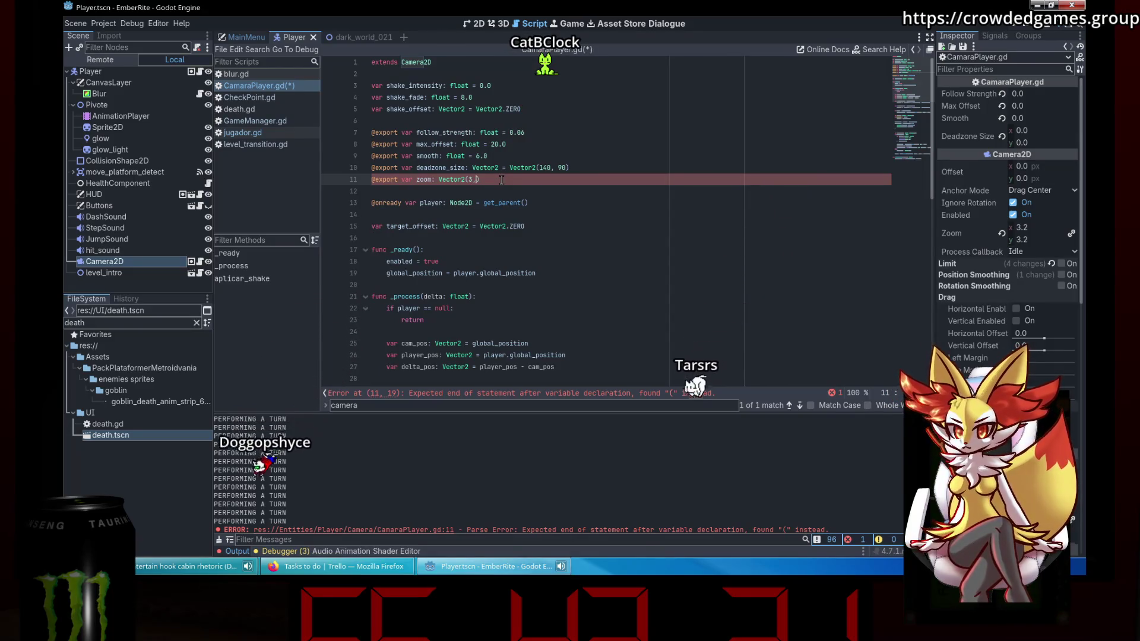
pyautogui.press('BackSpace')
pyautogui.press('BackSpace')
pyautogui.press('BackSpace')
pyautogui.write('= Vector2(')
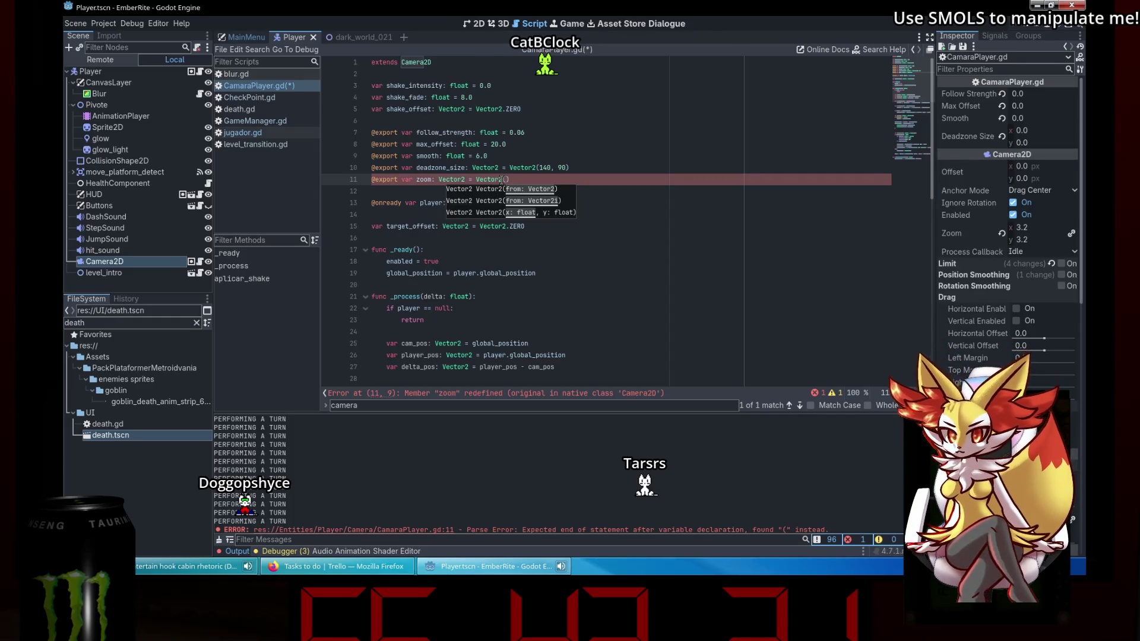
pyautogui.write('2')
pyautogui.press('BackSpace')
pyautogui.write('3.2, 3.2')
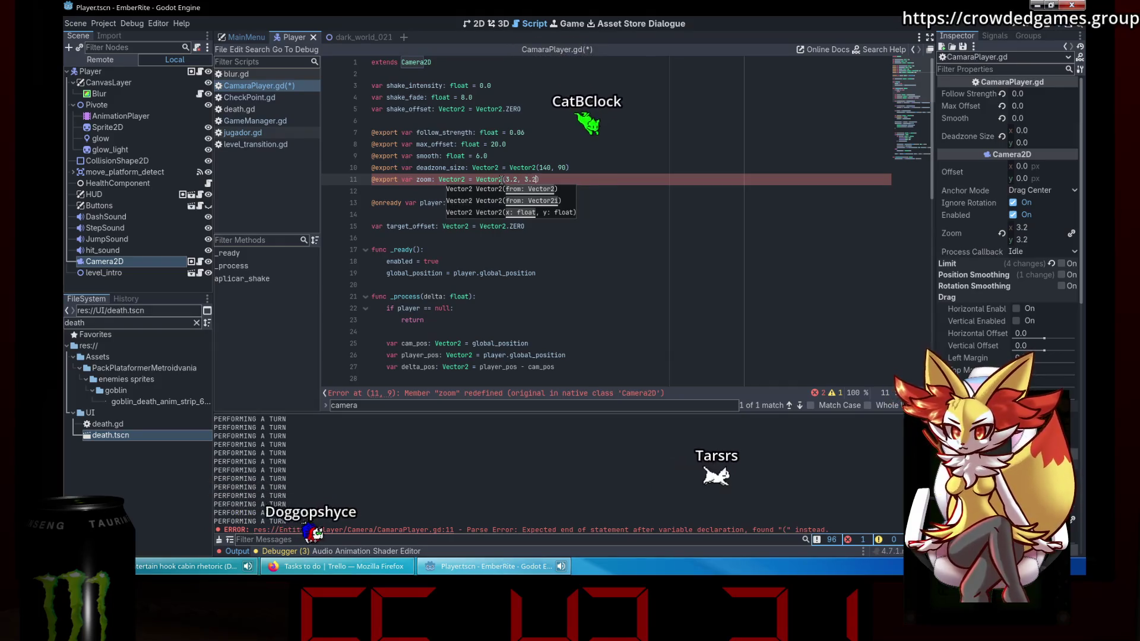
pyautogui.hotkey('ctrl', 's')
# Rename the export to zoomies so the Inspector shows it as Zoomies.
pyautogui.click(655, 163)
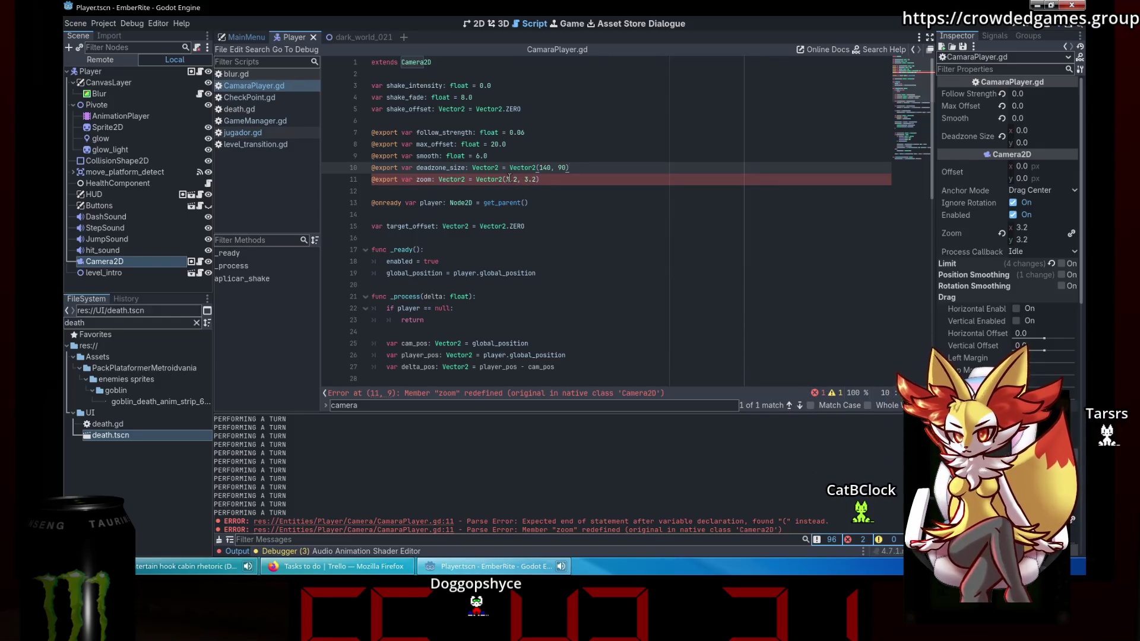
pyautogui.click(460, 178)
pyautogui.moveTo(448, 182)
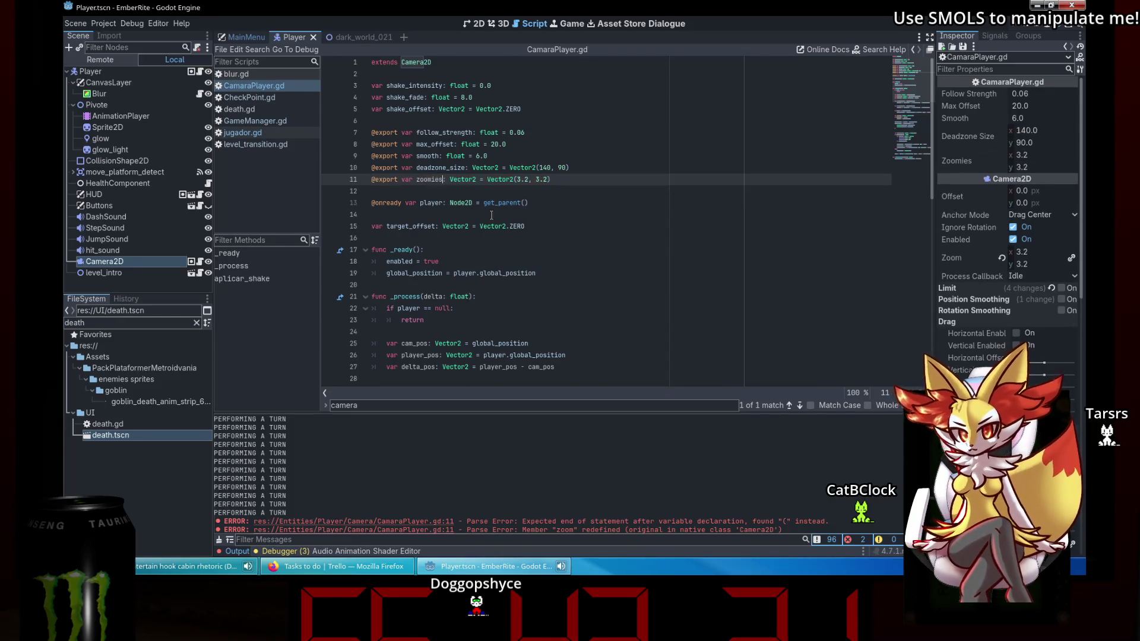
pyautogui.click(563, 186)
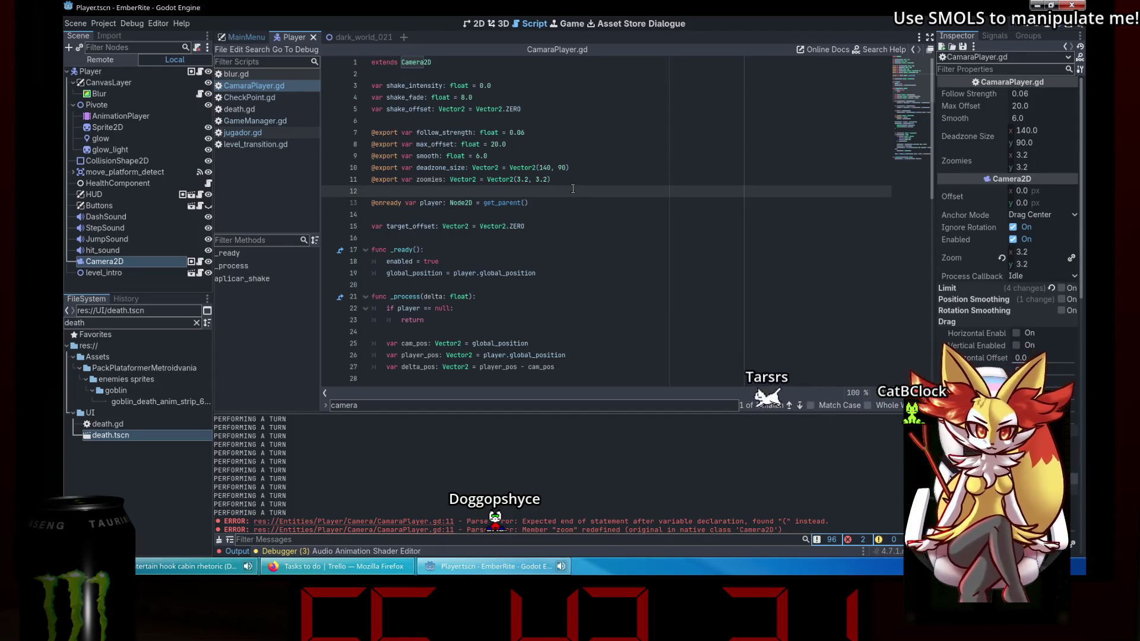
pyautogui.click(574, 175)
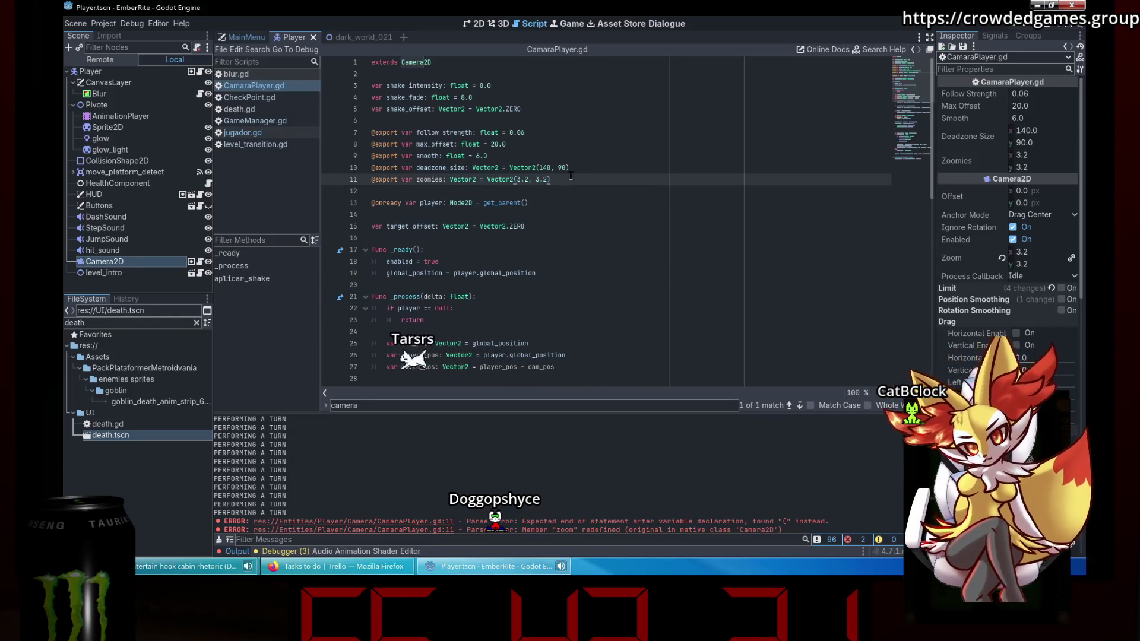
# Begin a $Camera2D reference in _process, then delete it and save.
pyautogui.scroll(-5, 570, 176)
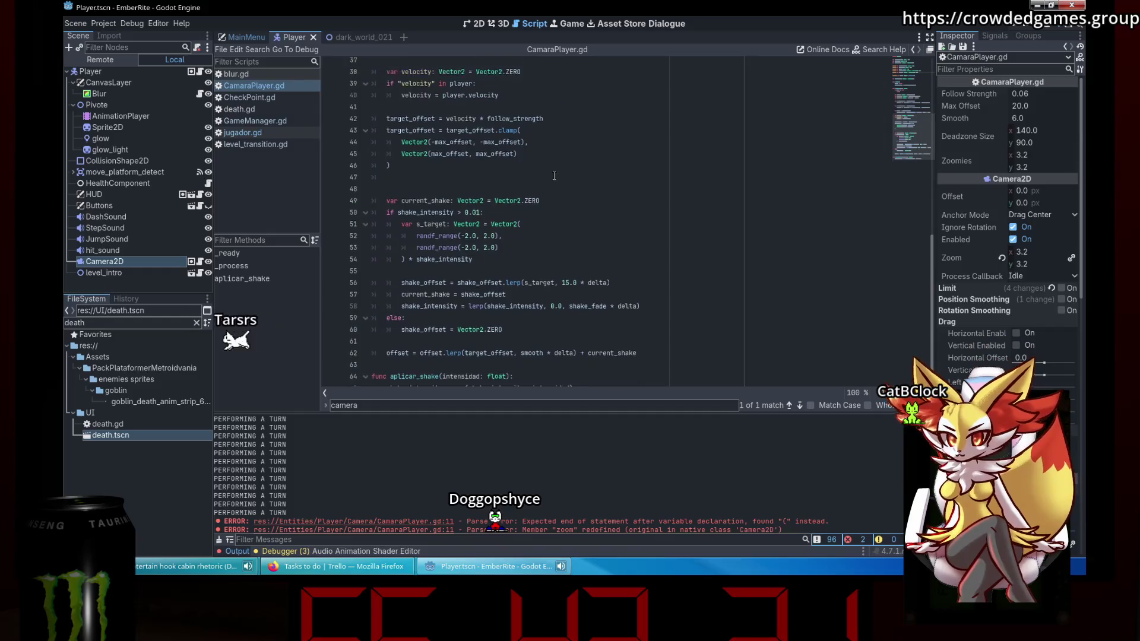
pyautogui.click(532, 169)
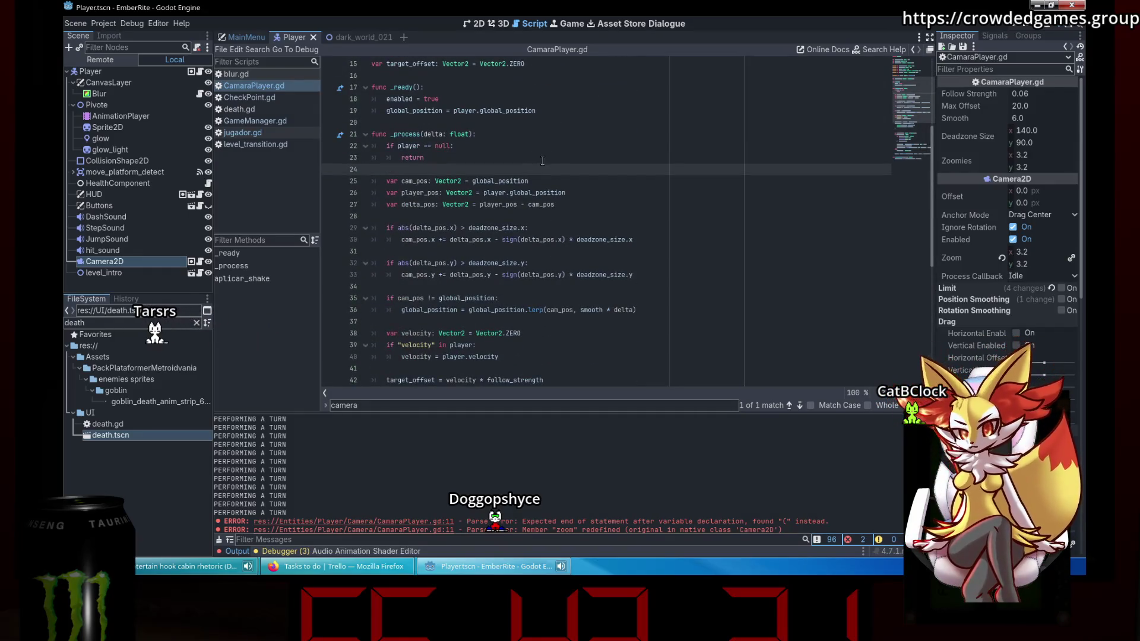
pyautogui.press('Return')
pyautogui.press('Return')
pyautogui.press('Up')
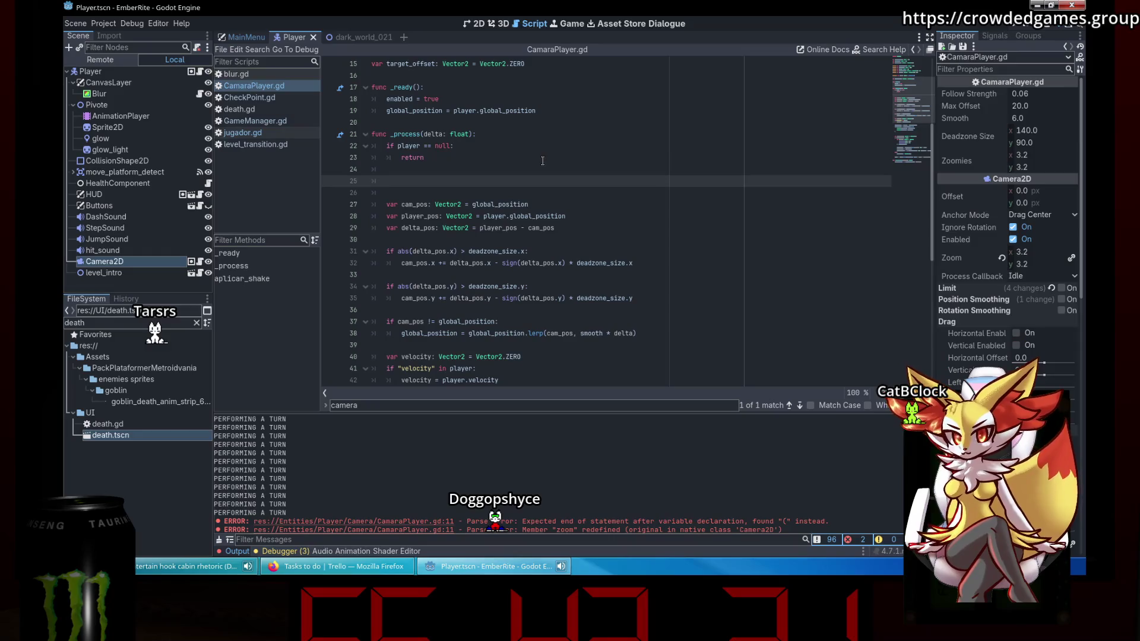
pyautogui.write('$')
pyautogui.press('Escape')
pyautogui.write('ca')
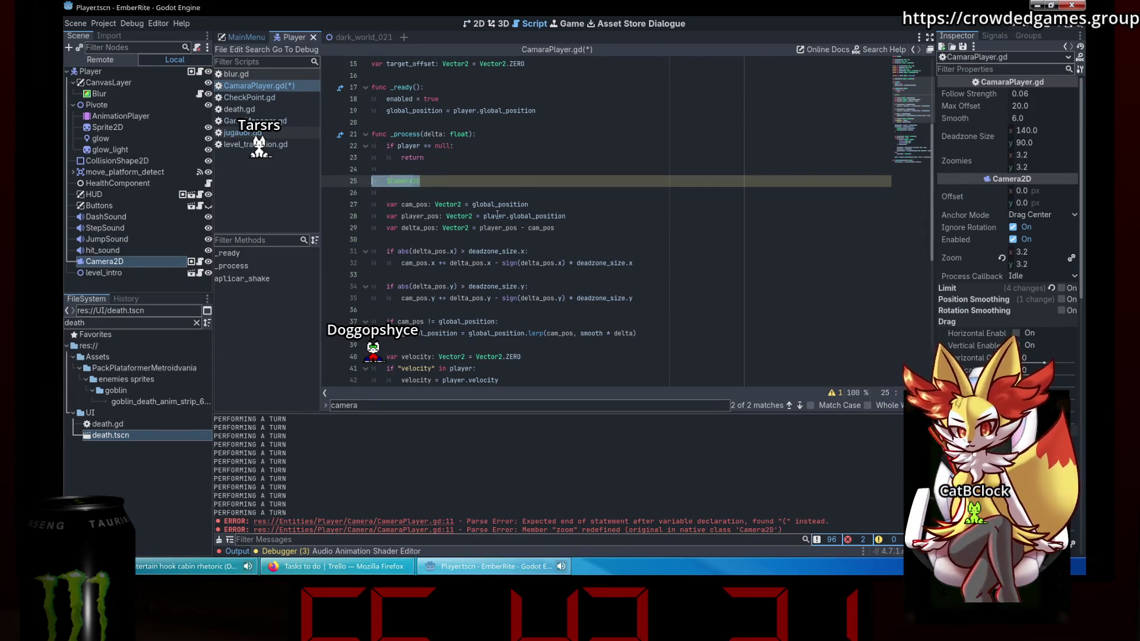
pyautogui.press('BackSpace')
pyautogui.press('BackSpace')
pyautogui.press('BackSpace')
pyautogui.hotkey('ctrl', 's')
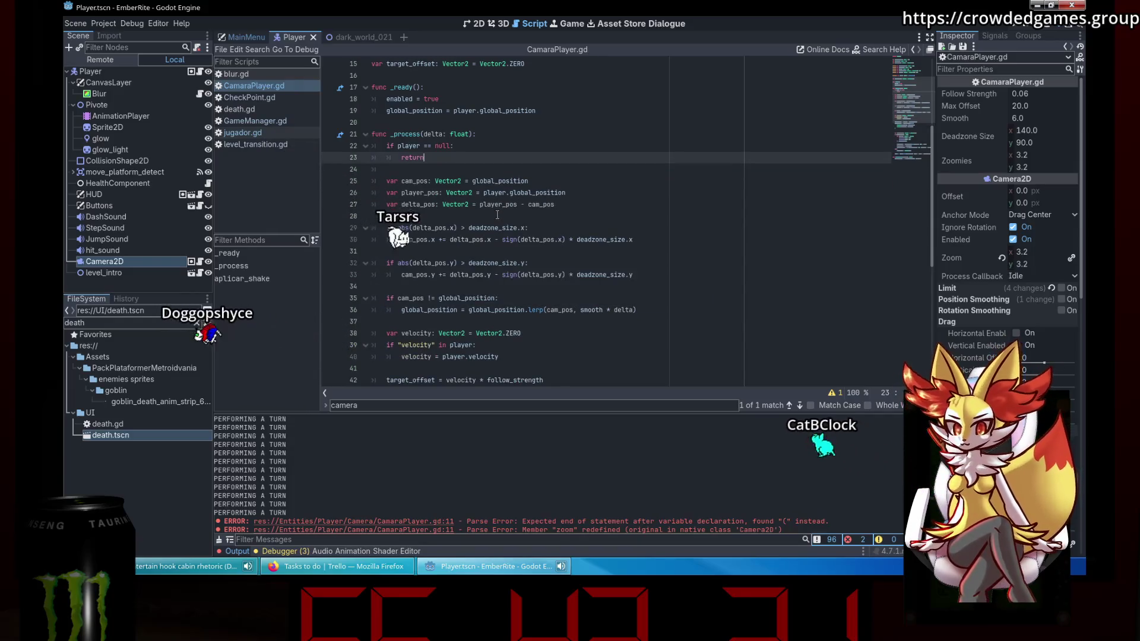
# Add 'zoomies -= velocity * follow_strength' on the empty line after the clamp.
pyautogui.scroll(-5, 576, 293)
pyautogui.click(567, 263)
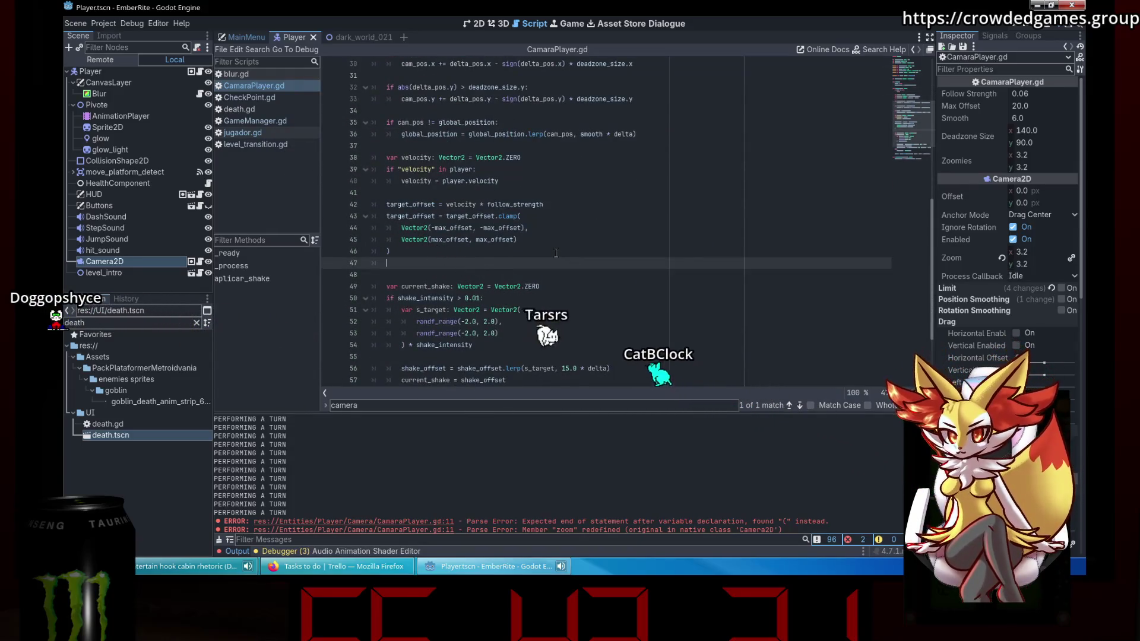
pyautogui.write('veloc')
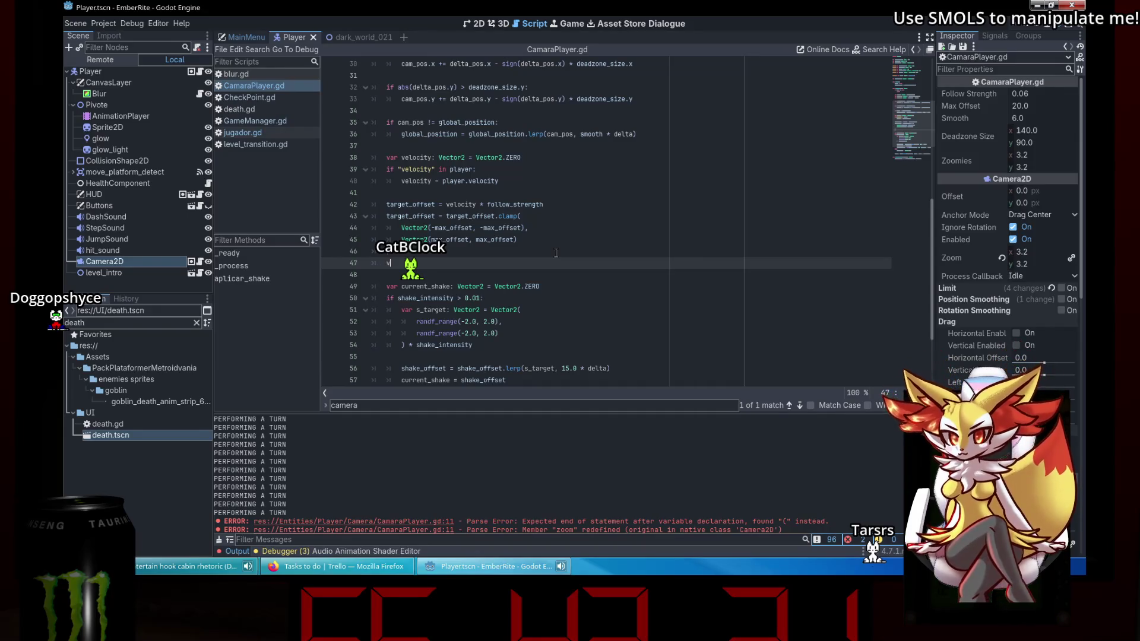
pyautogui.write('eloc')
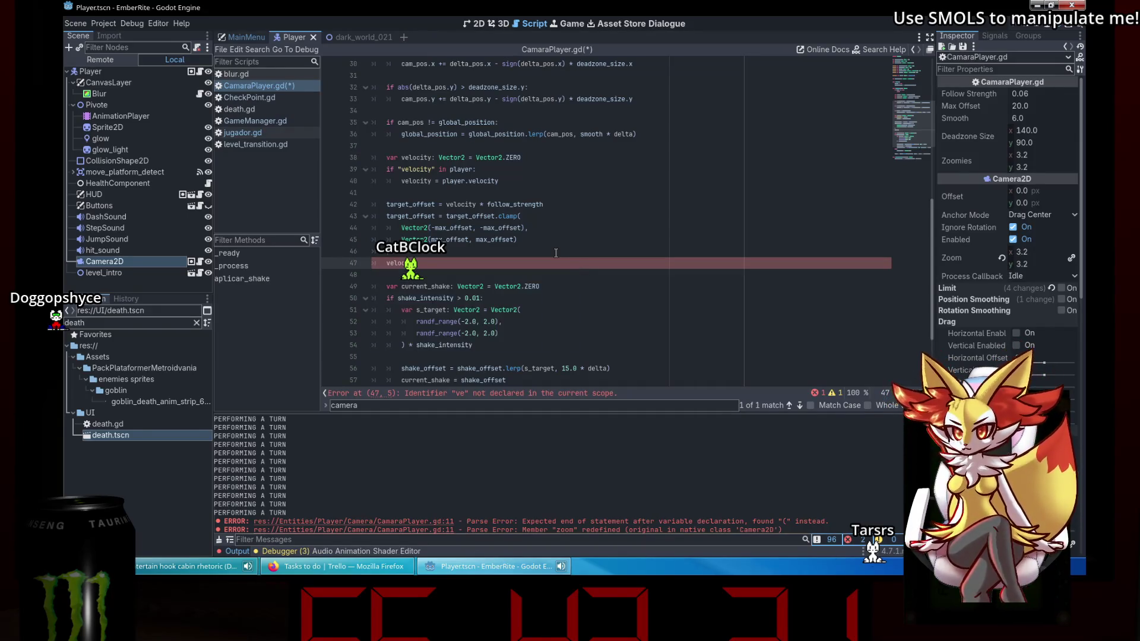
pyautogui.write('fol')
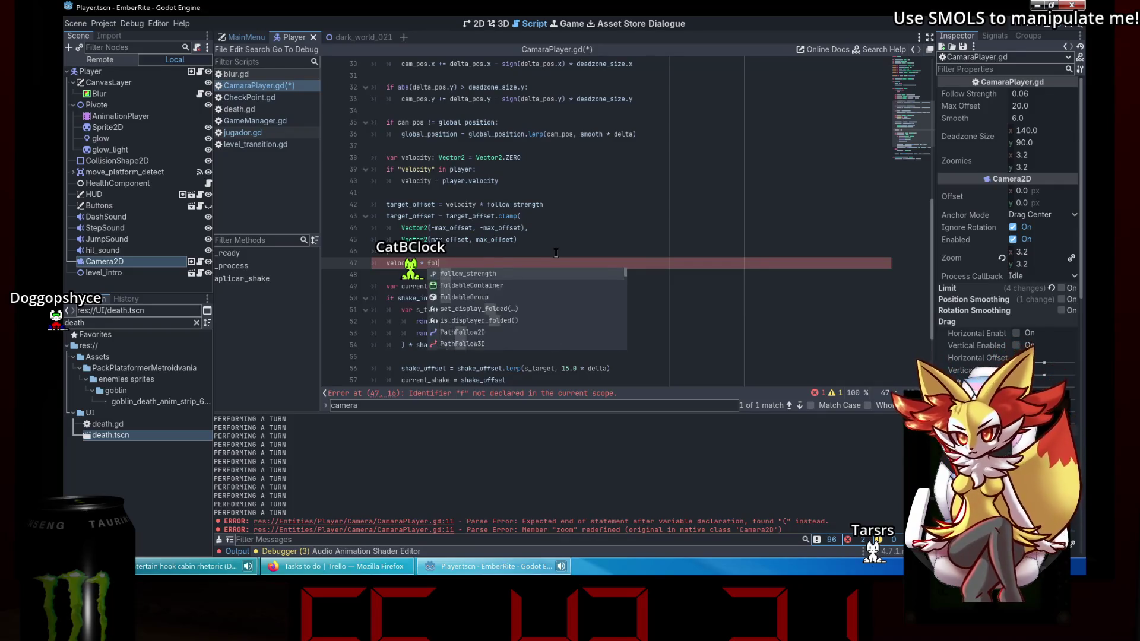
pyautogui.press('Return')
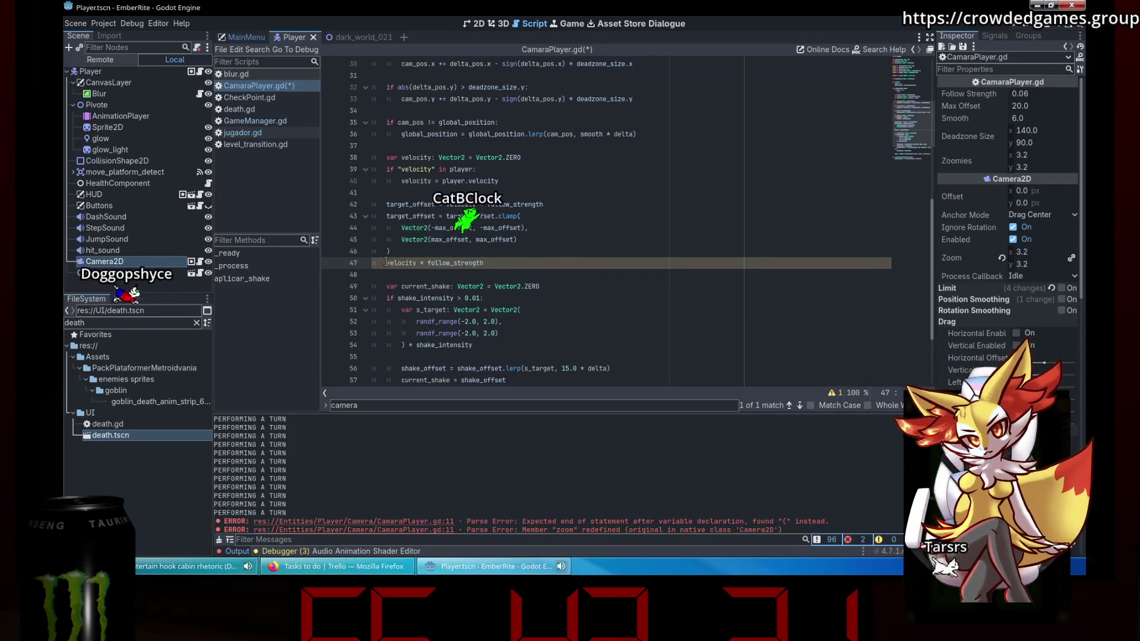
pyautogui.moveTo(492, 313)
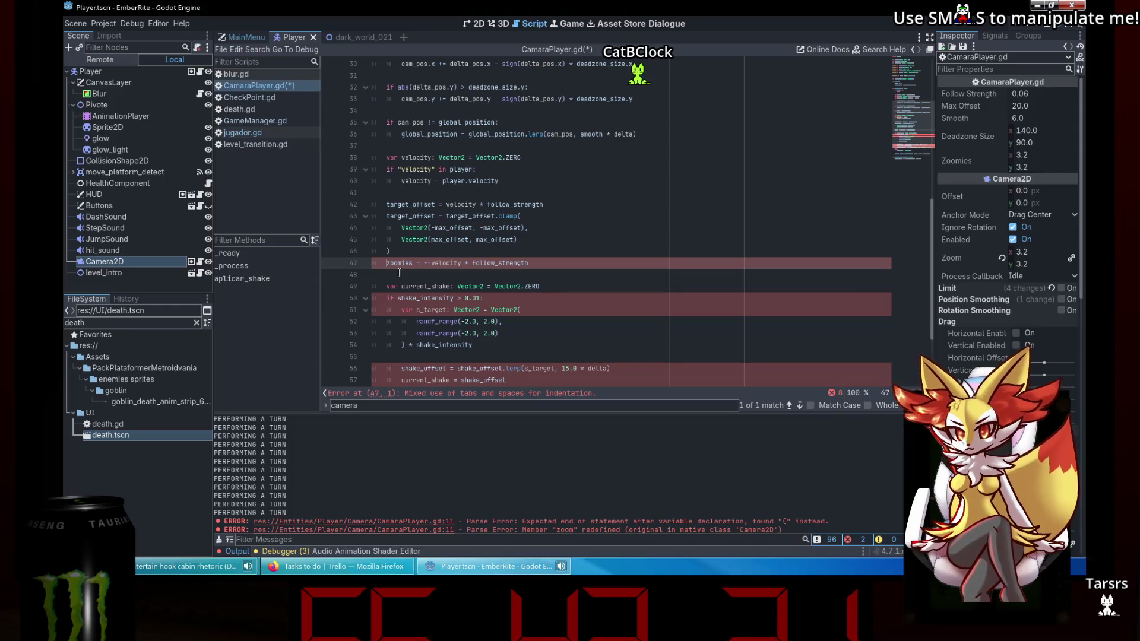
pyautogui.press('BackSpace')
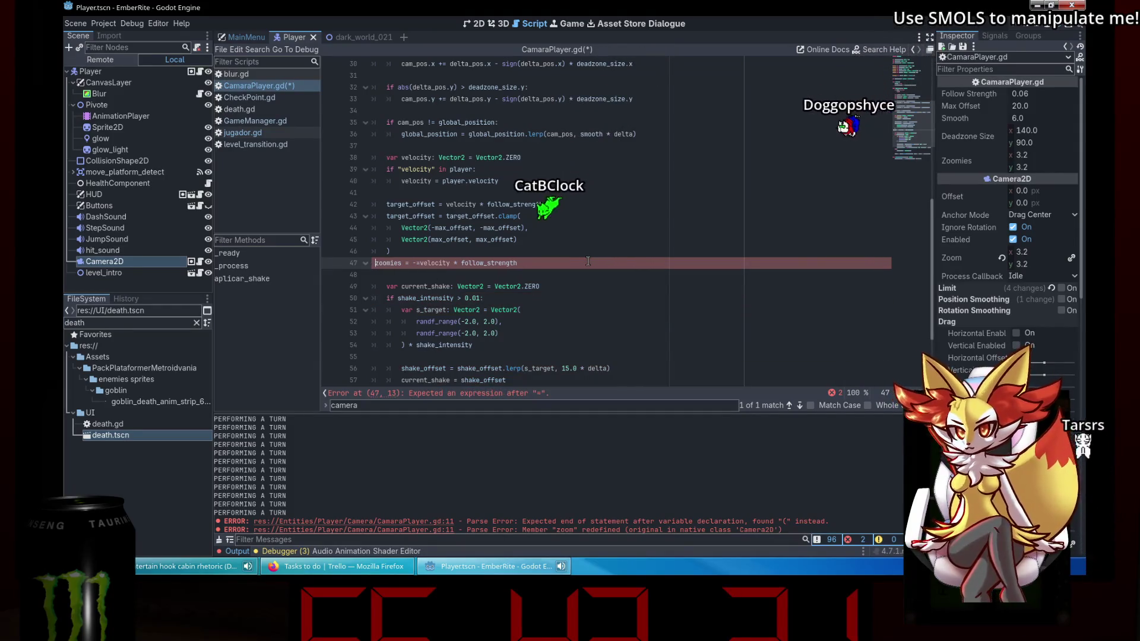
pyautogui.press('Tab')
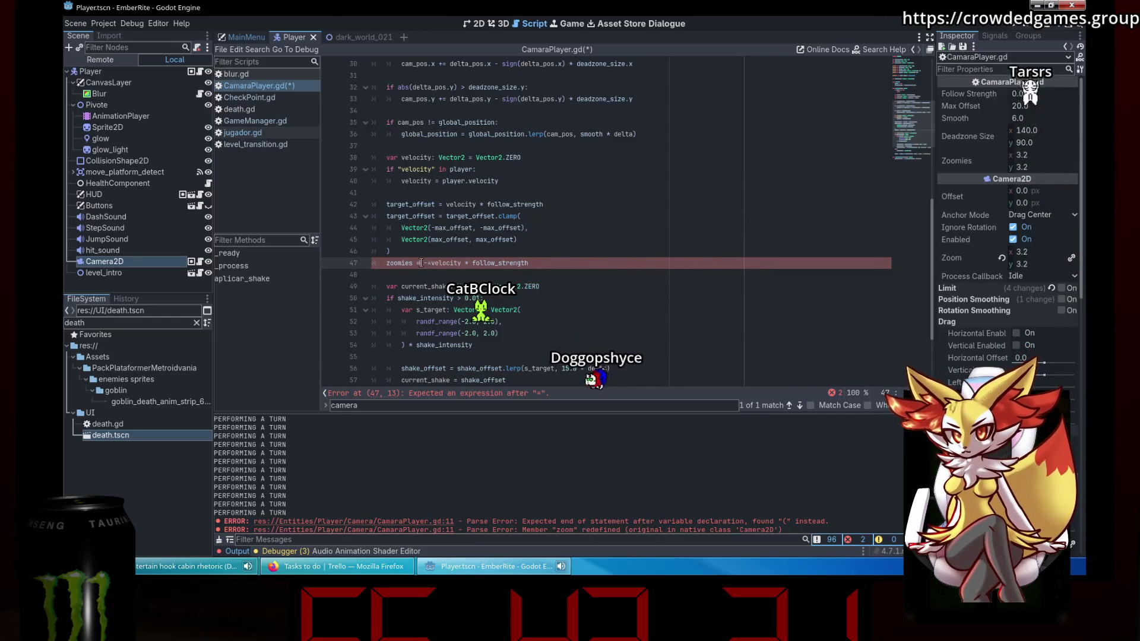
pyautogui.write('*')
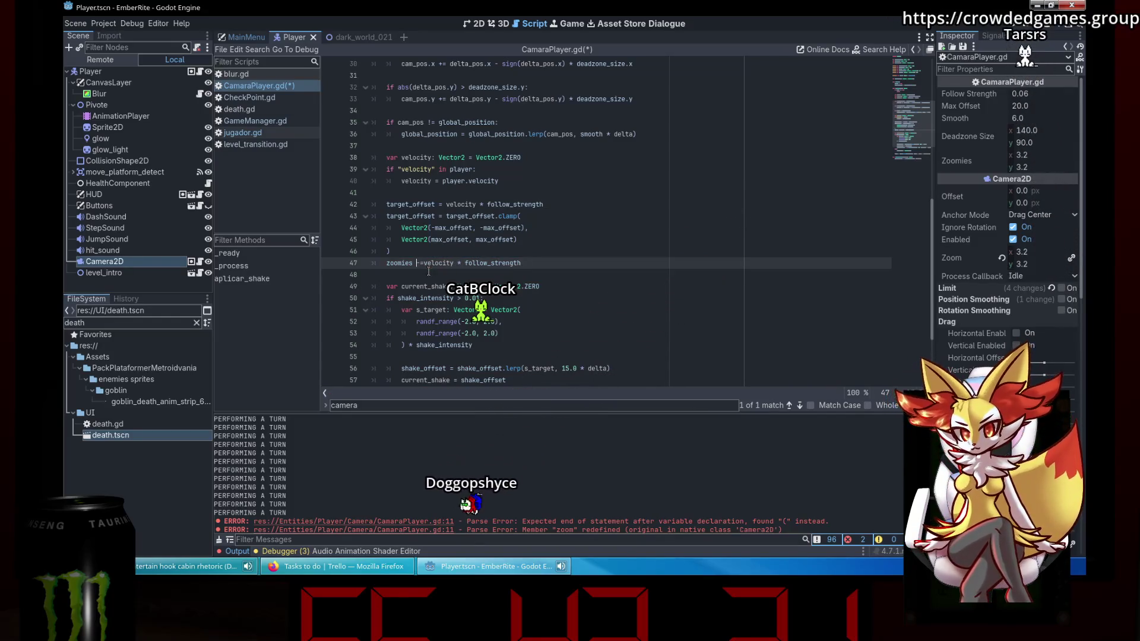
pyautogui.hotkey('ctrl', 'space')
# Add 'zoom = zoomies' below it, save, and run the game with F5.
pyautogui.click(543, 261)
pyautogui.press('Return')
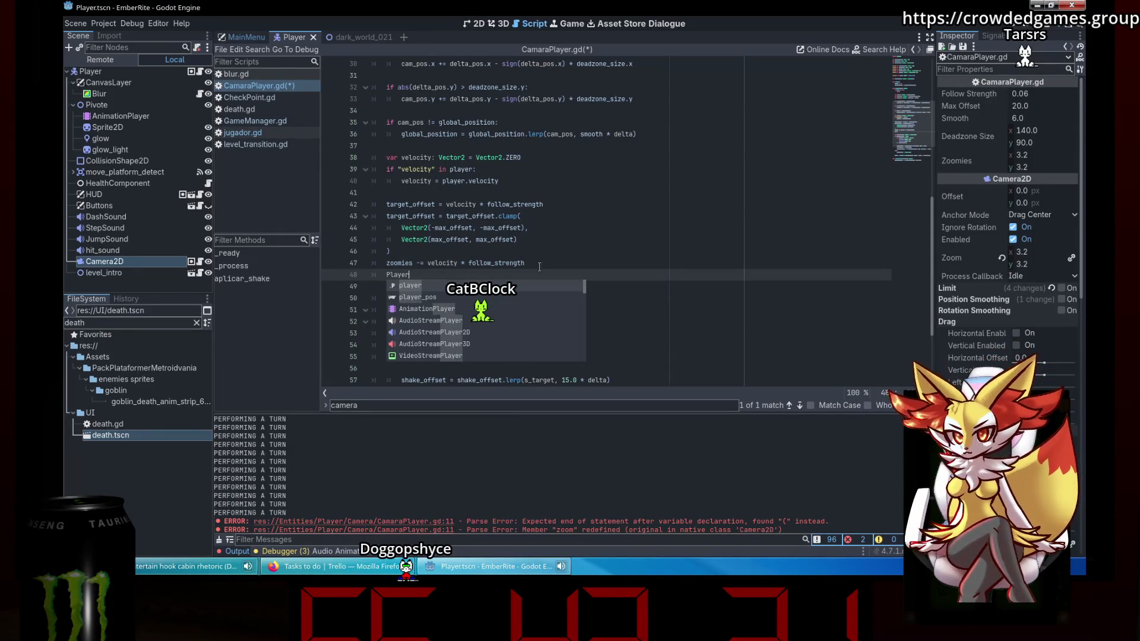
pyautogui.press('Return')
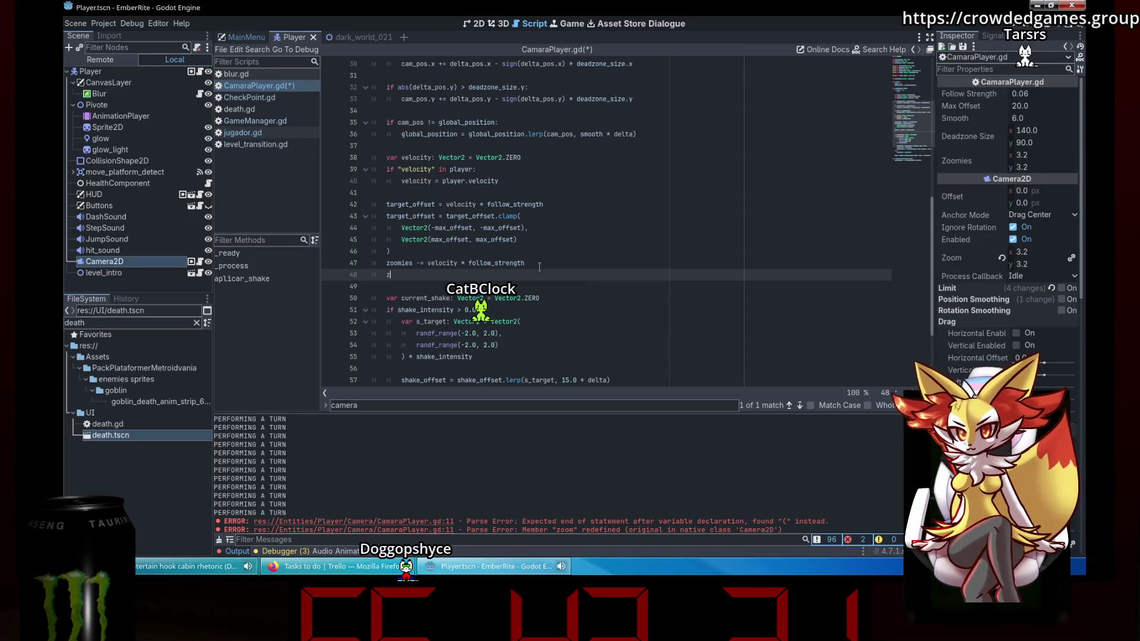
pyautogui.write('oomies')
pyautogui.hotkey('ctrl', 's')
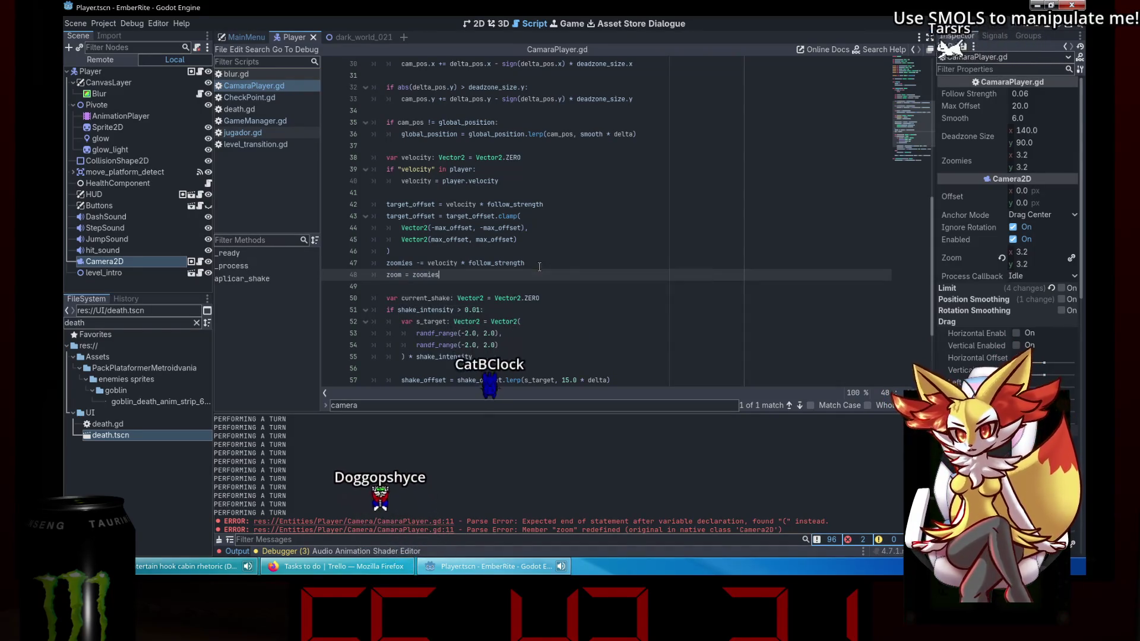
pyautogui.press('F5')
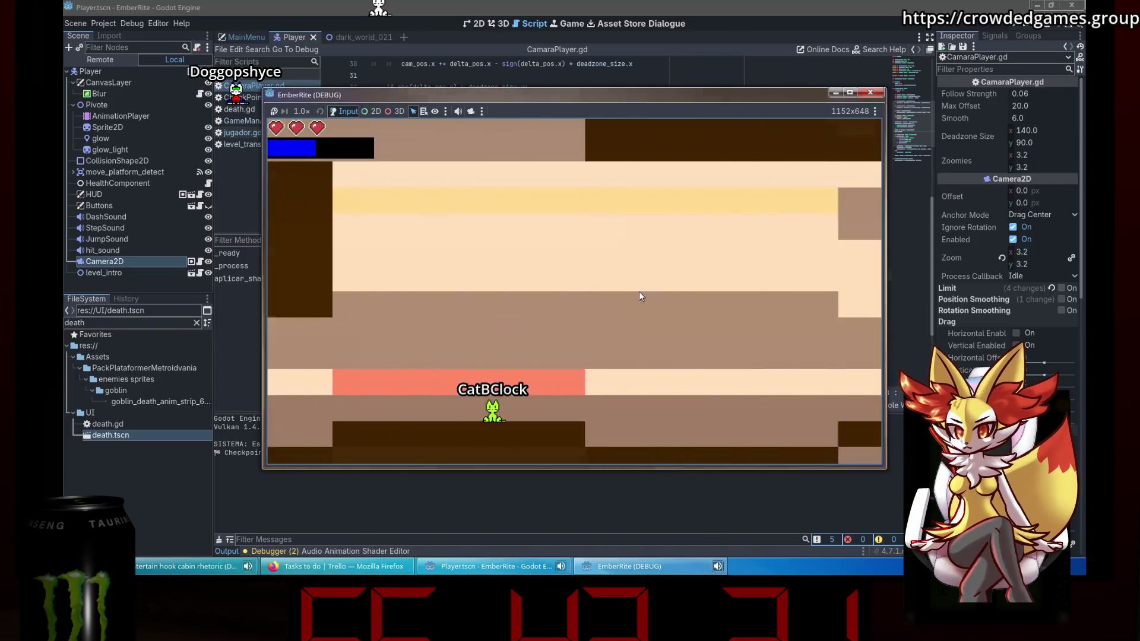
# Close the game and undo back to the temp_zoom version of the zoom code.
pyautogui.click(869, 92)
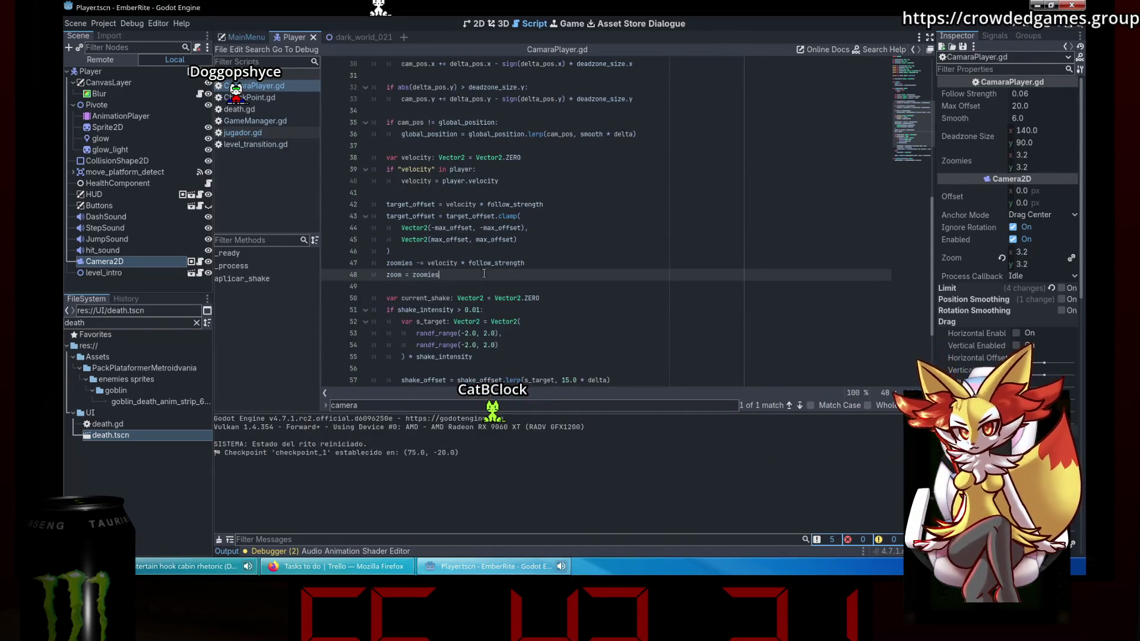
pyautogui.moveTo(921, 108); pyautogui.dragTo(912, 54)
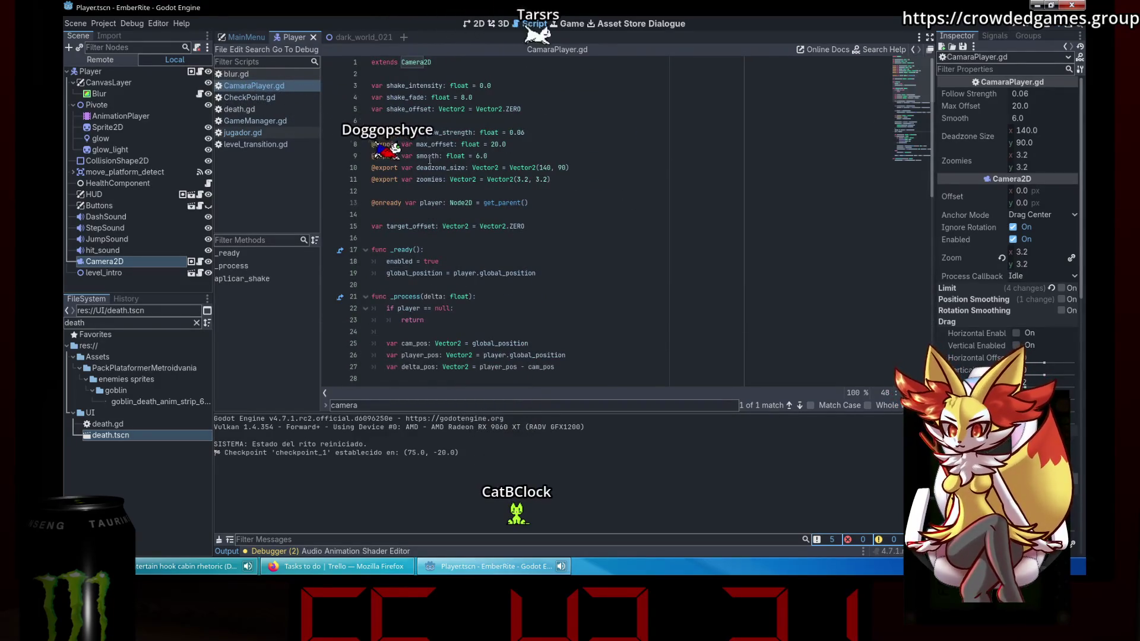
pyautogui.scroll(-13, 427, 175)
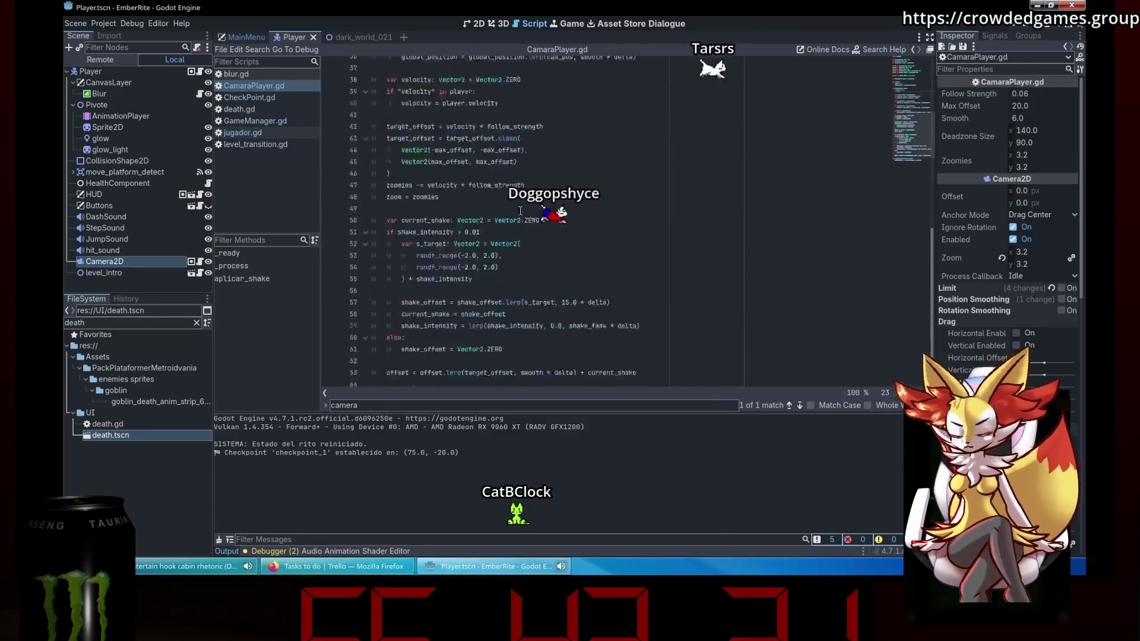
pyautogui.click(519, 237)
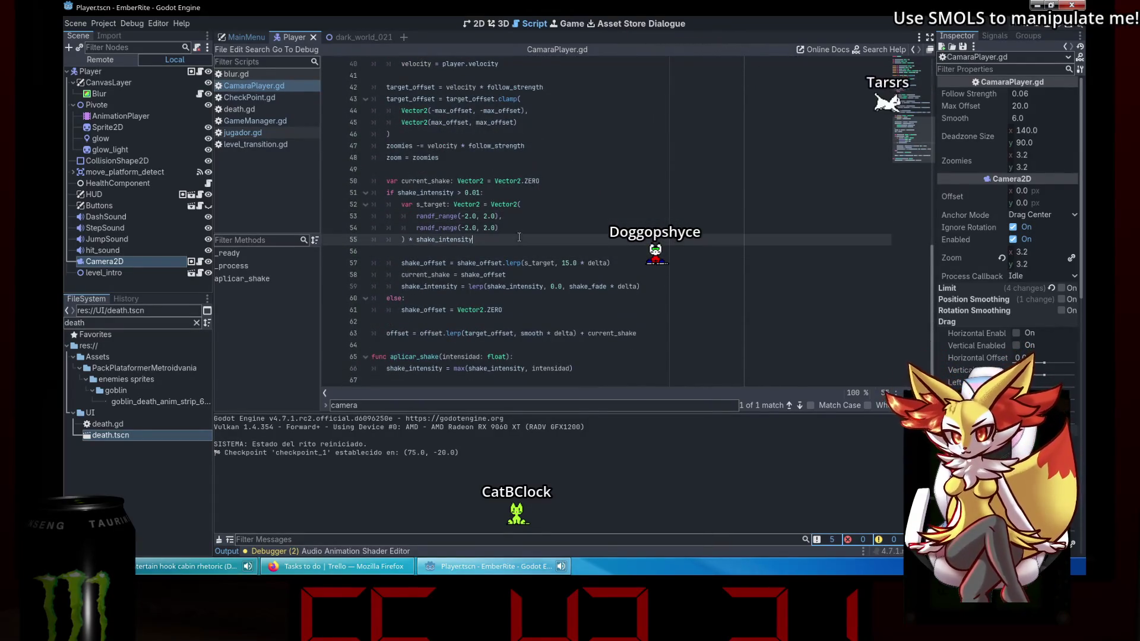
pyautogui.click(521, 201)
pyautogui.hotkey('ctrl', 'z')
pyautogui.hotkey('ctrl', 'z')
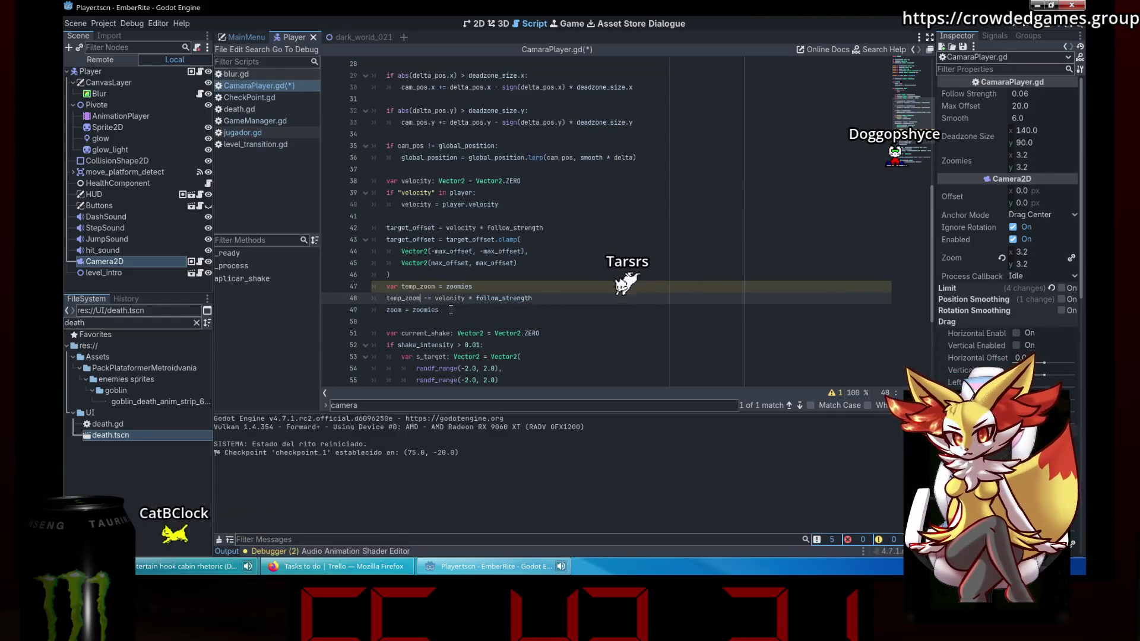
pyautogui.hotkey('ctrl', 'z')
# Run the project again to test the temp_zoom zoom behaviour.
pyautogui.click(514, 282)
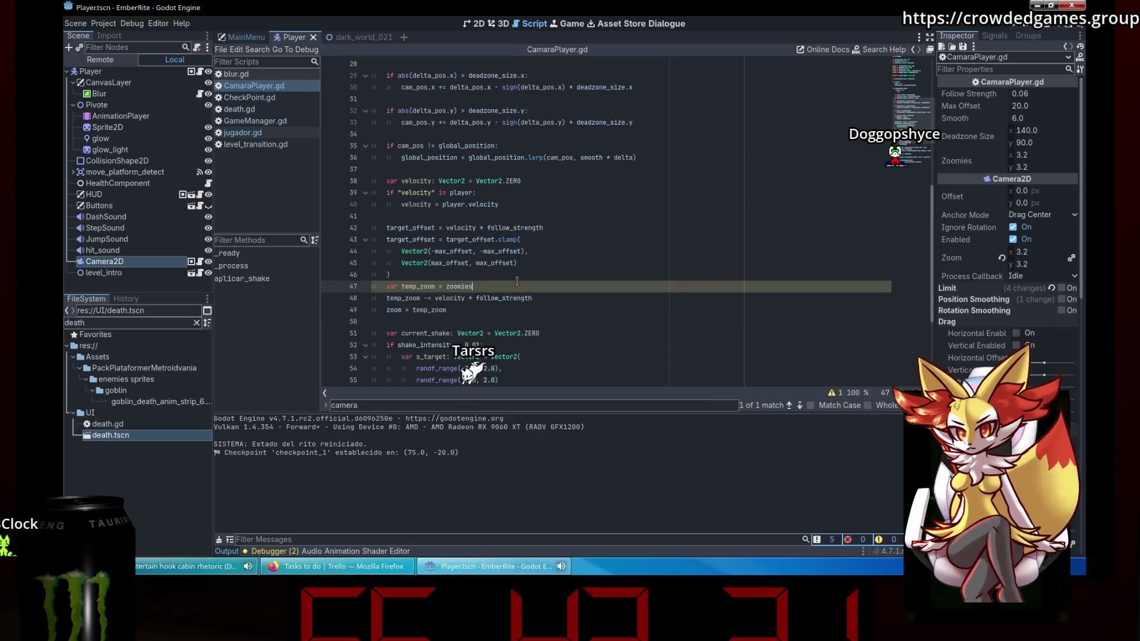
pyautogui.click(703, 238)
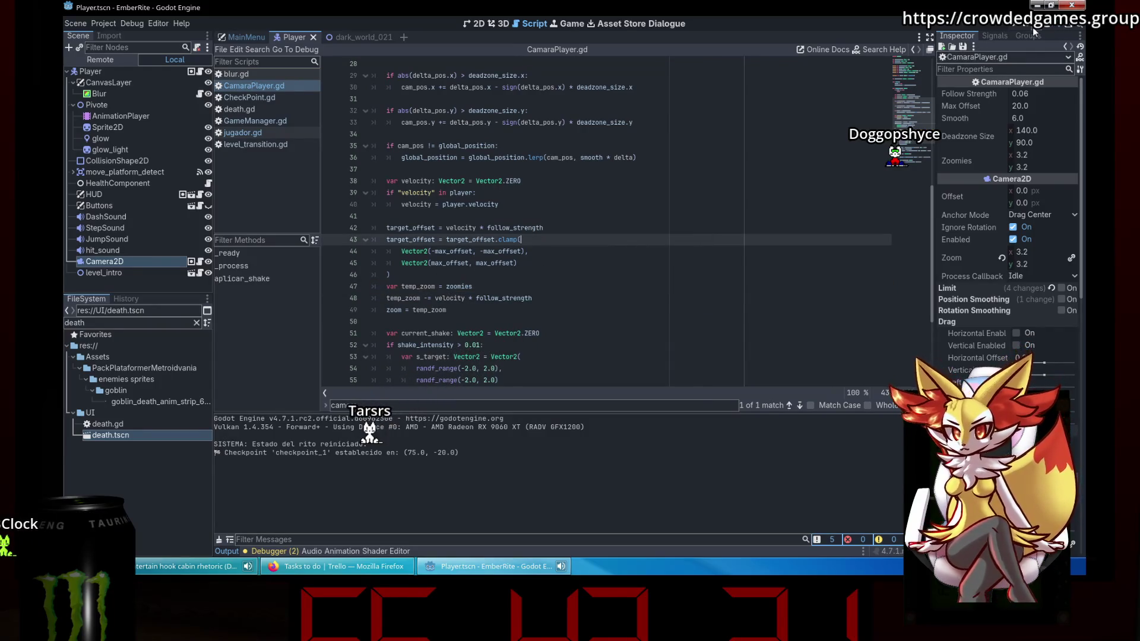
pyautogui.click(1055, 28)
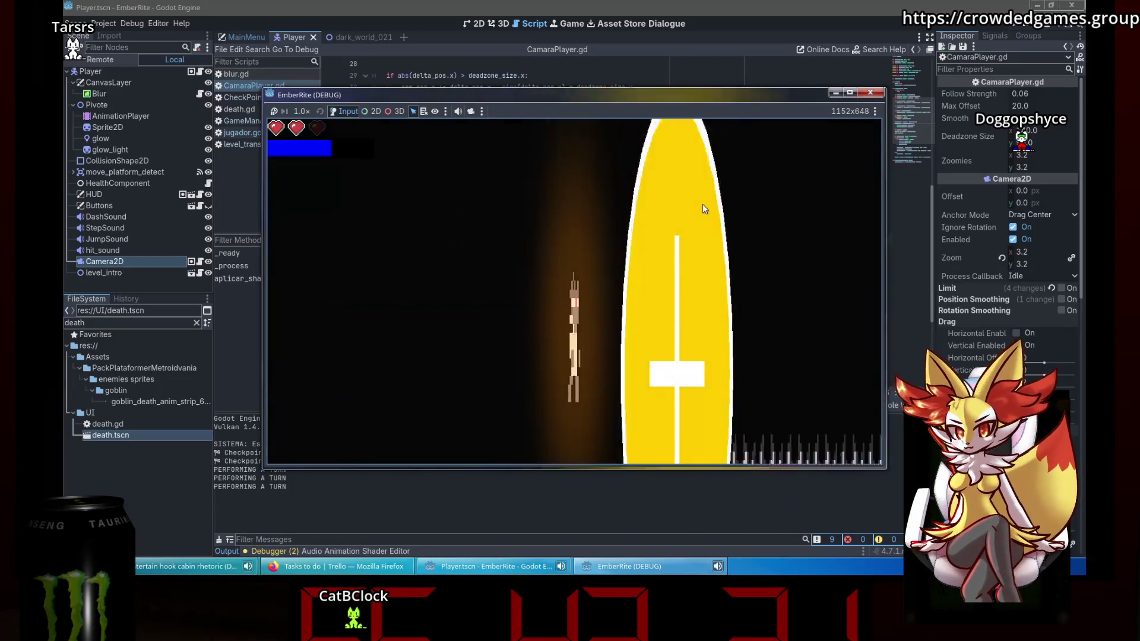
# Scale the temp_zoom reduction on line 48 by 0.01 and test-run the game.
pyautogui.press('F8')
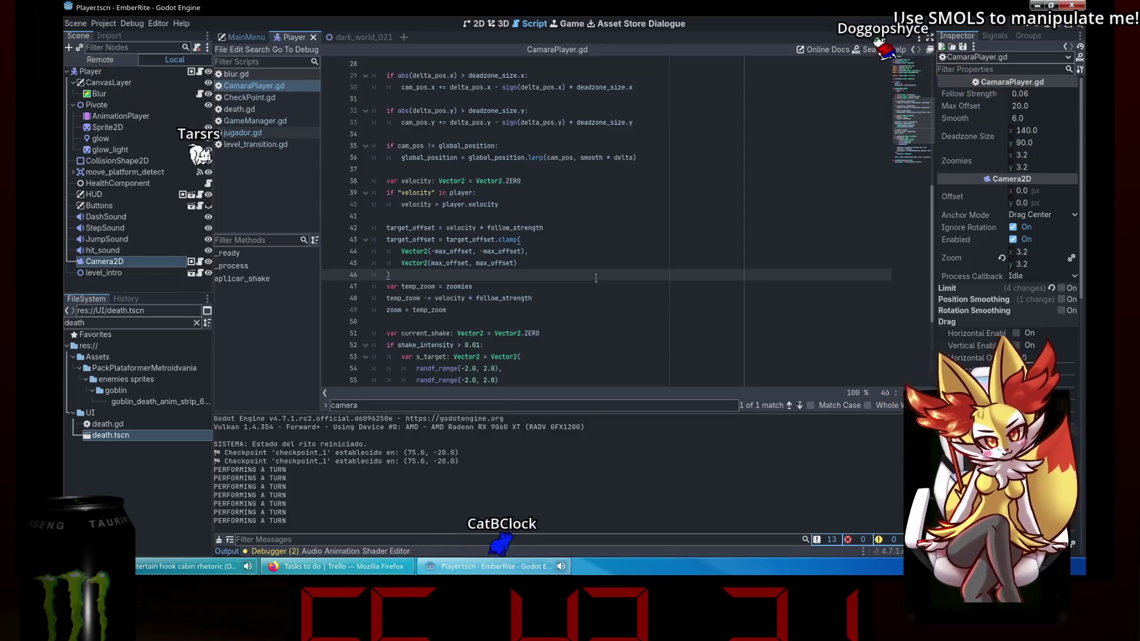
pyautogui.click(592, 263)
pyautogui.click(598, 287)
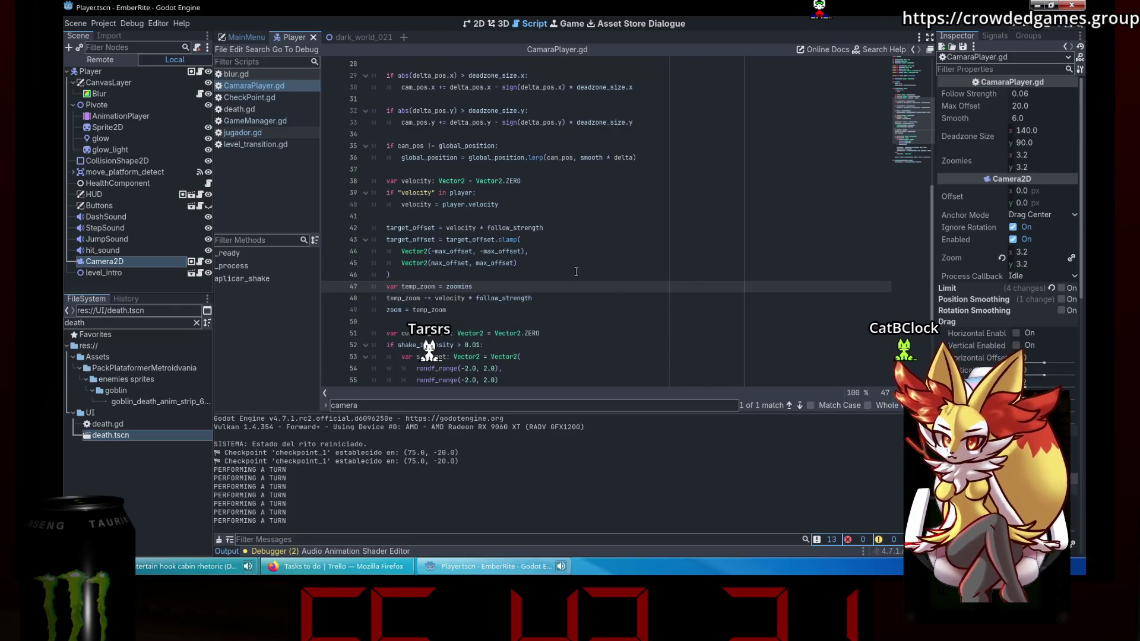
pyautogui.click(559, 301)
pyautogui.write('* 0.')
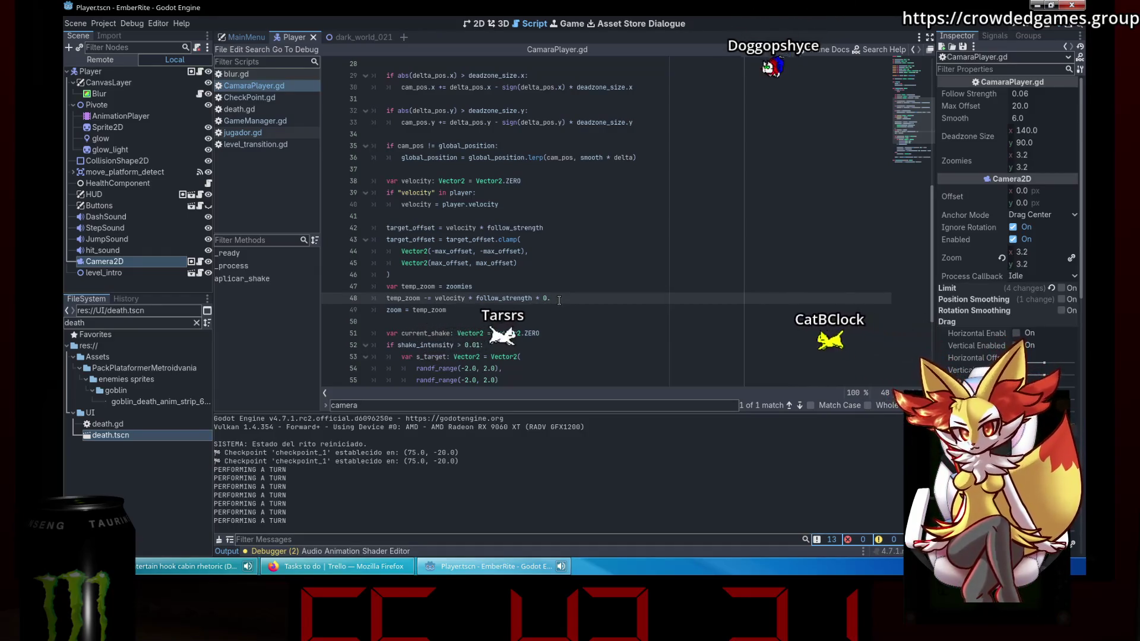
pyautogui.write('01')
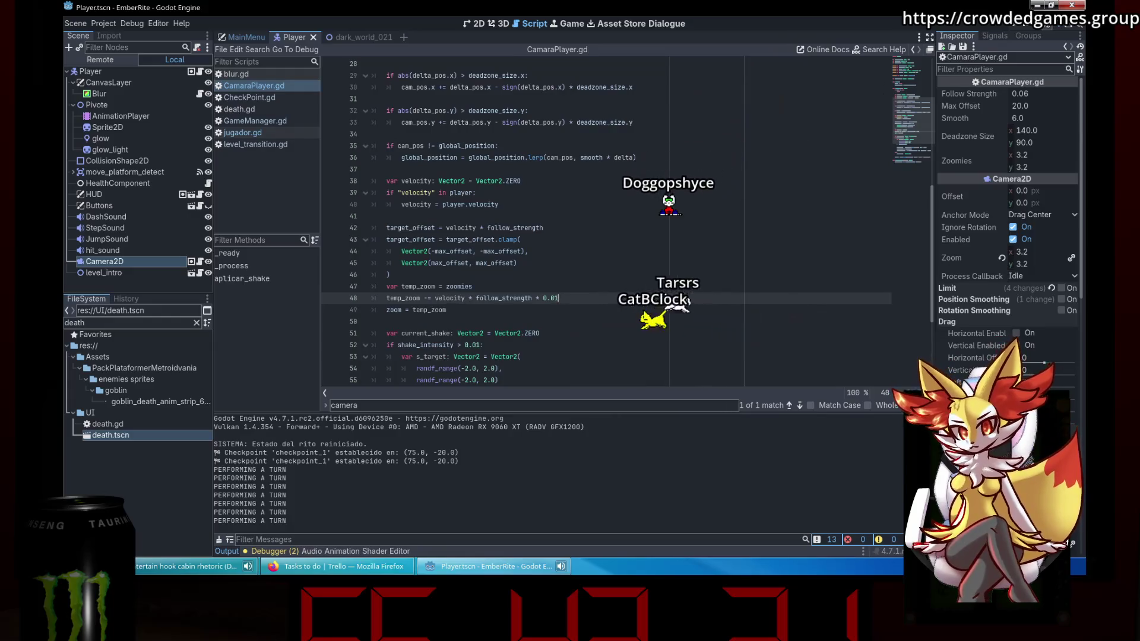
pyautogui.click(1011, 25)
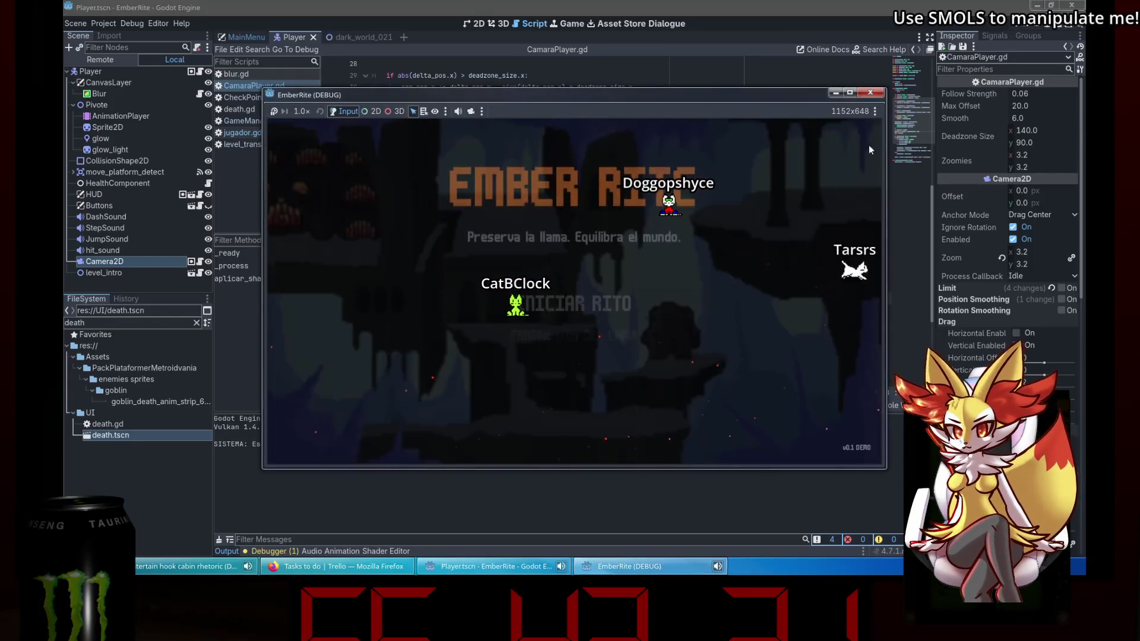
pyautogui.click(1047, 30)
pyautogui.click(1058, 31)
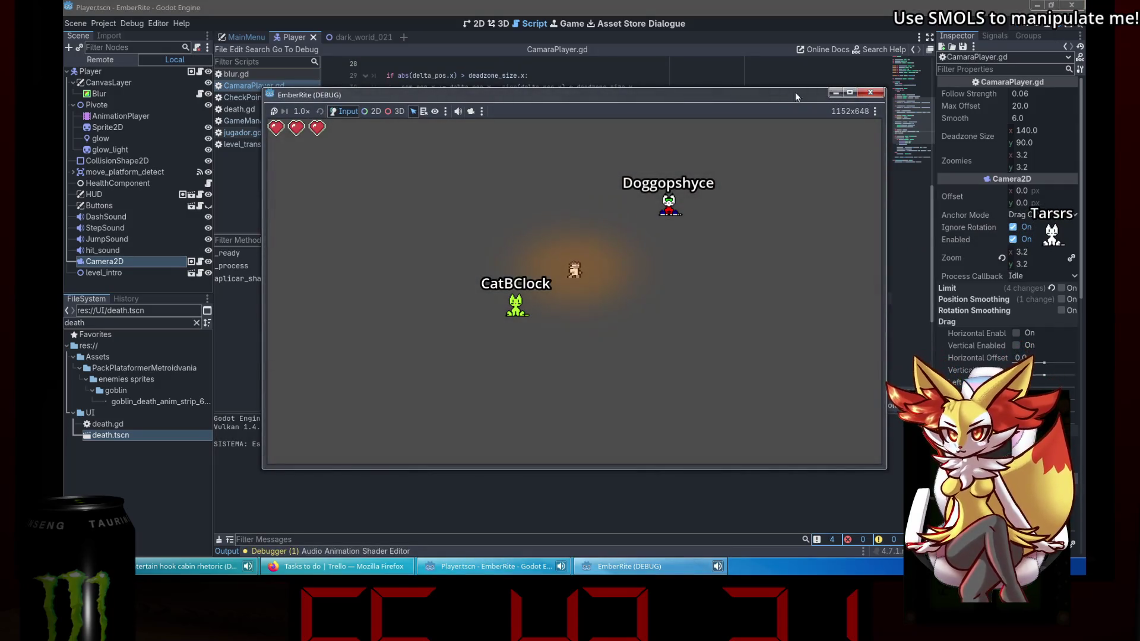
pyautogui.click(870, 93)
# Switch to the dark_world_021 scene and test-run the game there twice.
pyautogui.click(356, 37)
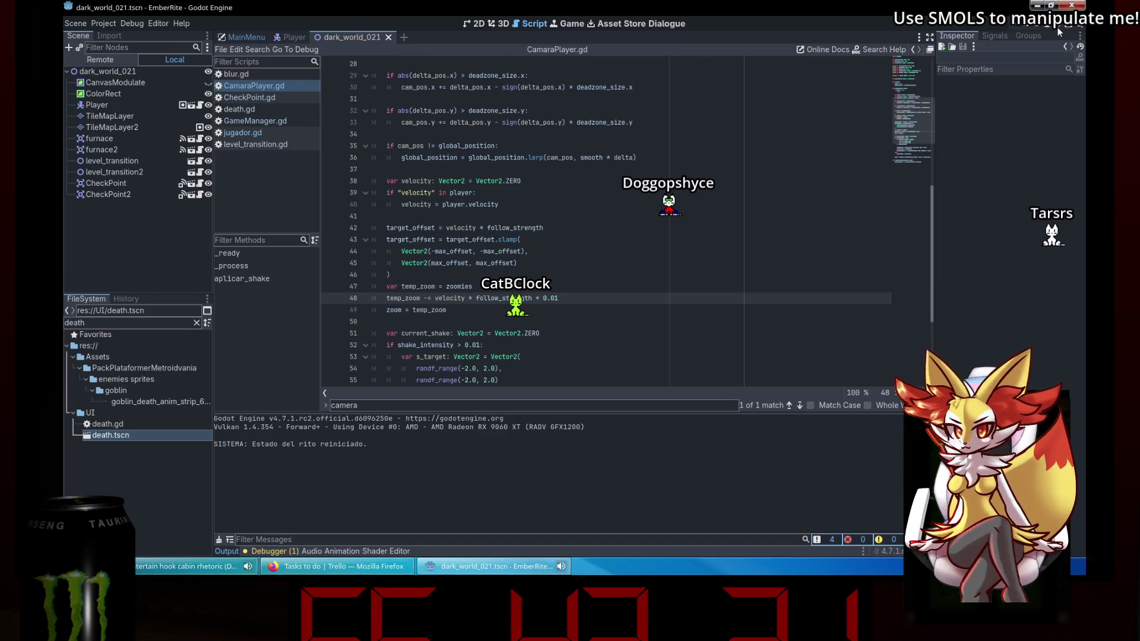
pyautogui.click(1057, 28)
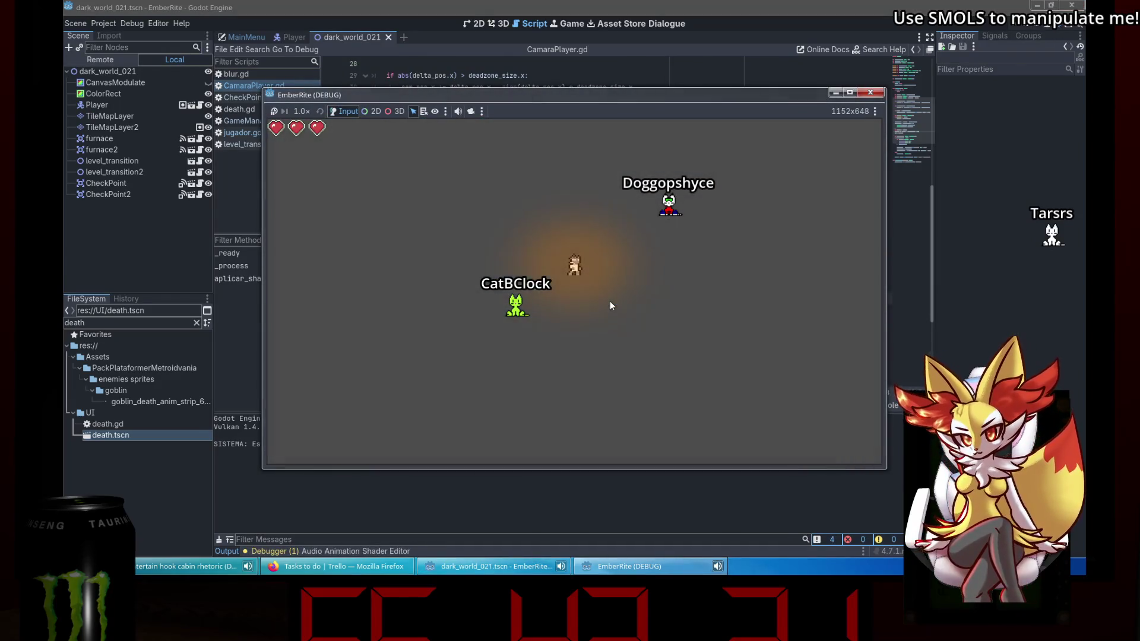
pyautogui.click(870, 92)
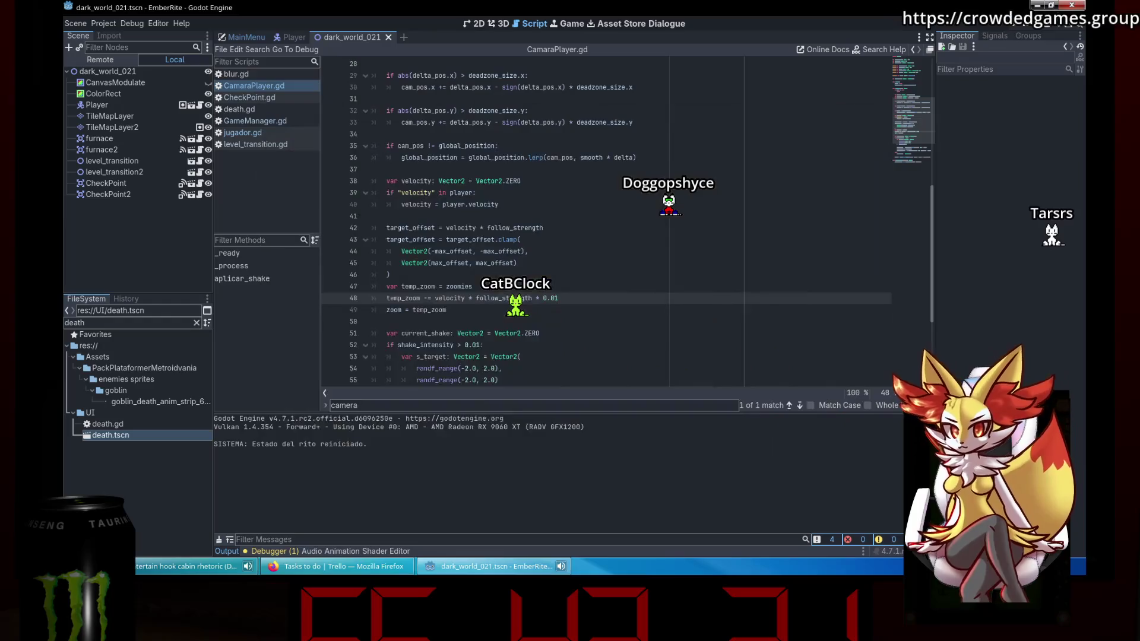
pyautogui.press('F5')
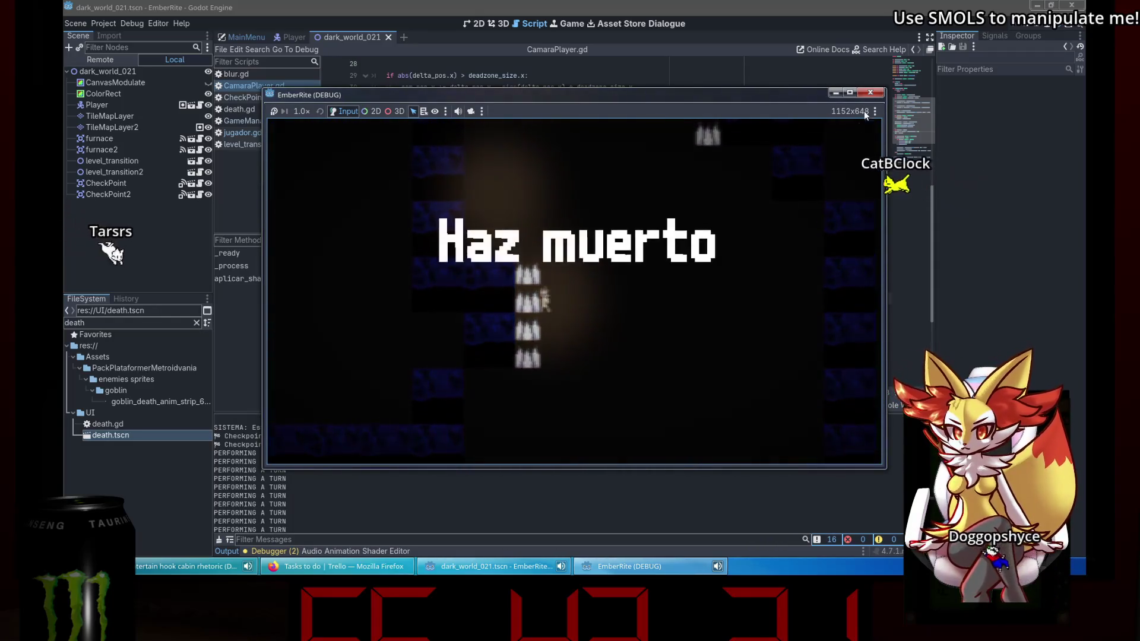
pyautogui.click(868, 92)
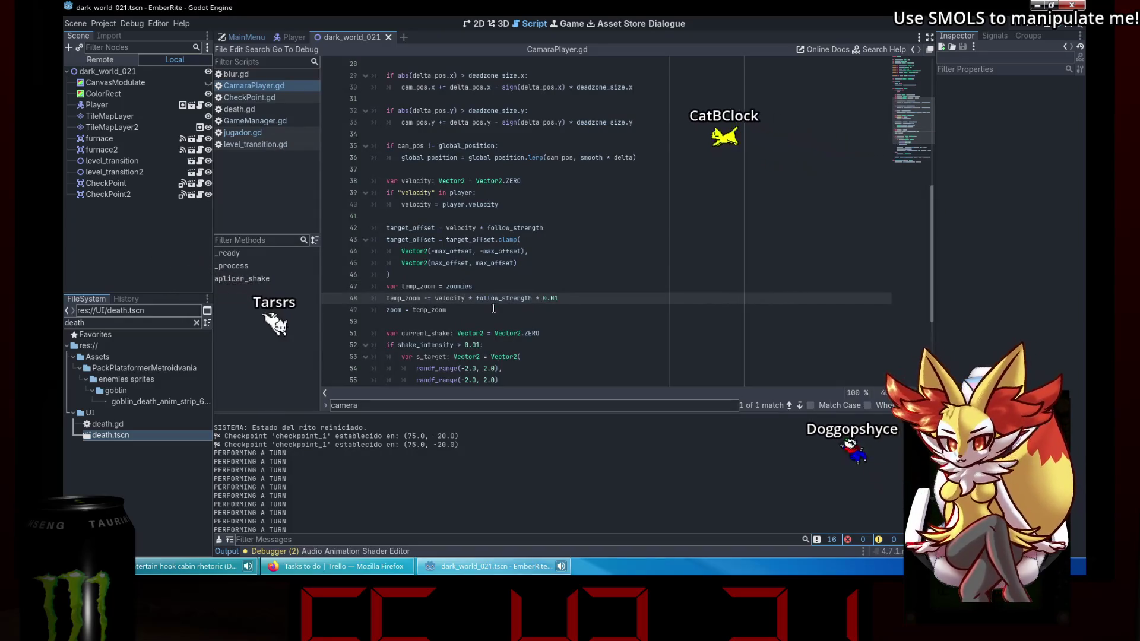
# Adjust the zoom assignment on line 49, save, and test-run the game.
pyautogui.moveTo(508, 233)
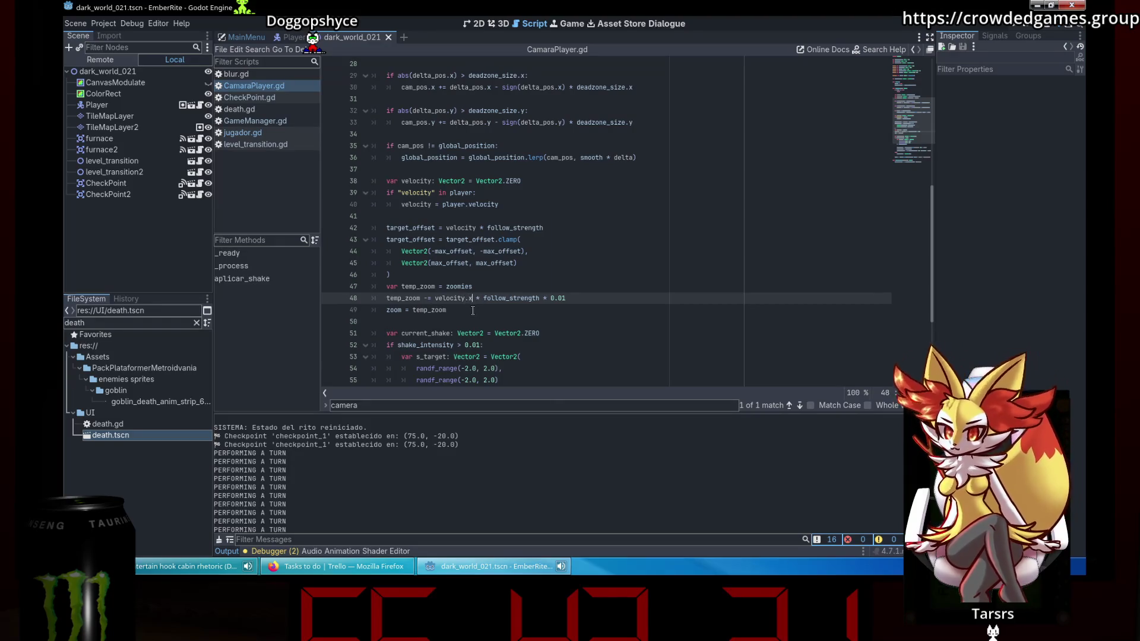
pyautogui.write('x')
pyautogui.click(455, 306)
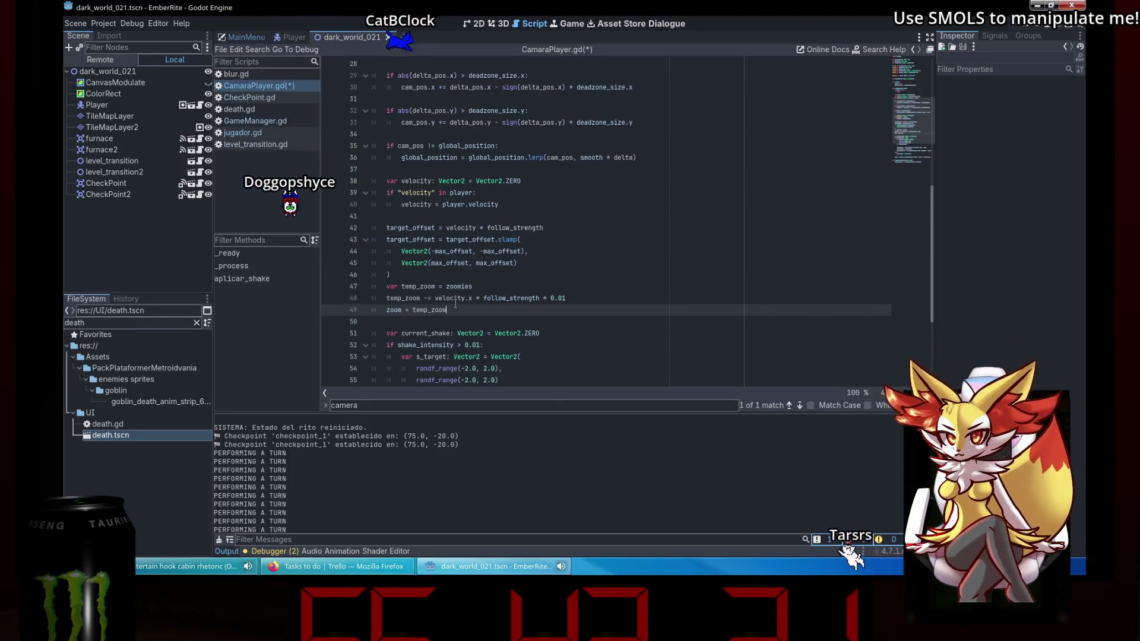
pyautogui.click(460, 290)
pyautogui.click(402, 310)
pyautogui.write('.x')
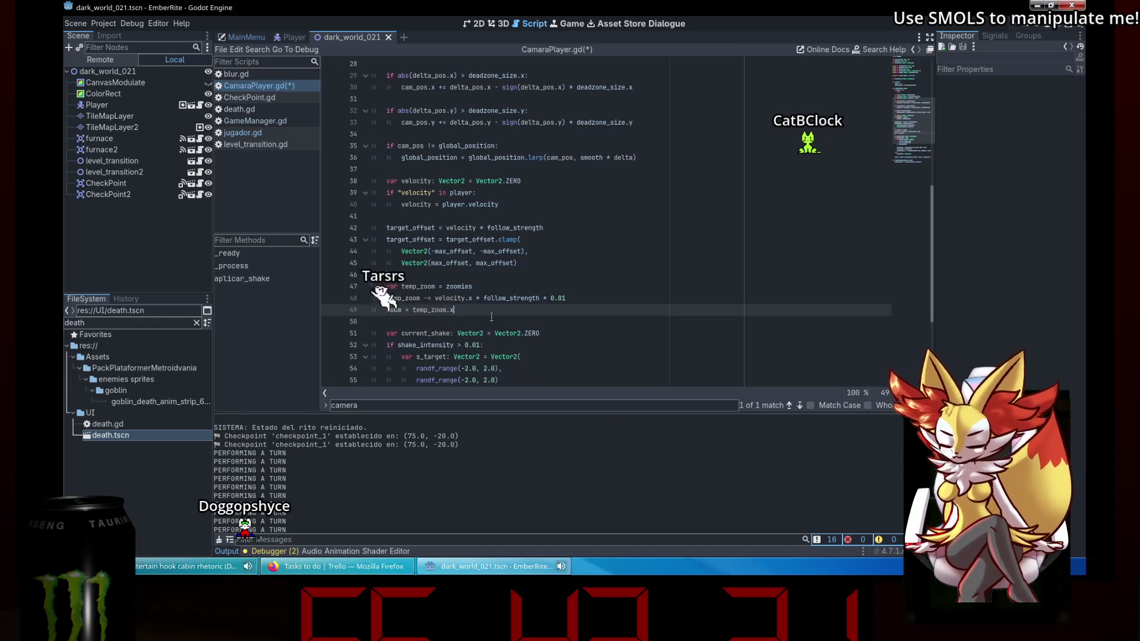
pyautogui.click(592, 283)
pyautogui.hotkey('ctrl', 's')
pyautogui.click(1060, 26)
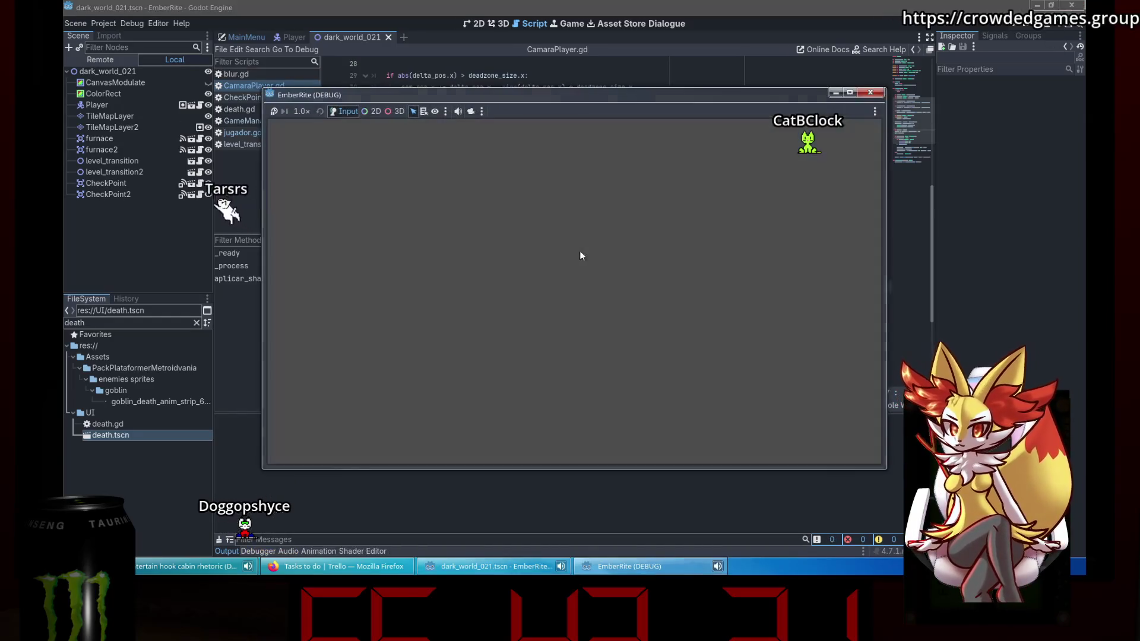
pyautogui.click(871, 93)
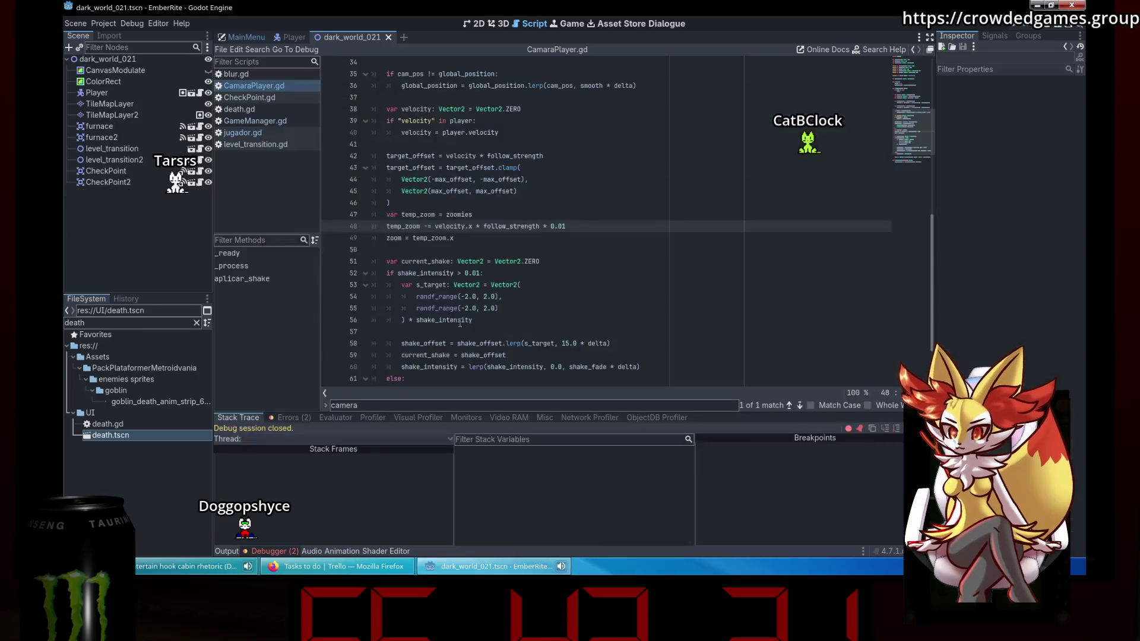
# Wrap line 48's velocity * follow_strength * 0.01 expression in Vector2(...) and run the game.
pyautogui.scroll(-3, 448, 324)
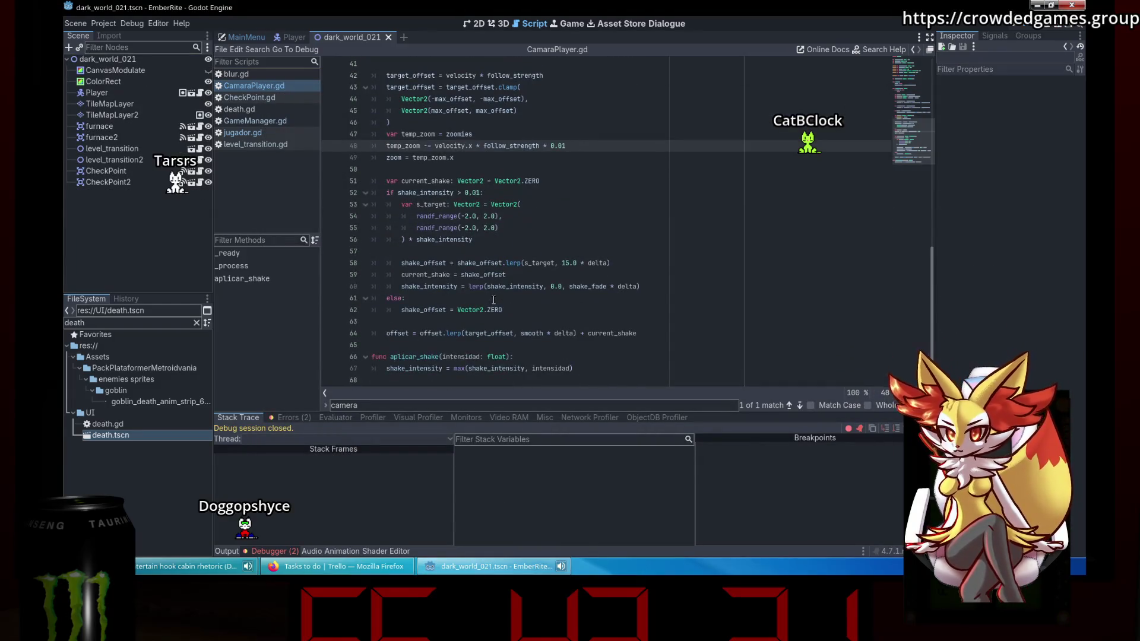
pyautogui.scroll(1, 494, 300)
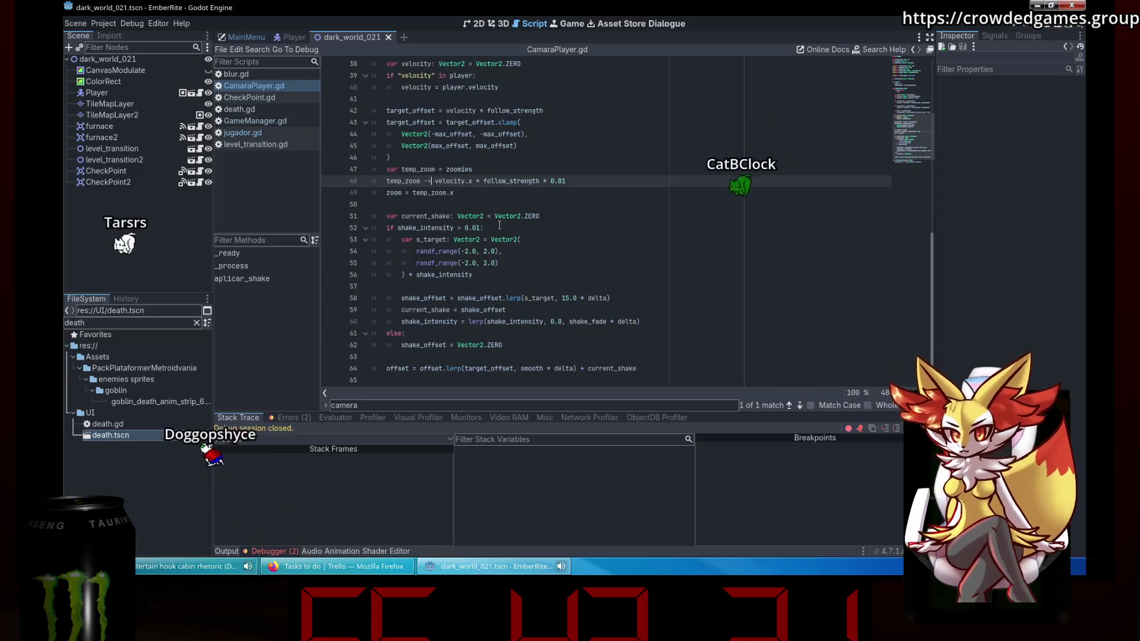
pyautogui.write('Vector2(')
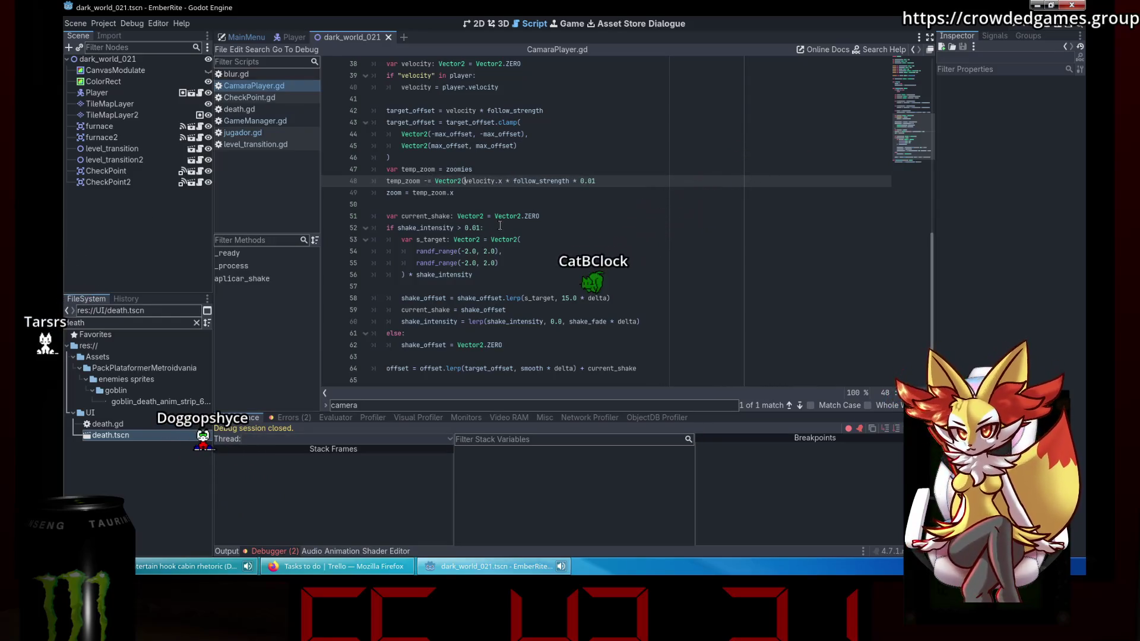
pyautogui.click(613, 183)
pyautogui.write(', y')
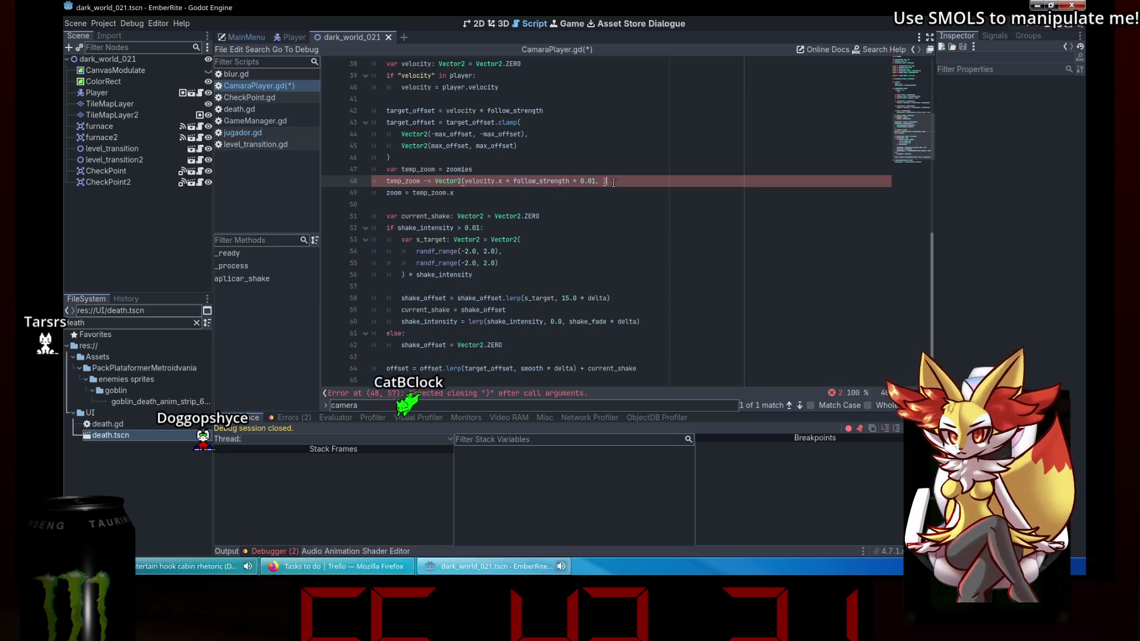
pyautogui.write(')')
pyautogui.moveTo(596, 182); pyautogui.dragTo(443, 182)
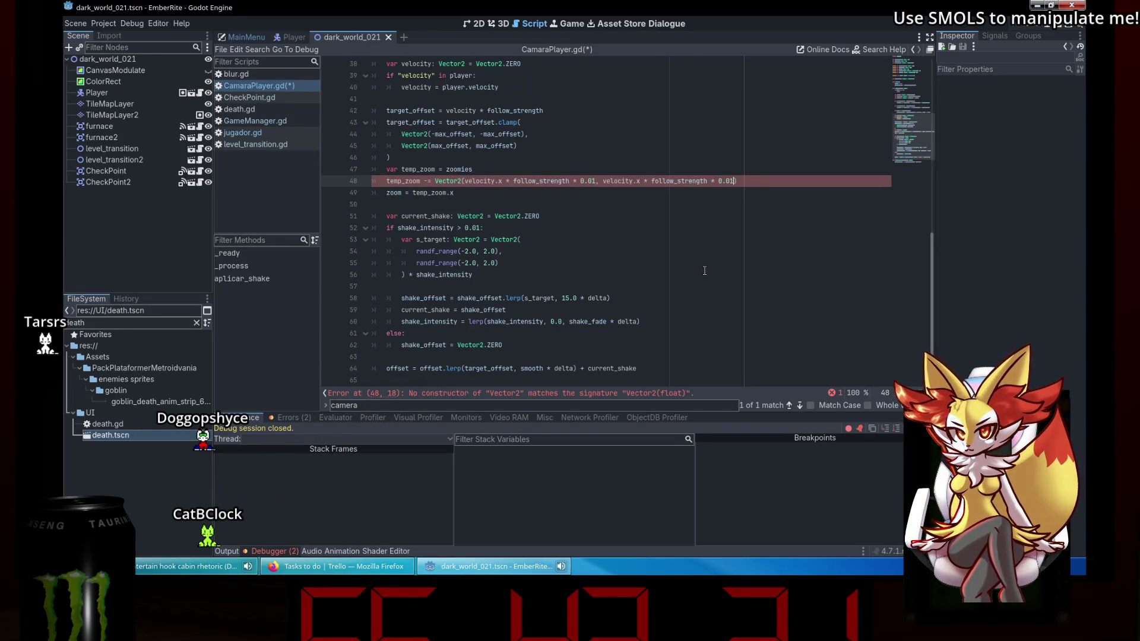
pyautogui.click(478, 194)
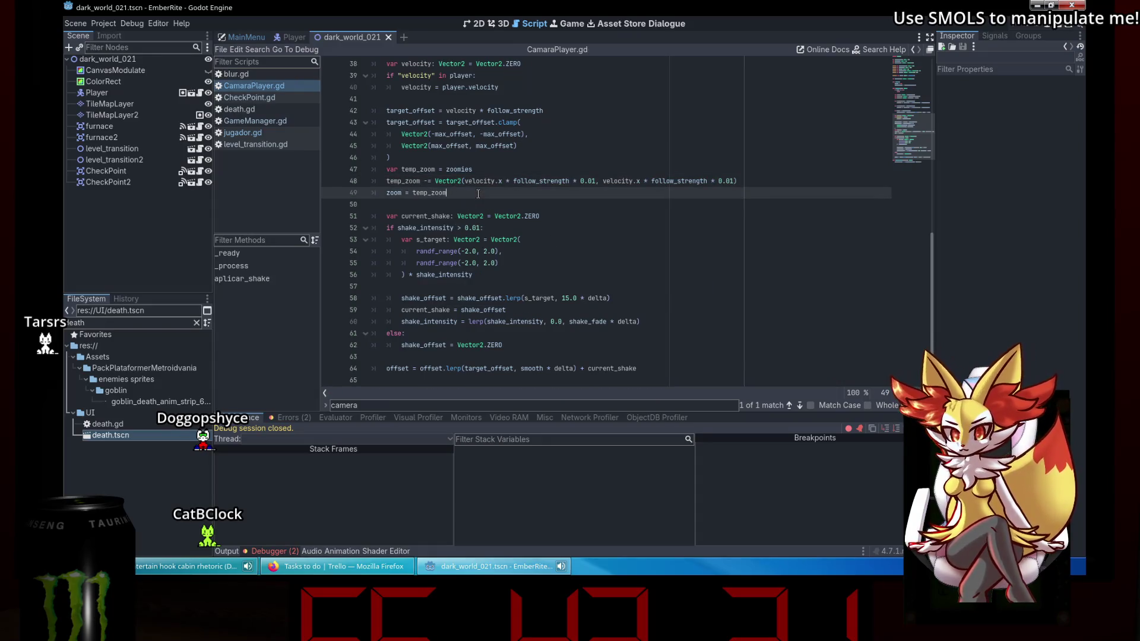
pyautogui.click(1057, 30)
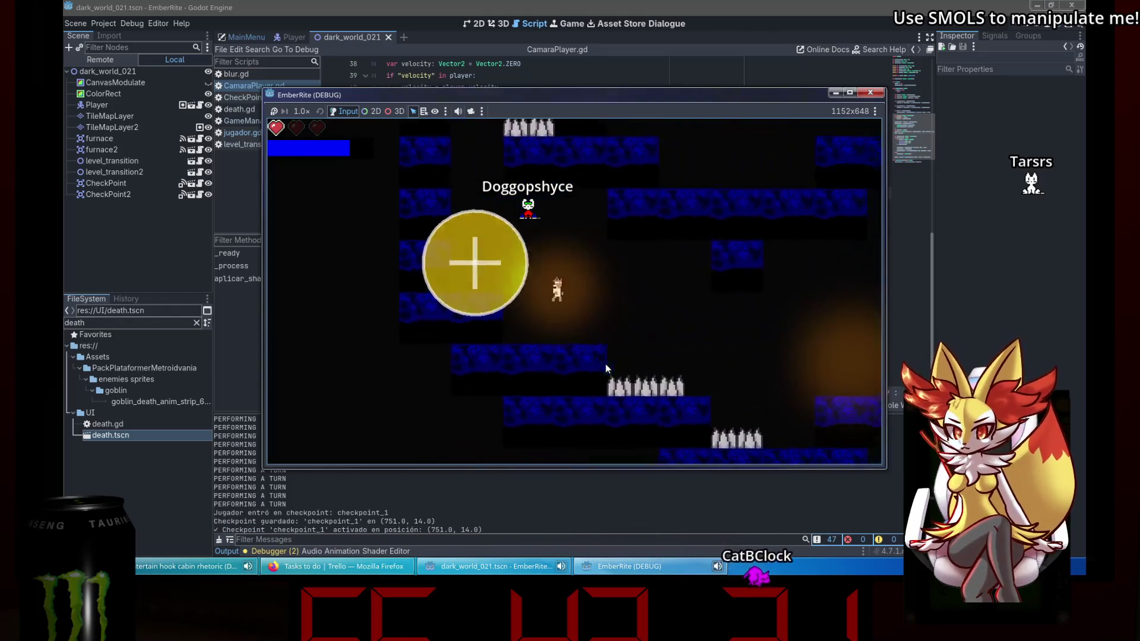
# Close the game and undo the temp_zoom edits out of CamaraPlayer.gd.
pyautogui.click(870, 93)
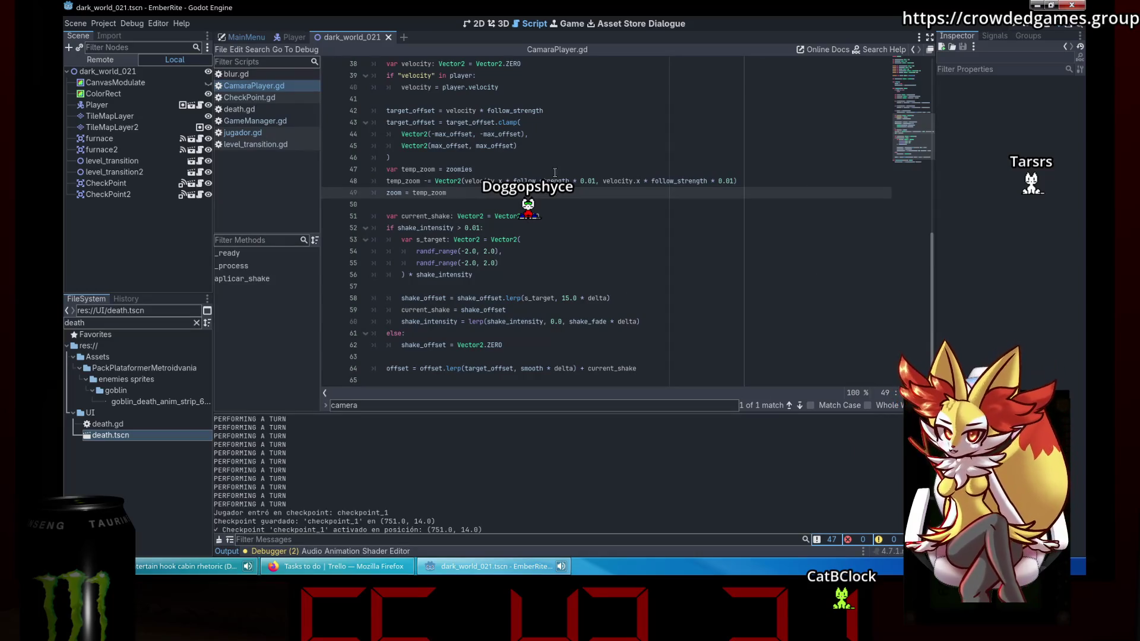
pyautogui.write('.x')
pyautogui.press('Up')
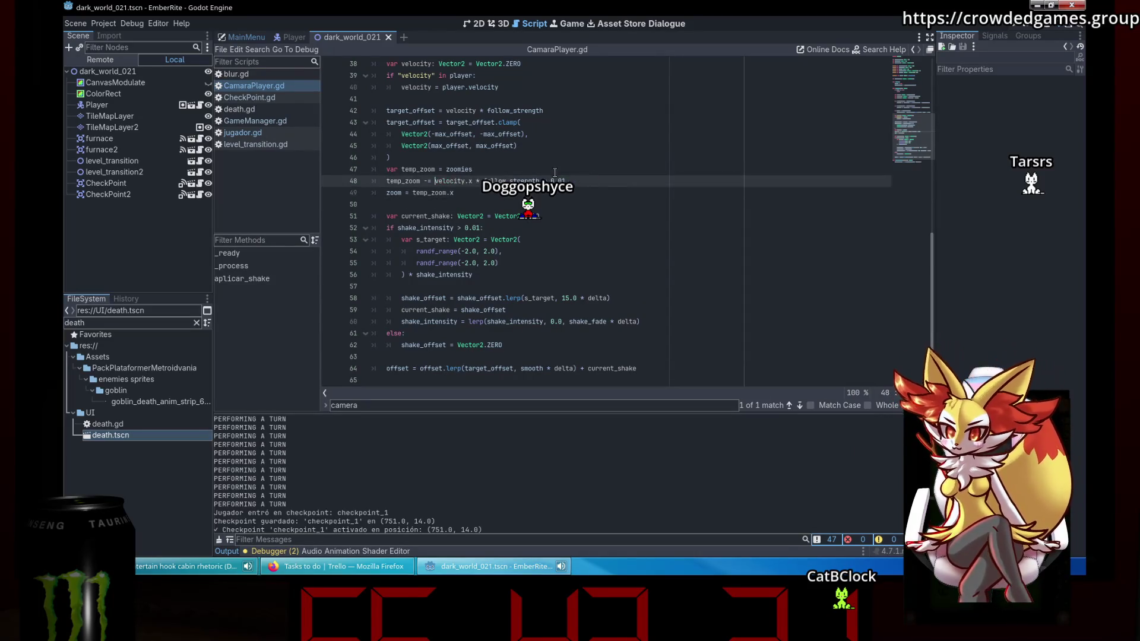
pyautogui.hotkey('ctrl', 'z')
pyautogui.hotkey('ctrl', 'z')
pyautogui.hotkey('ctrl', 'z')
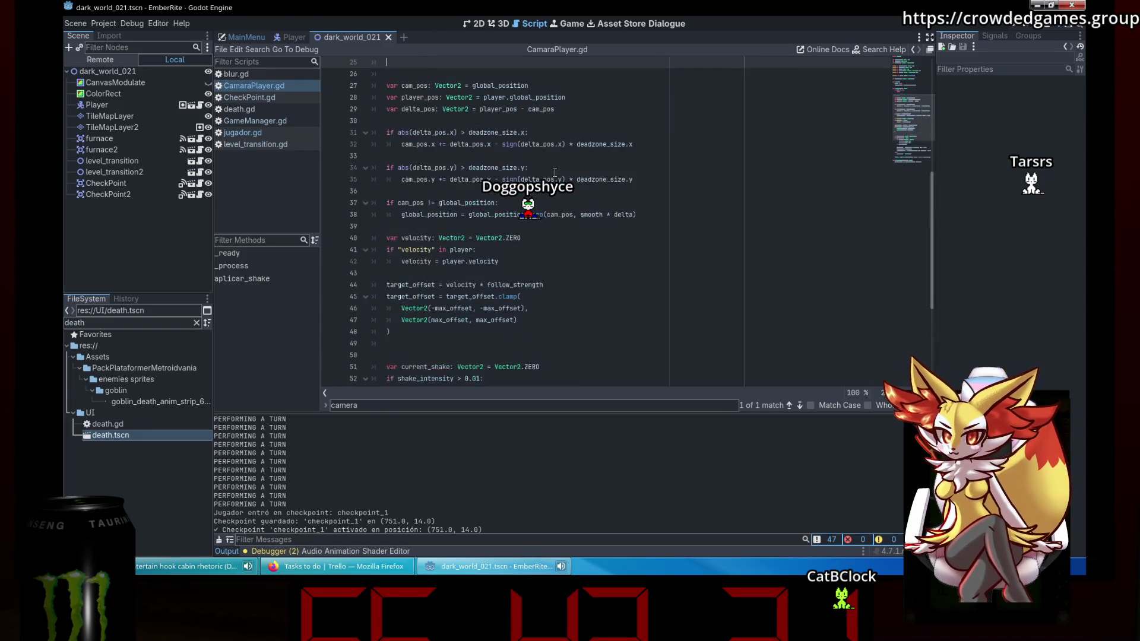
pyautogui.hotkey('ctrl', 'z')
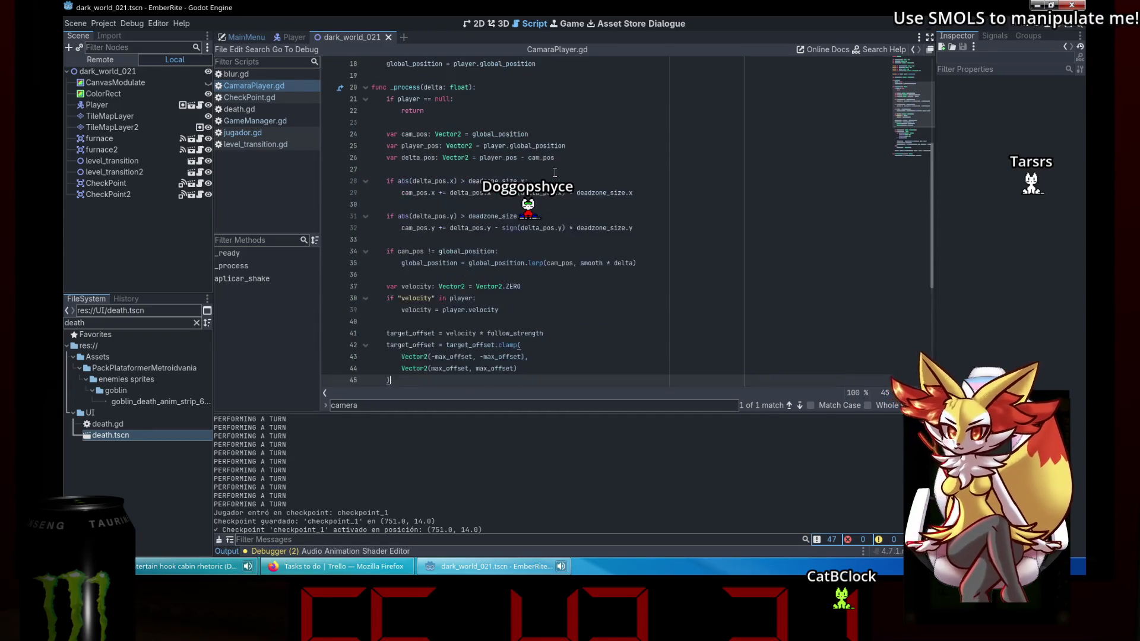
pyautogui.hotkey('ctrl', 'z')
pyautogui.hotkey('ctrl', 'z')
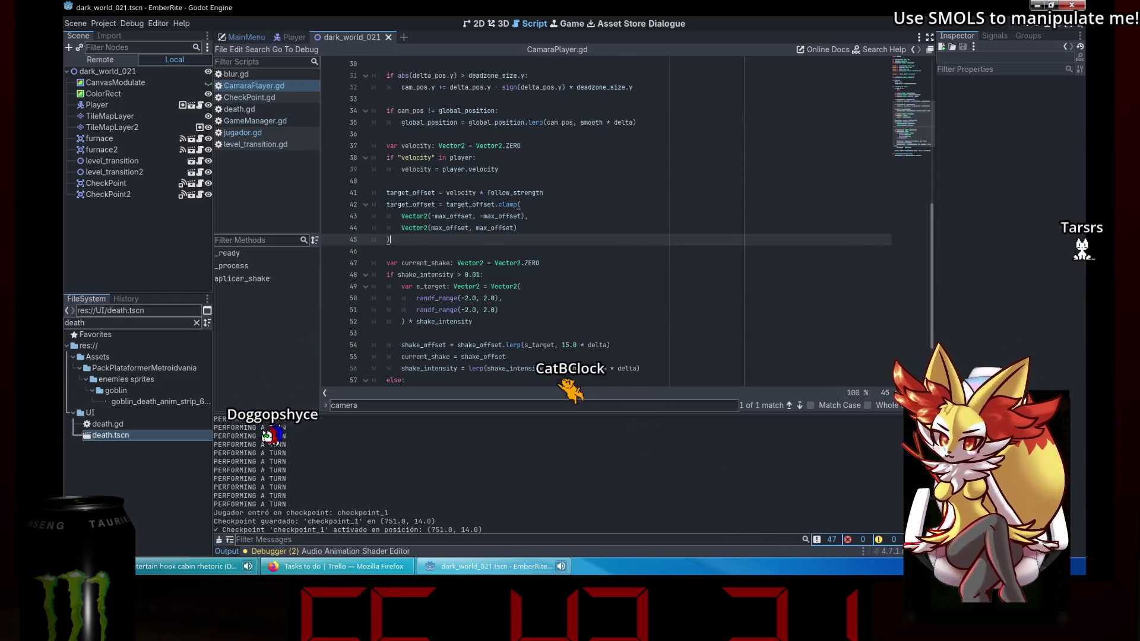
pyautogui.press('super')
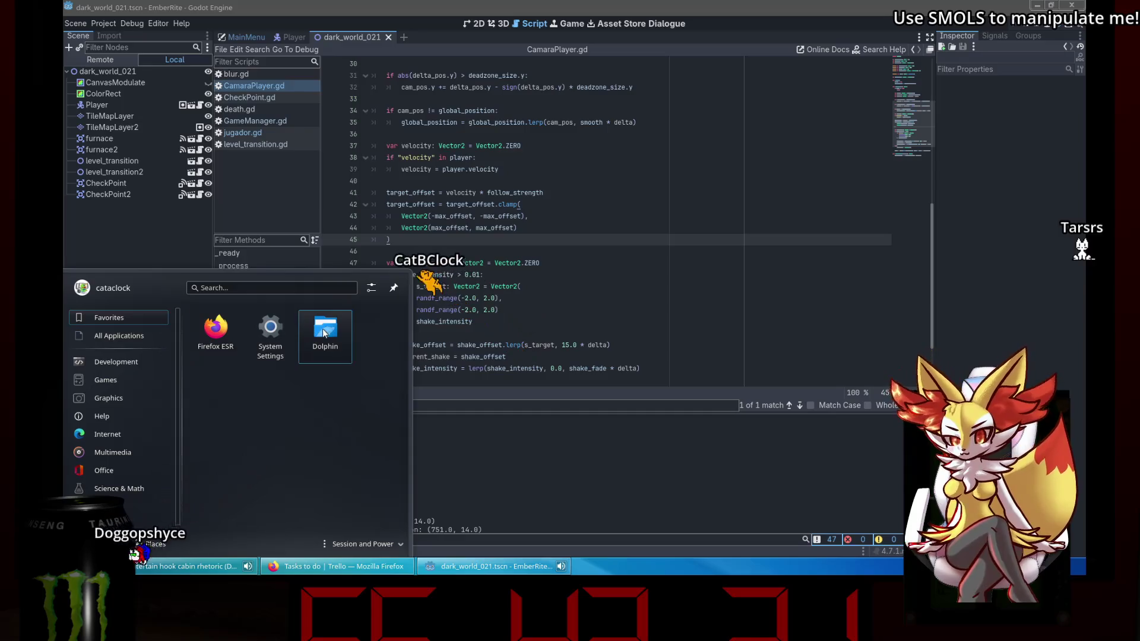
# Open Konsole in the EmberRite repository and check git status.
pyautogui.write('kons')
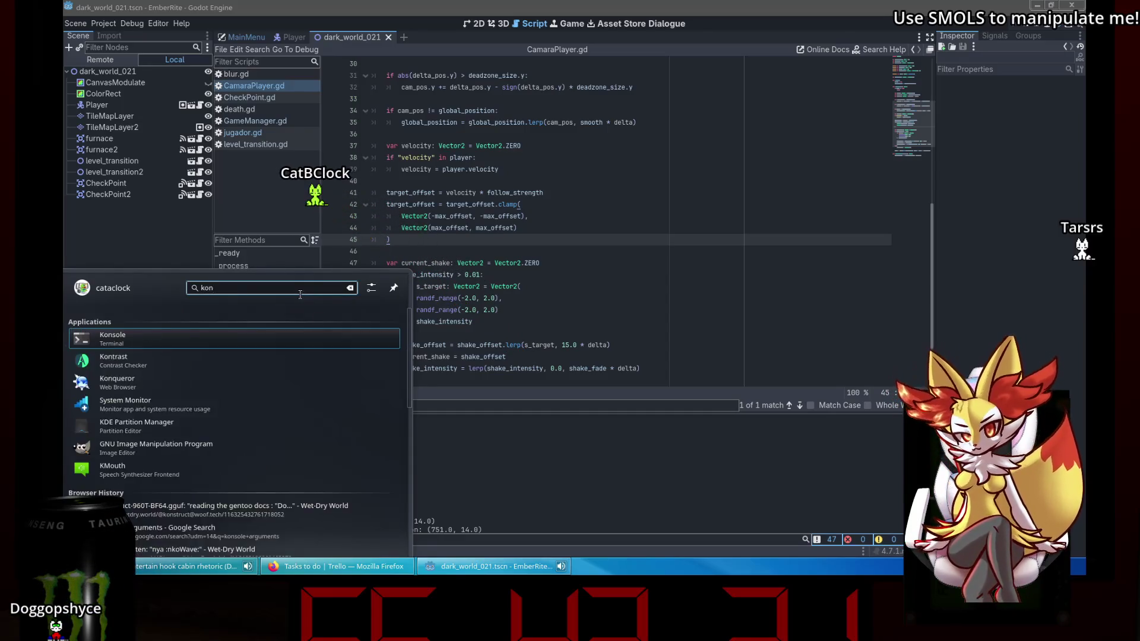
pyautogui.press('Return')
pyautogui.write('cd Documents/git_repositories/')
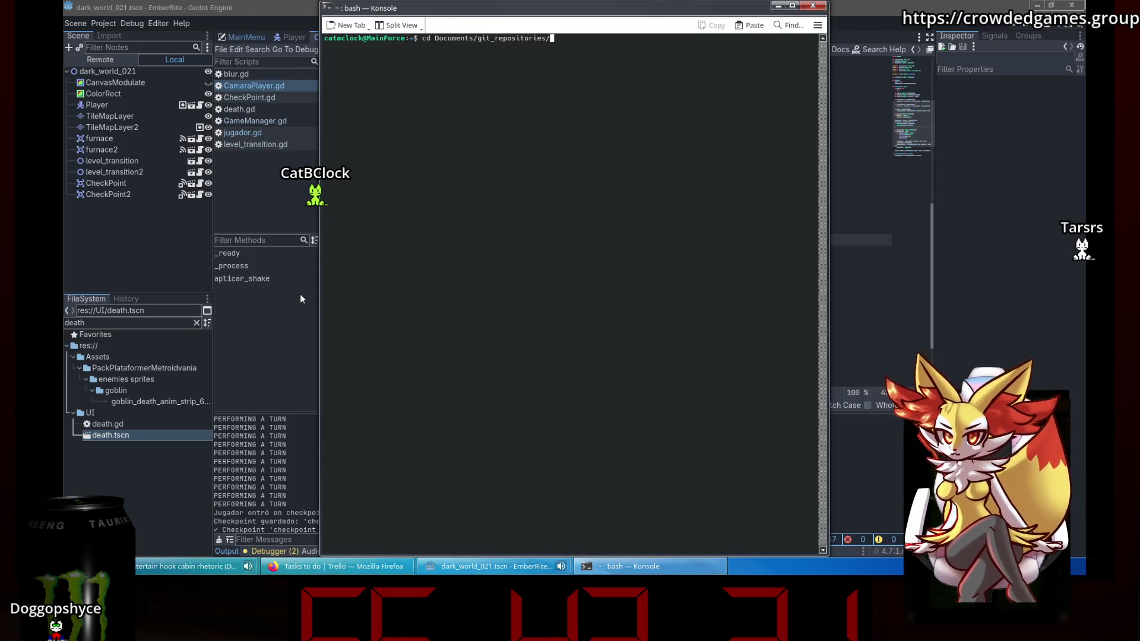
pyautogui.press('Tab')
pyautogui.press('Tab')
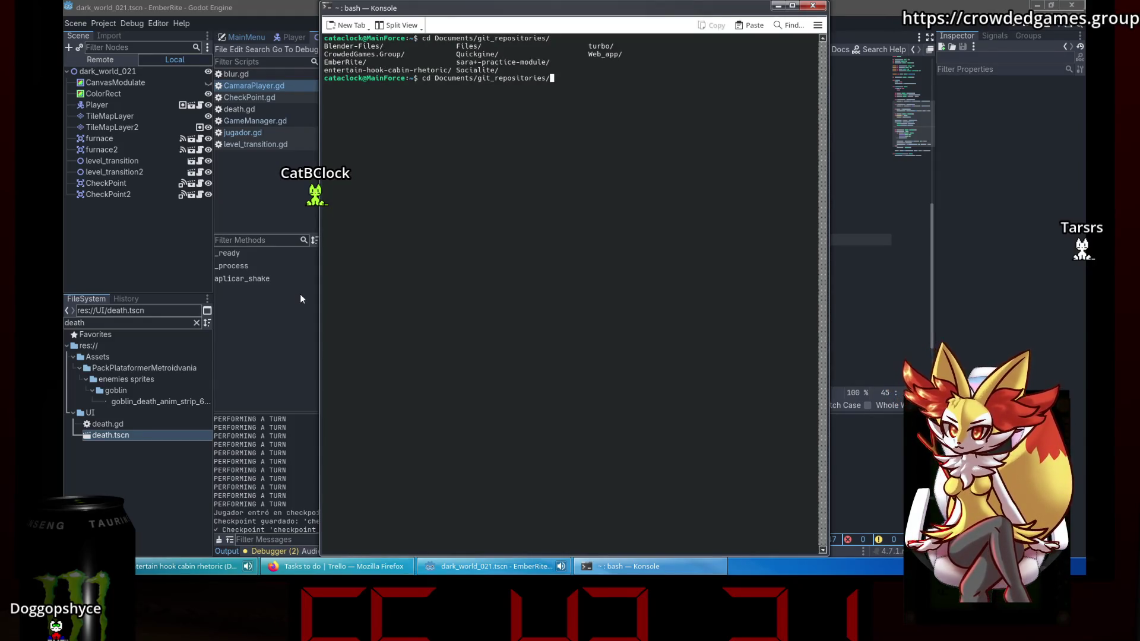
pyautogui.press('Tab')
pyautogui.press('Return')
pyautogui.write('git status')
pyautogui.press('Return')
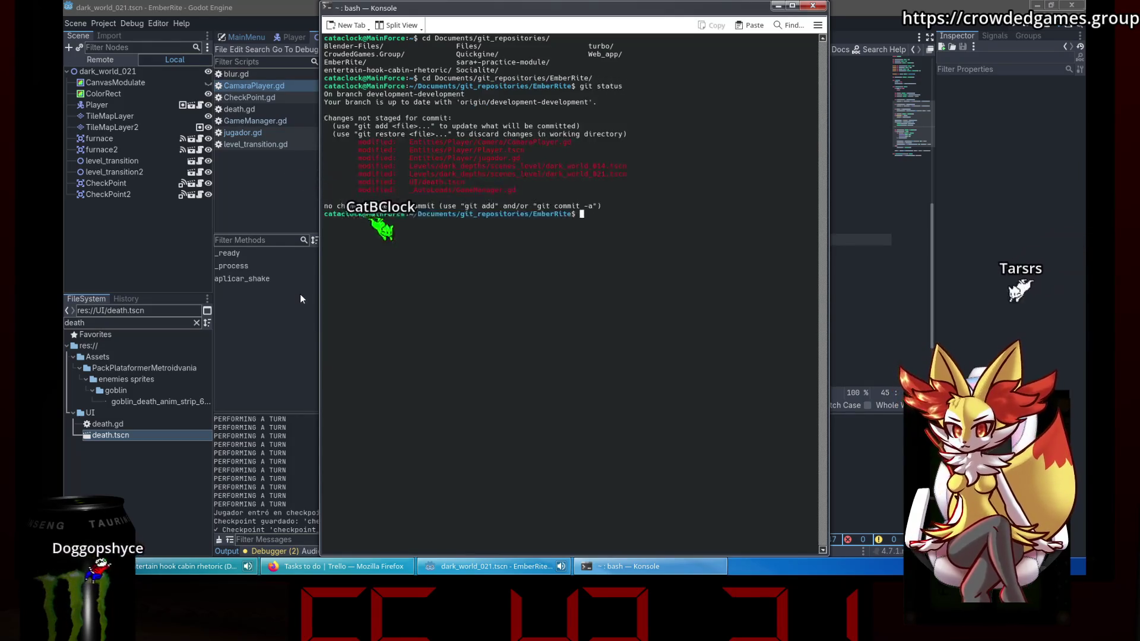
# Stage all changes and commit them with the message 'working ons'.
pyautogui.write('git add .')
pyautogui.press('Return')
pyautogui.write('git commit')
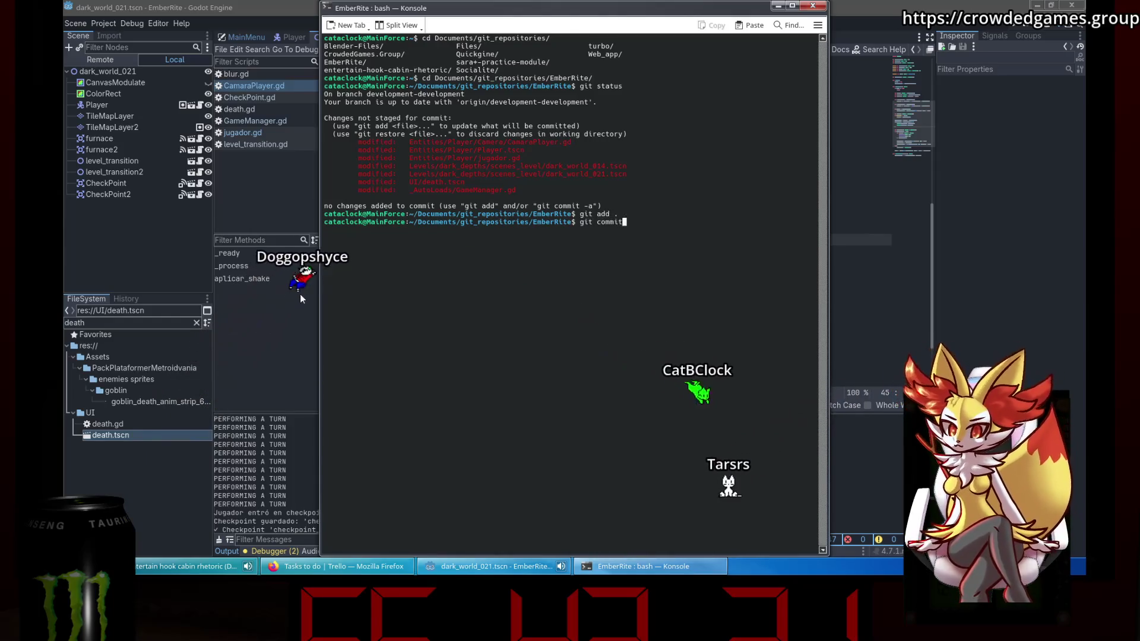
pyautogui.write('-m "work')
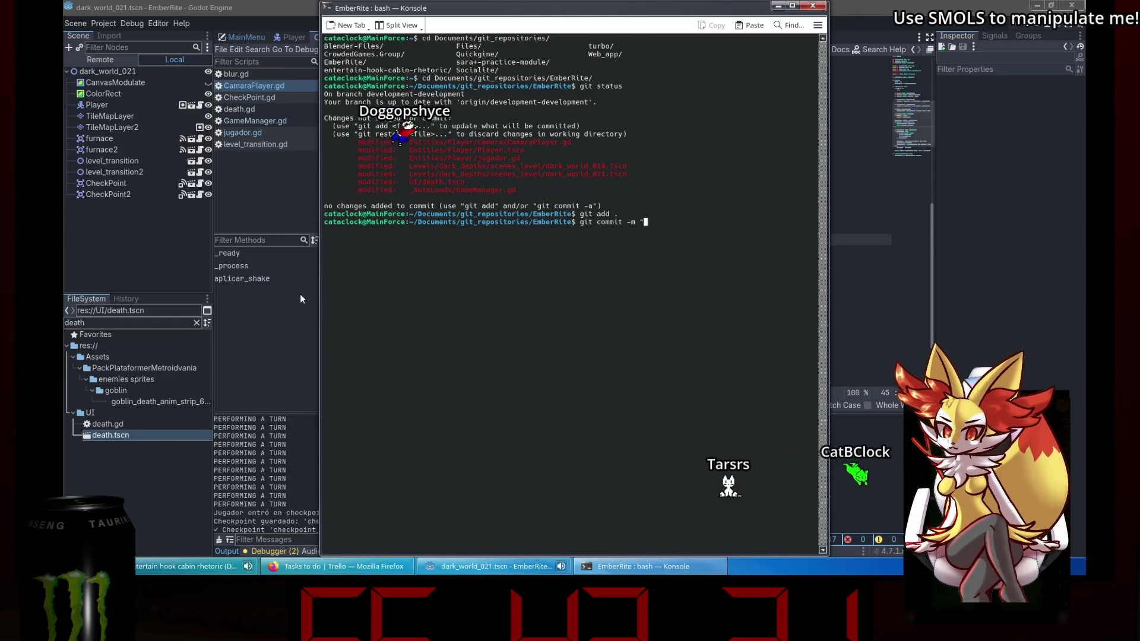
pyautogui.write('ing on')
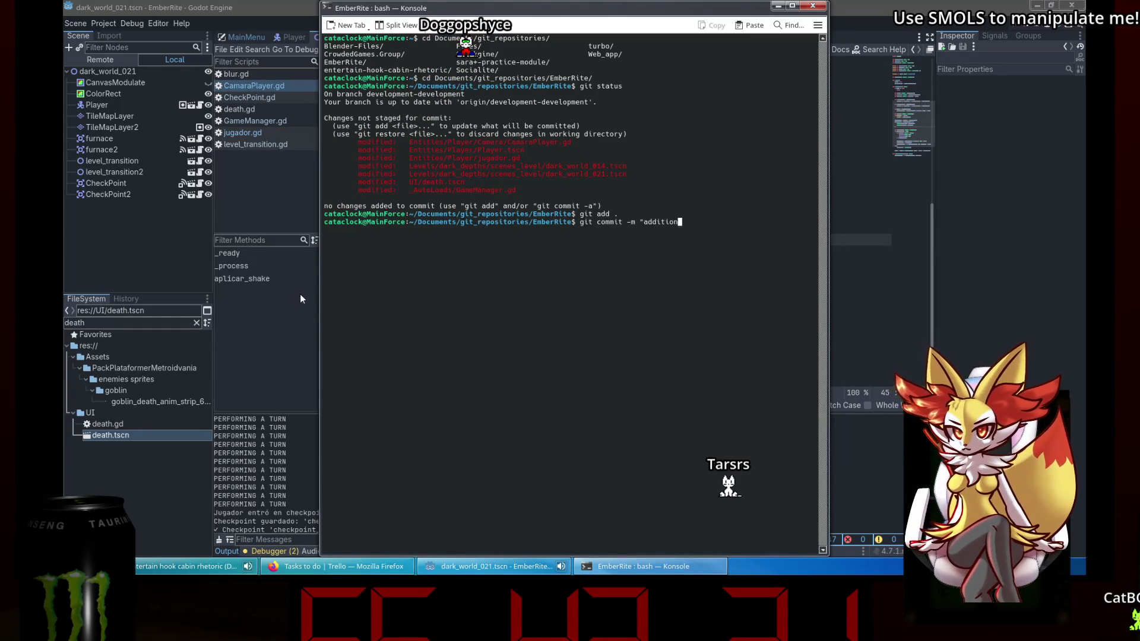
pyautogui.write('s"')
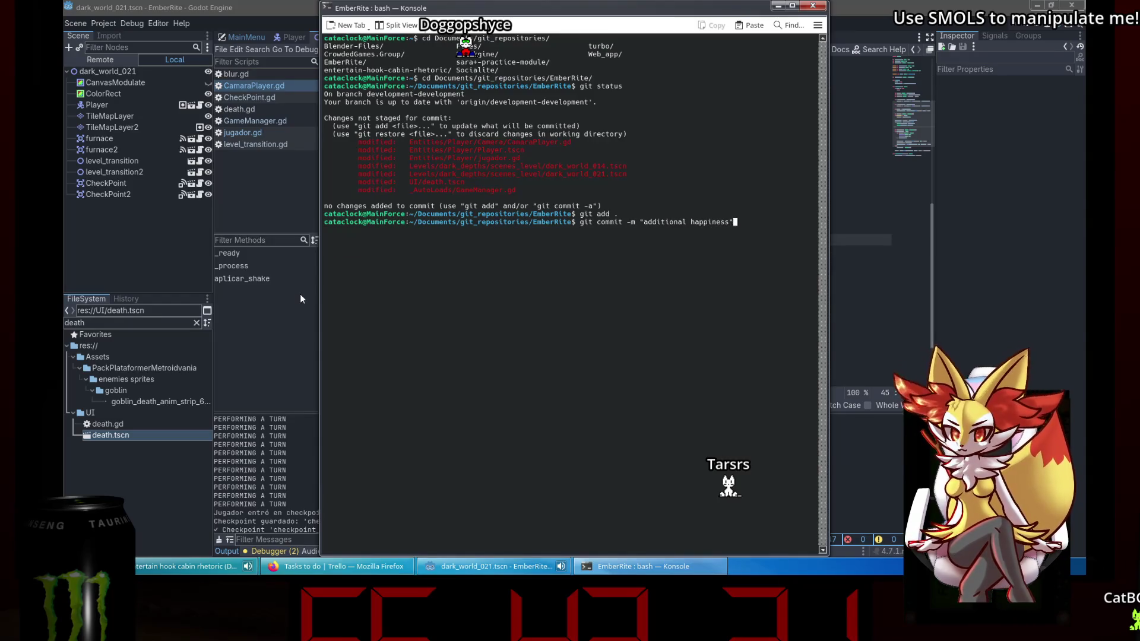
pyautogui.press('Return')
# Start a git push, cancel it at the GitHub username prompt, and close Konsole.
pyautogui.write('sh')
pyautogui.press('Return')
pyautogui.write('CatACl')
pyautogui.press('BackSpace')
pyautogui.press('BackSpace')
pyautogui.press('BackSpace')
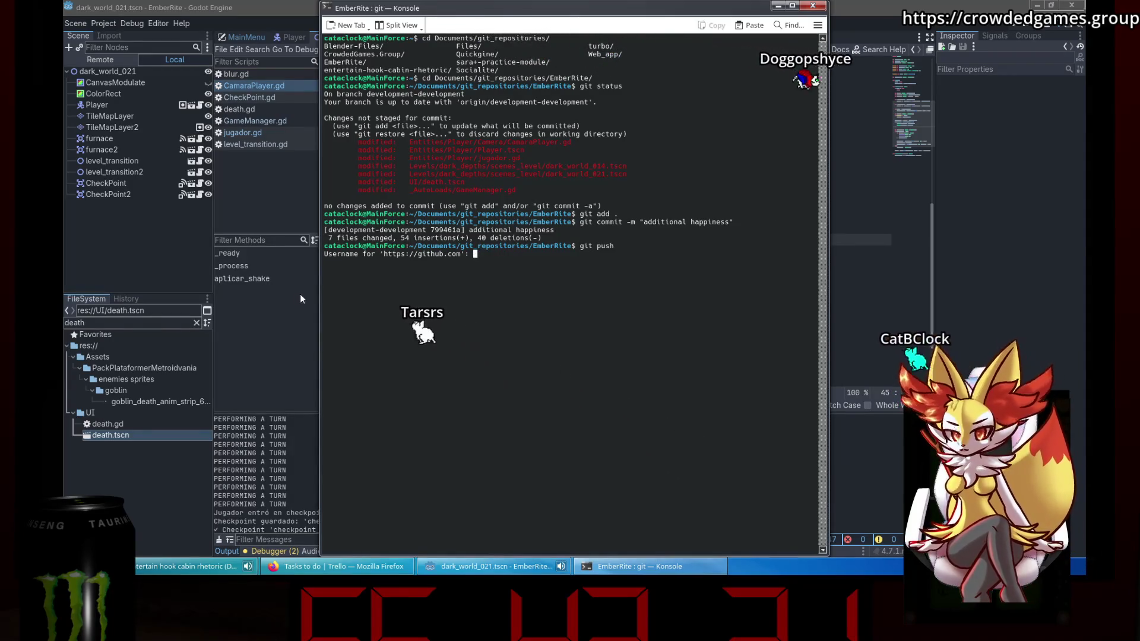
pyautogui.hotkey('ctrl', 'c')
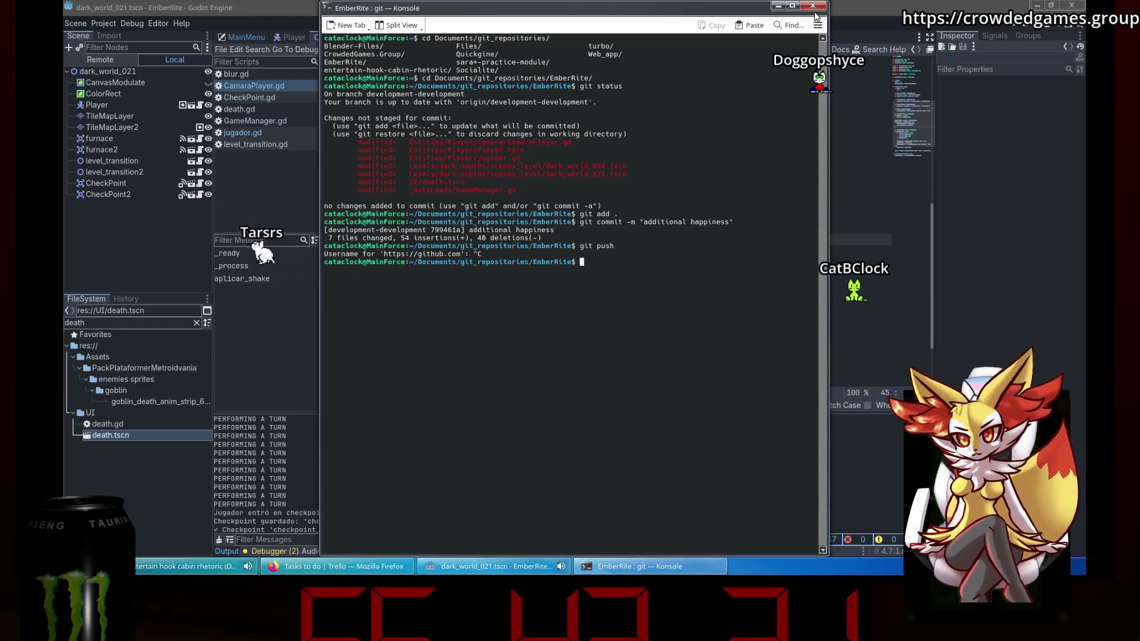
pyautogui.click(812, 6)
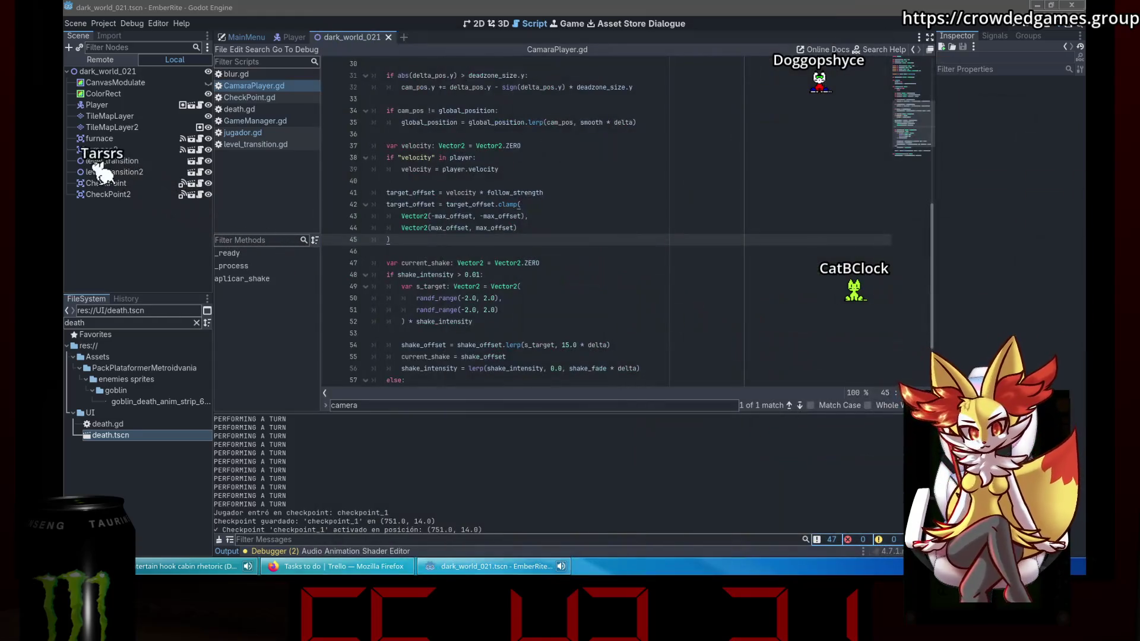
pyautogui.press('super')
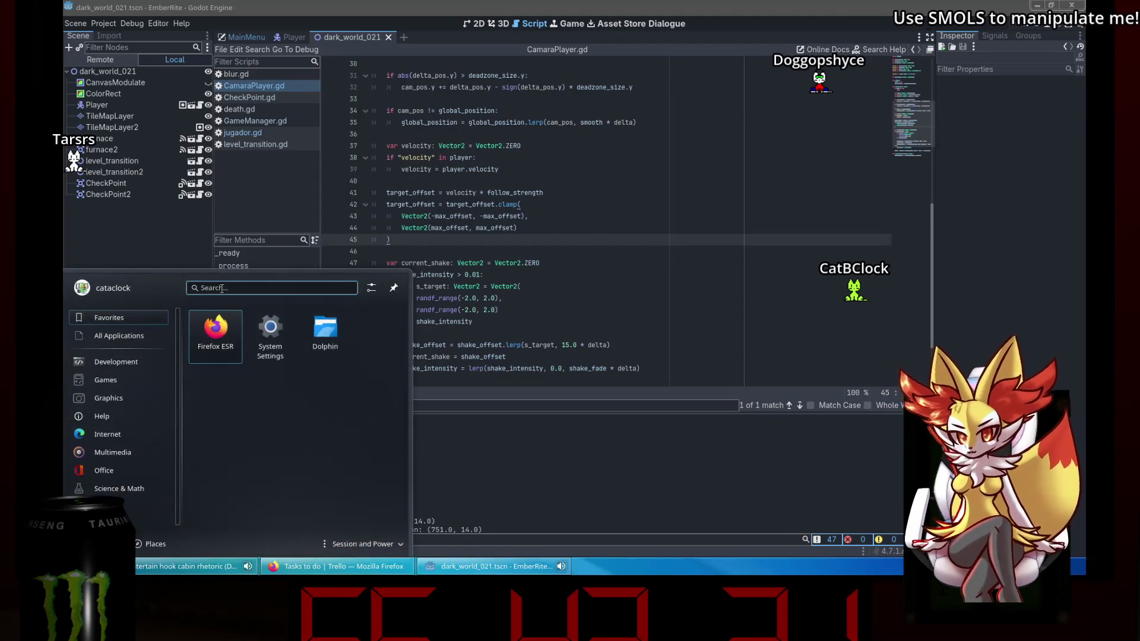
pyautogui.write('kee')
pyautogui.press('Return')
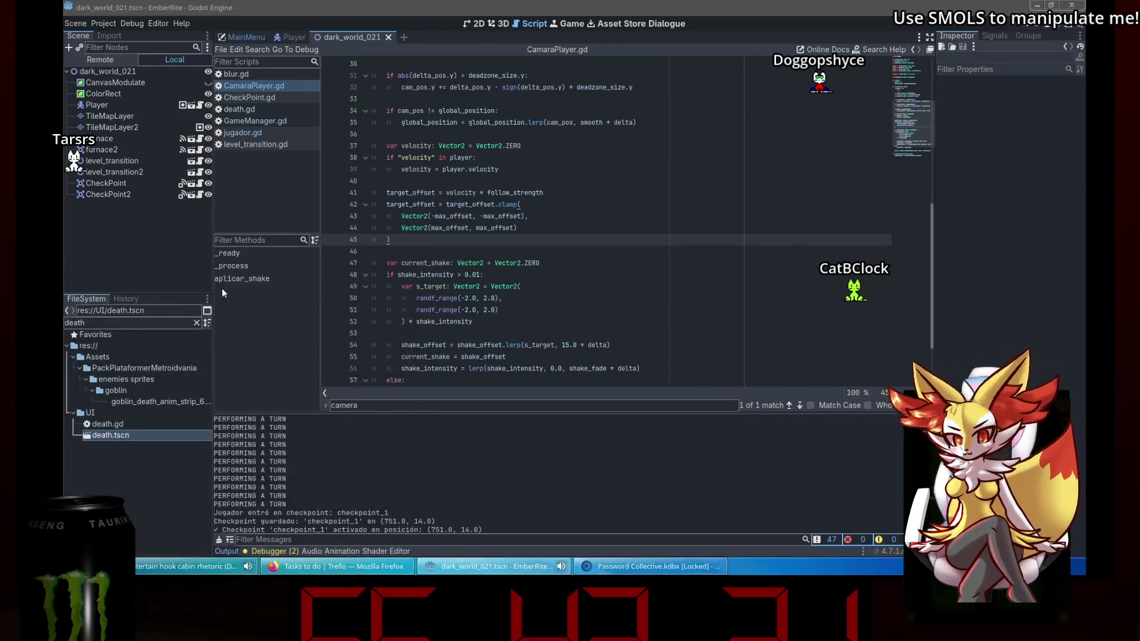
pyautogui.press('Return')
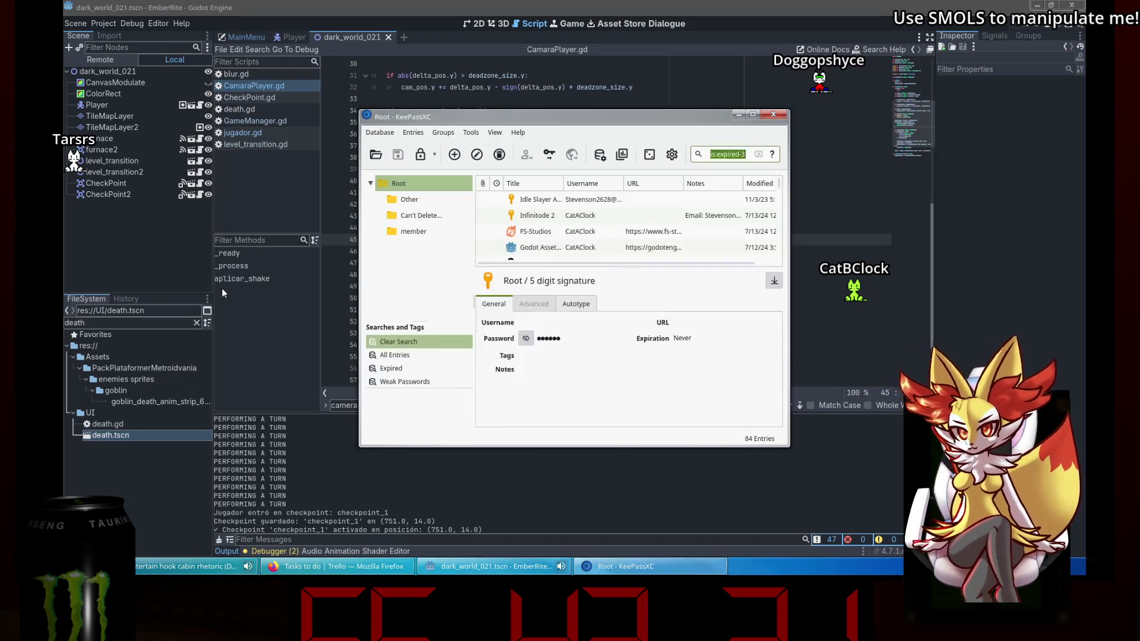
pyautogui.hotkey('ctrl', 'q')
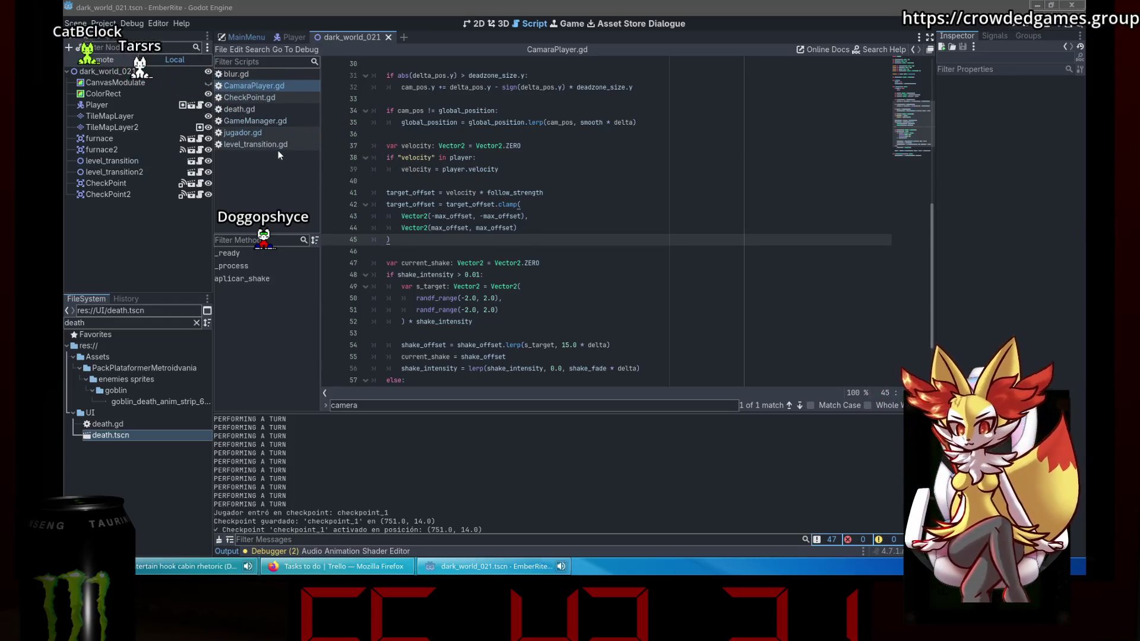
# Show the Player scene in the 2D view and close the dark_world_021 scene tab.
pyautogui.click(297, 37)
pyautogui.click(478, 23)
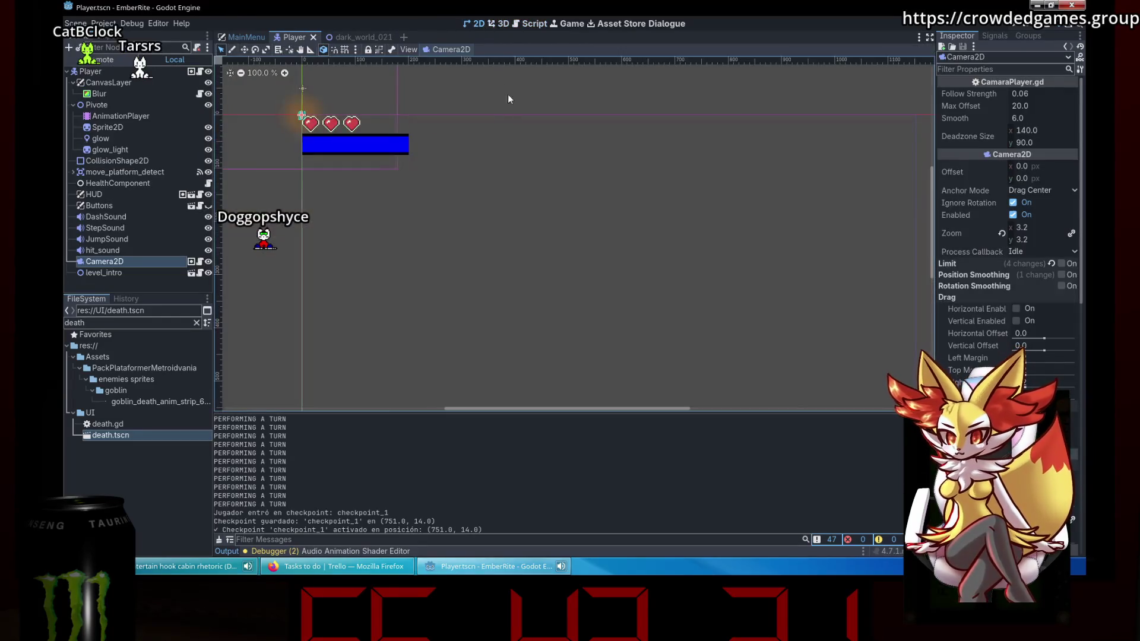
pyautogui.scroll(-7, 499, 105)
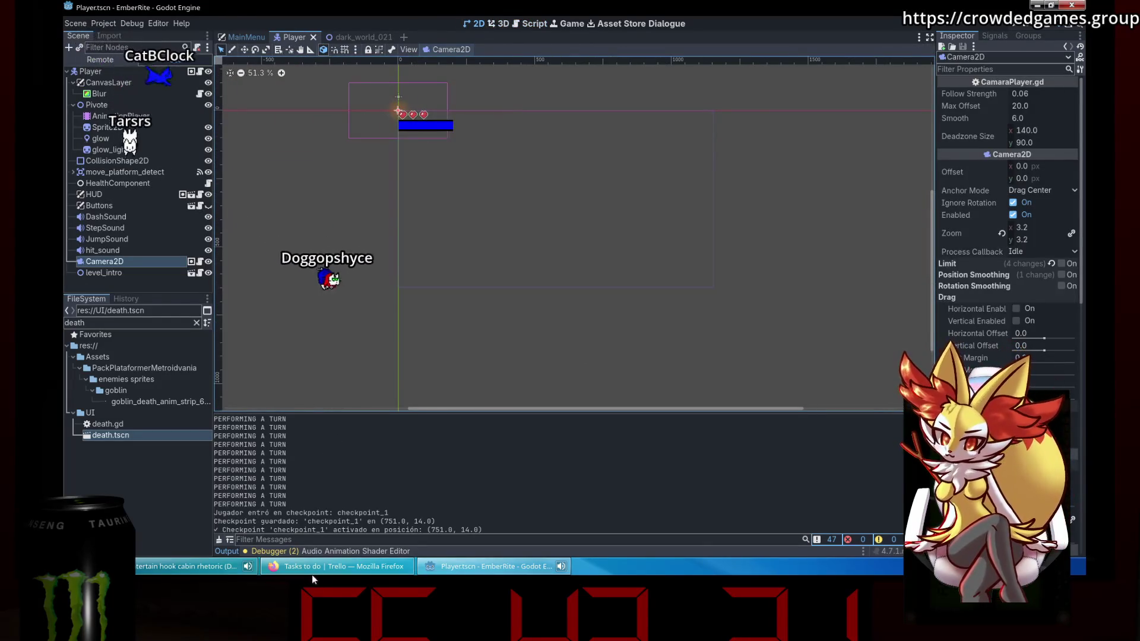
pyautogui.click(309, 567)
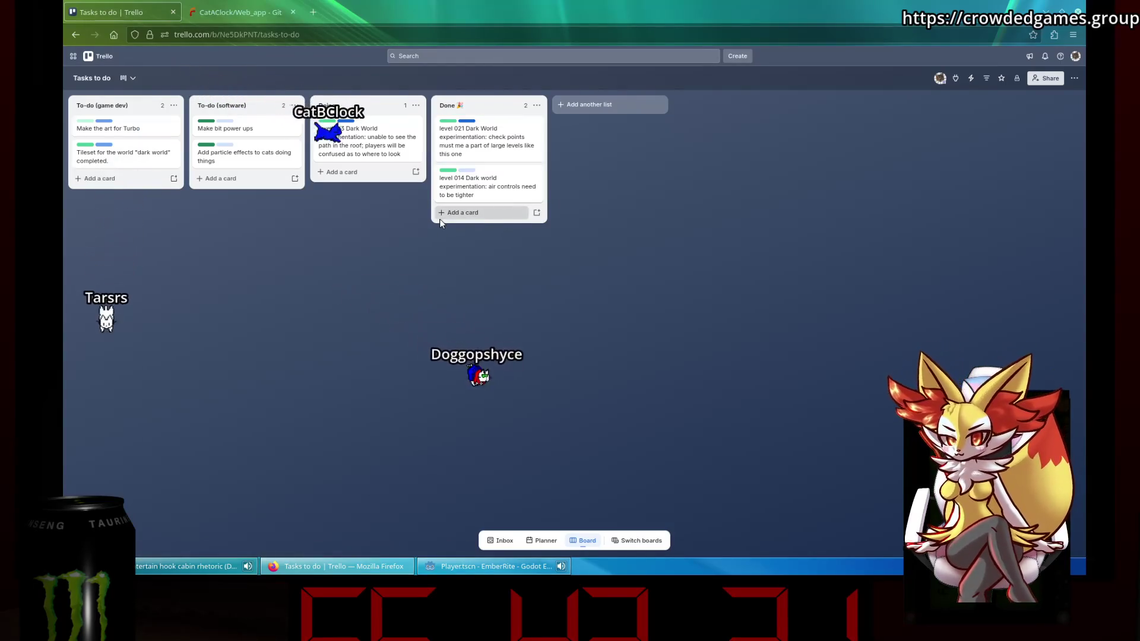
pyautogui.hotkey('alt', 'Tab')
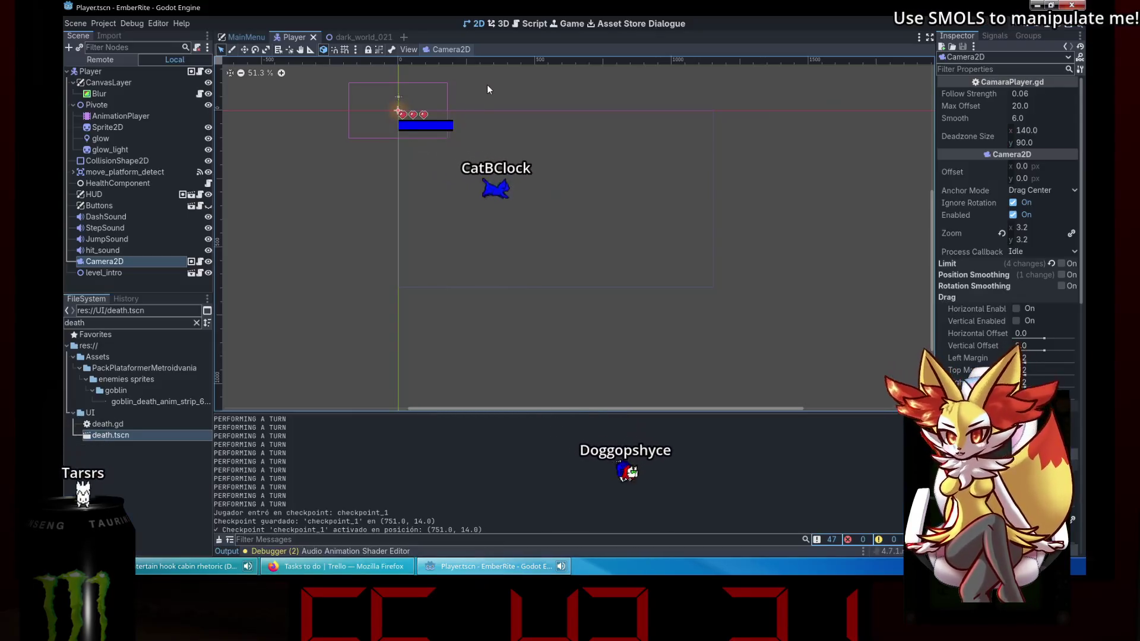
pyautogui.click(356, 37)
pyautogui.click(394, 36)
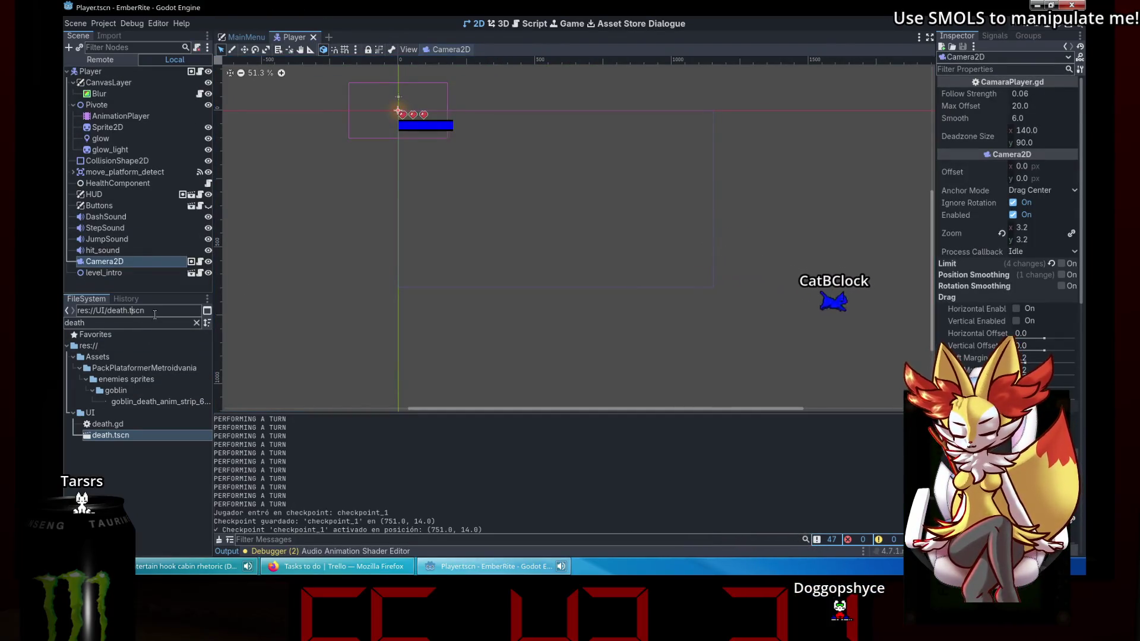
# Open the dark_world_023.tscn level and pan across it.
pyautogui.write('023')
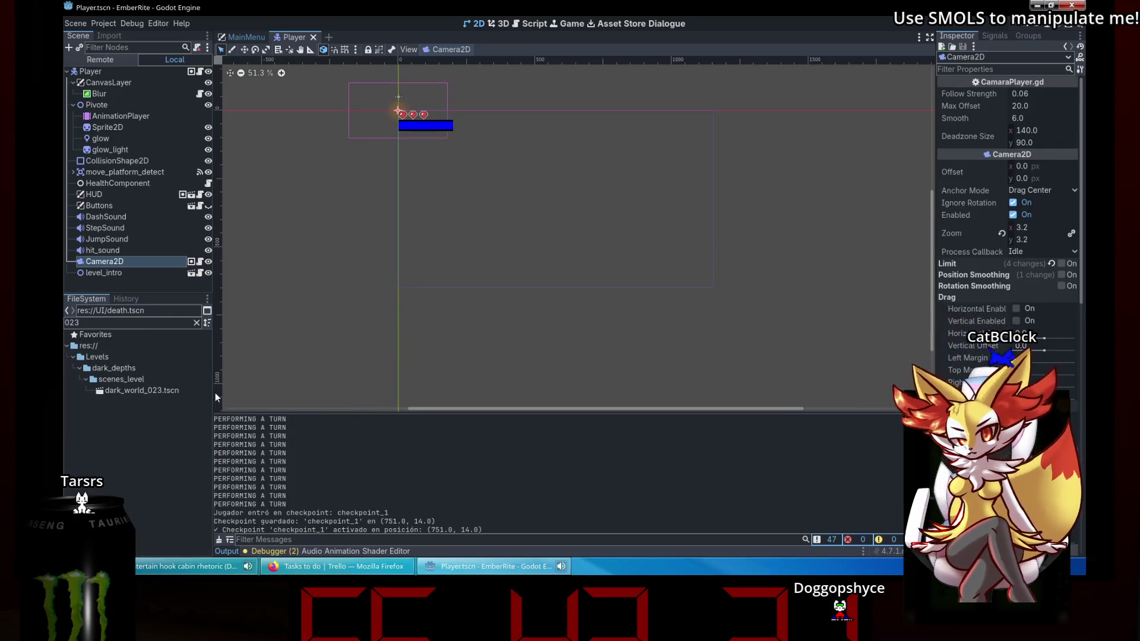
pyautogui.doubleClick(136, 395)
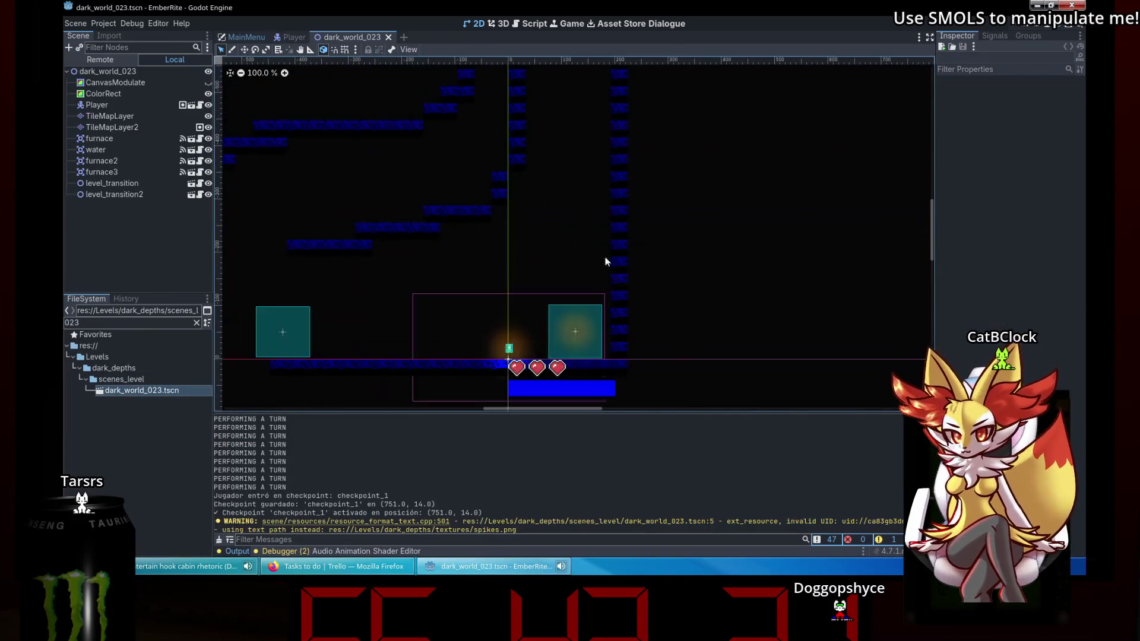
pyautogui.scroll(4, 619, 272)
pyautogui.moveTo(637, 273); pyautogui.dragTo(724, 211)
pyautogui.scroll(-1, 725, 211)
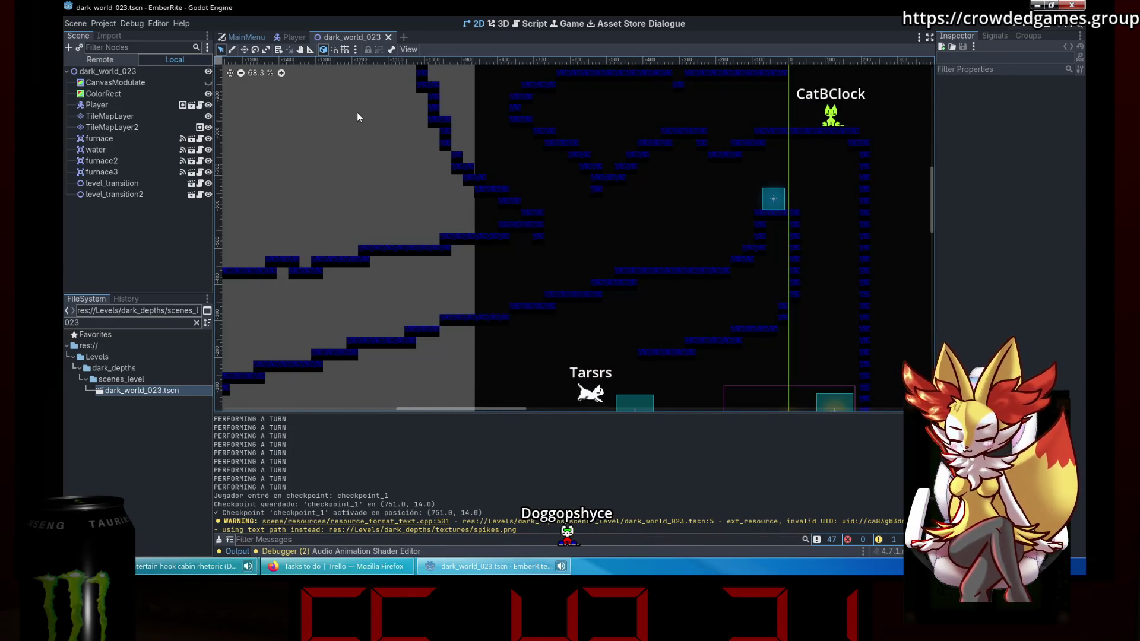
# Paint a blue block tile from the atlas onto the TileMapLayer.
pyautogui.click(112, 127)
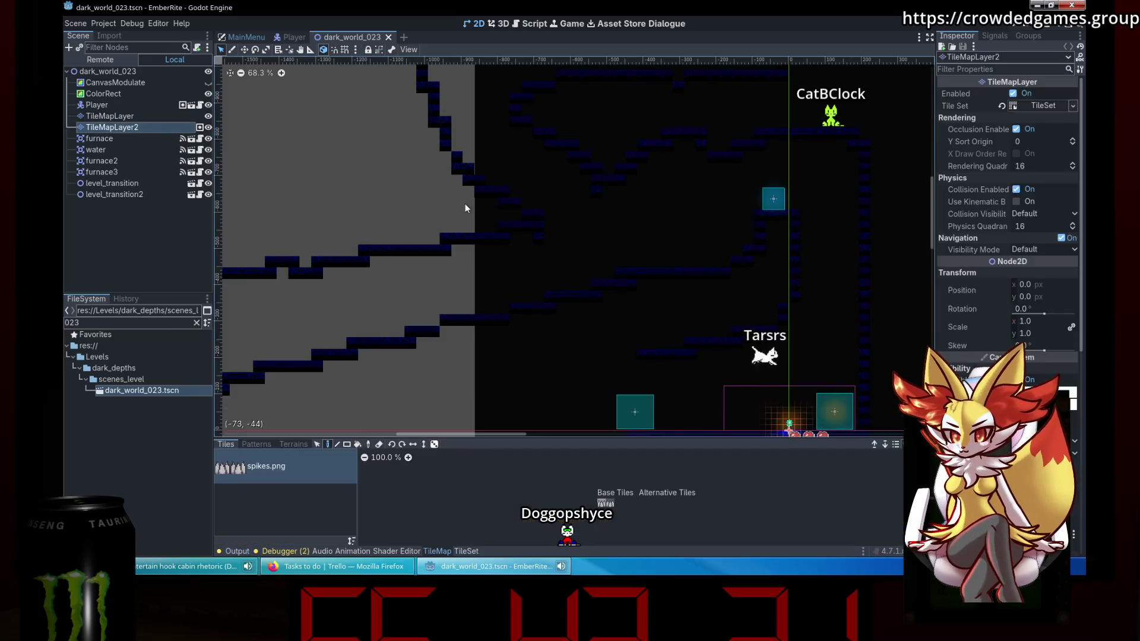
pyautogui.scroll(2, 725, 193)
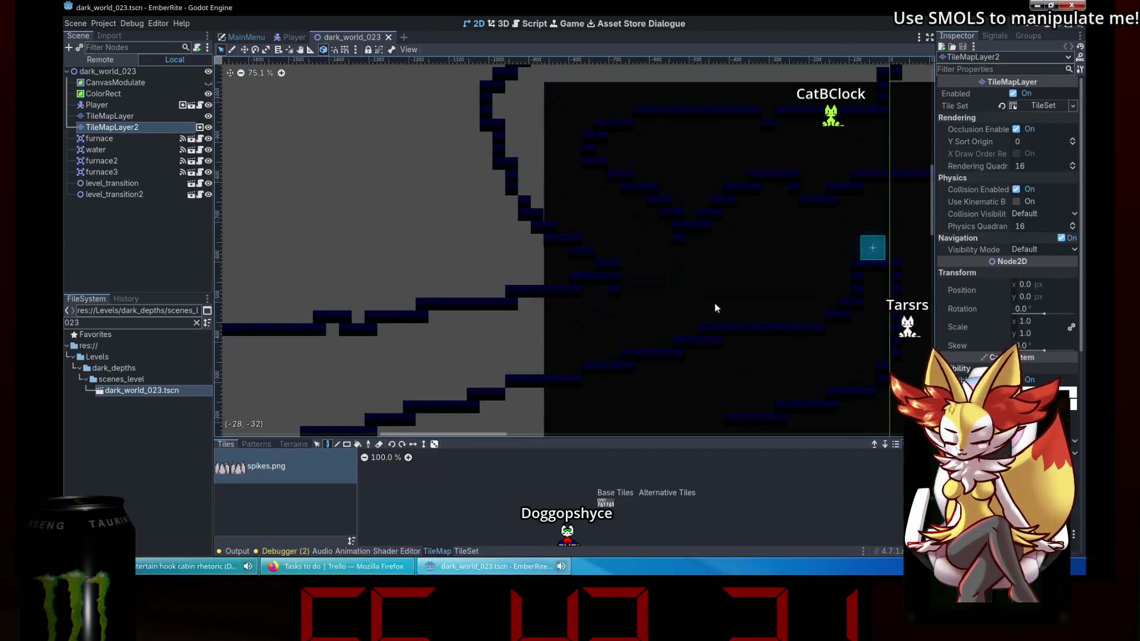
pyautogui.scroll(8, 638, 344)
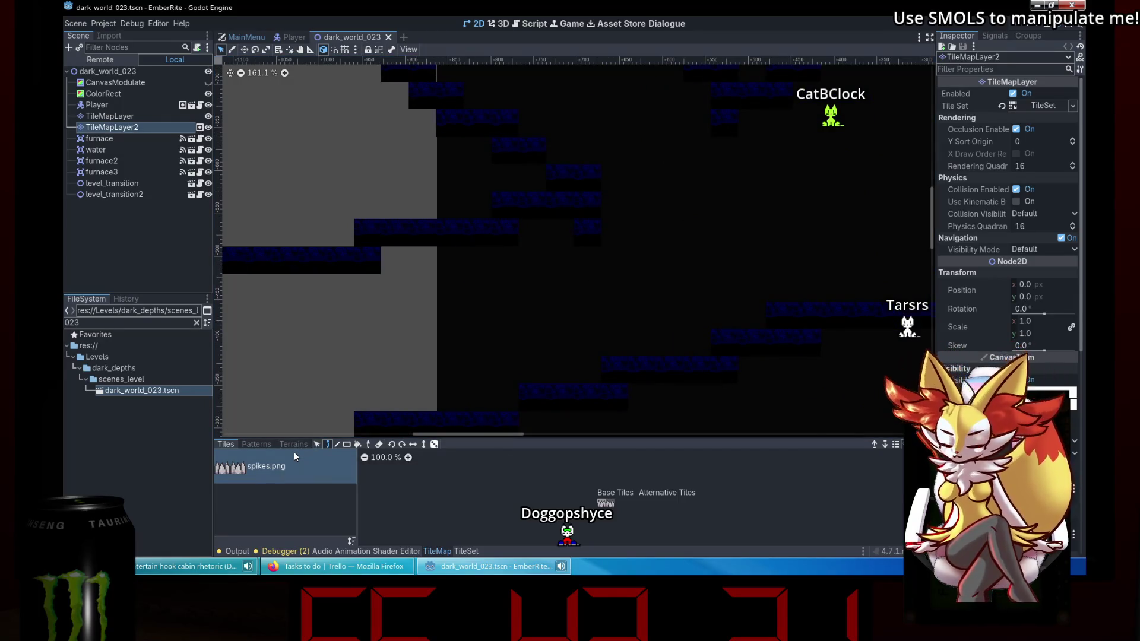
pyautogui.click(603, 503)
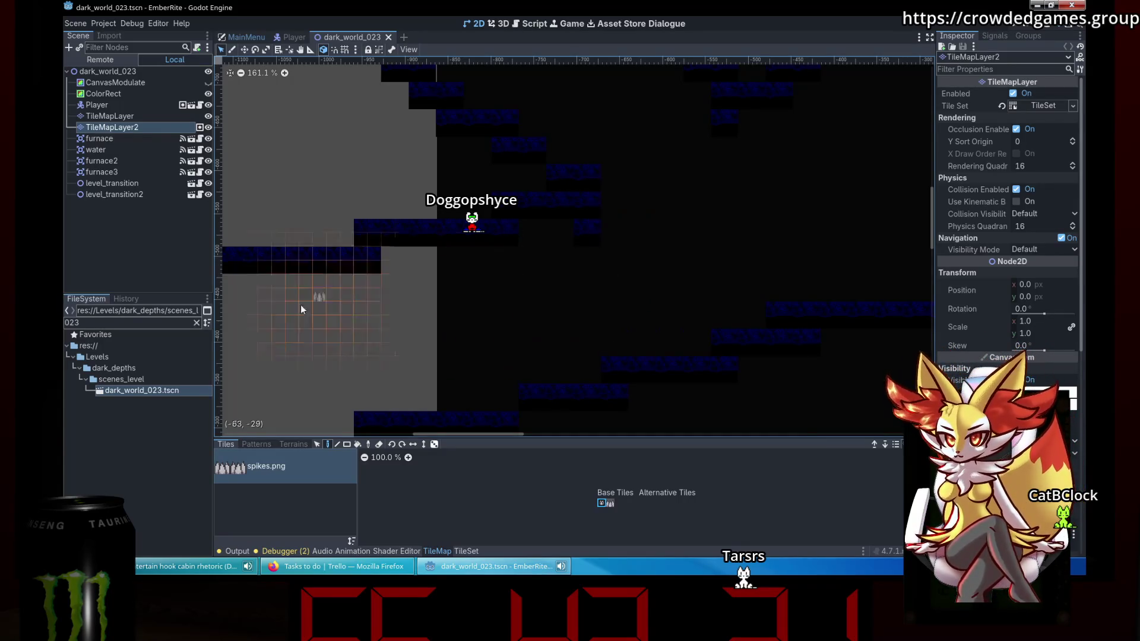
pyautogui.click(117, 116)
pyautogui.click(599, 477)
pyautogui.click(619, 313)
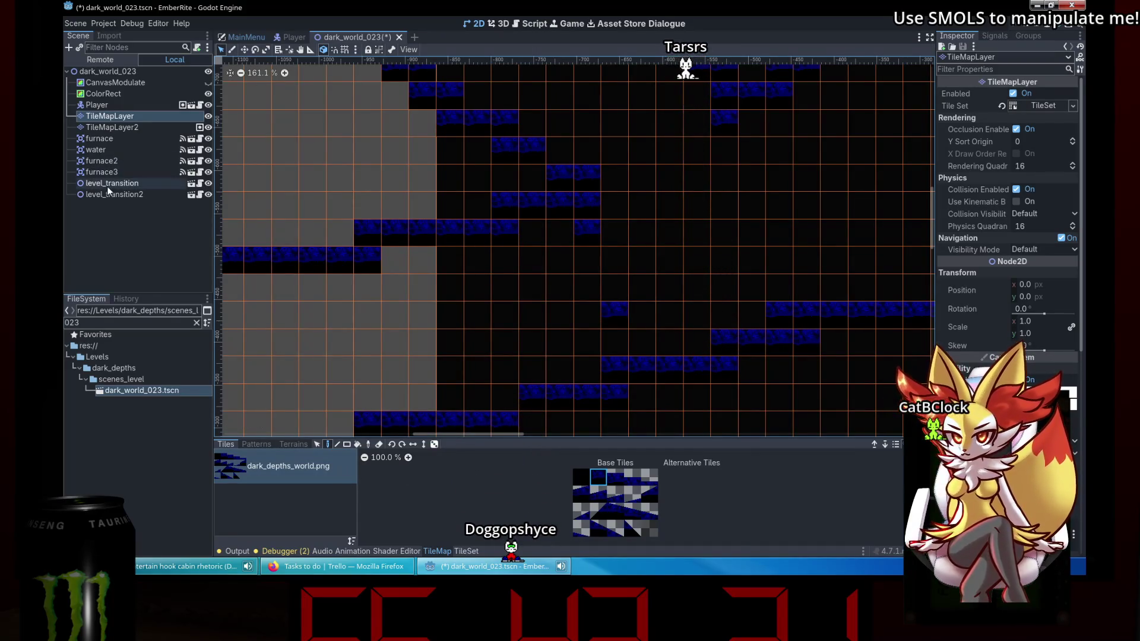
# Paint spike tiles on TileMapLayer2, including a rotated sideways spike against the wall, then save and run.
pyautogui.click(129, 128)
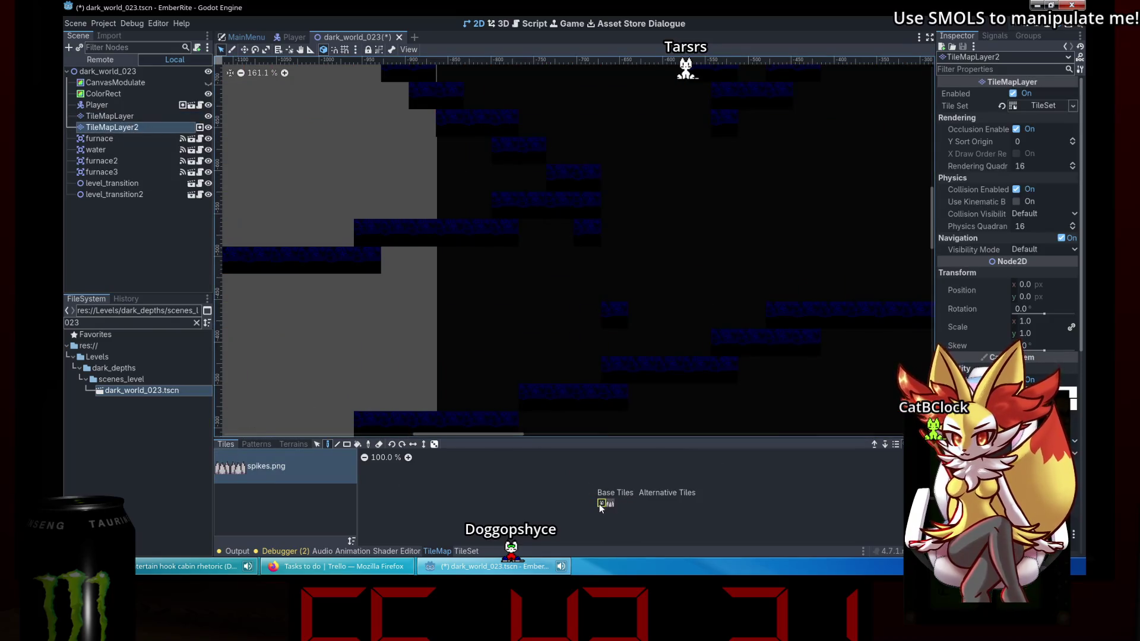
pyautogui.scroll(3, 612, 351)
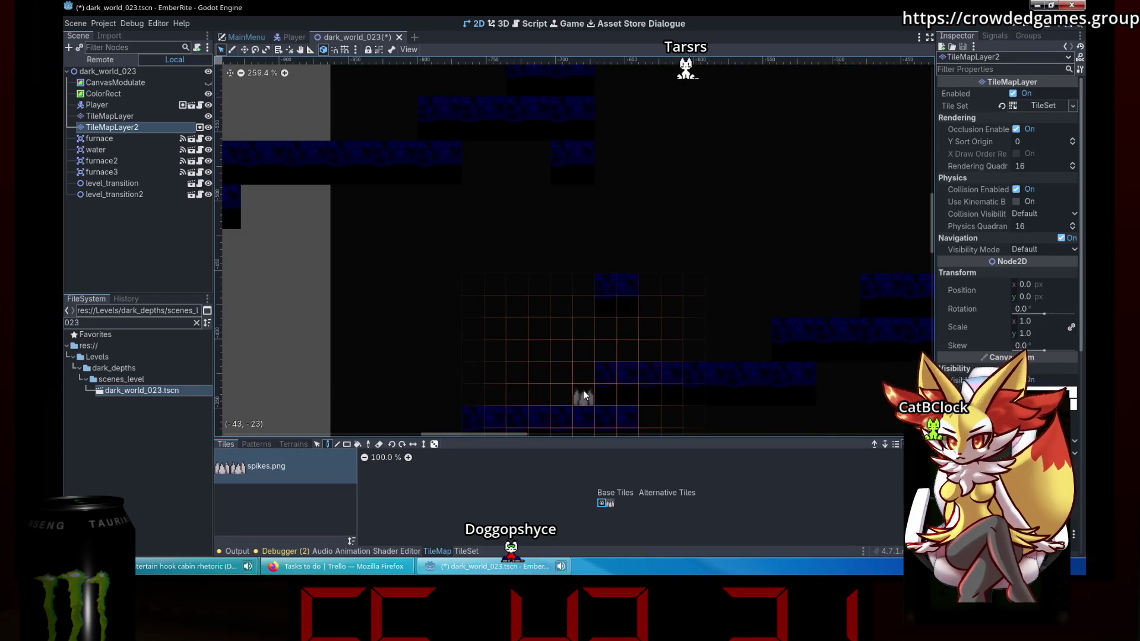
pyautogui.click(583, 394)
pyautogui.moveTo(623, 241); pyautogui.dragTo(694, 260)
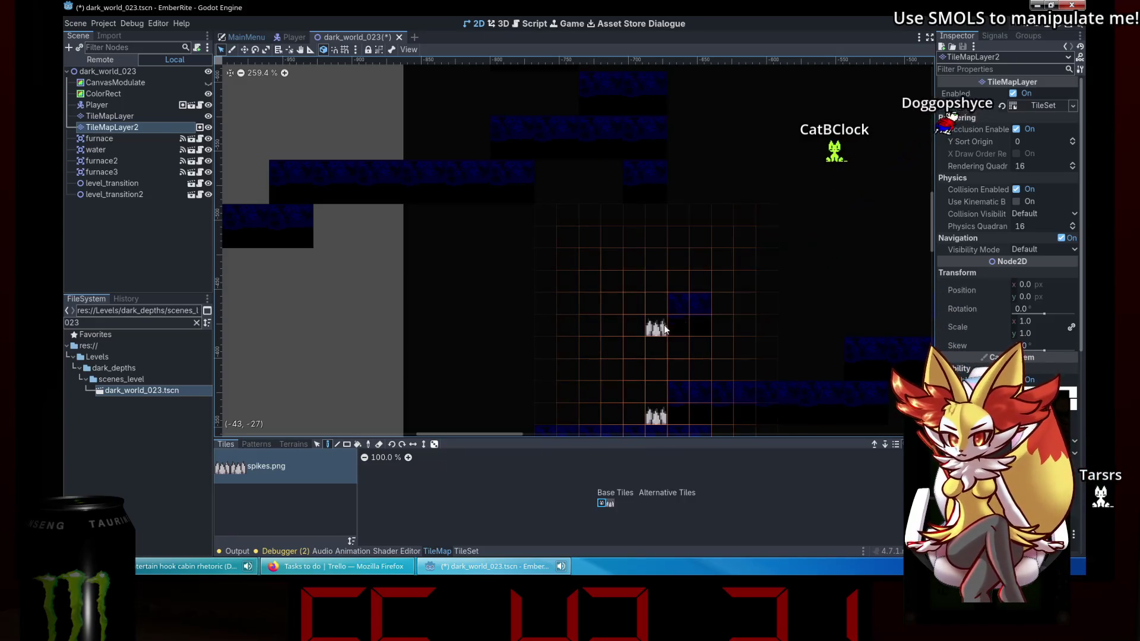
pyautogui.click(392, 443)
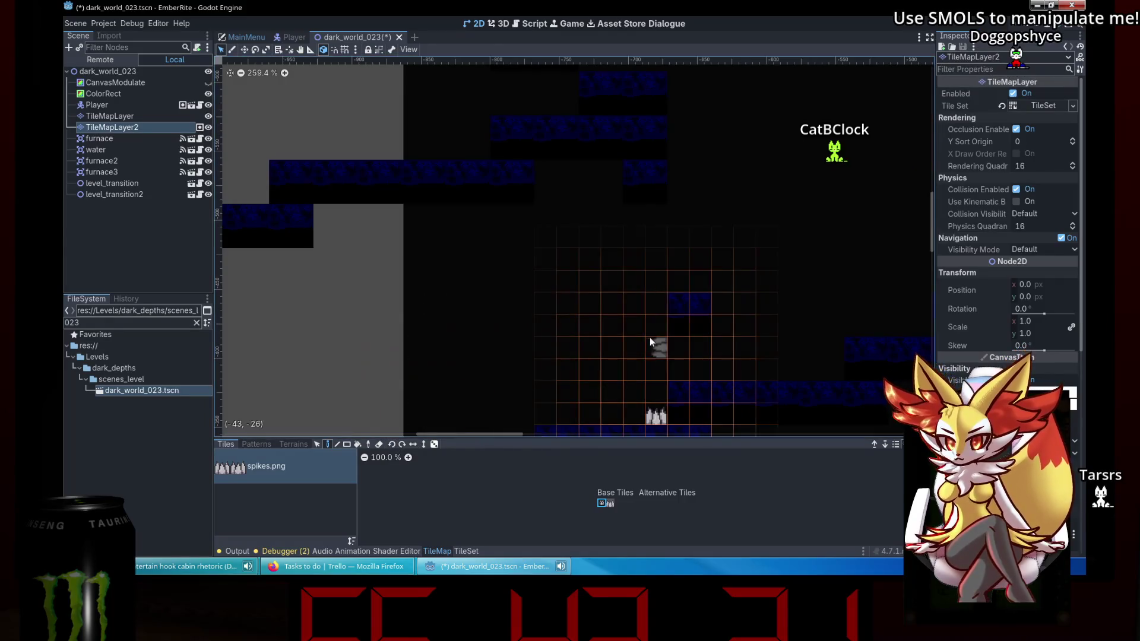
pyautogui.click(649, 321)
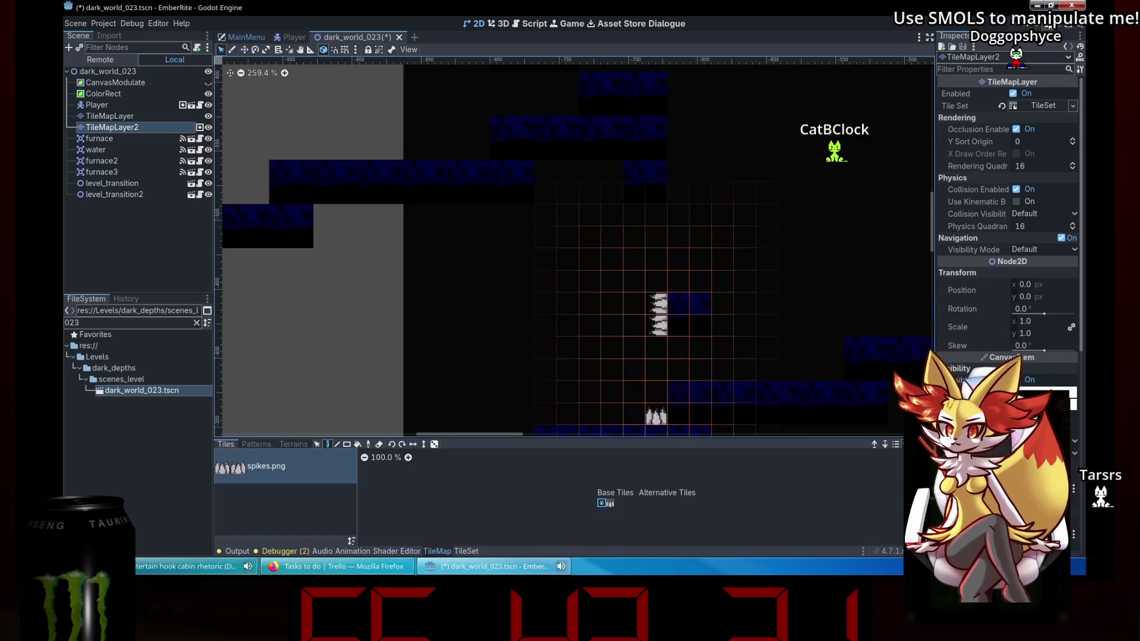
pyautogui.click(1048, 27)
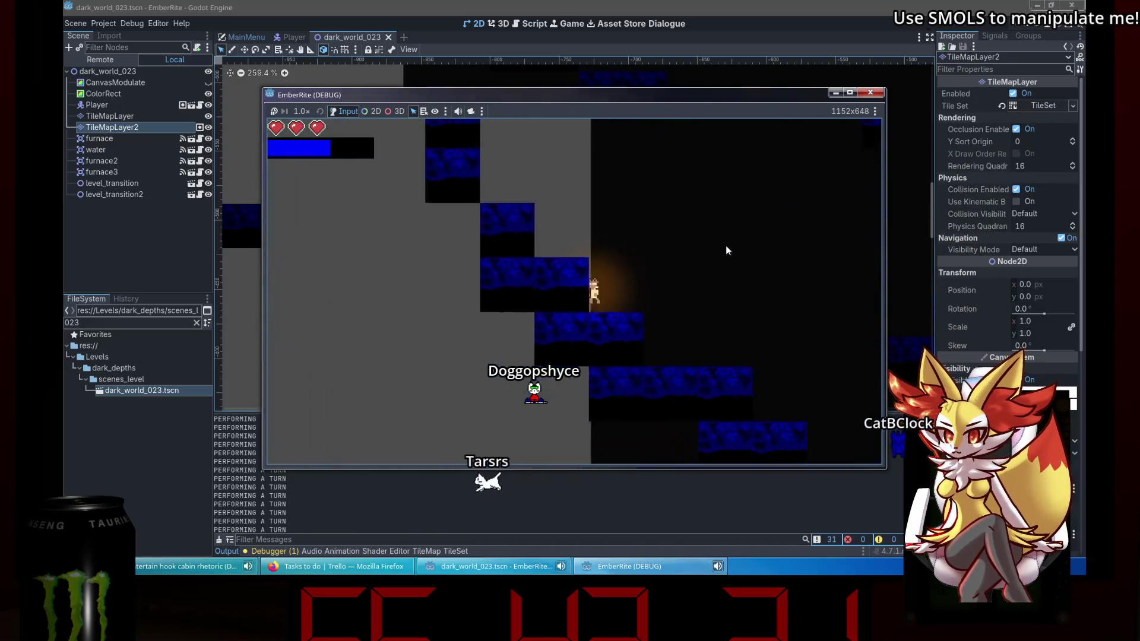
# Close the game window and paint blue block and sloped tiles on TileMapLayer near the spikes.
pyautogui.click(870, 92)
pyautogui.moveTo(601, 269)
pyautogui.mouseDown()
pyautogui.moveTo(501, 318)
pyautogui.moveTo(573, 212)
pyautogui.moveTo(423, 224)
pyautogui.mouseUp()
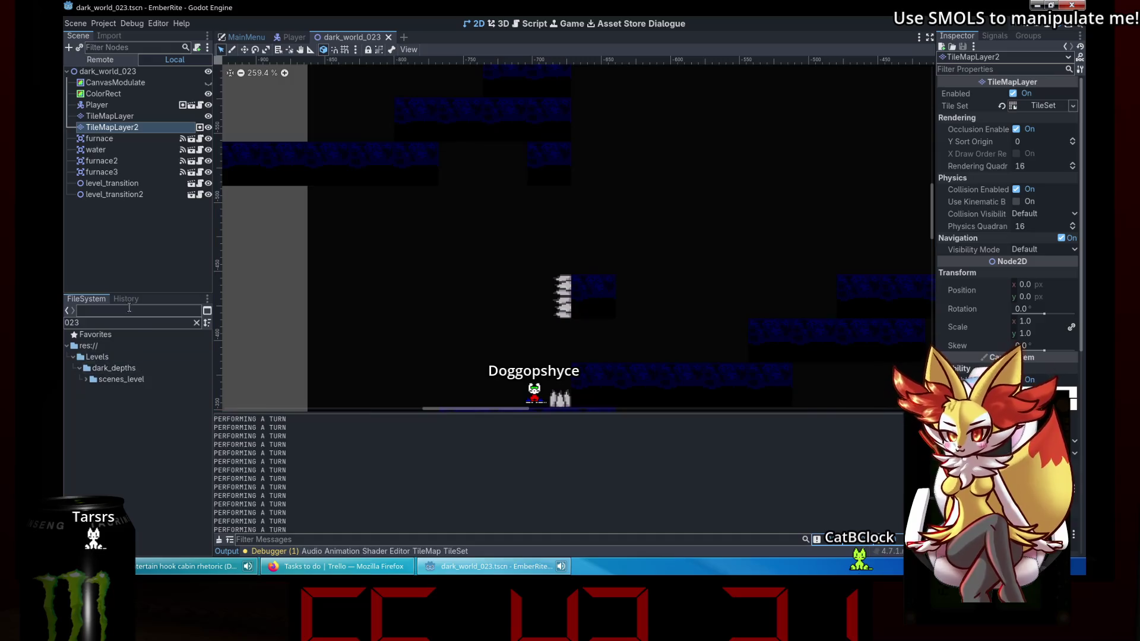
pyautogui.click(138, 116)
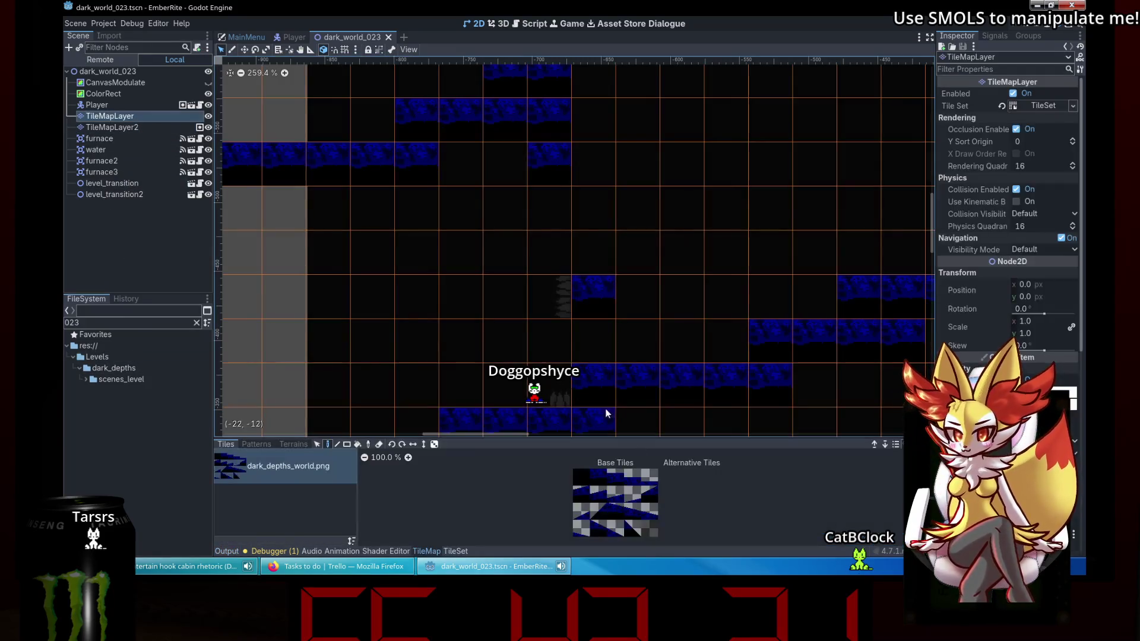
pyautogui.click(632, 477)
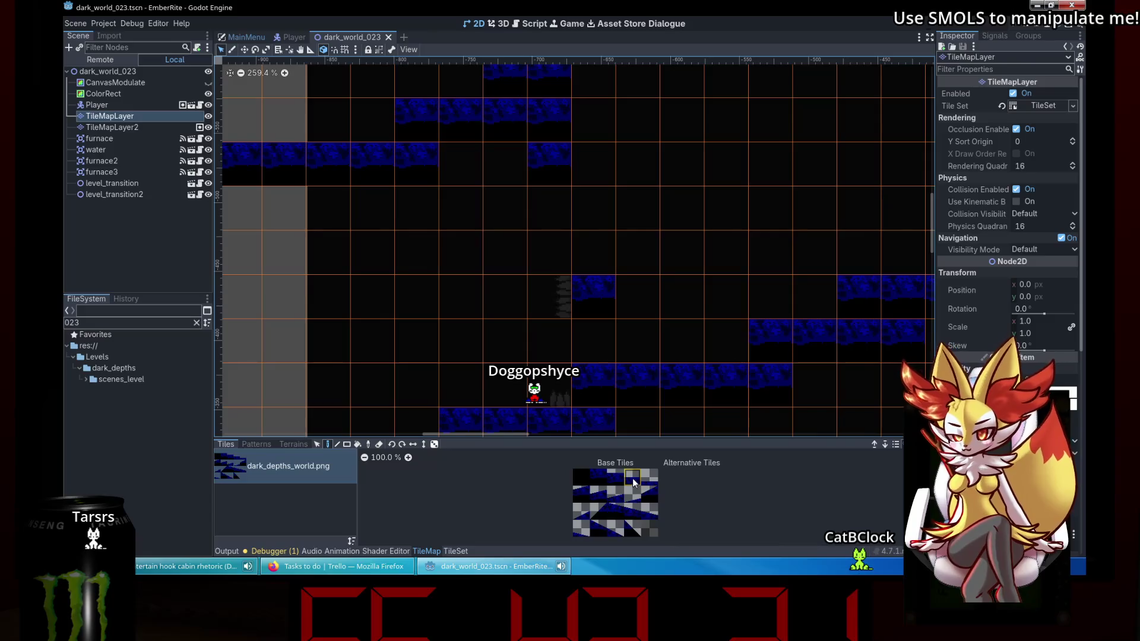
pyautogui.click(637, 250)
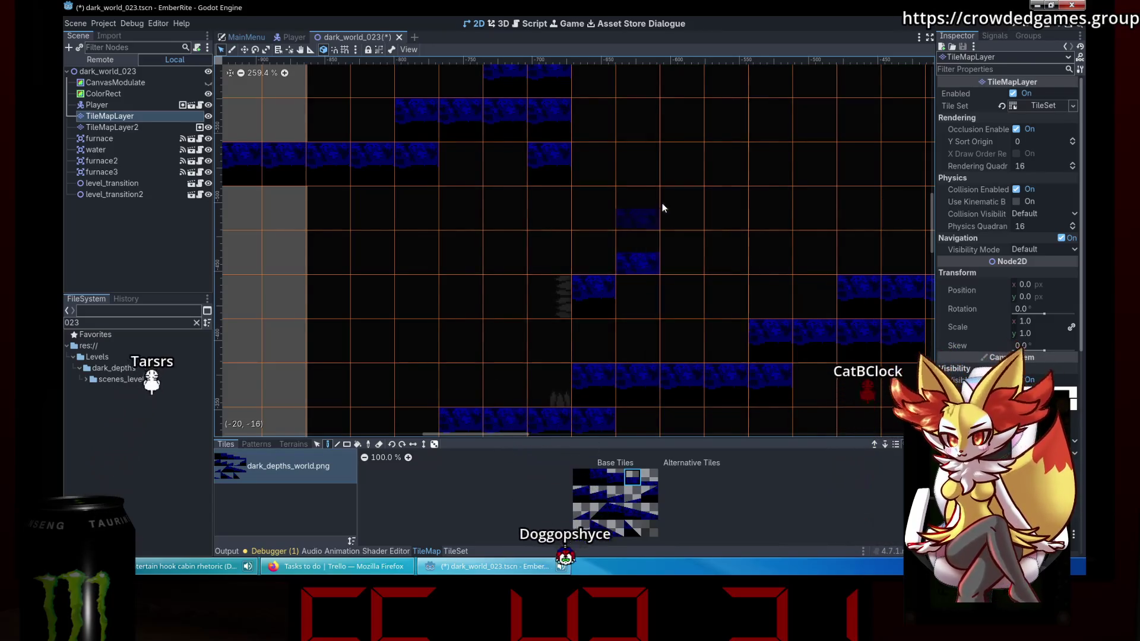
pyautogui.moveTo(662, 203); pyautogui.dragTo(604, 297)
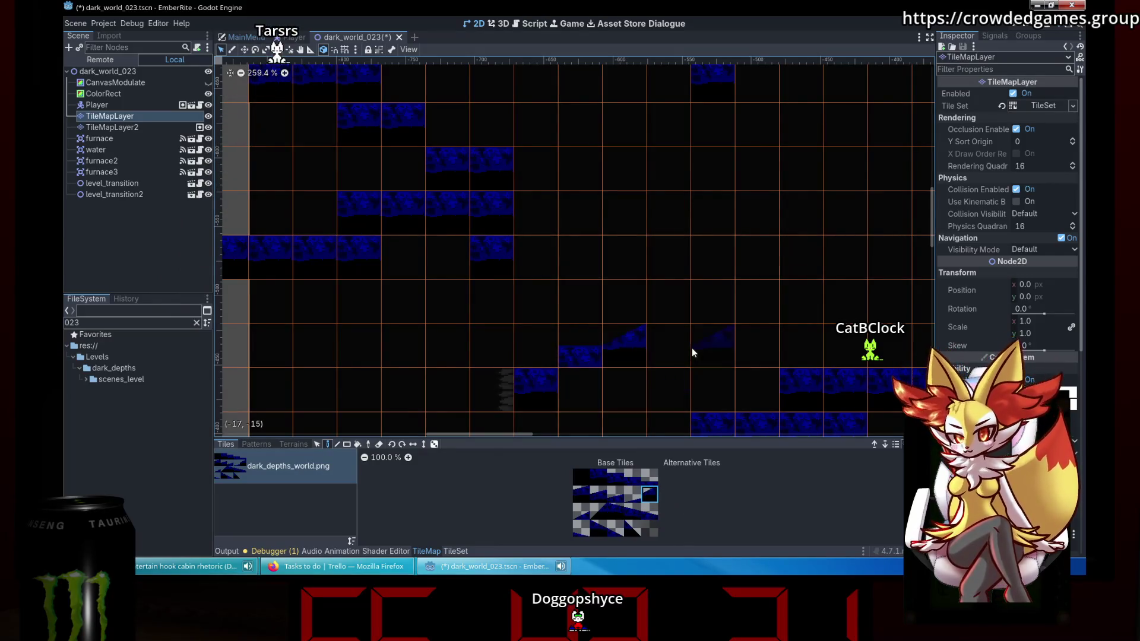
pyautogui.click(598, 477)
pyautogui.moveTo(747, 338)
pyautogui.mouseDown()
pyautogui.moveTo(790, 264)
pyautogui.moveTo(752, 342)
pyautogui.mouseUp()
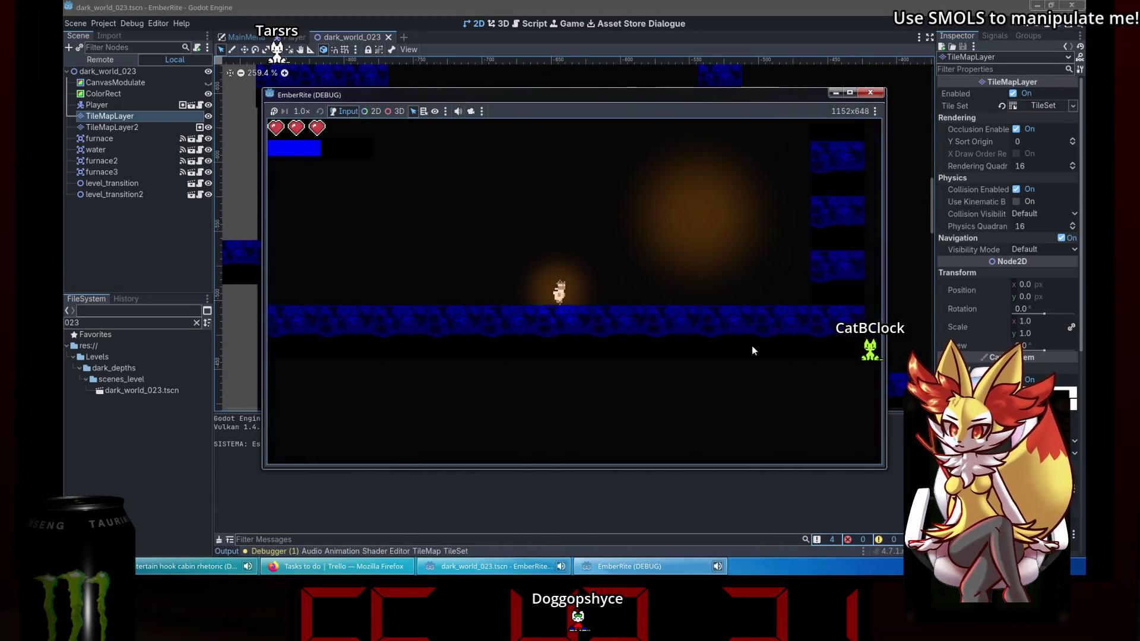
# Move the player through the running level, then start quitting the Godot editor.
pyautogui.press('Right')
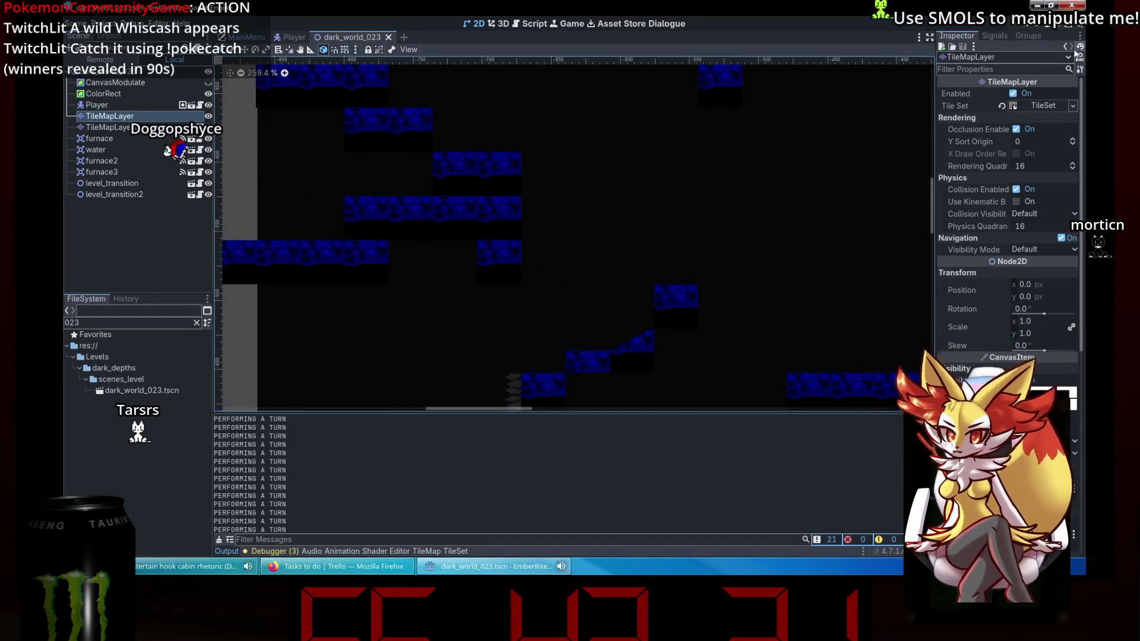
pyautogui.click(1065, 4)
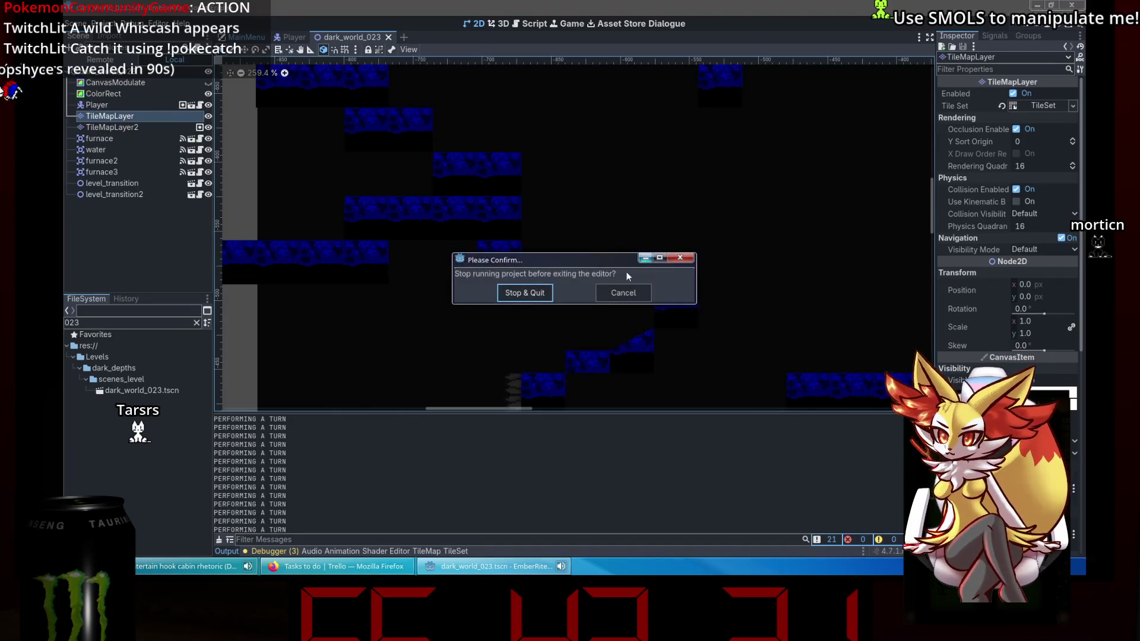
# Stop the running project, quit Godot, and launch the Dolphin file manager.
pyautogui.click(521, 291)
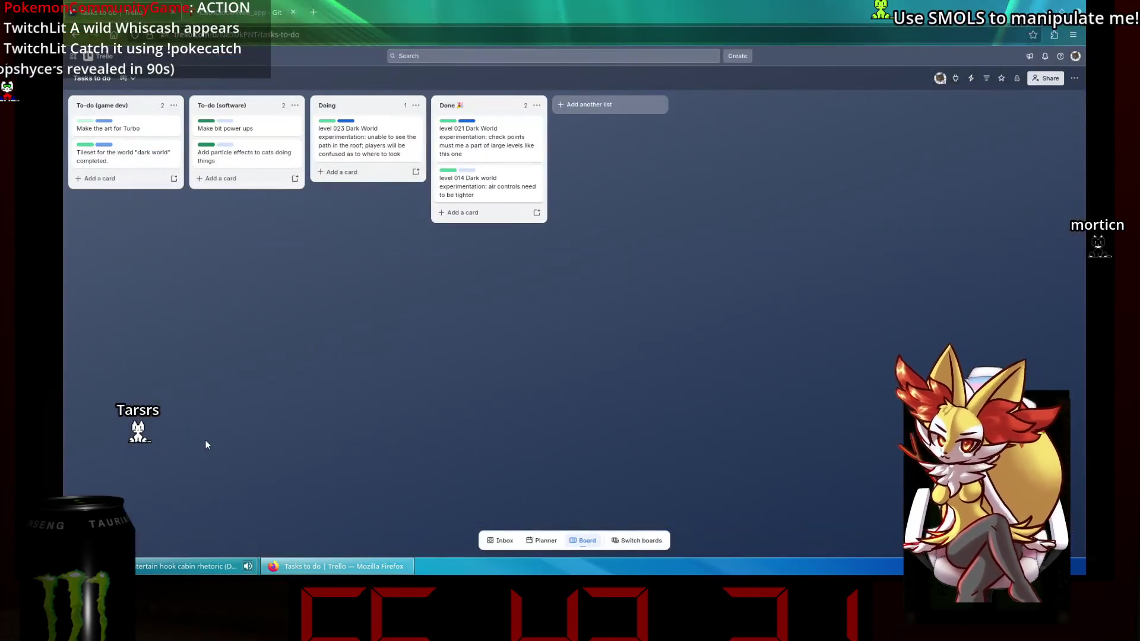
pyautogui.press('super')
pyautogui.click(326, 333)
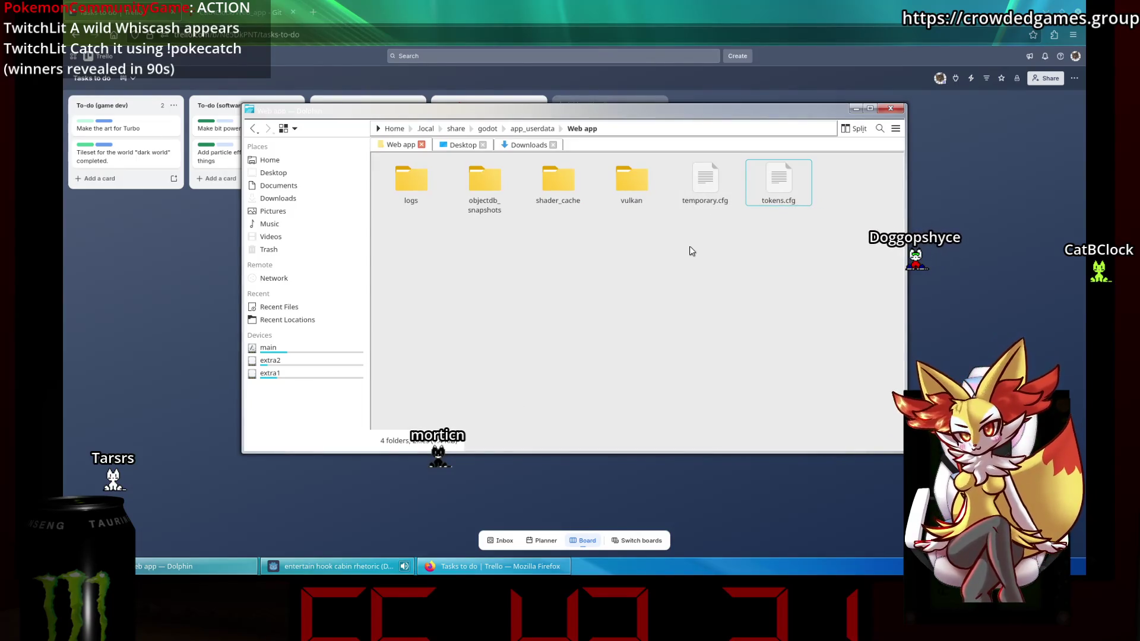
# Open Downloads in Dolphin, close Dolphin, and reopen the application launcher.
pyautogui.click(313, 197)
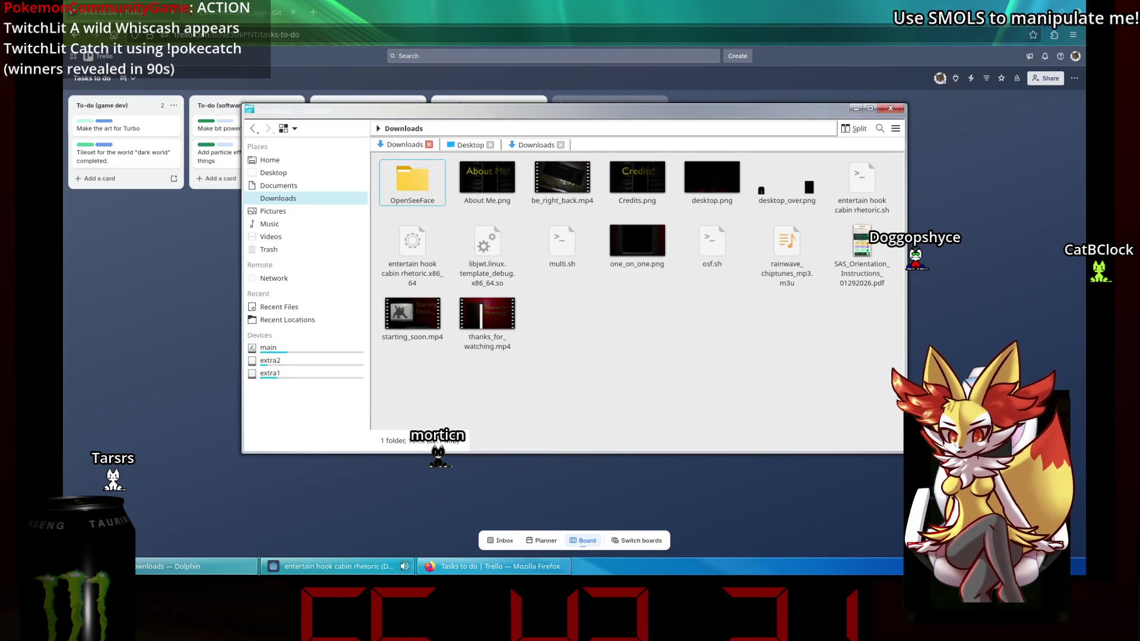
pyautogui.press('super')
pyautogui.press('Escape')
pyautogui.hotkey('ctrl', 'q')
pyautogui.press('super')
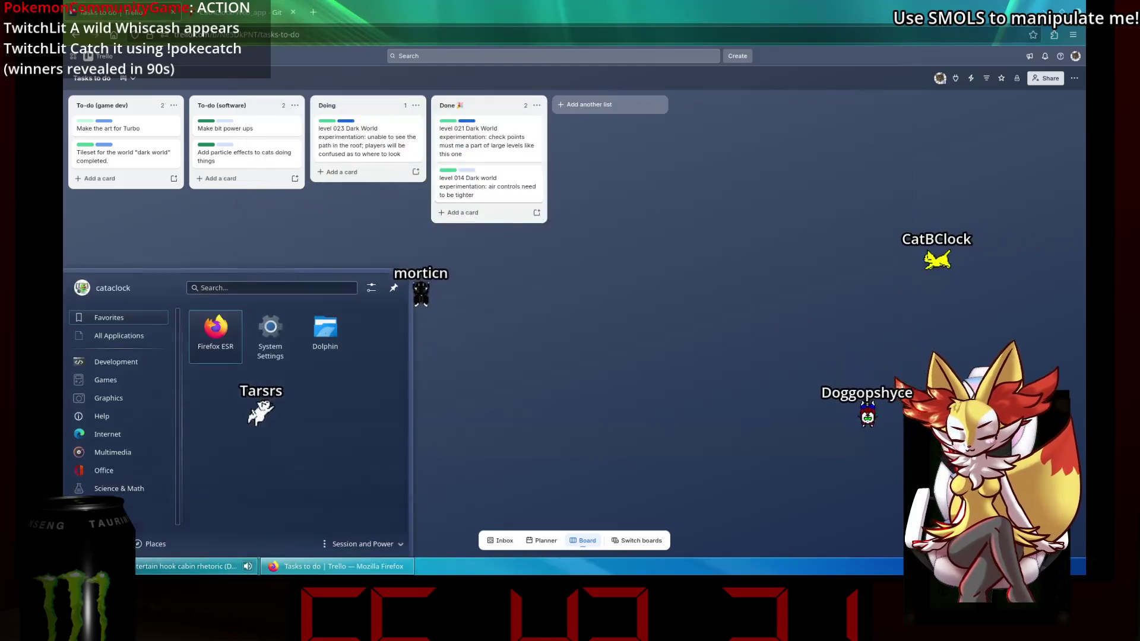
pyautogui.press('Escape')
pyautogui.press('super')
pyautogui.press('Escape')
pyautogui.press('super')
pyautogui.press('Escape')
pyautogui.press('super')
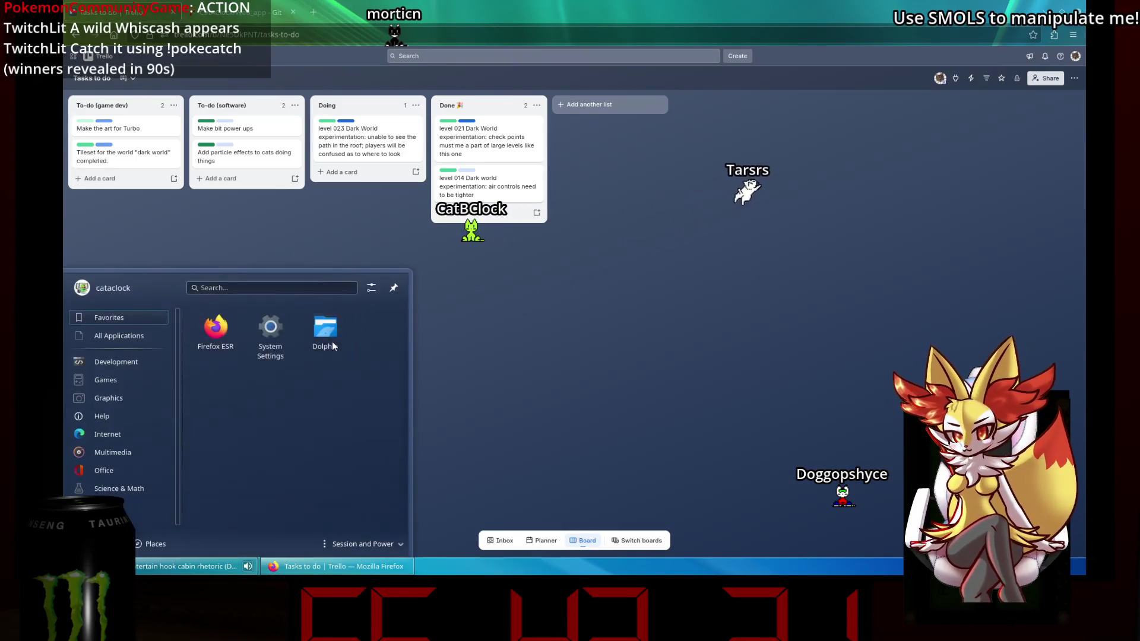
# Launch the Godot Project Manager and select the EmberRite project.
pyautogui.click(333, 347)
pyautogui.press('super+shift+Right')
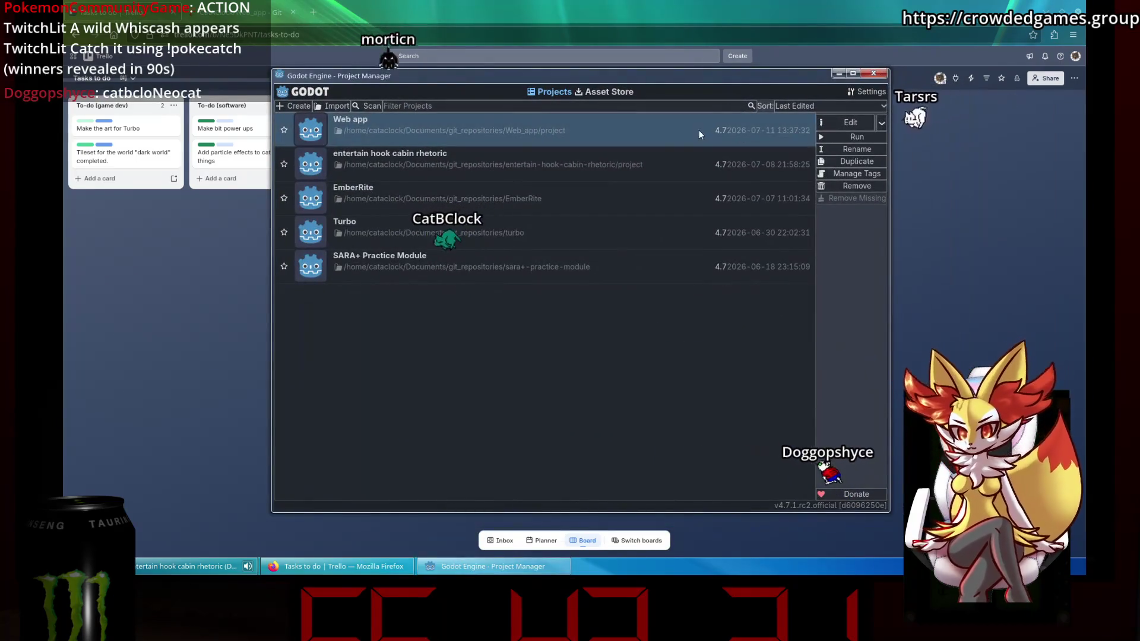
pyautogui.click(535, 199)
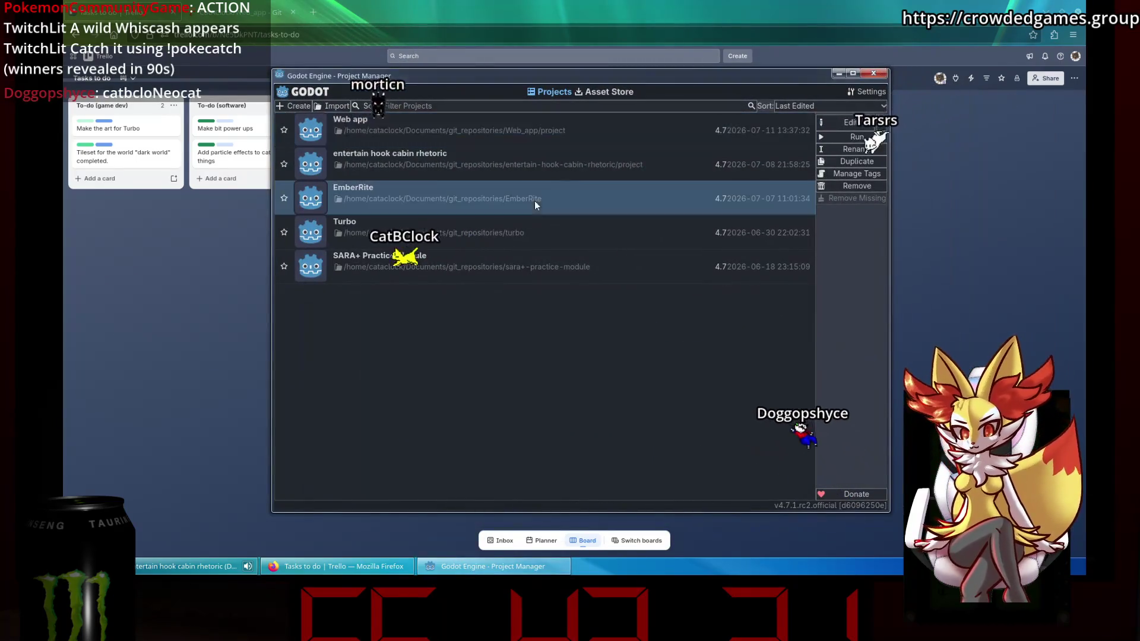
# Open EmberRite in the editor and show the player's jugador.gd script.
pyautogui.click(839, 127)
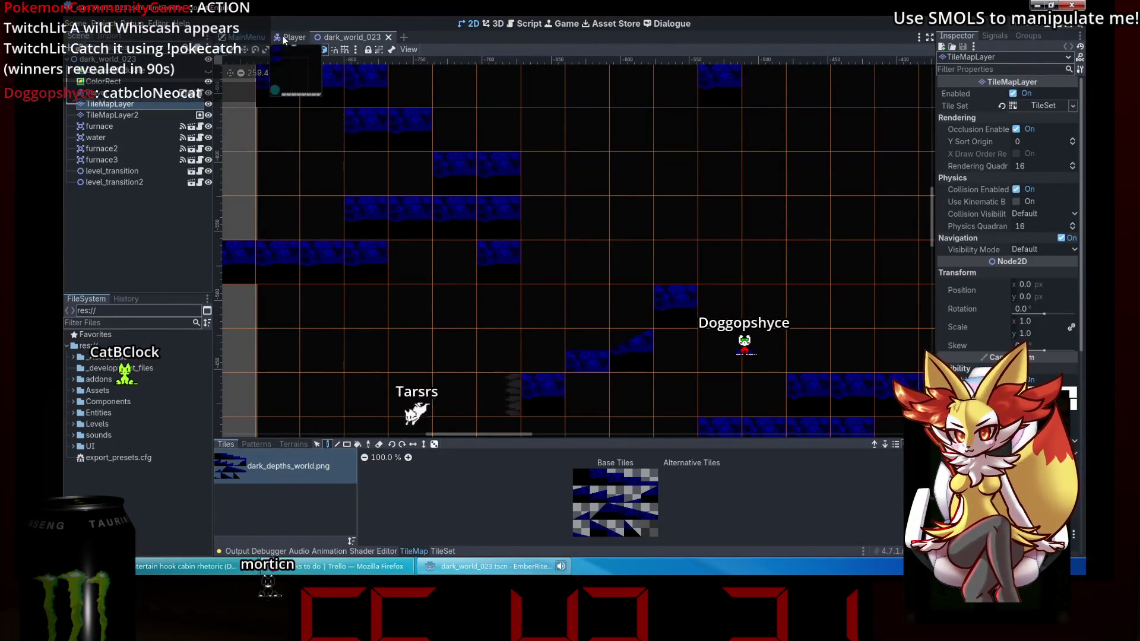
pyautogui.click(283, 40)
pyautogui.click(528, 23)
pyautogui.click(515, 222)
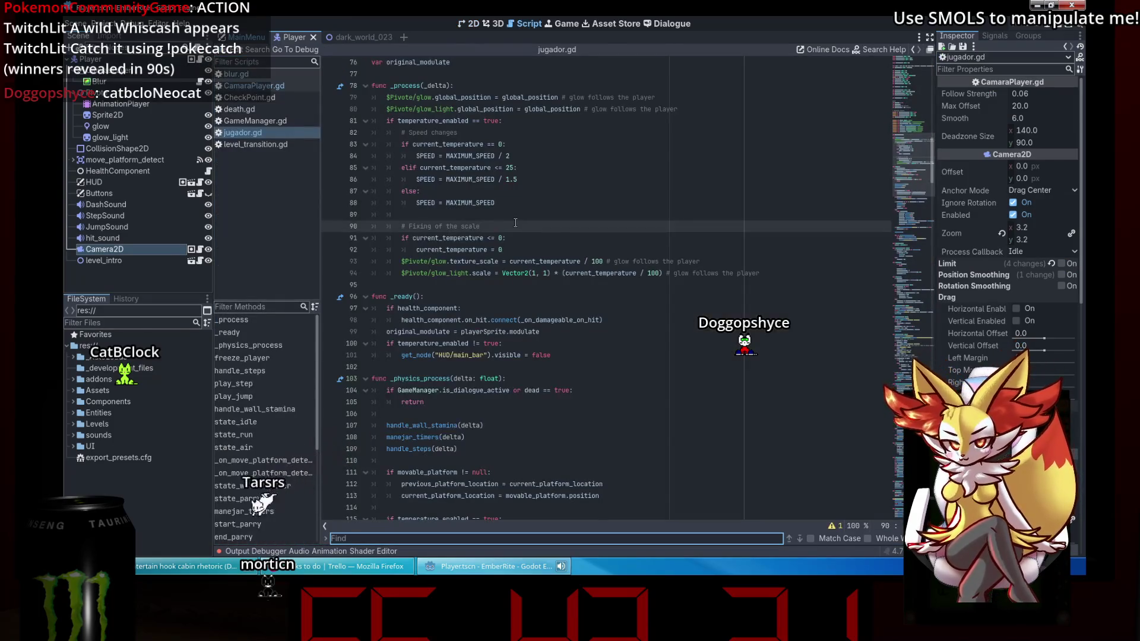
# Delete the two print("PERFORMING A TURN") lines at 209 and 212 and save the script.
pyautogui.write('print')
pyautogui.click(506, 319)
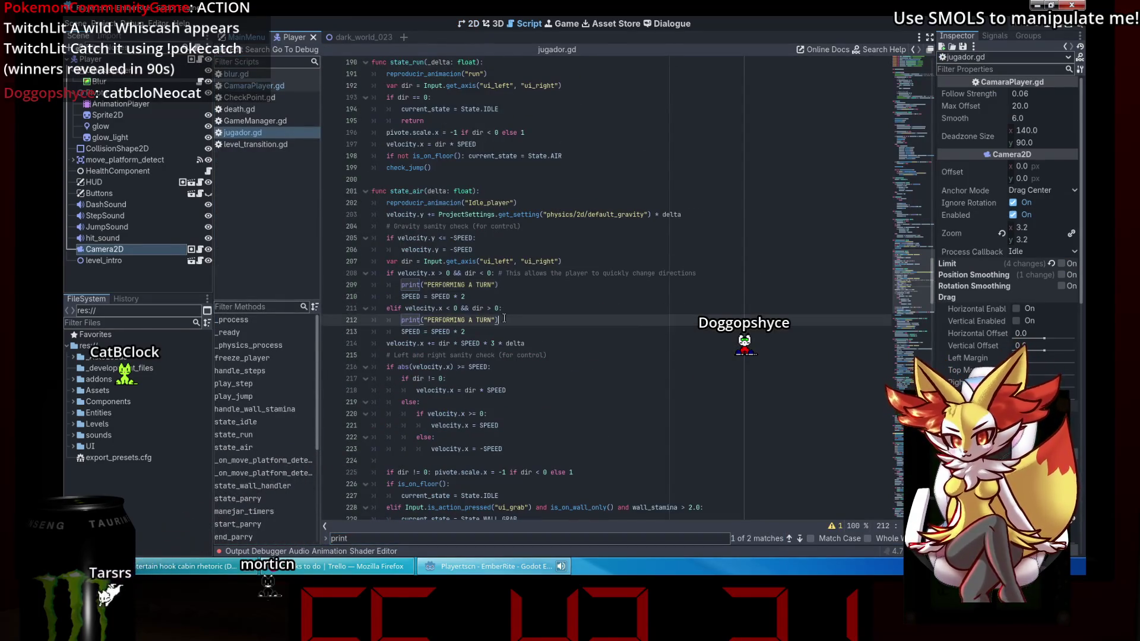
pyautogui.press('BackSpace')
pyautogui.press('BackSpace')
pyautogui.press('Up')
pyautogui.press('Up')
pyautogui.hotkey('shift', 'Home')
pyautogui.press('BackSpace')
pyautogui.press('BackSpace')
pyautogui.hotkey('ctrl', 's')
# Check the unused parameter warning at line 302 and the parry code, then close the editor.
pyautogui.press('Escape')
pyautogui.press('Down')
pyautogui.press('Down')
pyautogui.press('Down')
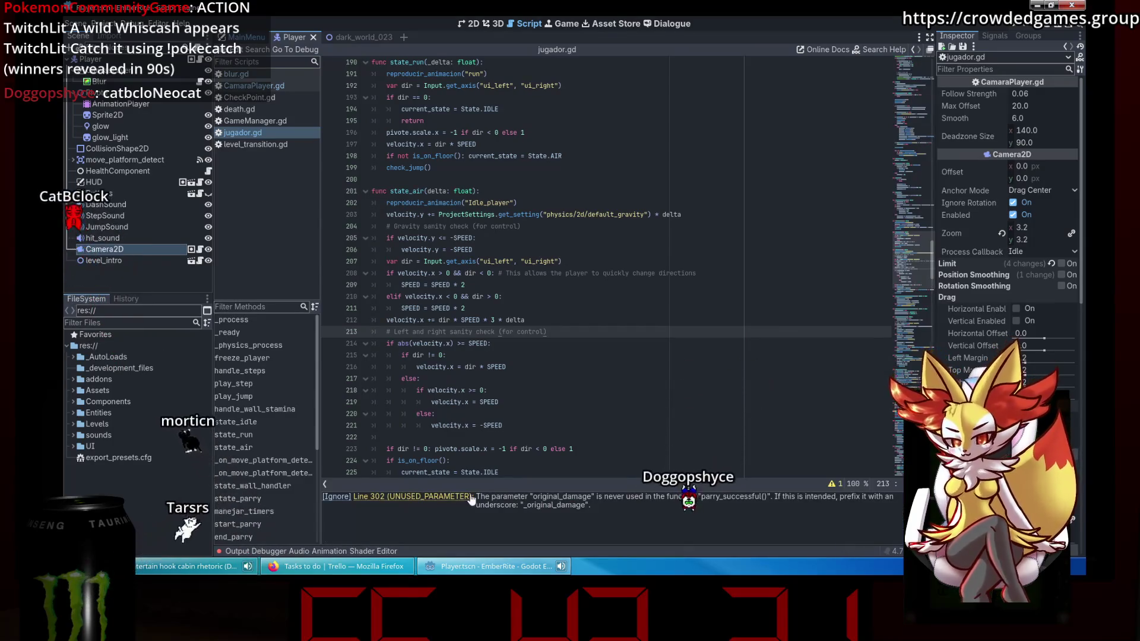
pyautogui.click(542, 496)
pyautogui.click(537, 343)
pyautogui.click(1074, 4)
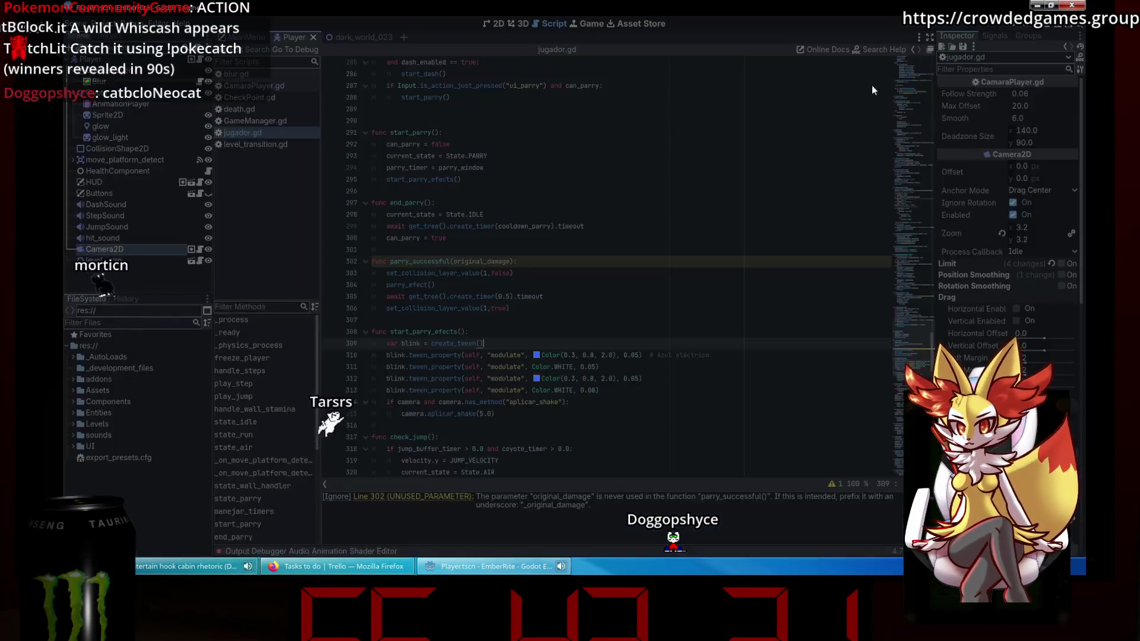
pyautogui.press('super')
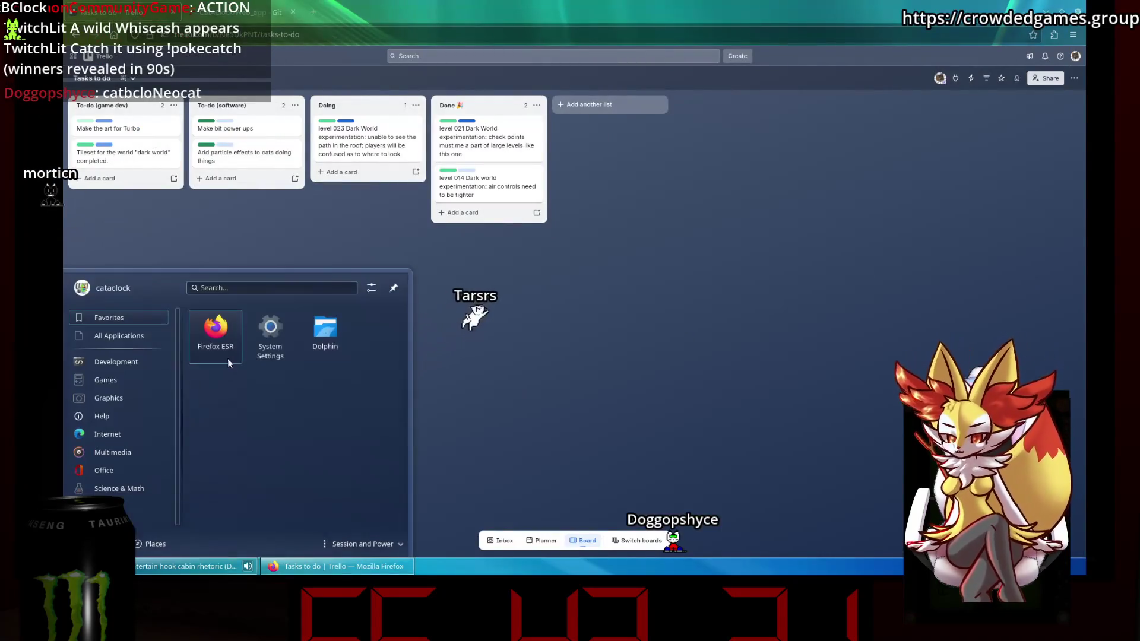
# Launch Konsole and KeePassXC, then close the KeePassXC unlock window without unlocking.
pyautogui.write('konsole')
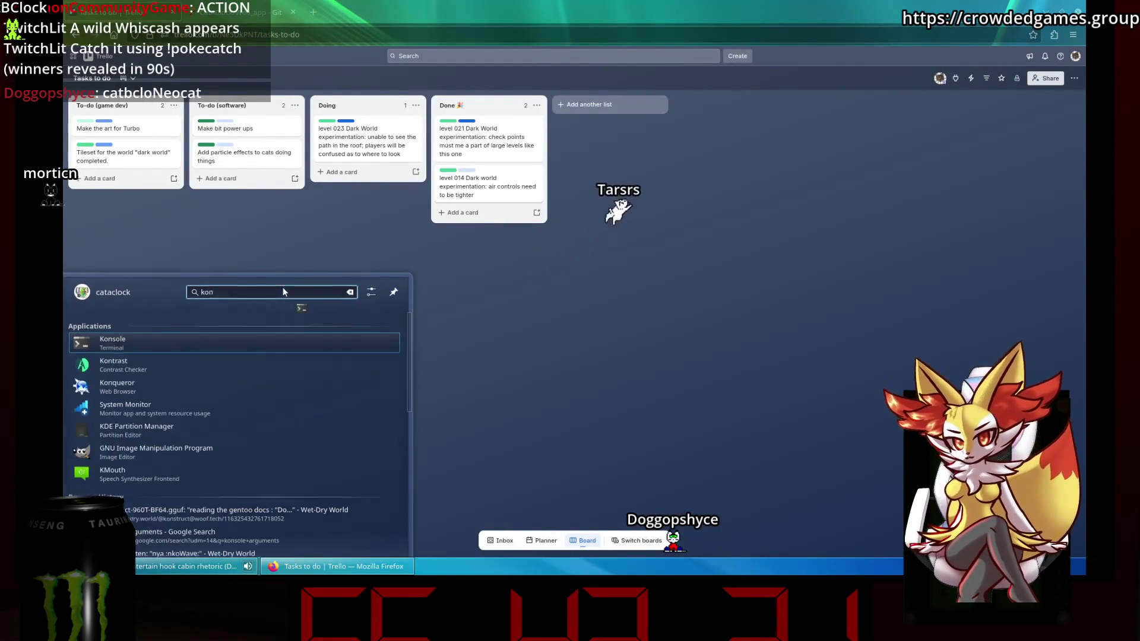
pyautogui.press('Return')
pyautogui.write('keepass')
pyautogui.press('Return')
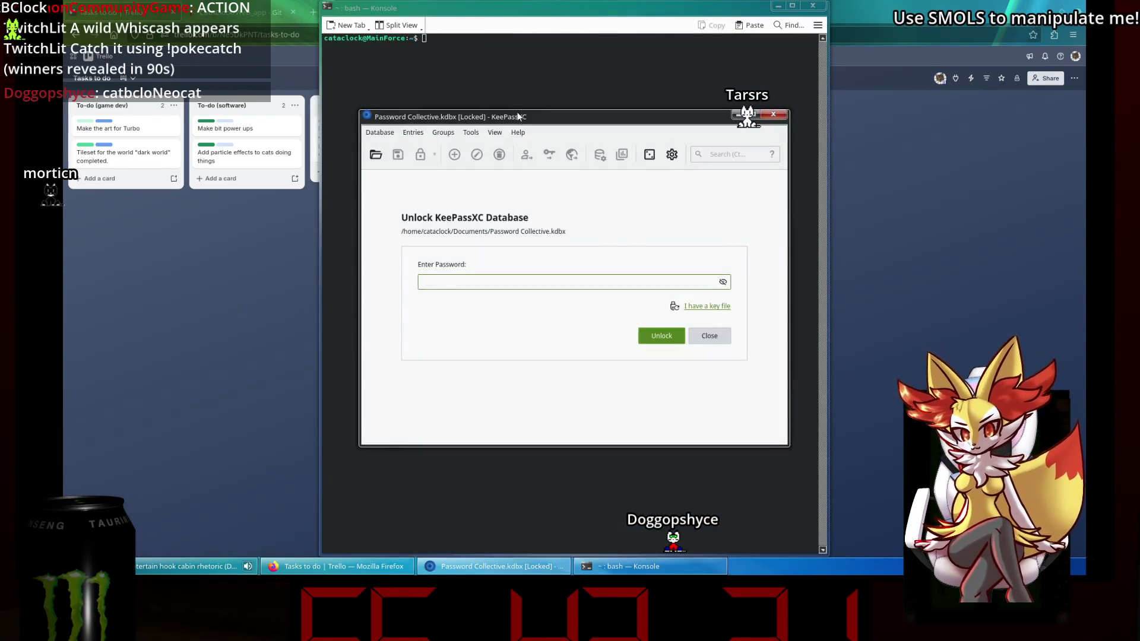
pyautogui.hotkey('ctrl', 'q')
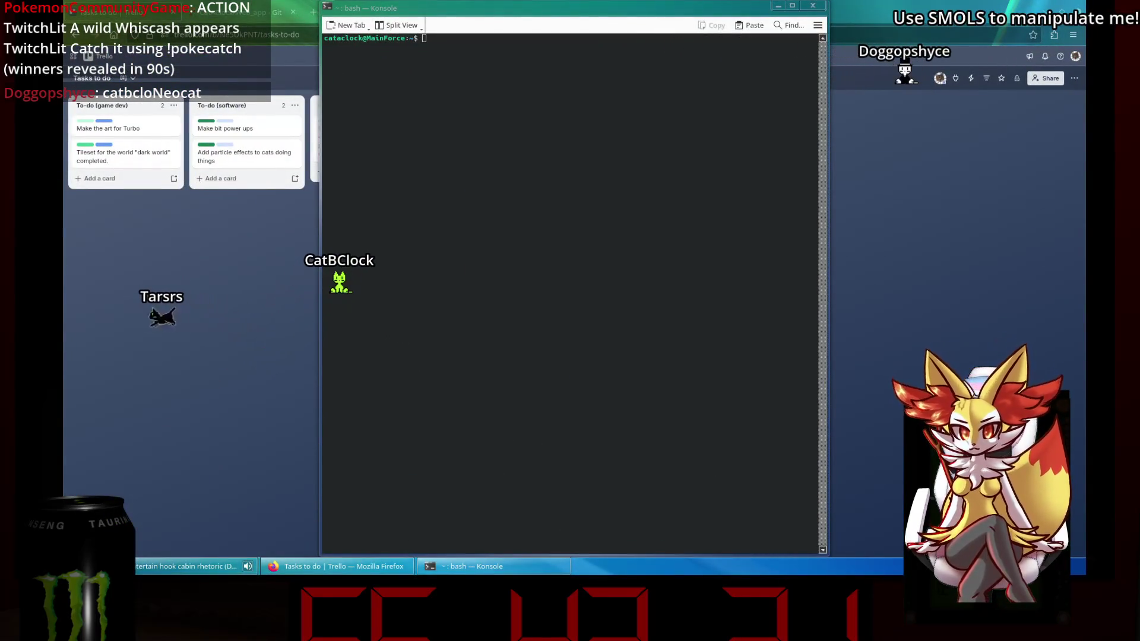
# Change into the EmberRite repository under Documents and run git status.
pyautogui.click(638, 260)
pyautogui.write('cd D')
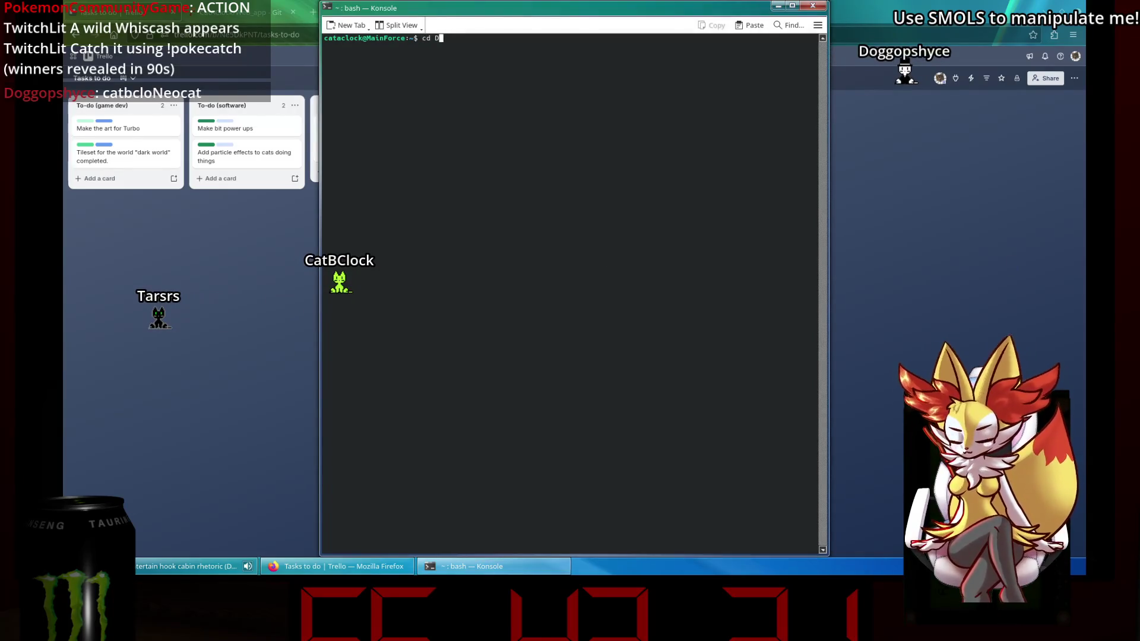
pyautogui.write('oc')
pyautogui.press('Tab')
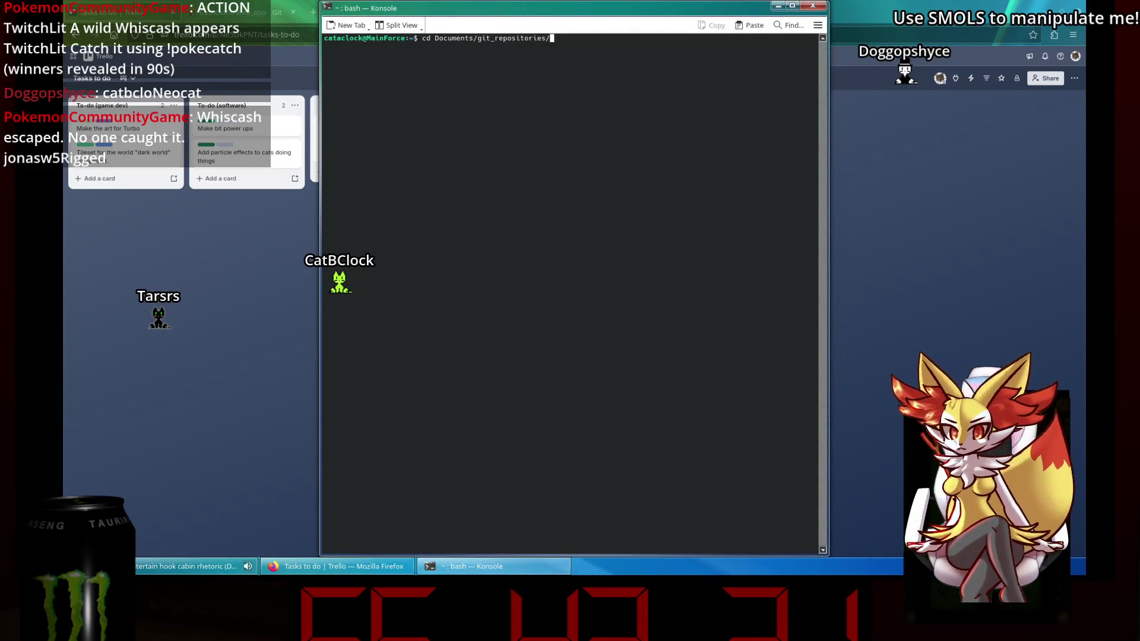
pyautogui.press('Tab')
pyautogui.press('Tab')
pyautogui.press('Return')
pyautogui.write('git stat')
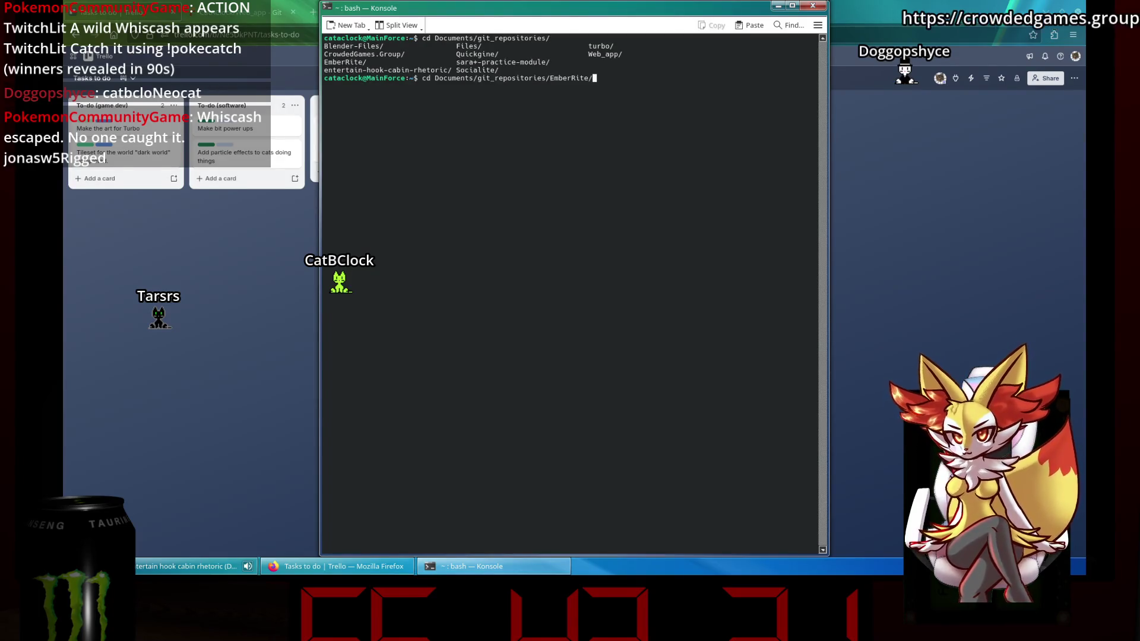
pyautogui.write('us')
pyautogui.press('Return')
pyautogui.write('git commit -')
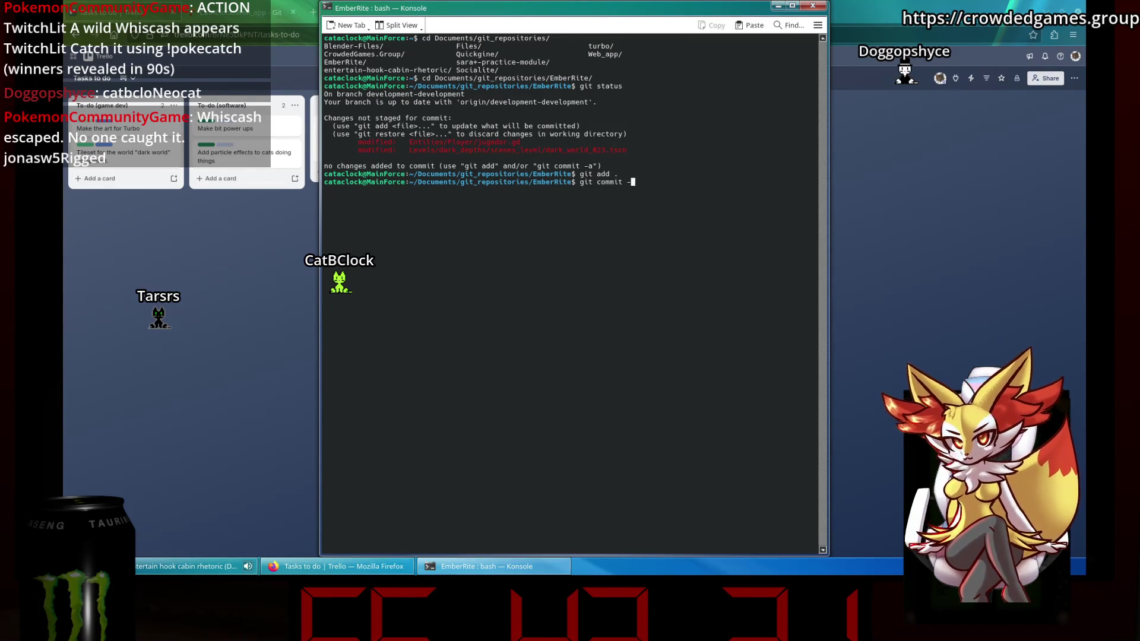
# Commit the changes as "final sets", push them with the account credentials, and close Konsole.
pyautogui.write('m "')
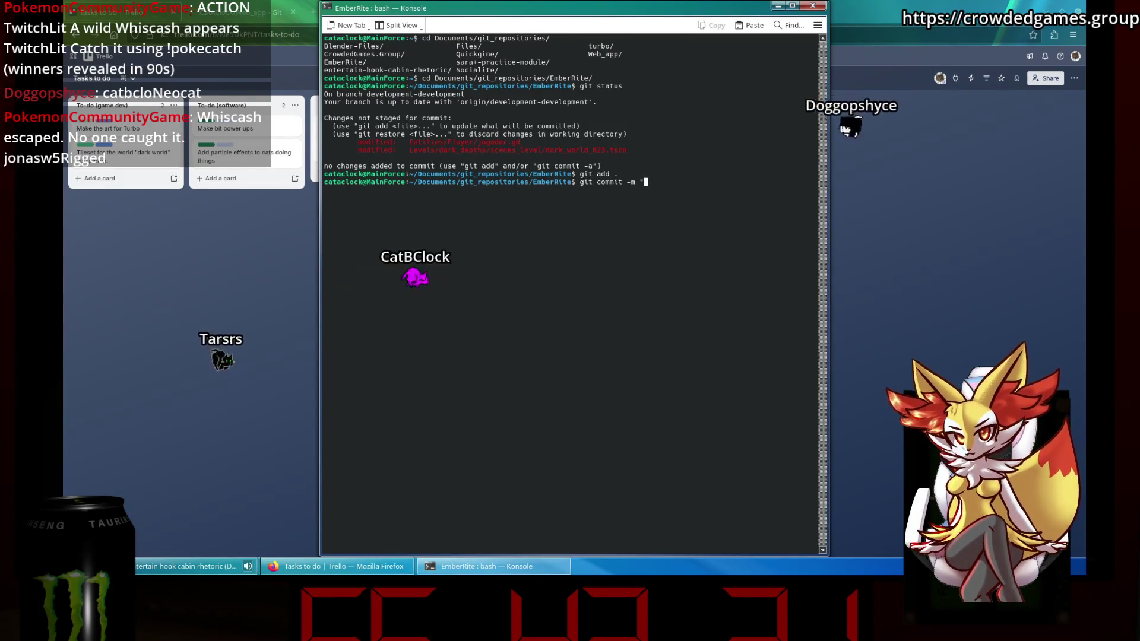
pyautogui.write('things')
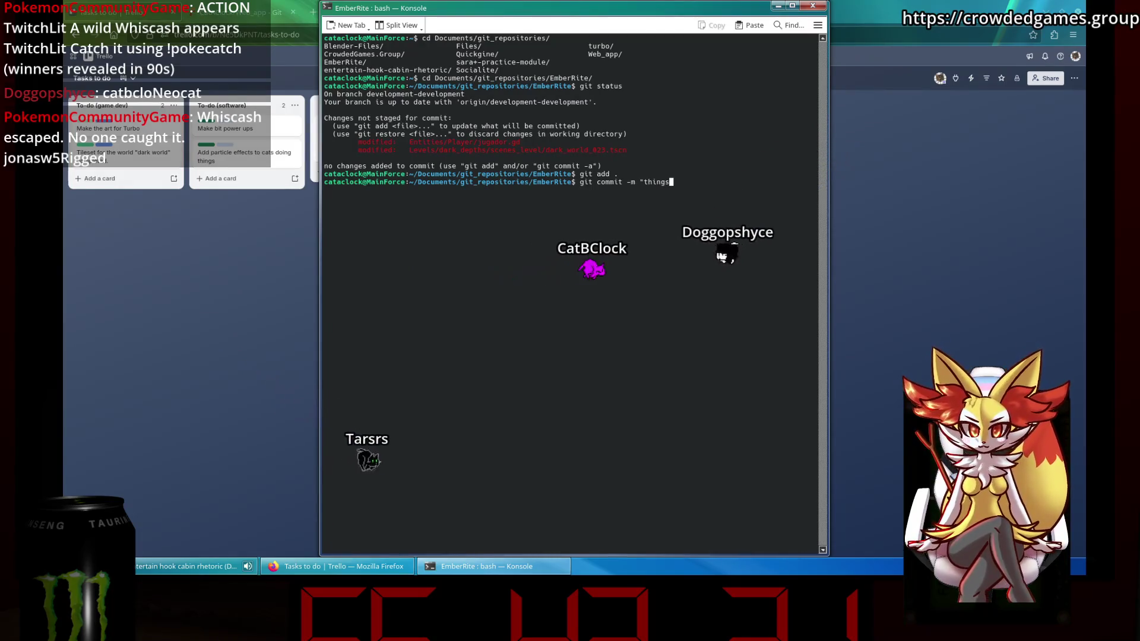
pyautogui.press('BackSpace')
pyautogui.press('BackSpace')
pyautogui.press('BackSpace')
pyautogui.write('fi')
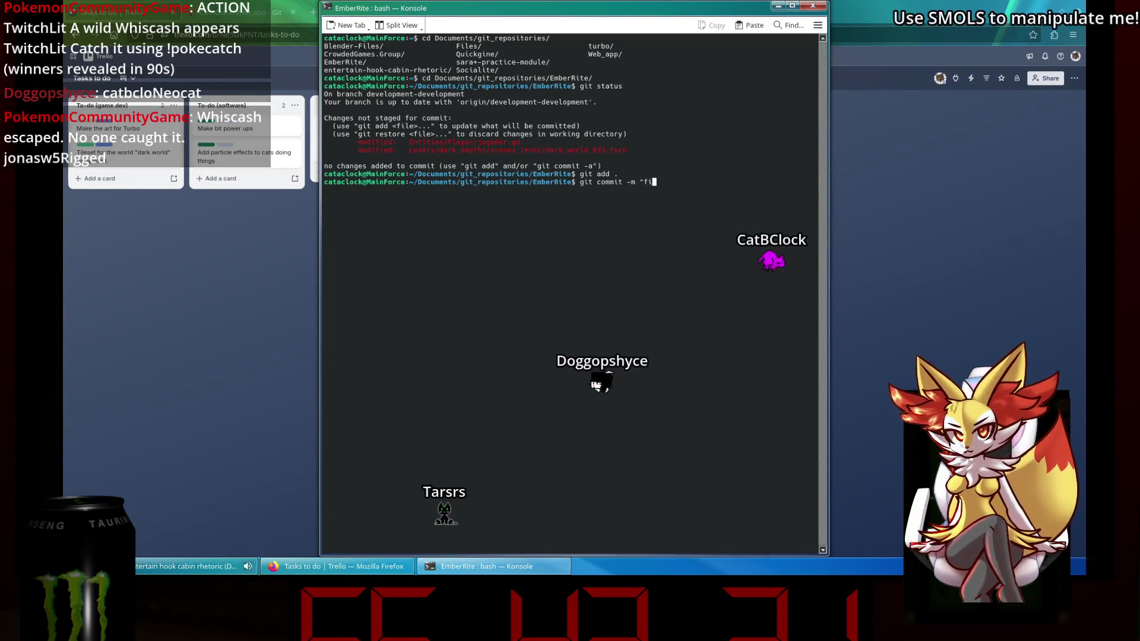
pyautogui.write('nal sets"')
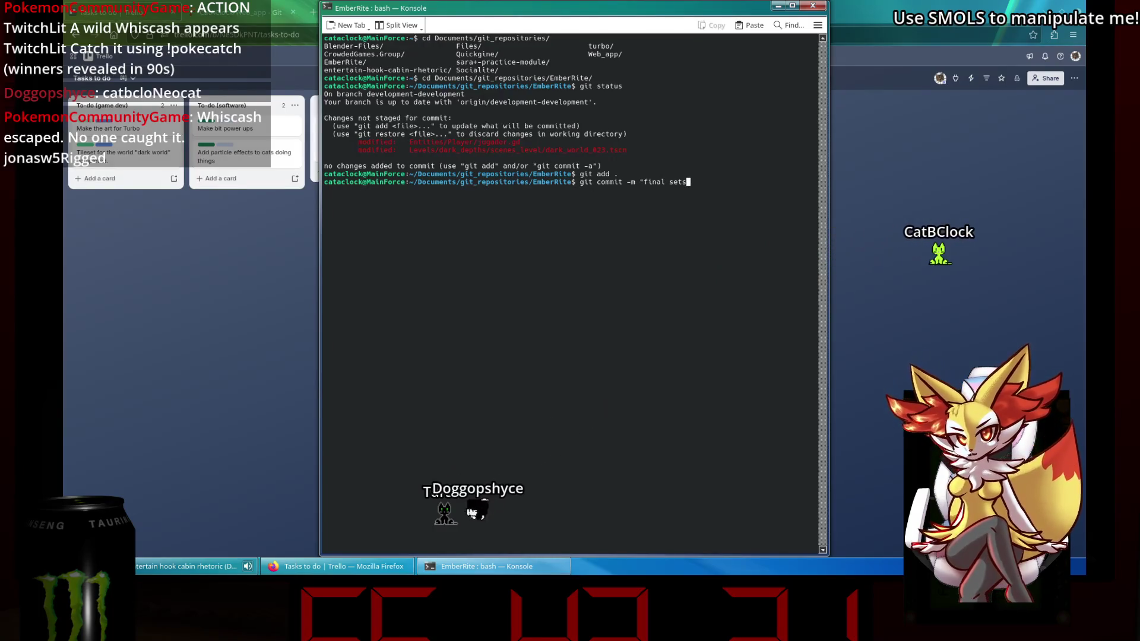
pyautogui.press('Return')
pyautogui.write('git push')
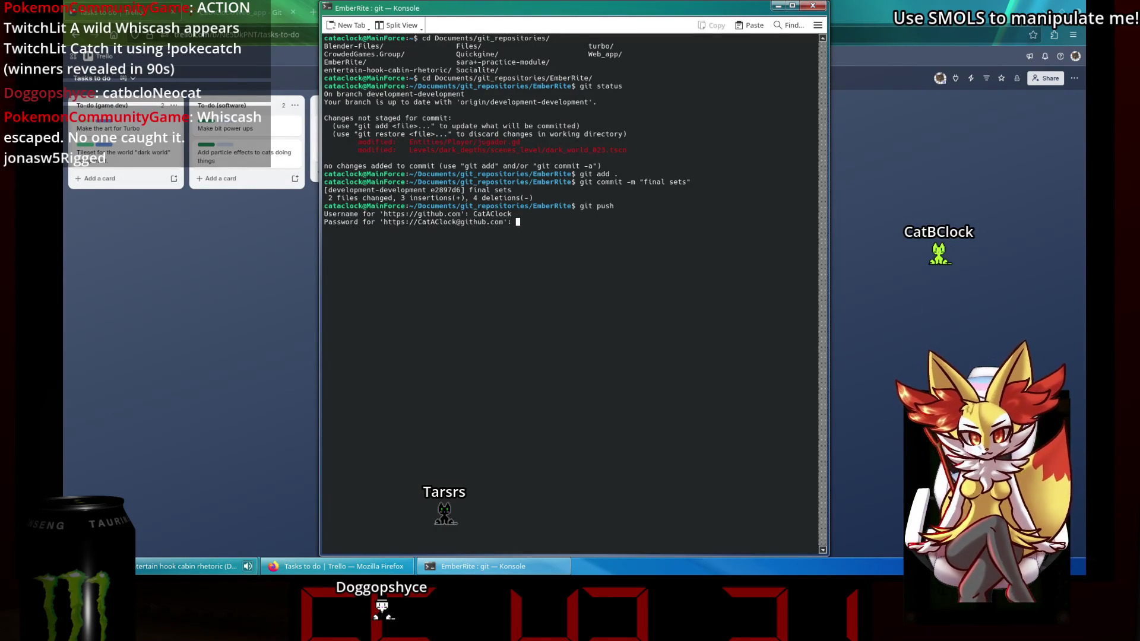
pyautogui.click(559, 376)
pyautogui.press('Return')
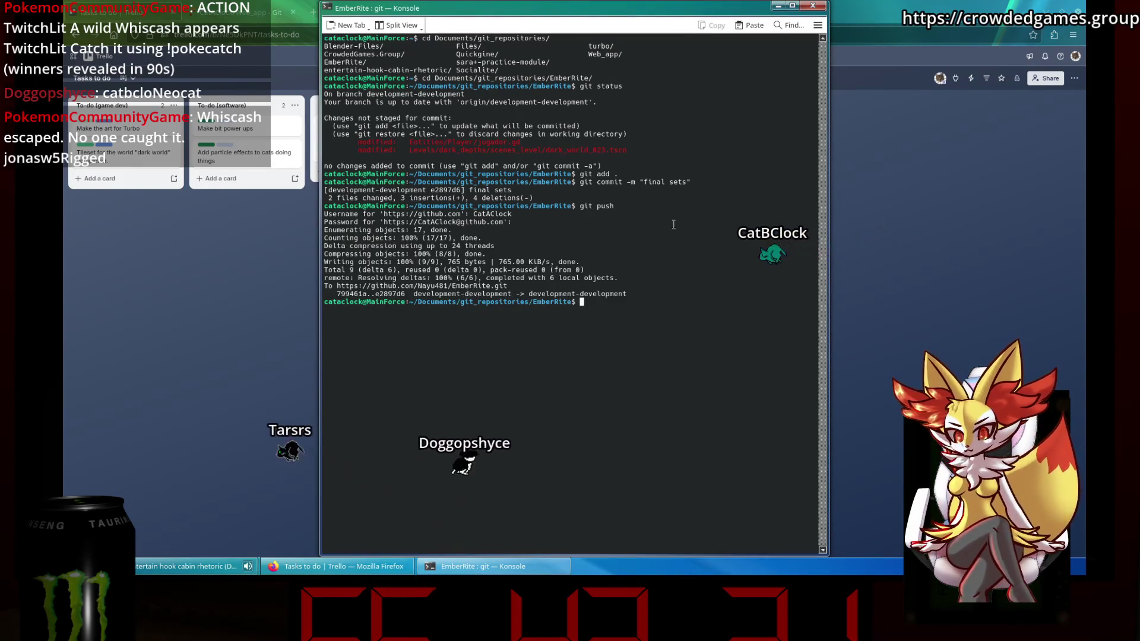
pyautogui.click(812, 5)
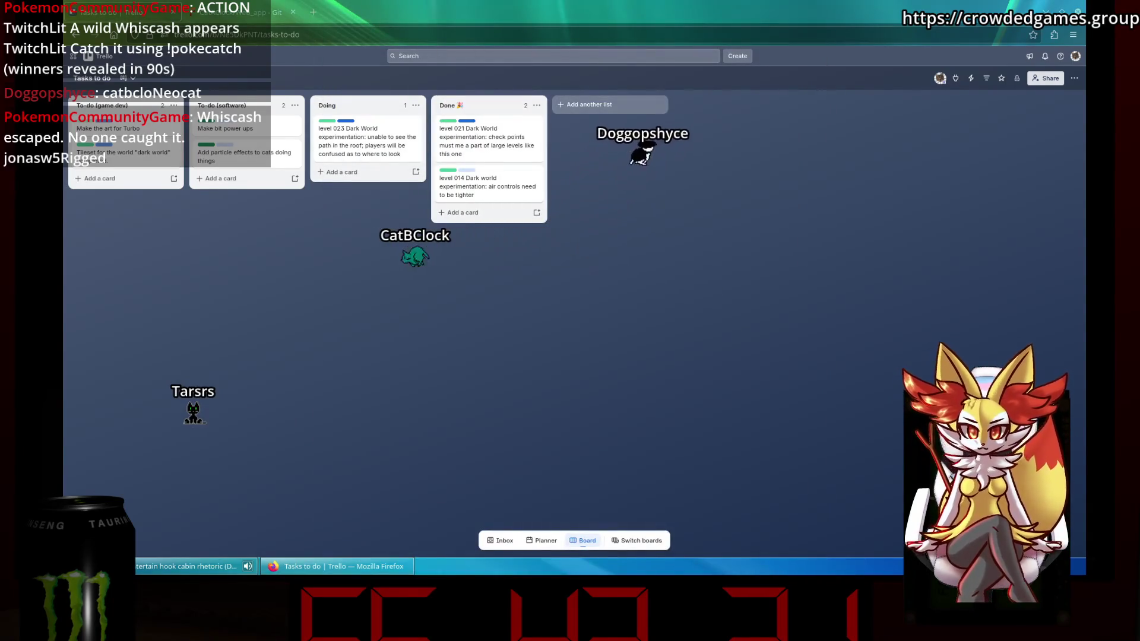
# Drag the level 023 Dark World card into Done, then open and close the level 021 card.
pyautogui.moveTo(368, 141); pyautogui.dragTo(488, 141)
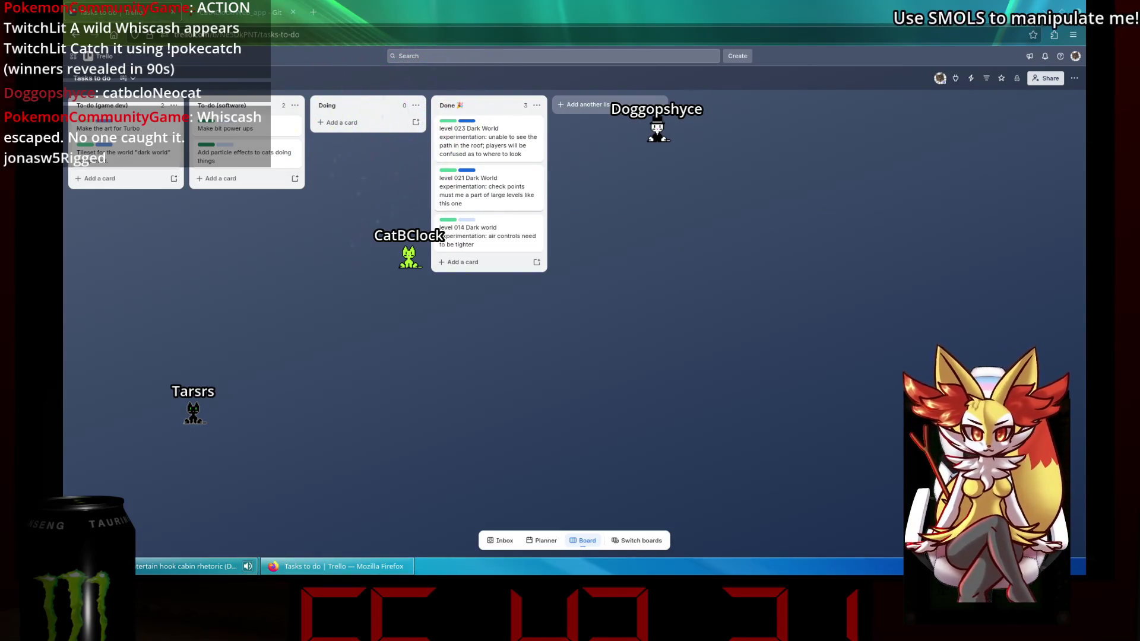
pyautogui.click(486, 186)
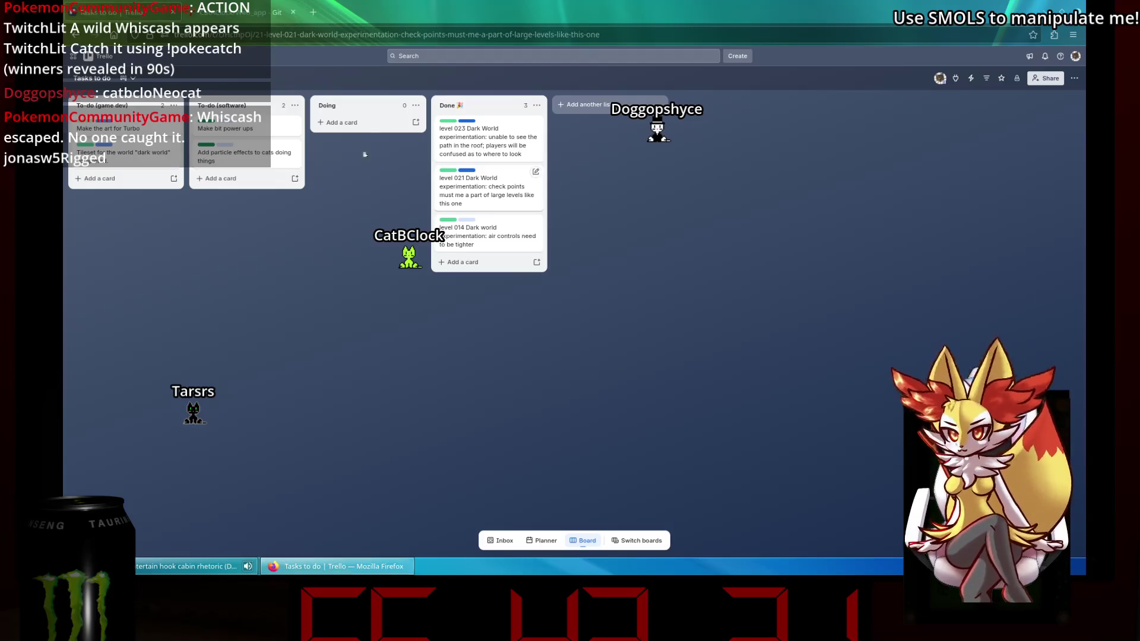
pyautogui.click(790, 76)
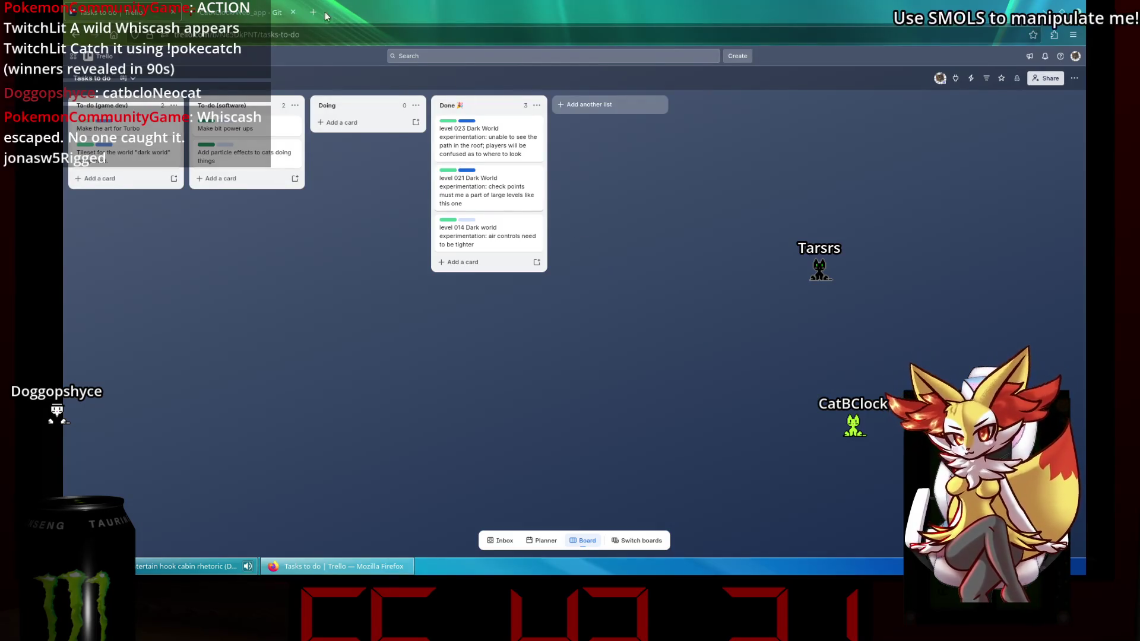
# Glance at the Web_app repository and Gitea dashboard, then switch to the Trello 'Tasks to do' board.
pyautogui.click(249, 12)
pyautogui.click(81, 56)
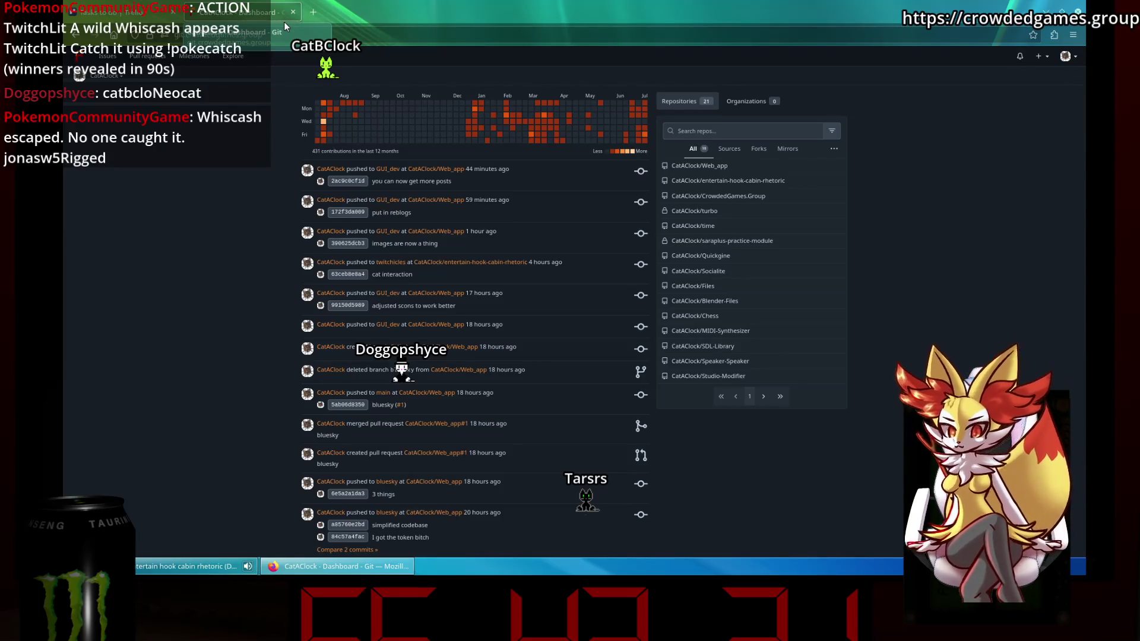
pyautogui.click(112, 12)
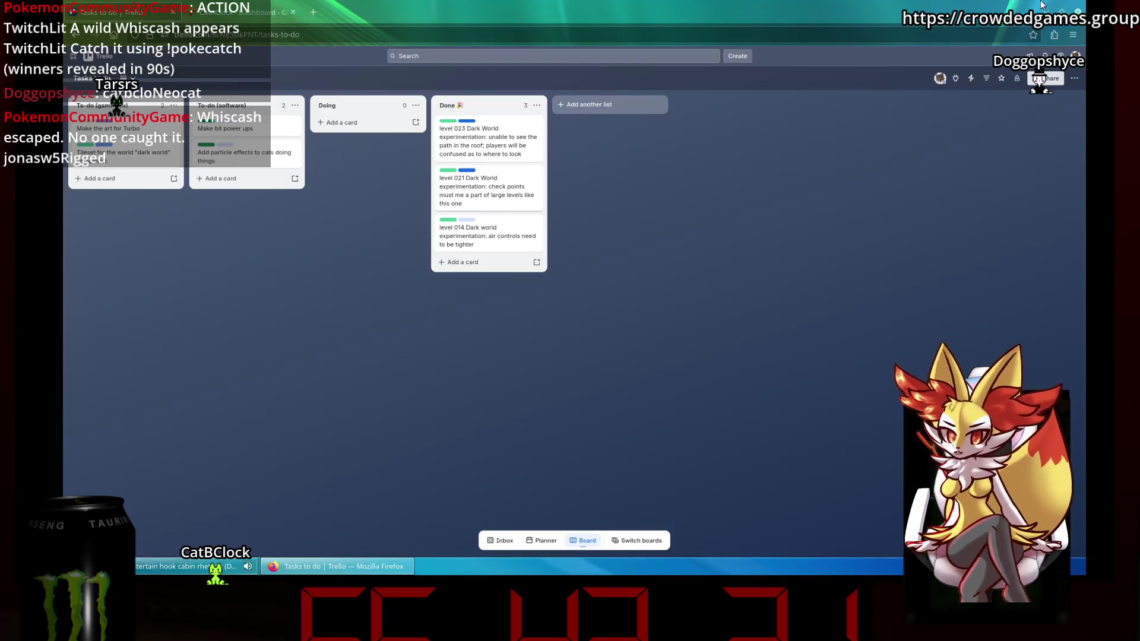
# Launch Godot.x86_64 from the Desktop and open the 'entertain hook cabin rhetoric' project.
pyautogui.press('super')
pyautogui.click(325, 333)
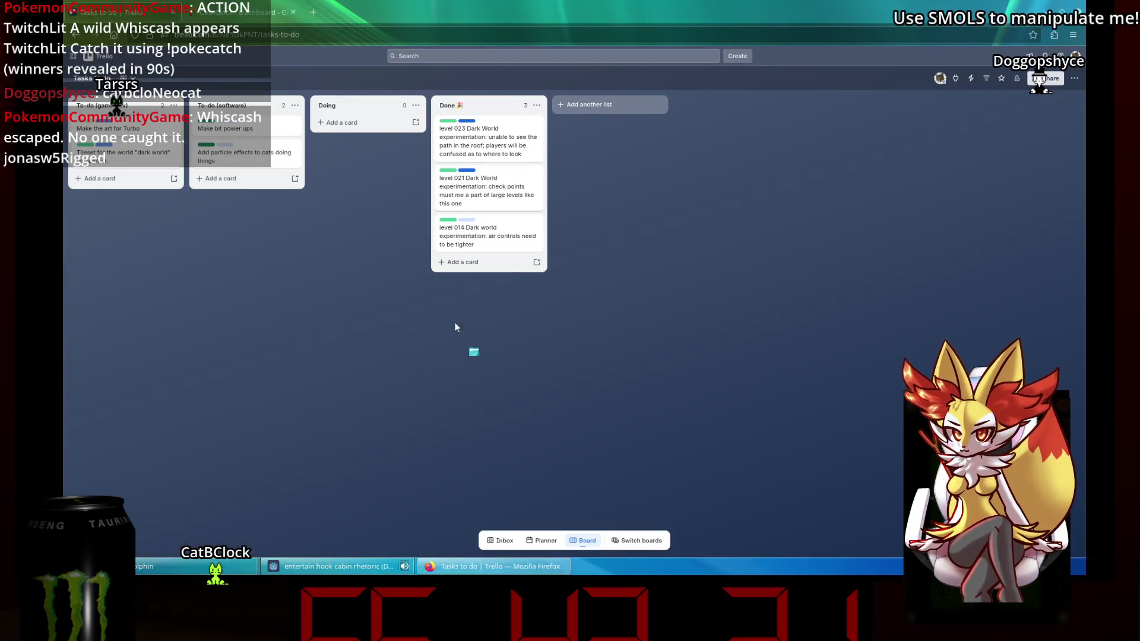
pyautogui.doubleClick(632, 181)
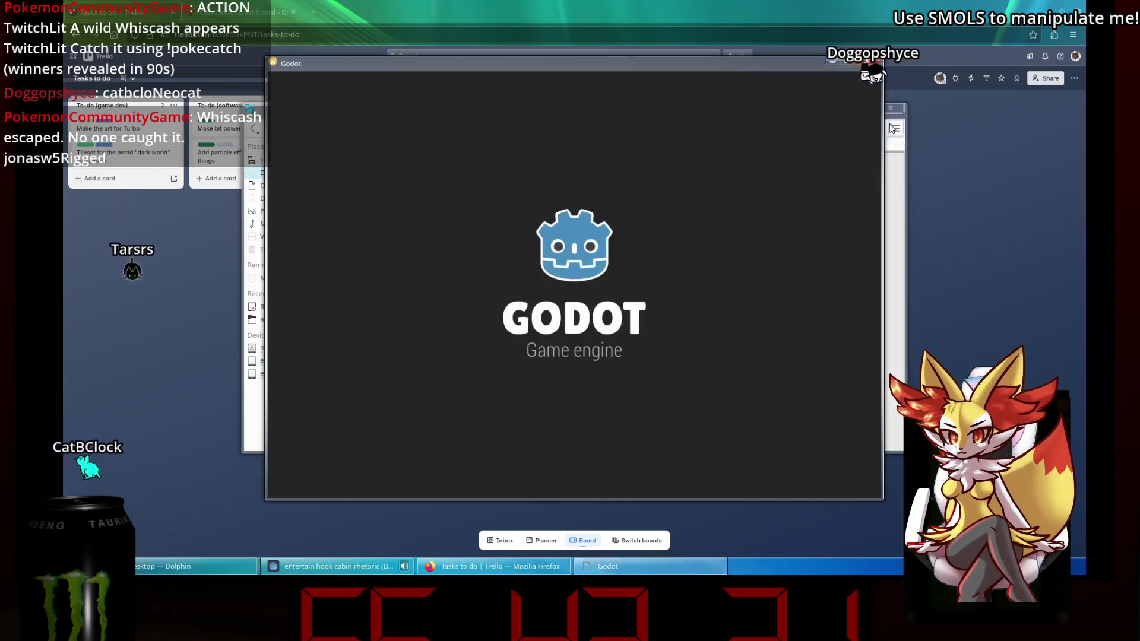
pyautogui.click(540, 149)
pyautogui.click(542, 191)
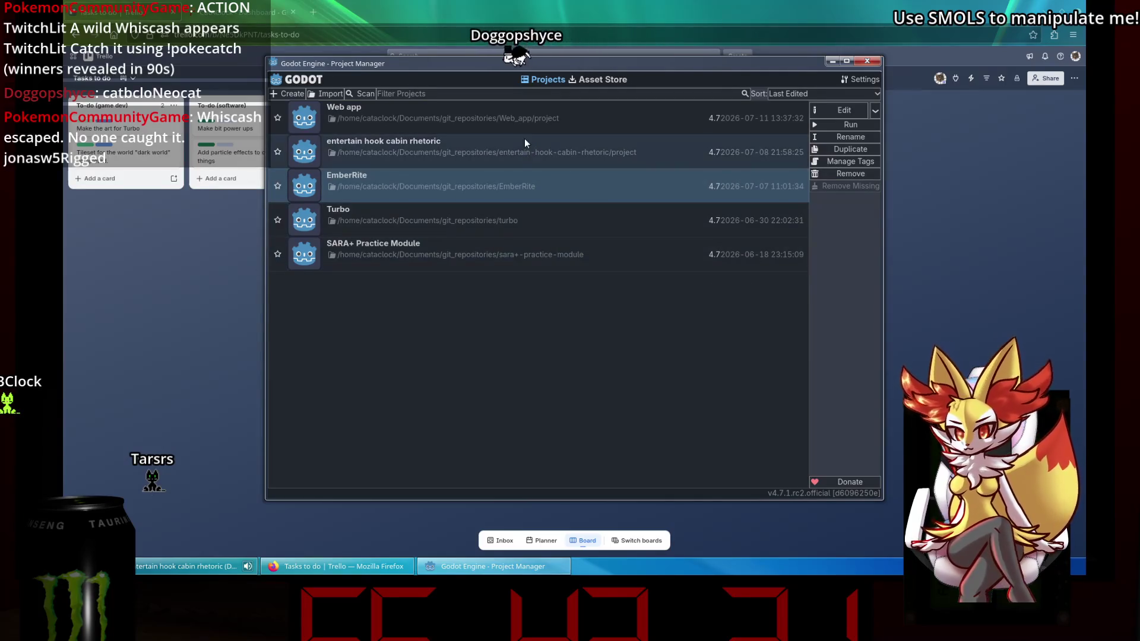
pyautogui.doubleClick(521, 149)
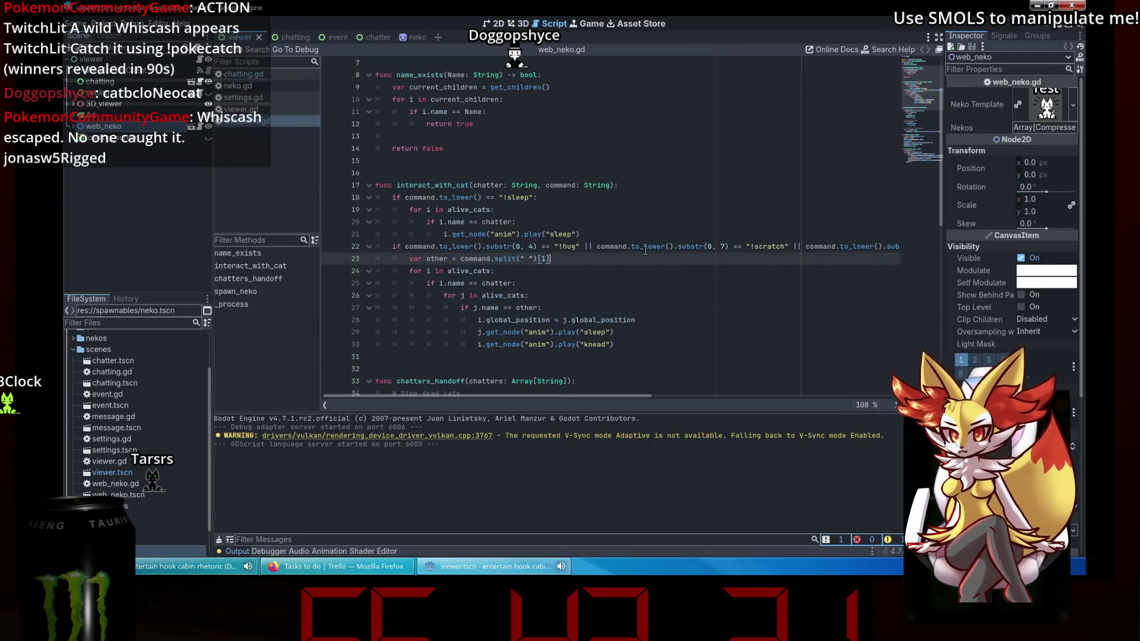
pyautogui.click(644, 249)
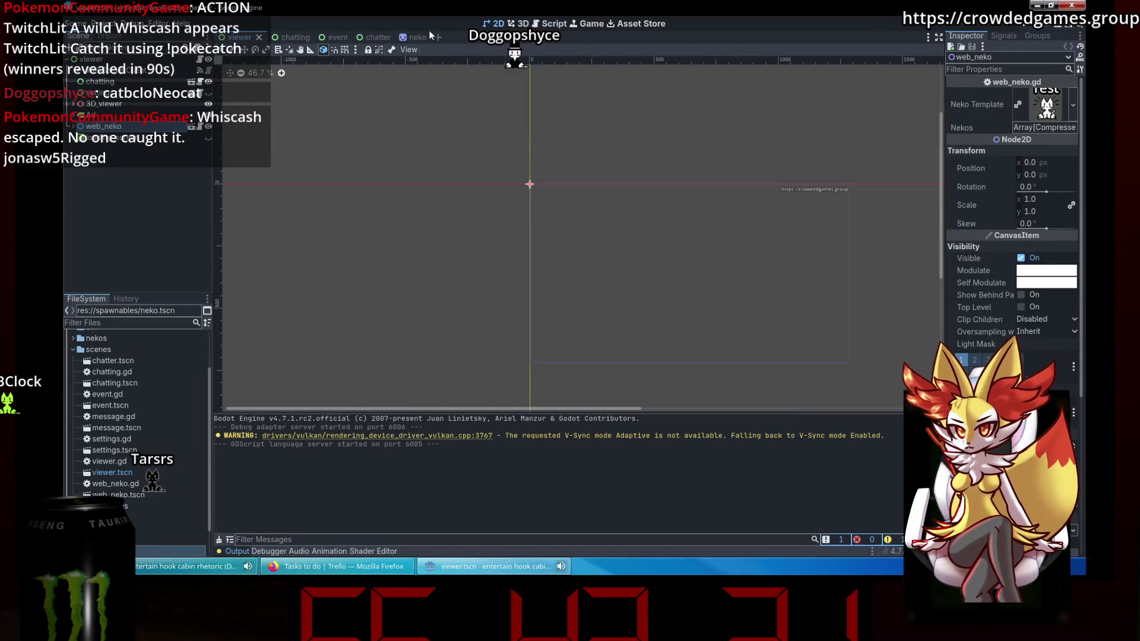
# Close the neko, chatter and event scene tabs and return to the viewer scene.
pyautogui.click(425, 37)
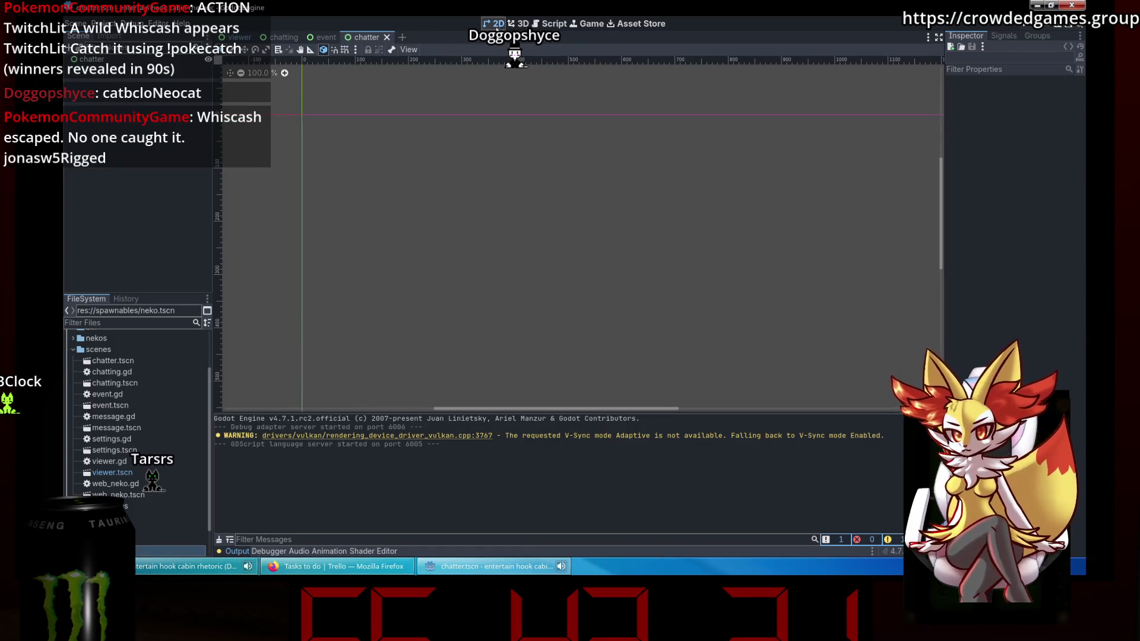
pyautogui.click(387, 37)
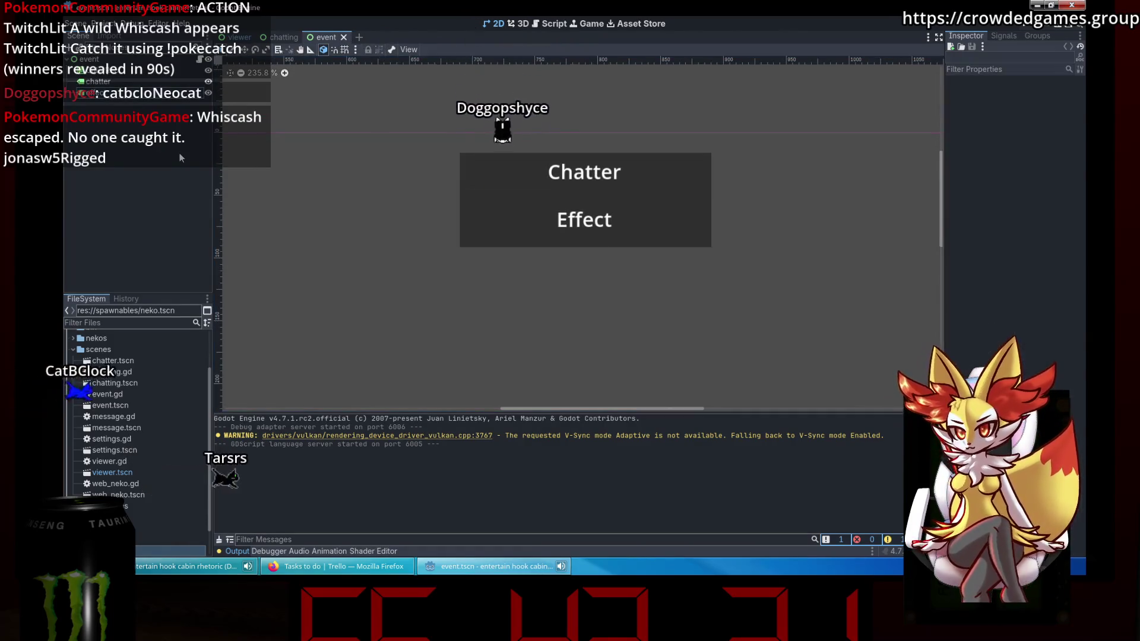
pyautogui.click(198, 59)
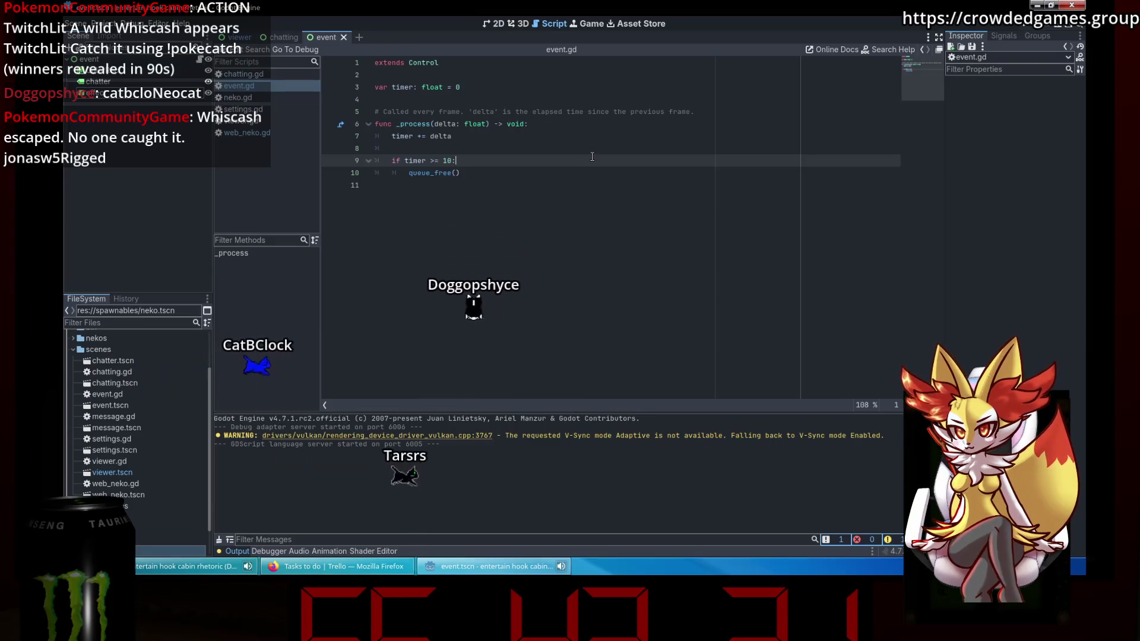
pyautogui.click(343, 37)
pyautogui.click(239, 37)
# Open chatting.gd and read through its create_text and create_other_event functions.
pyautogui.scroll(-5, 687, 208)
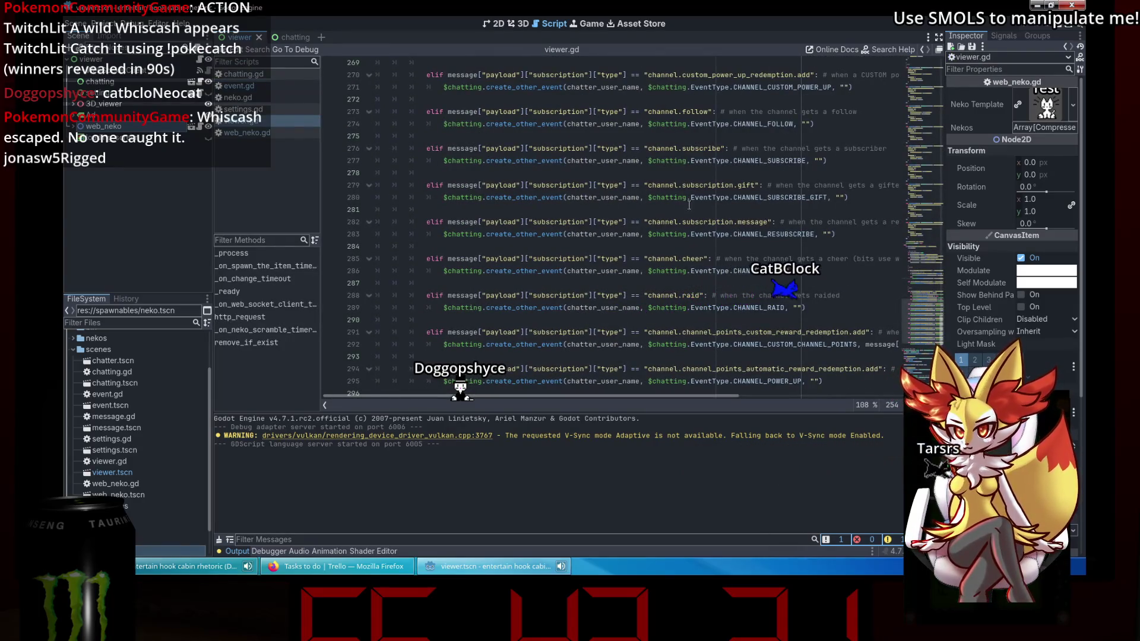
pyautogui.click(262, 75)
pyautogui.scroll(-8, 549, 177)
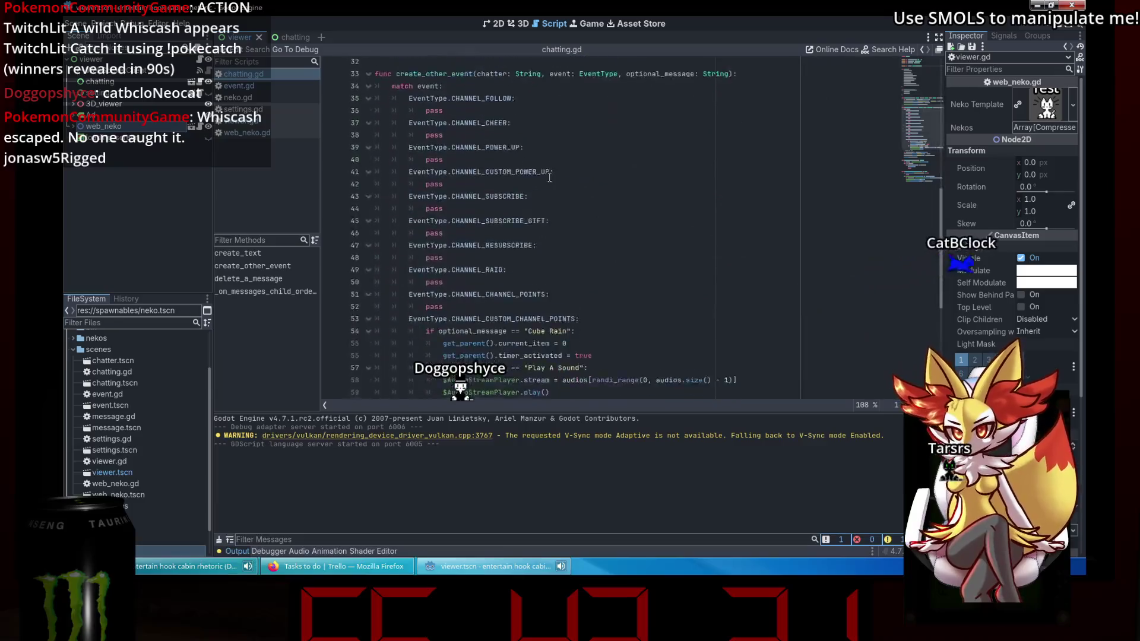
pyautogui.scroll(-5, 549, 176)
pyautogui.scroll(-2, 549, 177)
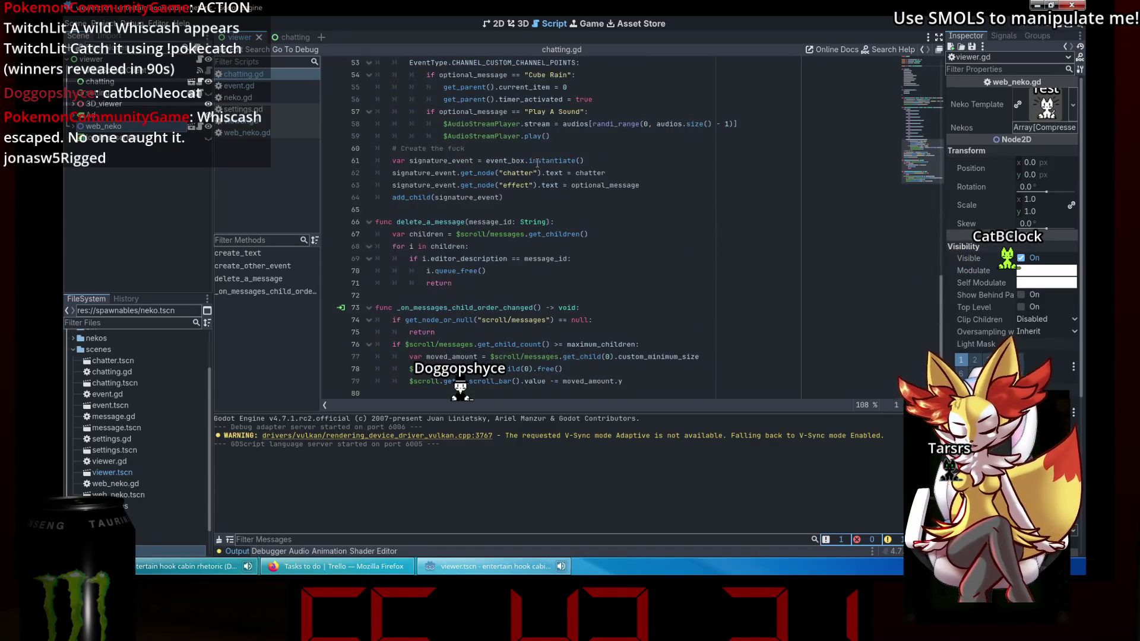
pyautogui.scroll(9, 558, 151)
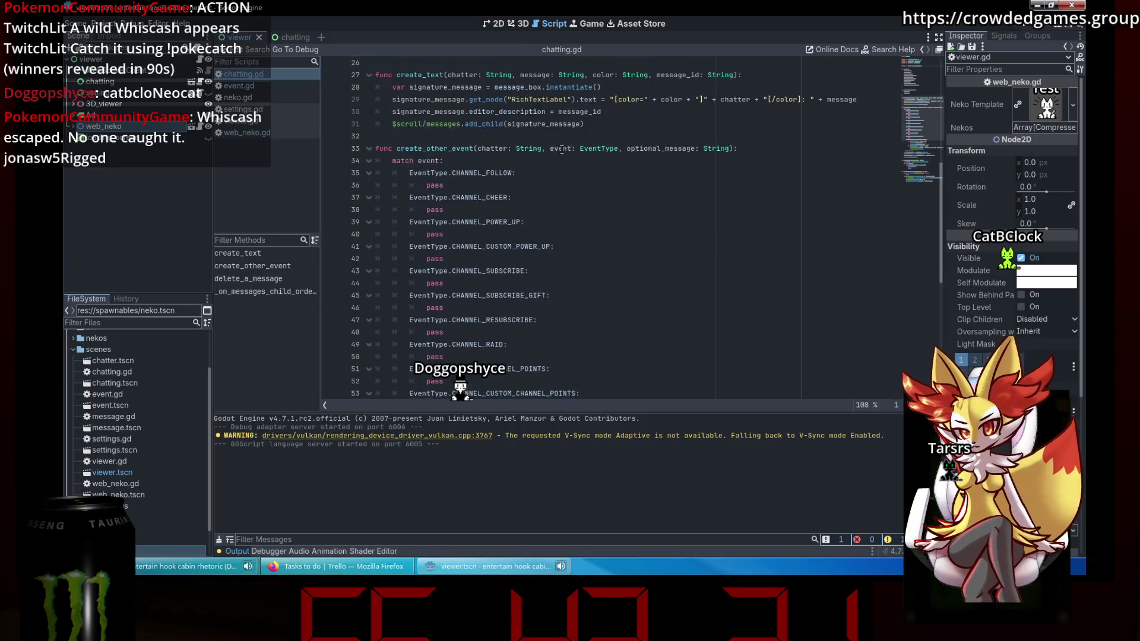
pyautogui.scroll(-2, 561, 149)
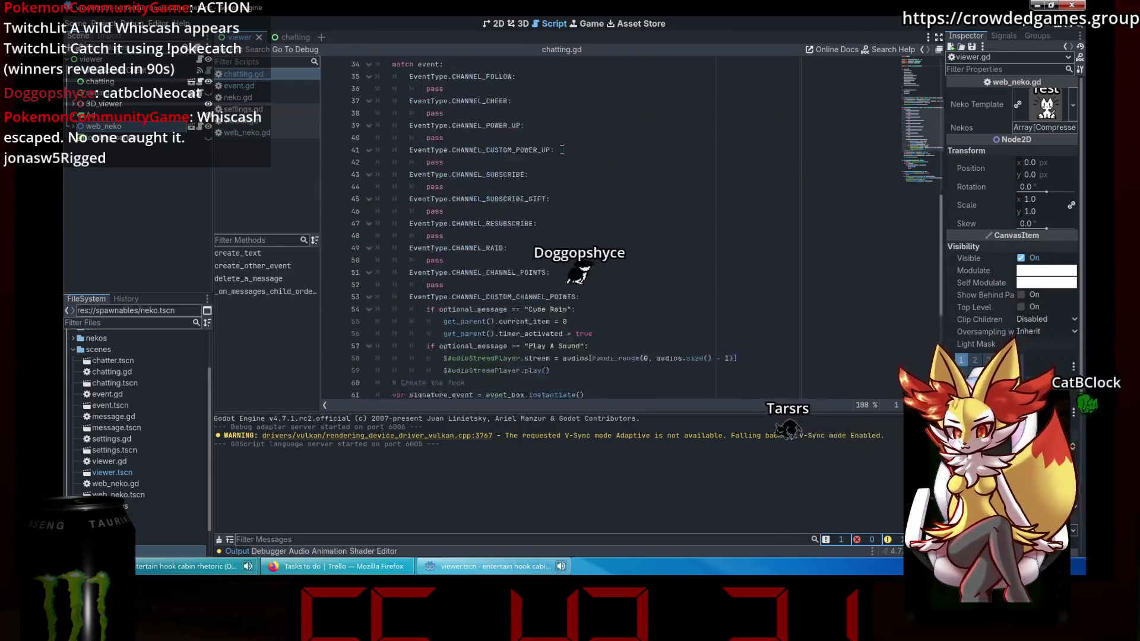
pyautogui.scroll(-2, 561, 149)
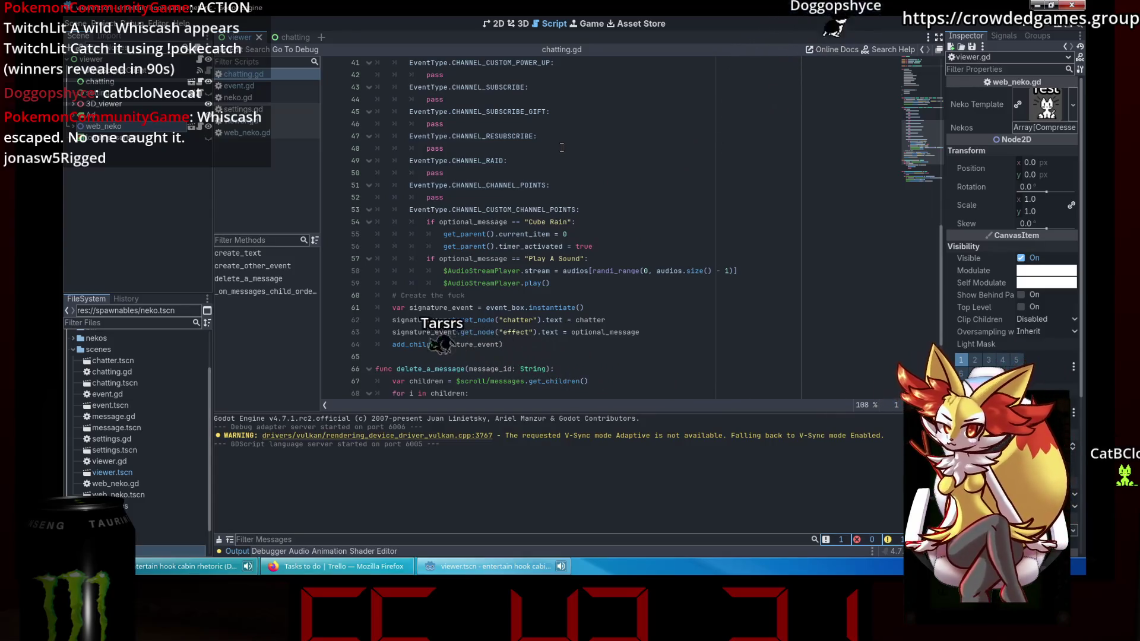
pyautogui.scroll(7, 558, 165)
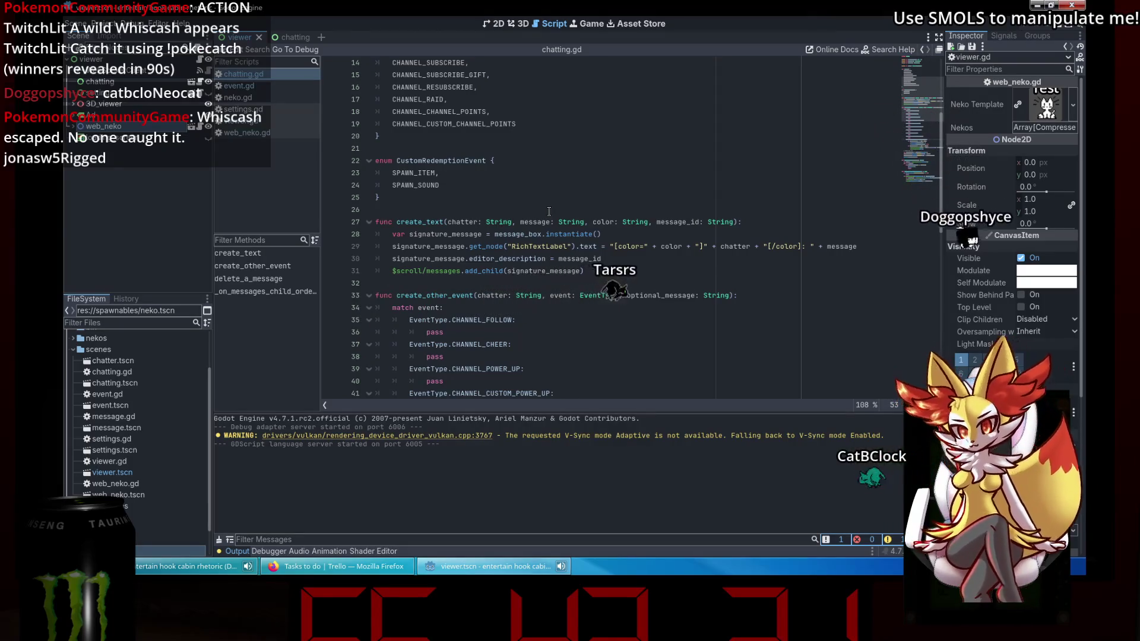
pyautogui.click(549, 211)
# Add a blank Firefox tab beside the Git dashboard and maximize the Twitch Stream Manager window.
pyautogui.hotkey('alt', 'Tab')
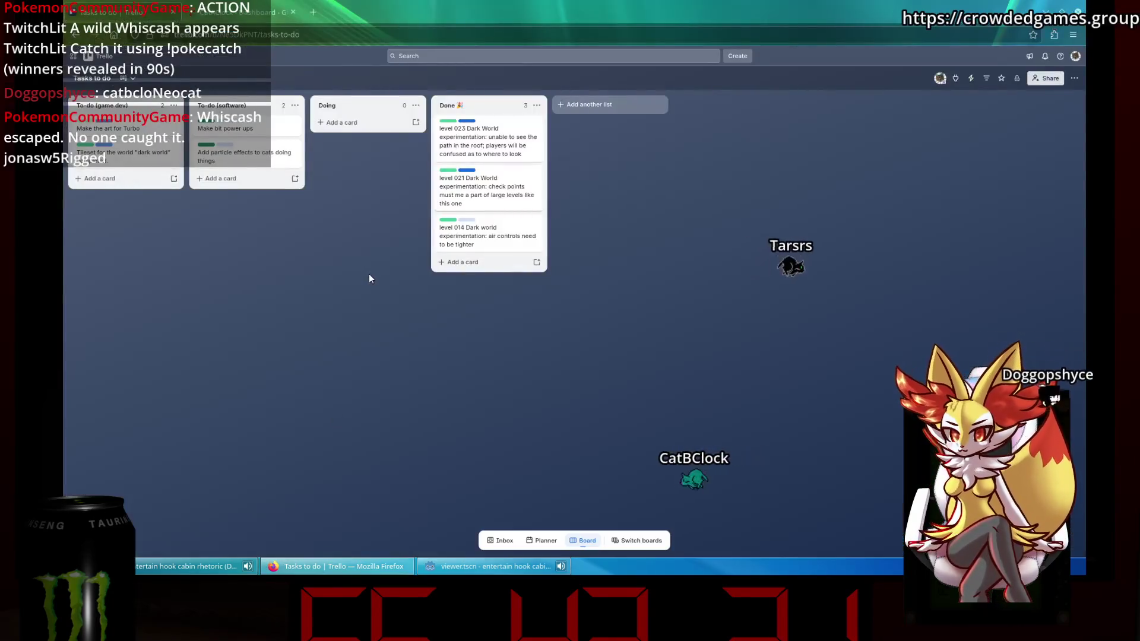
pyautogui.click(279, 10)
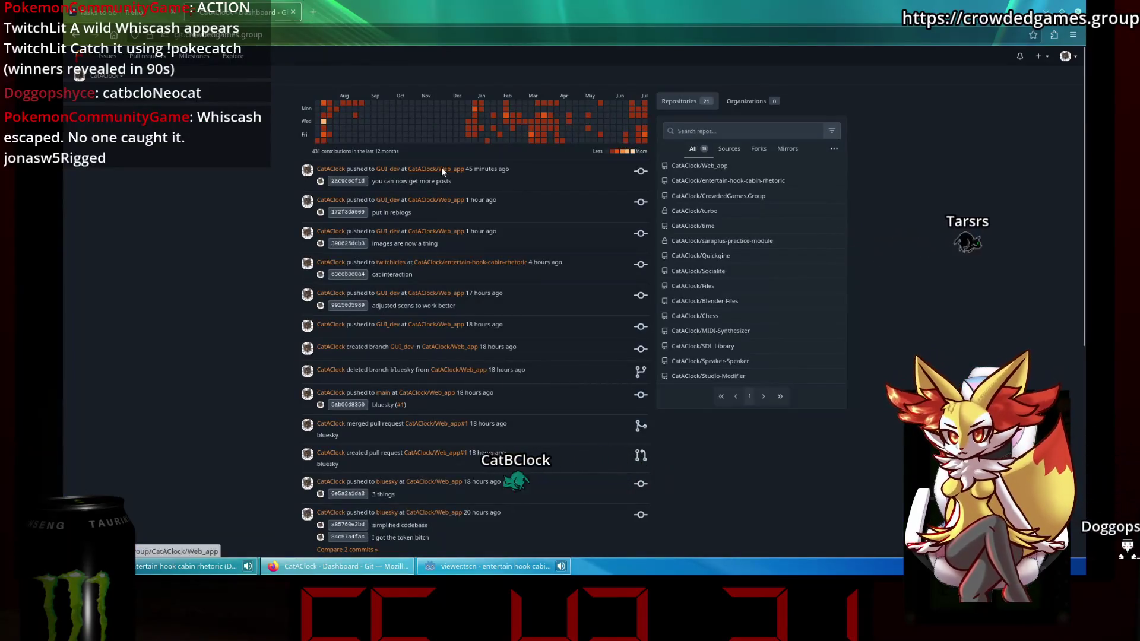
pyautogui.click(307, 14)
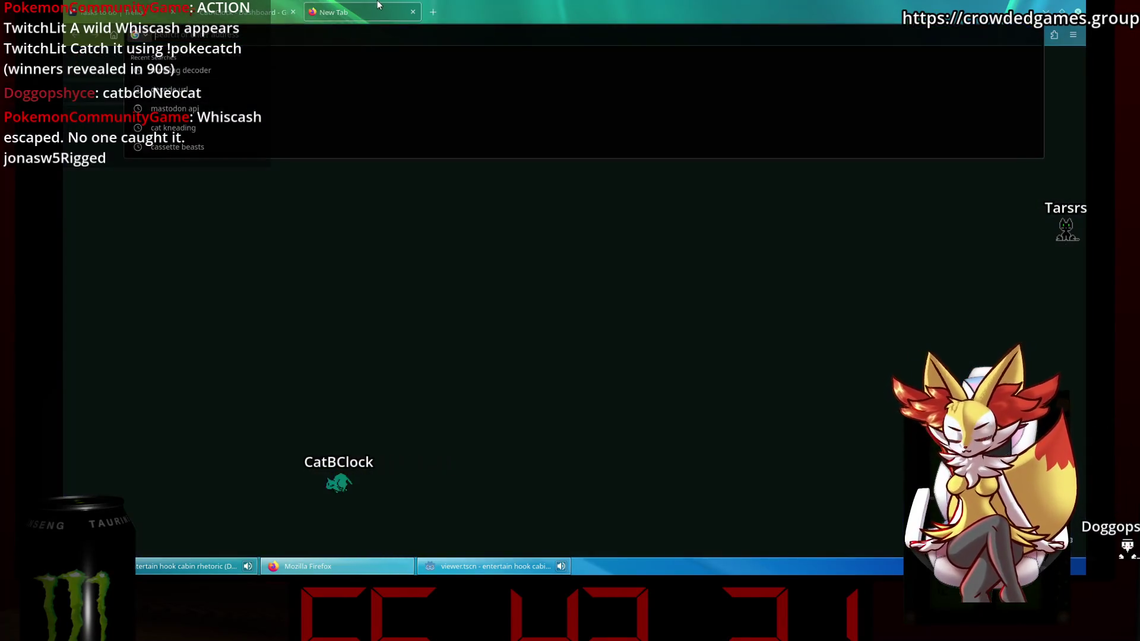
pyautogui.click(438, 378)
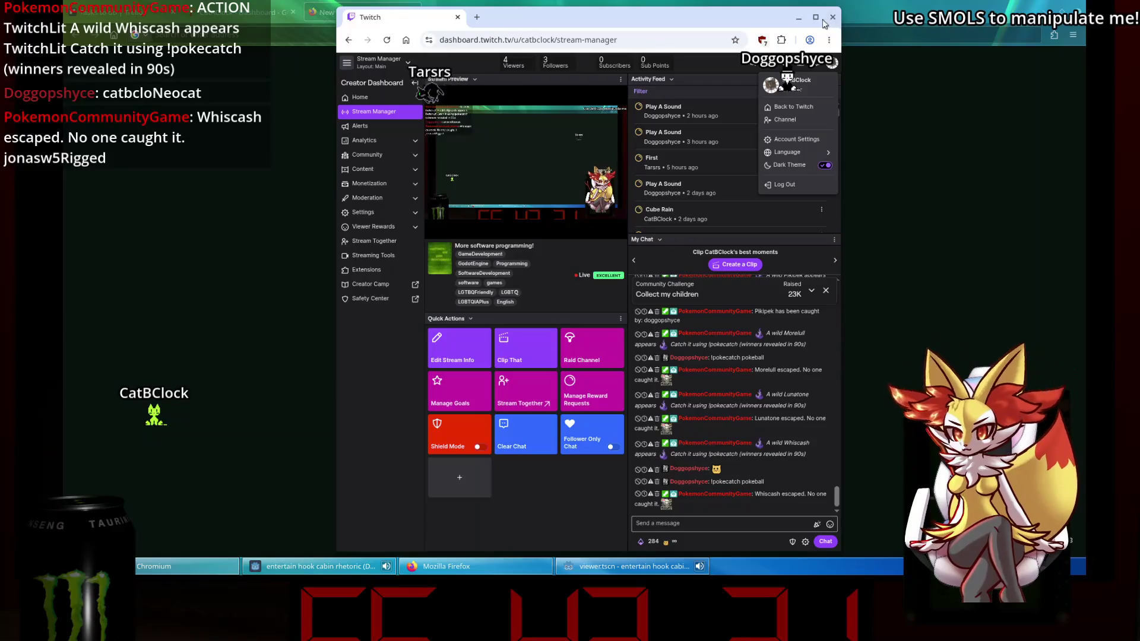
pyautogui.click(816, 18)
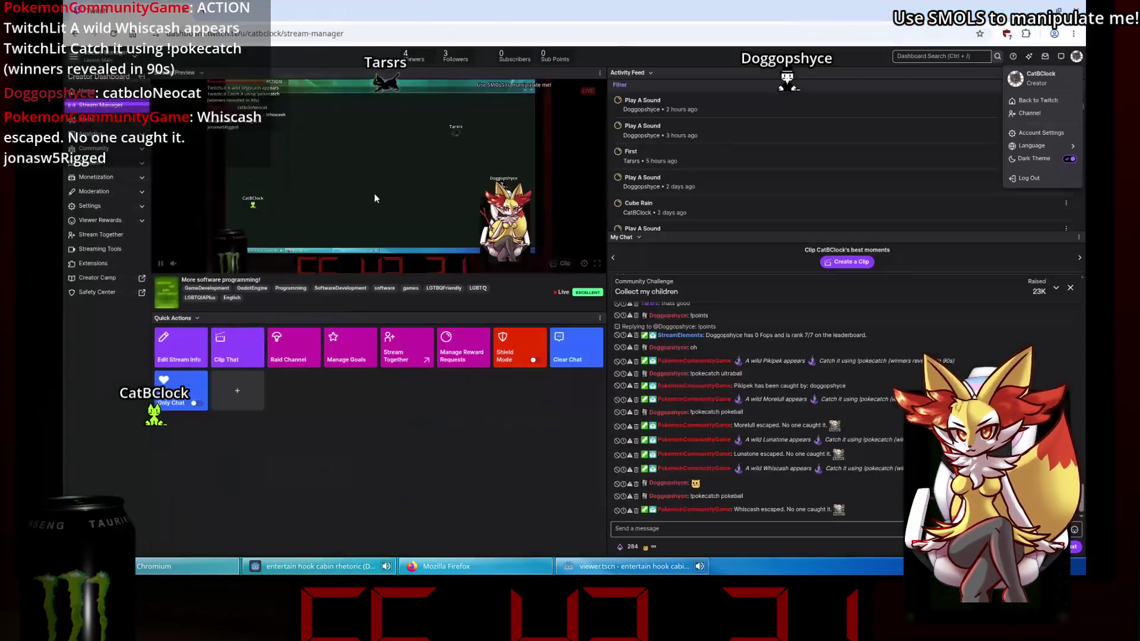
# Go to Viewer Rewards > Power-ups & Channel Points management and start a custom power-up.
pyautogui.click(119, 220)
pyautogui.click(124, 241)
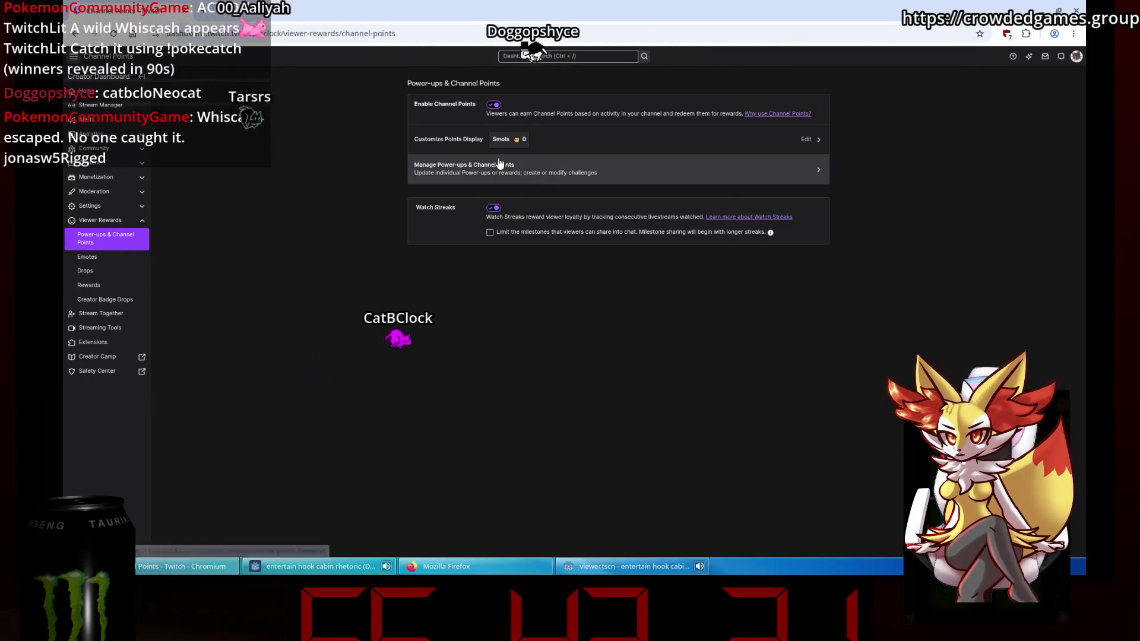
pyautogui.click(530, 171)
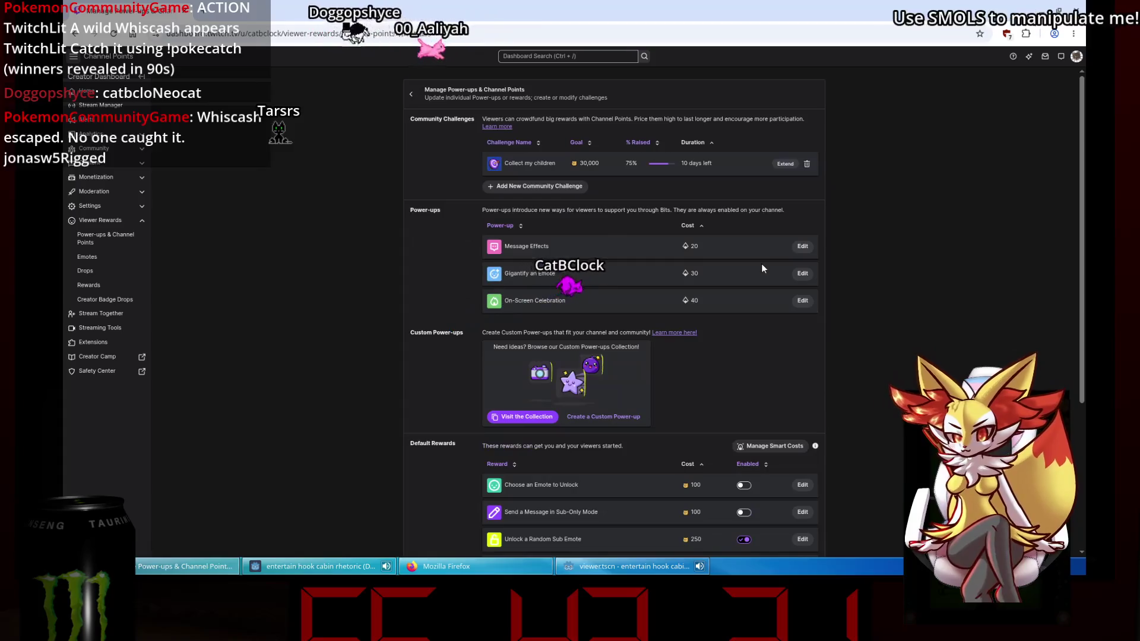
pyautogui.scroll(-1, 761, 387)
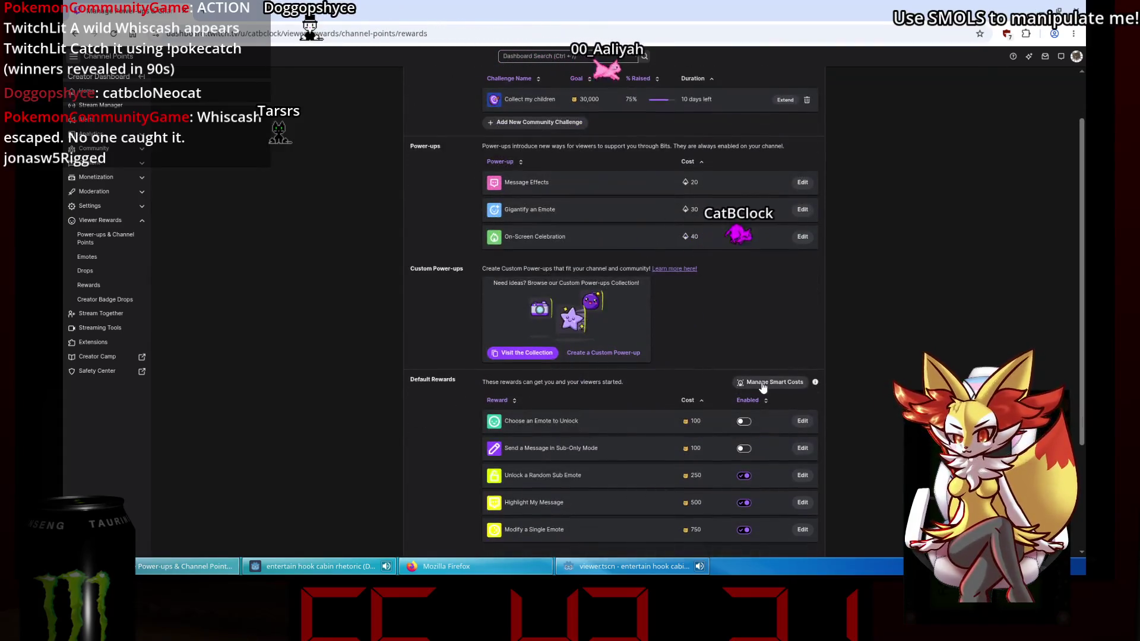
pyautogui.click(603, 353)
pyautogui.click(472, 232)
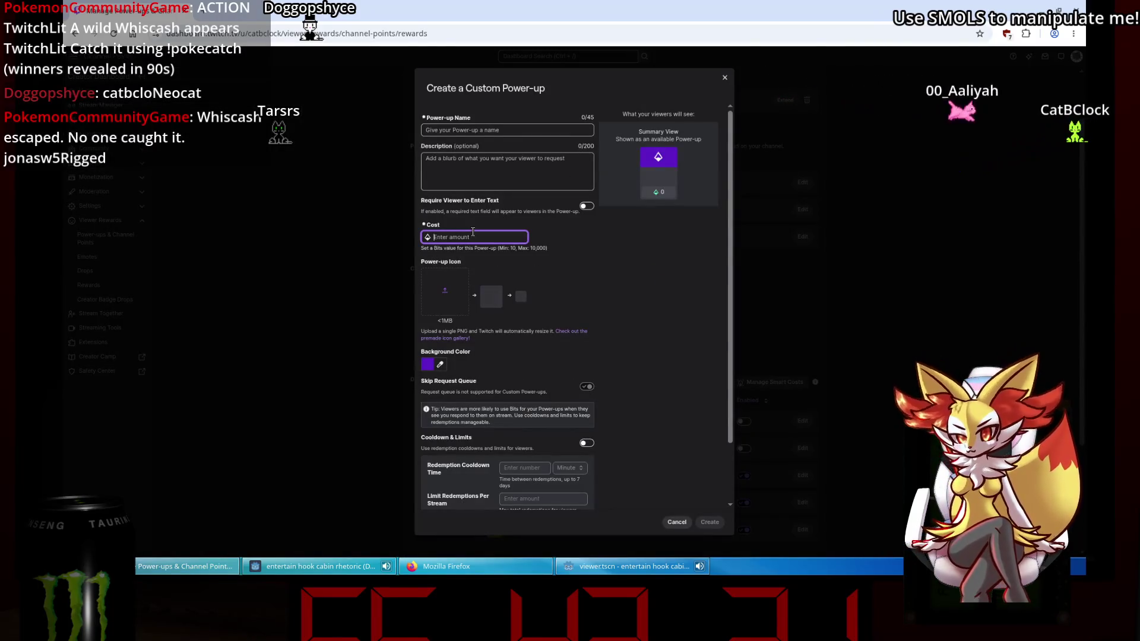
# Enter a cost of 1 and set the power-up background colour to magenta.
pyautogui.write('1')
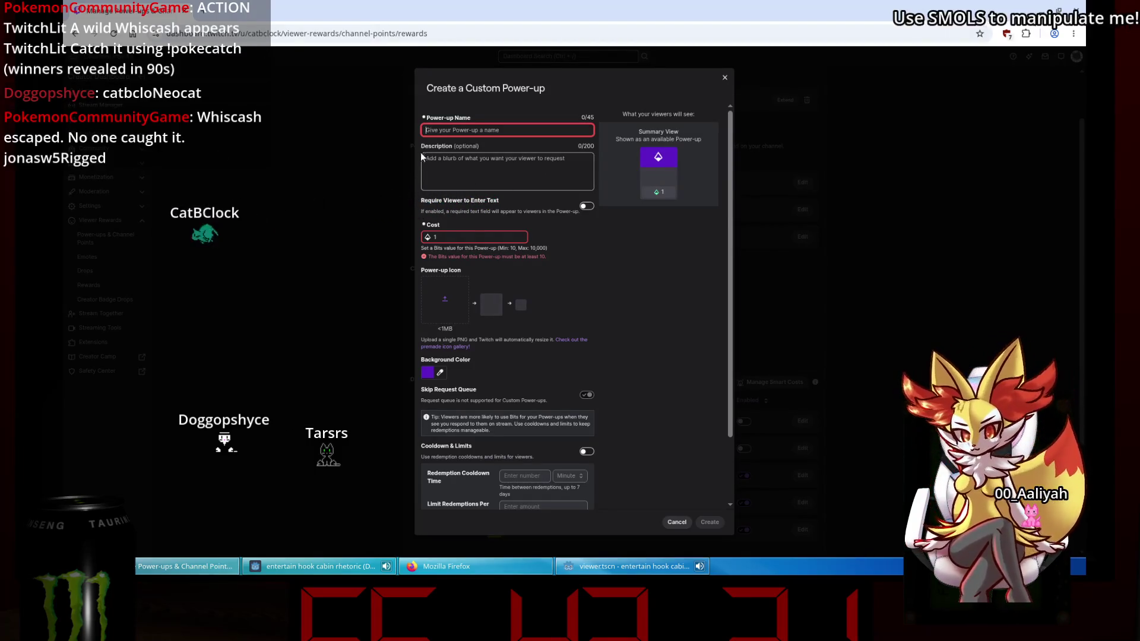
pyautogui.scroll(-2, 456, 314)
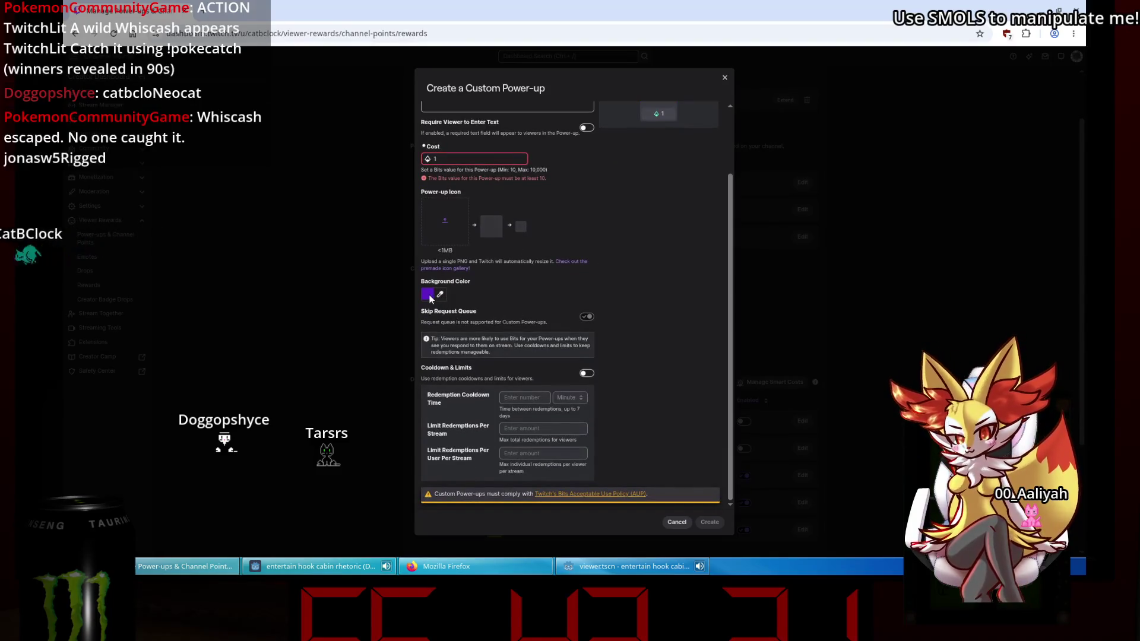
pyautogui.scroll(2, 440, 302)
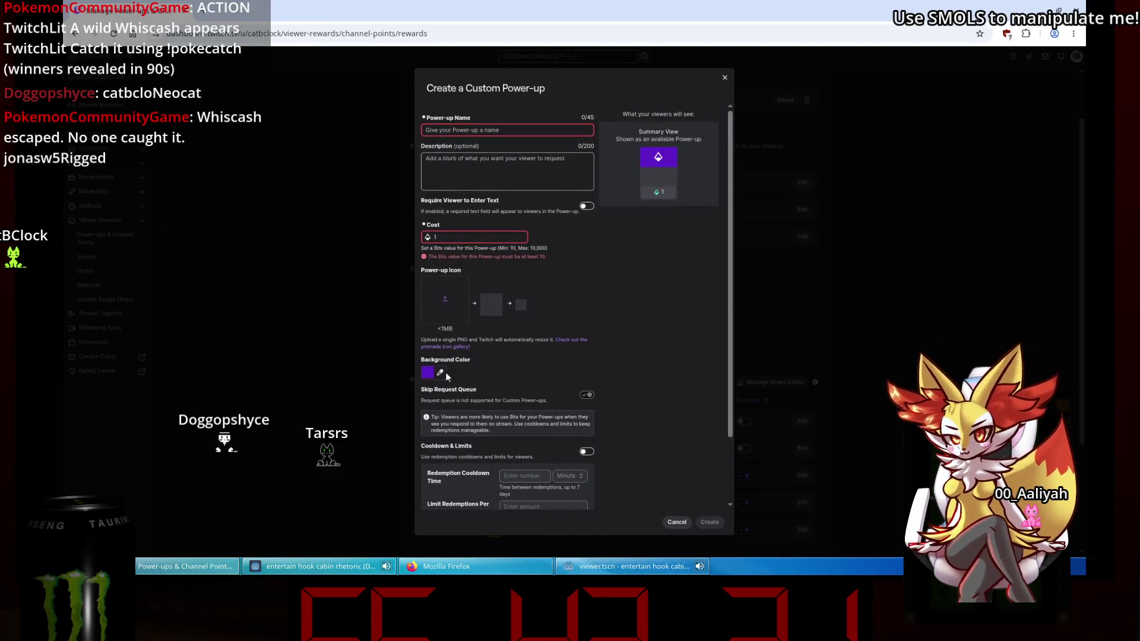
pyautogui.click(441, 373)
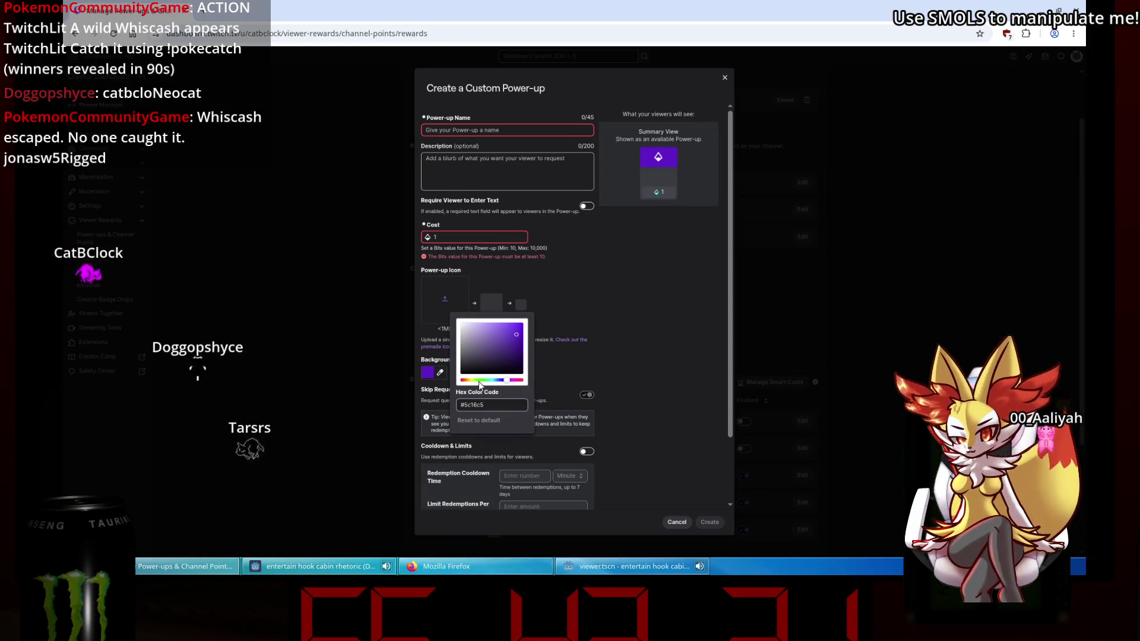
pyautogui.click(471, 379)
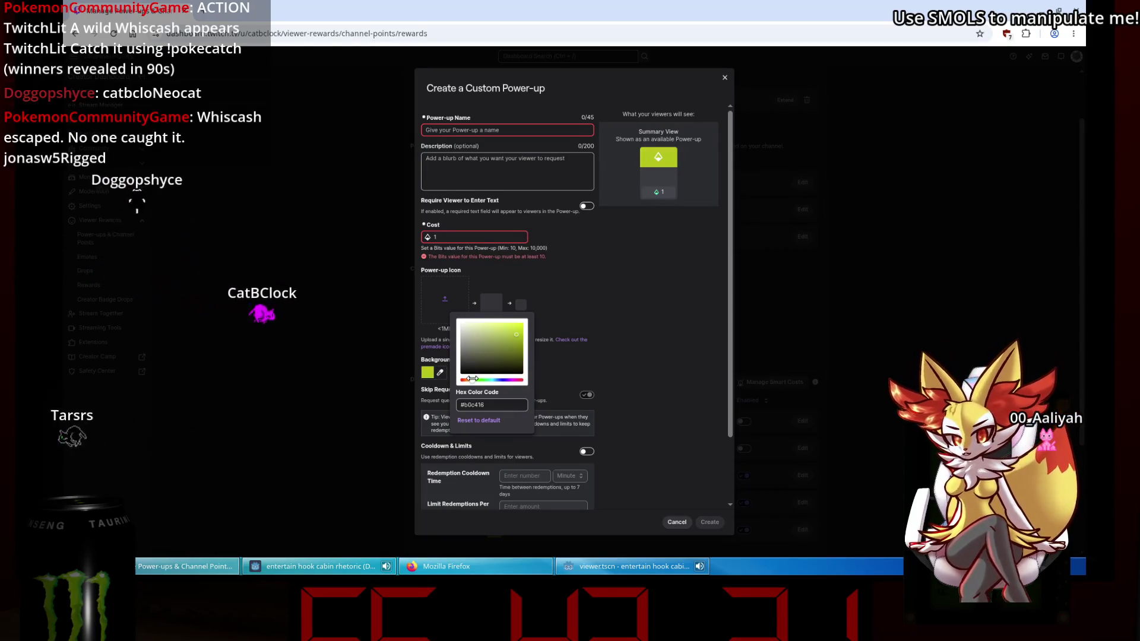
pyautogui.click(498, 379)
pyautogui.click(515, 379)
pyautogui.click(586, 321)
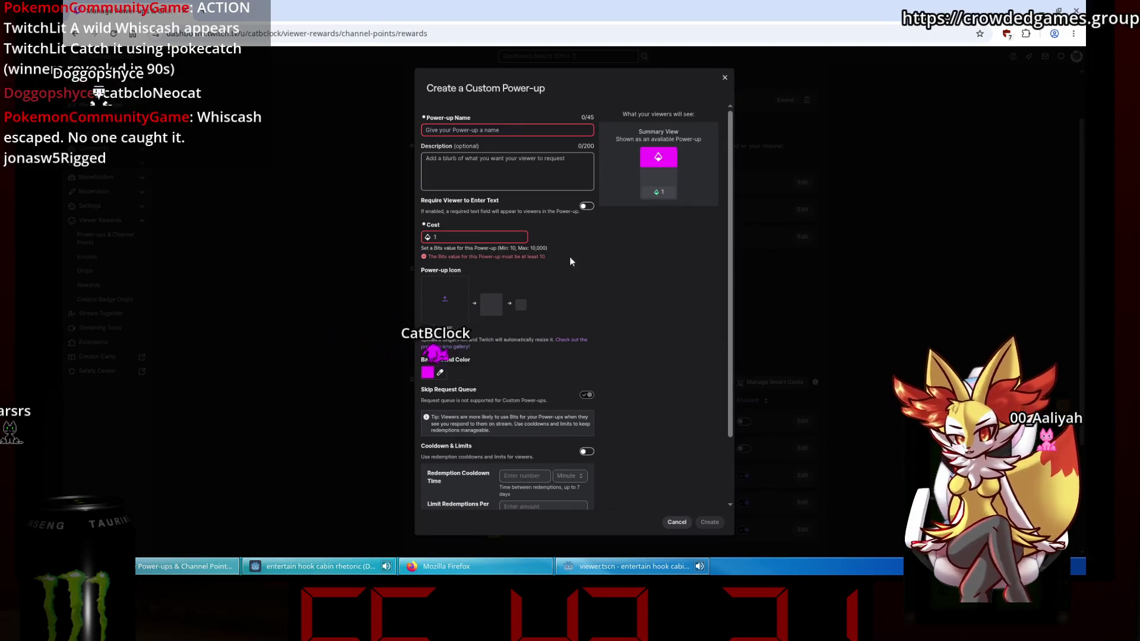
# Look over the rest of the power-up form, then bring up a blank Firefox tab.
pyautogui.scroll(-1, 658, 351)
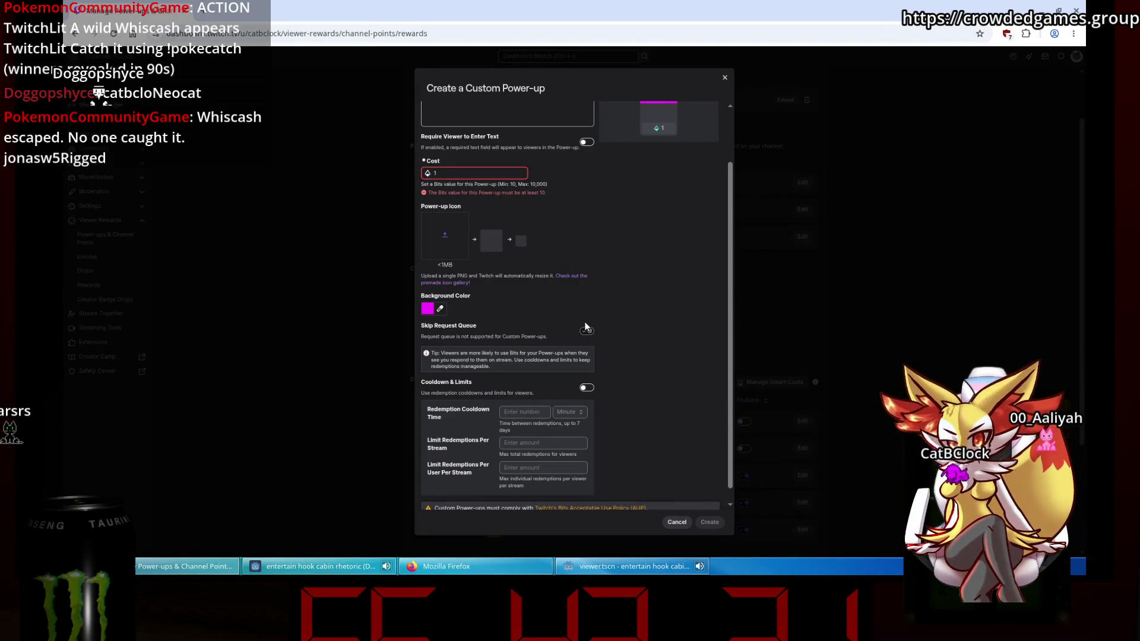
pyautogui.scroll(-1, 611, 375)
pyautogui.scroll(2, 611, 375)
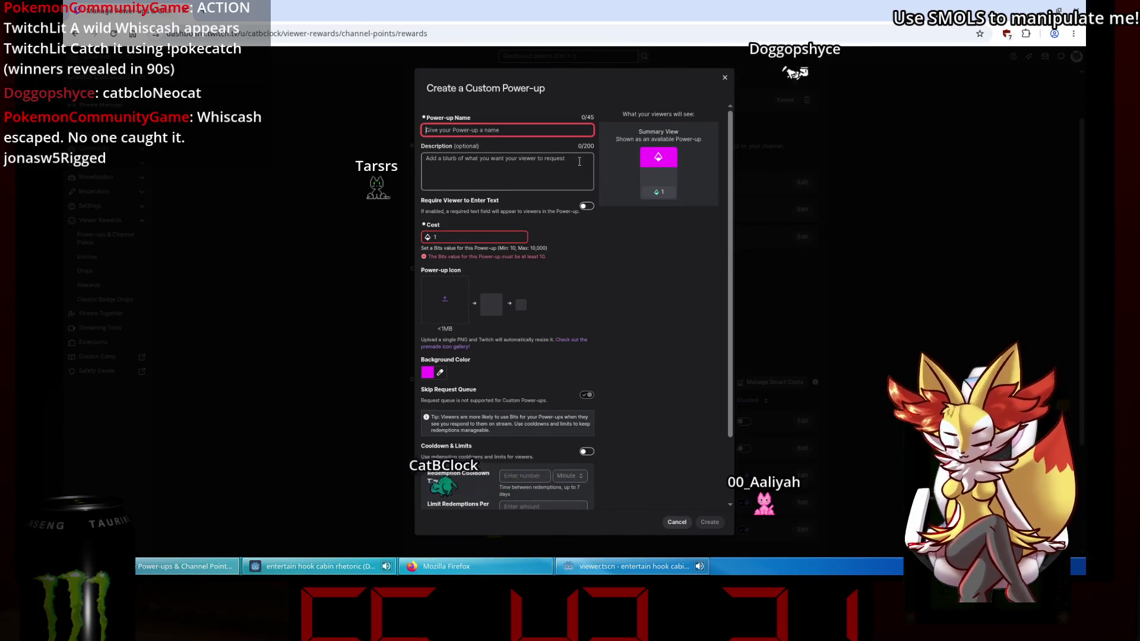
pyautogui.write('Exo')
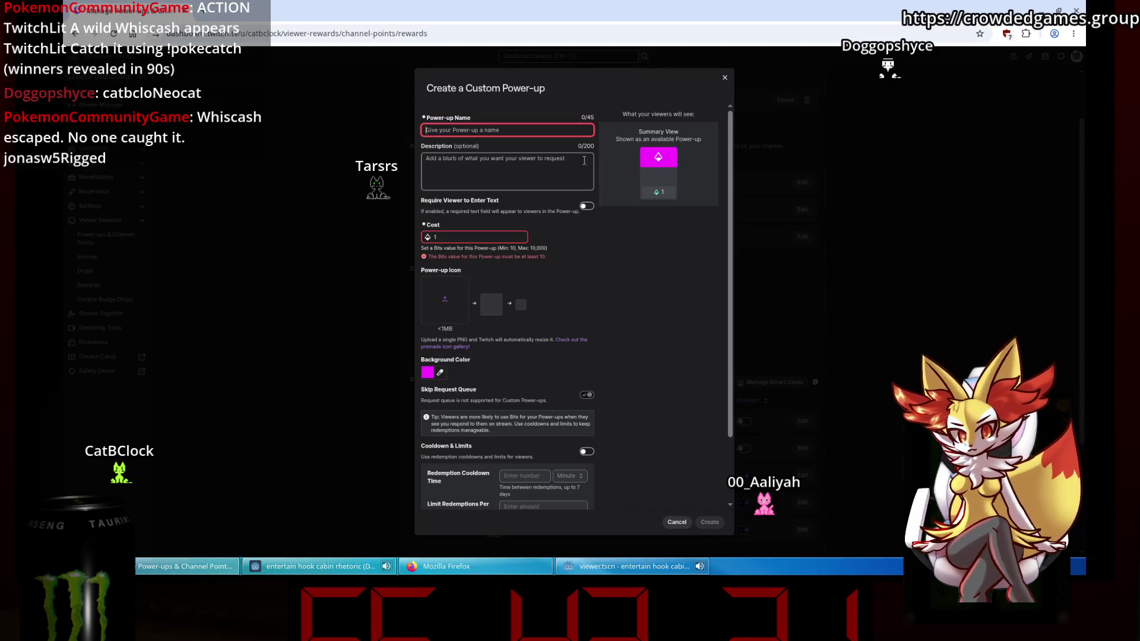
pyautogui.click(433, 567)
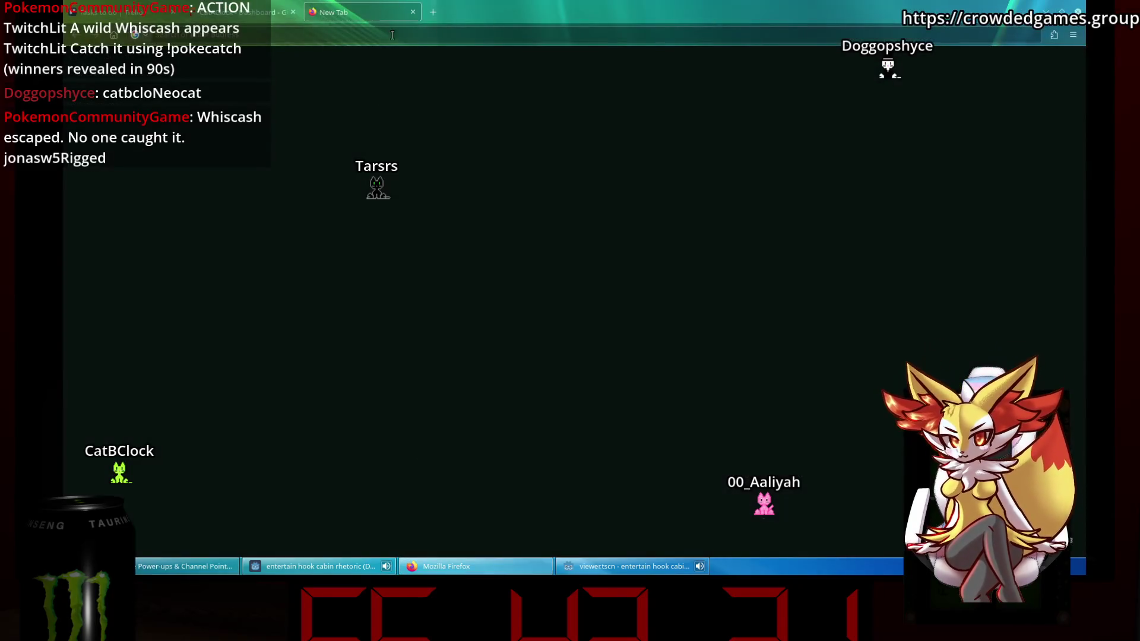
# Google 'Exorbatant' to find the word's correct spelling.
pyautogui.click(393, 35)
pyautogui.write('Exorbatant')
pyautogui.press('Return')
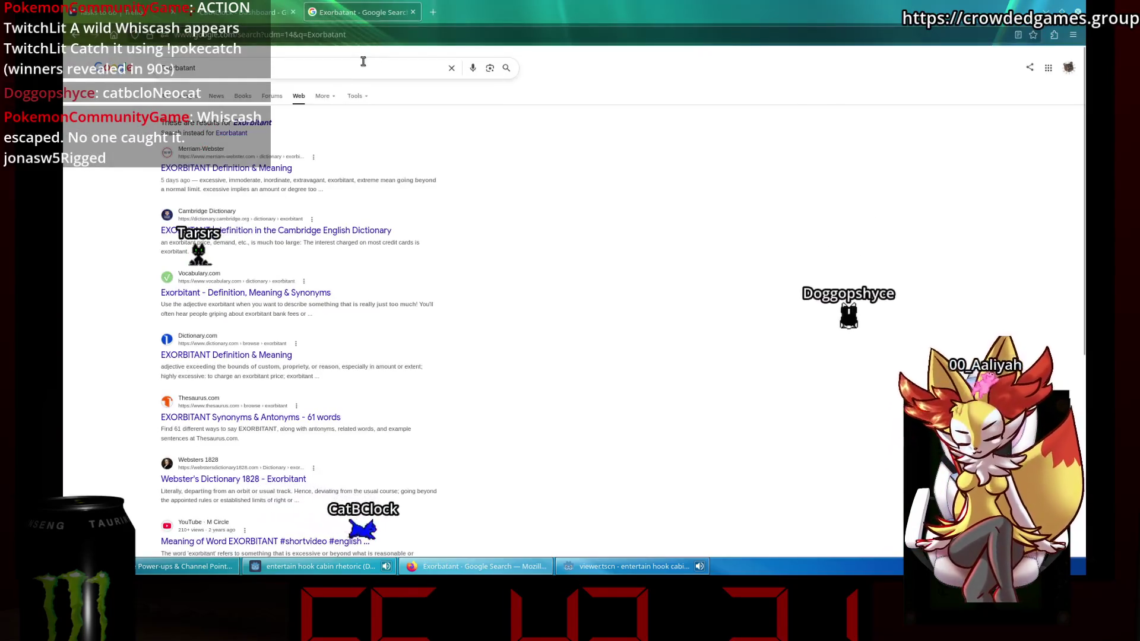
pyautogui.moveTo(291, 168); pyautogui.dragTo(179, 168)
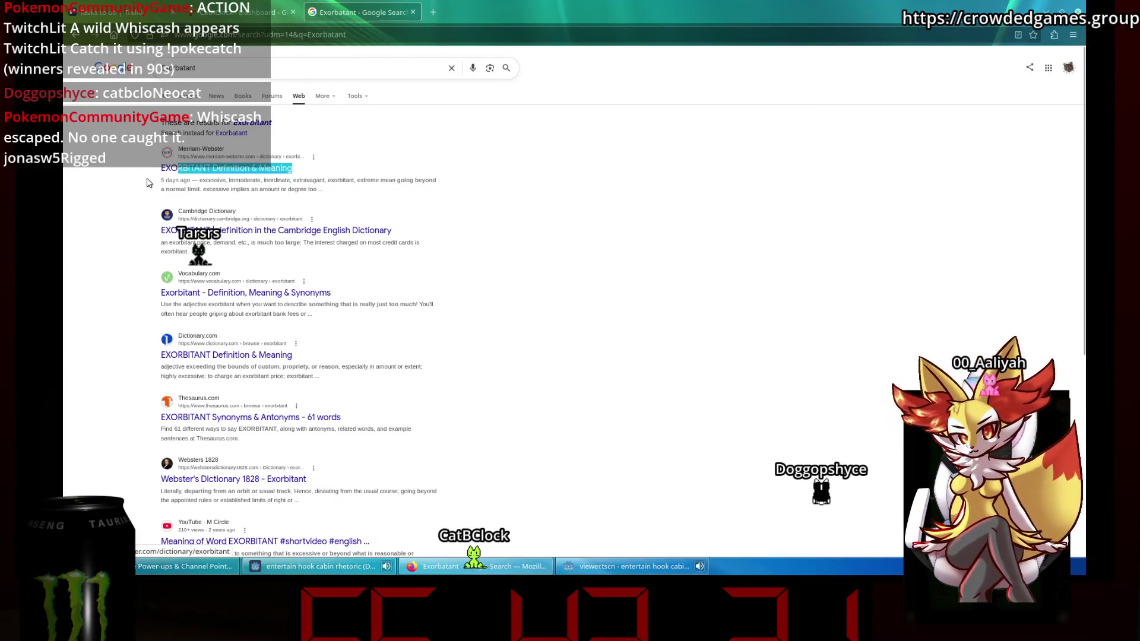
pyautogui.rightClick(173, 171)
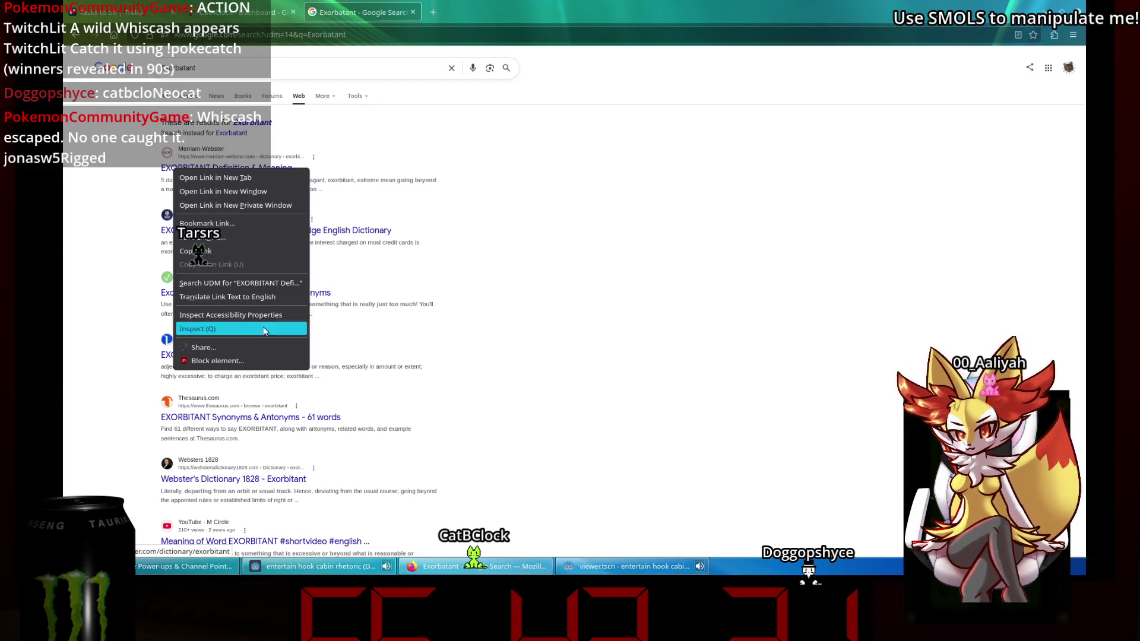
pyautogui.press('Escape')
pyautogui.rightClick(195, 169)
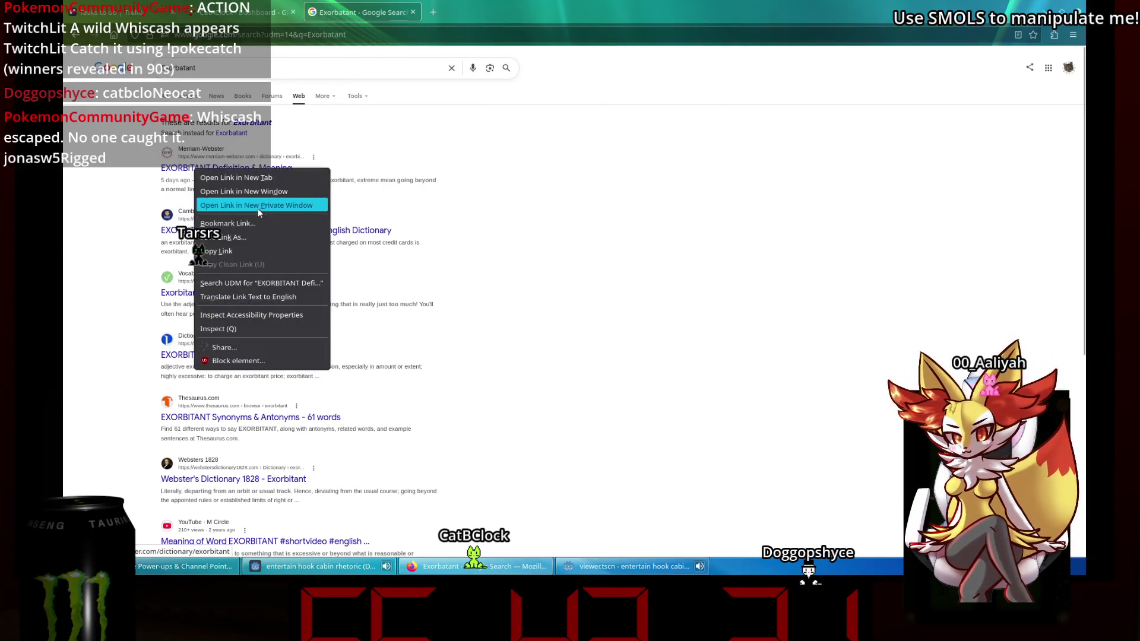
pyautogui.press('Escape')
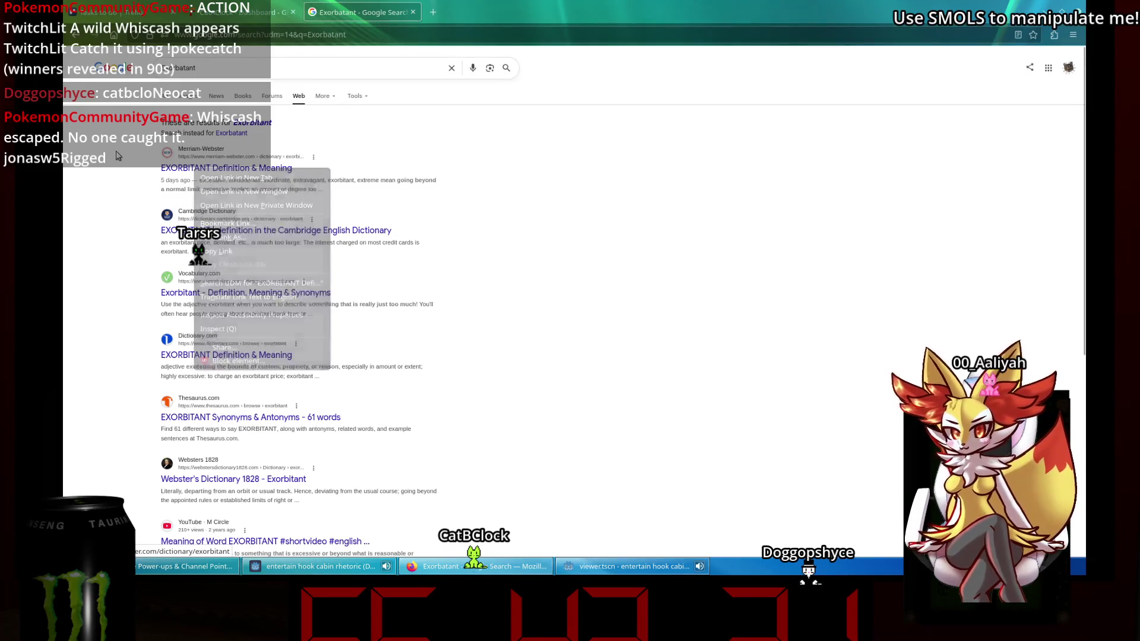
# Copy the corrected spelling 'Exorbitant' and paste it into the Twitch power-up name.
pyautogui.rightClick(245, 122)
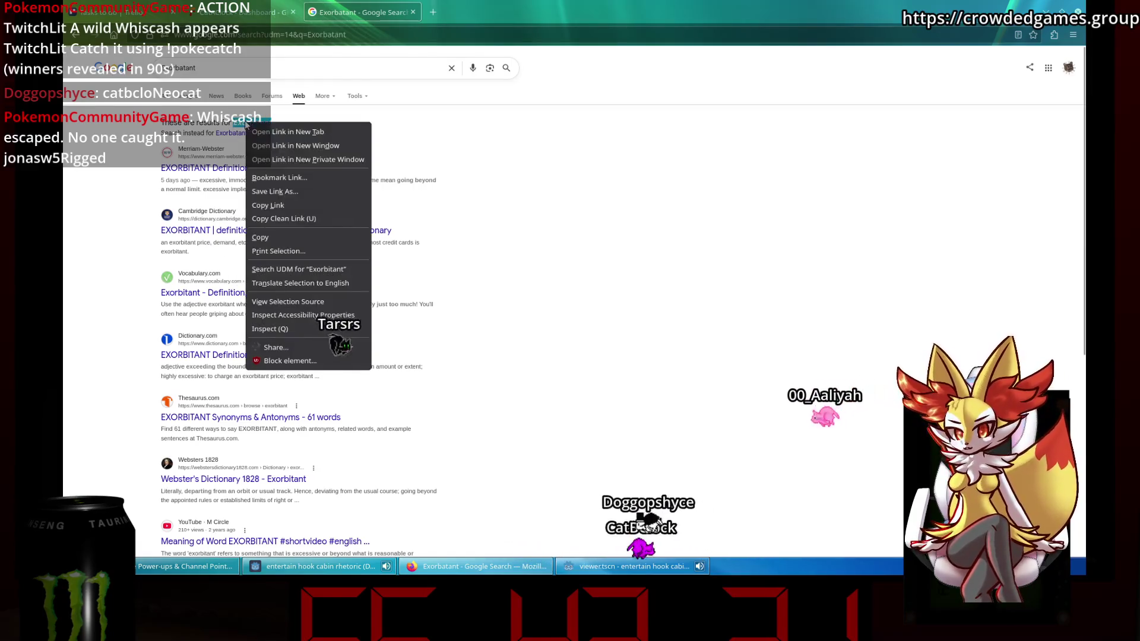
pyautogui.click(304, 237)
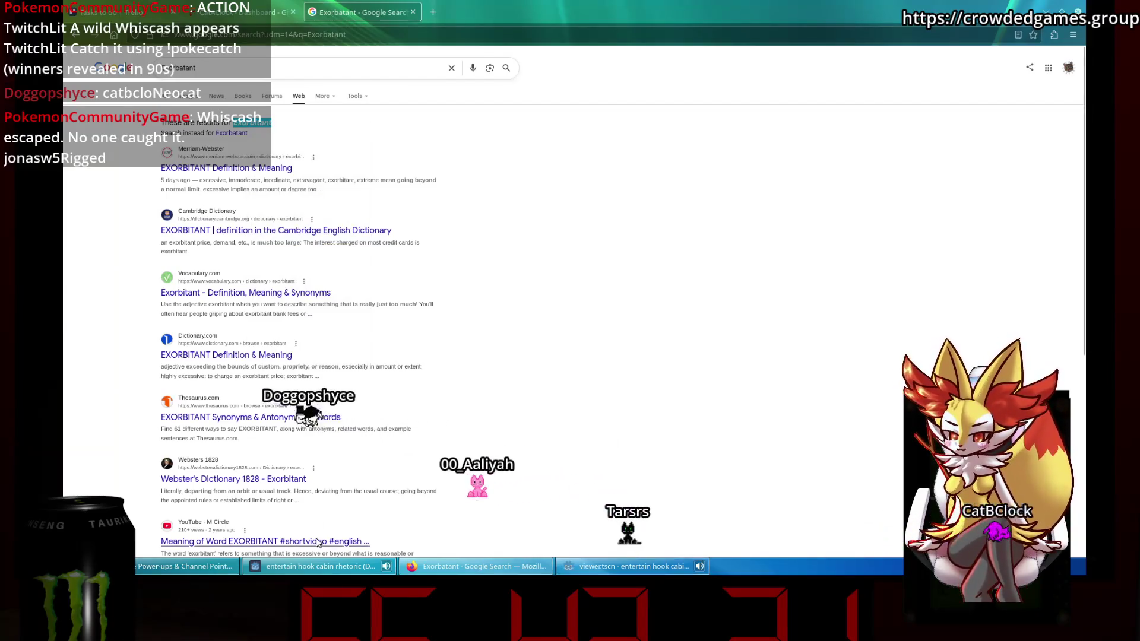
pyautogui.hotkey('alt', 'Tab')
pyautogui.hotkey('ctrl', 'v')
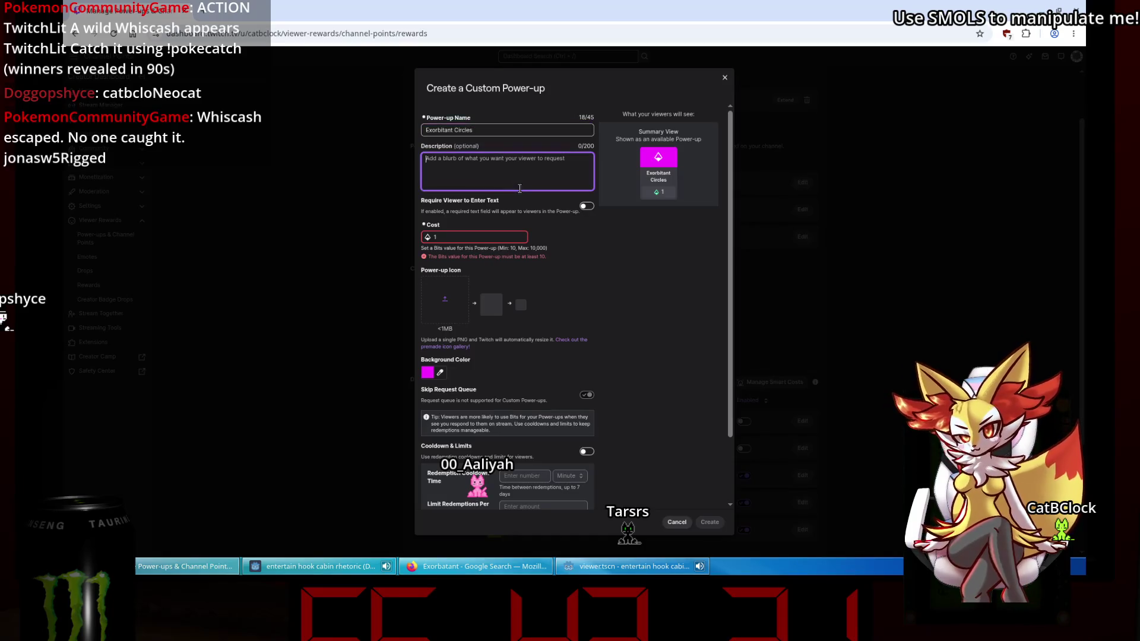
# Add the description 'You thought the cubes were a lot, wait til you see', set cost to 10 Bits, and create it.
pyautogui.write('You tho')
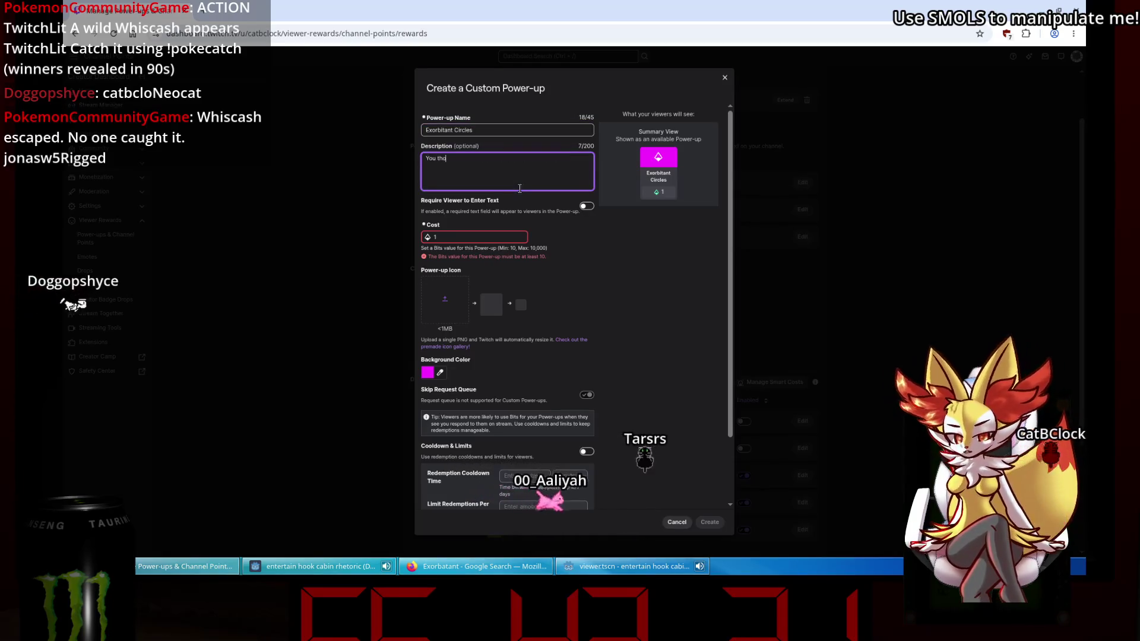
pyautogui.write('ught the cubes were ')
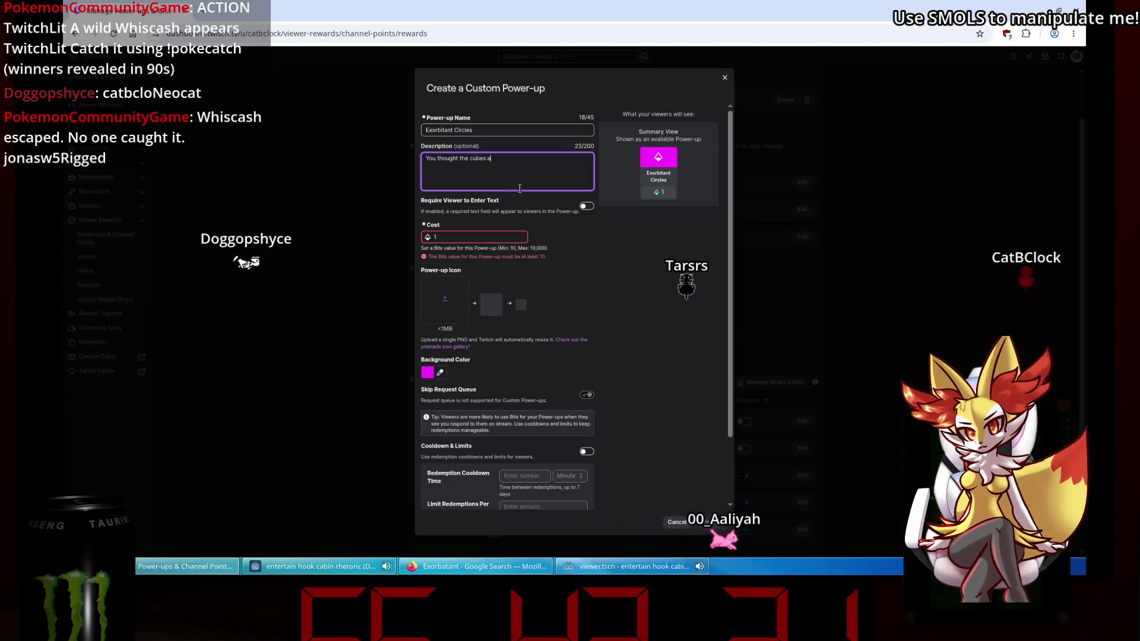
pyautogui.write('a lot, wait til yo')
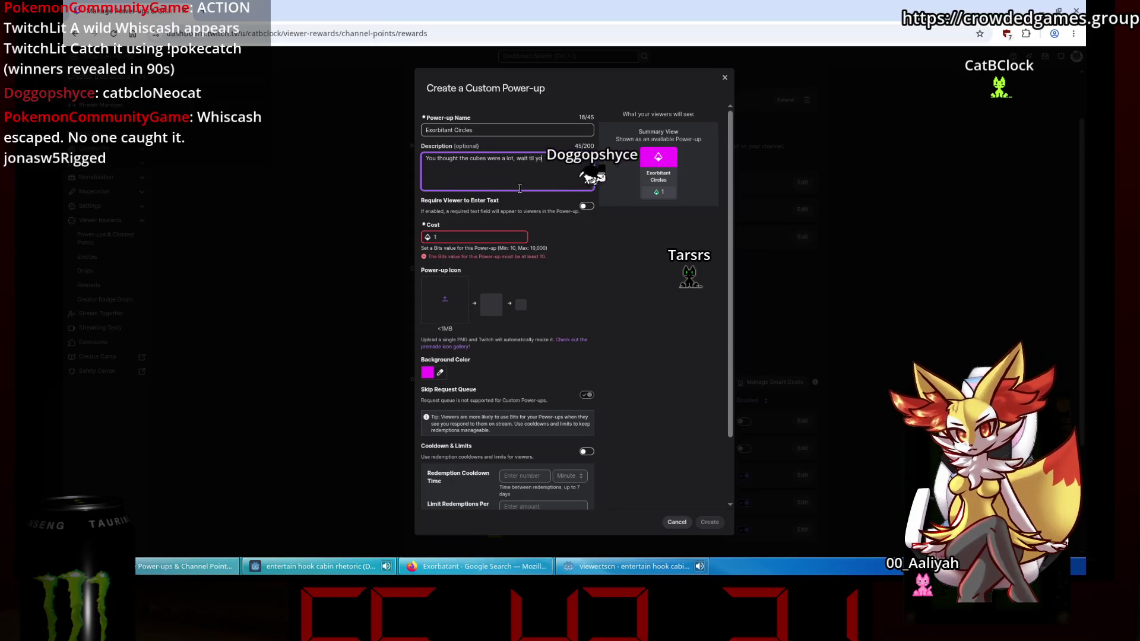
pyautogui.write('u see the circles')
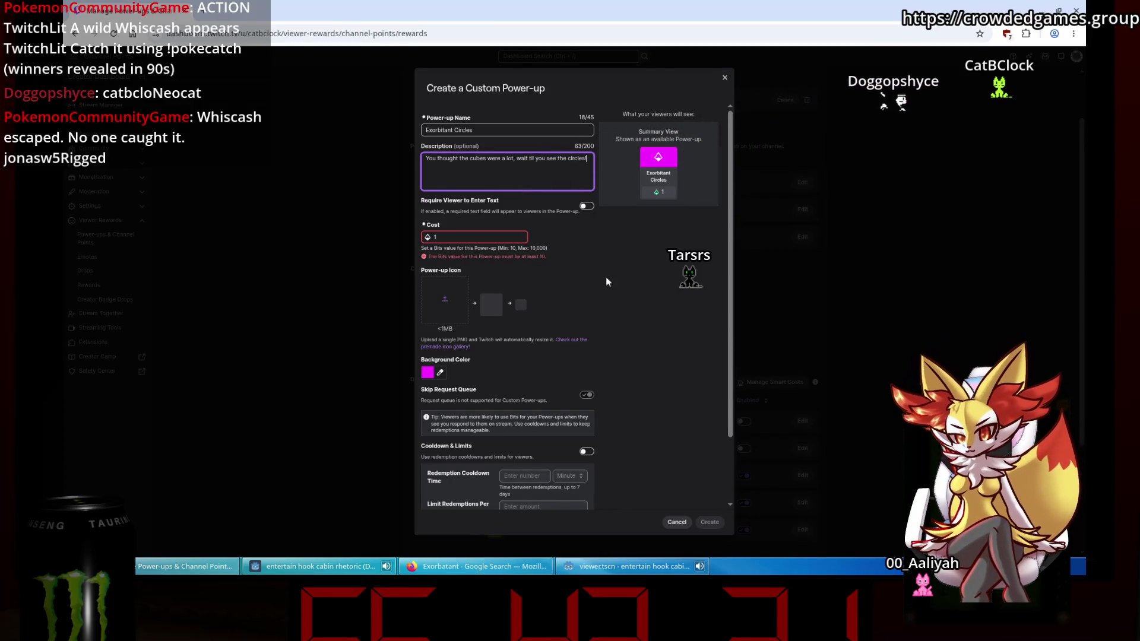
pyautogui.click(491, 240)
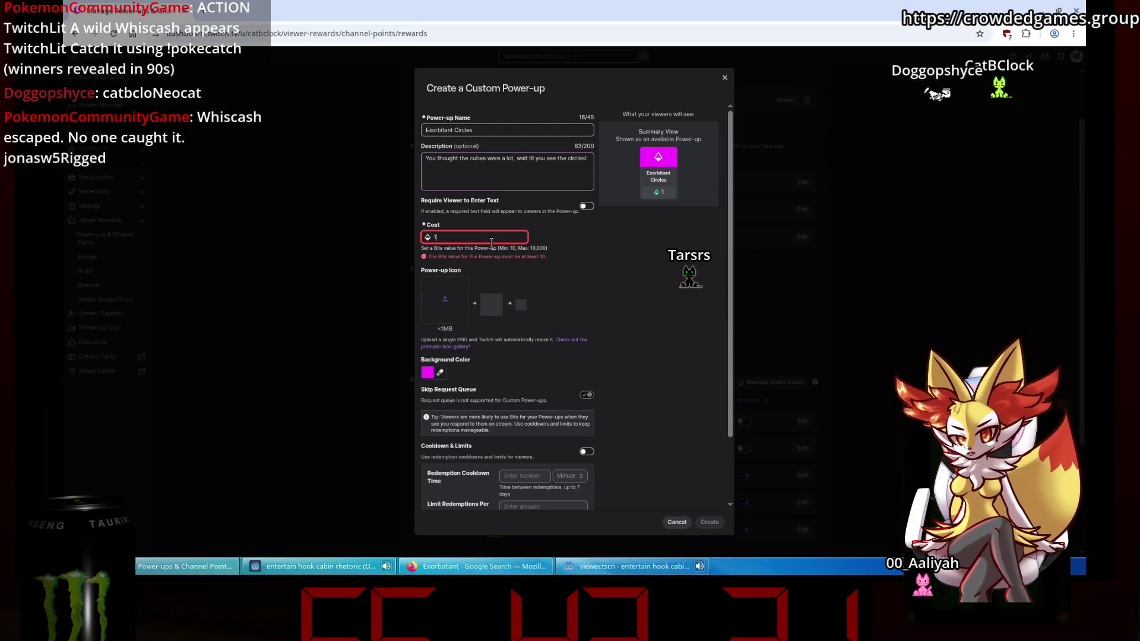
pyautogui.write('0')
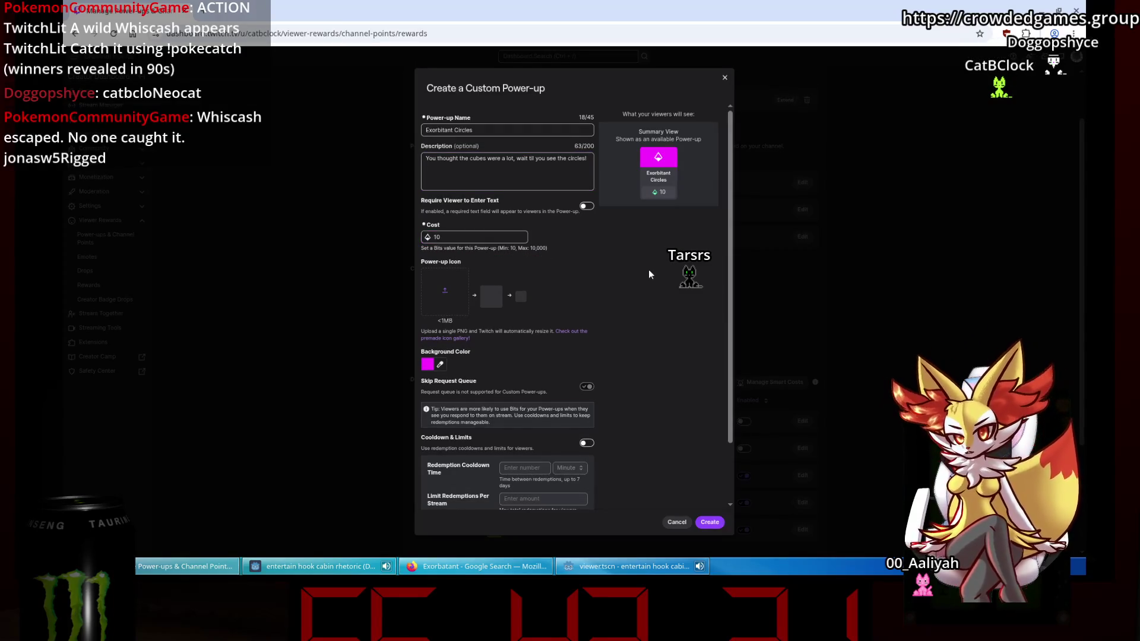
pyautogui.scroll(-2, 649, 270)
pyautogui.click(717, 521)
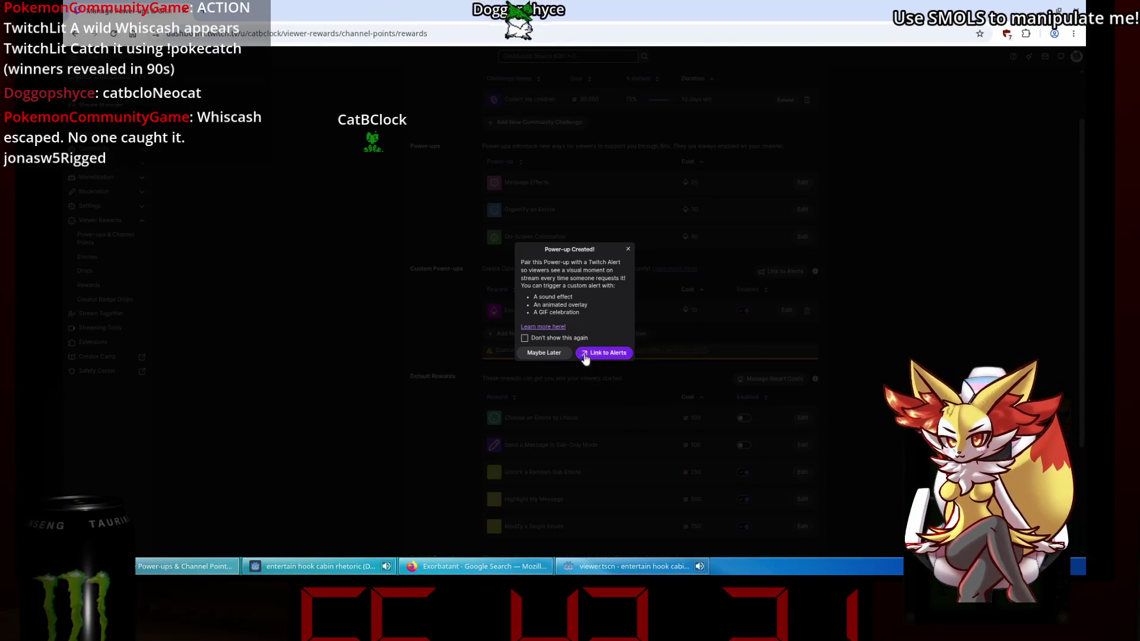
pyautogui.click(525, 338)
# Dismiss the creation notice, close the Twitch dashboard, and enter the search 'twitch api custom bit power up'.
pyautogui.click(549, 353)
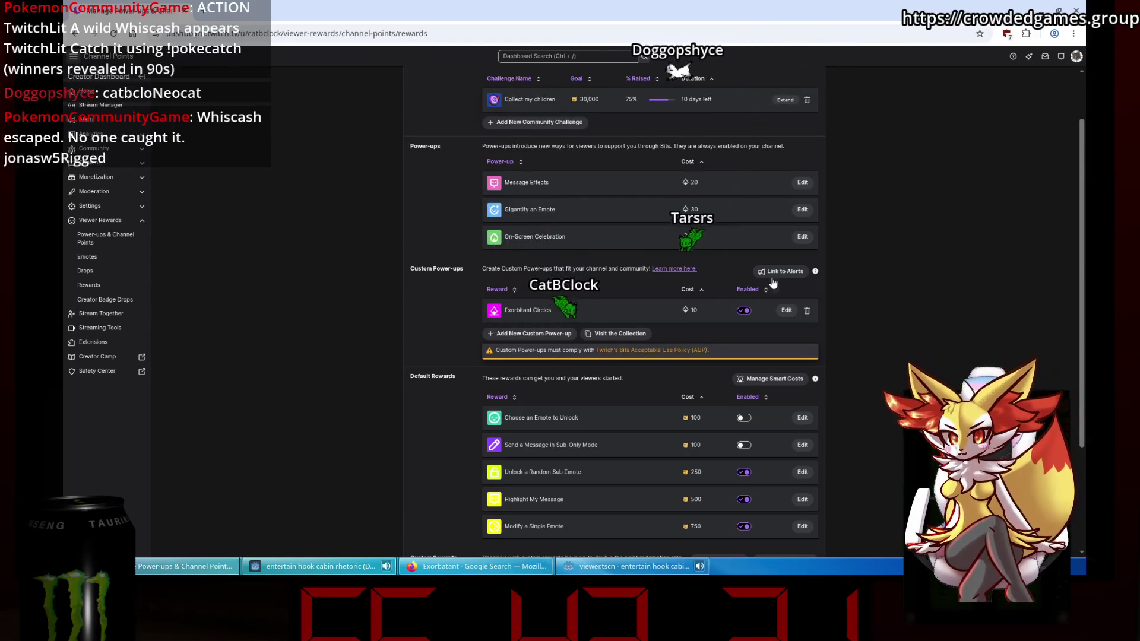
pyautogui.scroll(2, 873, 291)
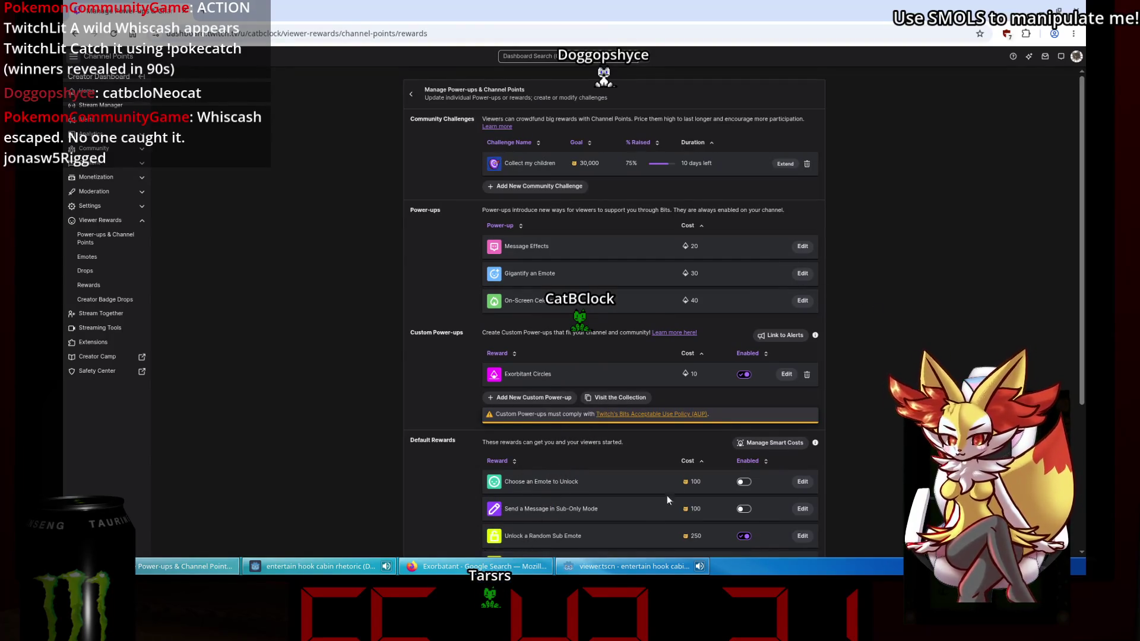
pyautogui.moveTo(621, 576)
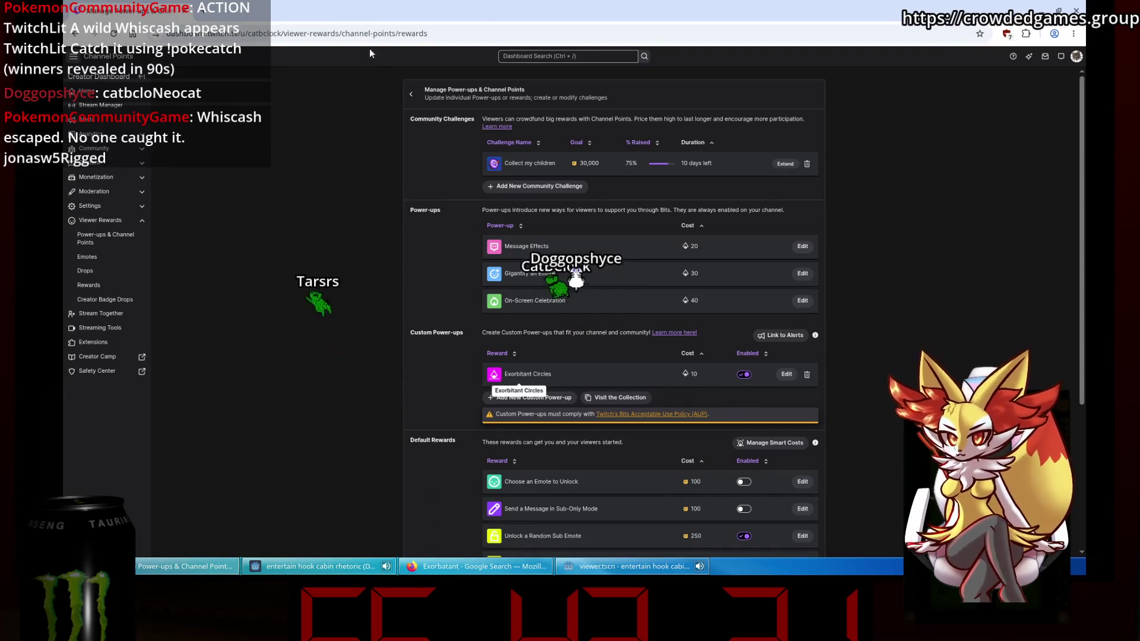
pyautogui.hotkey('ctrl', 'w')
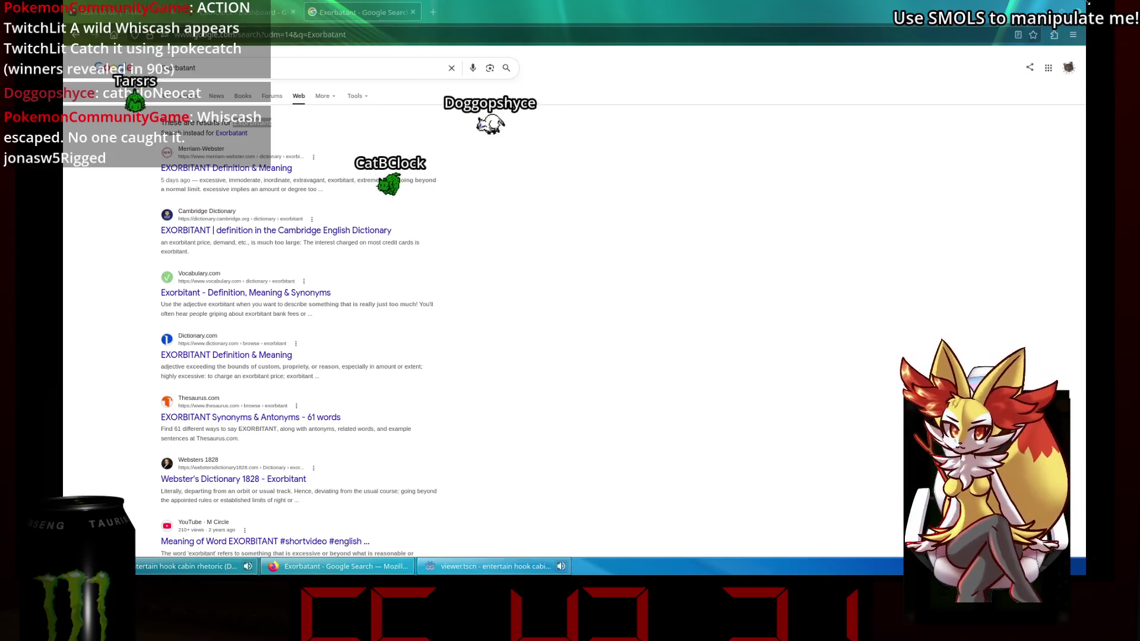
pyautogui.hotkey('ctrl', 'l')
pyautogui.write('twitch.tv')
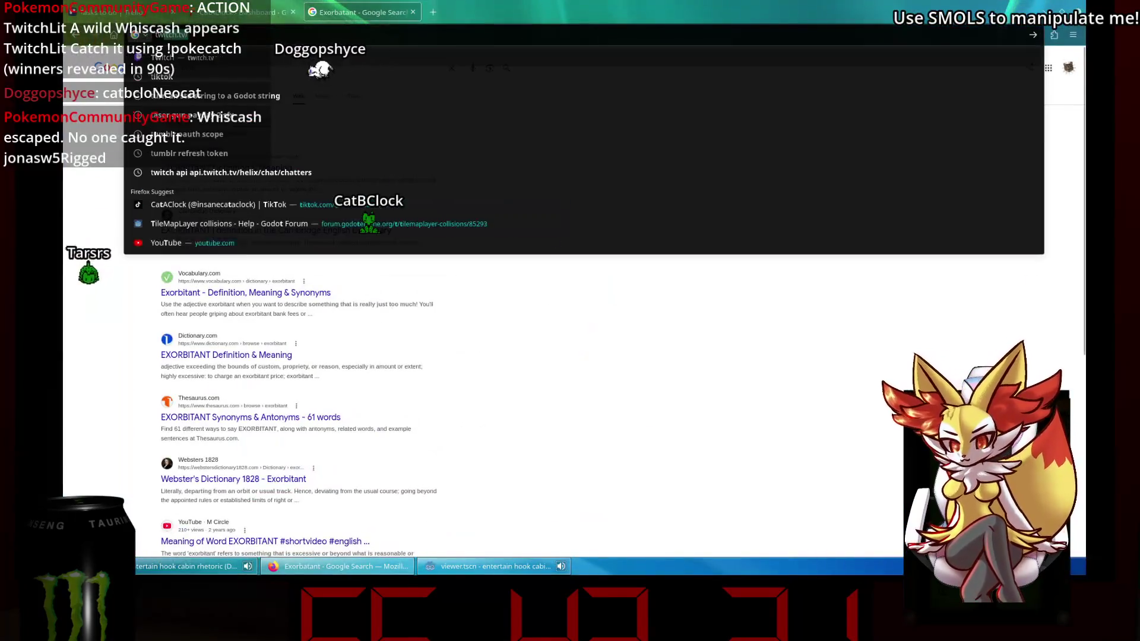
pyautogui.write(' api custom')
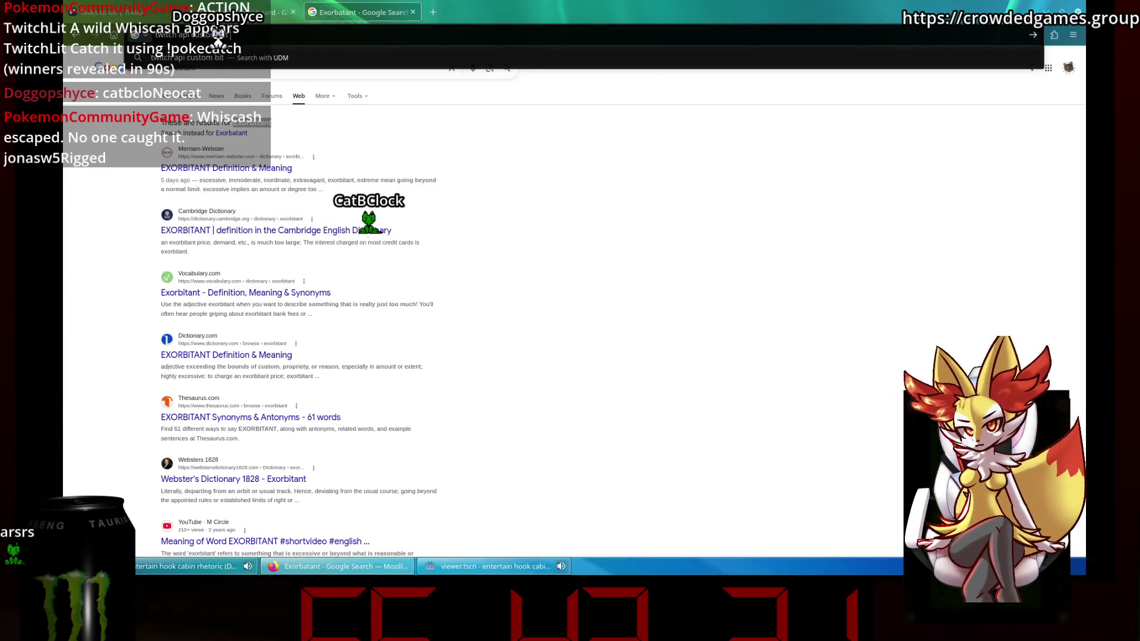
pyautogui.write(' bit power up')
# Run the search and open the Twitch Developer Forums 'Power-up events' thread, plus a new tab.
pyautogui.press('Return')
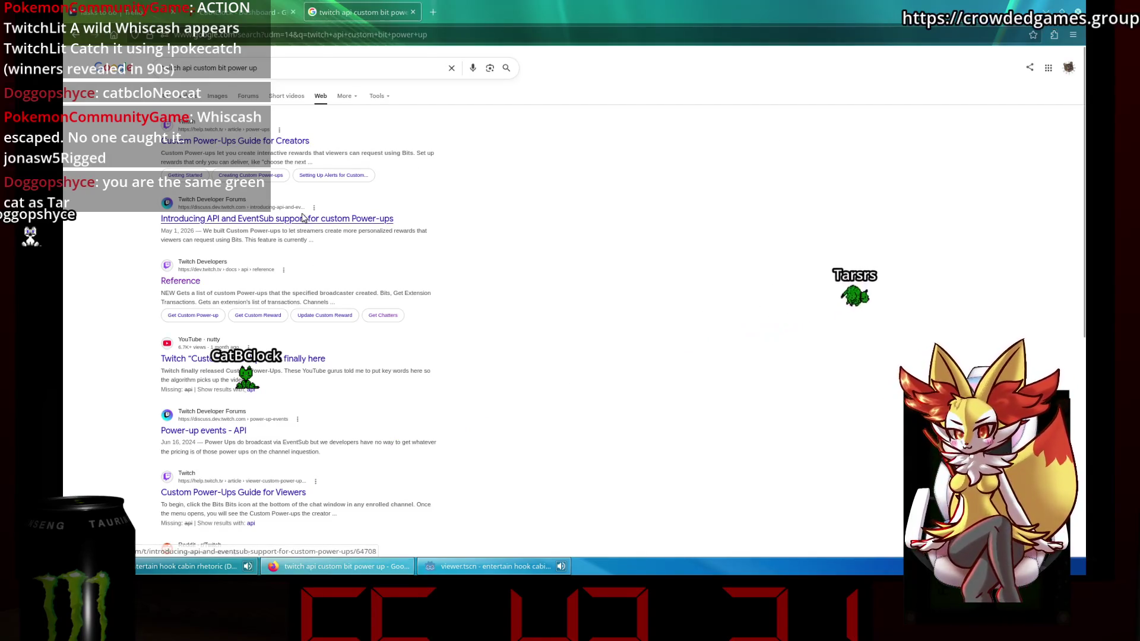
pyautogui.click(203, 430)
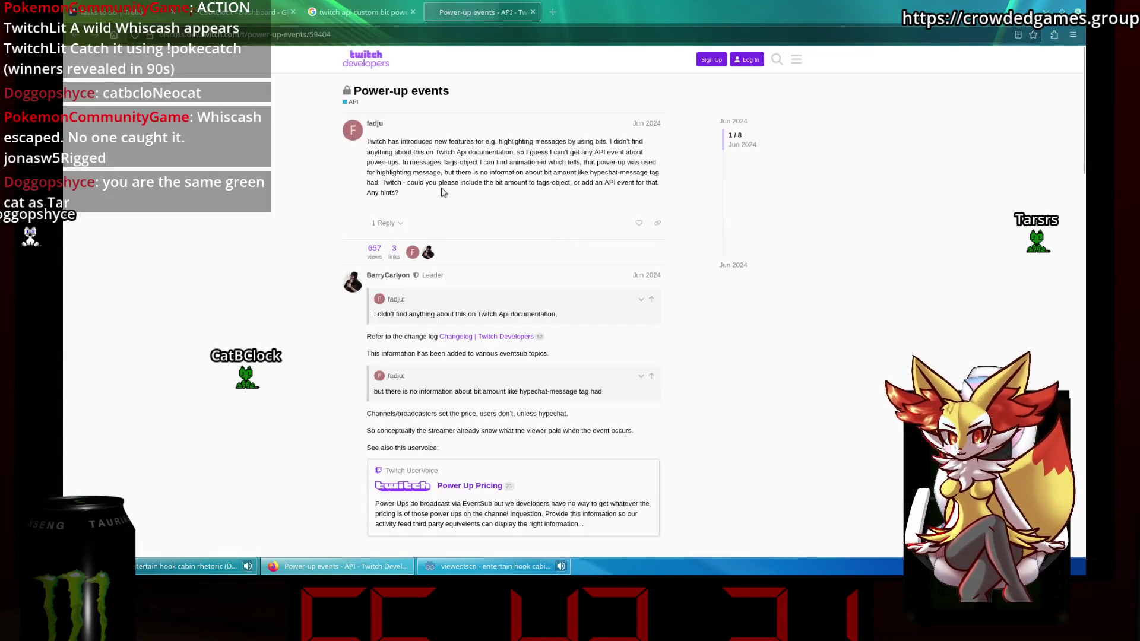
pyautogui.scroll(-4, 509, 345)
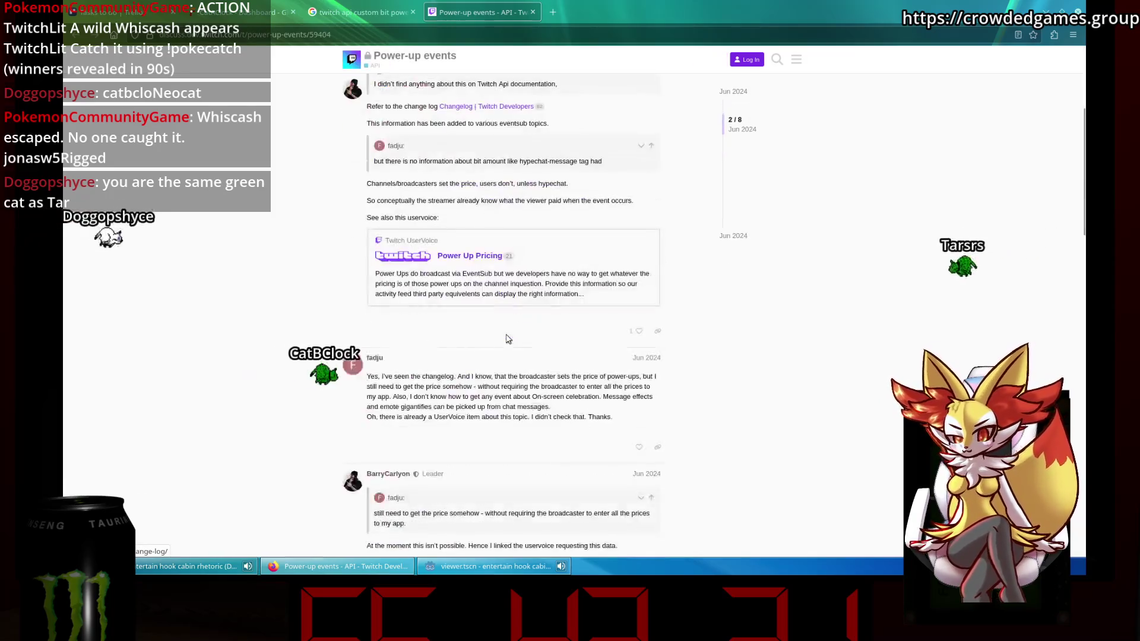
pyautogui.click(554, 10)
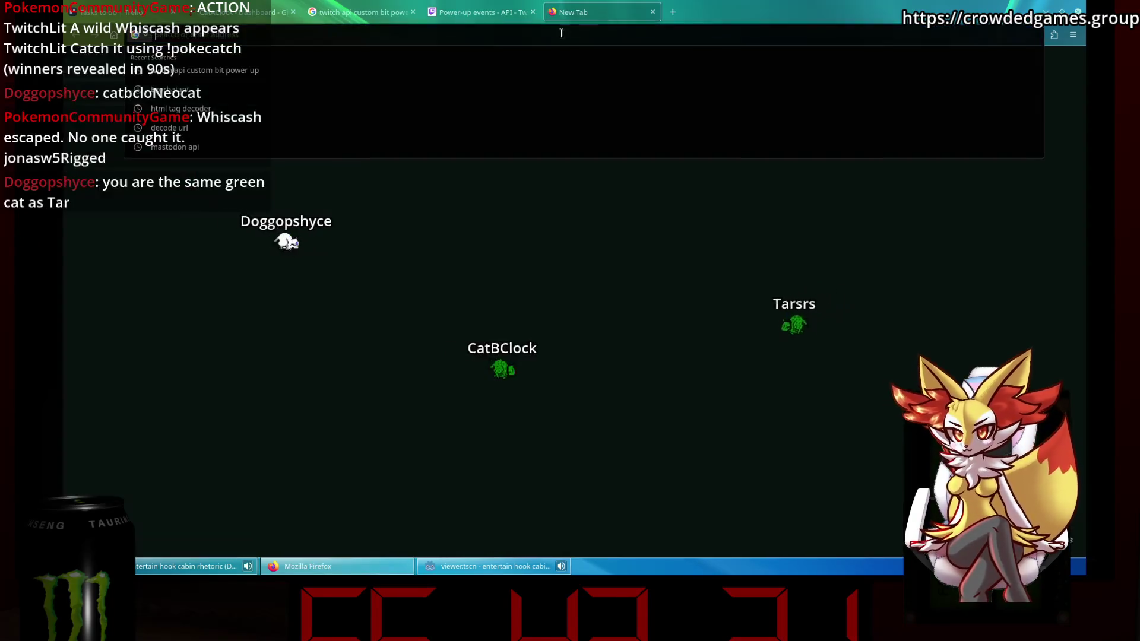
# Search Google for 'twitch api' and open the Twitch Developers API Reference.
pyautogui.write('twitch api')
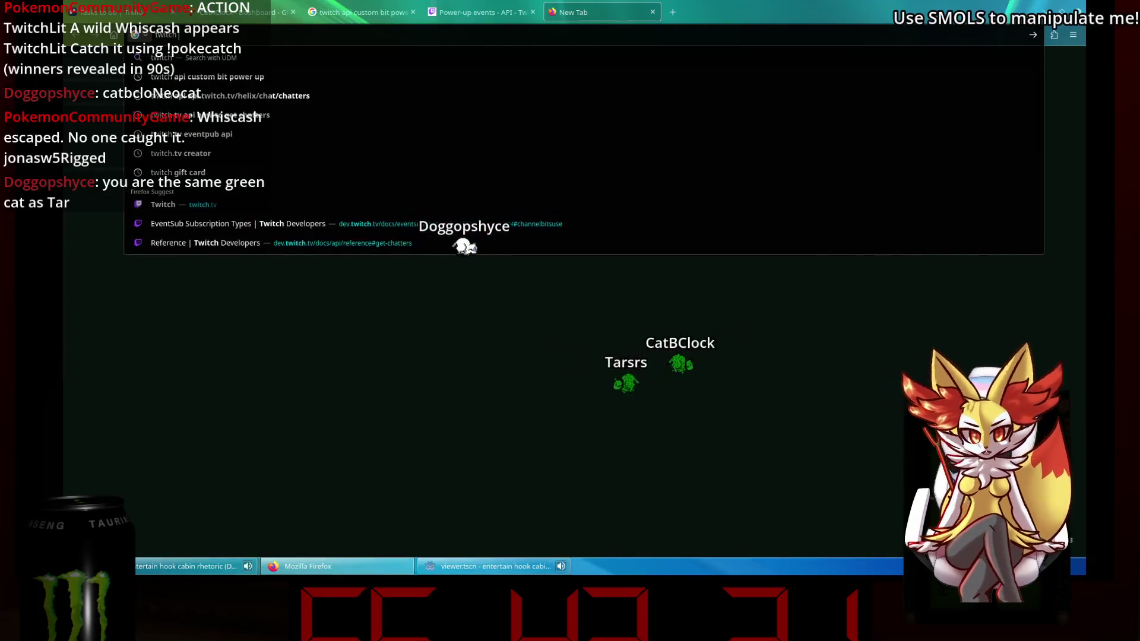
pyautogui.press('Return')
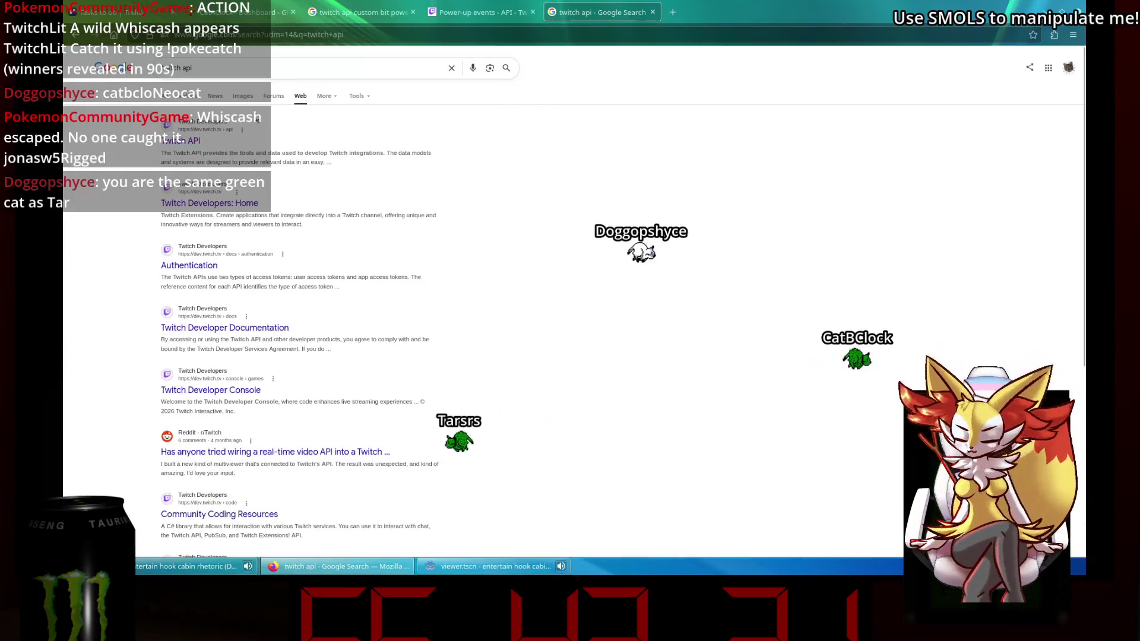
pyautogui.click(189, 140)
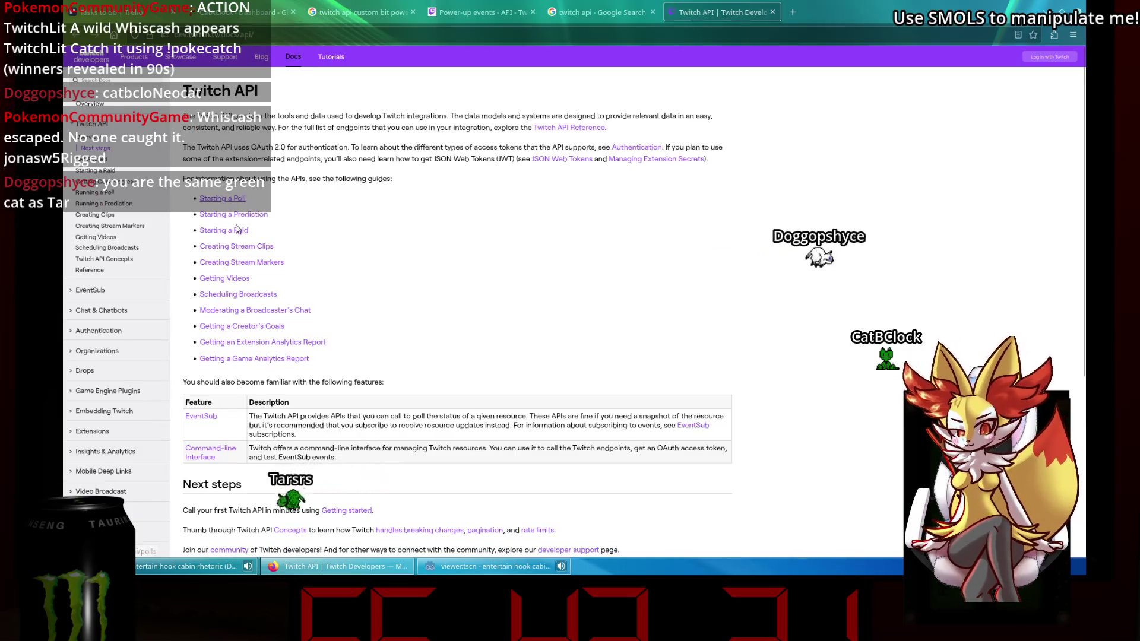
pyautogui.click(90, 270)
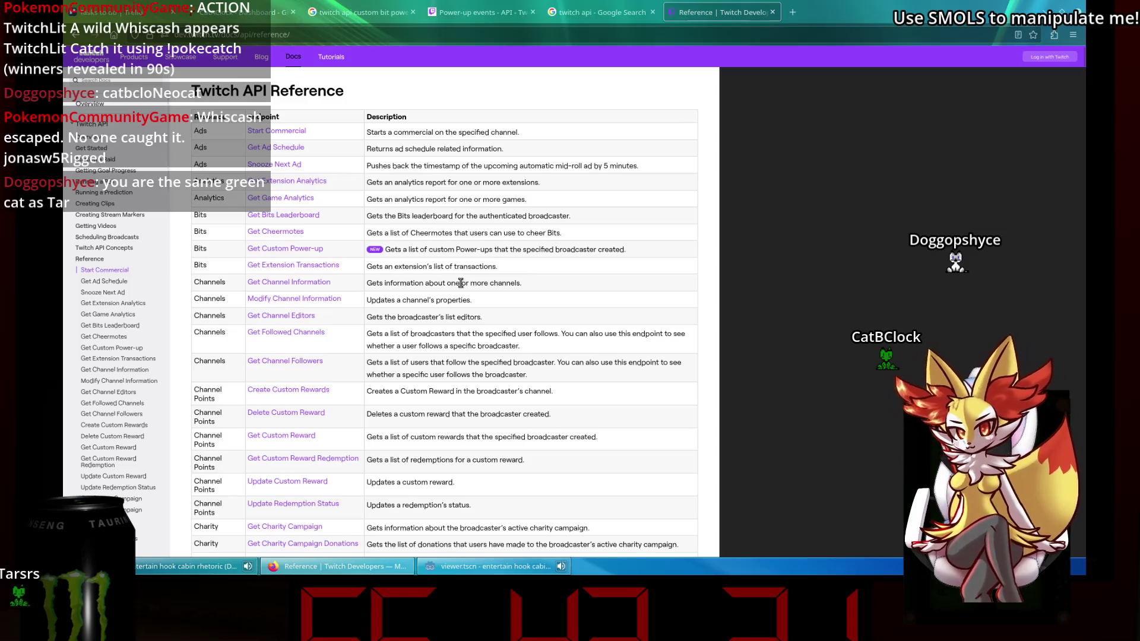
# Check the Get Custom Power-up endpoint in the reference table, then open the Twitch API overview.
pyautogui.scroll(-5, 461, 283)
pyautogui.scroll(-2, 461, 283)
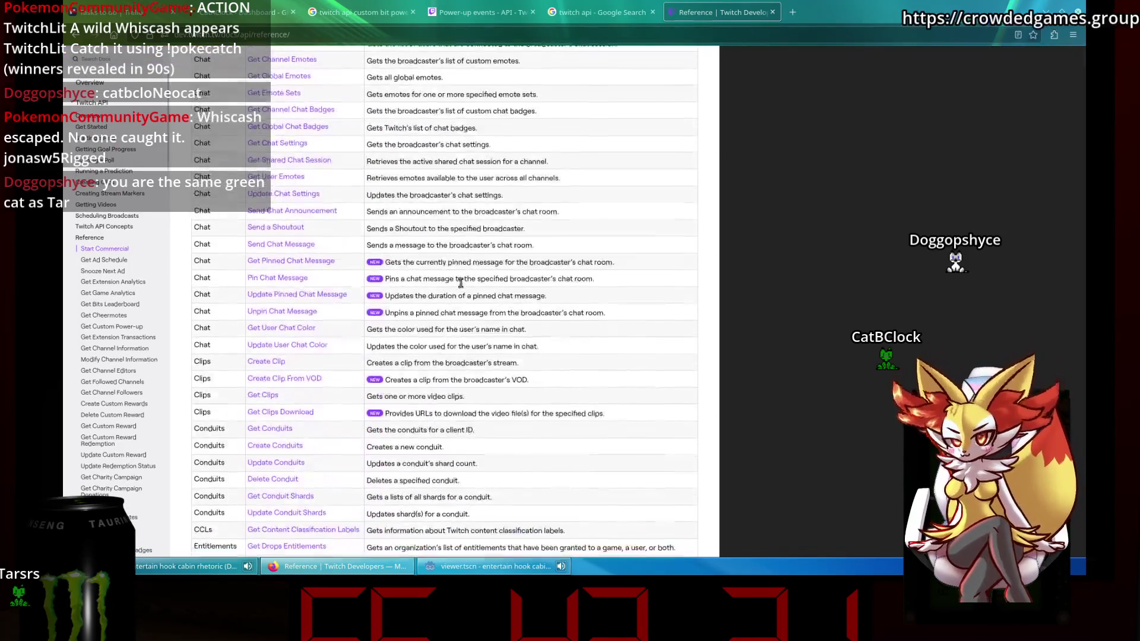
pyautogui.scroll(-2, 460, 283)
pyautogui.scroll(-7, 460, 283)
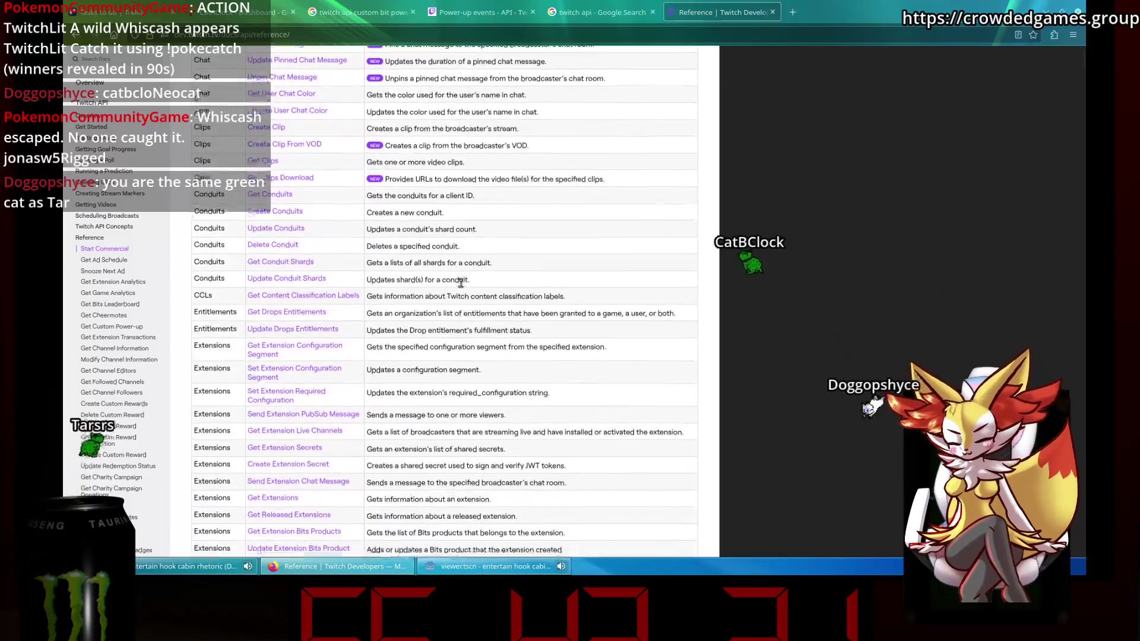
pyautogui.scroll(-2, 461, 287)
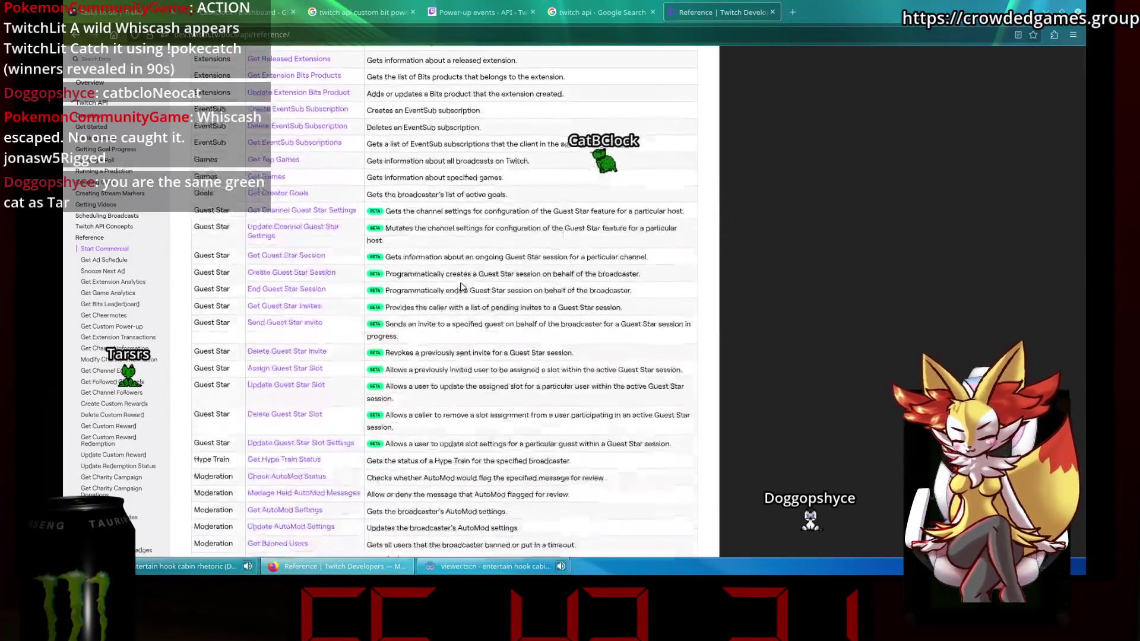
pyautogui.scroll(-4, 460, 286)
pyautogui.scroll(-15, 461, 287)
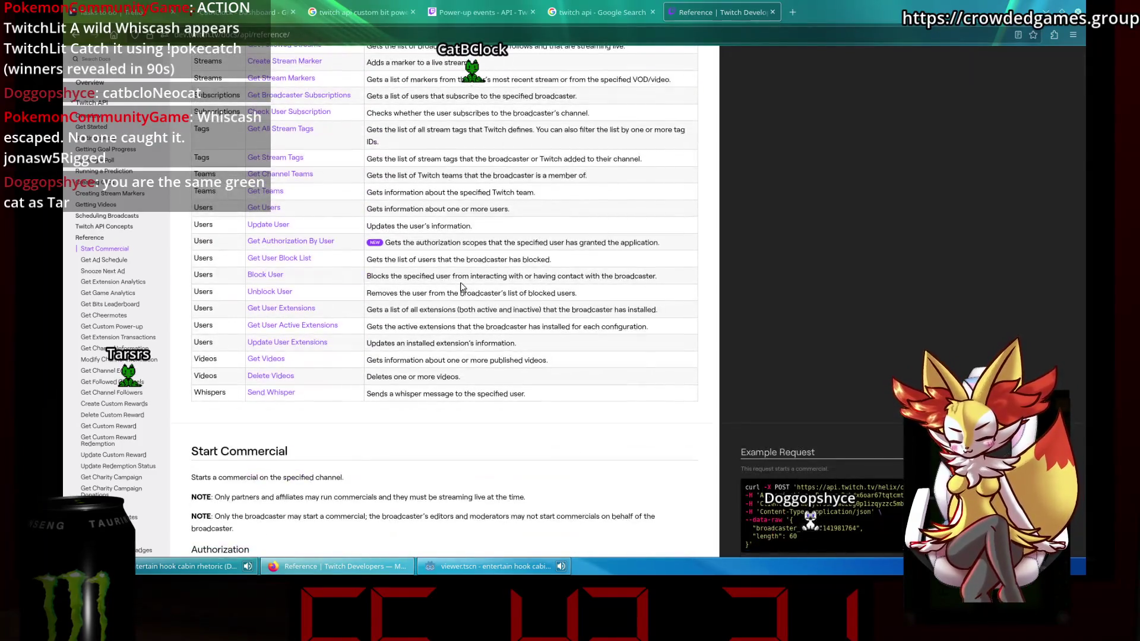
pyautogui.scroll(20, 461, 287)
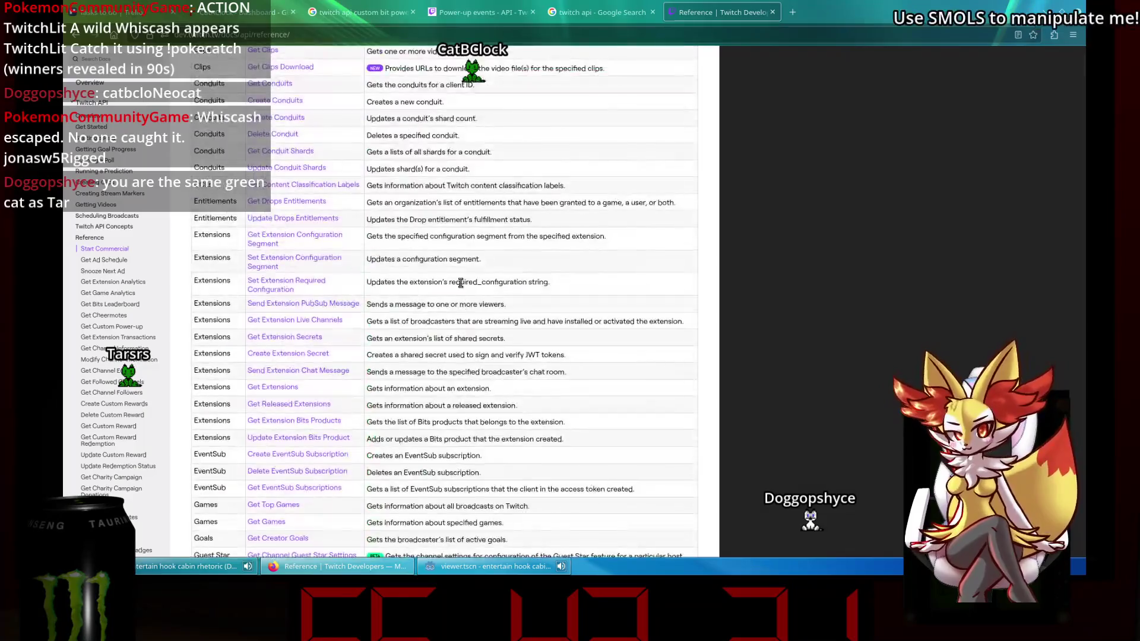
pyautogui.scroll(5, 461, 283)
pyautogui.scroll(1, 461, 283)
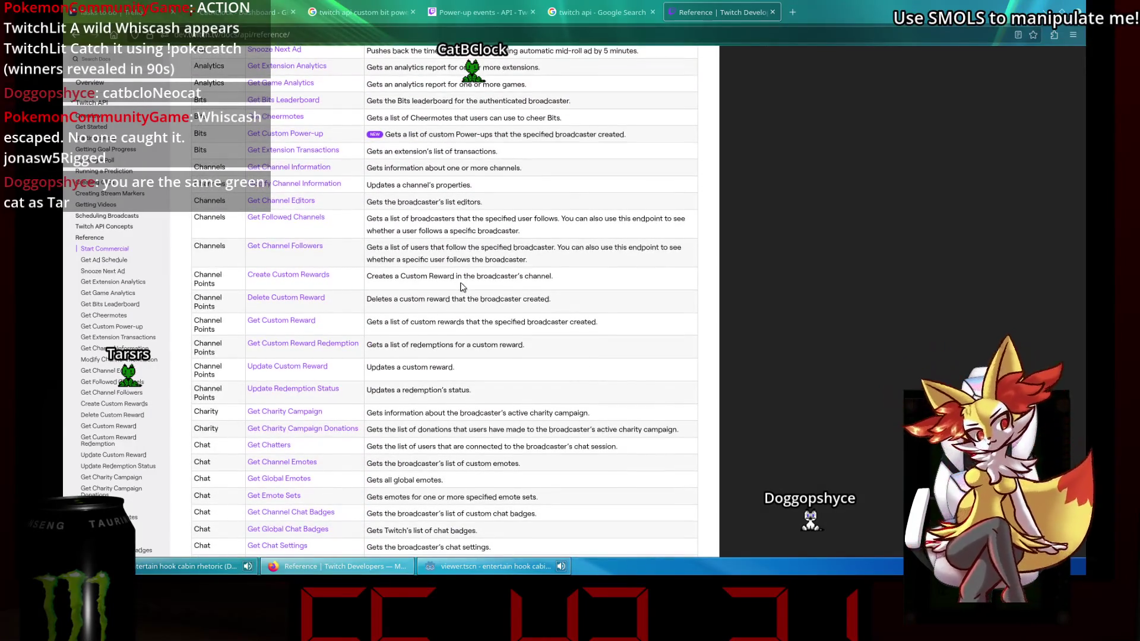
pyautogui.scroll(2, 461, 286)
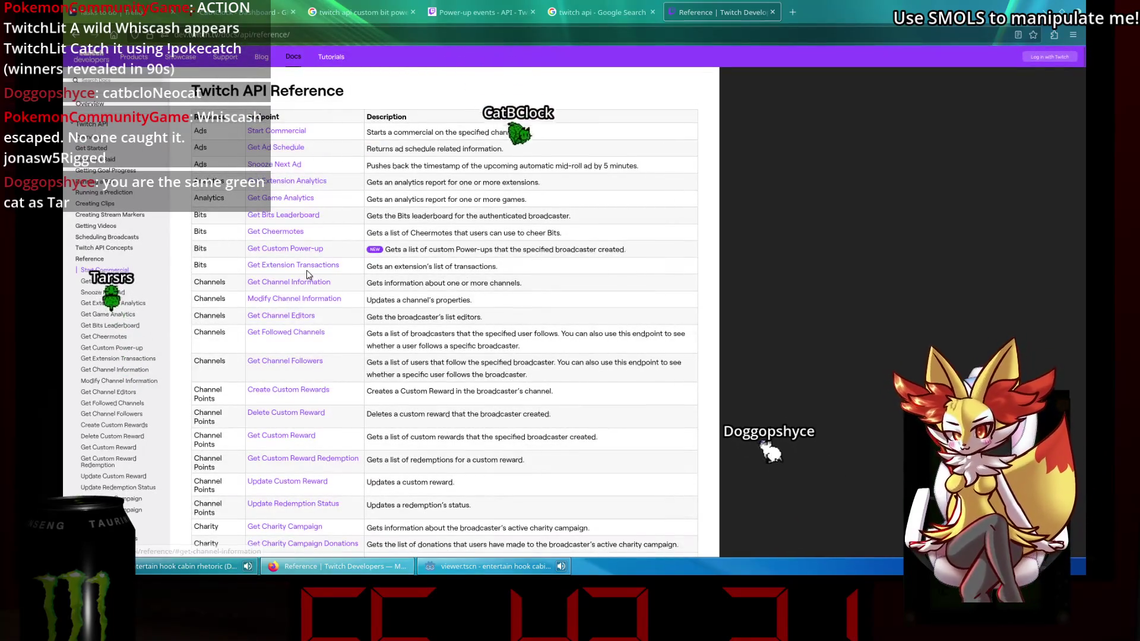
pyautogui.scroll(-1, 310, 294)
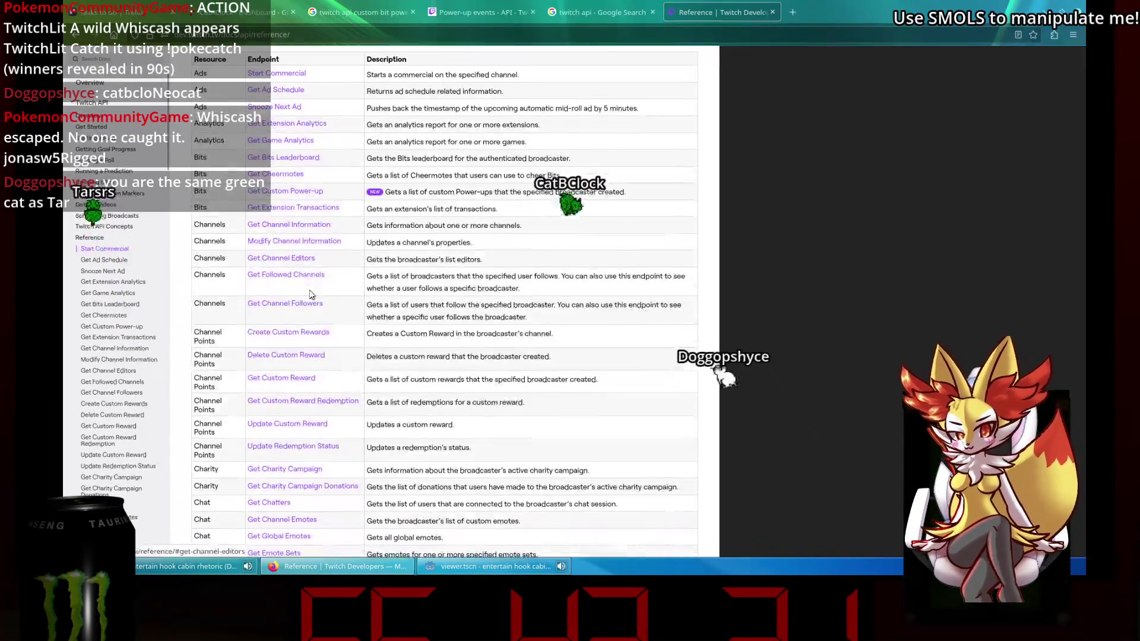
pyautogui.click(303, 193)
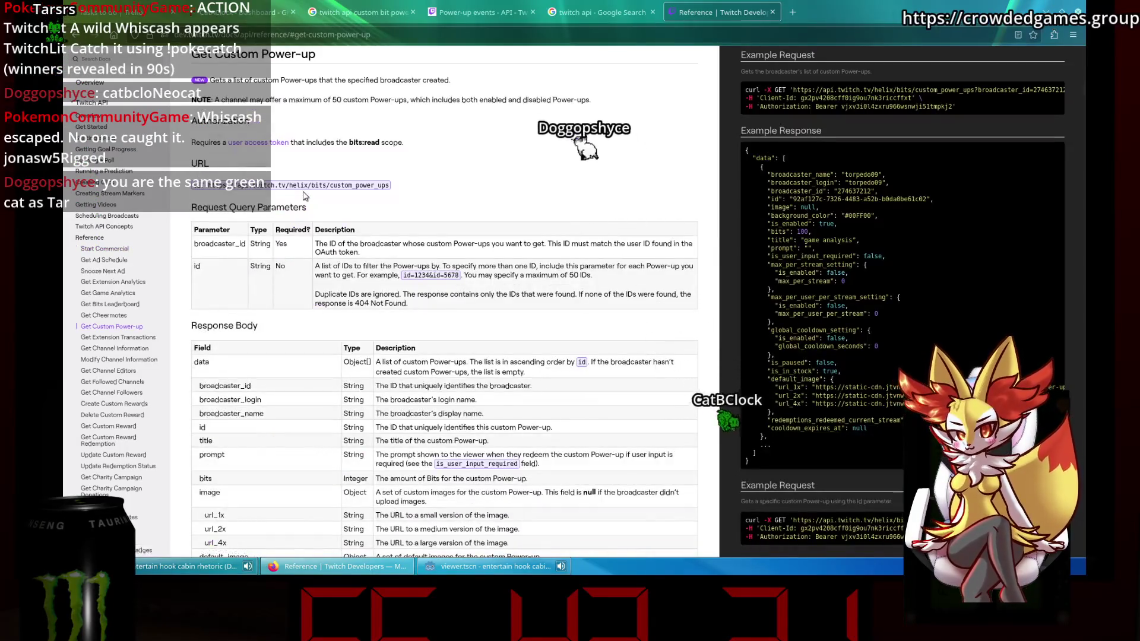
pyautogui.click(76, 35)
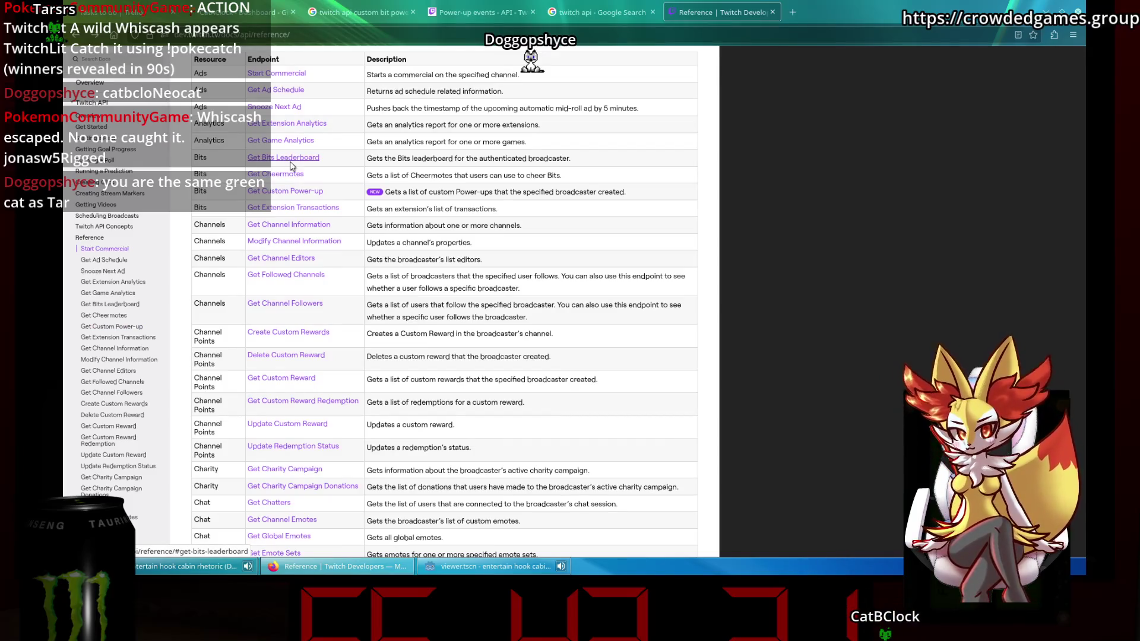
pyautogui.scroll(2, 289, 163)
pyautogui.click(79, 125)
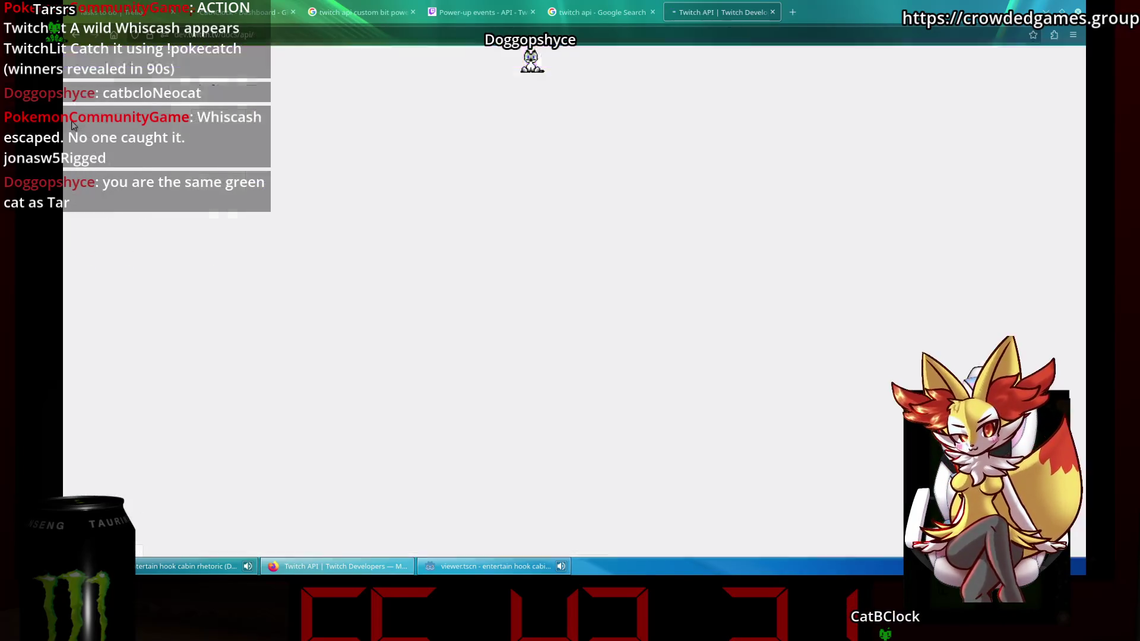
# Open the EventSub Reference page and read down to Conditions, highlighting the unsupported Bits Voting note.
pyautogui.click(91, 291)
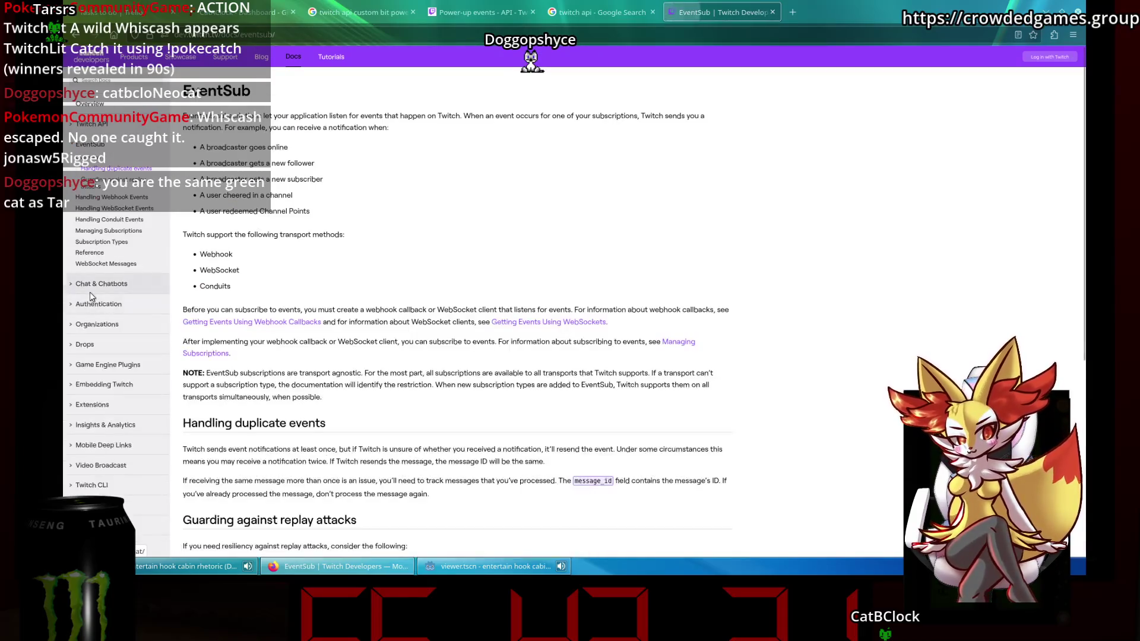
pyautogui.click(95, 252)
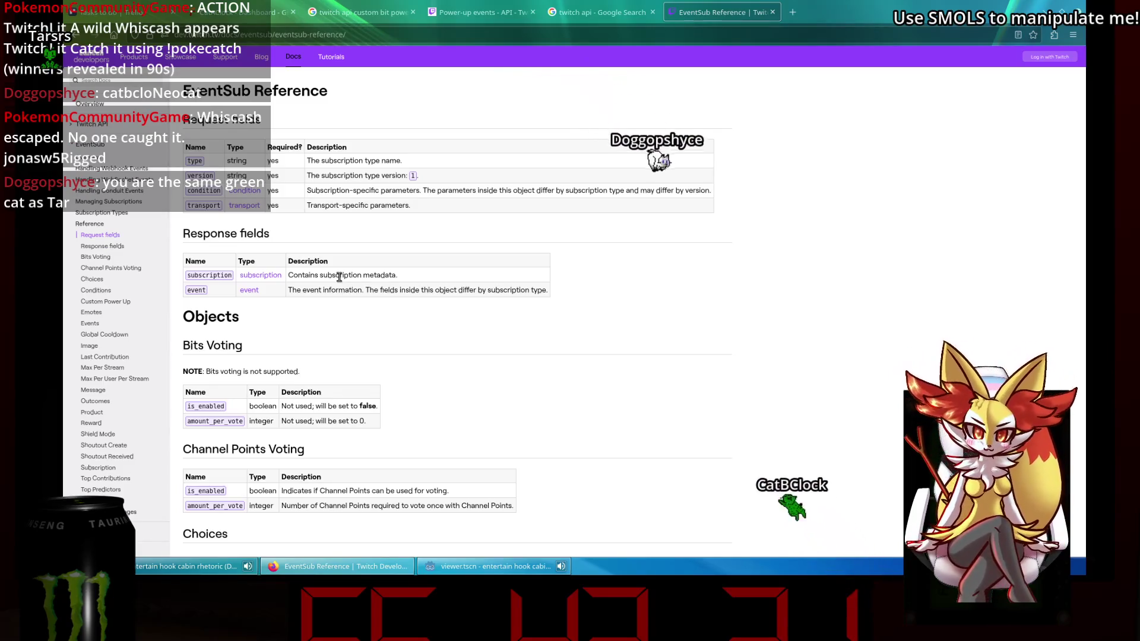
pyautogui.scroll(-2, 285, 271)
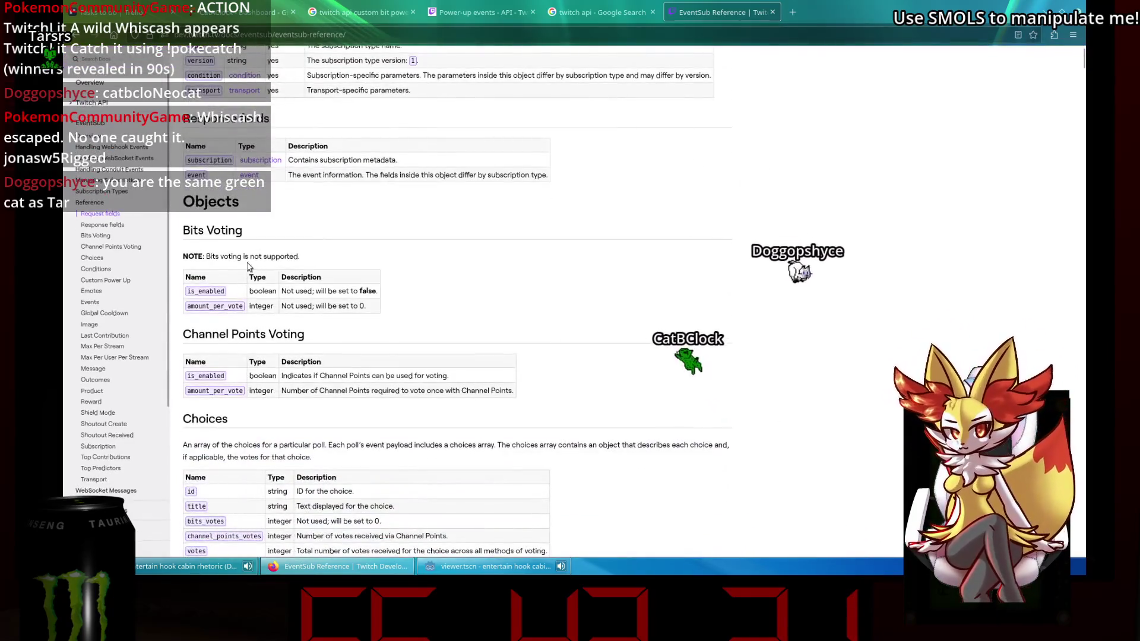
pyautogui.moveTo(224, 256); pyautogui.dragTo(300, 257)
pyautogui.click(392, 285)
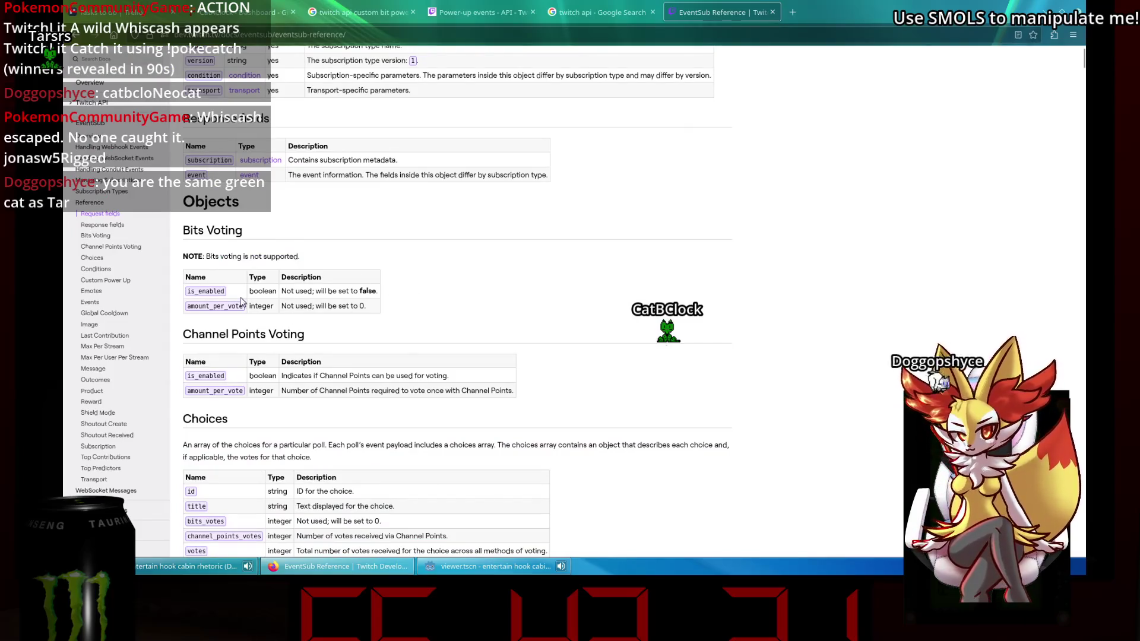
pyautogui.scroll(1, 227, 287)
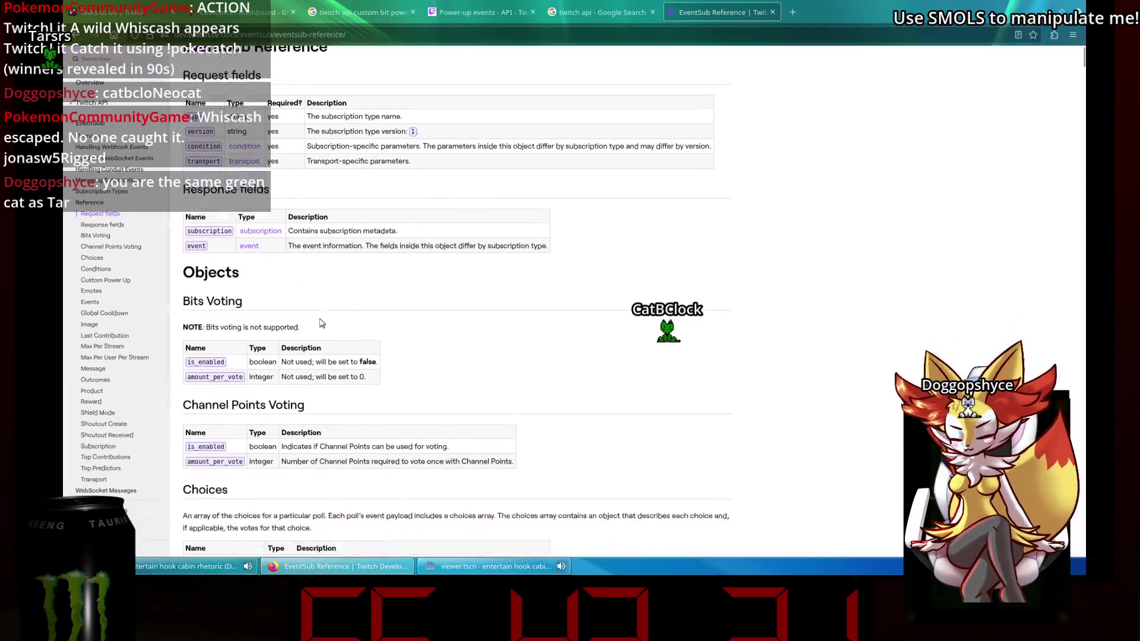
pyautogui.scroll(-1, 321, 322)
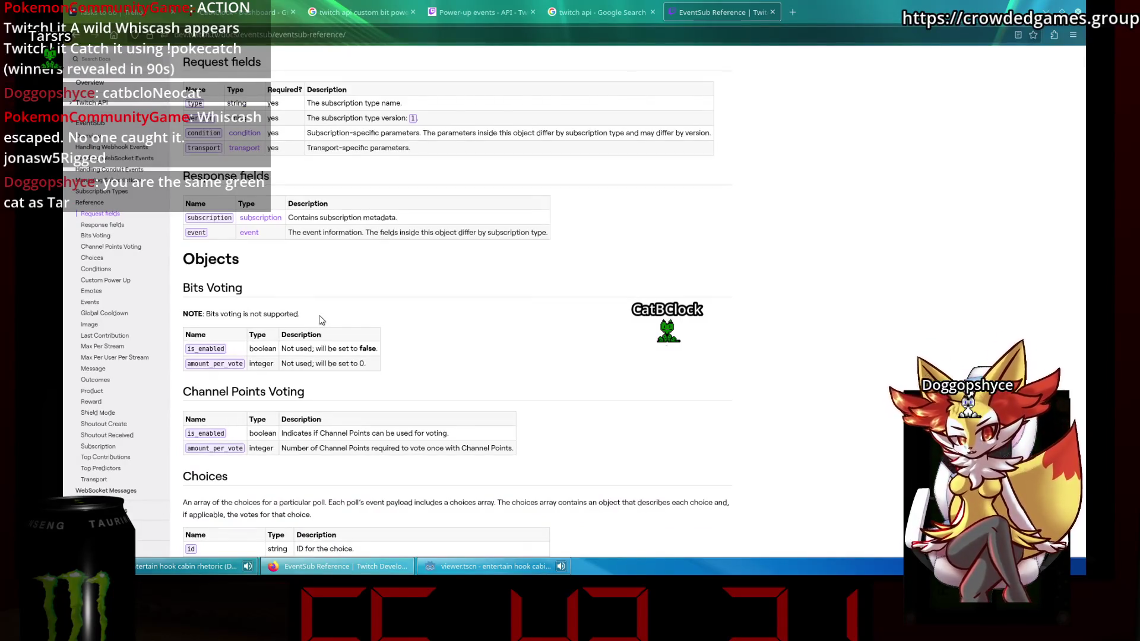
pyautogui.scroll(-1, 321, 321)
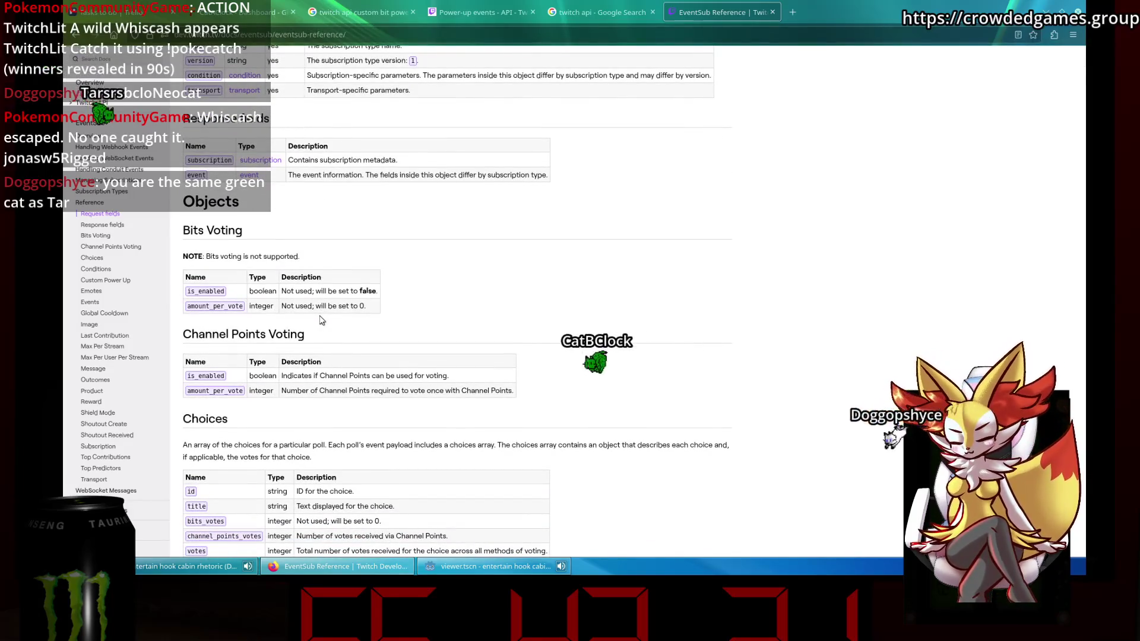
pyautogui.moveTo(182, 256); pyautogui.dragTo(219, 256)
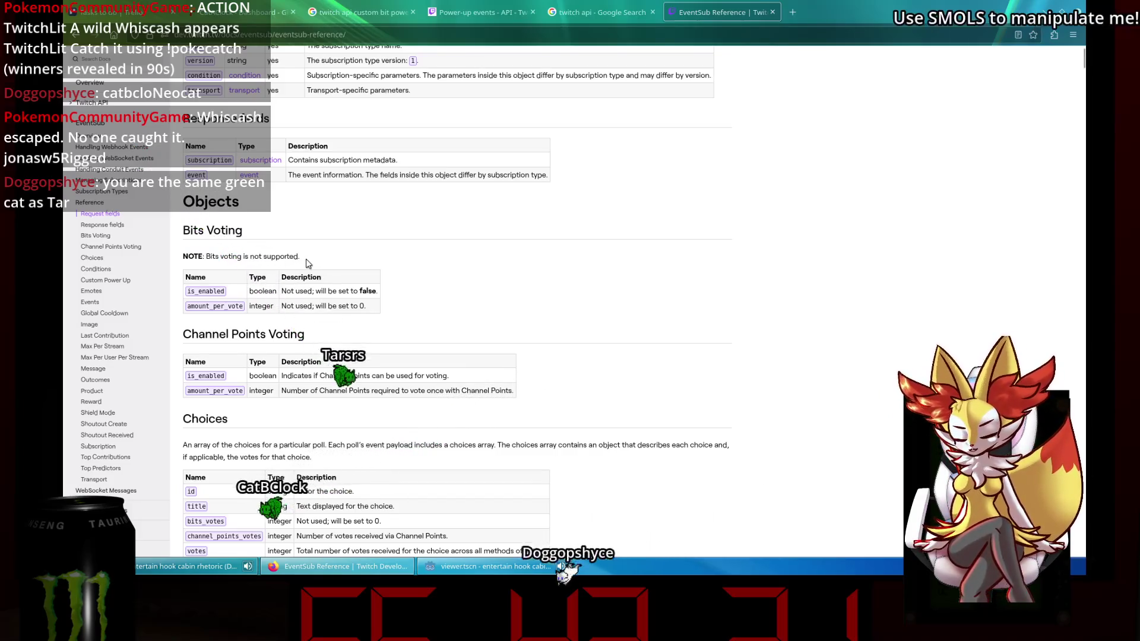
pyautogui.scroll(-3, 308, 261)
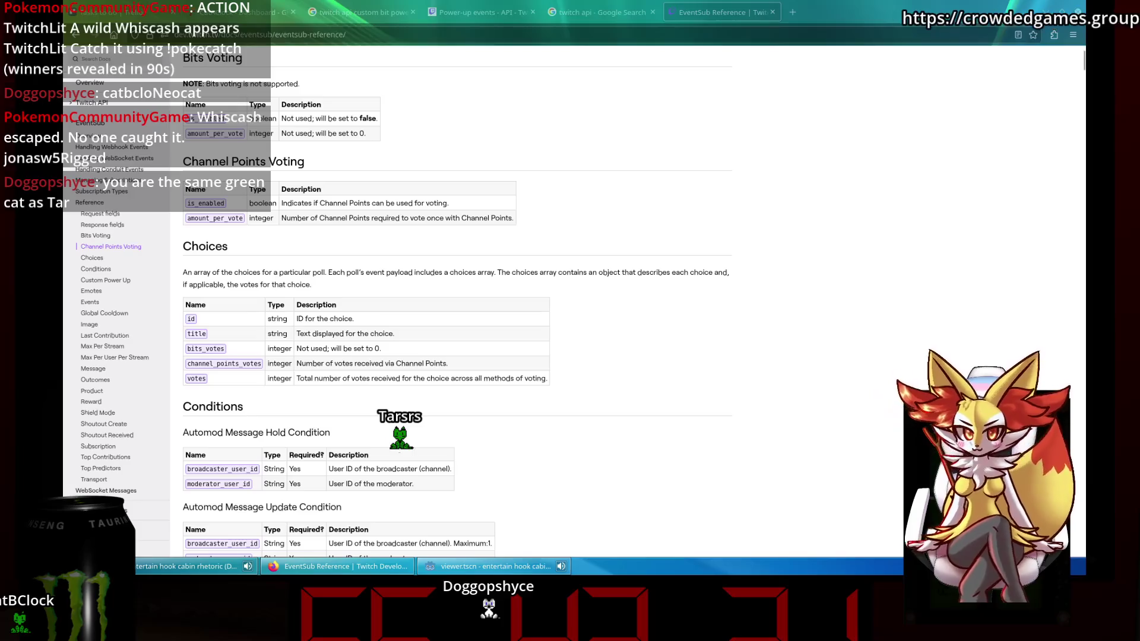
pyautogui.scroll(-7, 517, 235)
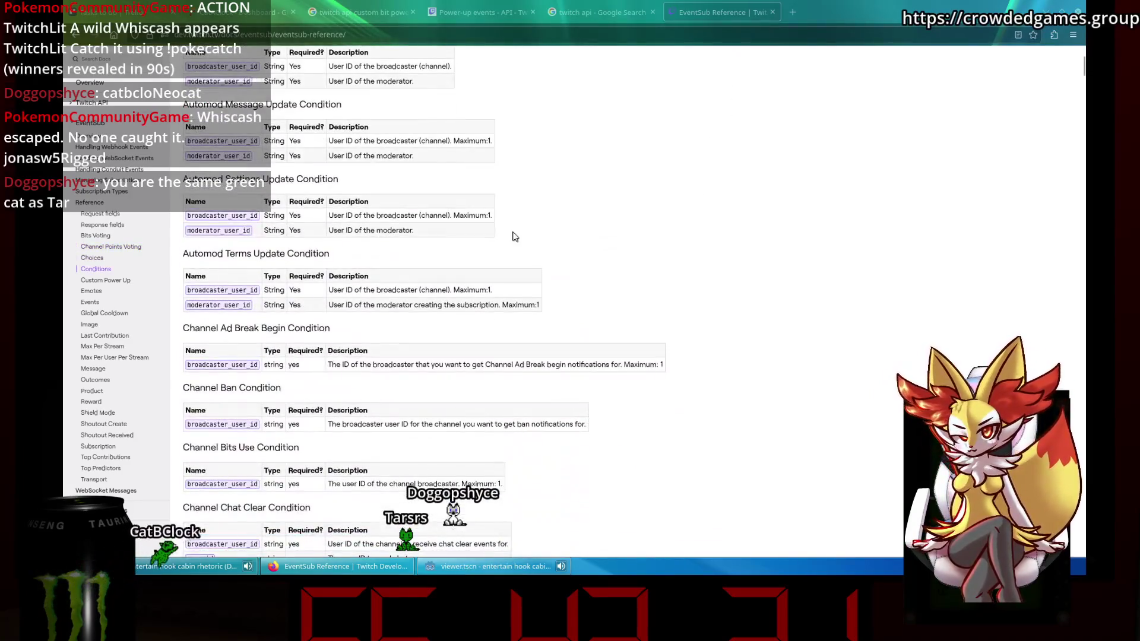
# On the EventSub Subscription Types page, find every occurrence of 'custom'.
pyautogui.click(136, 192)
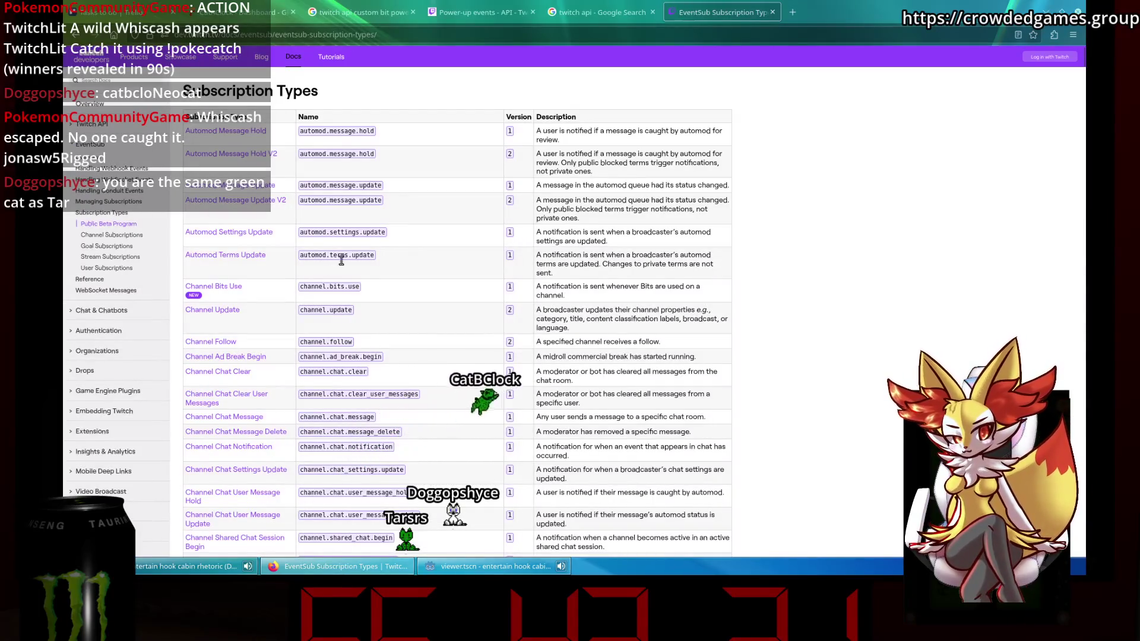
pyautogui.scroll(-10, 518, 287)
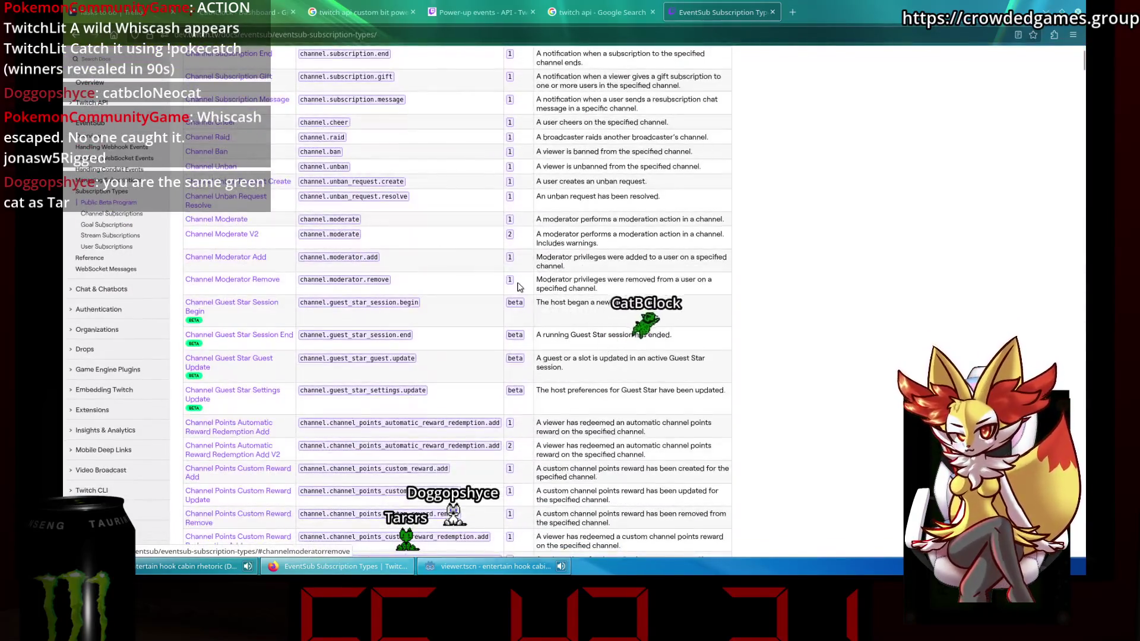
pyautogui.hotkey('ctrl', 'f')
pyautogui.write('custom')
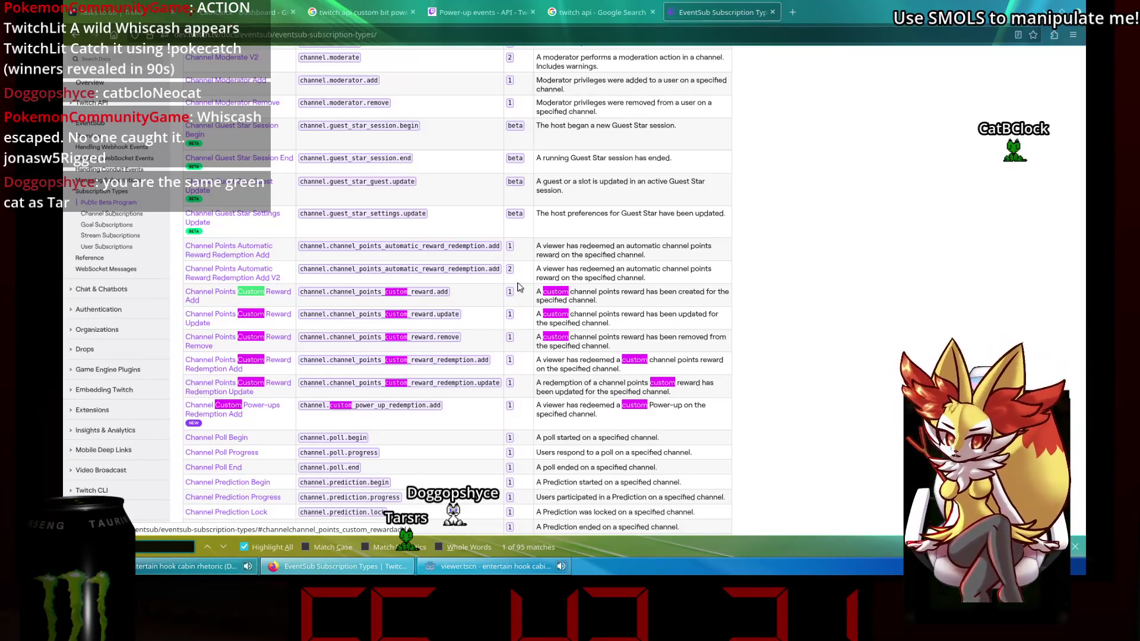
# Open the Channel Bits Use (channel.bits.use) subscription details.
pyautogui.scroll(-15, 519, 287)
pyautogui.scroll(20, 493, 289)
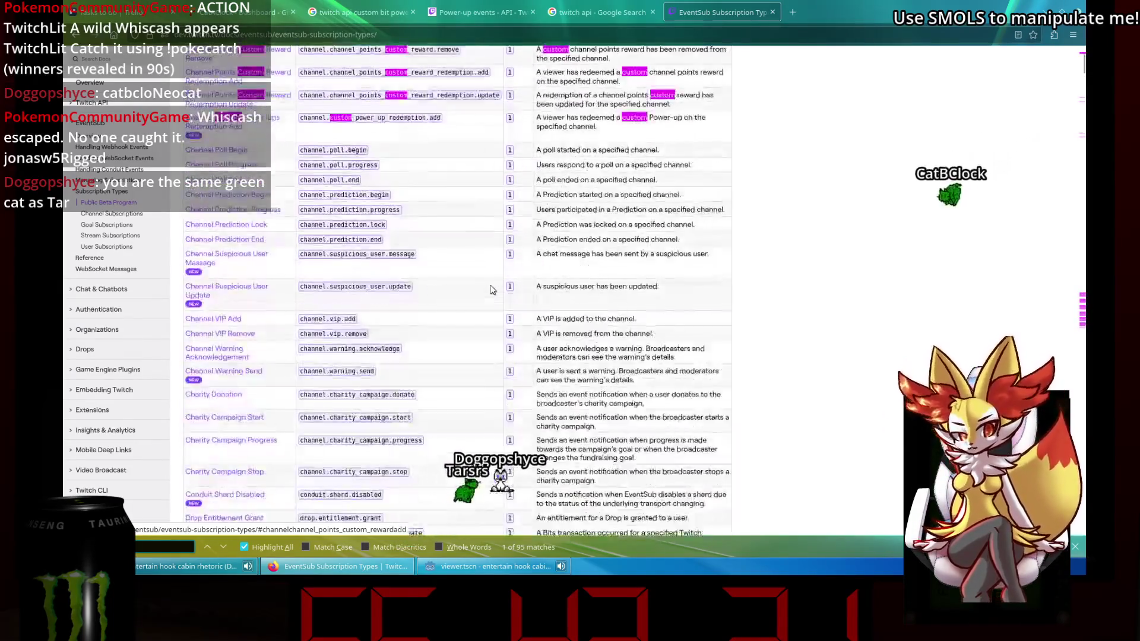
pyautogui.scroll(4, 493, 289)
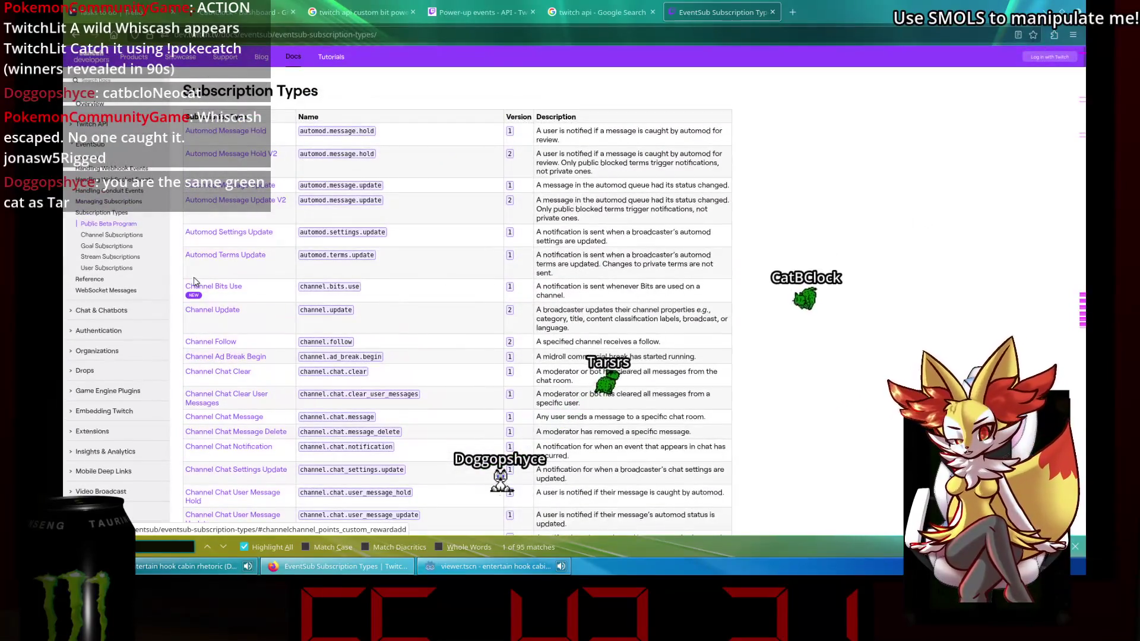
pyautogui.click(216, 286)
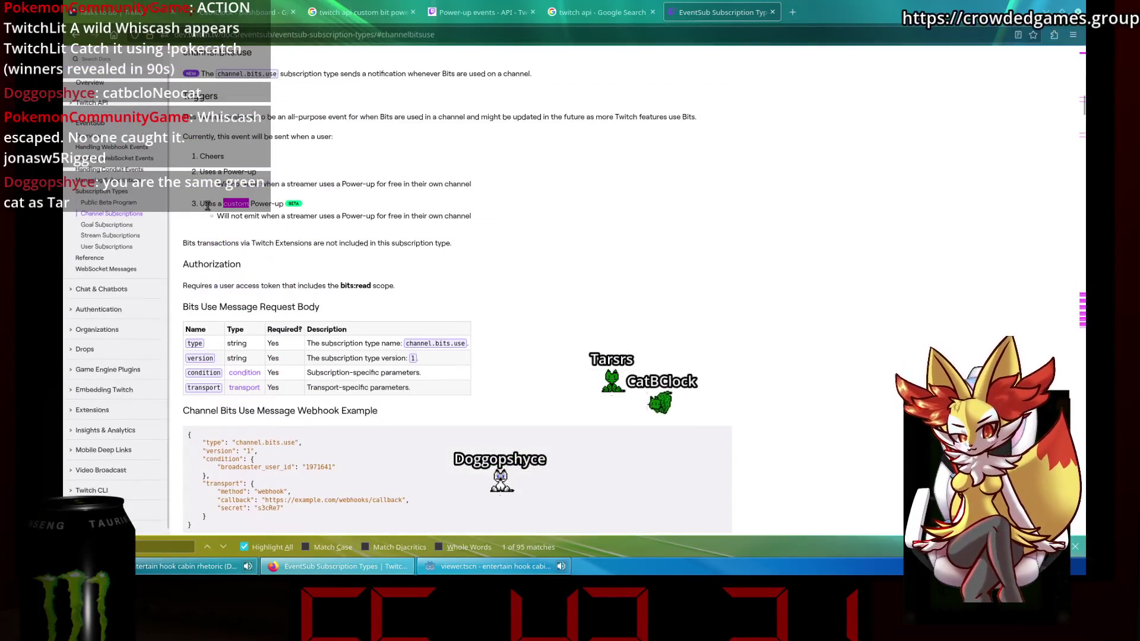
pyautogui.click(249, 206)
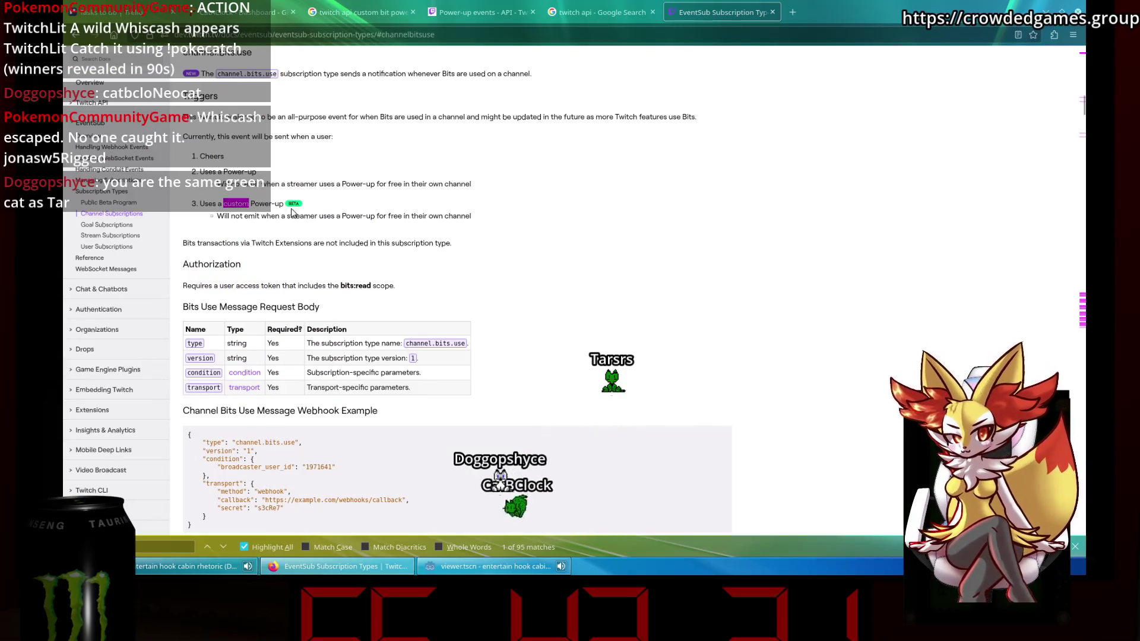
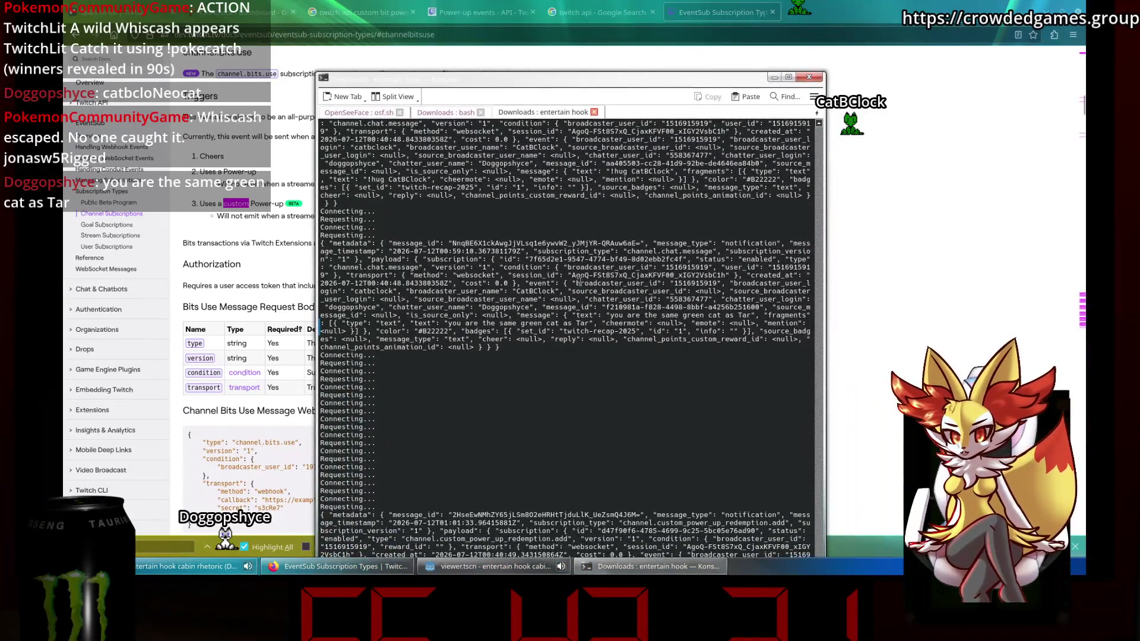
# Close the Konsole window with the hook's JSON output to reveal the EventSub docs in Firefox.
pyautogui.moveTo(553, 85); pyautogui.dragTo(630, 40)
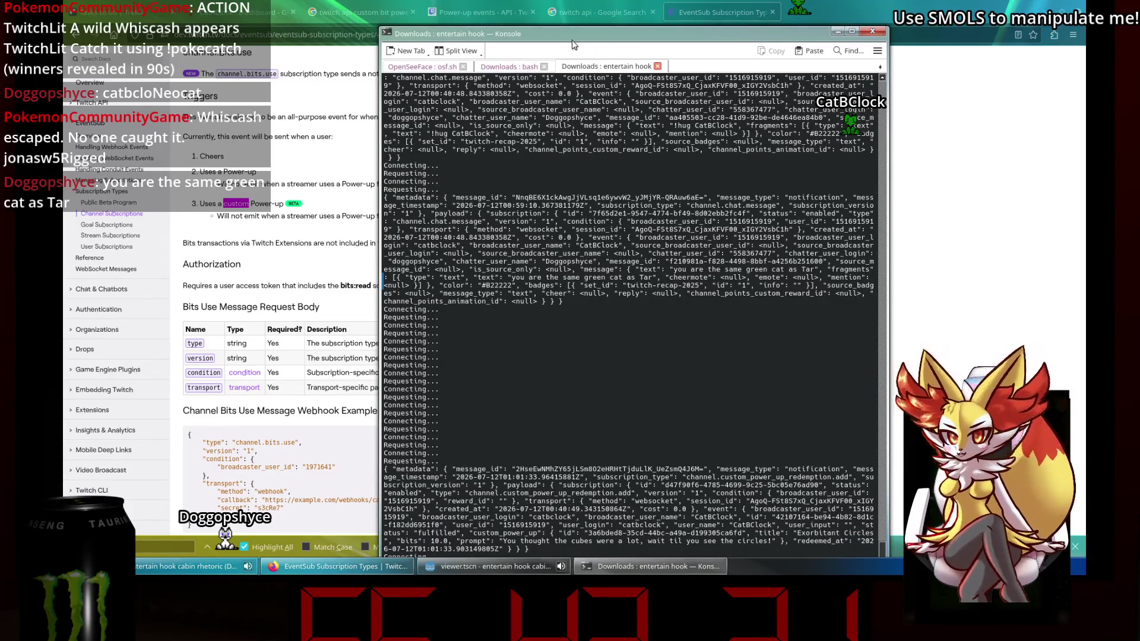
pyautogui.hotkey('shift', 'Right')
pyautogui.moveTo(718, 36)
pyautogui.mouseDown()
pyautogui.moveTo(826, 22)
pyautogui.moveTo(862, 39)
pyautogui.mouseUp()
pyautogui.hotkey('alt', 'F4')
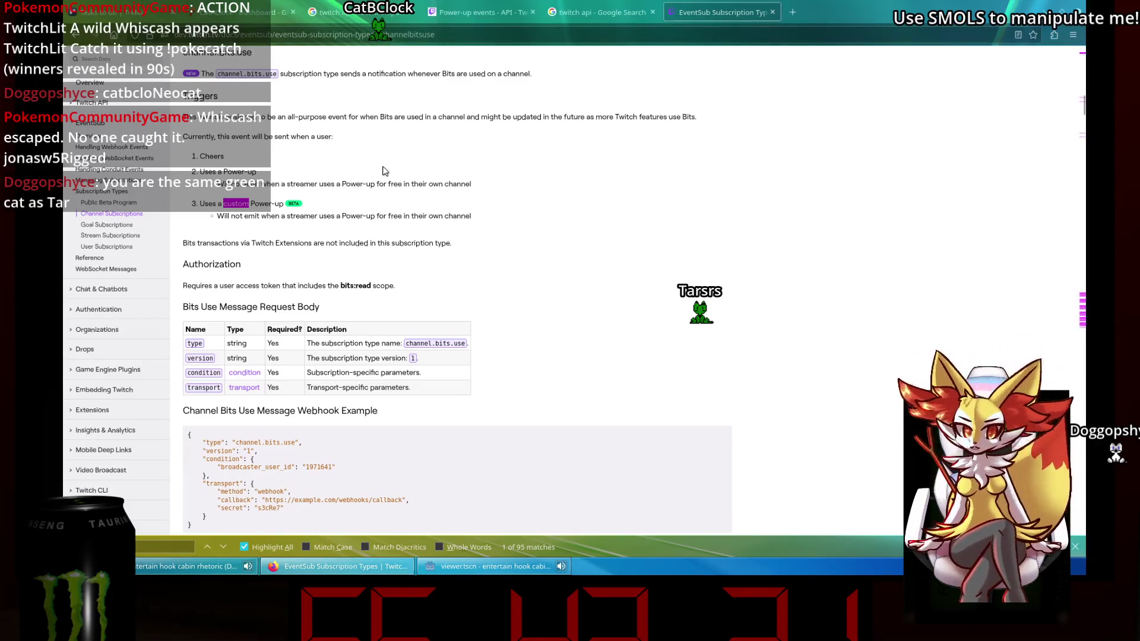
# Read the channel.bits.use docs down to the custom_power_up payload field, then return to Godot.
pyautogui.click(600, 11)
pyautogui.click(699, 6)
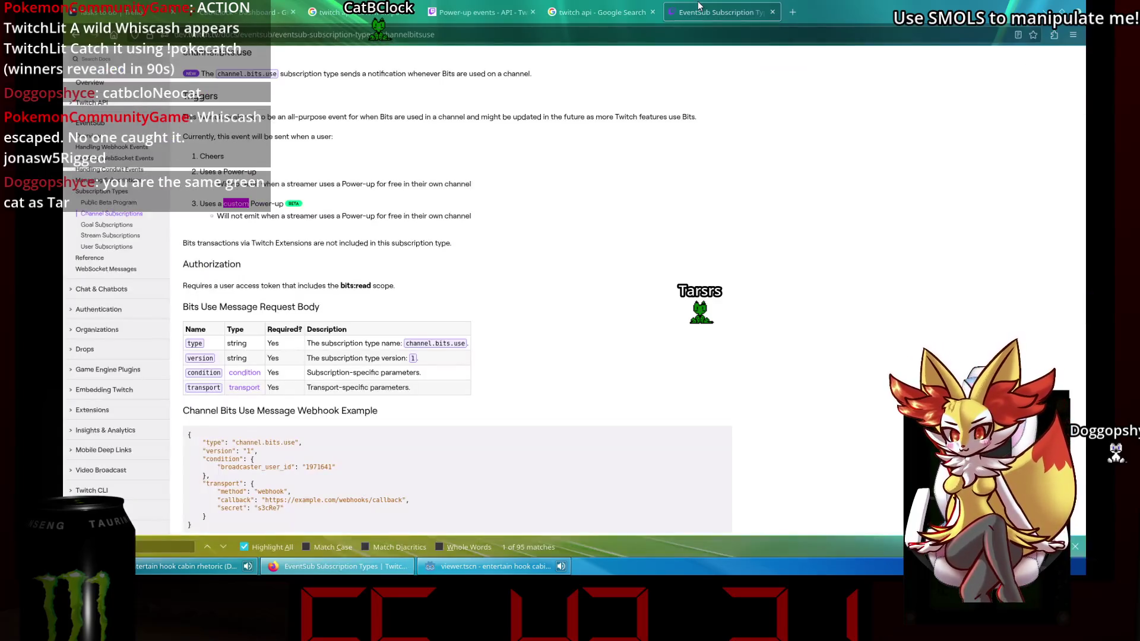
pyautogui.scroll(-6, 418, 339)
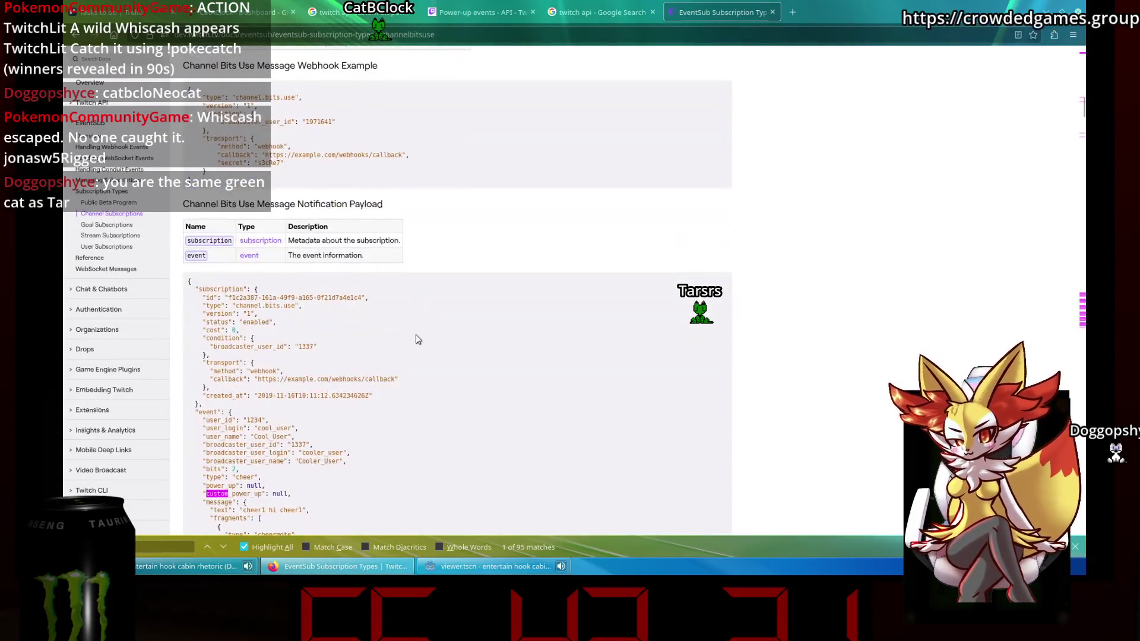
pyautogui.scroll(-3, 415, 339)
pyautogui.doubleClick(252, 321)
pyautogui.click(362, 404)
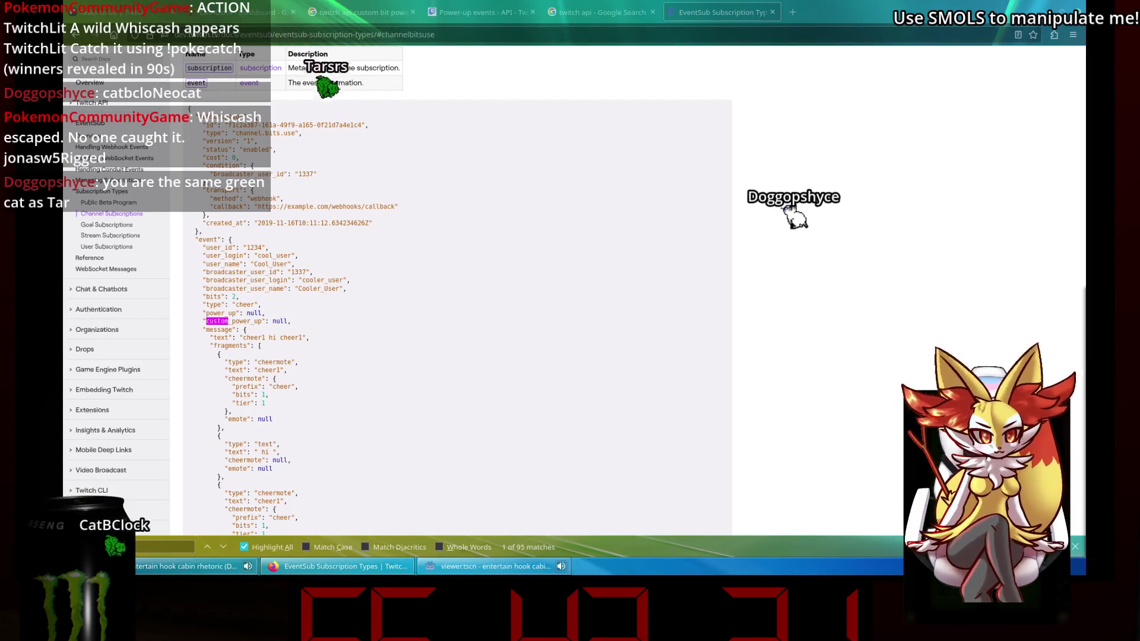
pyautogui.click(454, 574)
pyautogui.scroll(-6, 559, 328)
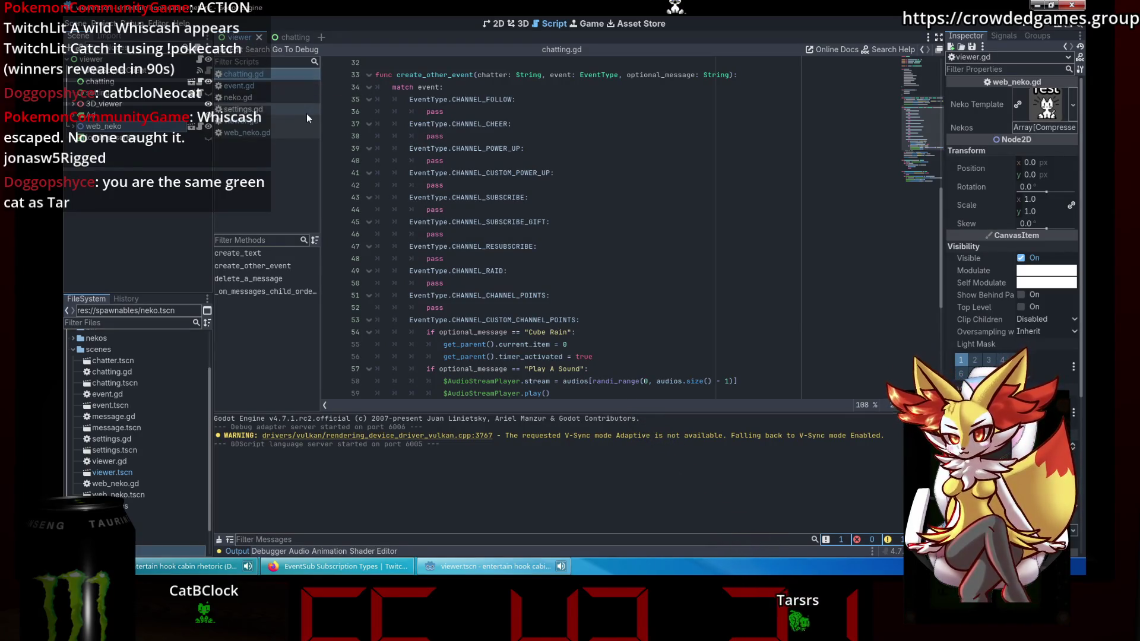
# In viewer.gd, locate the empty message arguments of the custom power-up events on lines 268 and 271.
pyautogui.scroll(-7, 333, 178)
pyautogui.click(252, 120)
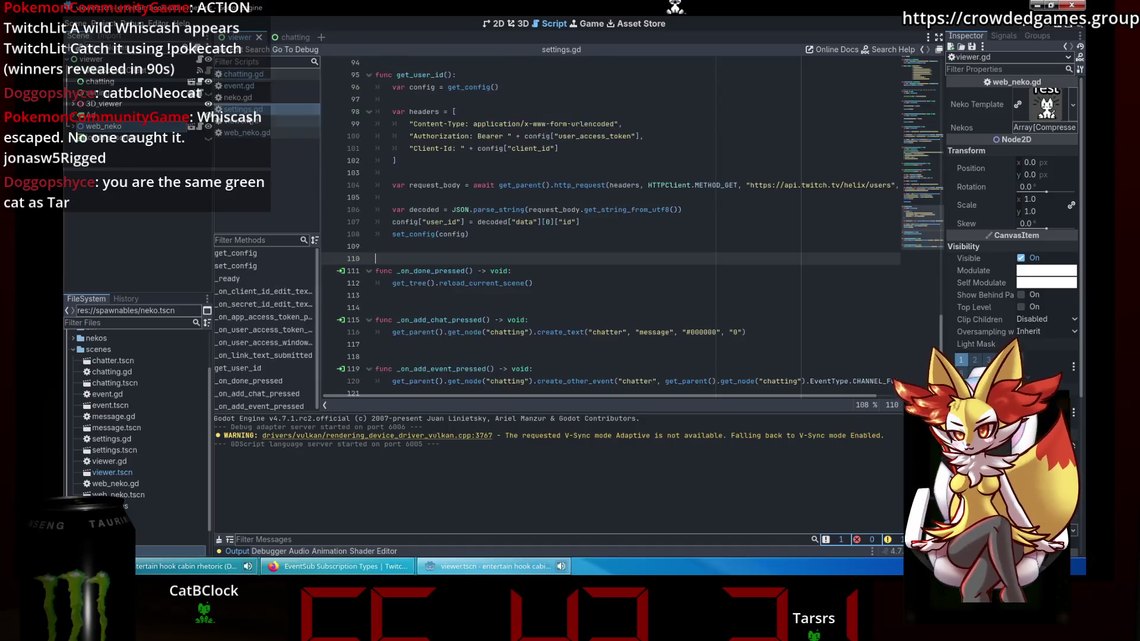
pyautogui.scroll(9, 921, 337)
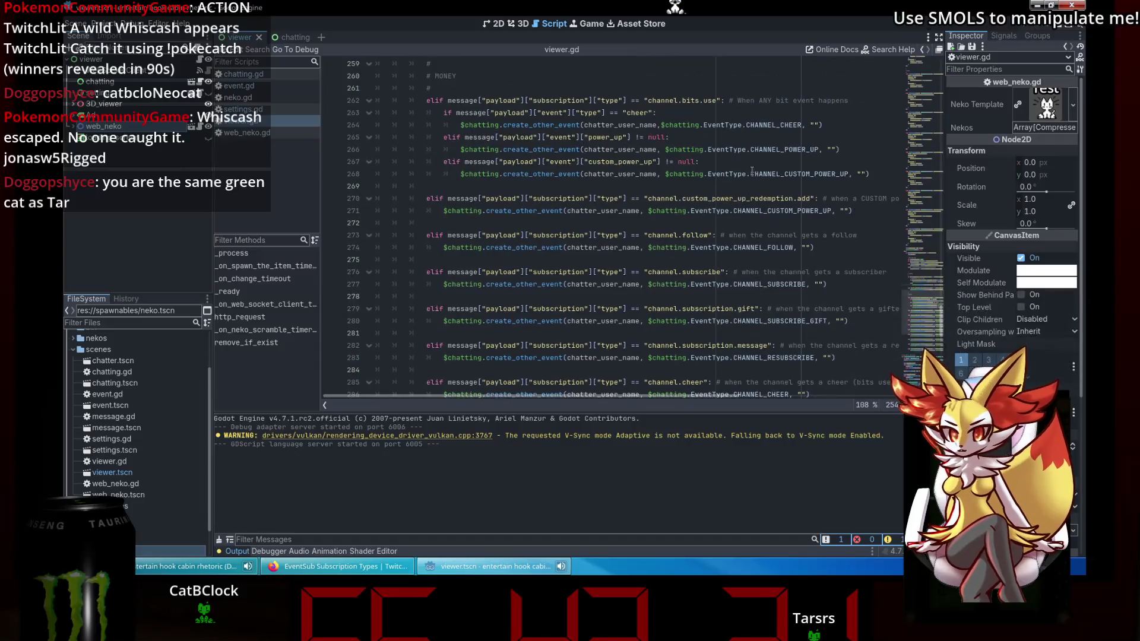
pyautogui.doubleClick(734, 197)
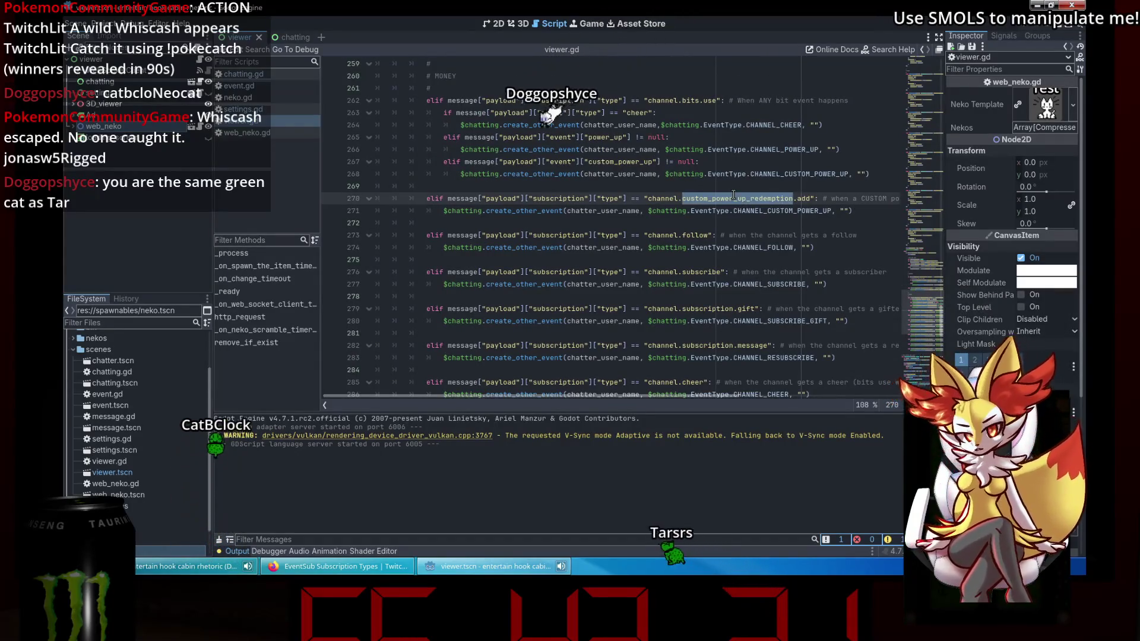
pyautogui.click(871, 208)
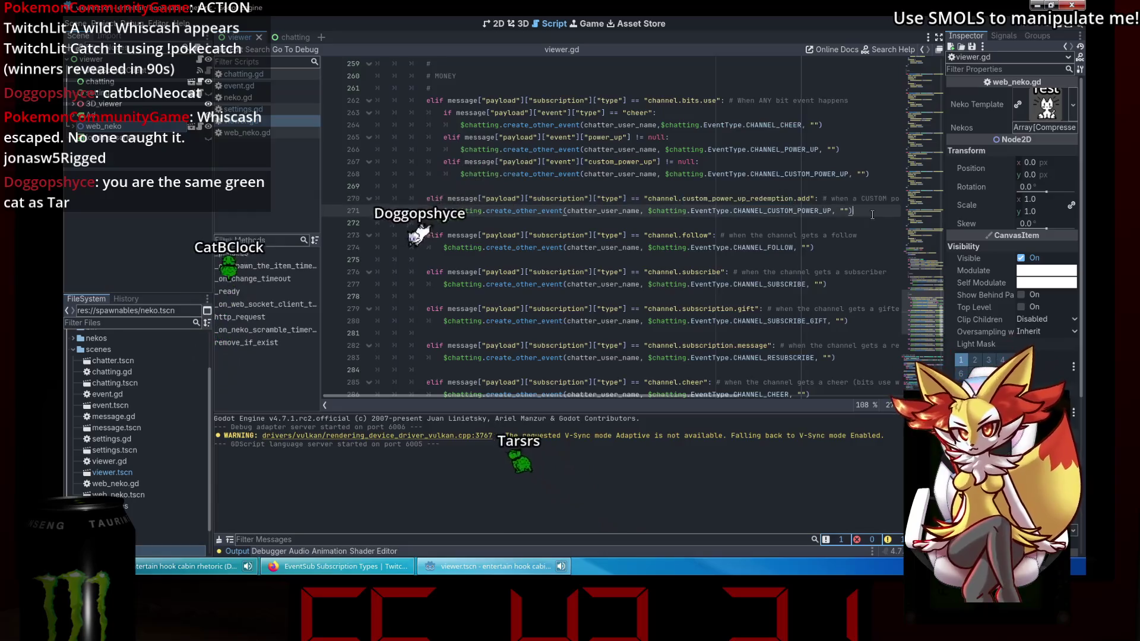
pyautogui.doubleClick(844, 211)
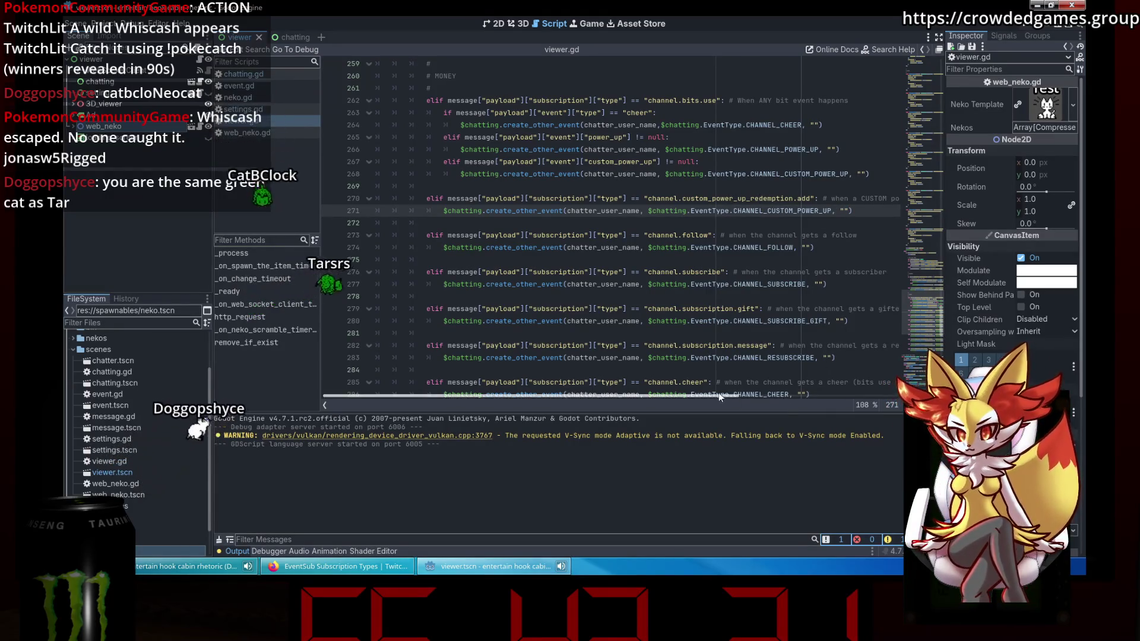
pyautogui.hscroll(5, 850, 316)
pyautogui.scroll(-5, 819, 326)
pyautogui.moveTo(720, 283)
pyautogui.mouseDown()
pyautogui.moveTo(988, 304)
pyautogui.moveTo(872, 281)
pyautogui.mouseUp()
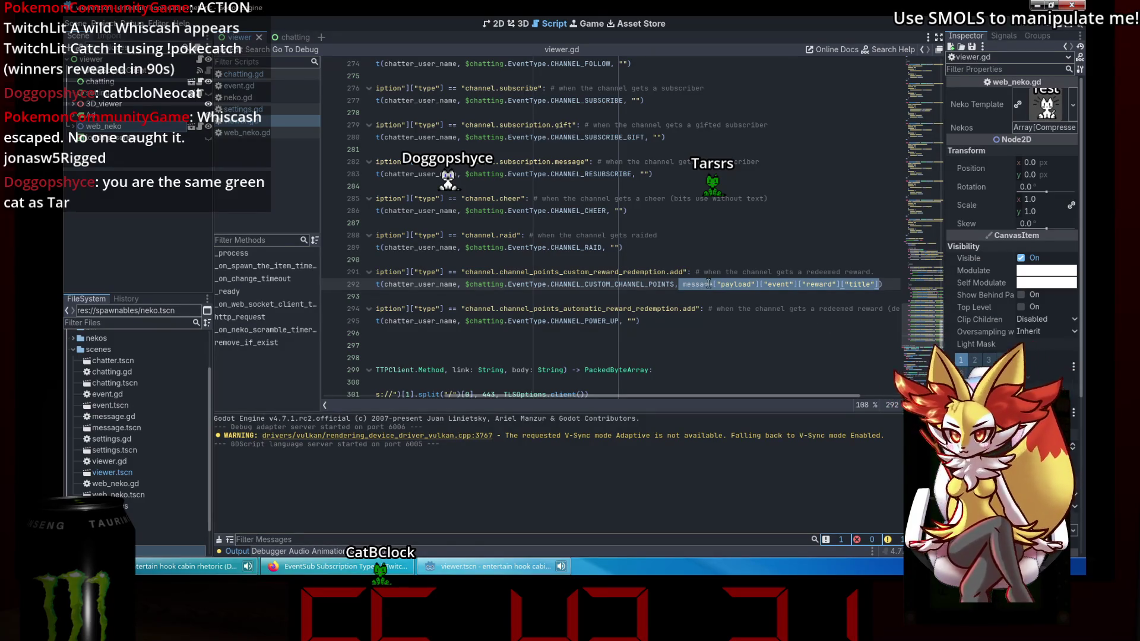
pyautogui.scroll(5, 671, 267)
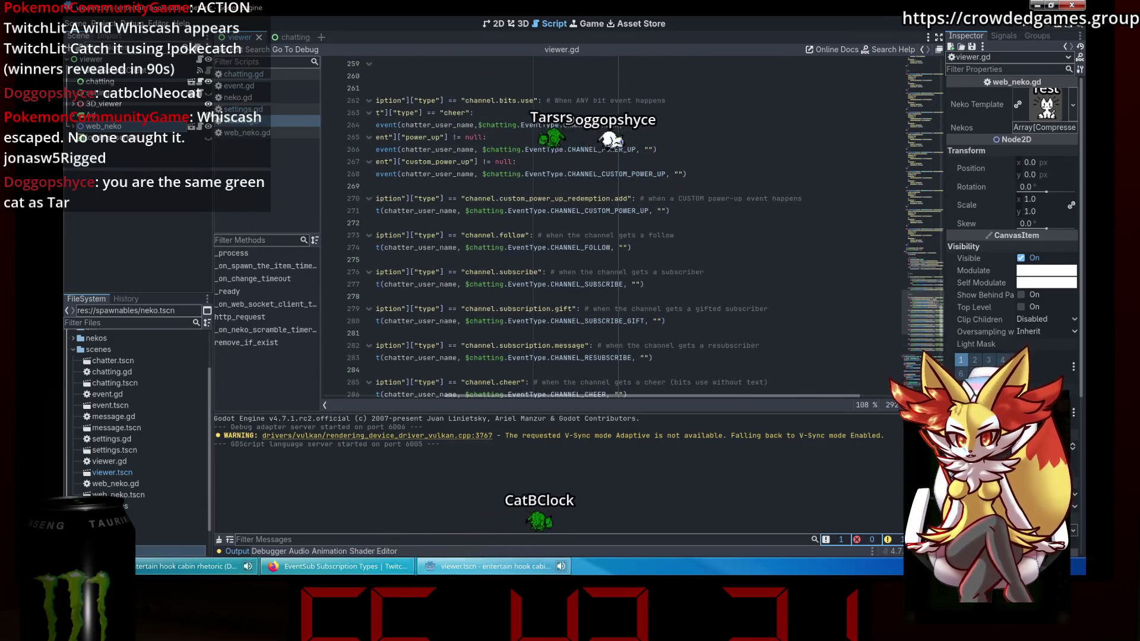
pyautogui.click(676, 174)
# Replace line 268's empty message with the payload's custom_power_up title expression.
pyautogui.write('message["payload"]["event"]["reward"]["title"]')
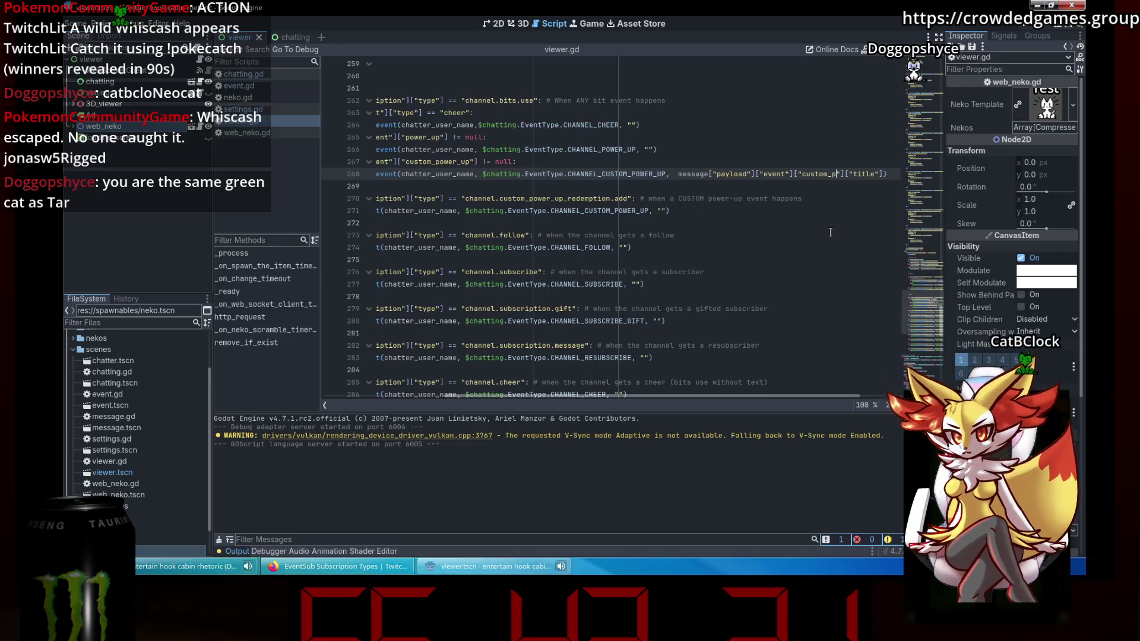
pyautogui.moveTo(894, 174); pyautogui.dragTo(895, 176)
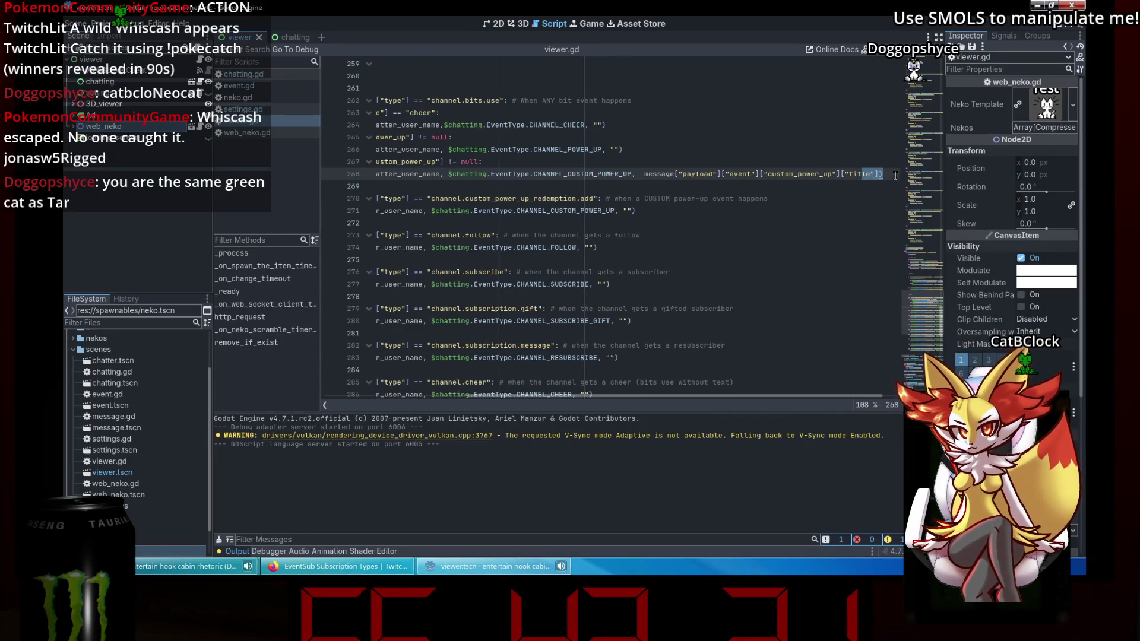
pyautogui.click(896, 291)
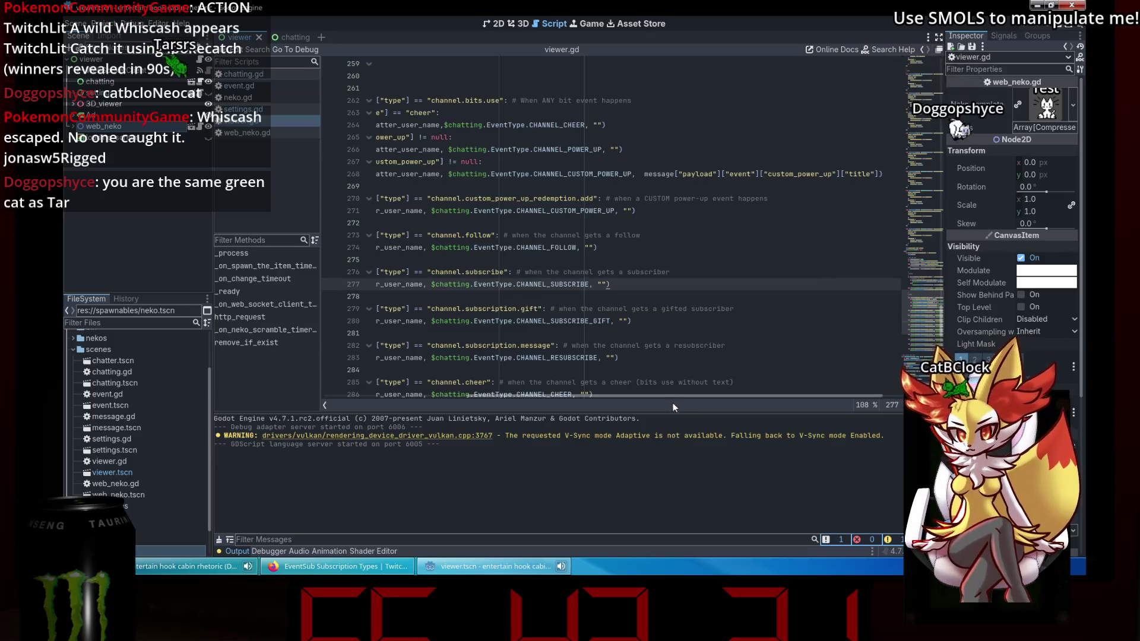
pyautogui.hscroll(-5, 672, 404)
pyautogui.click(571, 164)
pyautogui.scroll(1, 571, 165)
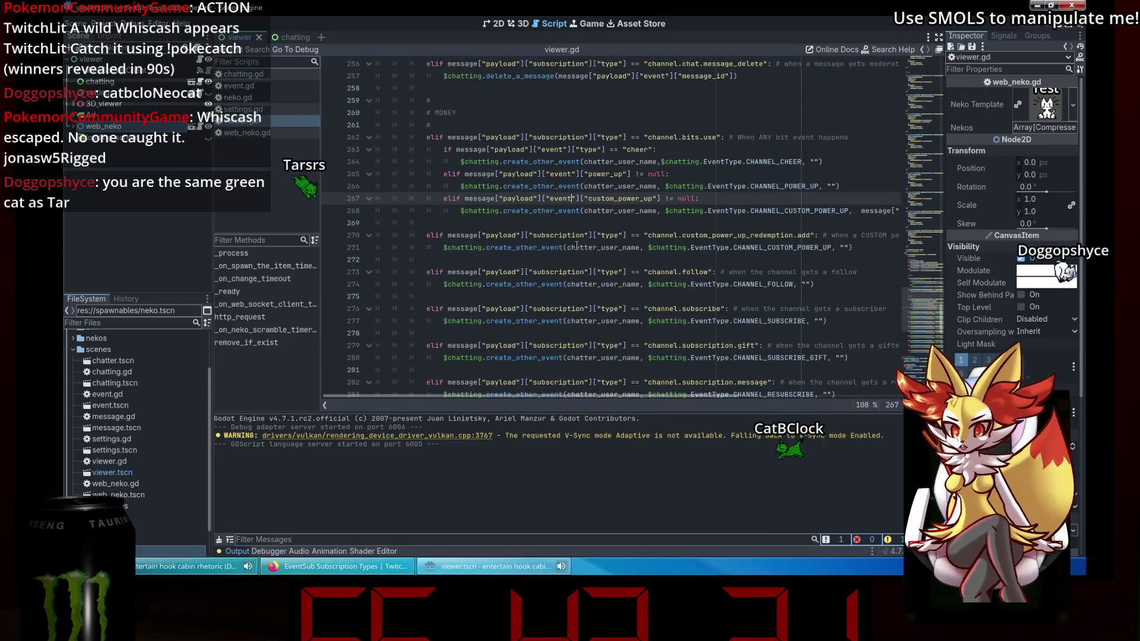
pyautogui.scroll(1, 750, 220)
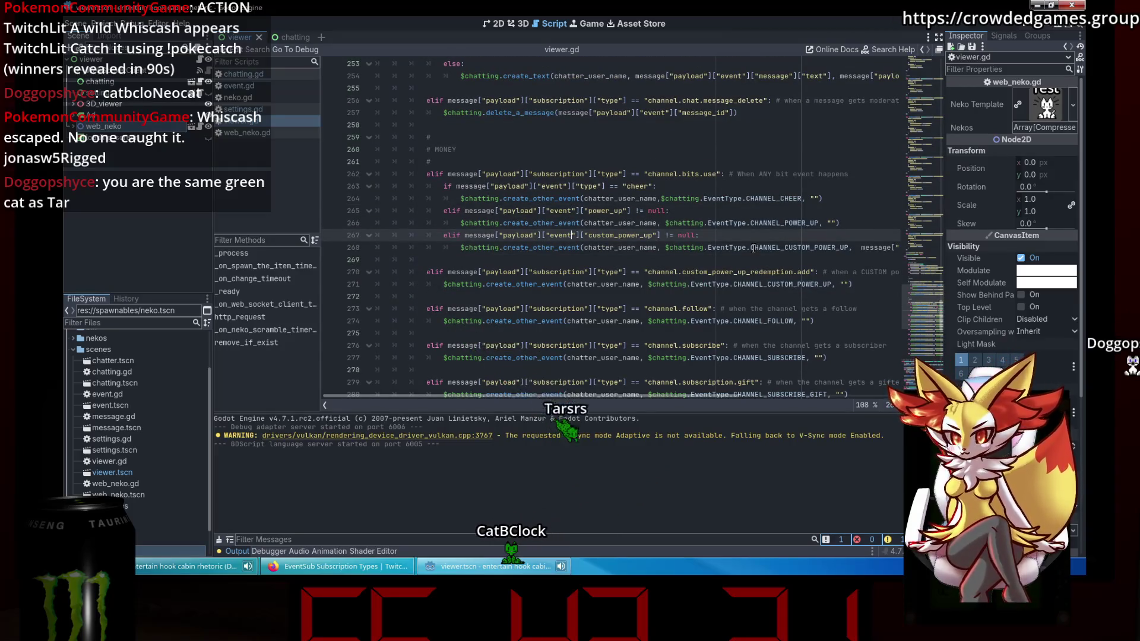
pyautogui.scroll(-1, 753, 248)
pyautogui.moveTo(822, 211); pyautogui.dragTo(584, 211)
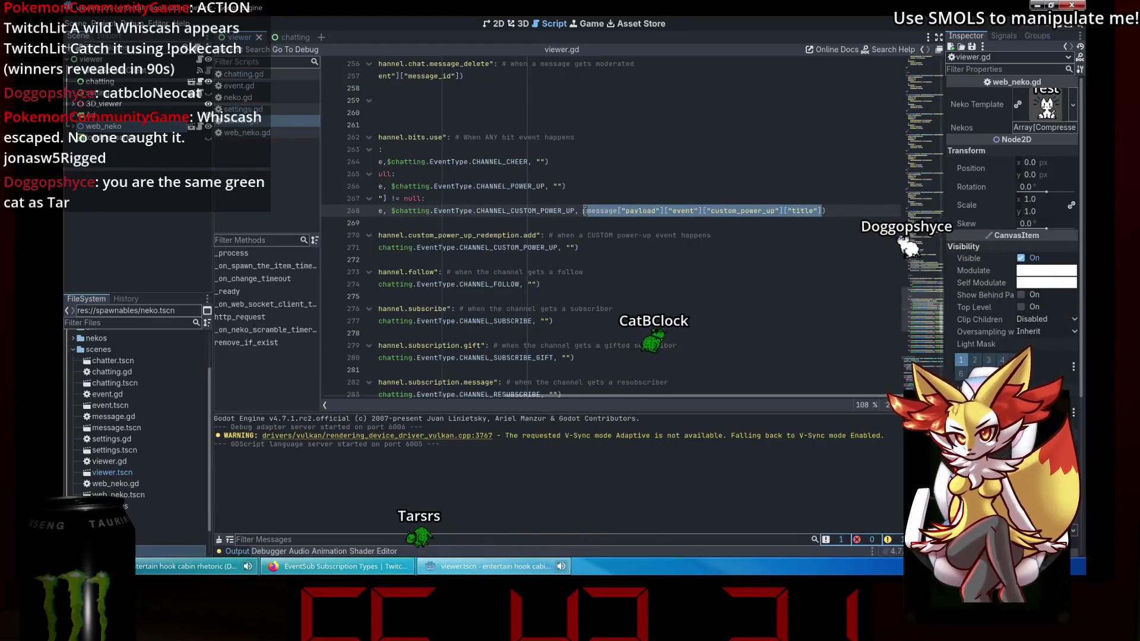
pyautogui.click(585, 223)
pyautogui.hscroll(1, 584, 223)
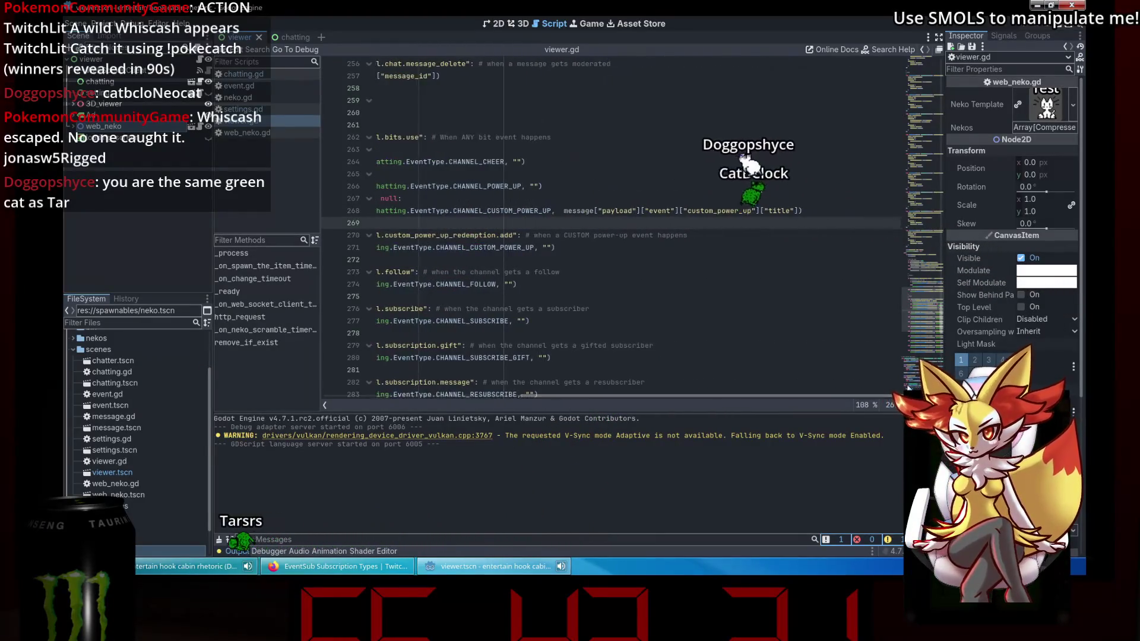
# Select the custom_power_up title expression for reuse on line 271 and briefly check settings.gd.
pyautogui.moveTo(801, 210); pyautogui.dragTo(564, 213)
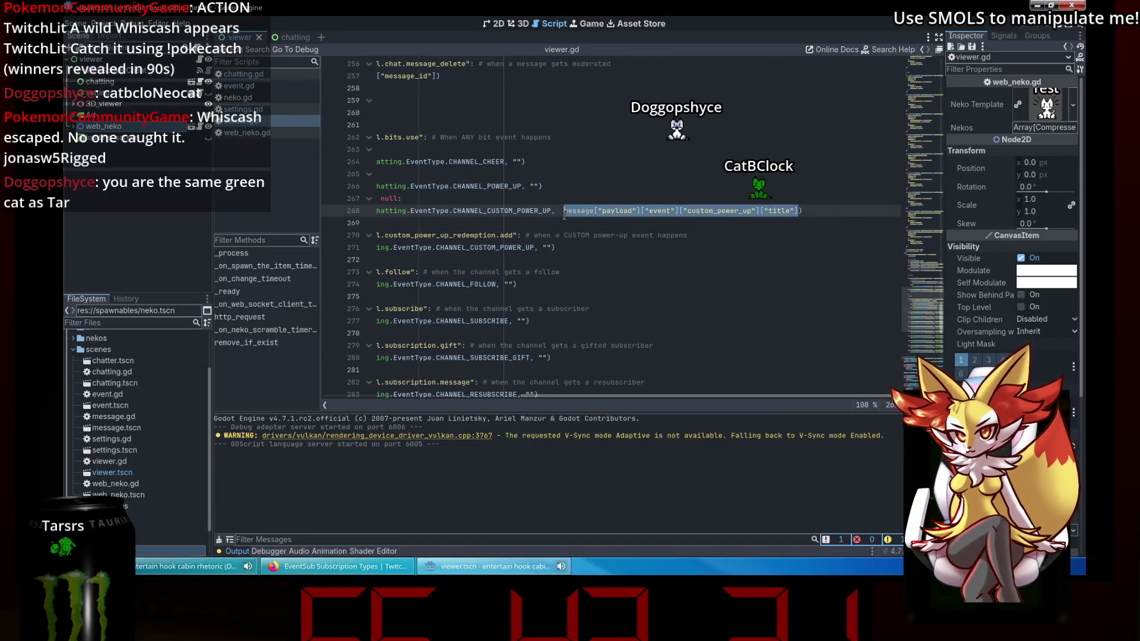
pyautogui.click(550, 248)
pyautogui.click(677, 256)
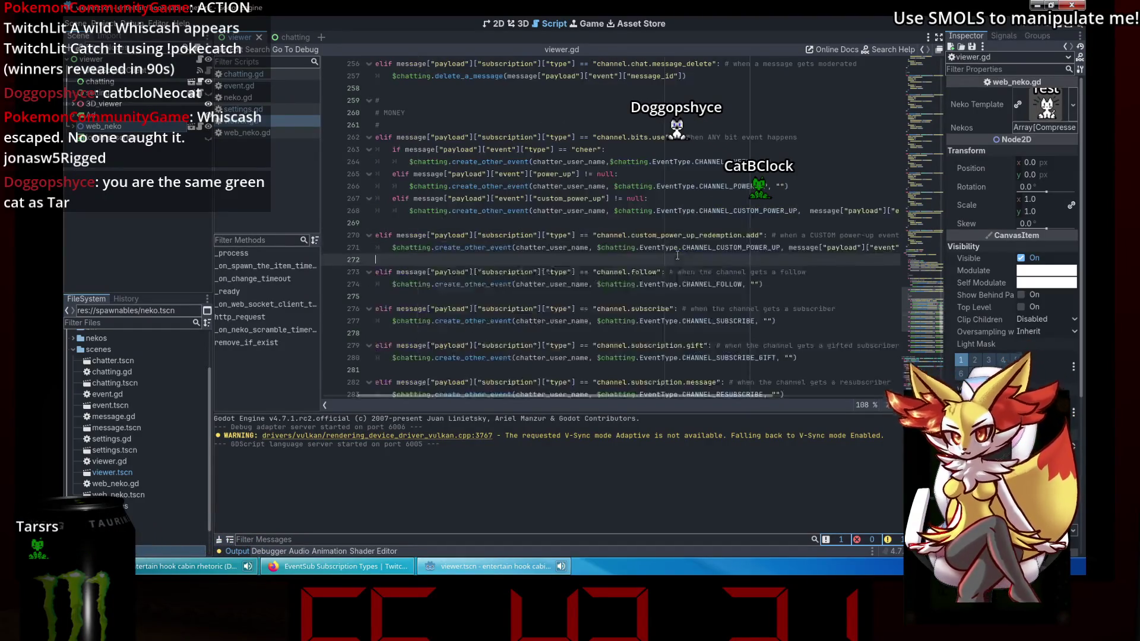
pyautogui.click(300, 107)
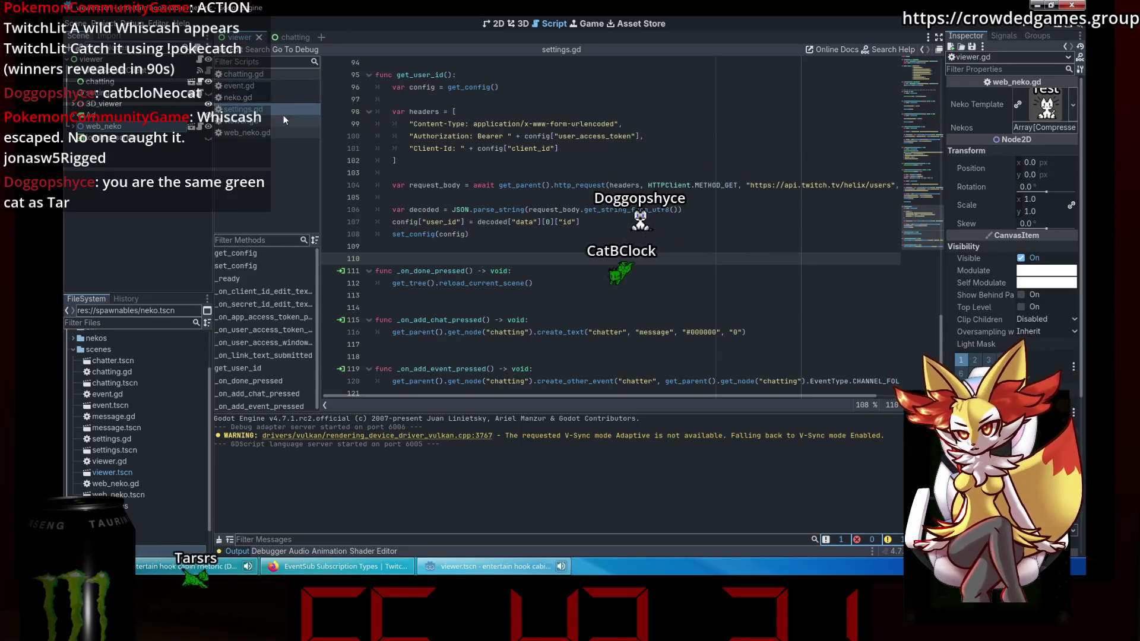
pyautogui.click(299, 115)
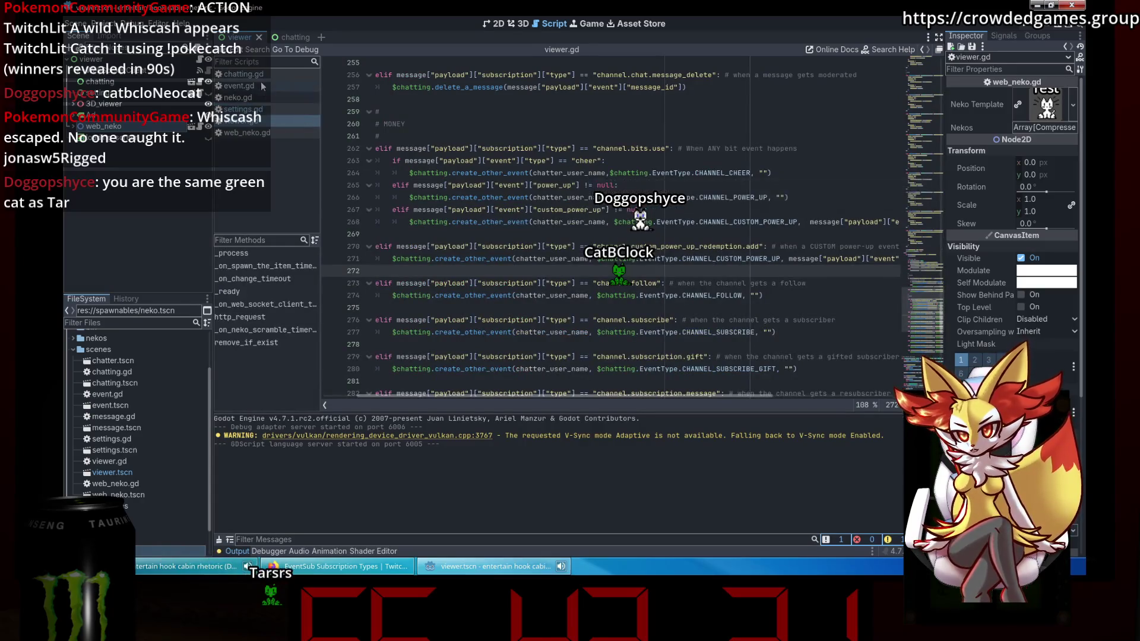
# Copy the Cube Rain if-block from lines 54–56 of chatting.gd.
pyautogui.click(244, 74)
pyautogui.scroll(8, 546, 173)
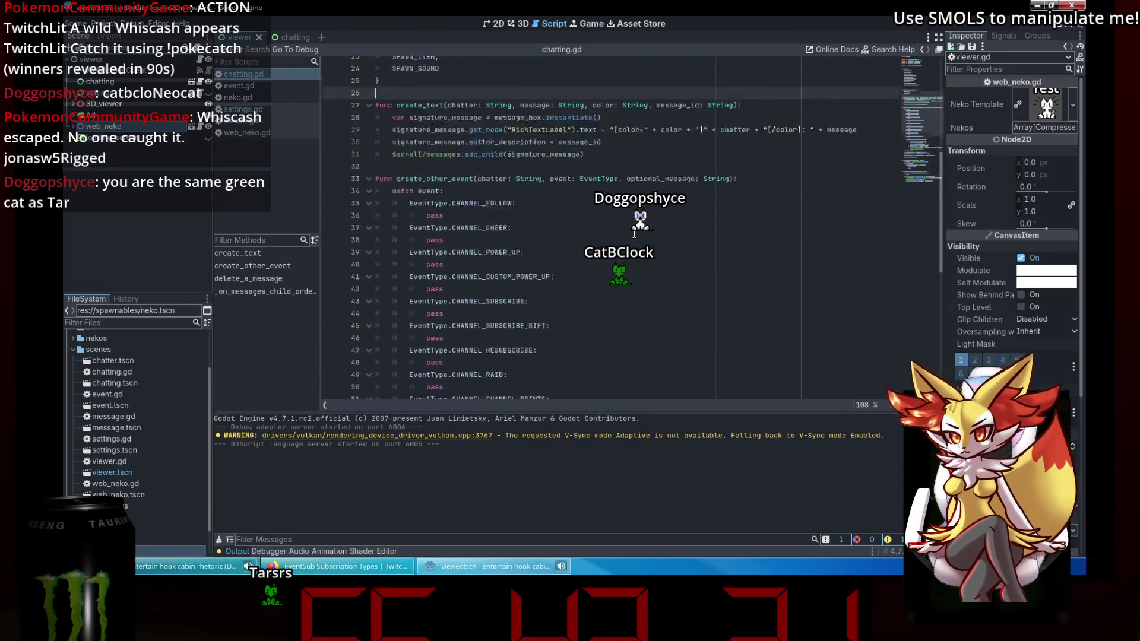
pyautogui.click(588, 192)
pyautogui.click(610, 205)
pyautogui.scroll(-2, 610, 231)
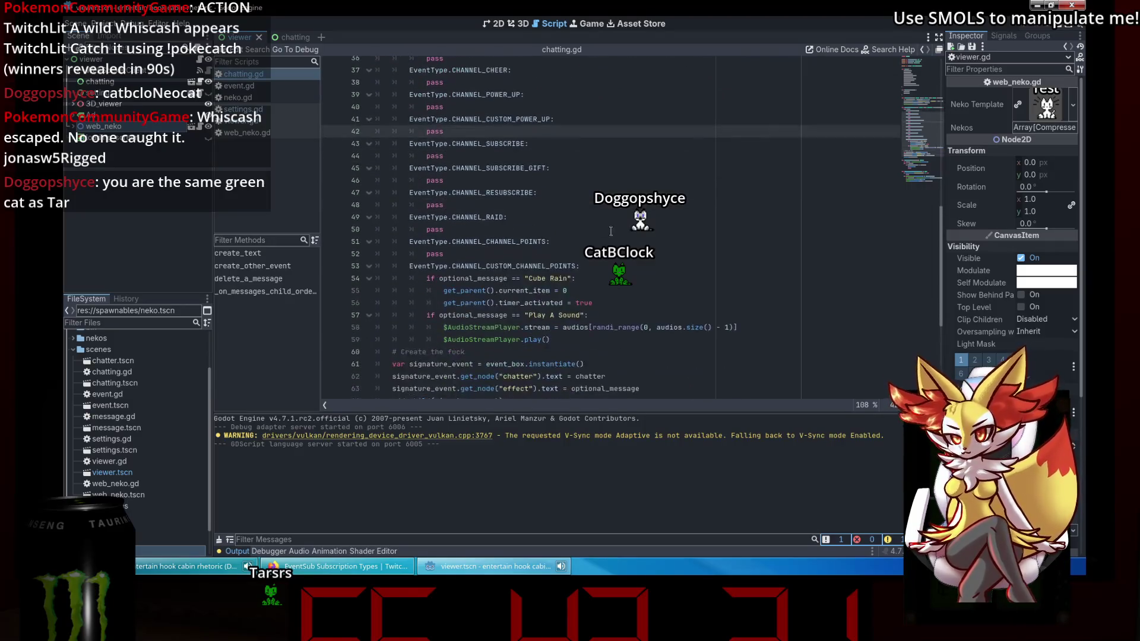
pyautogui.click(602, 304)
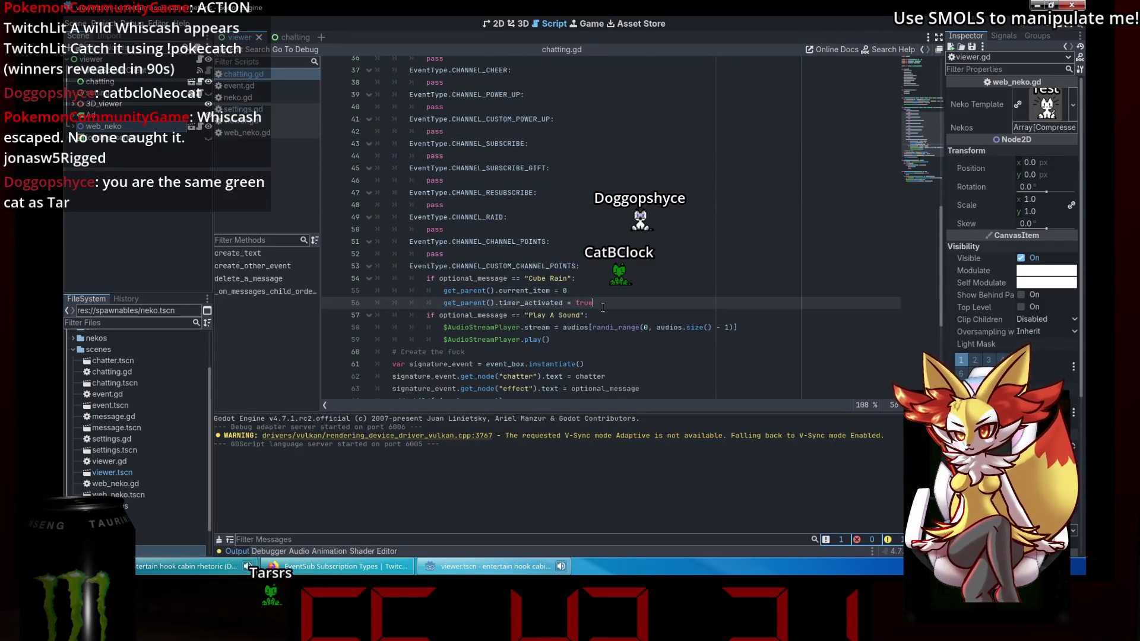
pyautogui.moveTo(603, 307); pyautogui.dragTo(421, 278)
pyautogui.hotkey('ctrl', 'c')
pyautogui.rightClick(456, 278)
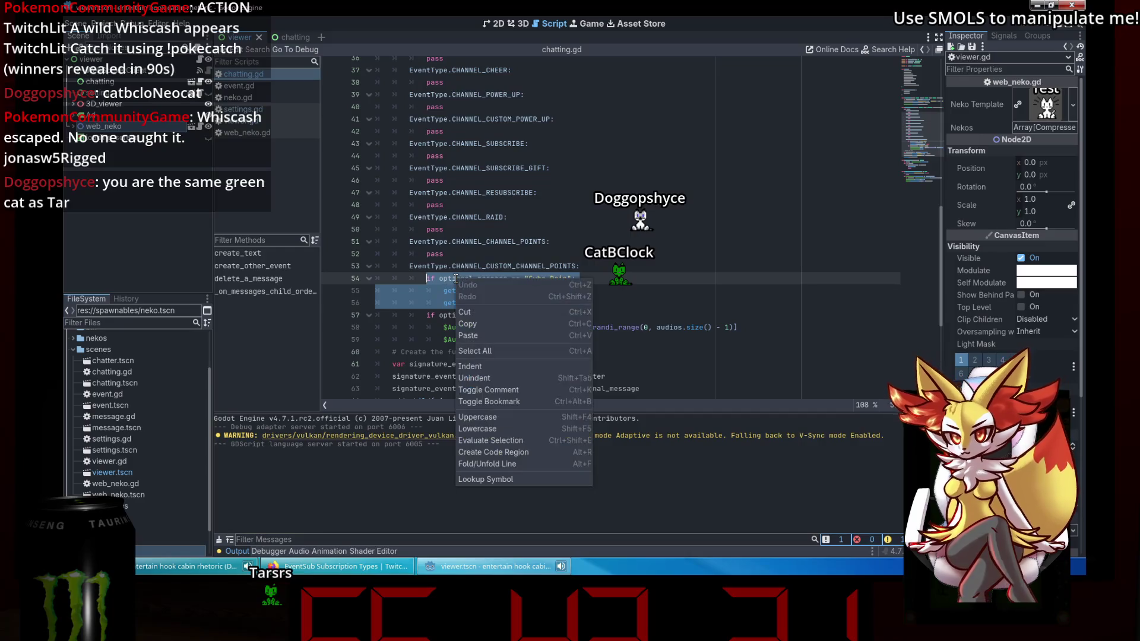
pyautogui.click(499, 324)
# Inspect the SpawnTheItem timer under the 3D_viewer node in the scene tree.
pyautogui.scroll(-3, 587, 340)
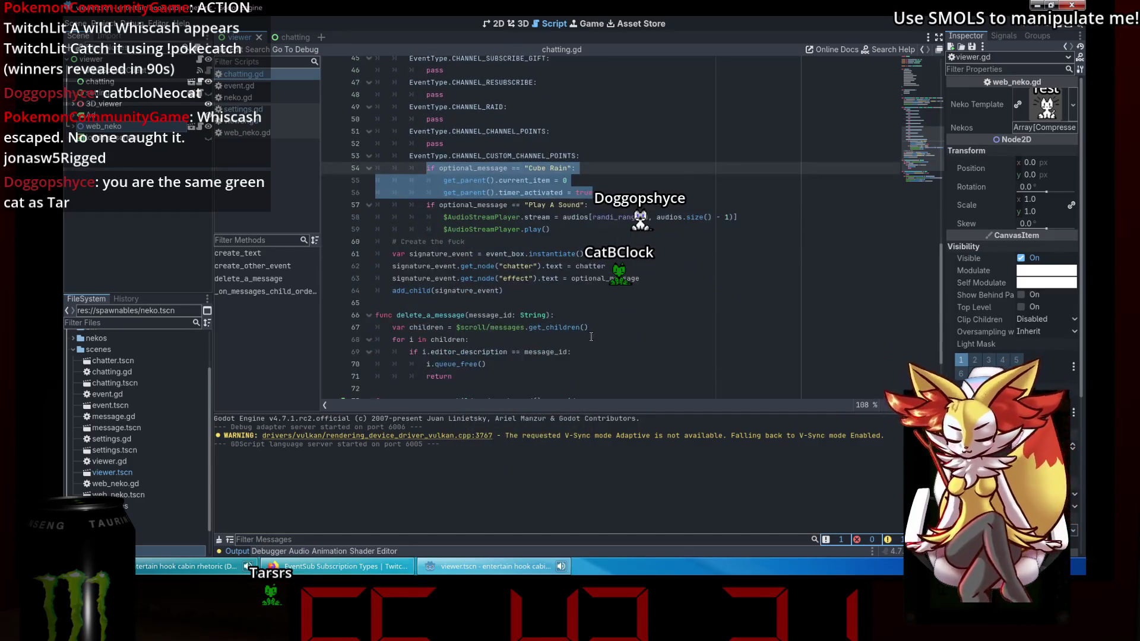
pyautogui.scroll(6, 590, 337)
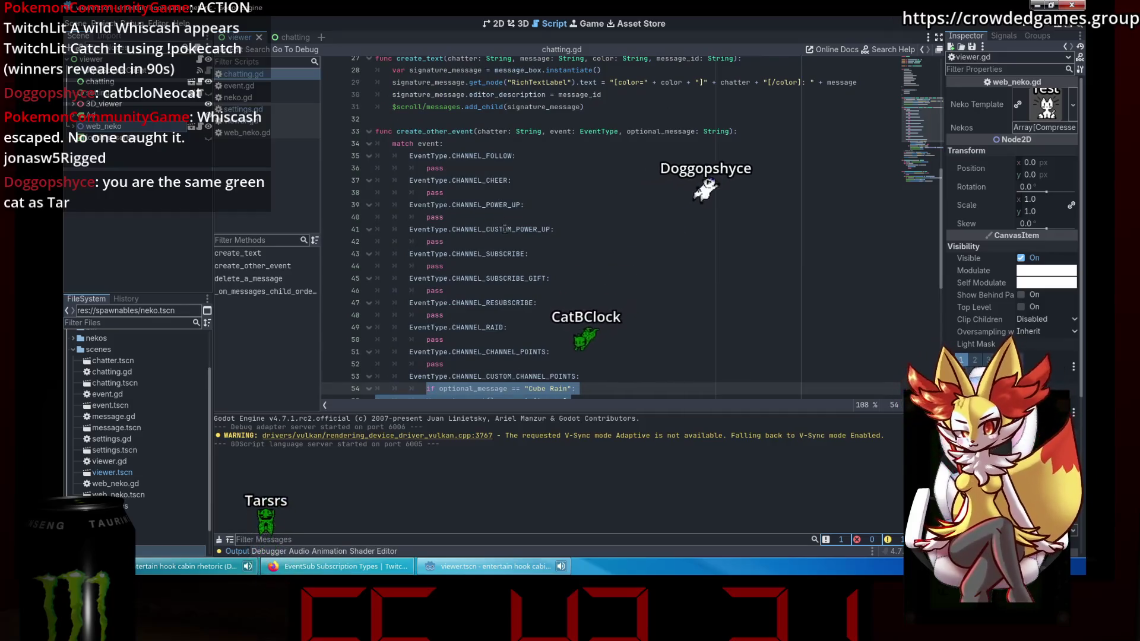
pyautogui.scroll(-5, 588, 281)
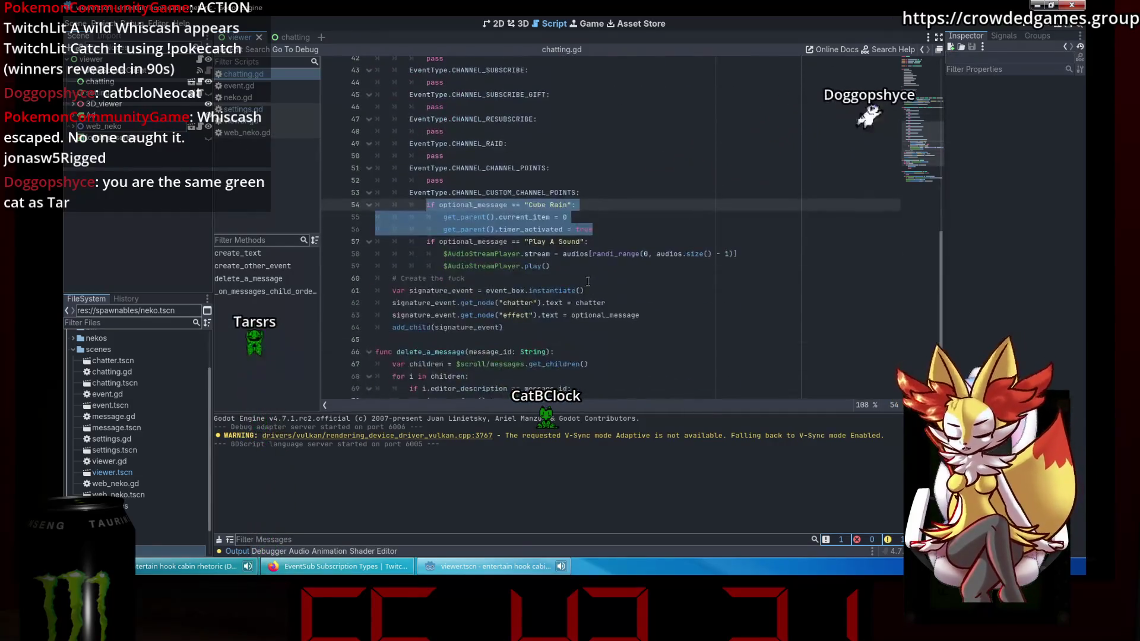
pyautogui.scroll(-2, 590, 280)
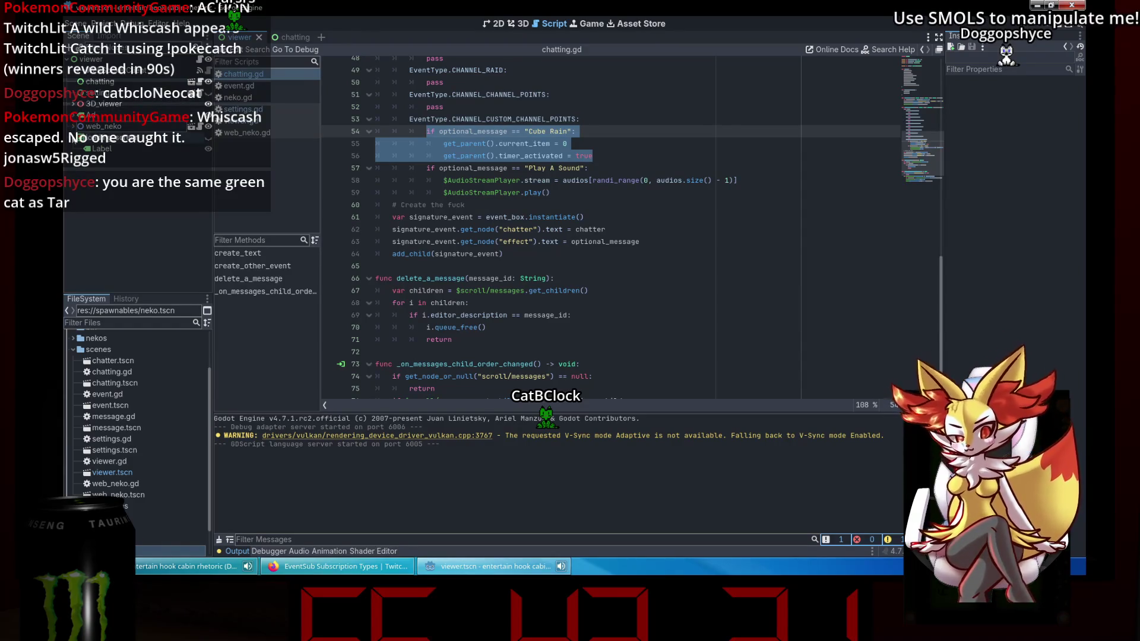
pyautogui.click(73, 103)
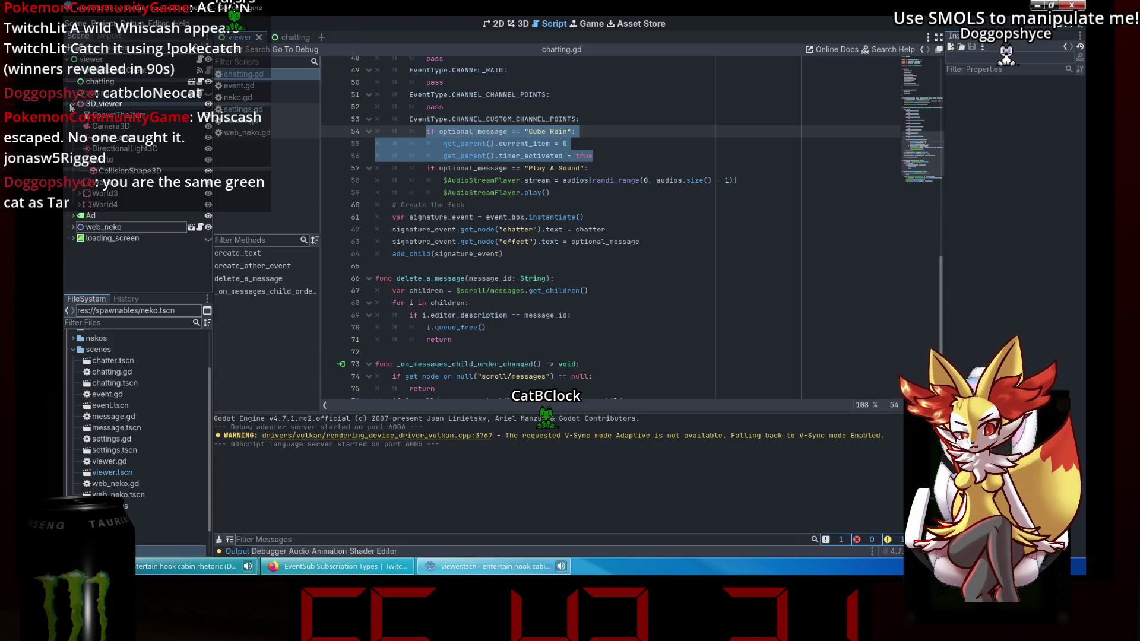
pyautogui.click(119, 115)
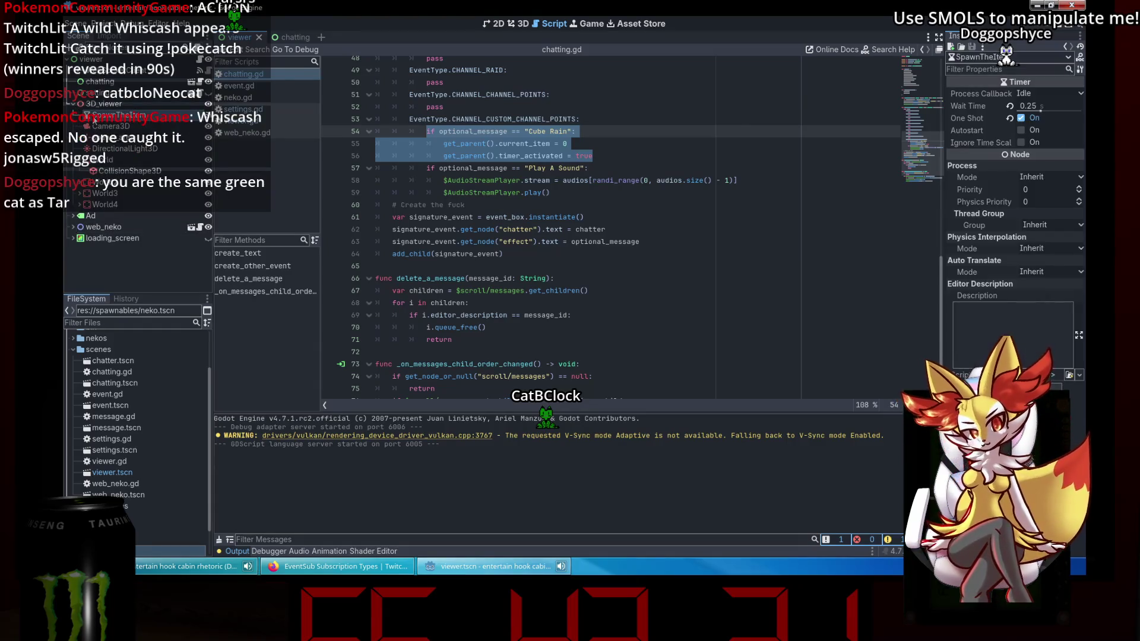
pyautogui.click(607, 205)
# Replace the pass under CHANNEL_CUSTOM_POWER_UP with the copied Cube Rain block.
pyautogui.scroll(1, 606, 156)
pyautogui.scroll(7, 606, 156)
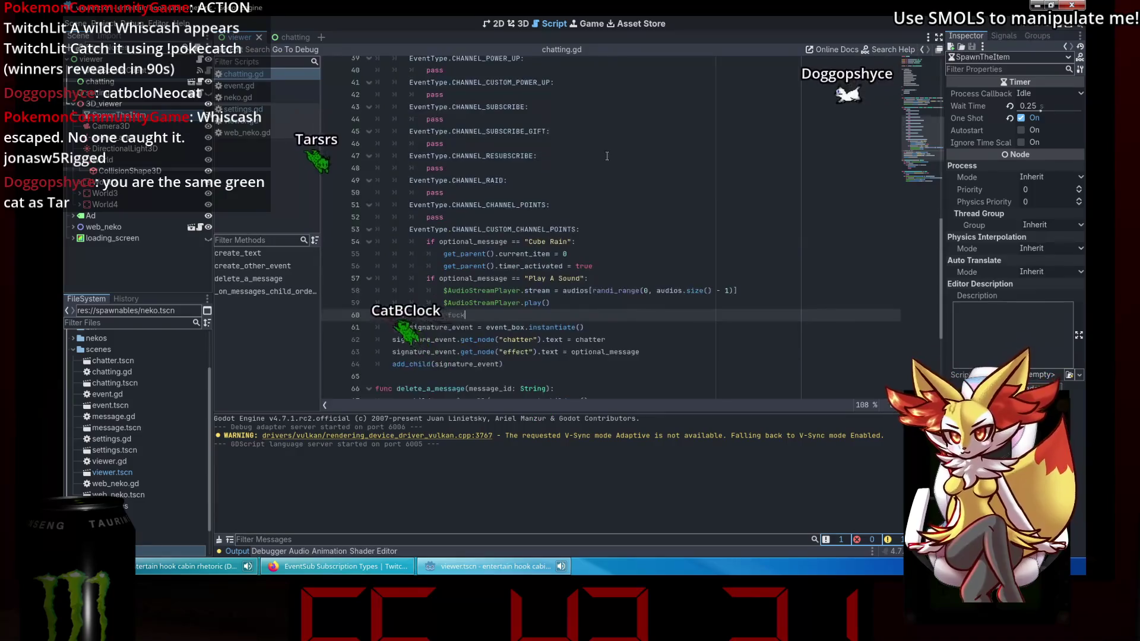
pyautogui.scroll(-1, 595, 172)
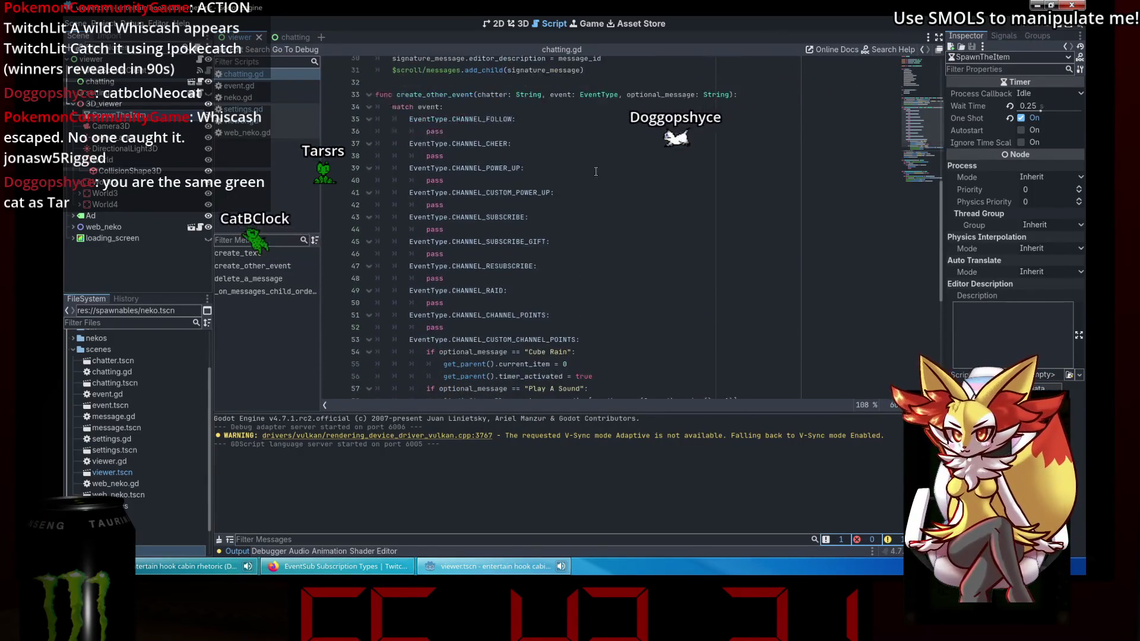
pyautogui.doubleClick(433, 205)
pyautogui.hotkey('ctrl', 'v')
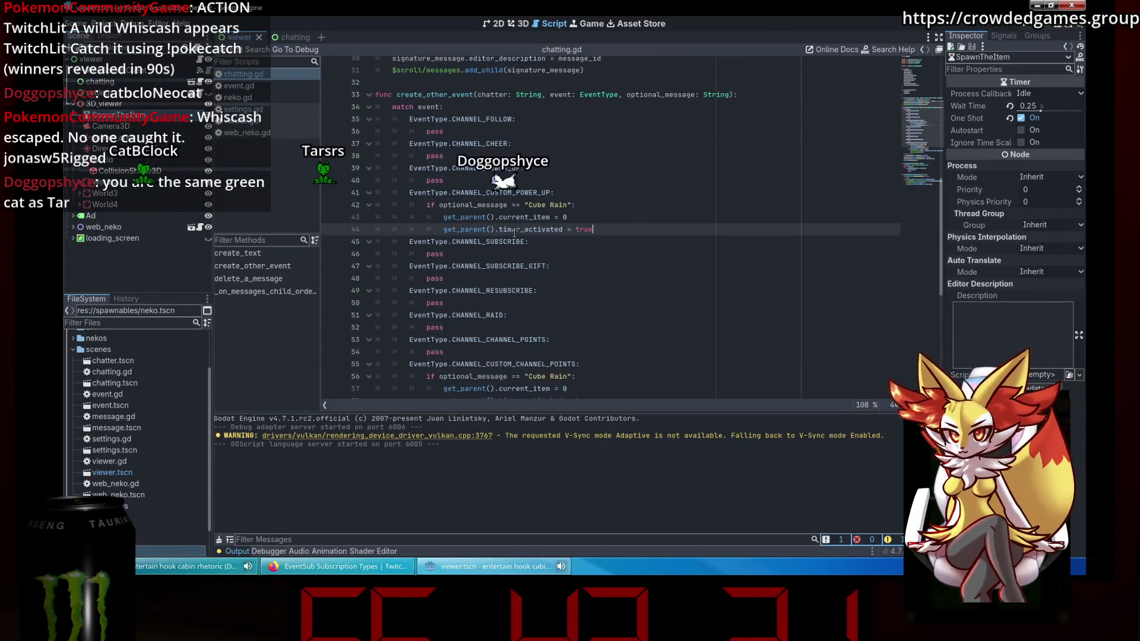
pyautogui.click(646, 262)
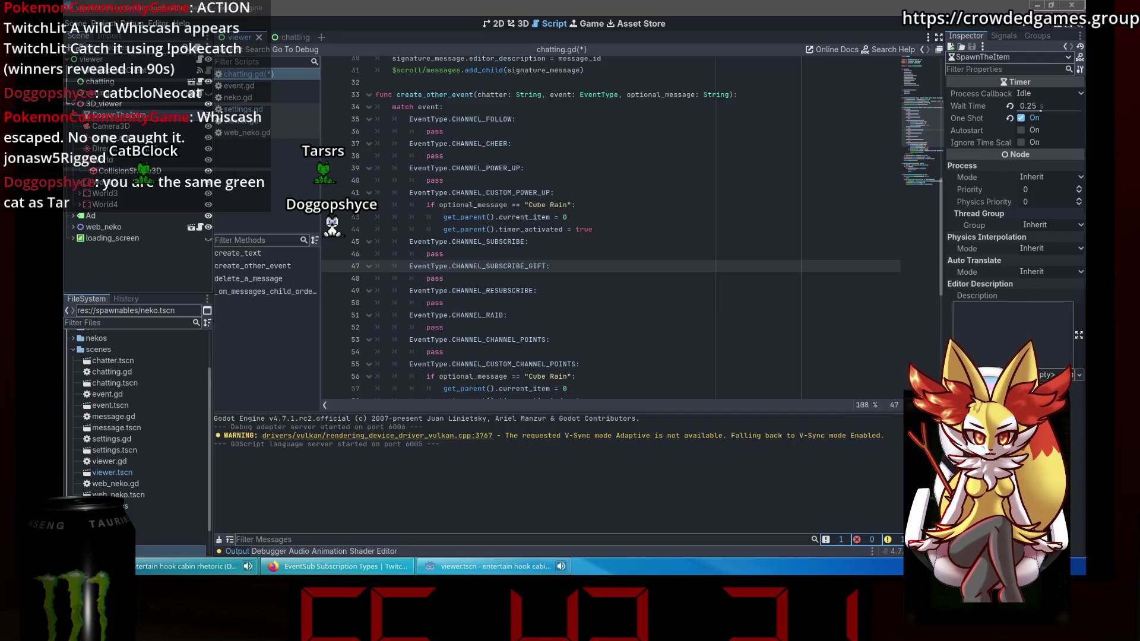
pyautogui.click(547, 312)
pyautogui.hotkey('ctrl', 'z')
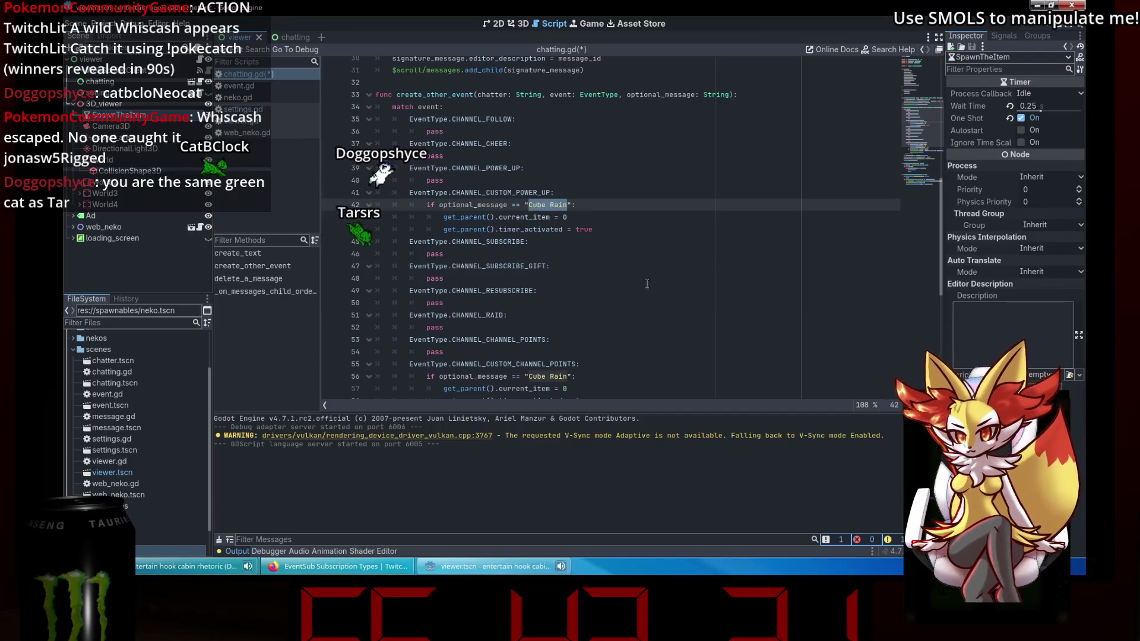
pyautogui.press('Down')
pyautogui.scroll(10, 649, 236)
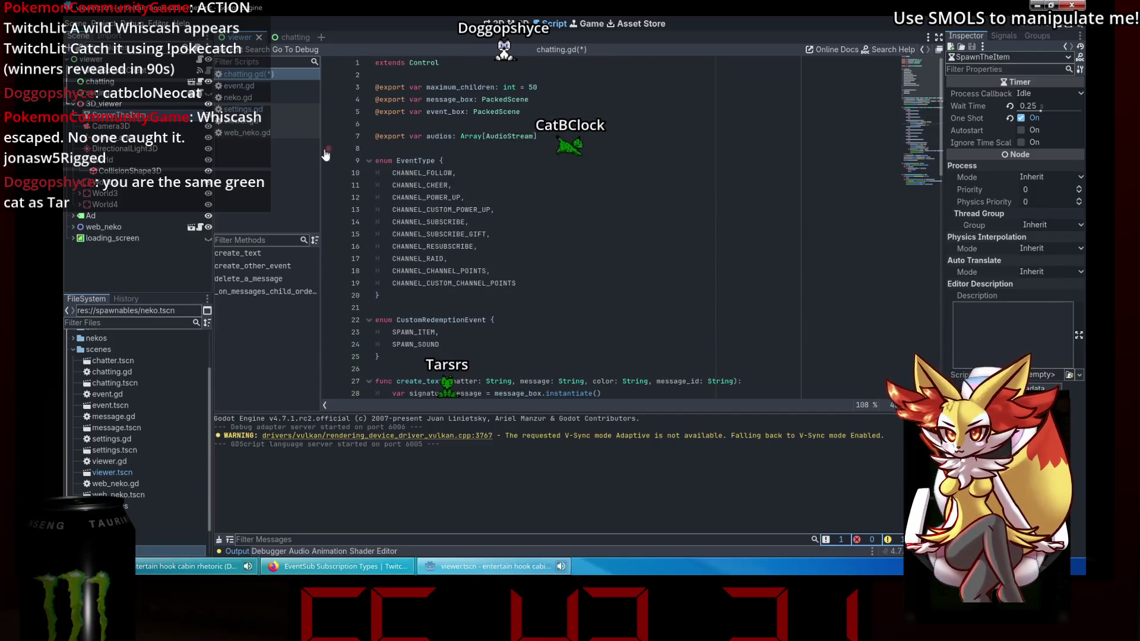
pyautogui.scroll(-2, 120, 451)
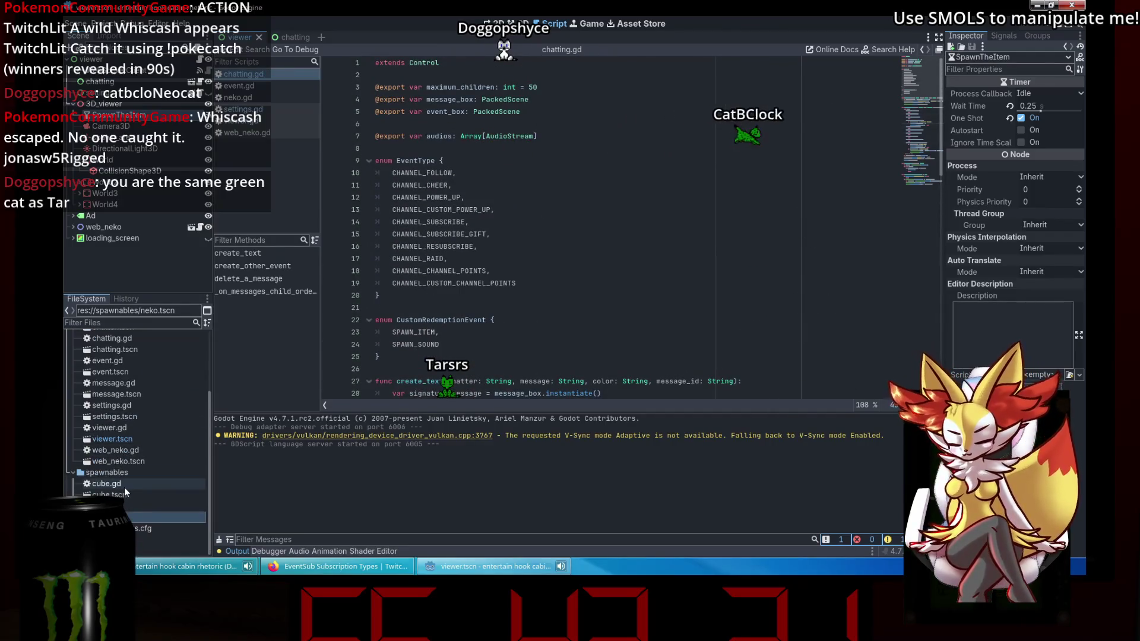
# Open the cube scene and copy its RigidBody3D node with its children.
pyautogui.doubleClick(123, 485)
pyautogui.doubleClick(125, 493)
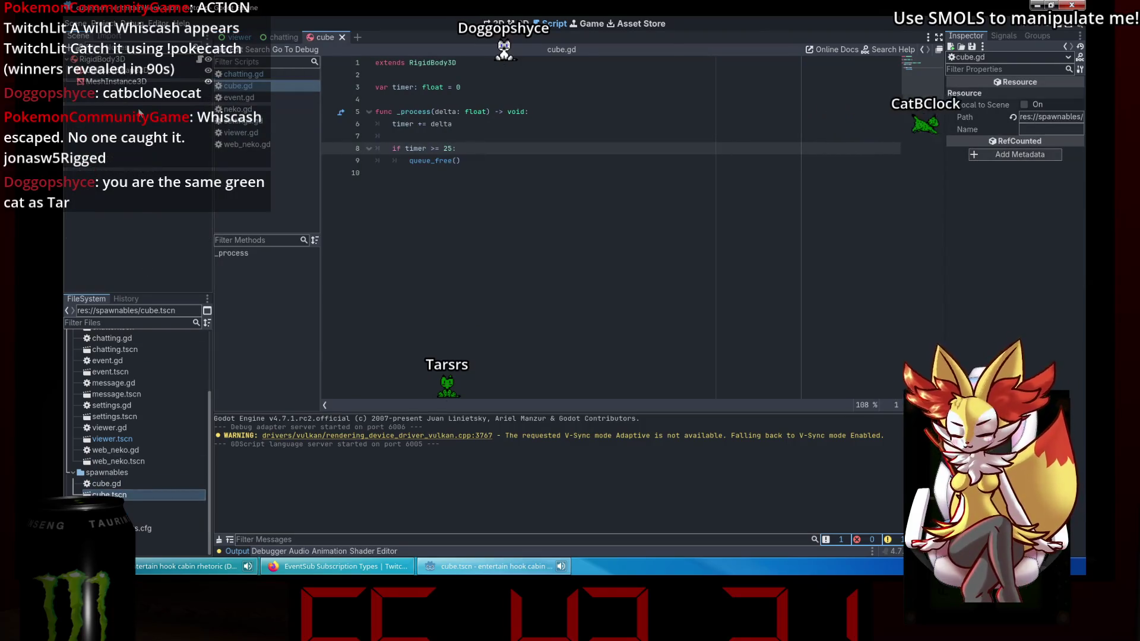
pyautogui.click(142, 60)
pyautogui.rightClick(142, 62)
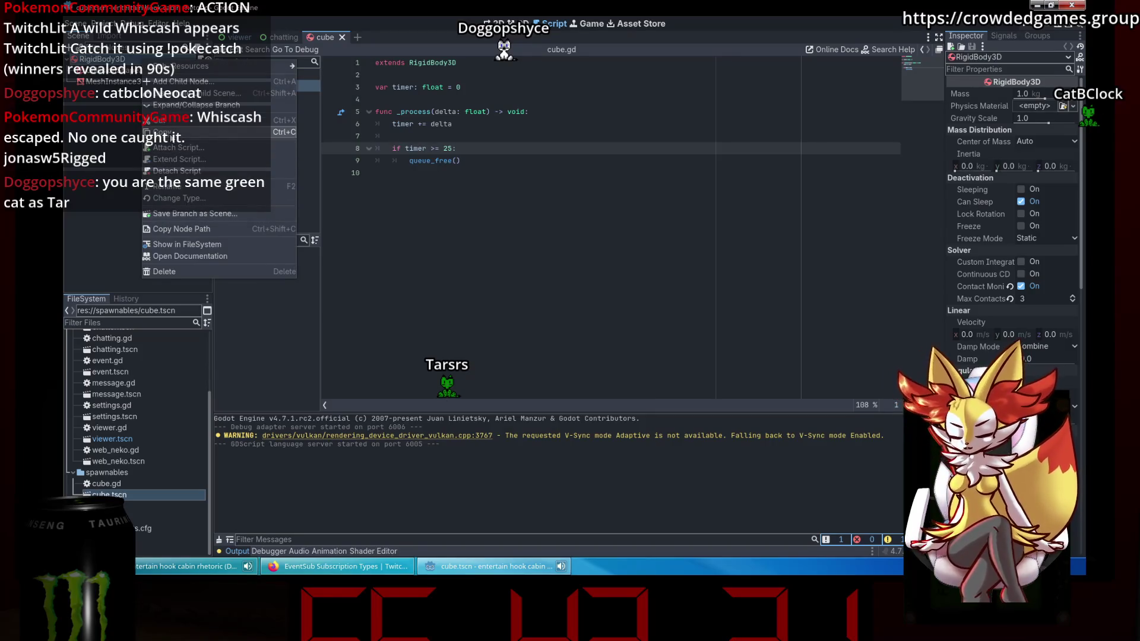
pyautogui.click(357, 37)
# Paste the RigidBody3D as the new scene's root and select its CollisionShape3D.
pyautogui.click(150, 124)
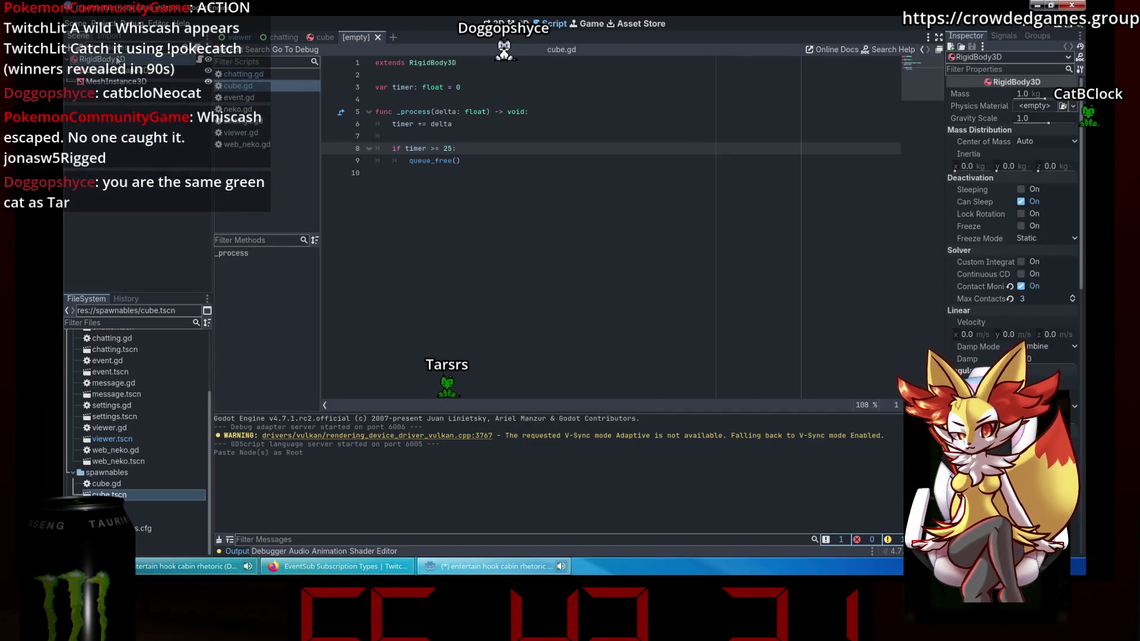
pyautogui.click(1037, 36)
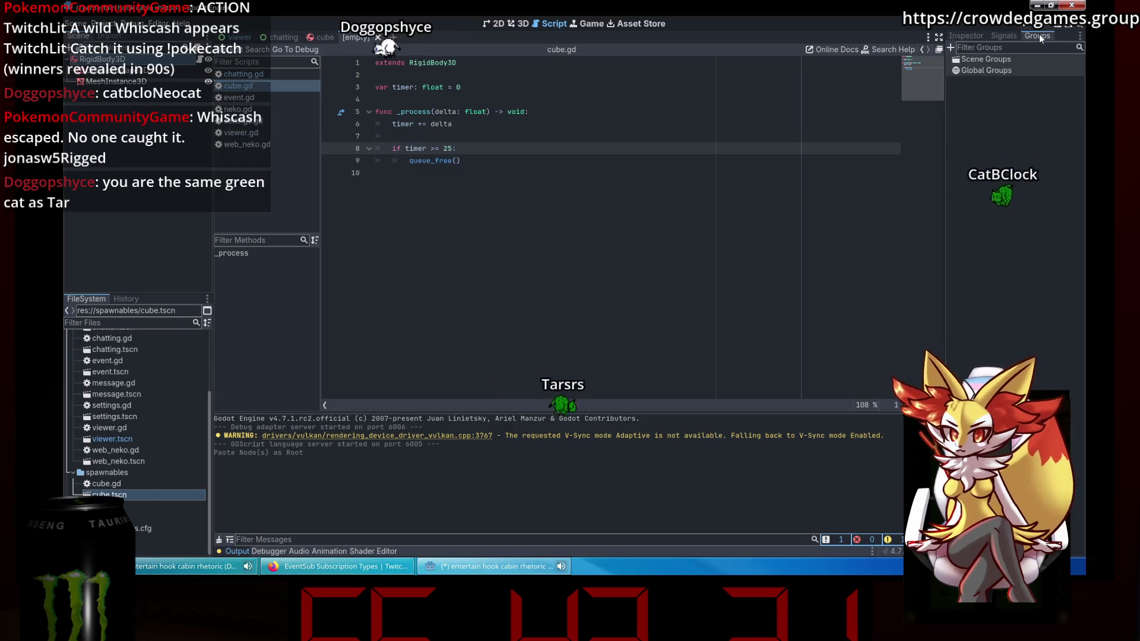
pyautogui.click(967, 36)
pyautogui.rightClick(172, 60)
pyautogui.moveTo(201, 69)
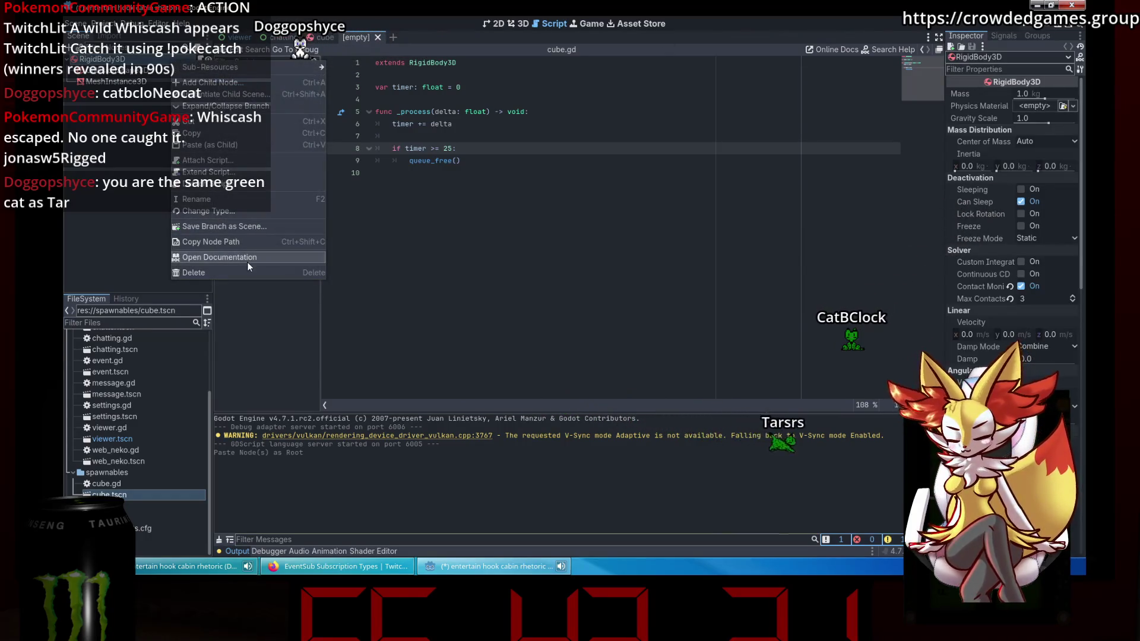
pyautogui.click(247, 242)
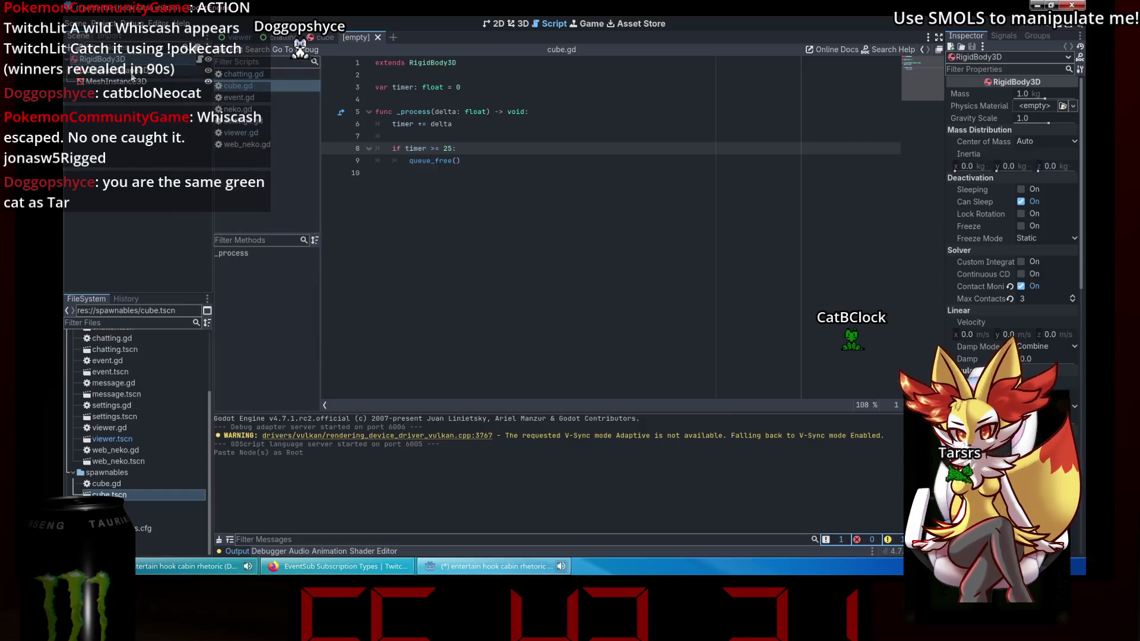
pyautogui.click(124, 70)
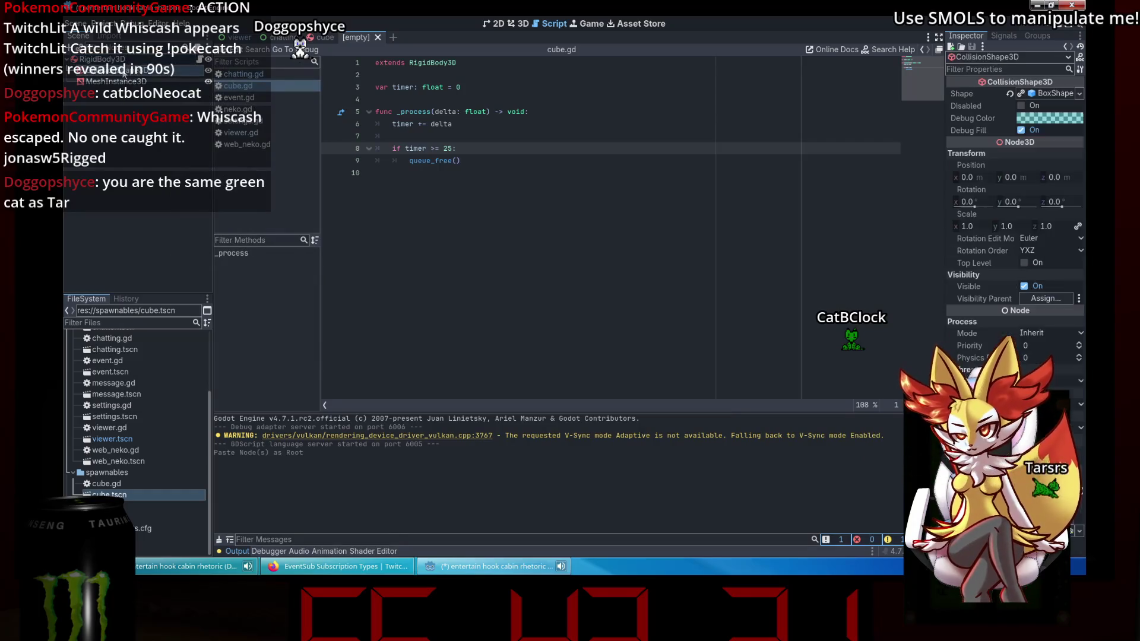
# Replace the copied body's box collision shape with a SphereShape3D and its box mesh with a SphereMesh.
pyautogui.click(1045, 95)
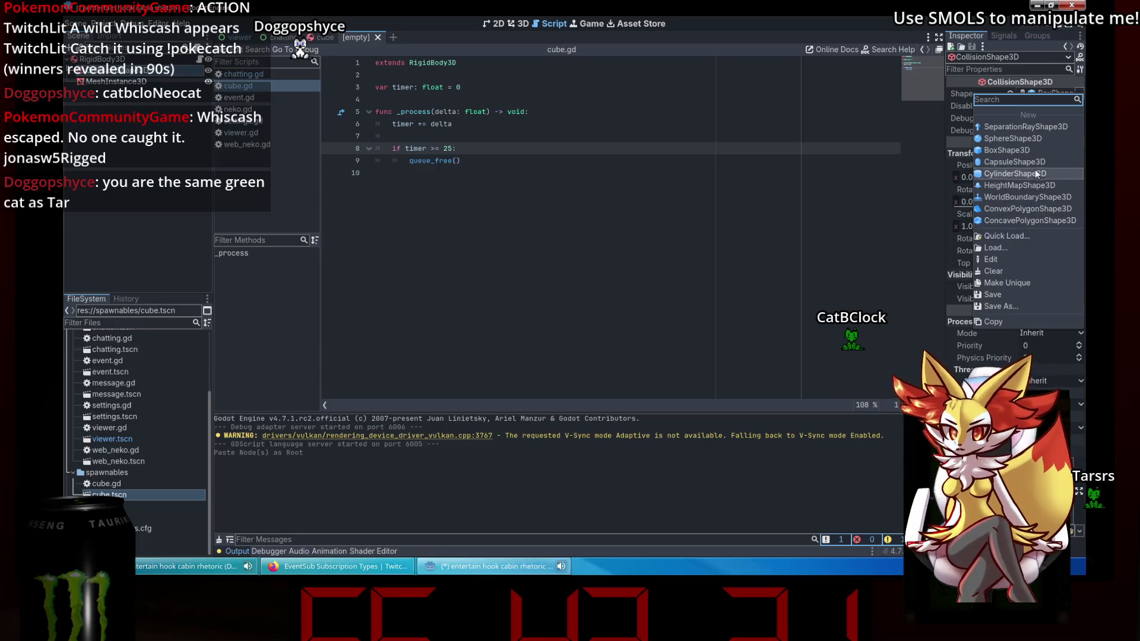
pyautogui.click(1025, 140)
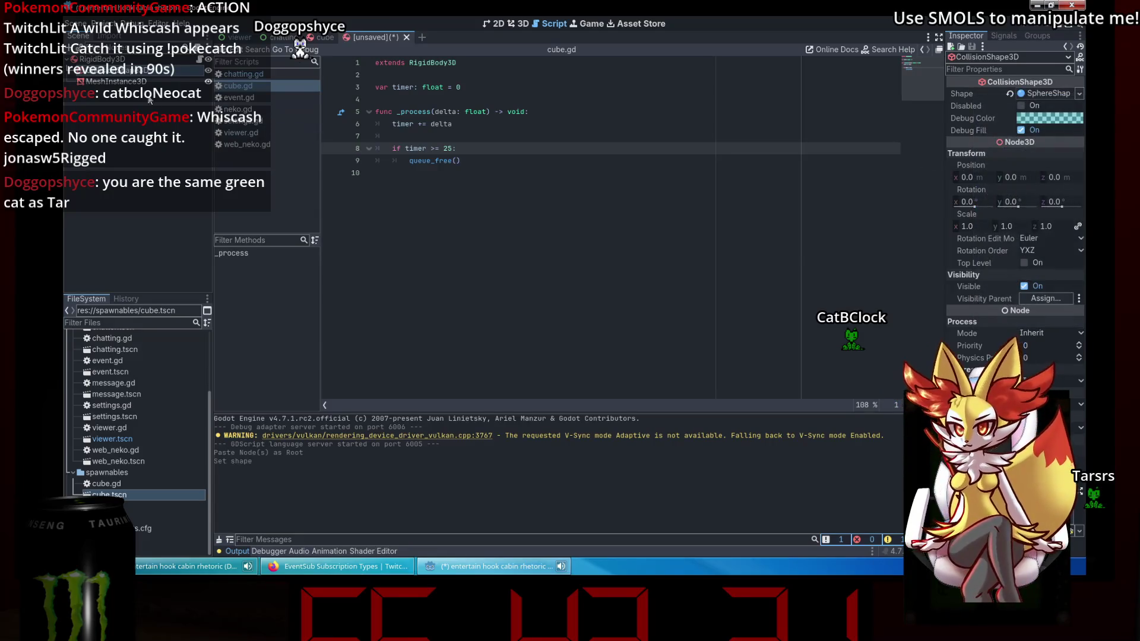
pyautogui.click(118, 82)
pyautogui.click(1057, 93)
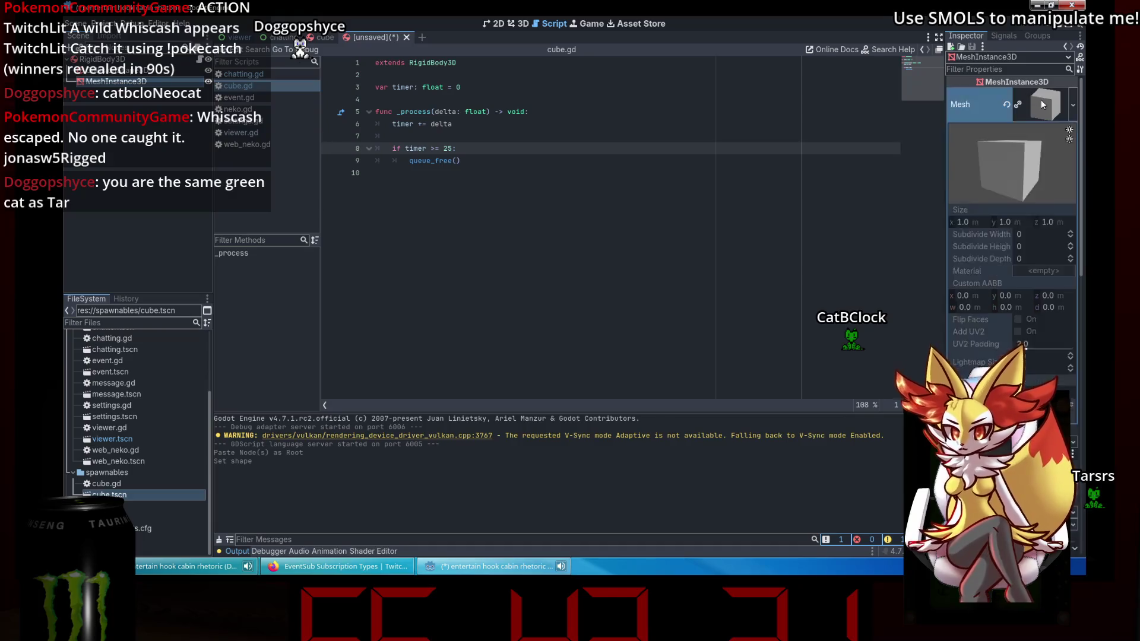
pyautogui.click(1045, 99)
pyautogui.click(1041, 102)
pyautogui.click(1037, 116)
pyautogui.rightClick(1045, 104)
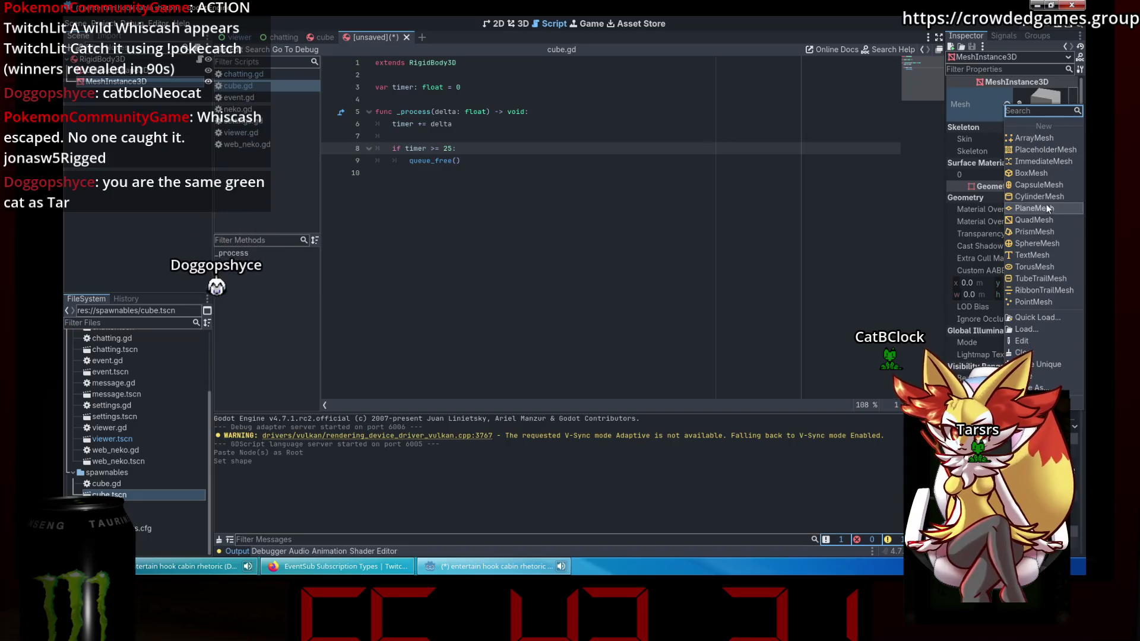
pyautogui.click(1040, 242)
pyautogui.click(495, 24)
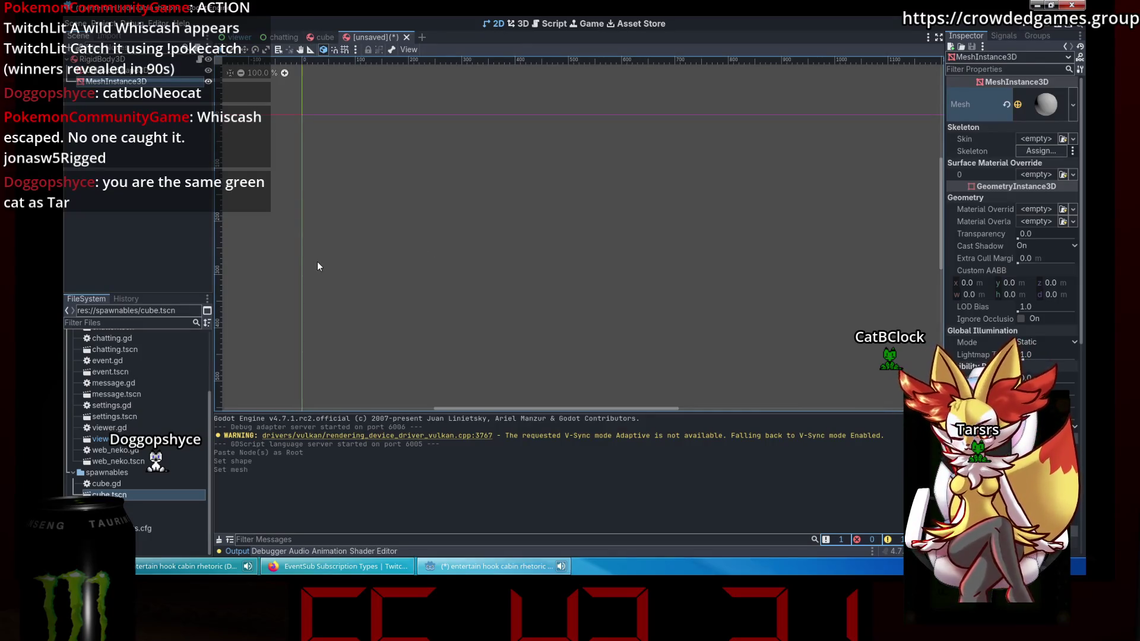
pyautogui.hotkey('ctrl', 's')
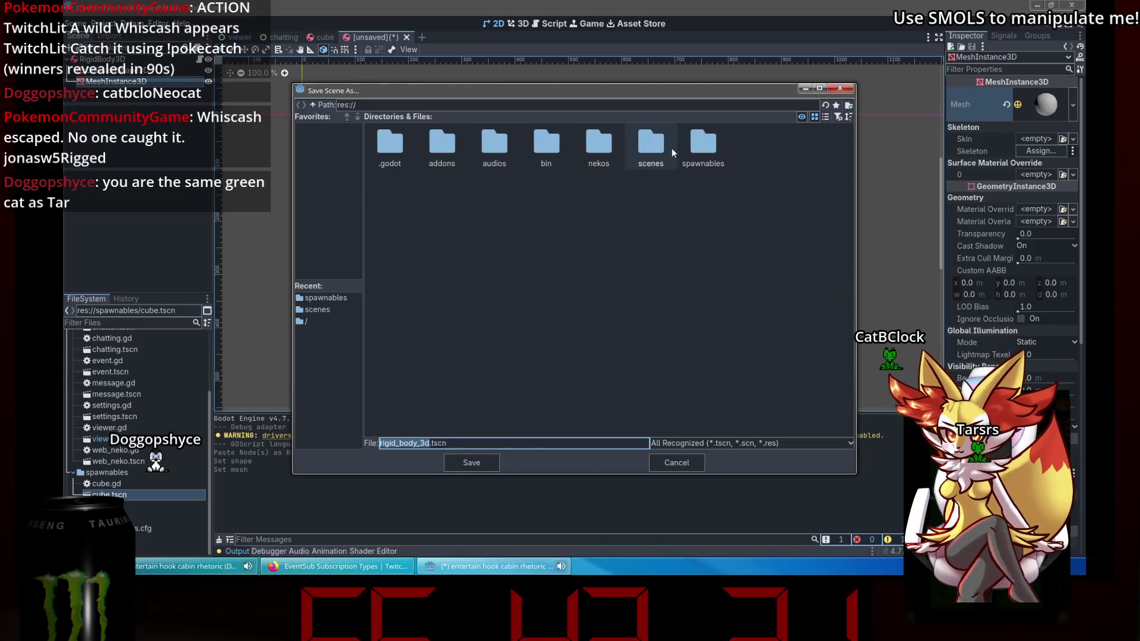
# Save the new scene as sphere.tscn inside the spawnables folder.
pyautogui.doubleClick(694, 153)
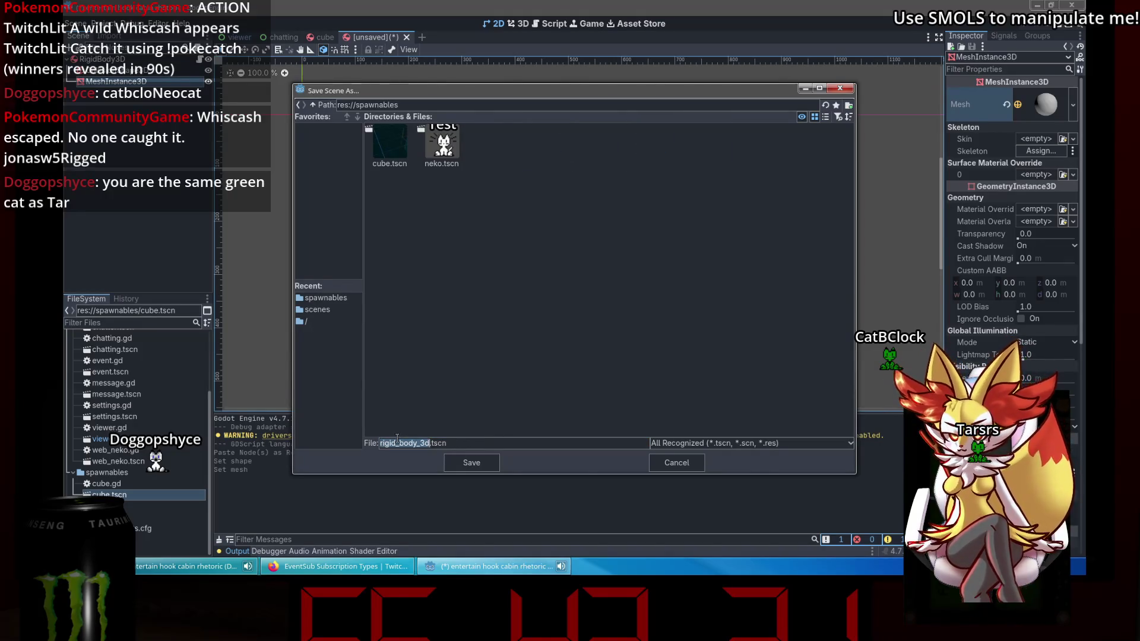
pyautogui.write('sphere')
pyautogui.click(477, 458)
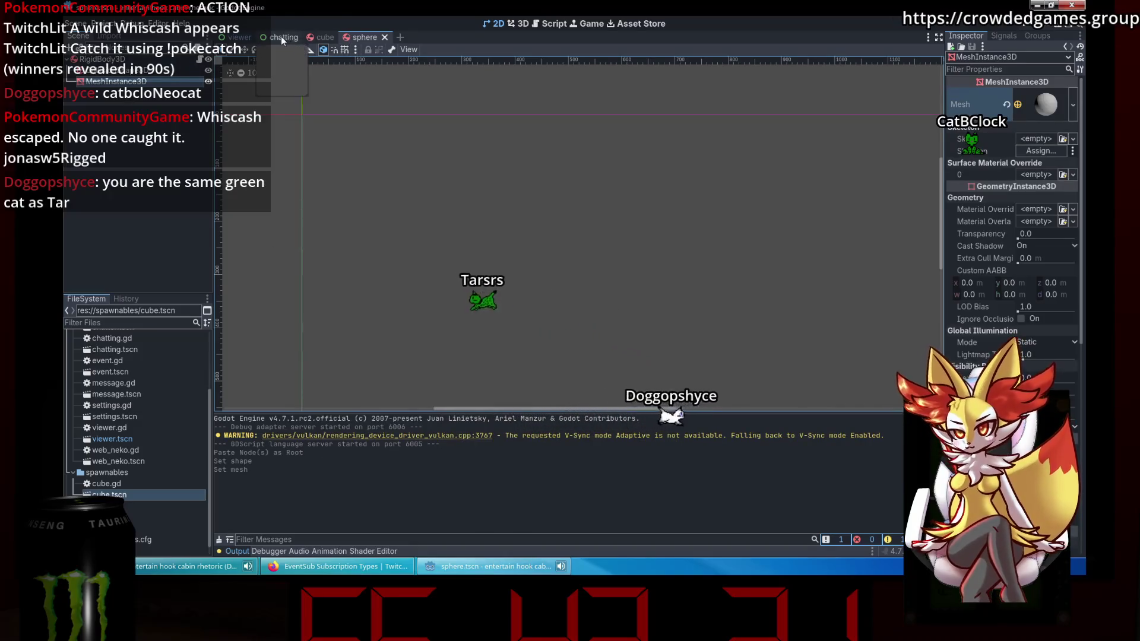
pyautogui.click(239, 38)
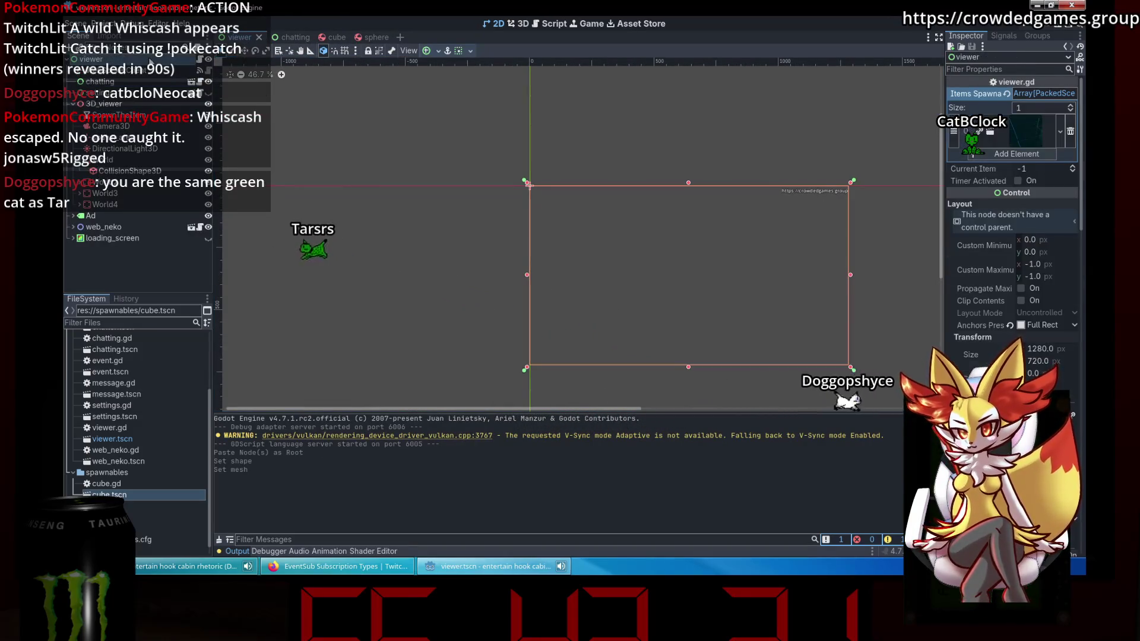
# Add sphere.tscn as a second entry in the viewer's Items Spawnable array.
pyautogui.click(1000, 156)
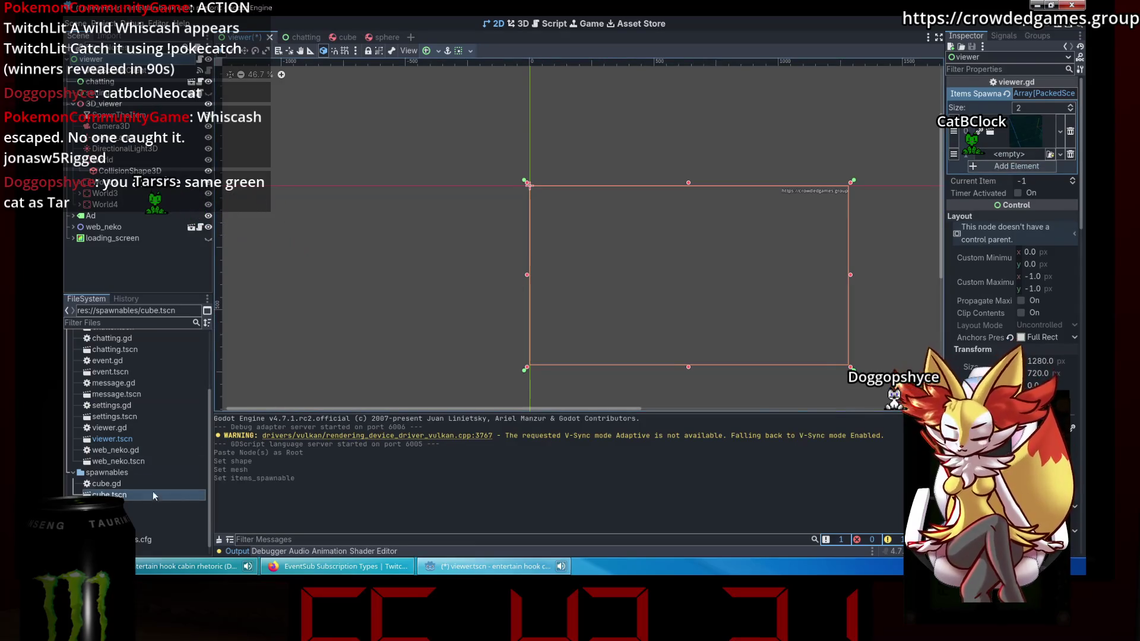
pyautogui.moveTo(141, 530); pyautogui.dragTo(981, 276)
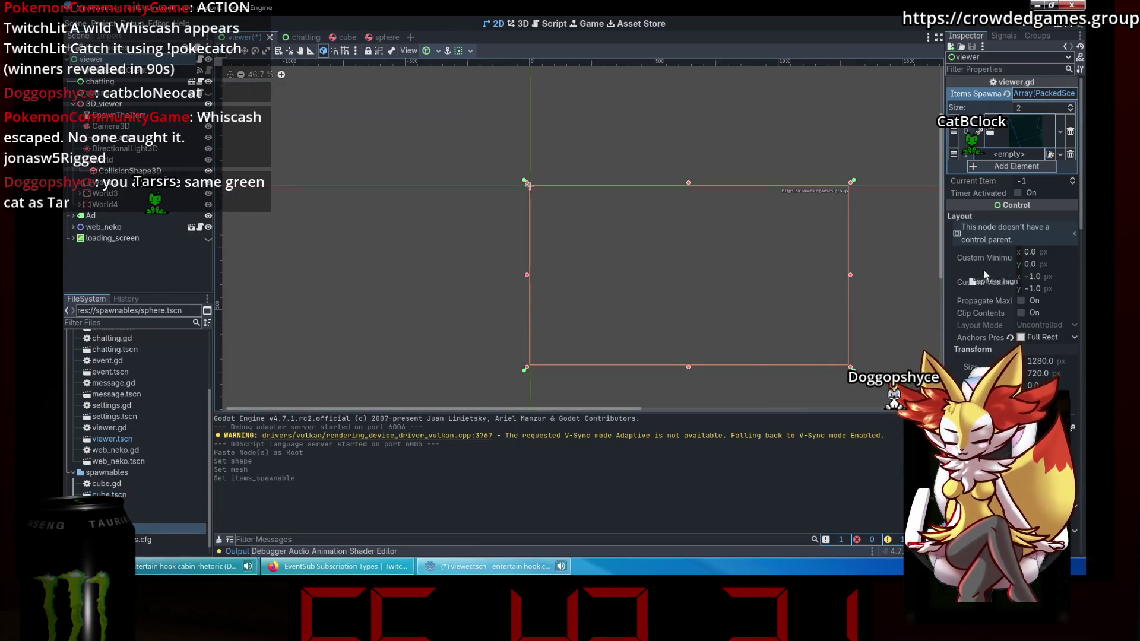
pyautogui.moveTo(1017, 164); pyautogui.dragTo(1015, 157)
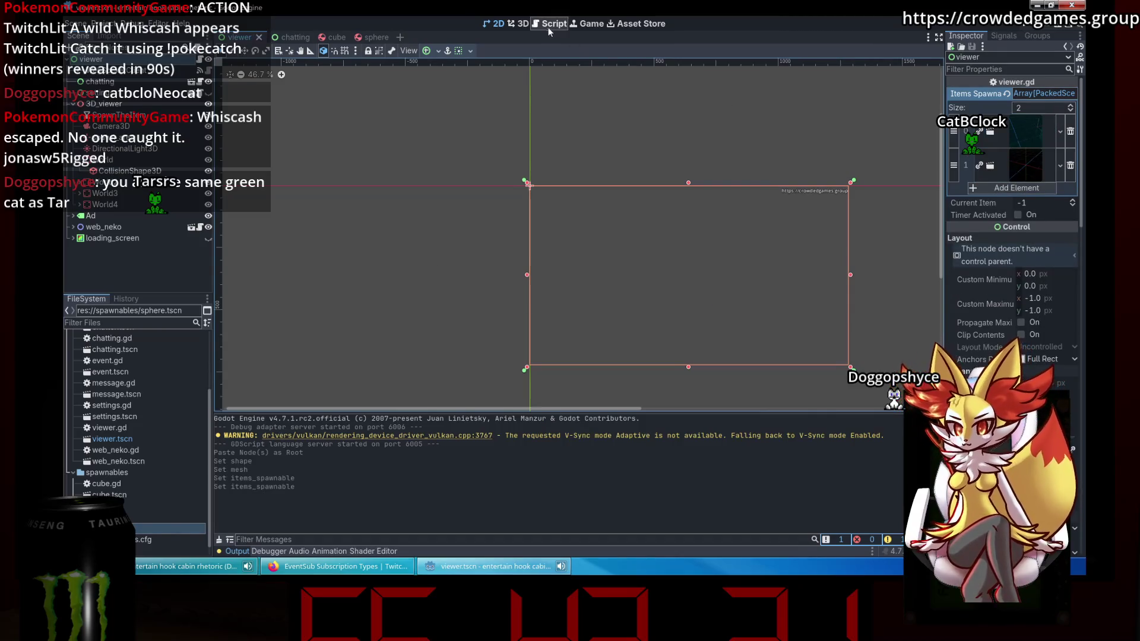
pyautogui.click(548, 25)
pyautogui.click(260, 73)
pyautogui.click(260, 86)
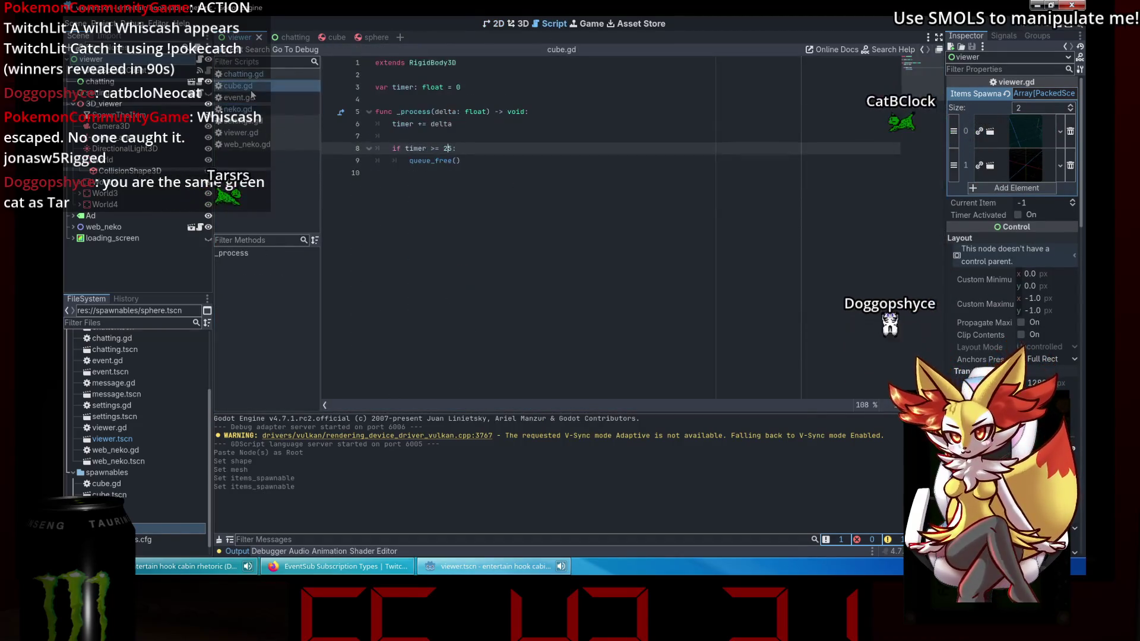
# In chatting.gd, set current_item to 1 and add get_parent().wait_time = 0.1 below timer_activated.
pyautogui.click(259, 75)
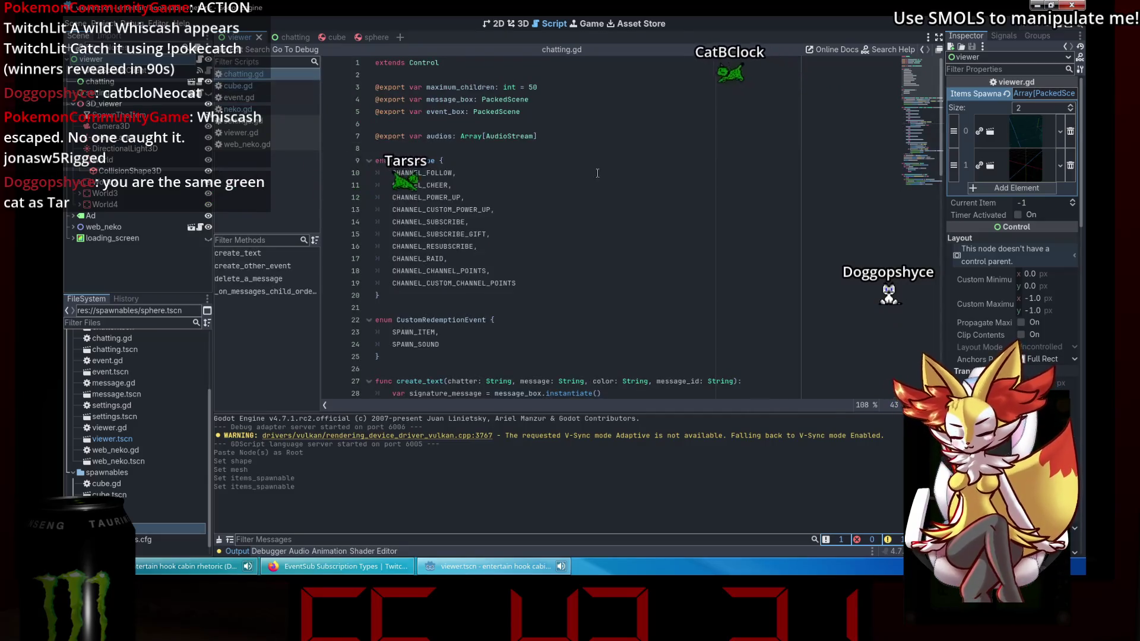
pyautogui.click(930, 133)
pyautogui.moveTo(927, 128); pyautogui.dragTo(931, 137)
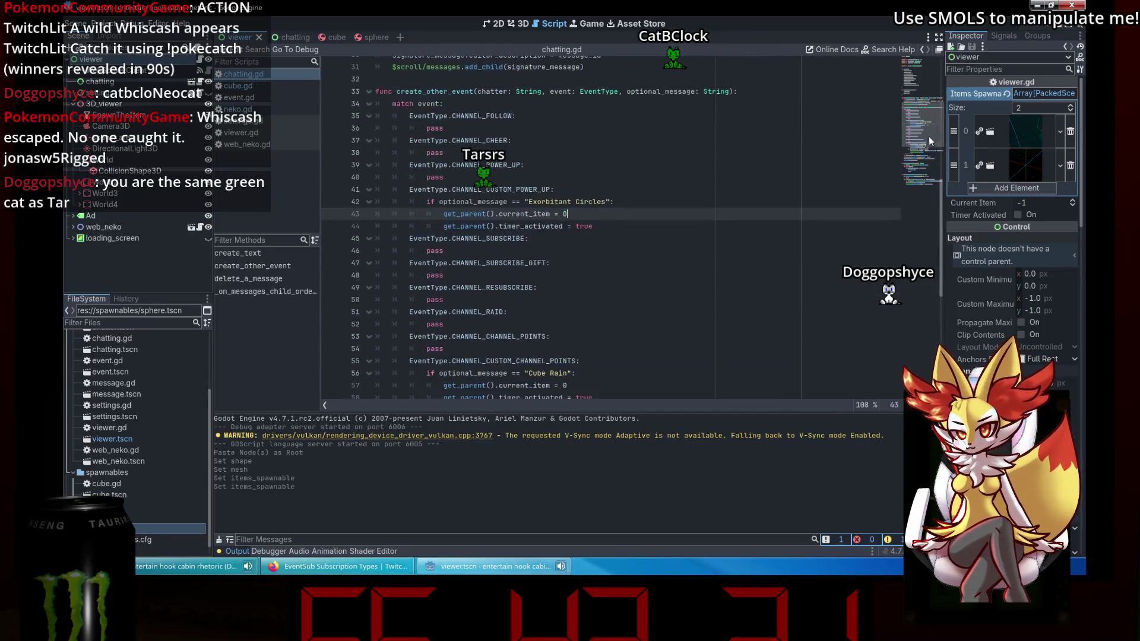
pyautogui.write('1')
pyautogui.click(611, 222)
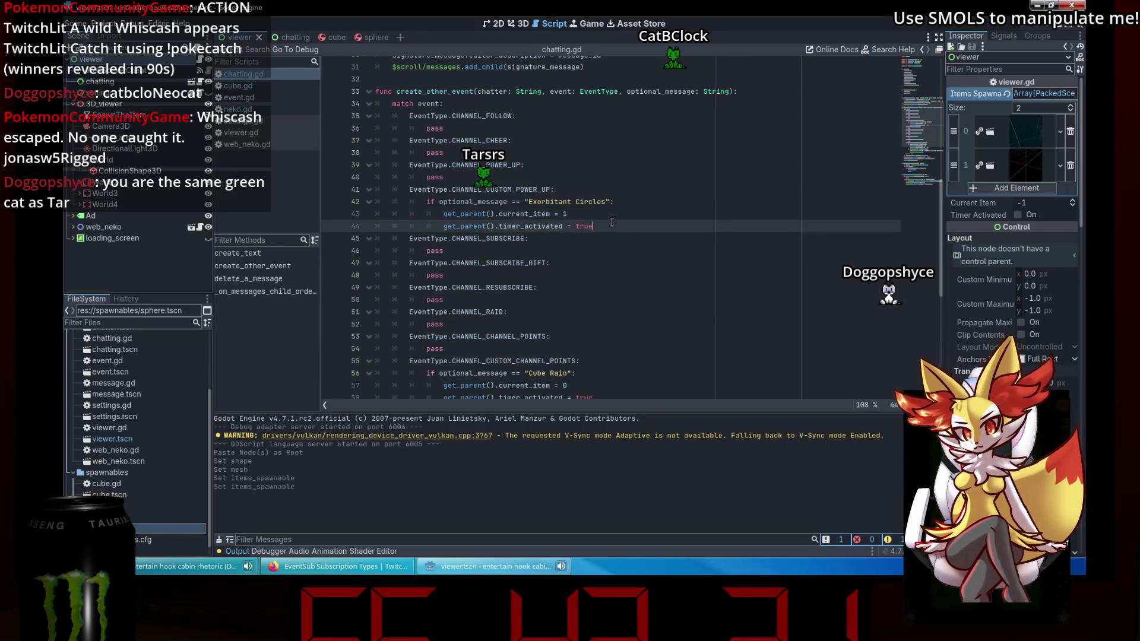
pyautogui.click(629, 227)
pyautogui.press('Return')
pyautogui.scroll(-1, 629, 227)
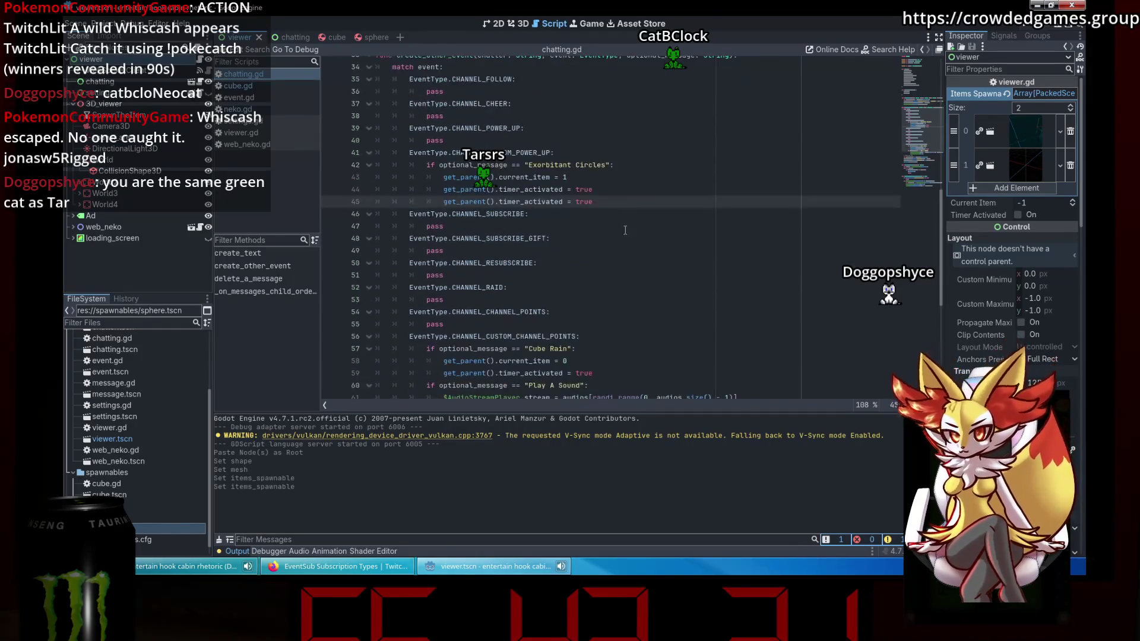
pyautogui.doubleClick(520, 201)
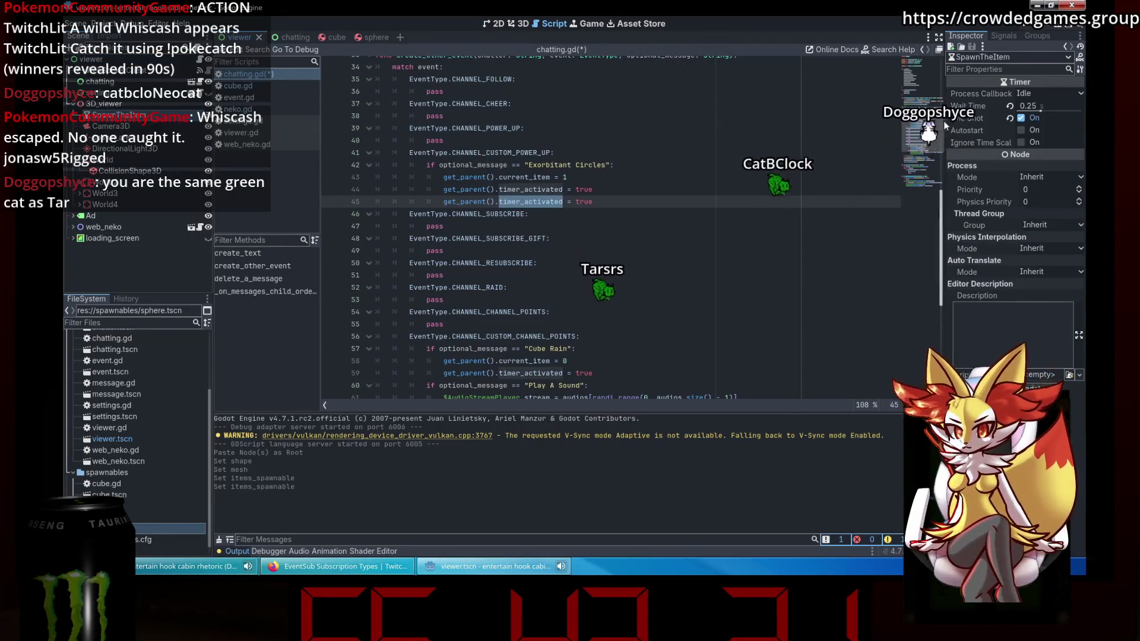
pyautogui.moveTo(973, 103)
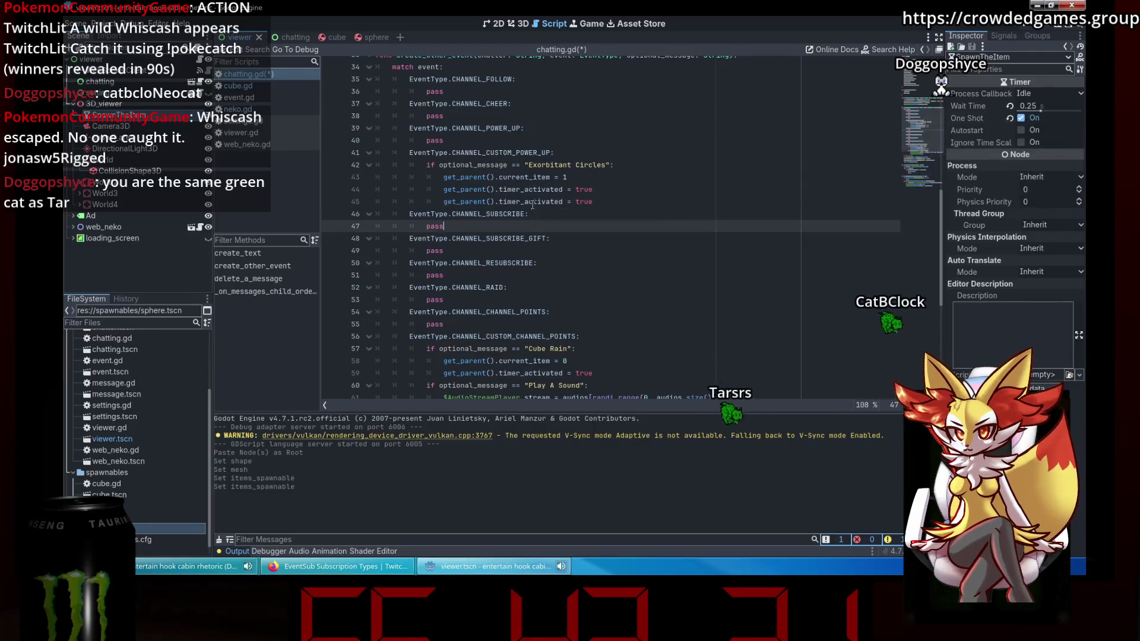
pyautogui.write('_')
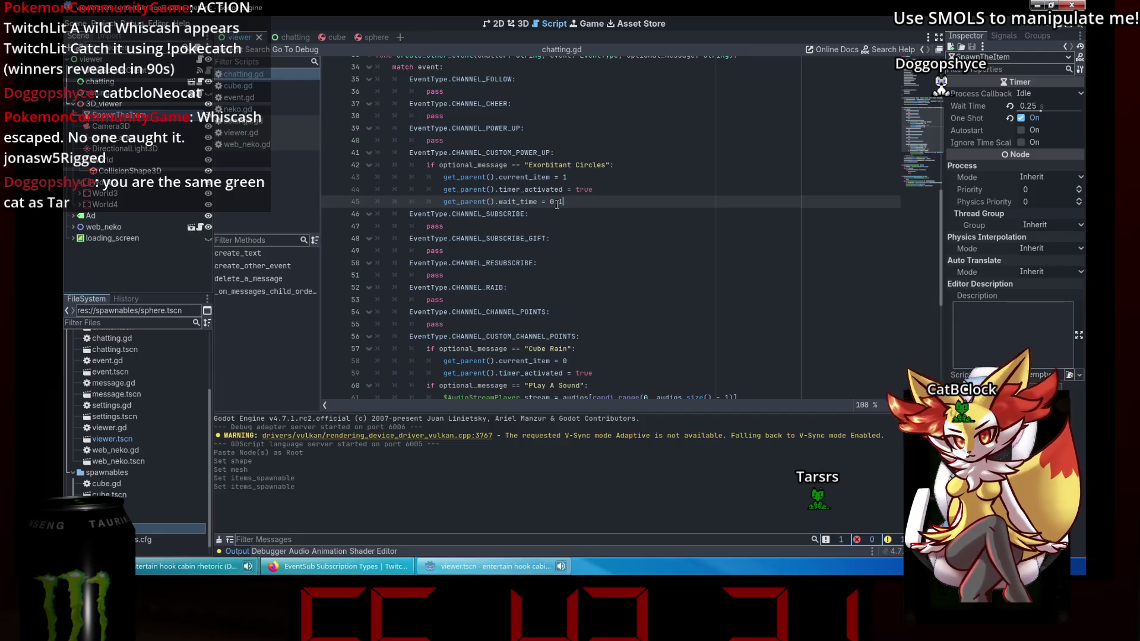
pyautogui.click(555, 225)
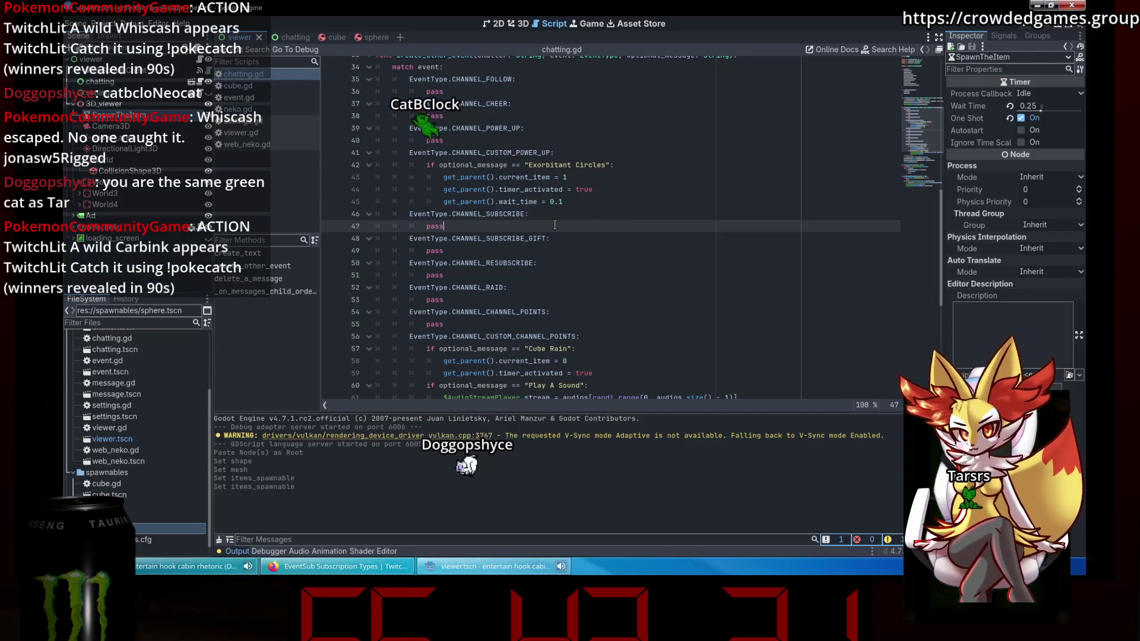
pyautogui.click(581, 206)
# Review the Exorbitant Circles block, then go to the spawn timer's timeout handler in viewer.gd.
pyautogui.scroll(-2, 581, 206)
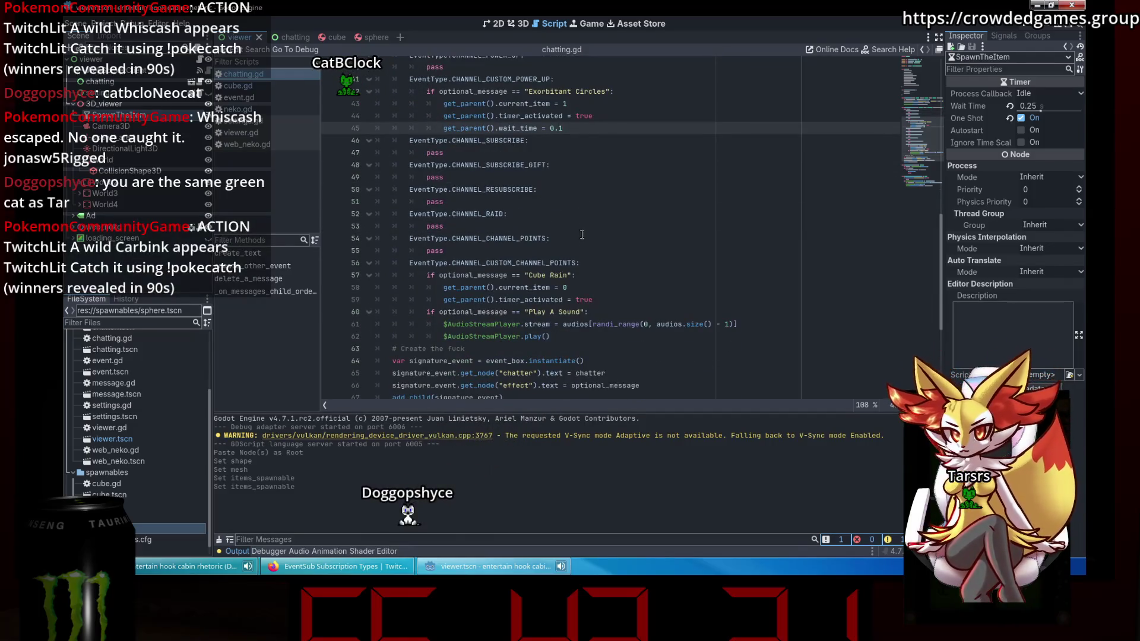
pyautogui.scroll(-2, 582, 233)
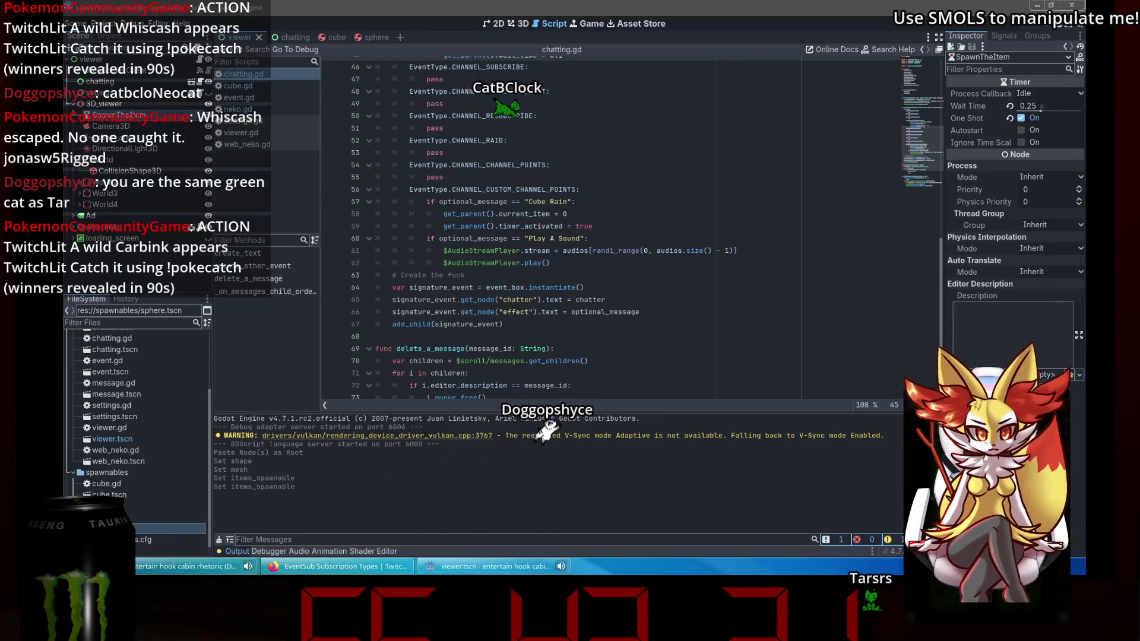
pyautogui.click(784, 336)
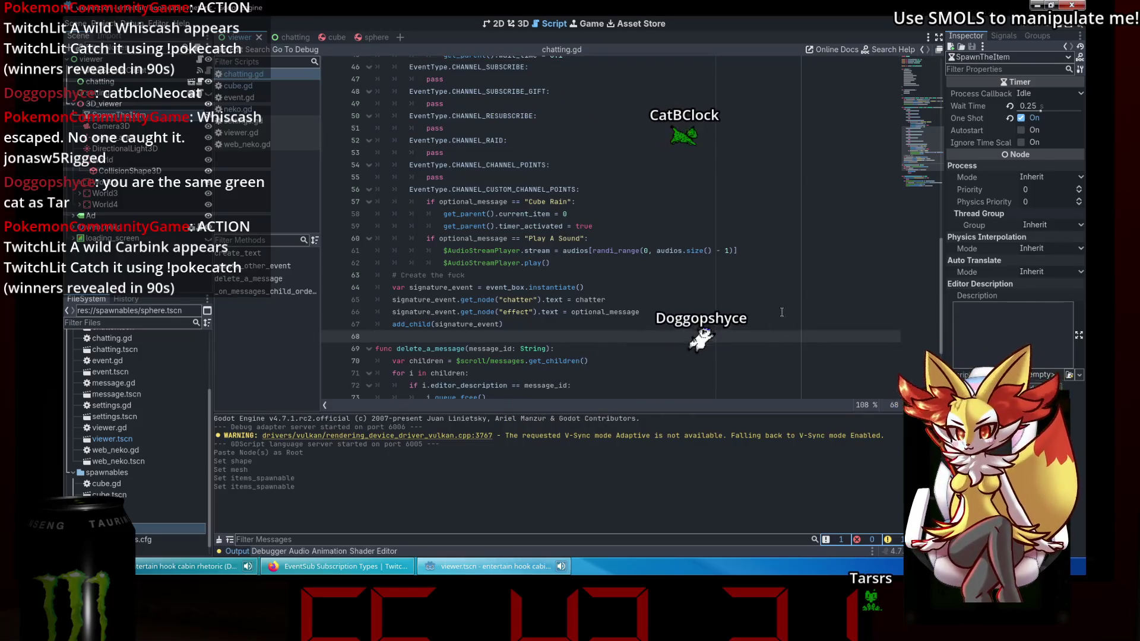
pyautogui.click(617, 323)
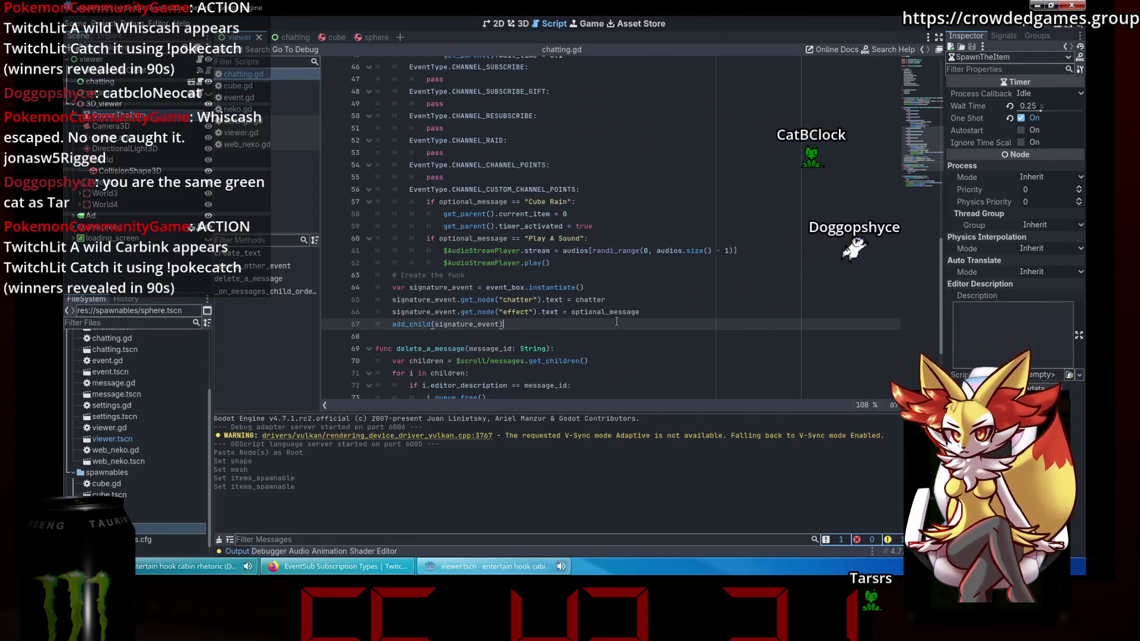
pyautogui.click(626, 284)
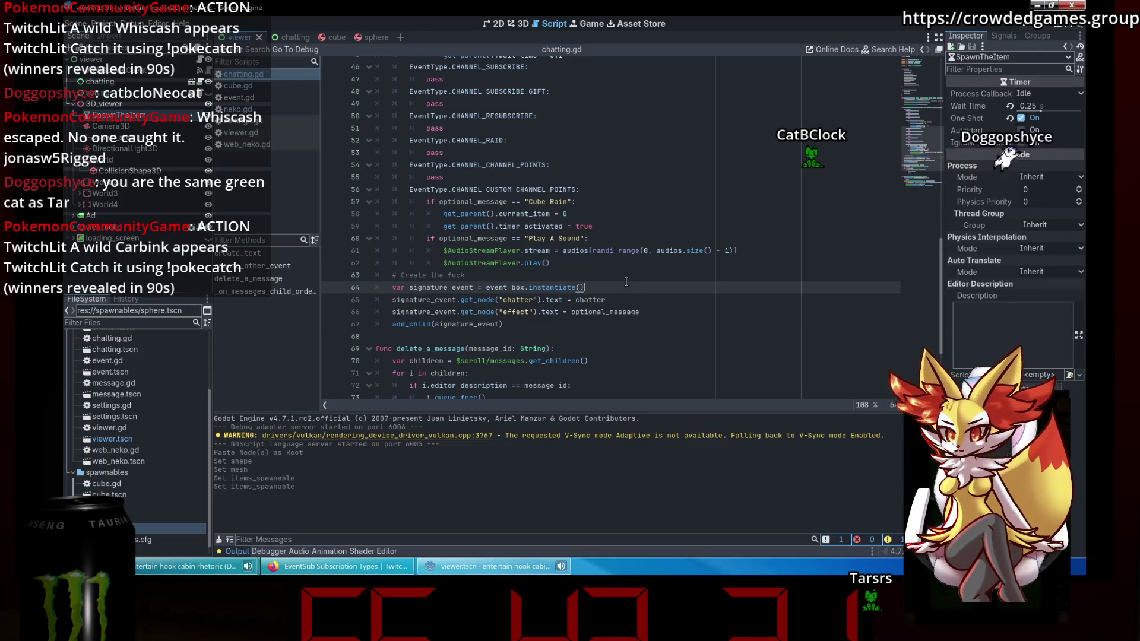
pyautogui.scroll(6, 626, 281)
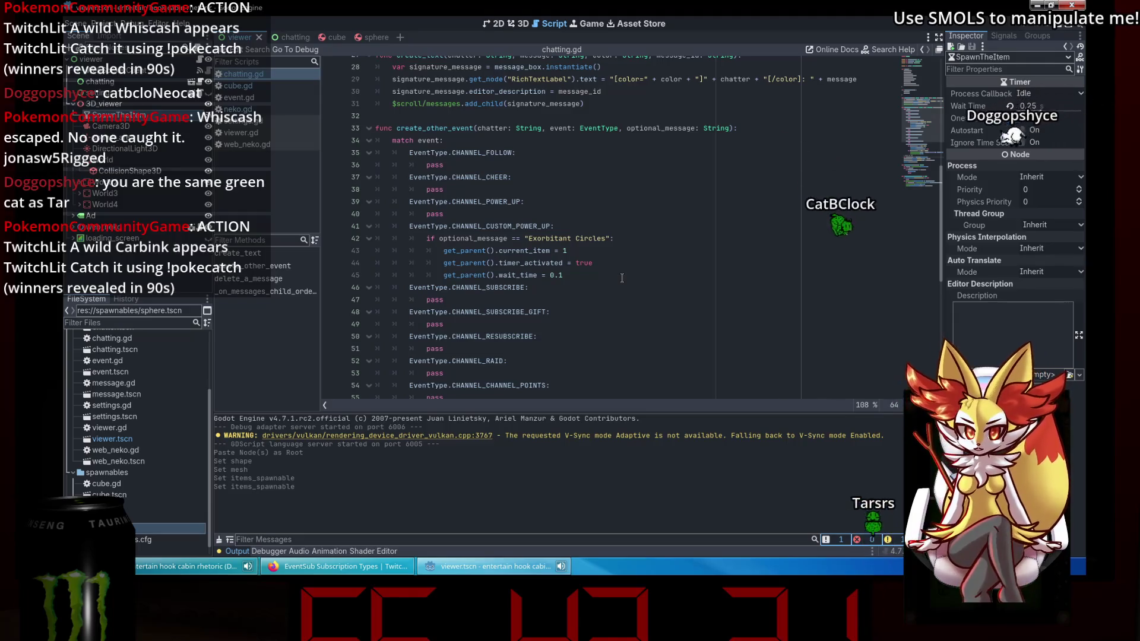
pyautogui.moveTo(595, 240); pyautogui.dragTo(516, 274)
pyautogui.click(508, 274)
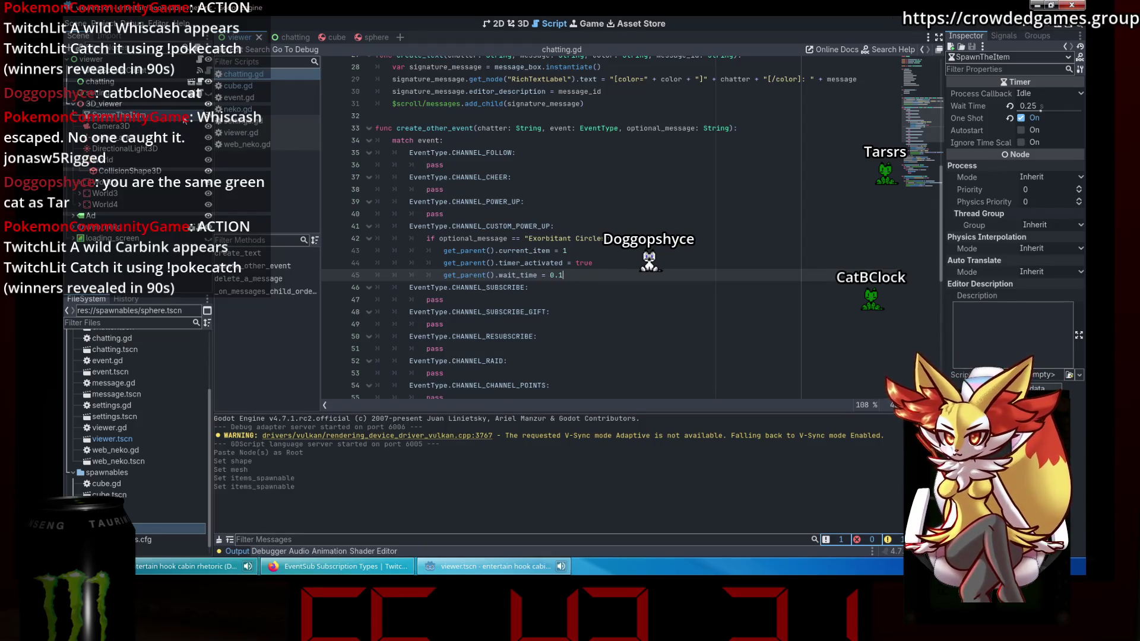
pyautogui.click(1003, 36)
pyautogui.doubleClick(1003, 83)
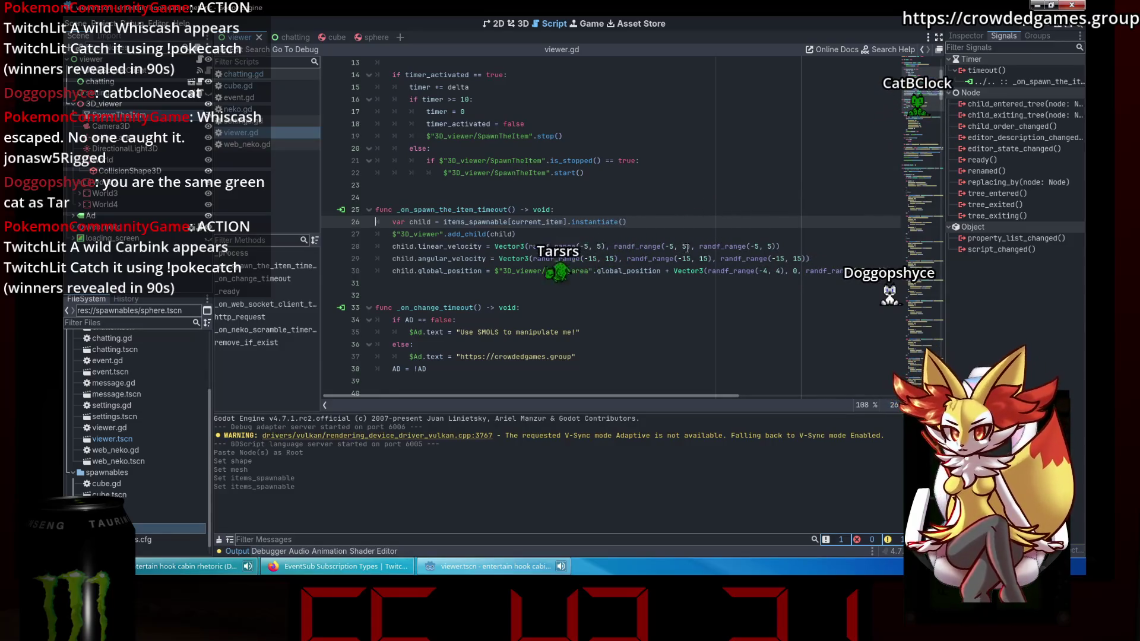
# Add $"3D_viewer/SpawnTheItem".wait_time = 0.25 below stop() in viewer.gd and run the project.
pyautogui.scroll(2, 687, 246)
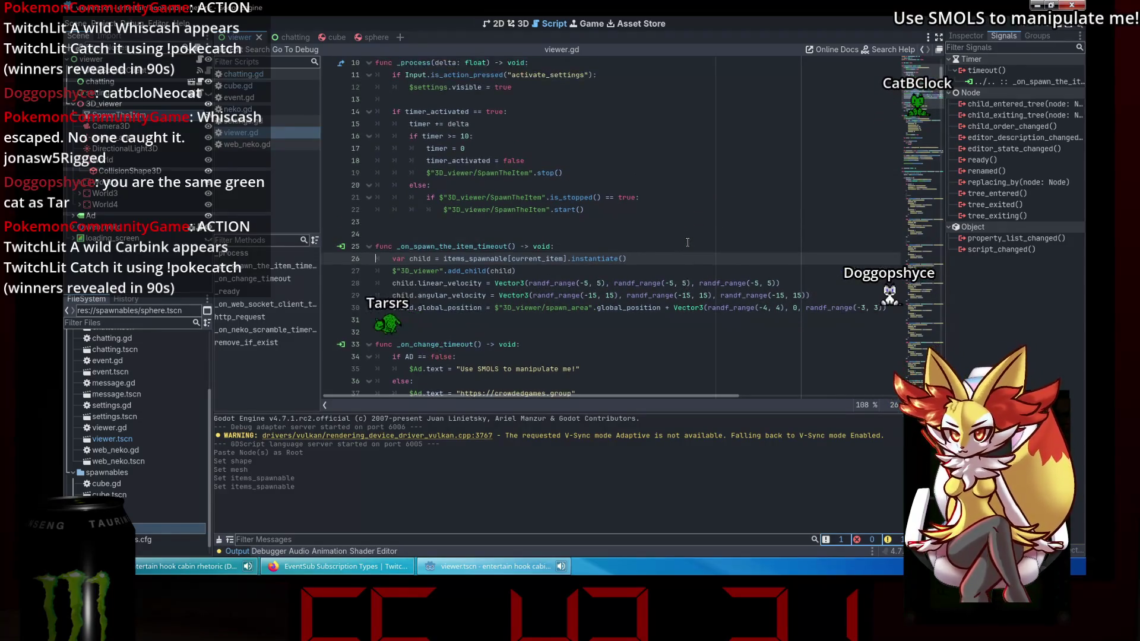
pyautogui.click(683, 254)
pyautogui.click(667, 246)
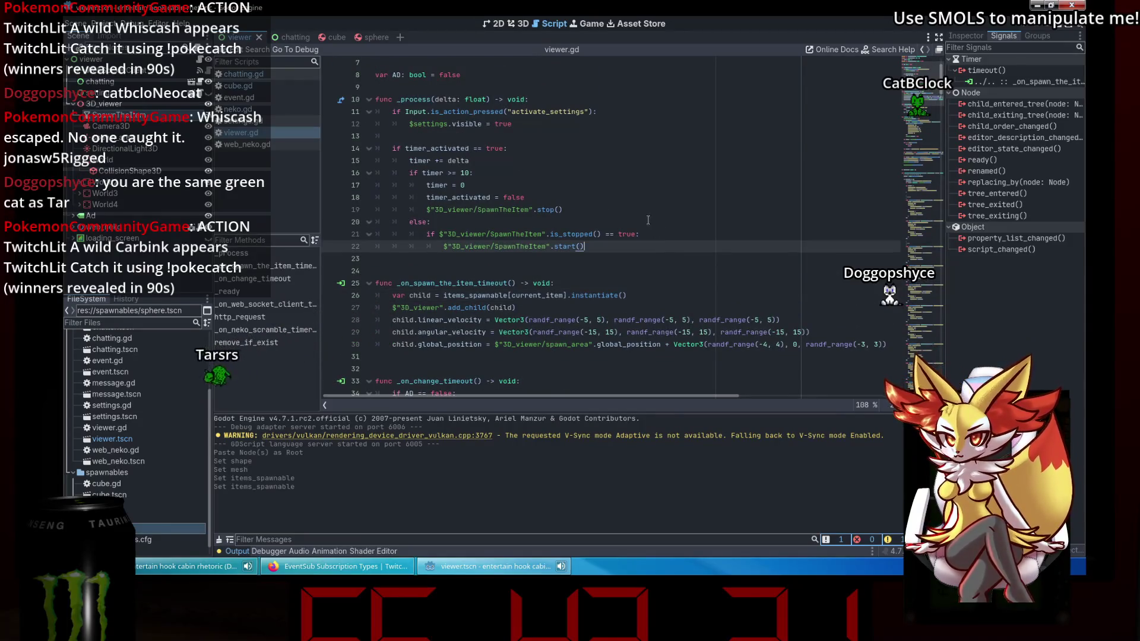
pyautogui.click(608, 210)
pyautogui.click(555, 217)
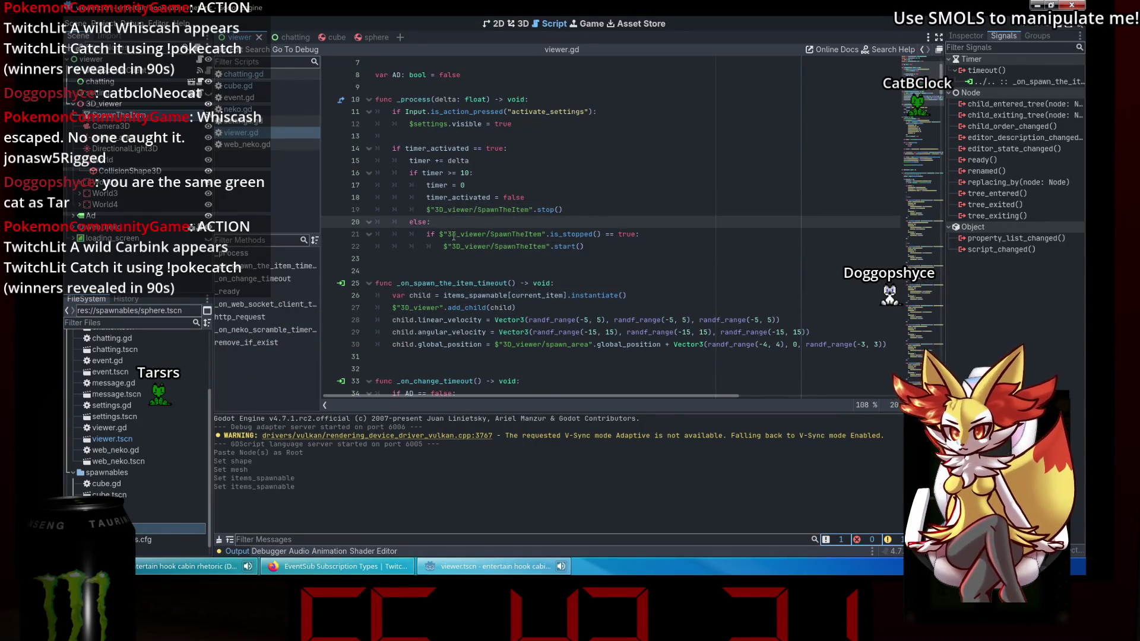
pyautogui.moveTo(421, 210); pyautogui.dragTo(492, 209)
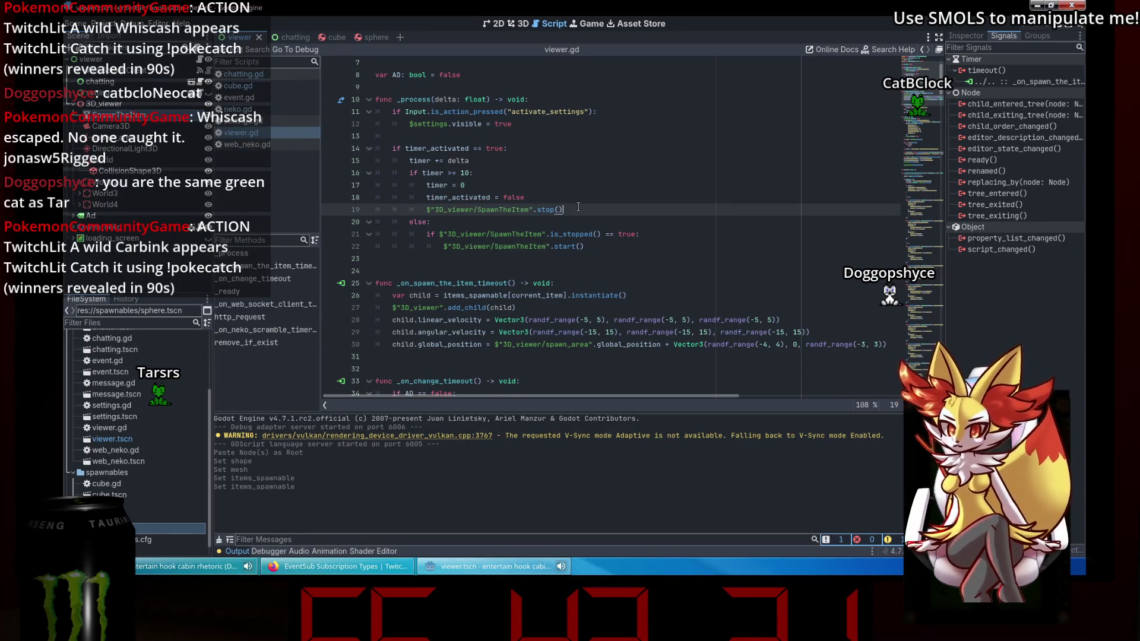
pyautogui.press('Return')
pyautogui.write('$"3D_viewer/SpawnTheItem"')
pyautogui.write('.w')
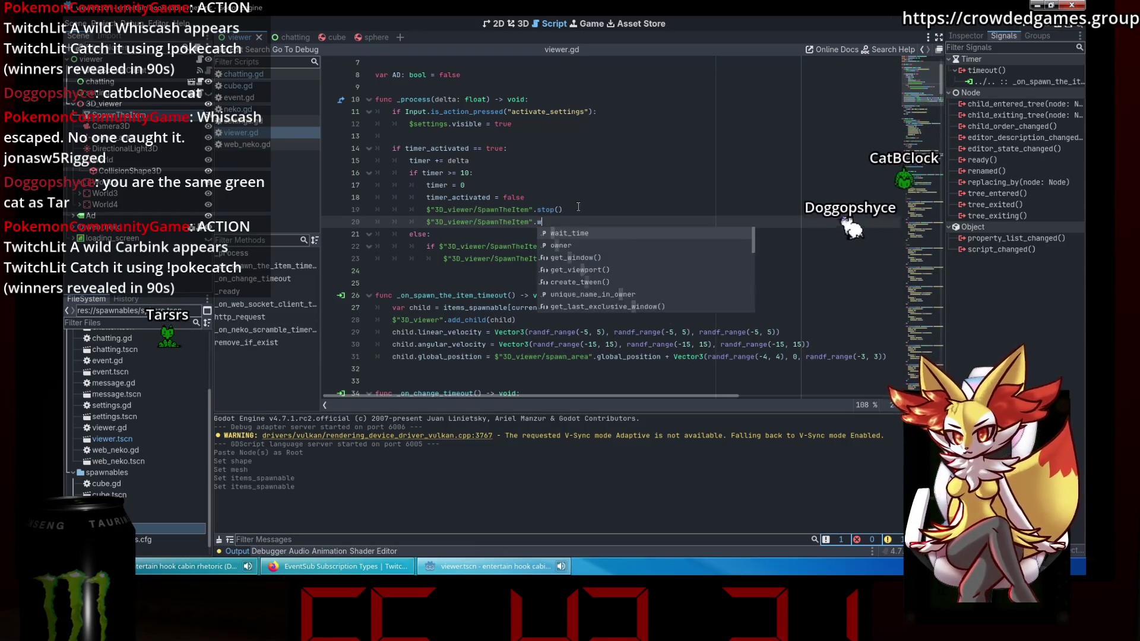
pyautogui.write('ait_time = 0.25')
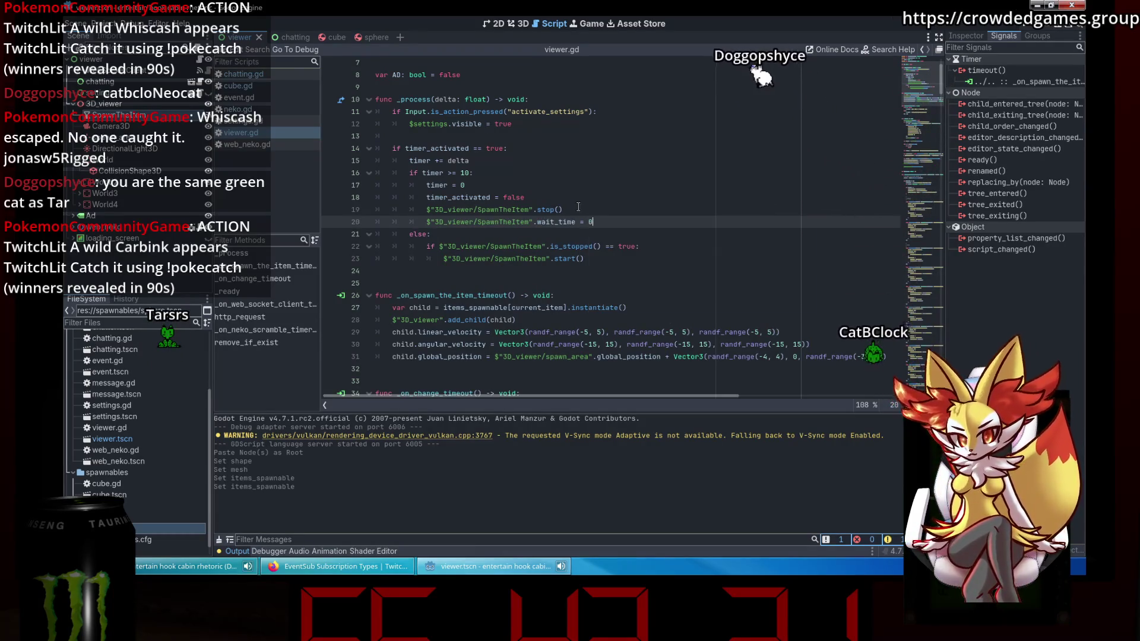
pyautogui.click(705, 185)
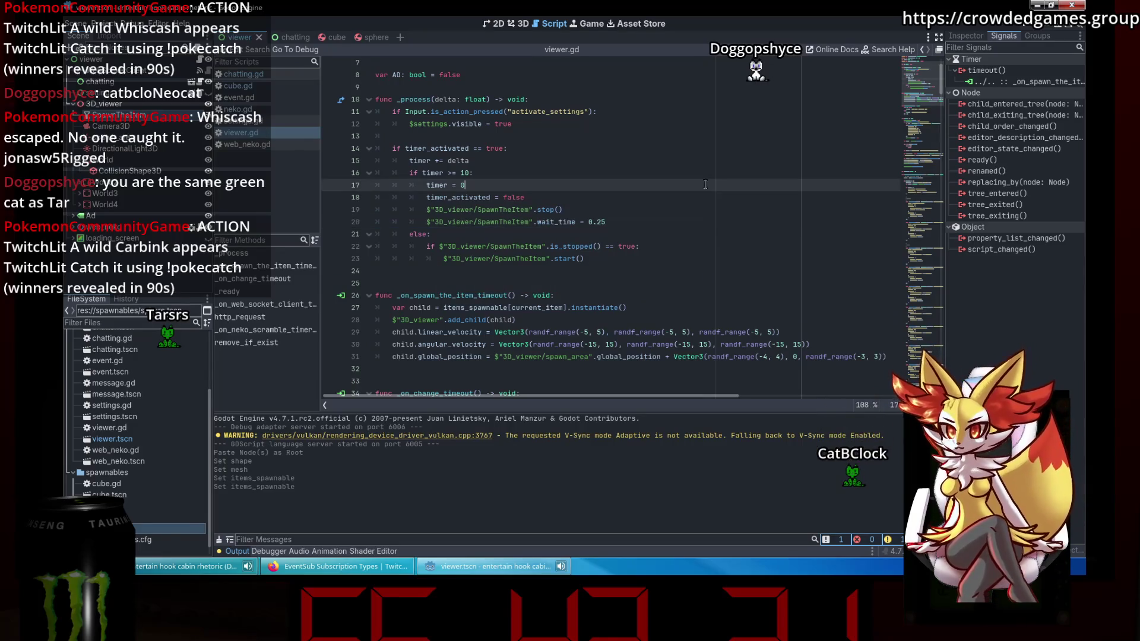
pyautogui.click(1062, 27)
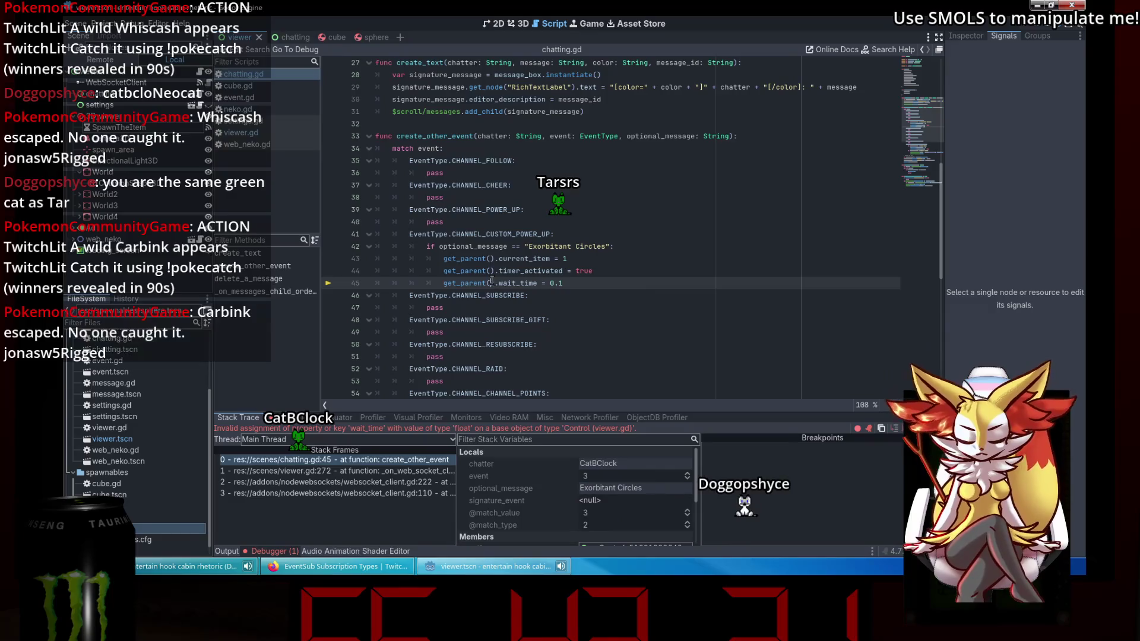
# Change chatting.gd line 45 to get_parent().get_node("3D_viewer/SpawnTheItem").wait_time = 0.1 and rerun.
pyautogui.write('_node("3D_viewe')
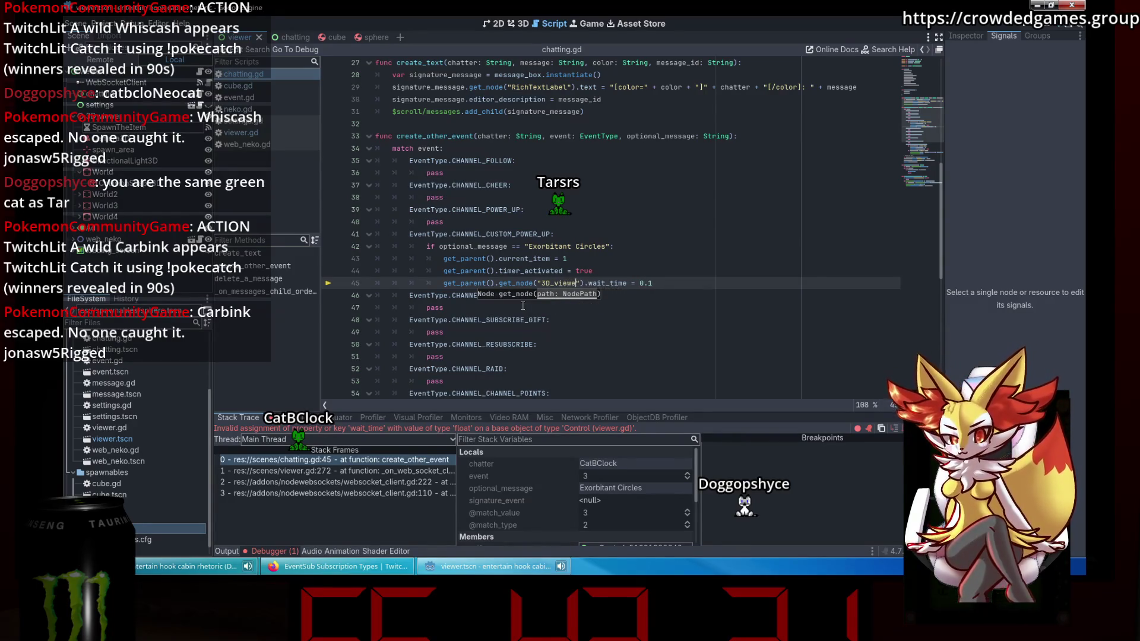
pyautogui.write('r')
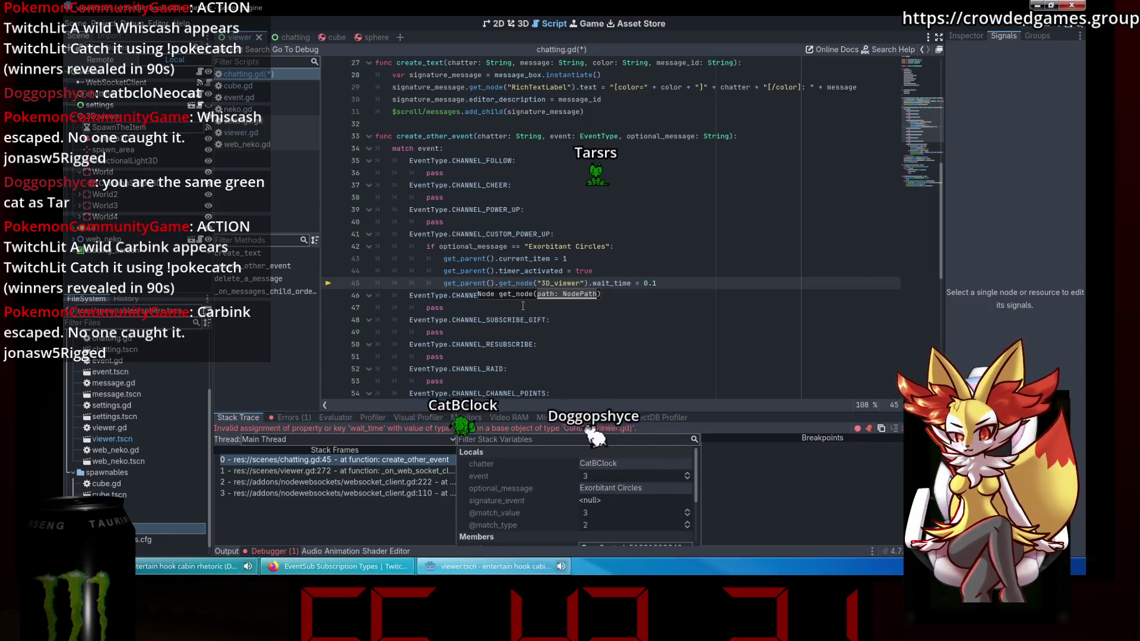
pyautogui.write('/SpawnTheItem')
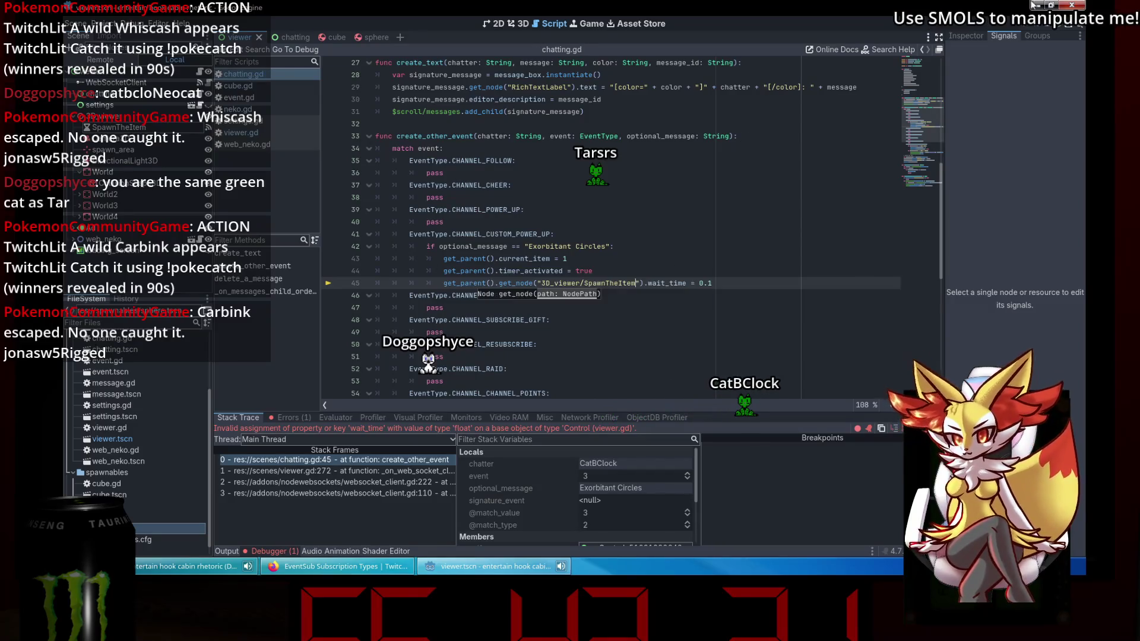
pyautogui.click(1036, 28)
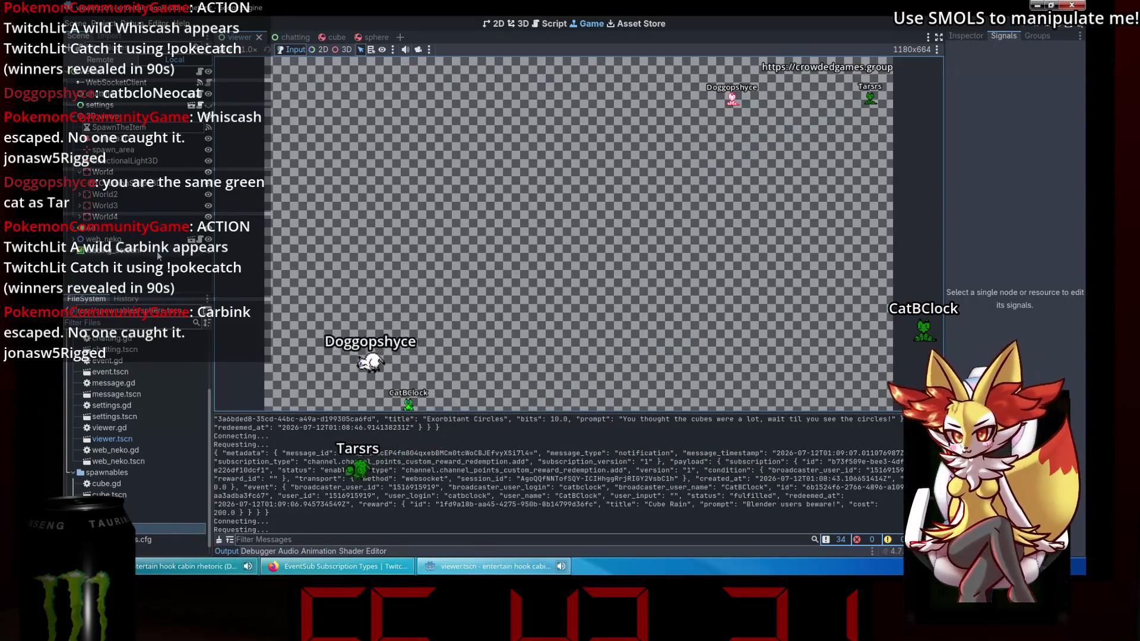
# Change the line 45 wait_time in chatting.gd from 0.1 to 0.05 and run the project.
pyautogui.click(546, 25)
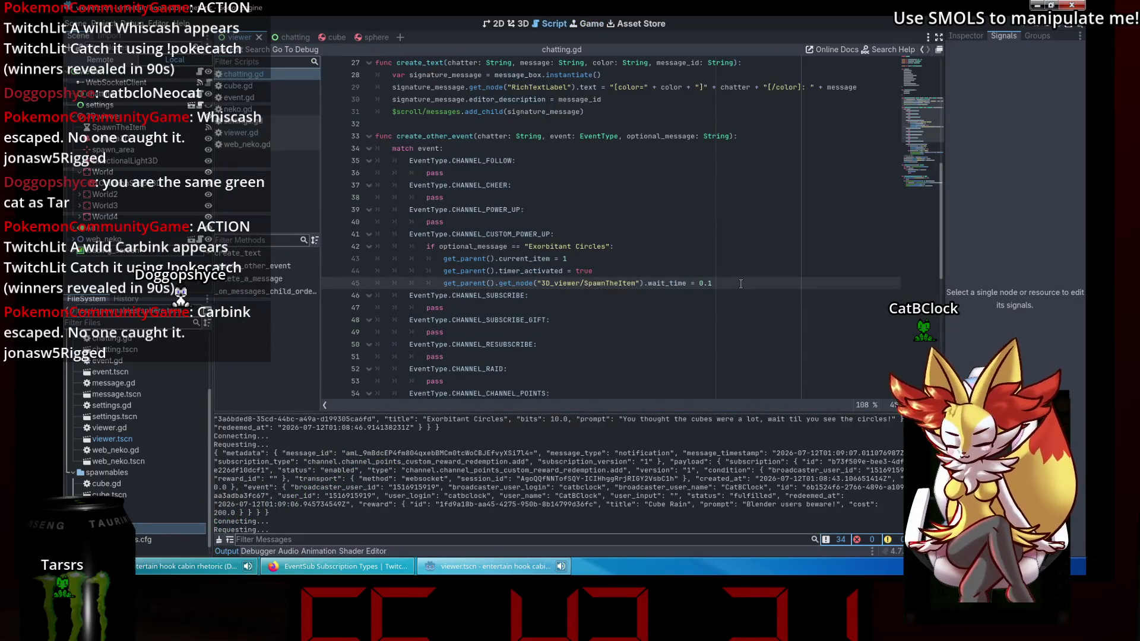
pyautogui.write('05')
pyautogui.click(1050, 34)
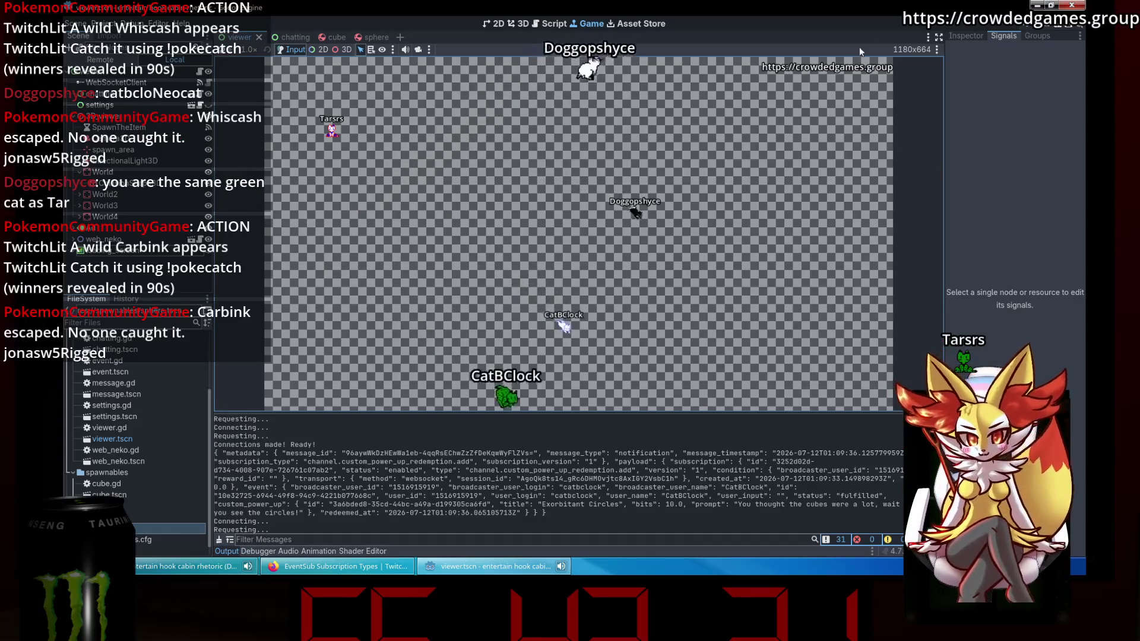
# Stop the test run and scroll back up in chatting.gd.
pyautogui.click(1045, 27)
pyautogui.click(542, 127)
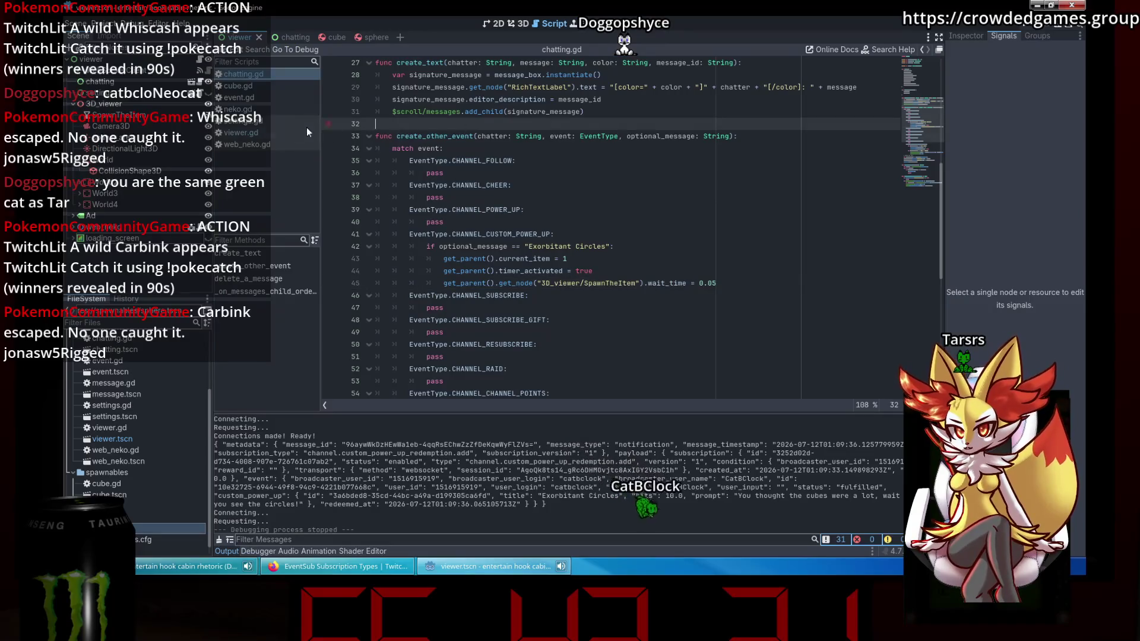
pyautogui.scroll(3, 157, 429)
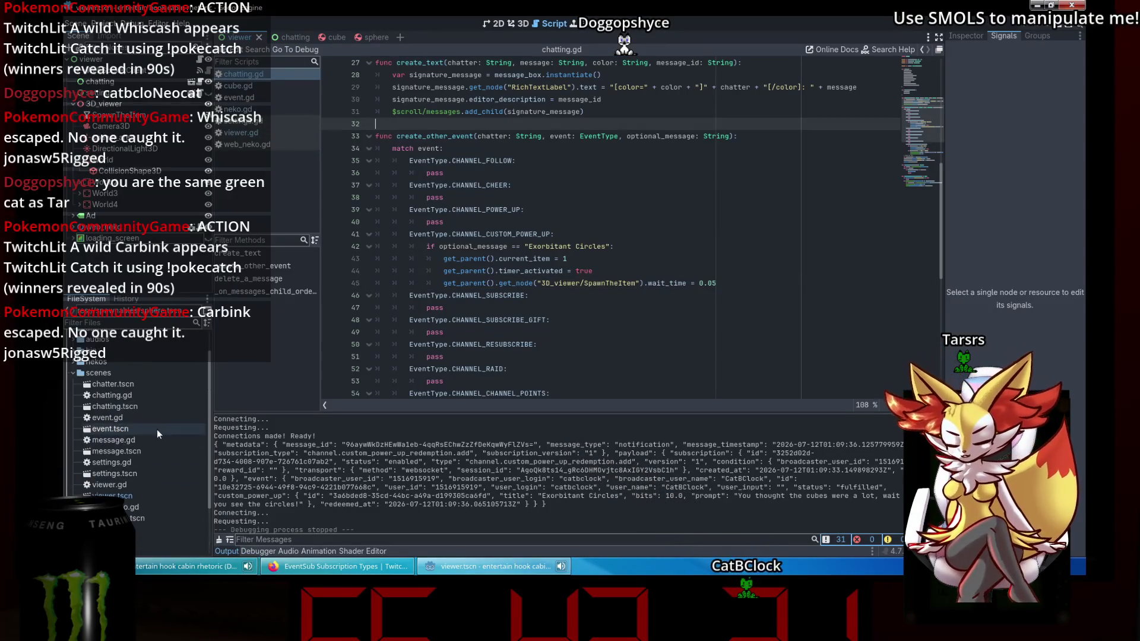
# Move the 'Make bit power ups' Trello card into Done, then return to Godot.
pyautogui.click(333, 567)
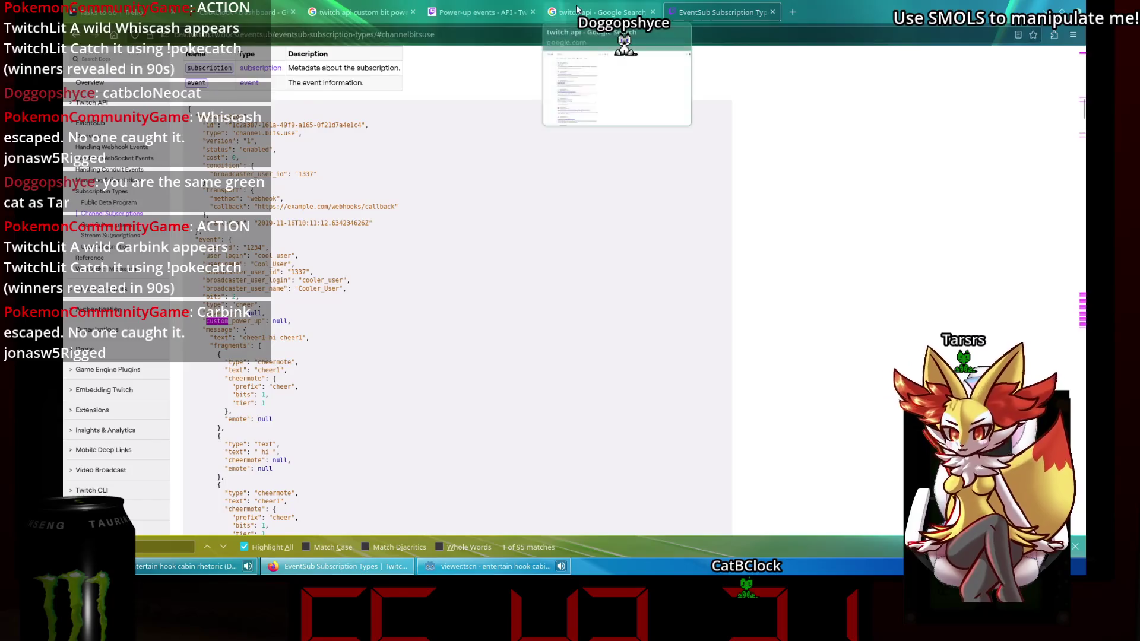
pyautogui.click(116, 15)
pyautogui.moveTo(241, 129)
pyautogui.mouseDown()
pyautogui.moveTo(362, 128)
pyautogui.moveTo(484, 176)
pyautogui.mouseUp()
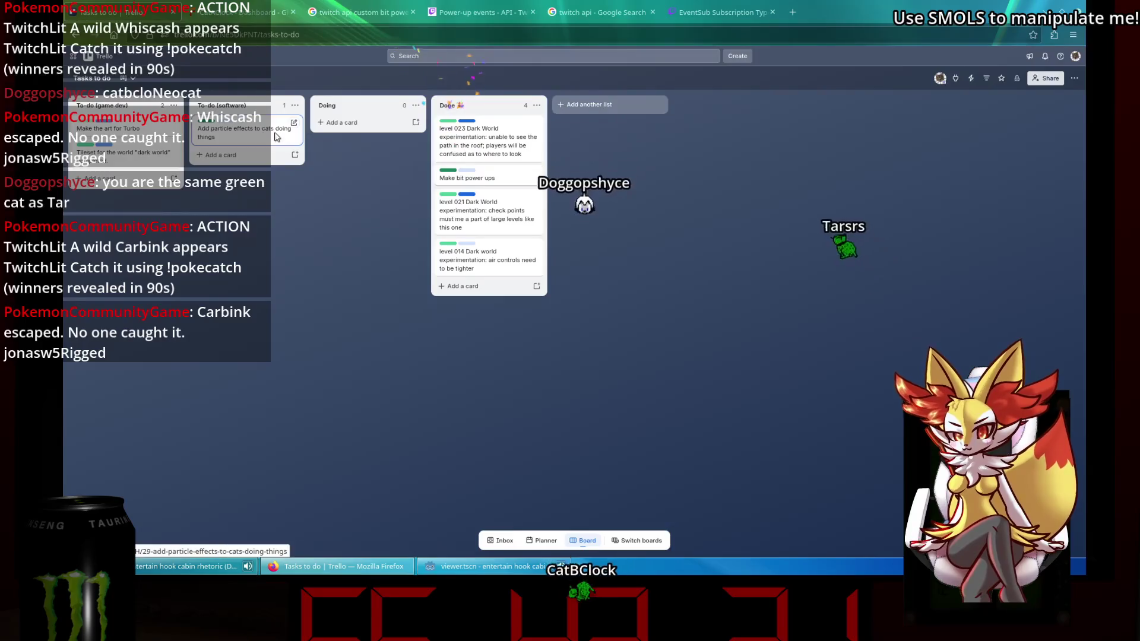
pyautogui.click(483, 569)
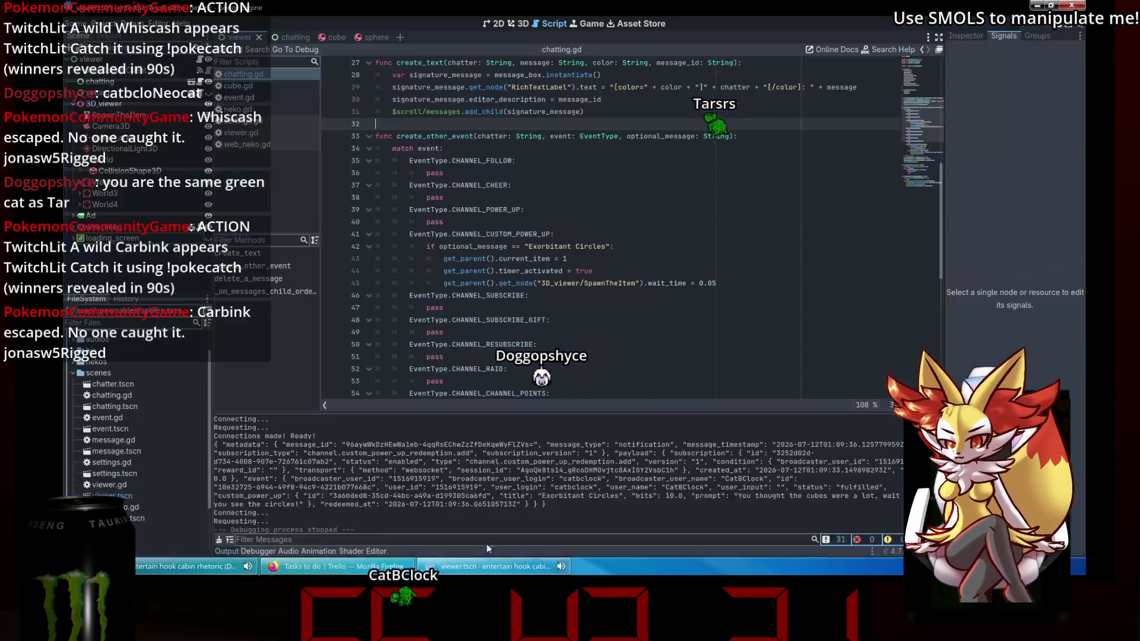
# Browse the viewer.gd, settings.gd and web_neko.gd scripts, and open then close an empty scene.
pyautogui.click(270, 131)
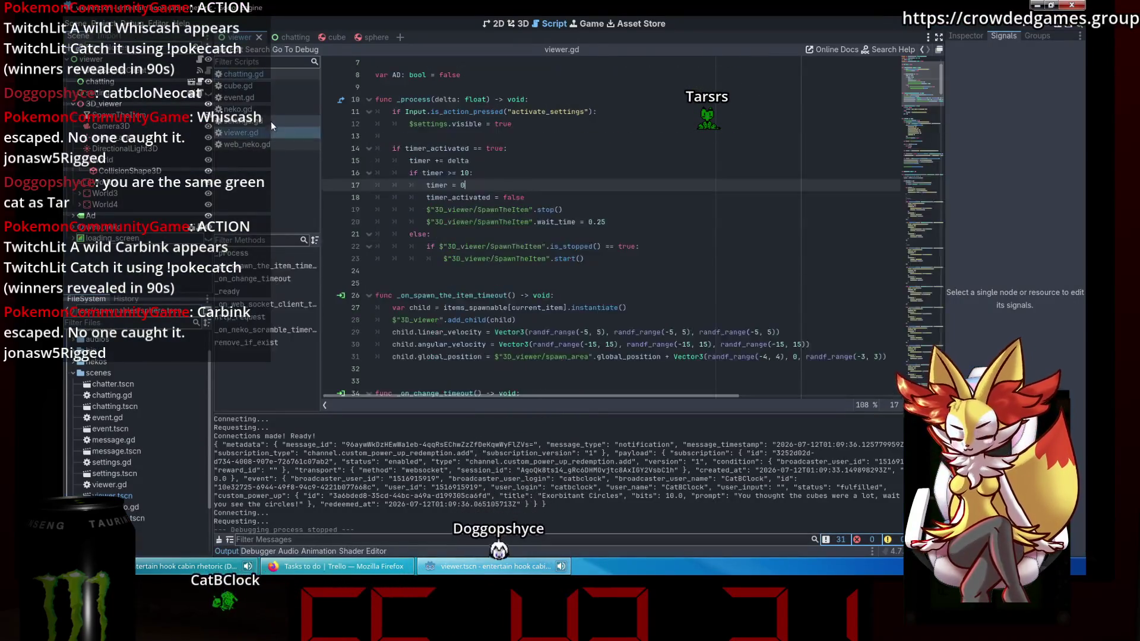
pyautogui.click(269, 119)
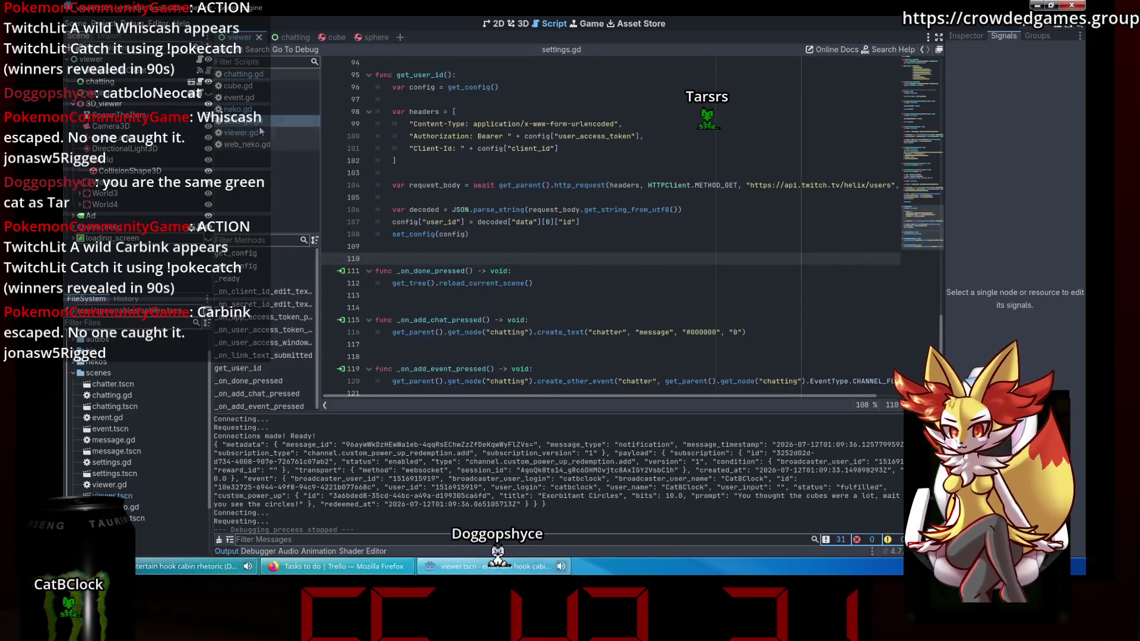
pyautogui.click(266, 145)
pyautogui.click(401, 37)
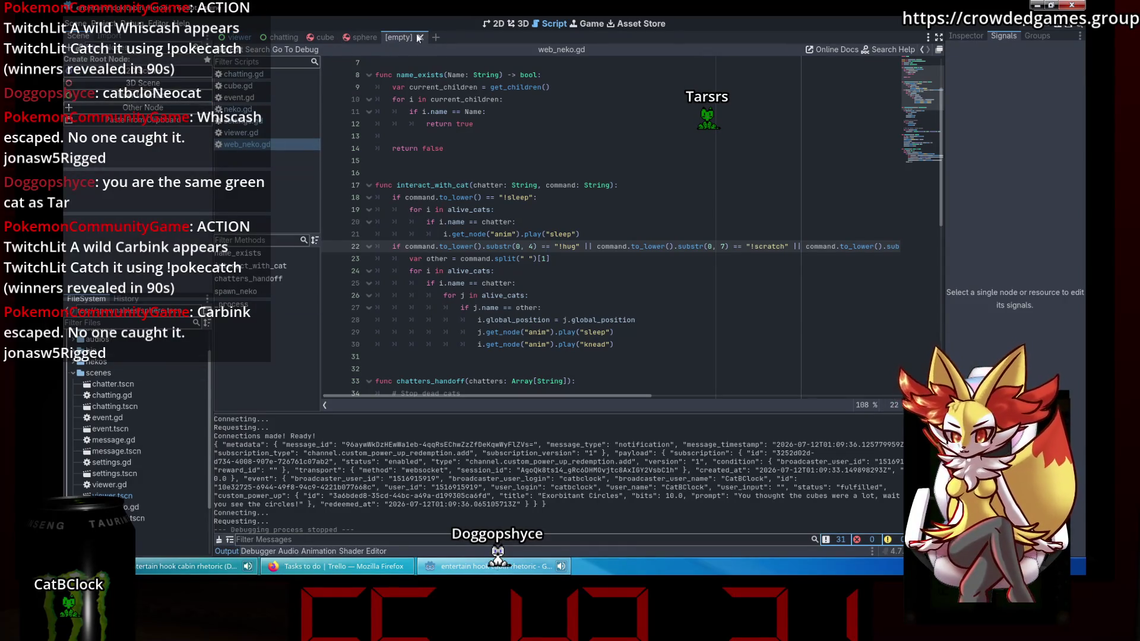
pyautogui.click(418, 38)
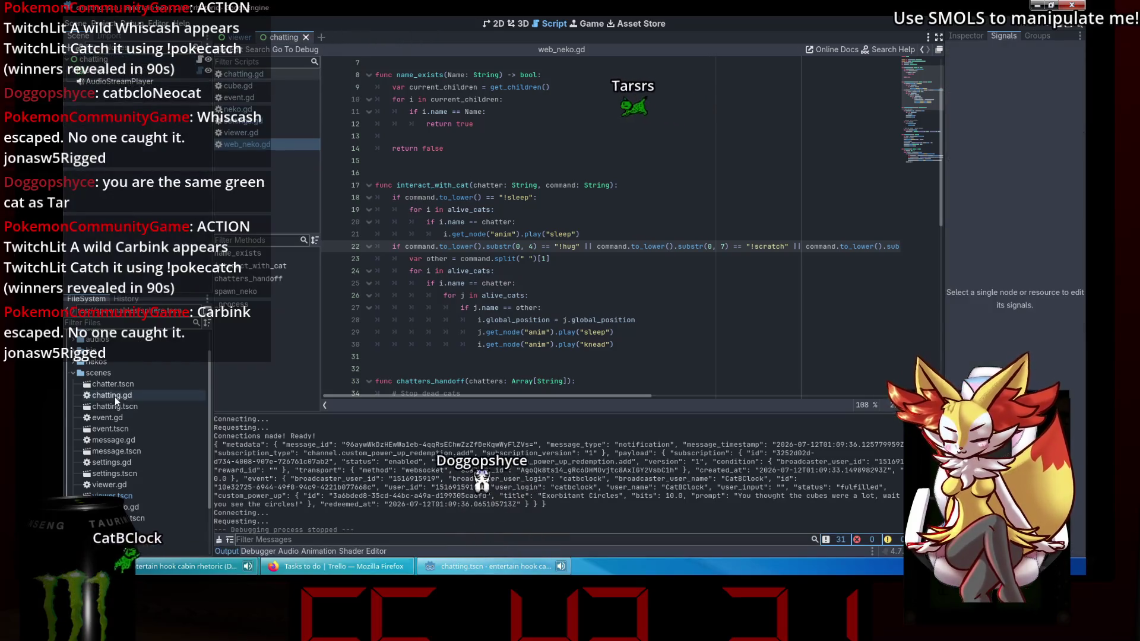
# Open neko.tscn, close the stray sphere scene, and view neko.gd with the Neko root selected.
pyautogui.click(71, 371)
pyautogui.doubleClick(109, 457)
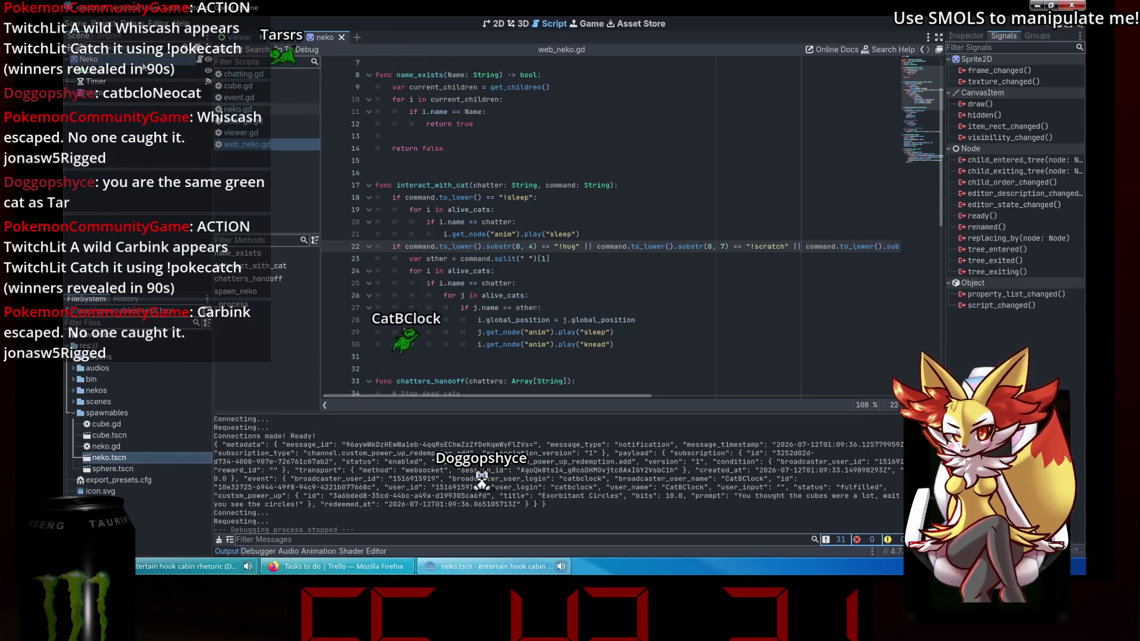
pyautogui.click(79, 219)
pyautogui.doubleClick(130, 470)
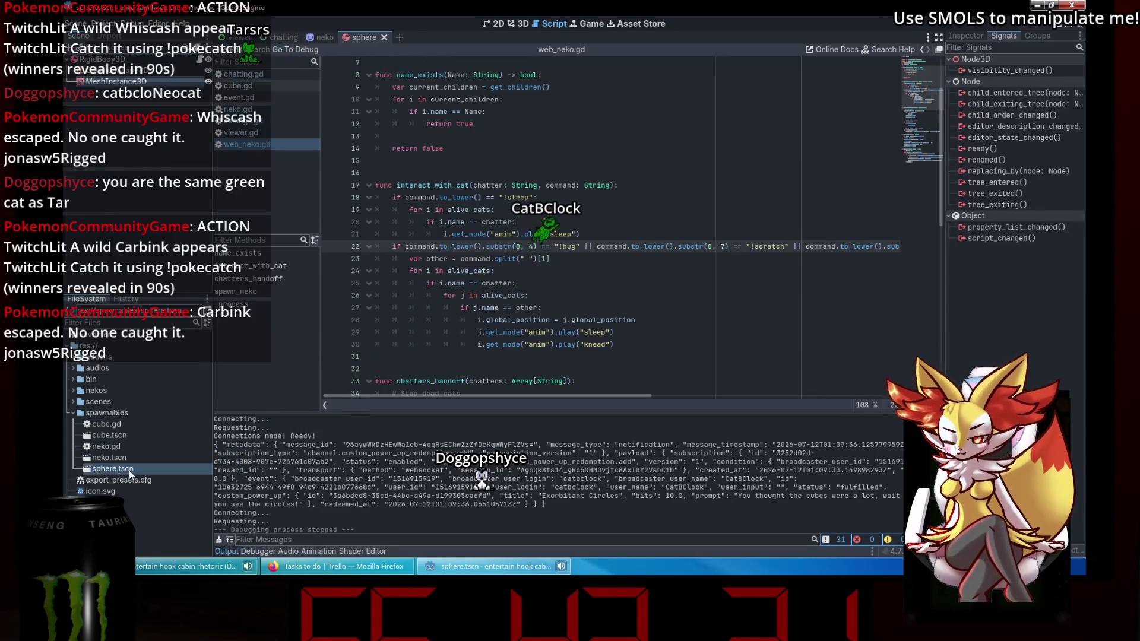
pyautogui.click(384, 37)
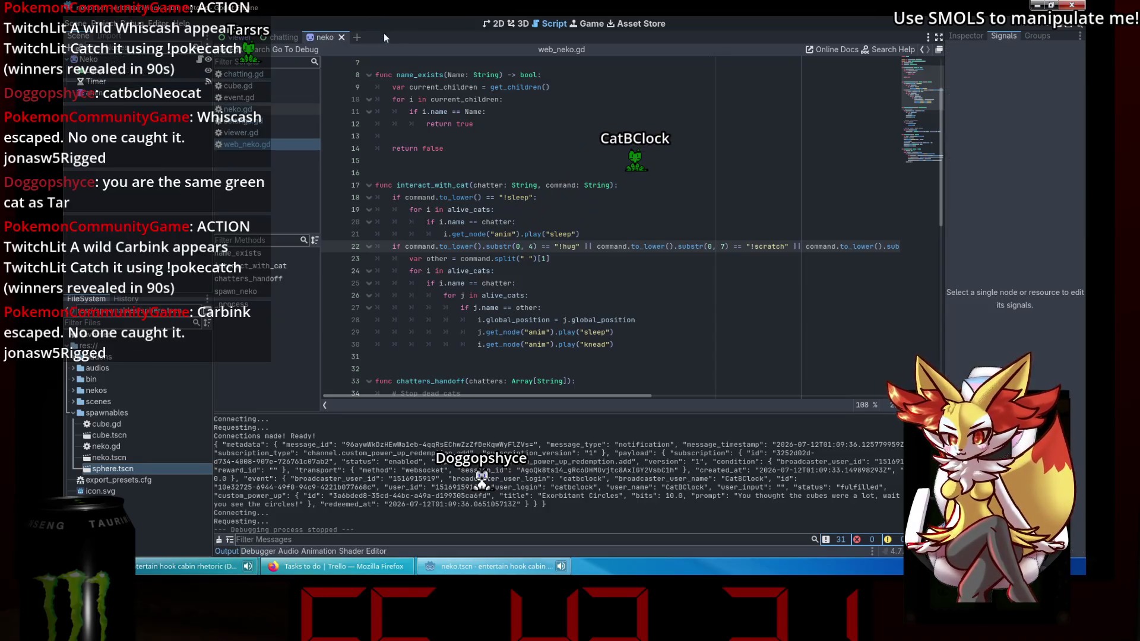
pyautogui.click(199, 59)
pyautogui.scroll(-10, 509, 220)
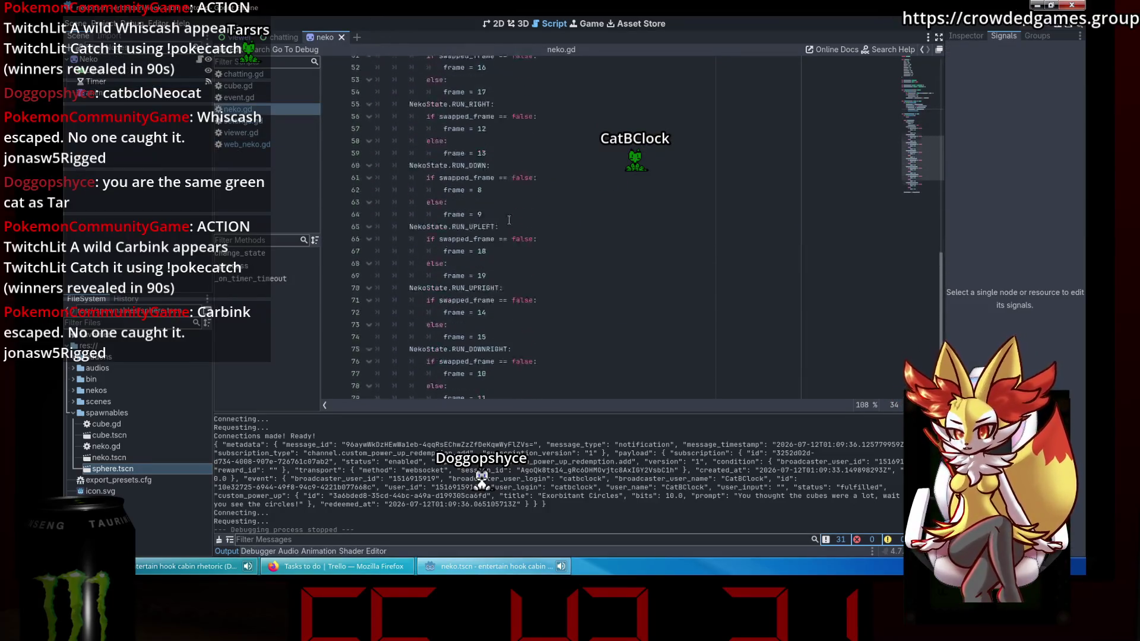
pyautogui.scroll(15, 509, 220)
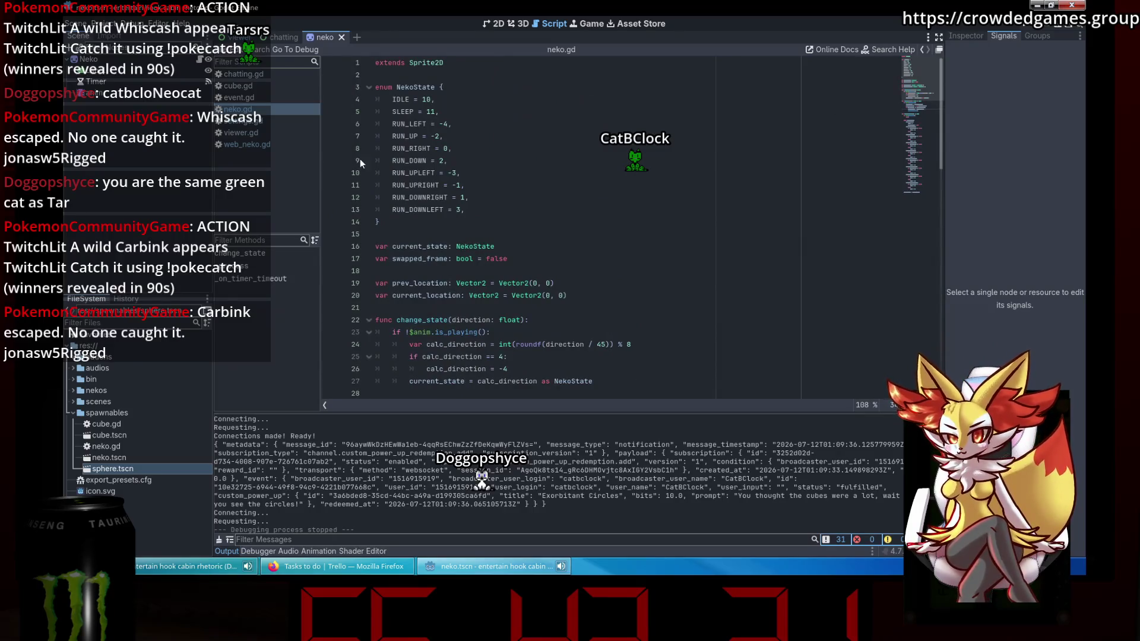
pyautogui.click(120, 60)
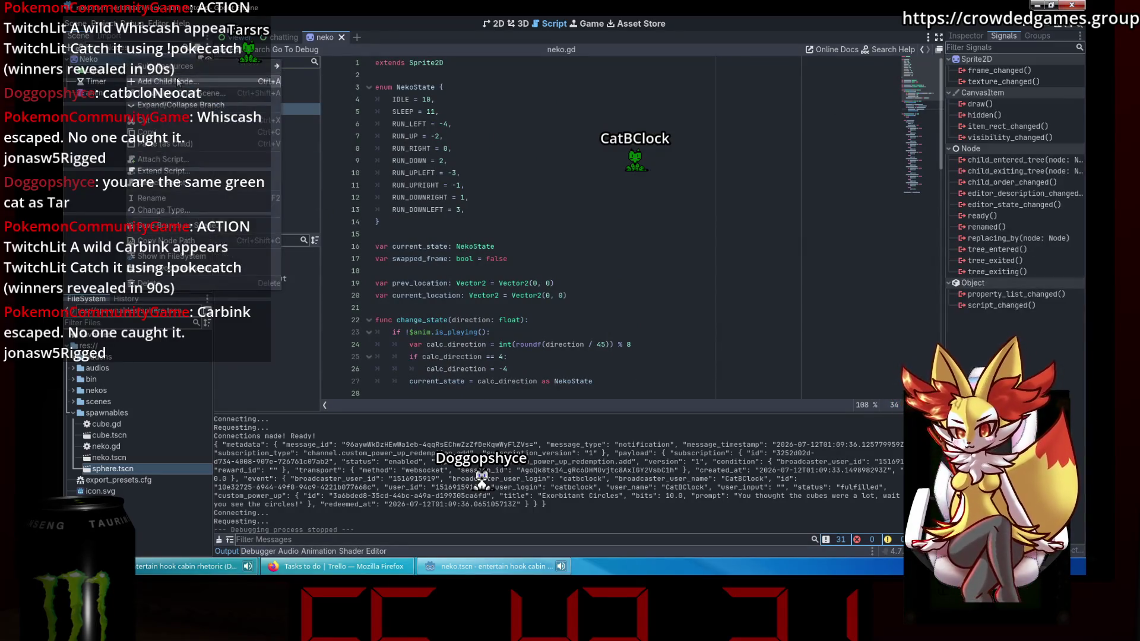
# Add a GPUParticles2D child under Neko, cutting an accidentally added CPUParticles2D.
pyautogui.hotkey('ctrl', 'a')
pyautogui.write('cpuparticles')
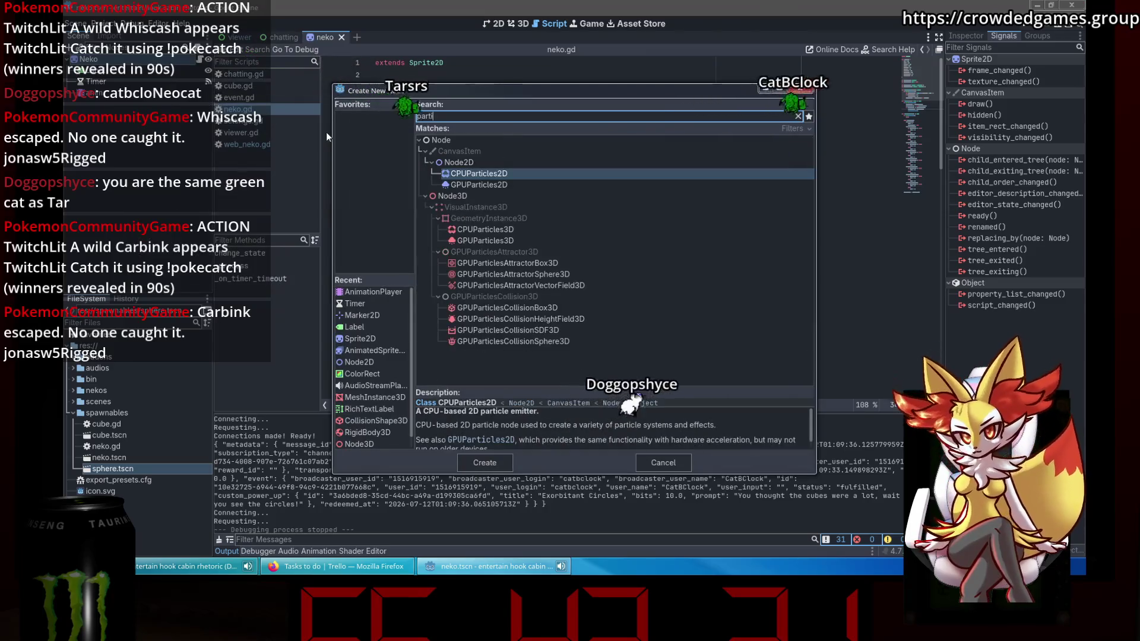
pyautogui.press('Return')
pyautogui.rightClick(130, 105)
pyautogui.click(176, 147)
pyautogui.rightClick(116, 60)
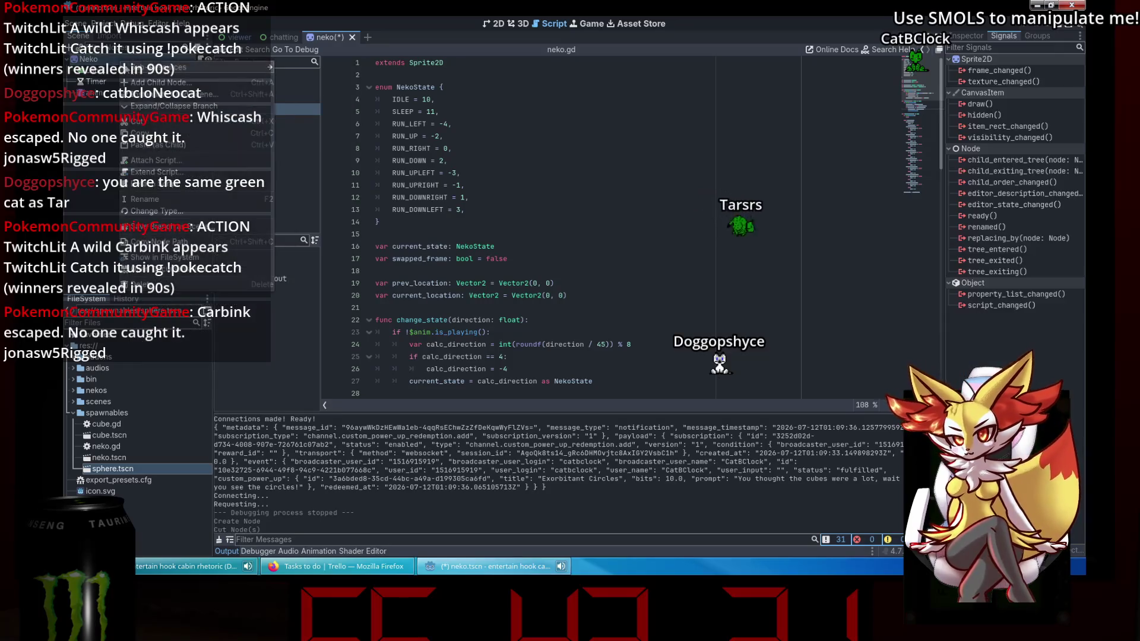
pyautogui.click(157, 81)
pyautogui.write('gpuparticles')
pyautogui.press('Return')
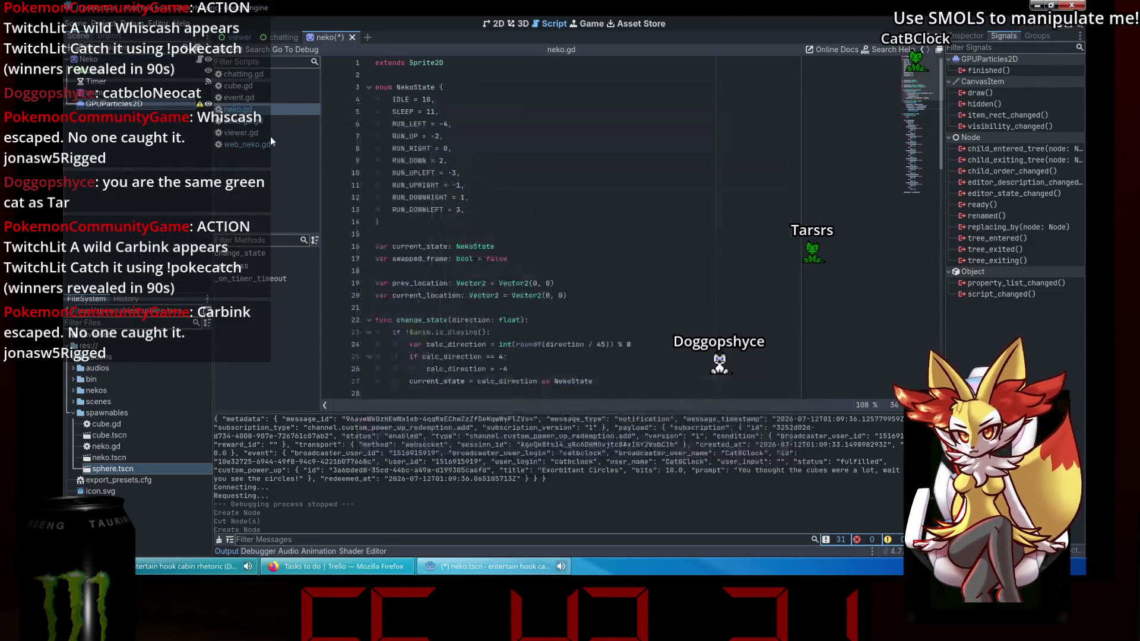
# Assign GPUParticles2D as the sub emitter in the Inspector and browse its texture options.
pyautogui.click(978, 37)
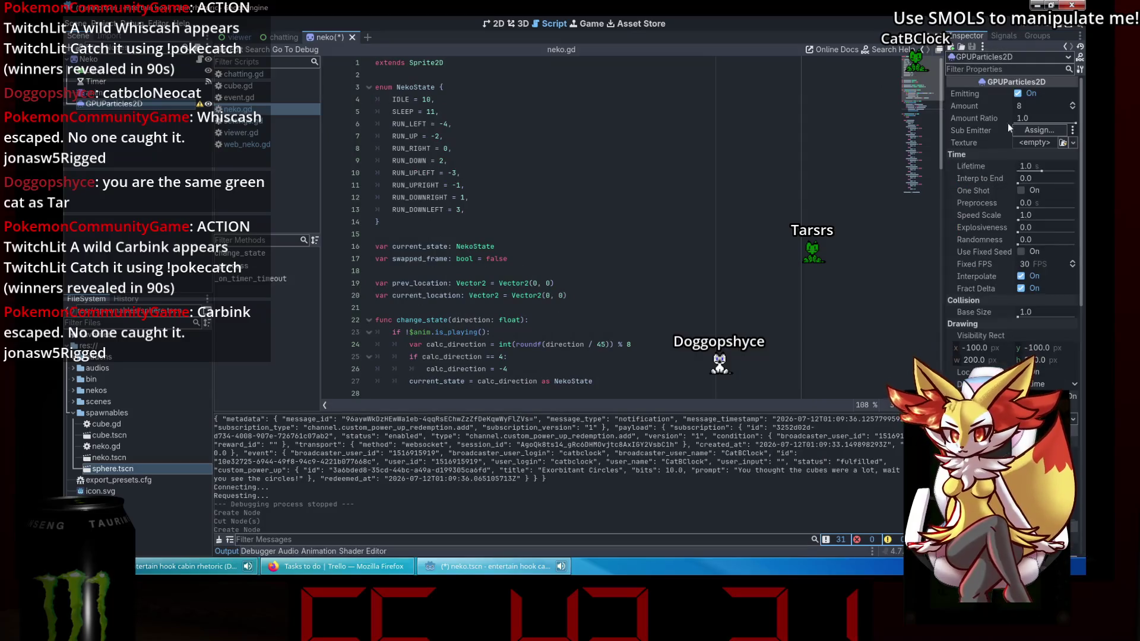
pyautogui.click(1037, 133)
pyautogui.click(547, 141)
pyautogui.click(543, 463)
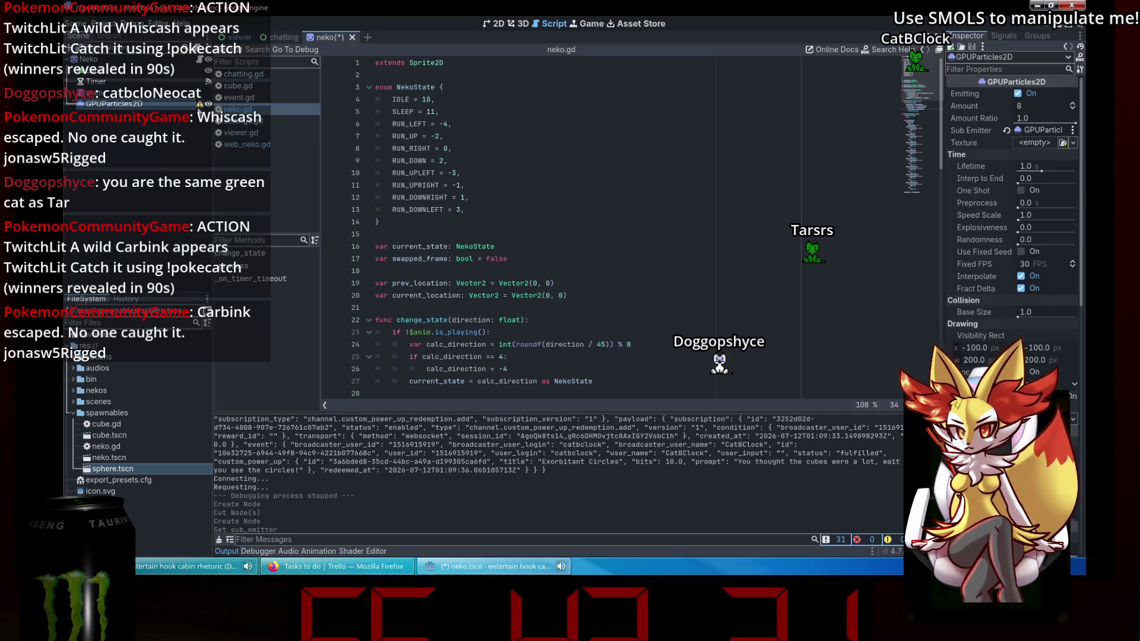
pyautogui.moveTo(200, 108)
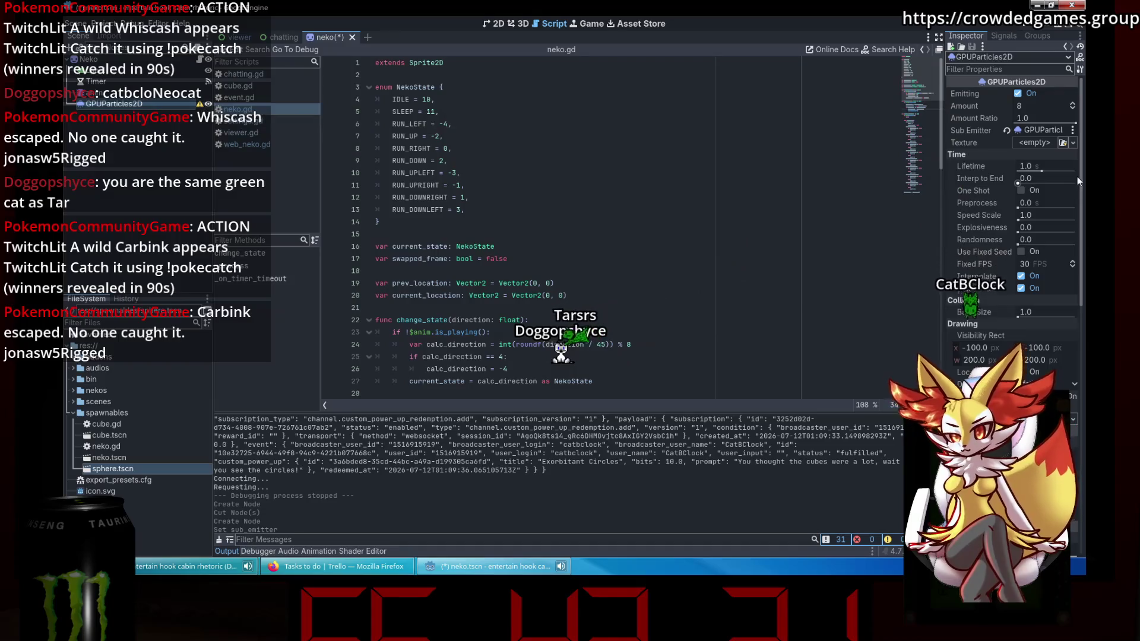
pyautogui.click(1028, 141)
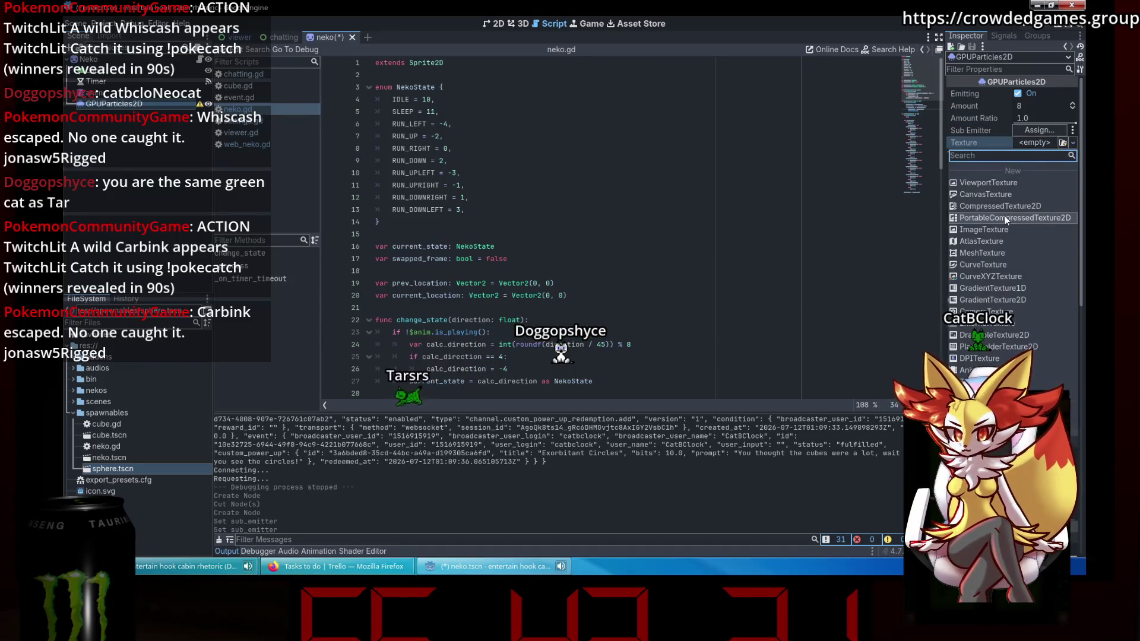
pyautogui.click(1033, 142)
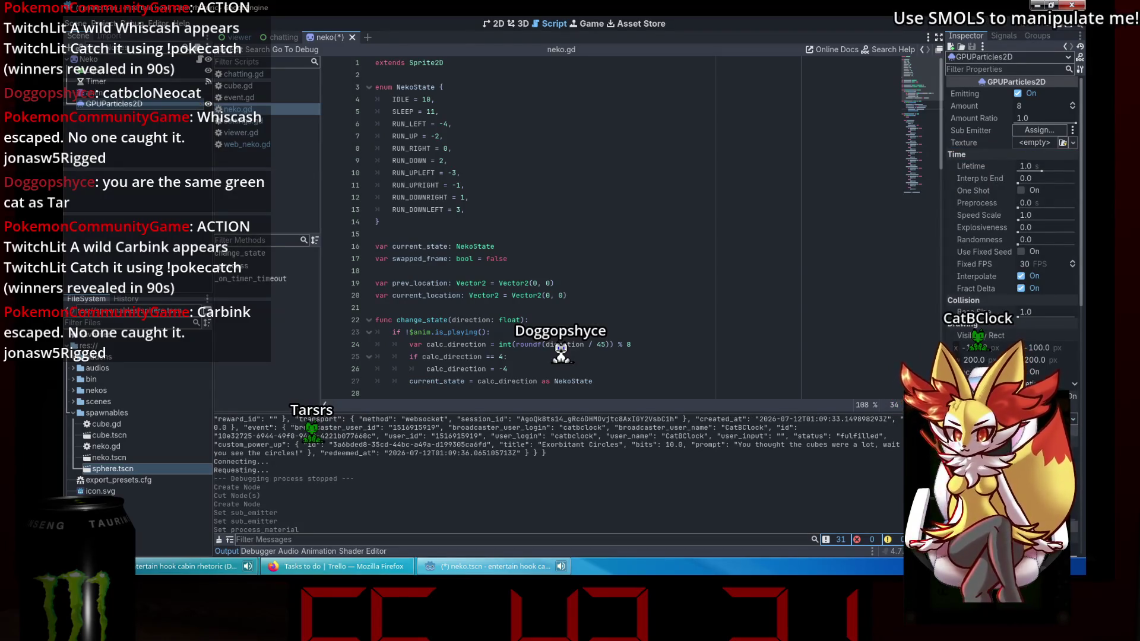
pyautogui.click(500, 23)
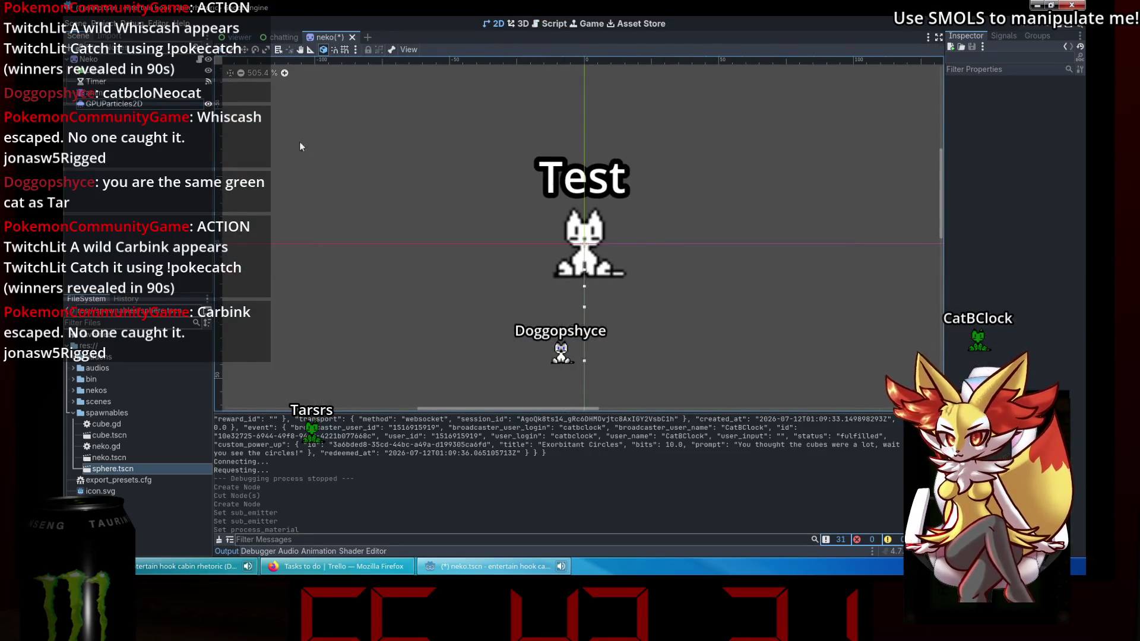
# Set the particles' vertical gravity to -98, then try radial acceleration and reset it to zero.
pyautogui.scroll(-5, 1012, 238)
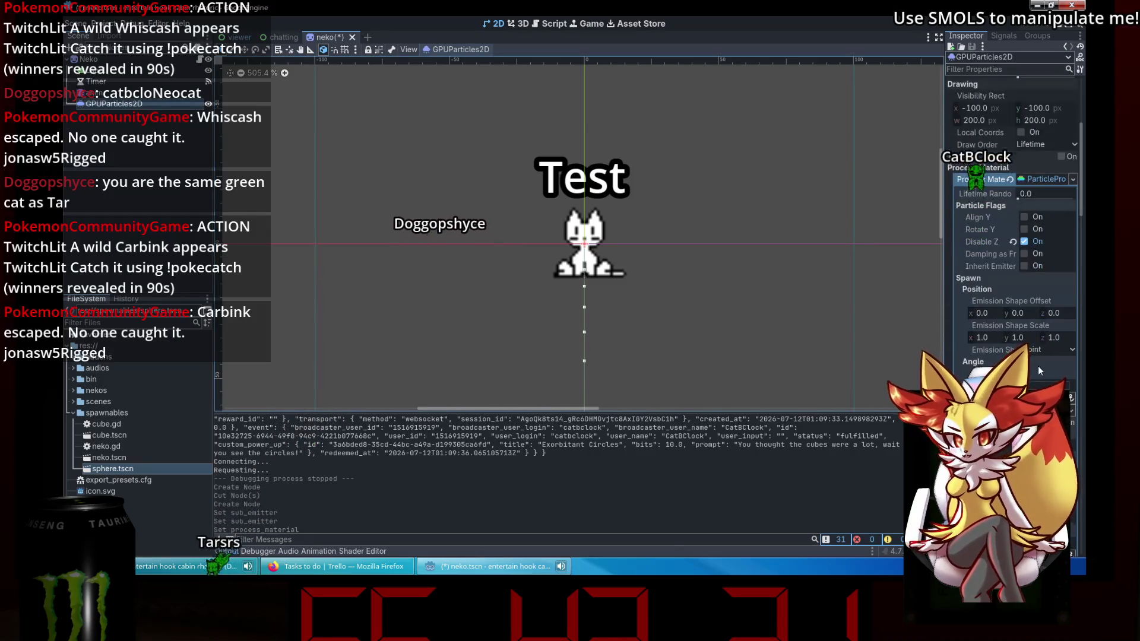
pyautogui.scroll(-4, 1012, 237)
pyautogui.scroll(-3, 1012, 237)
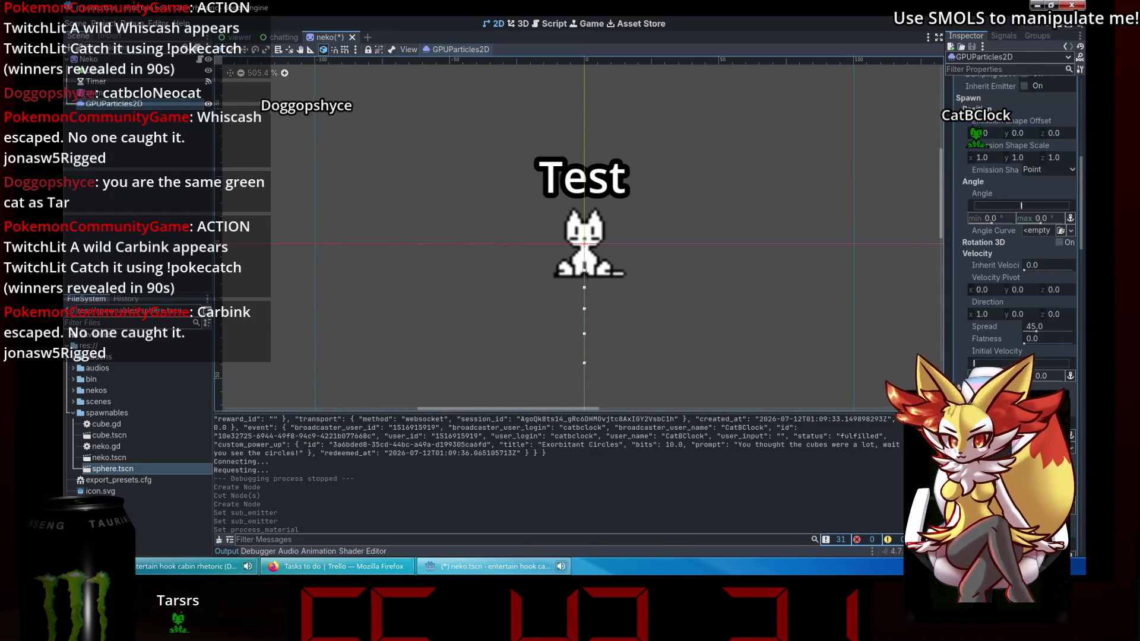
pyautogui.scroll(-1, 728, 366)
pyautogui.moveTo(728, 366); pyautogui.dragTo(682, 292)
pyautogui.scroll(5, 1012, 238)
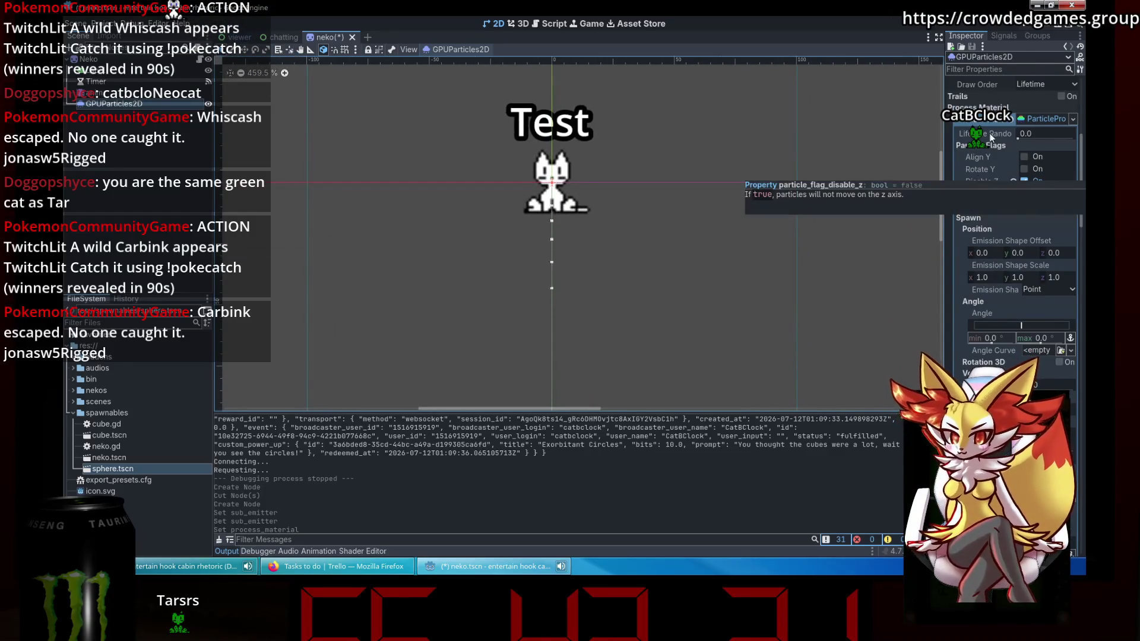
pyautogui.scroll(-5, 962, 260)
pyautogui.scroll(-5, 961, 255)
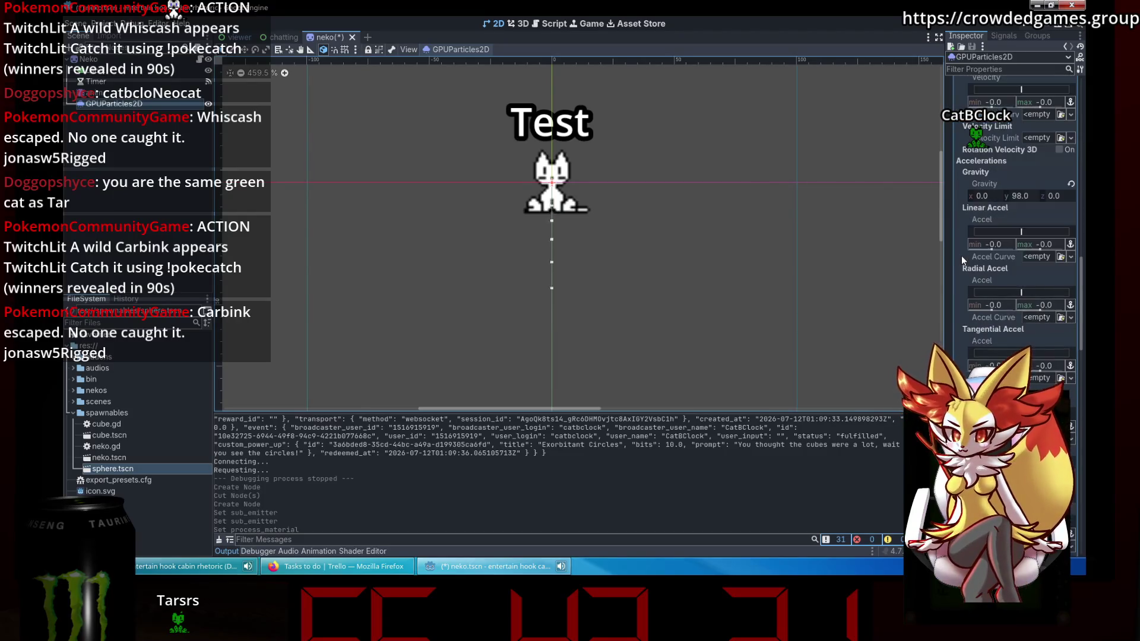
pyautogui.click(1022, 196)
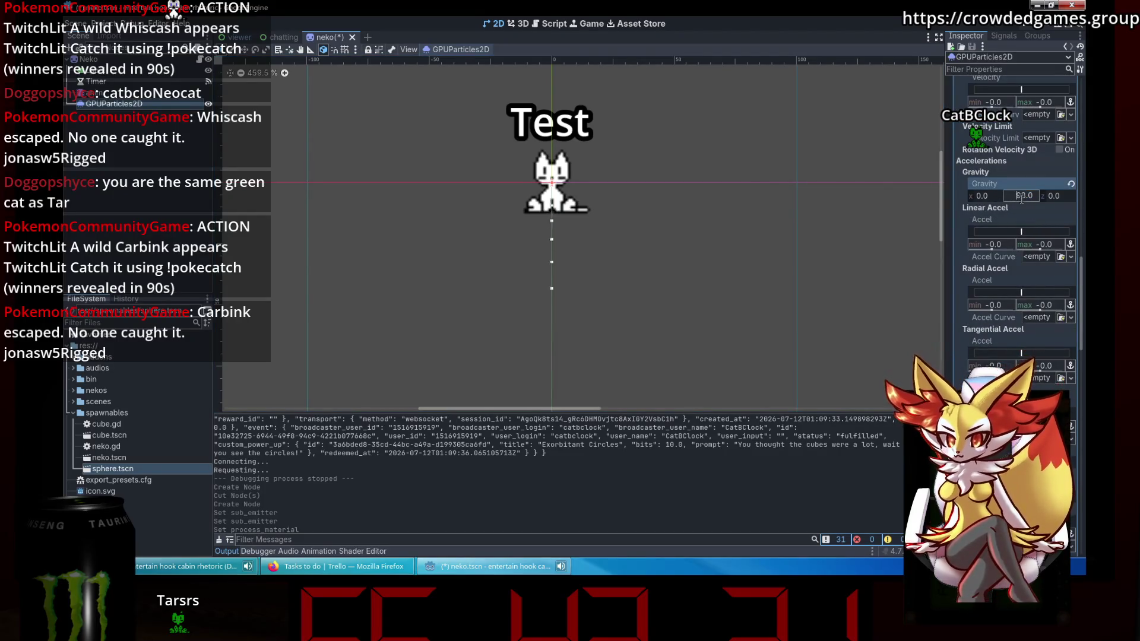
pyautogui.write('-98')
pyautogui.press('Return')
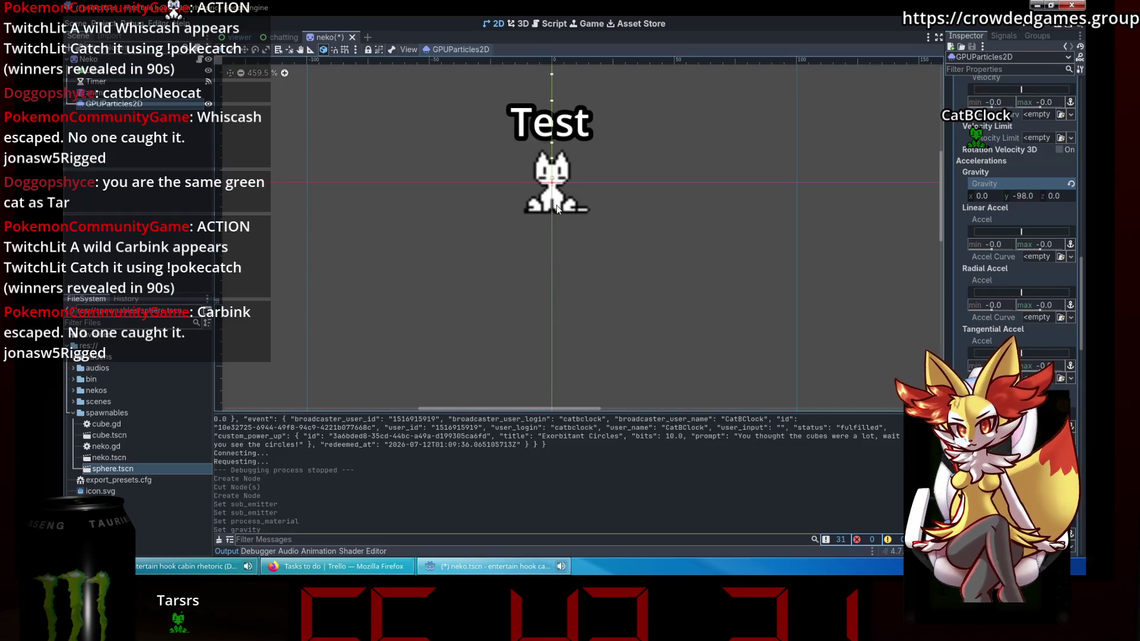
pyautogui.moveTo(1010, 309); pyautogui.dragTo(749, 220)
pyautogui.scroll(5, 593, 172)
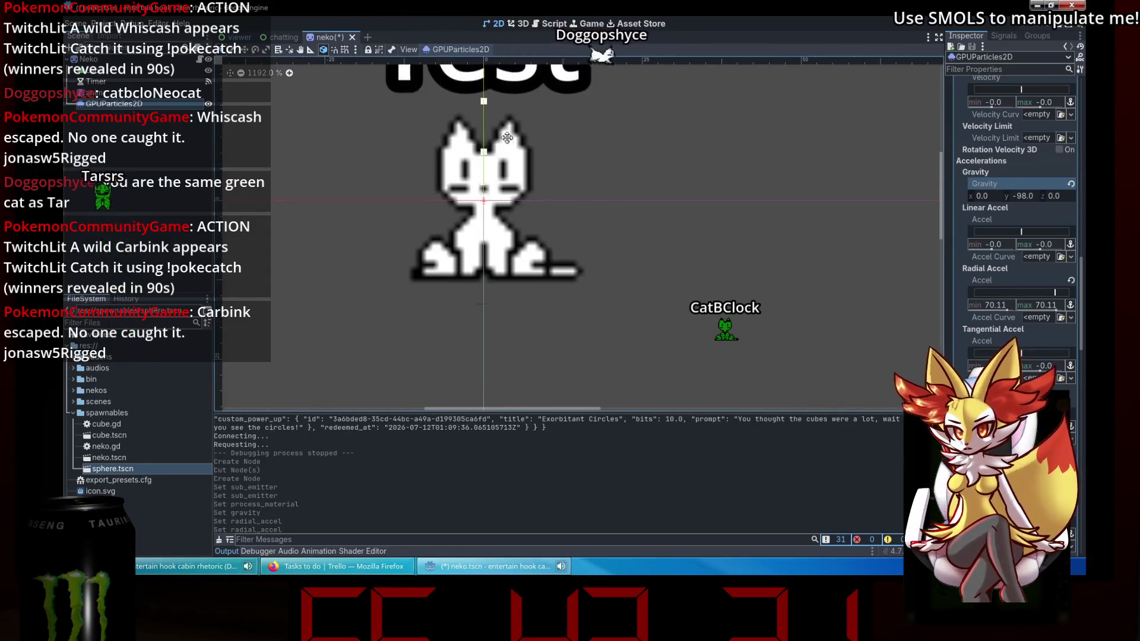
pyautogui.moveTo(508, 138); pyautogui.dragTo(672, 361)
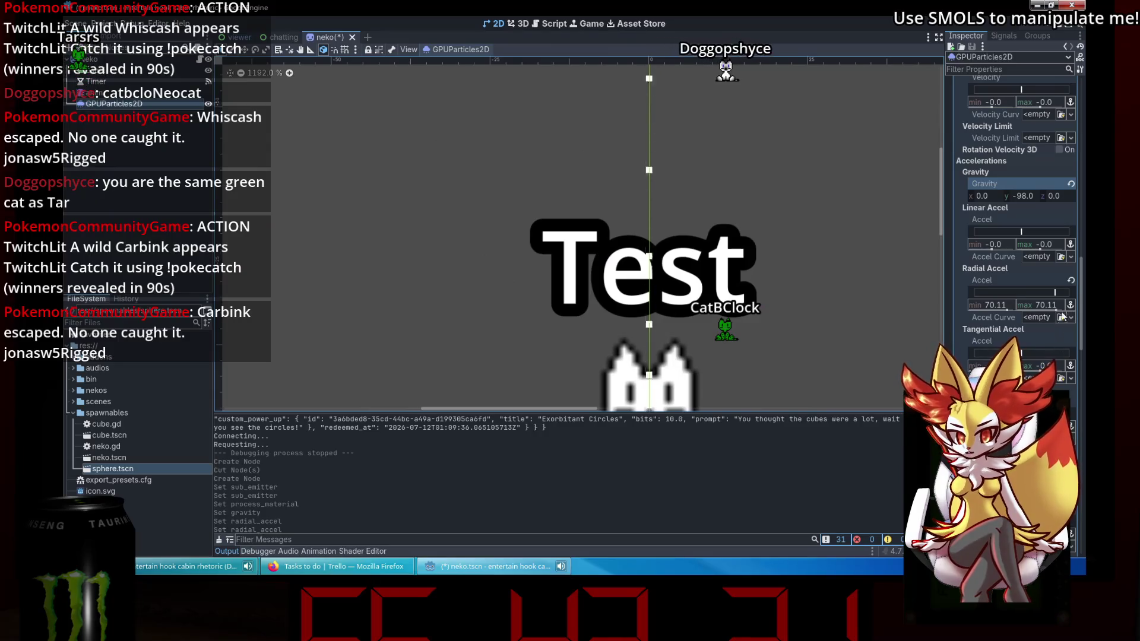
pyautogui.click(1071, 278)
# Give the particles a tangential acceleration ranging from -60 to 60.
pyautogui.moveTo(1045, 366); pyautogui.dragTo(1069, 365)
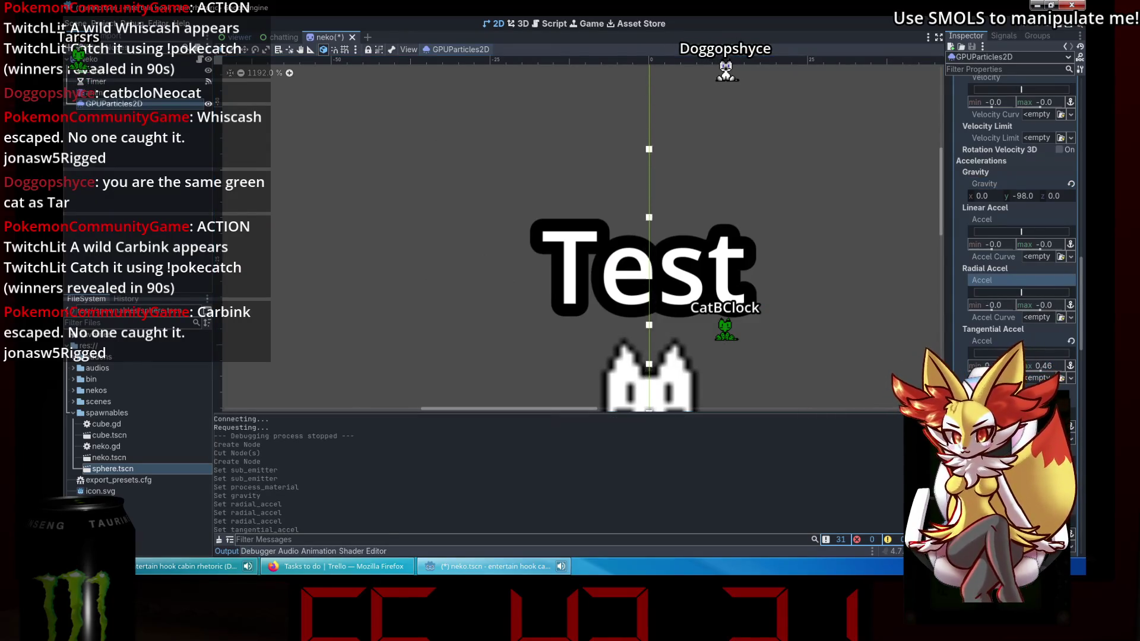
pyautogui.scroll(-3, 572, 187)
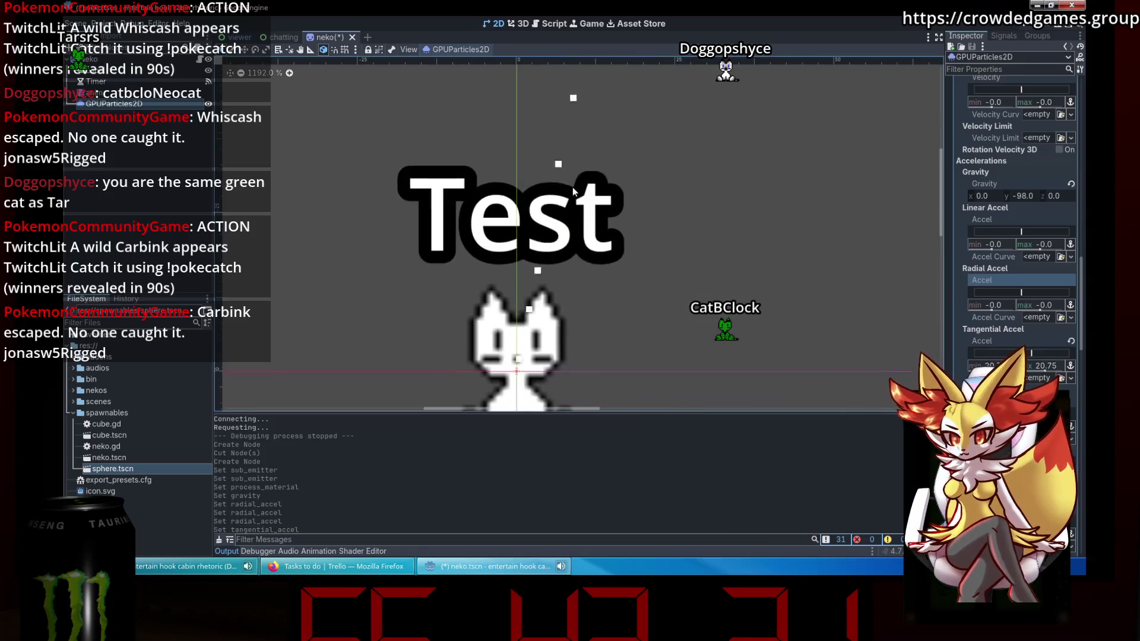
pyautogui.scroll(-4, 589, 190)
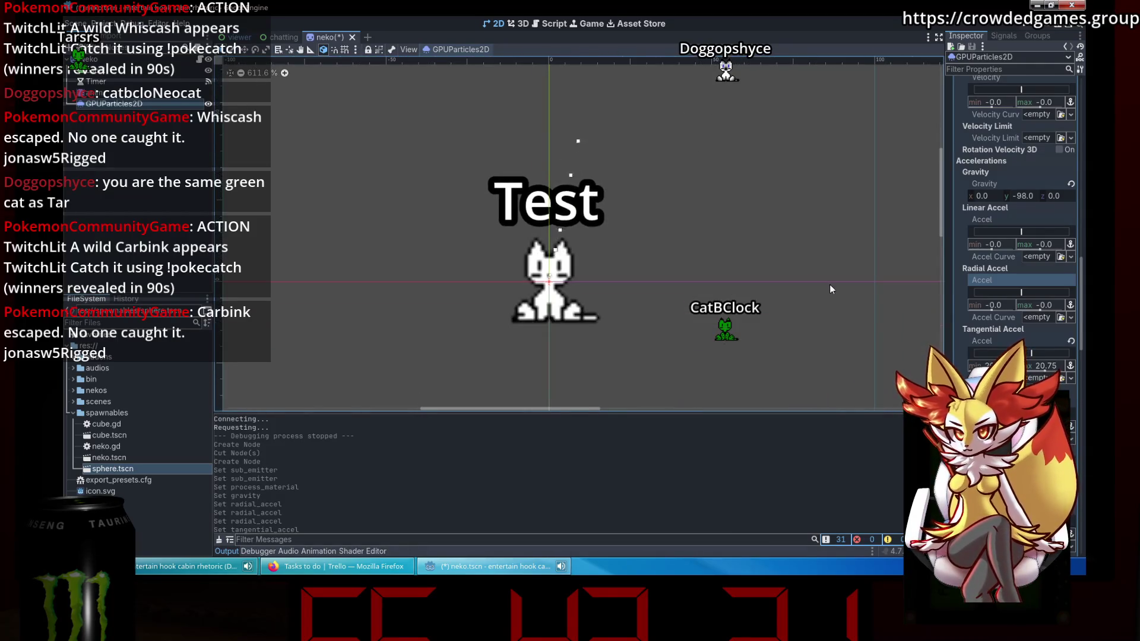
pyautogui.click(988, 365)
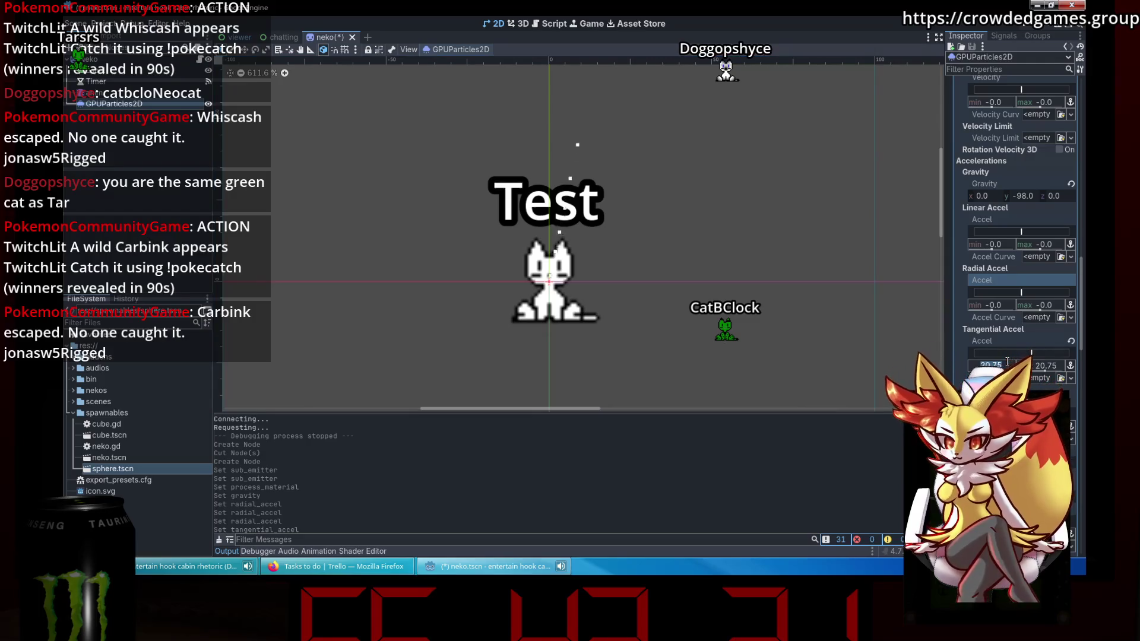
pyautogui.write('60')
pyautogui.press('Return')
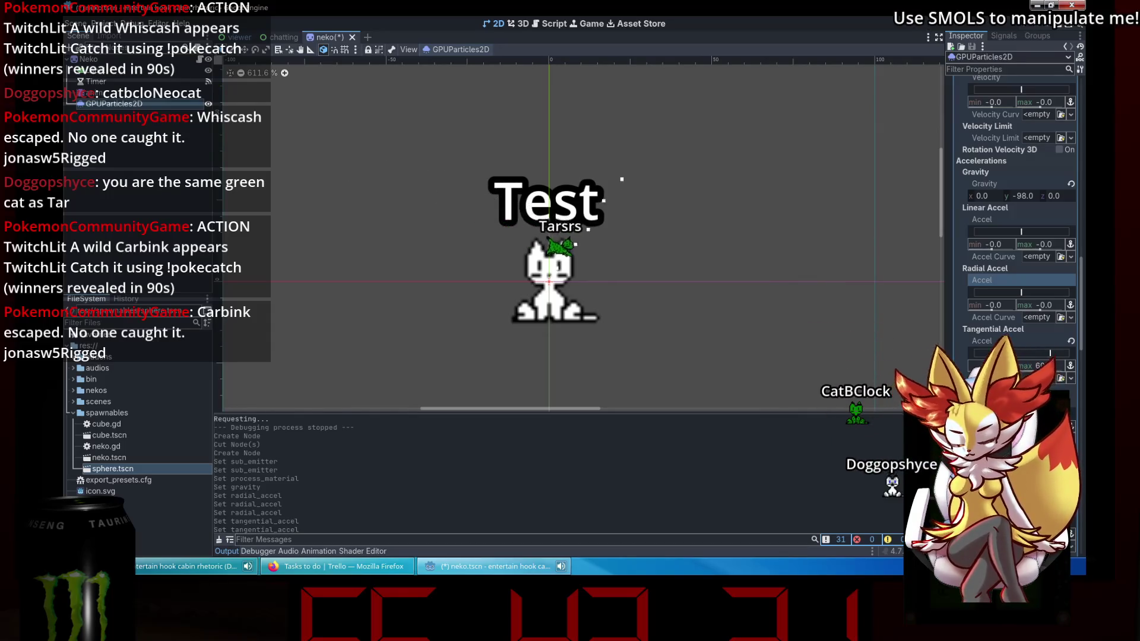
pyautogui.press('Return')
pyautogui.scroll(2, 689, 255)
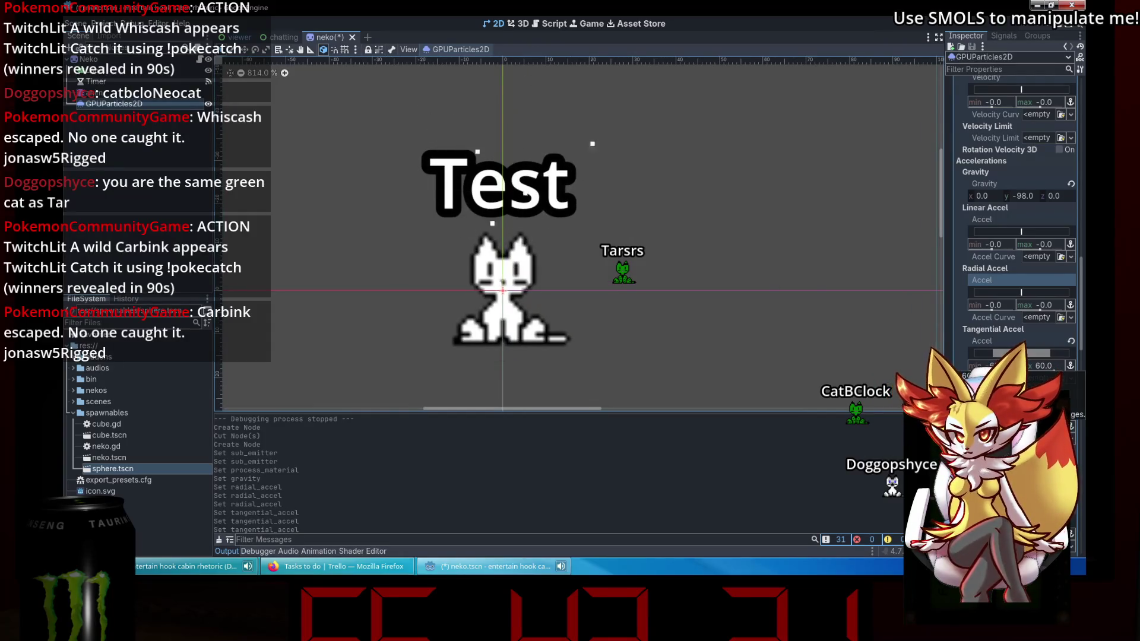
pyautogui.scroll(-3, 746, 265)
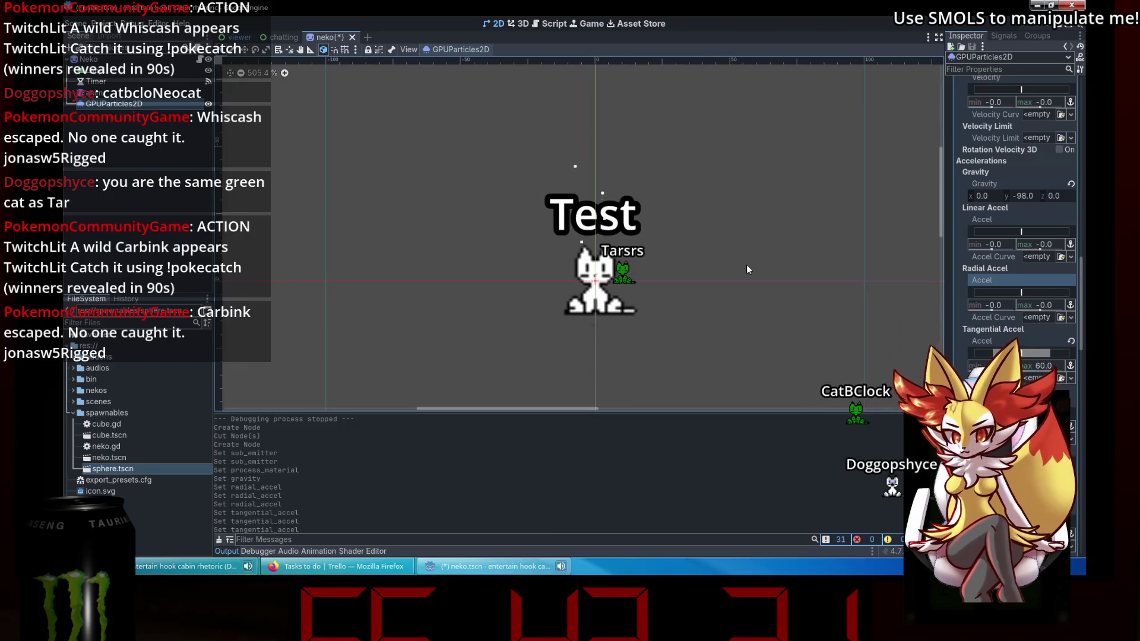
pyautogui.scroll(5, 1082, 302)
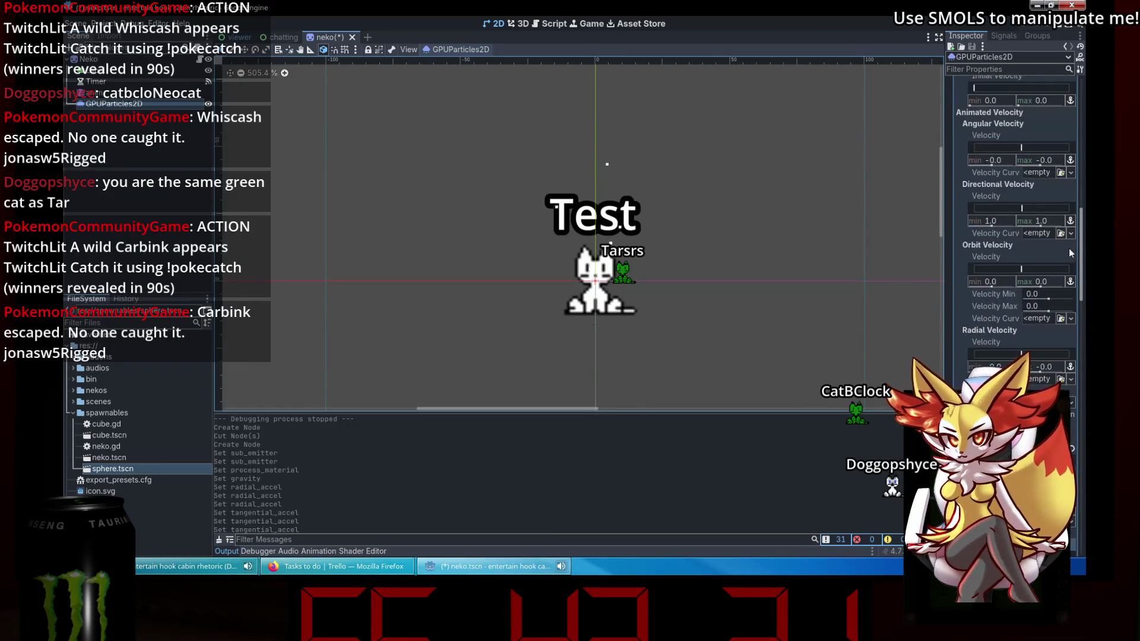
pyautogui.scroll(6, 1074, 259)
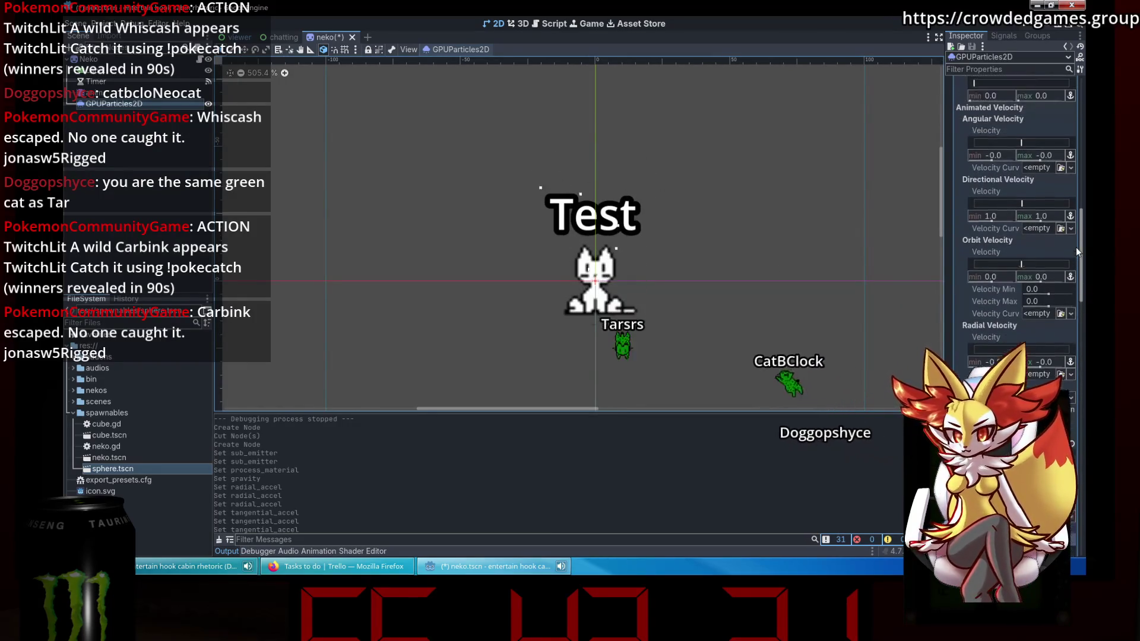
pyautogui.scroll(4, 1072, 213)
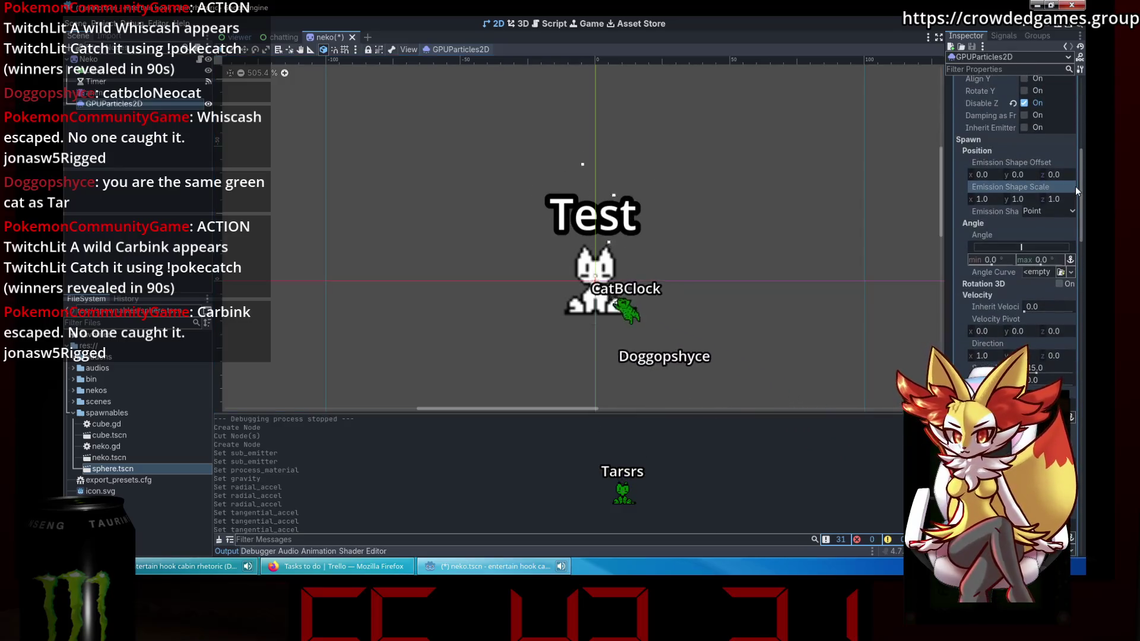
pyautogui.scroll(5, 613, 294)
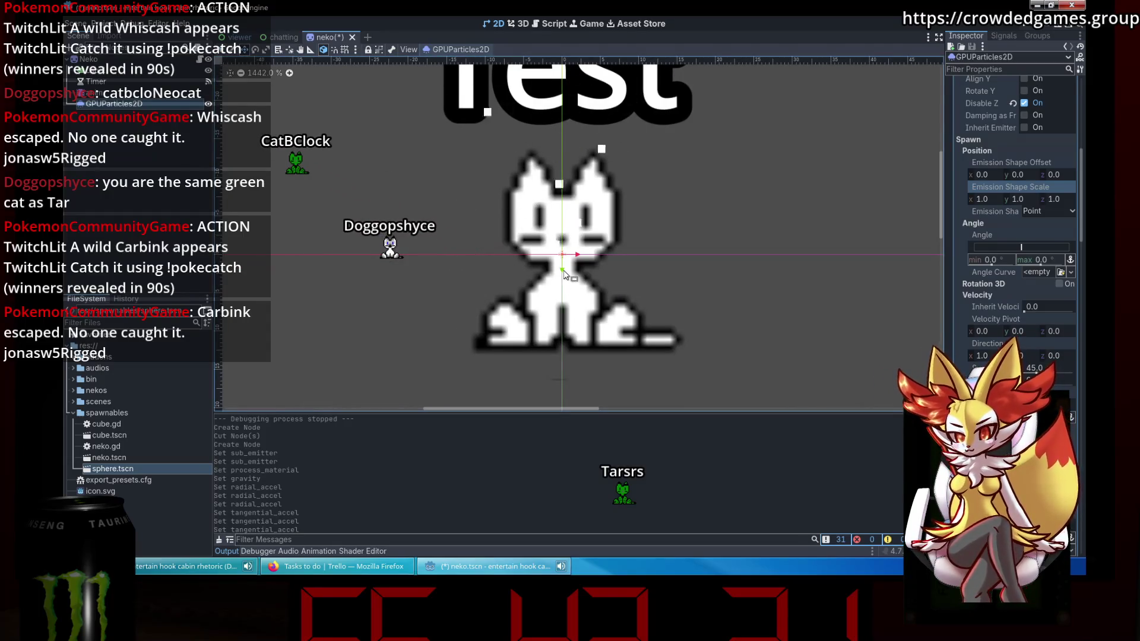
pyautogui.scroll(-6, 643, 265)
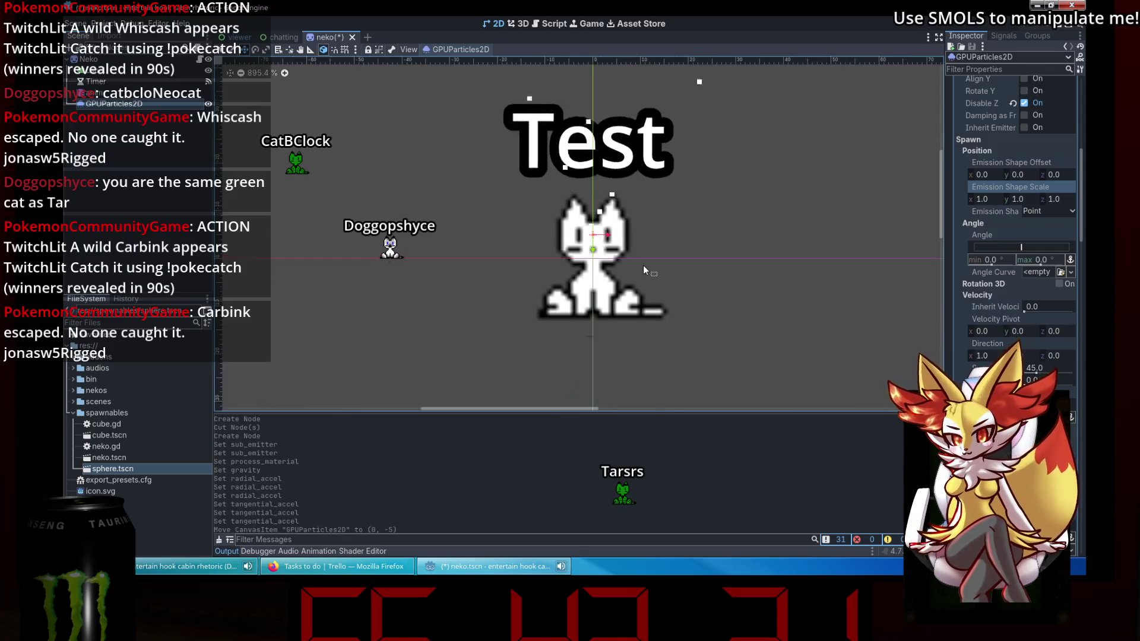
# Save the neko scene, reopen the GPUParticles2D Texture choices, then switch to Firefox.
pyautogui.hotkey('ctrl', 's')
pyautogui.click(144, 202)
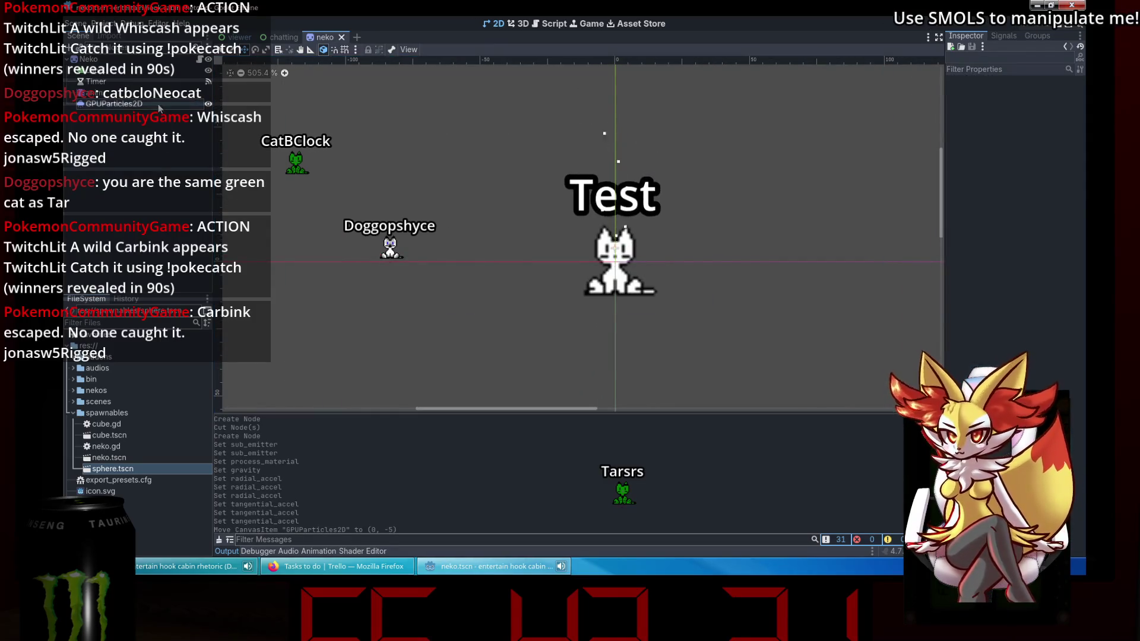
pyautogui.click(158, 105)
pyautogui.scroll(-2, 985, 167)
pyautogui.scroll(2, 985, 167)
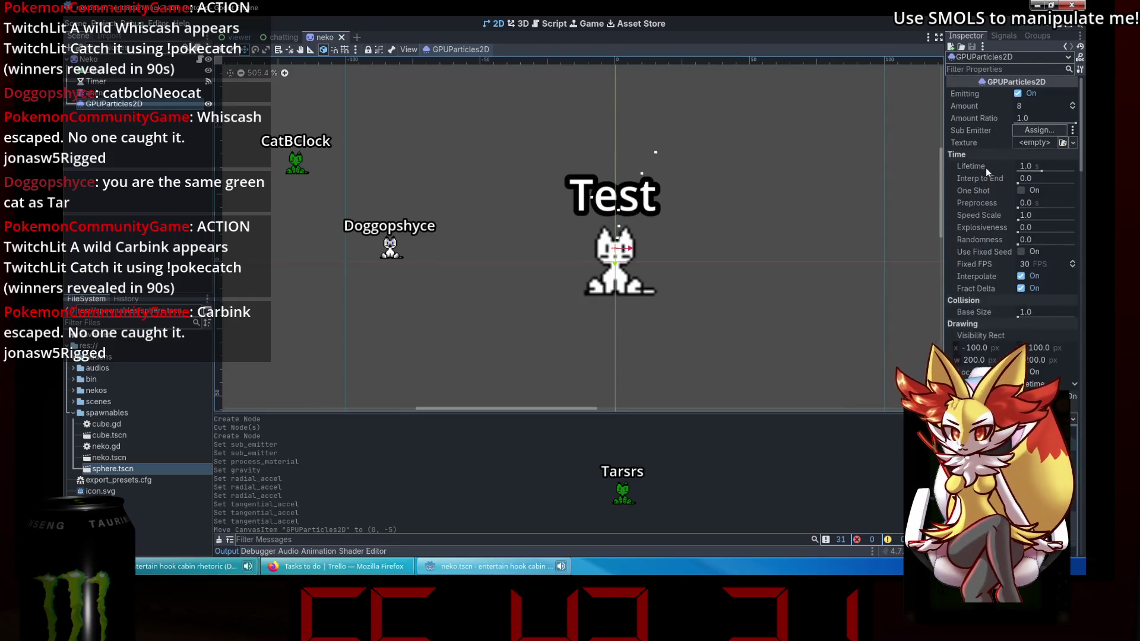
pyautogui.click(1028, 142)
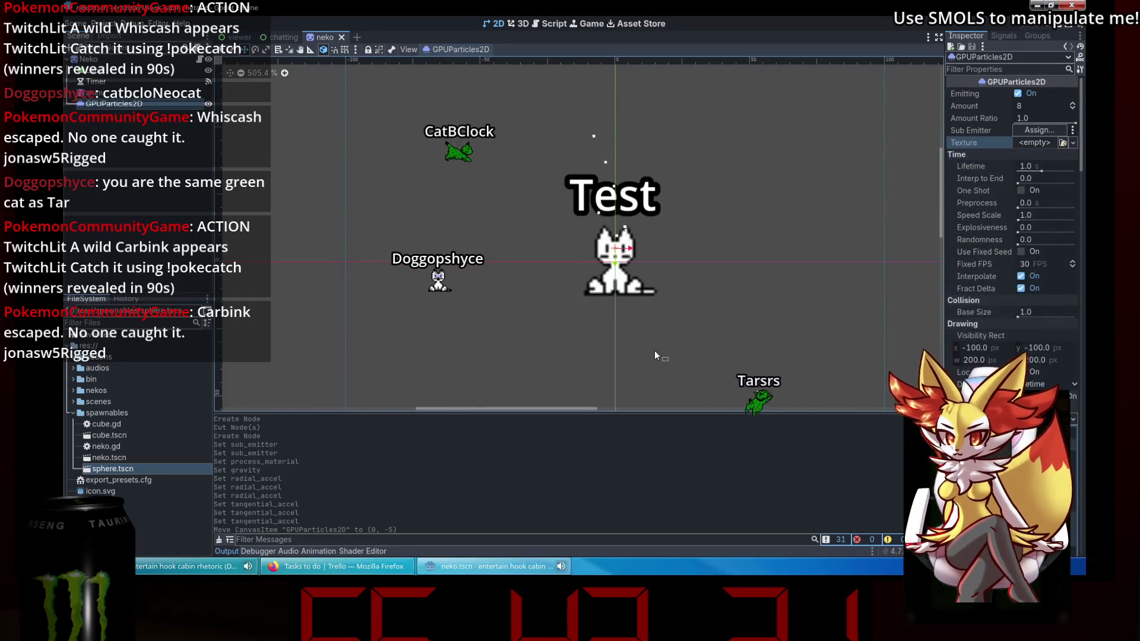
pyautogui.click(308, 567)
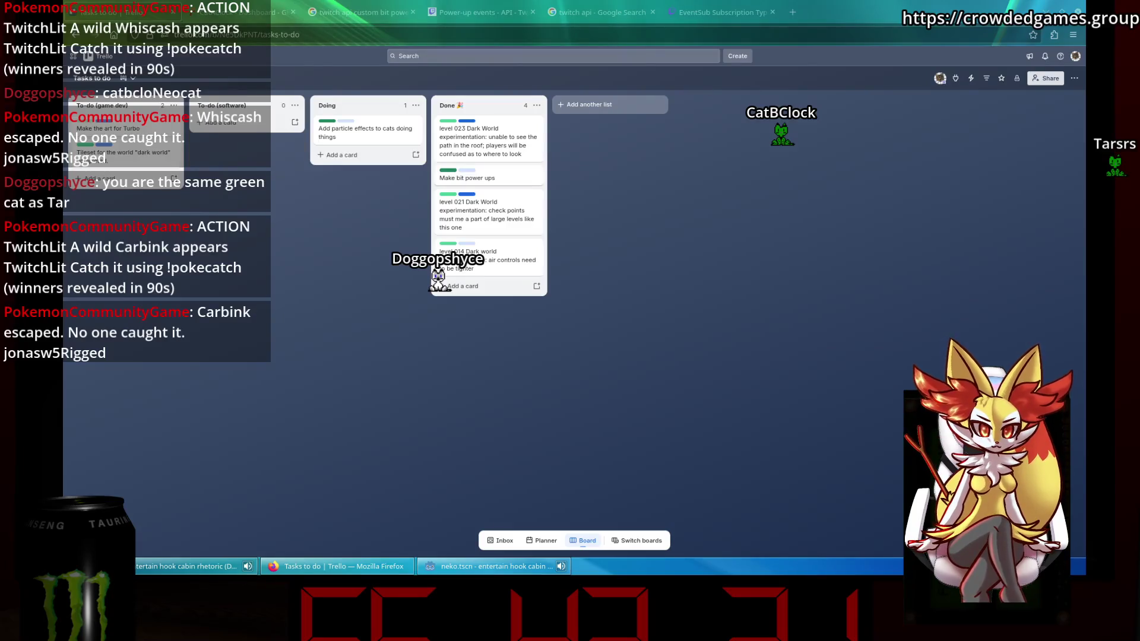
# Search Google Images in a new tab for 'heart texture', refined with 'pixel'.
pyautogui.click(789, 13)
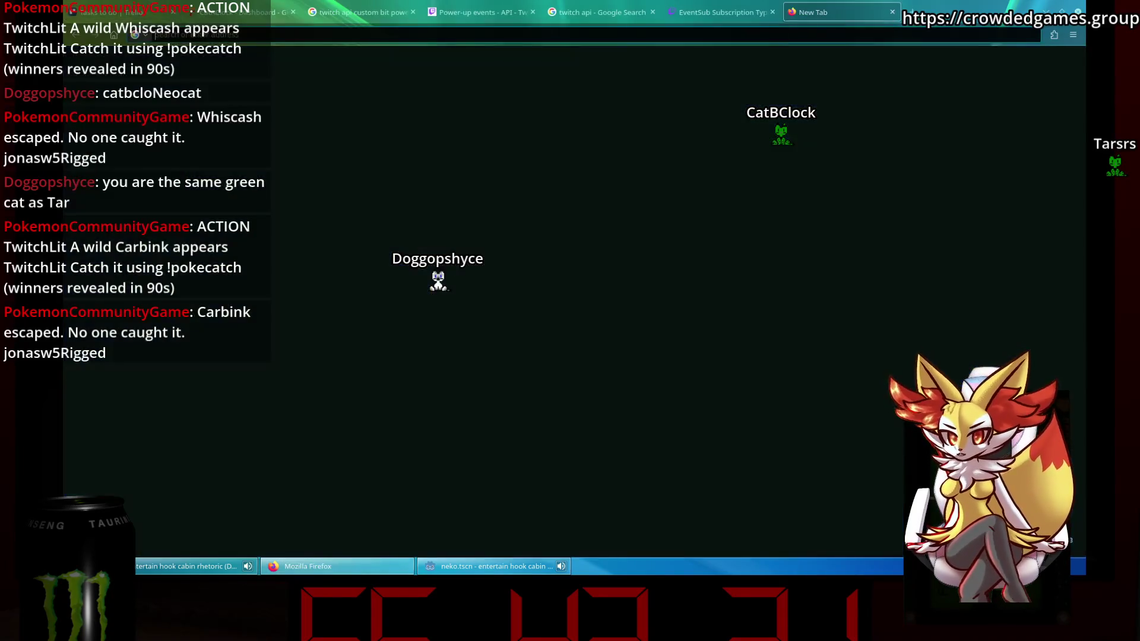
pyautogui.write('heart texture')
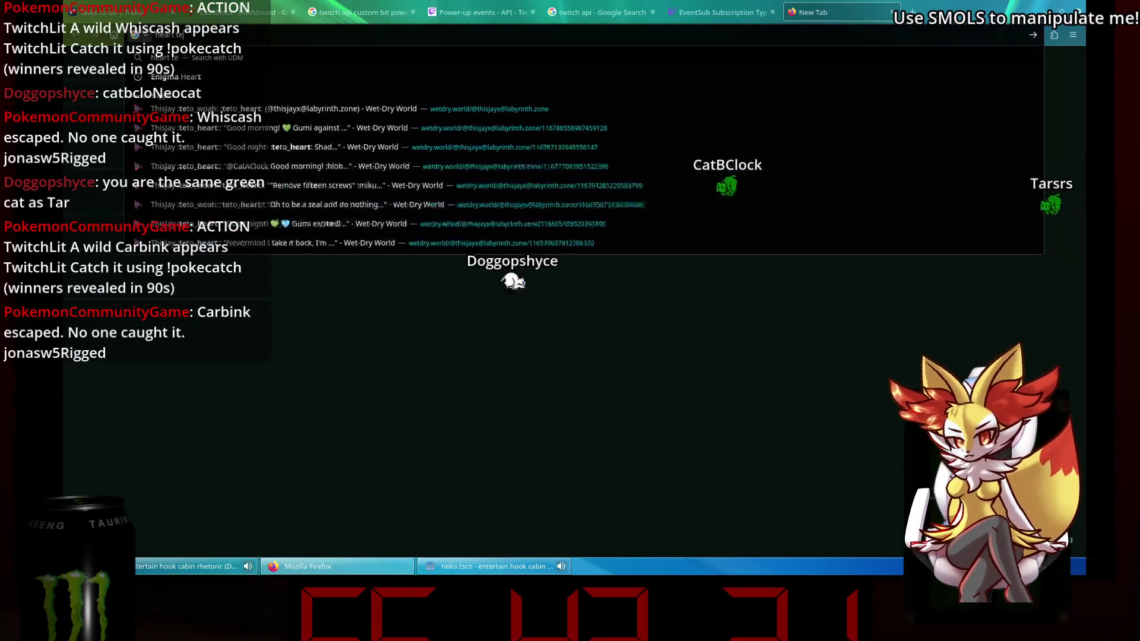
pyautogui.press('Return')
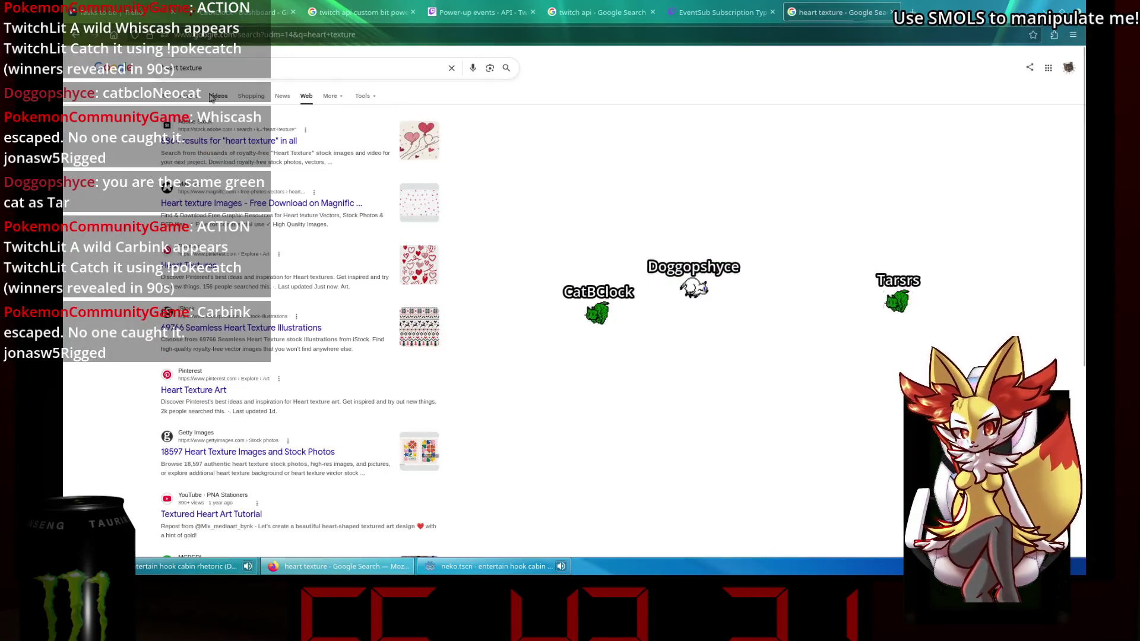
pyautogui.click(188, 96)
pyautogui.click(238, 69)
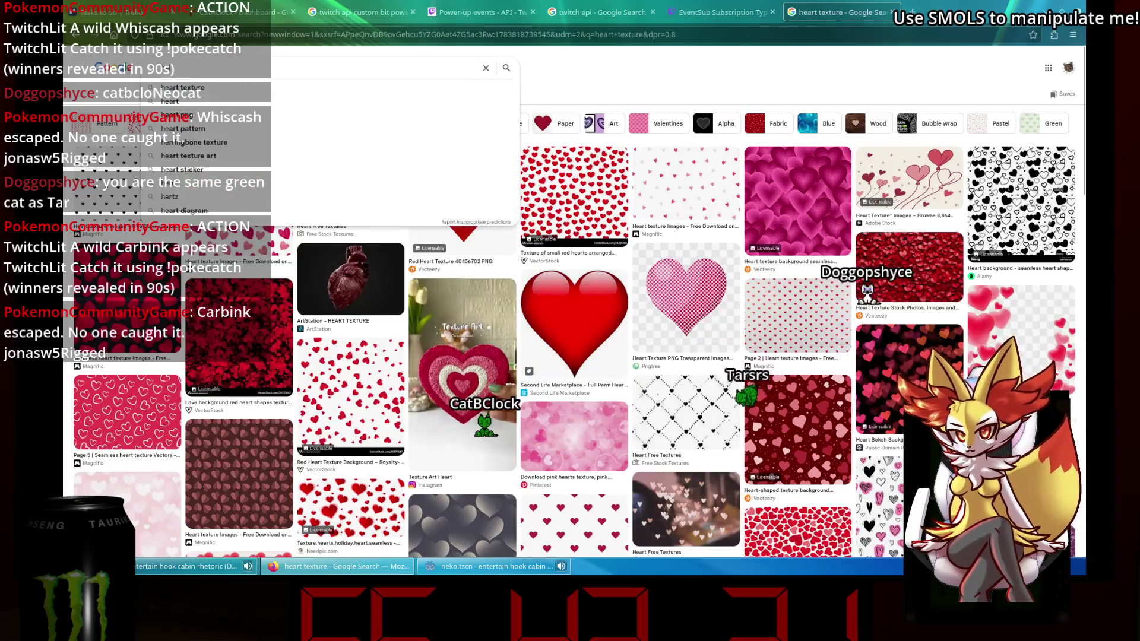
pyautogui.write('pixel')
pyautogui.press('Return')
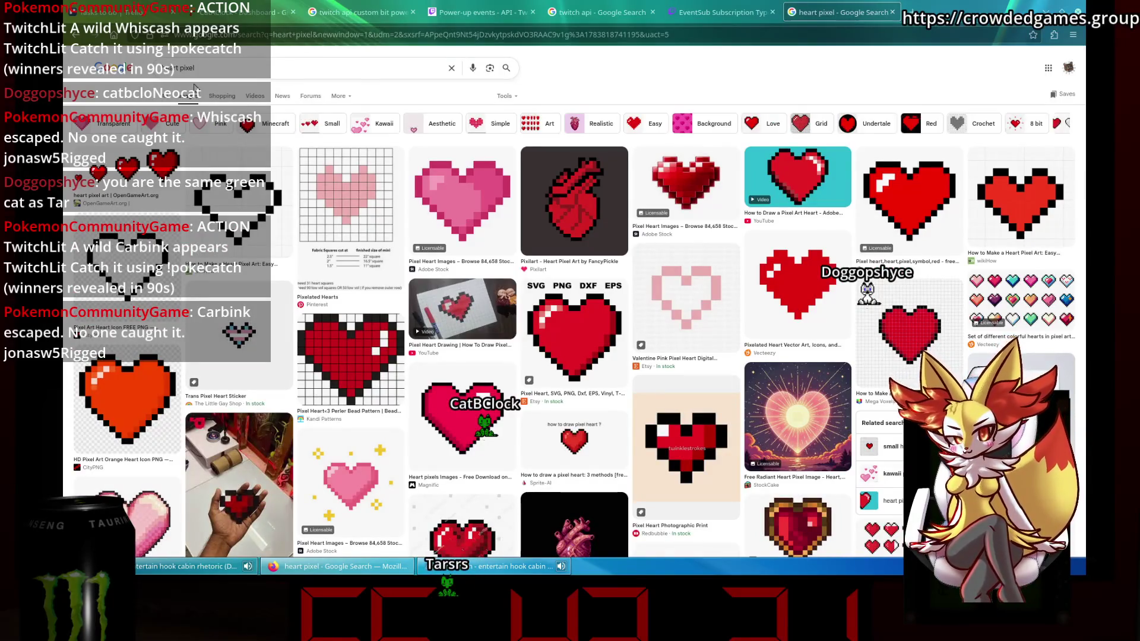
# Save OpenGameArt's 16x16 heart as heart pixel art 16x16.png in Downloads, then return to Godot.
pyautogui.click(106, 174)
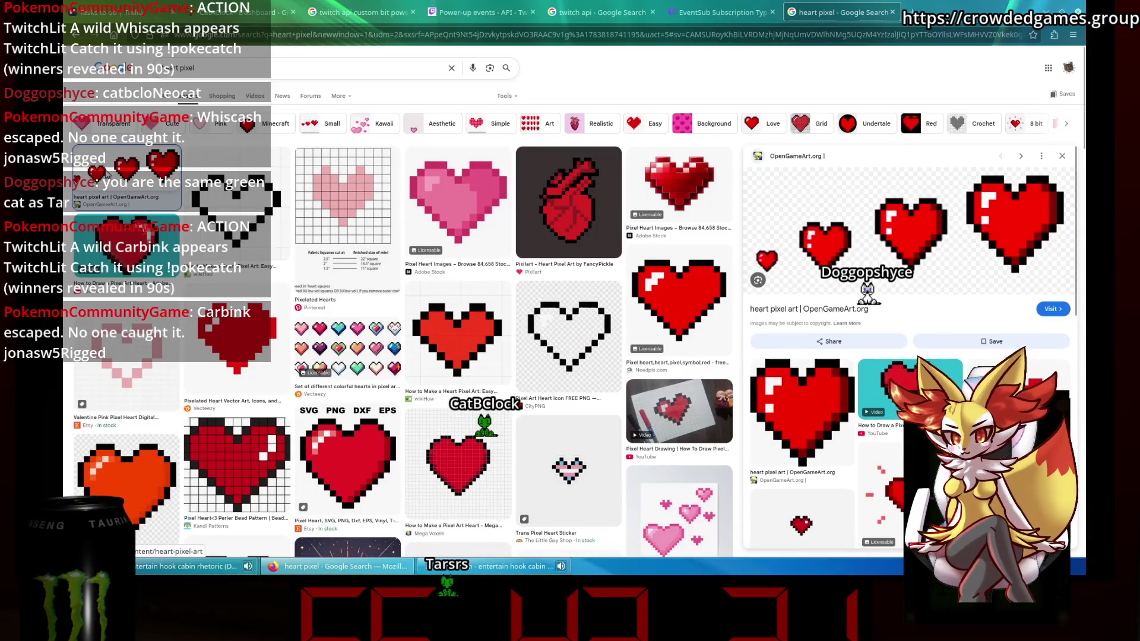
pyautogui.click(1053, 311)
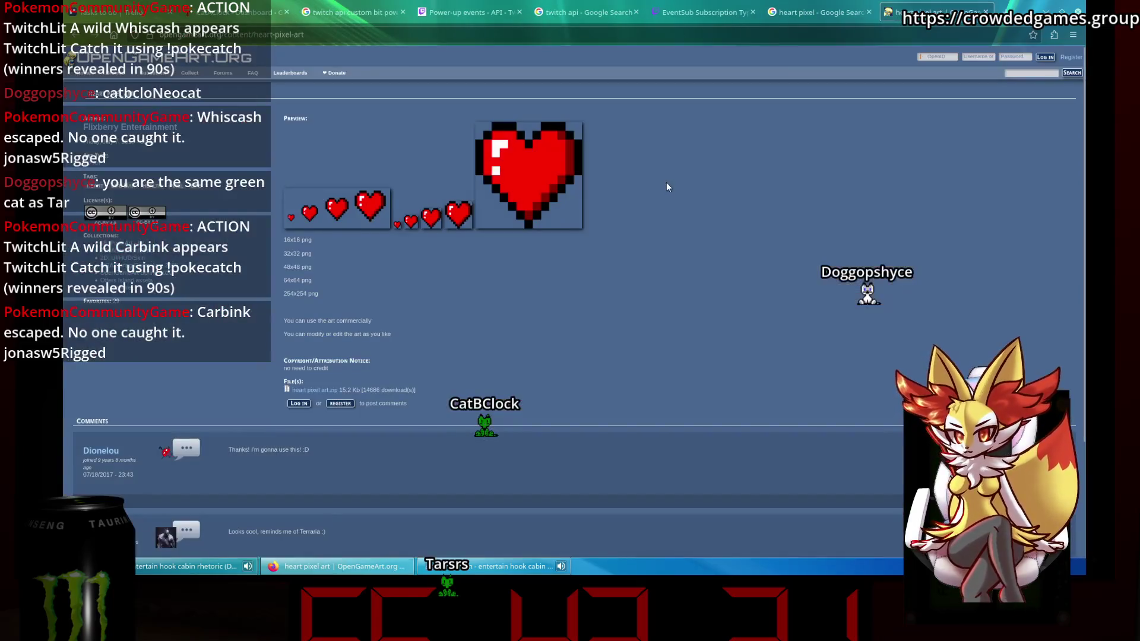
pyautogui.click(397, 225)
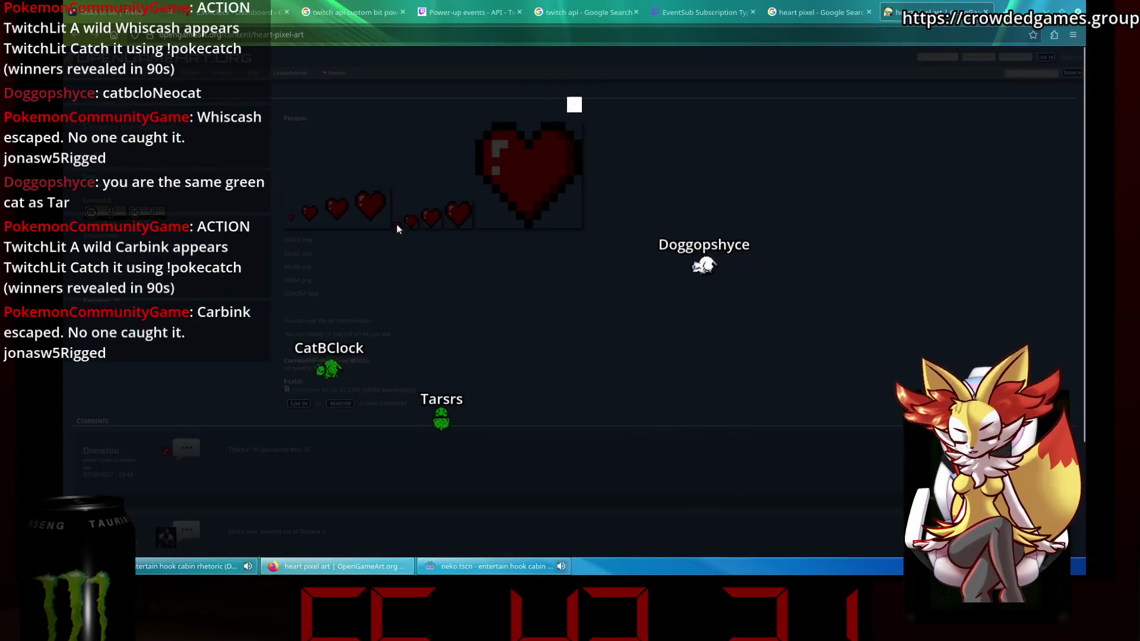
pyautogui.click(642, 143)
pyautogui.rightClick(399, 226)
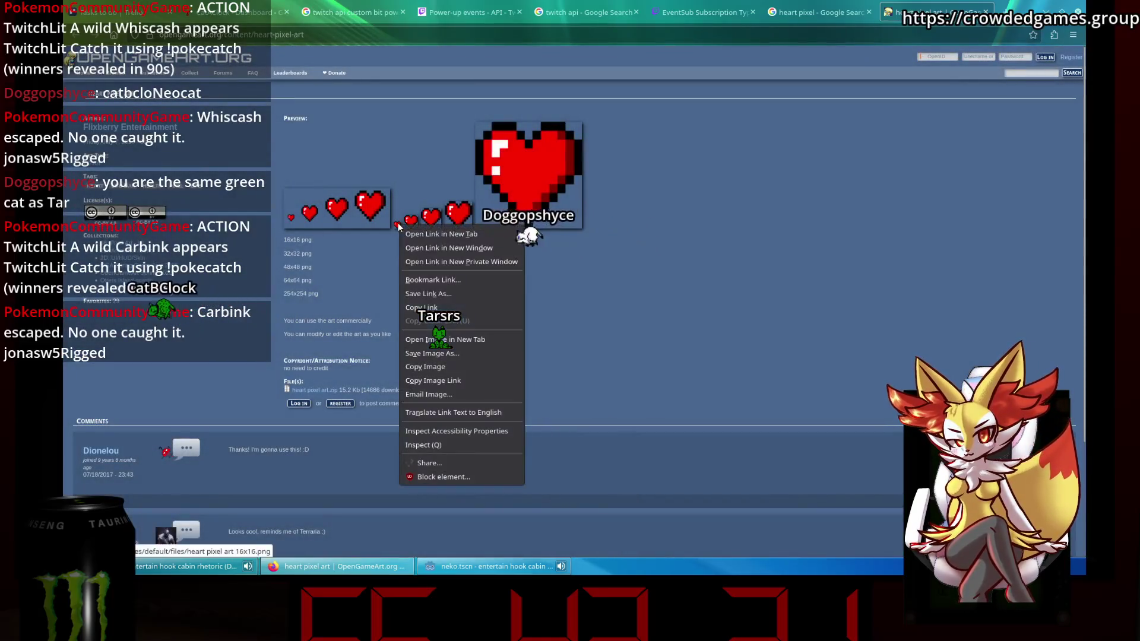
pyautogui.click(484, 354)
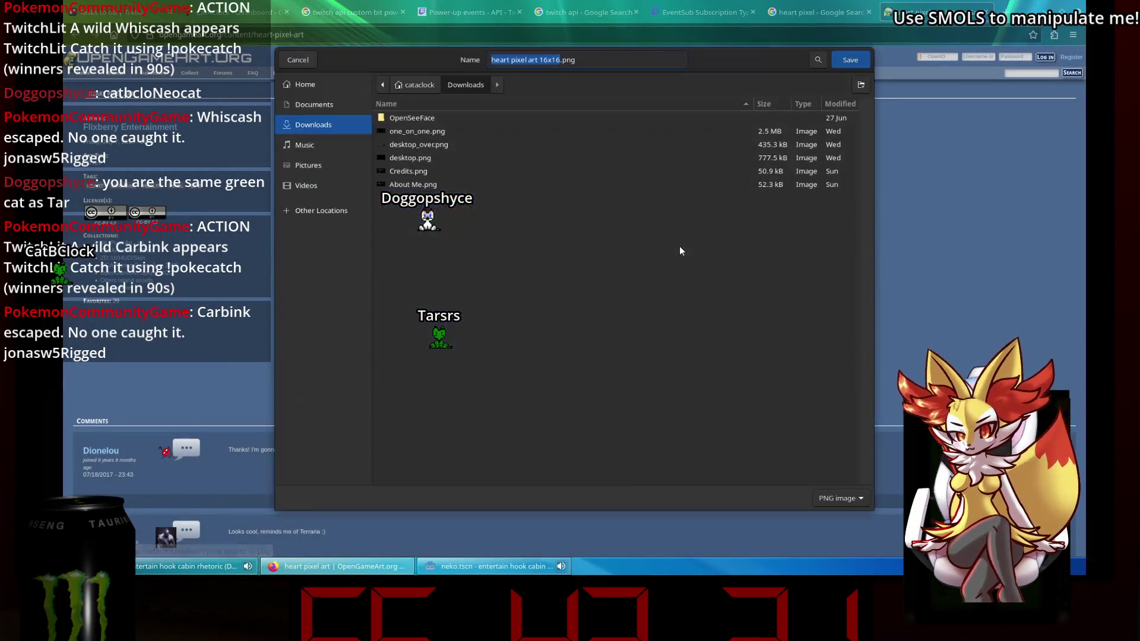
pyautogui.click(837, 60)
pyautogui.hotkey('alt', 'Tab')
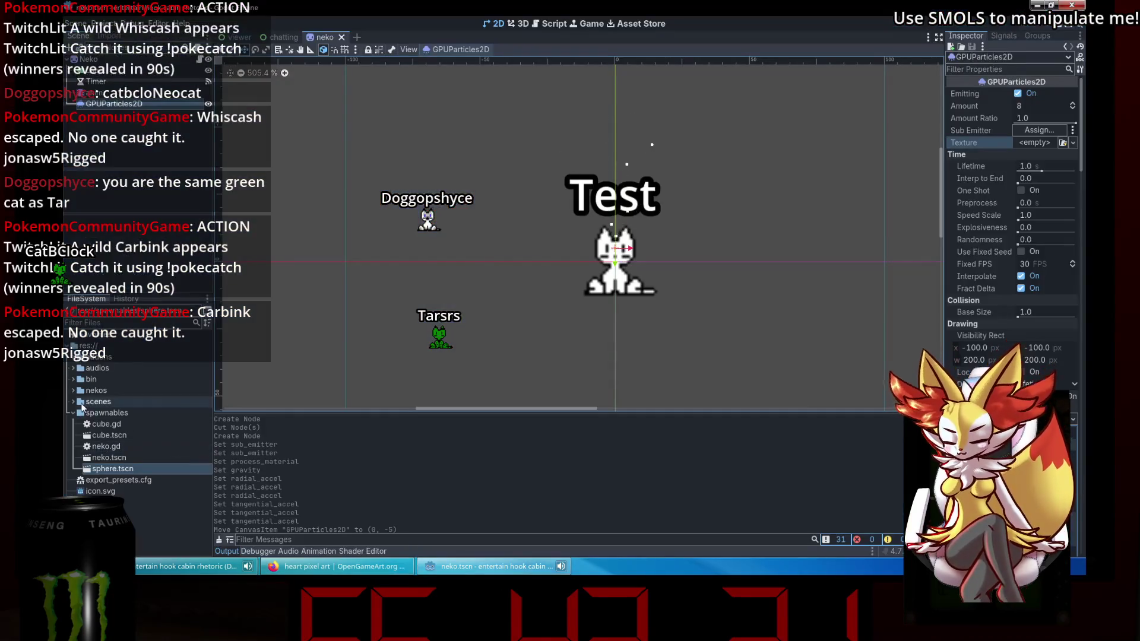
# Import the downloaded heart image from Dolphin's Downloads folder into the nekos folder.
pyautogui.click(71, 414)
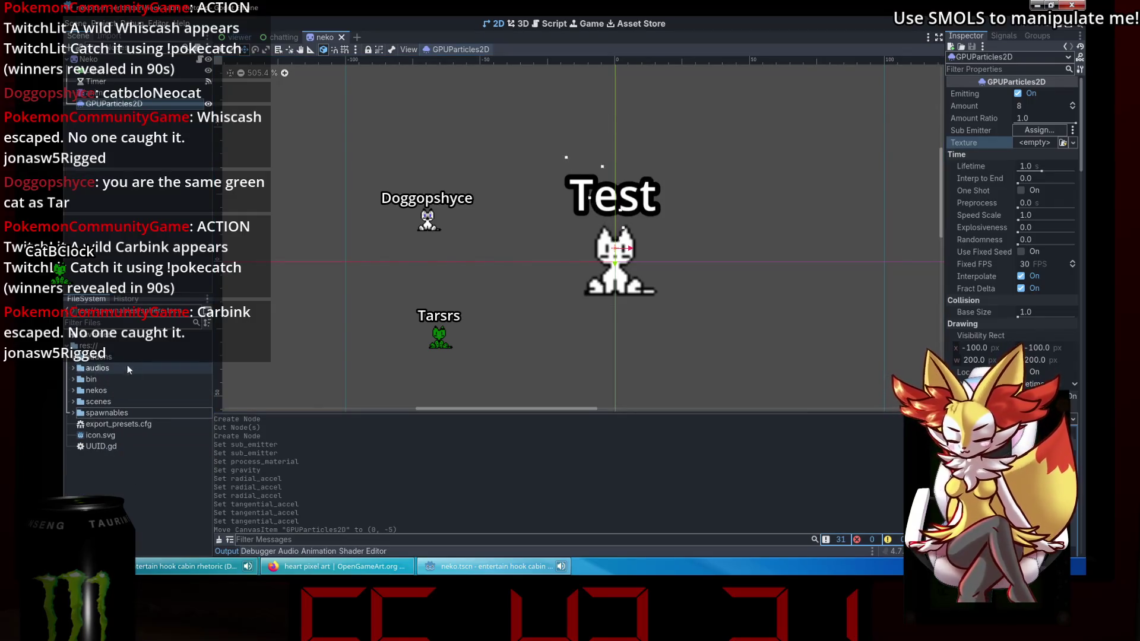
pyautogui.click(113, 390)
pyautogui.press('super')
pyautogui.click(329, 359)
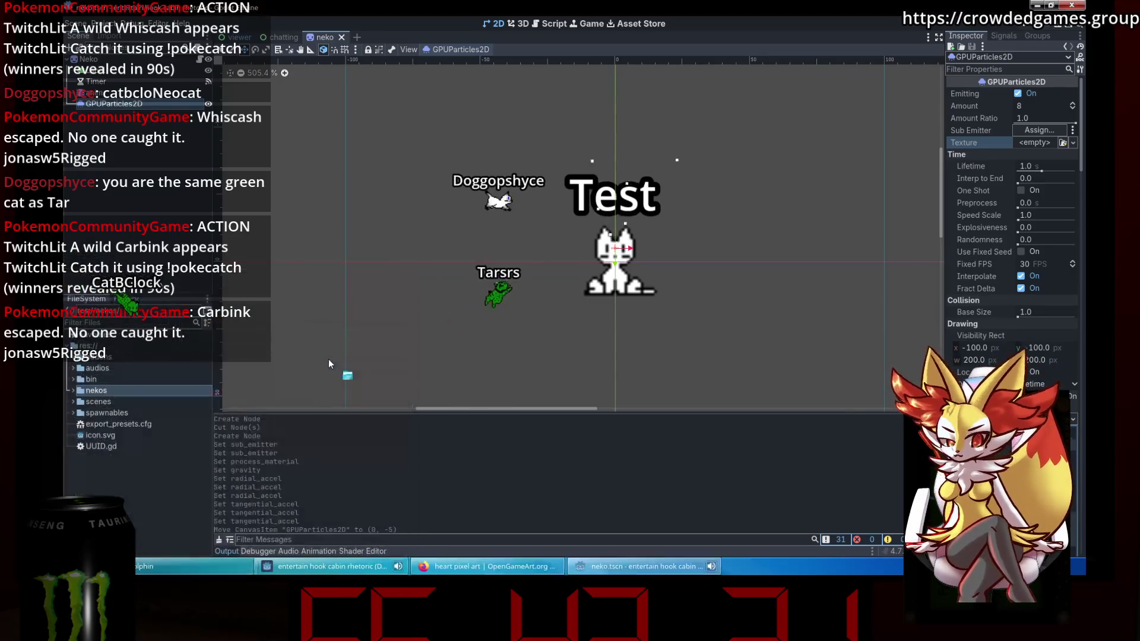
pyautogui.click(278, 198)
pyautogui.moveTo(487, 241)
pyautogui.mouseDown()
pyautogui.moveTo(159, 383)
pyautogui.moveTo(164, 392)
pyautogui.mouseUp()
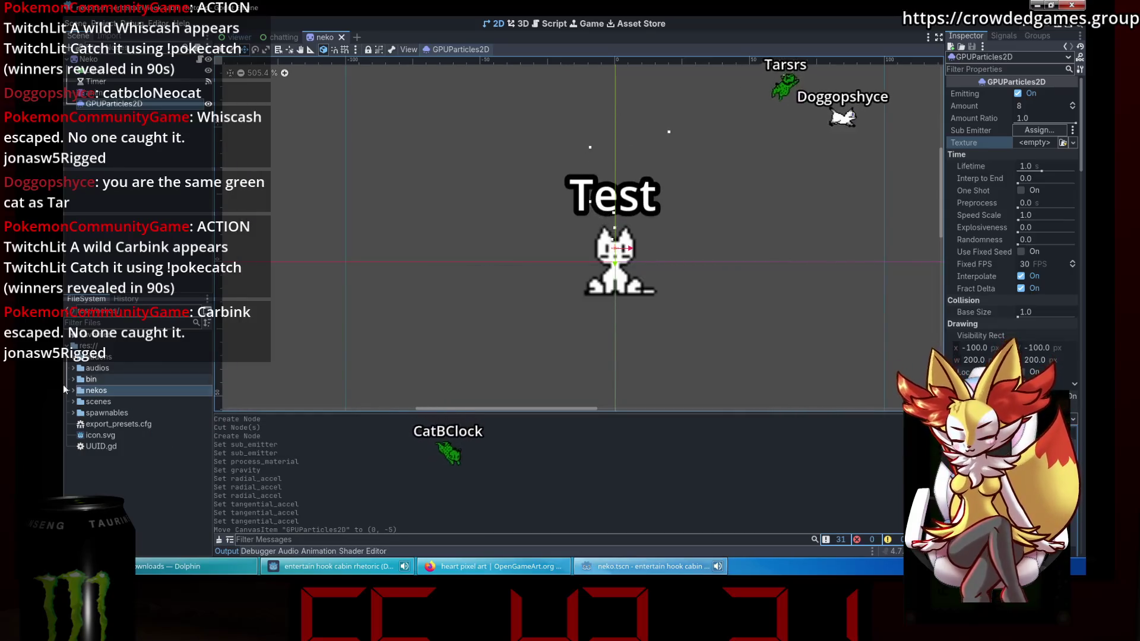
# Rename the image to heart and drop it into the GPUParticles2D Texture slot.
pyautogui.scroll(-3, 142, 452)
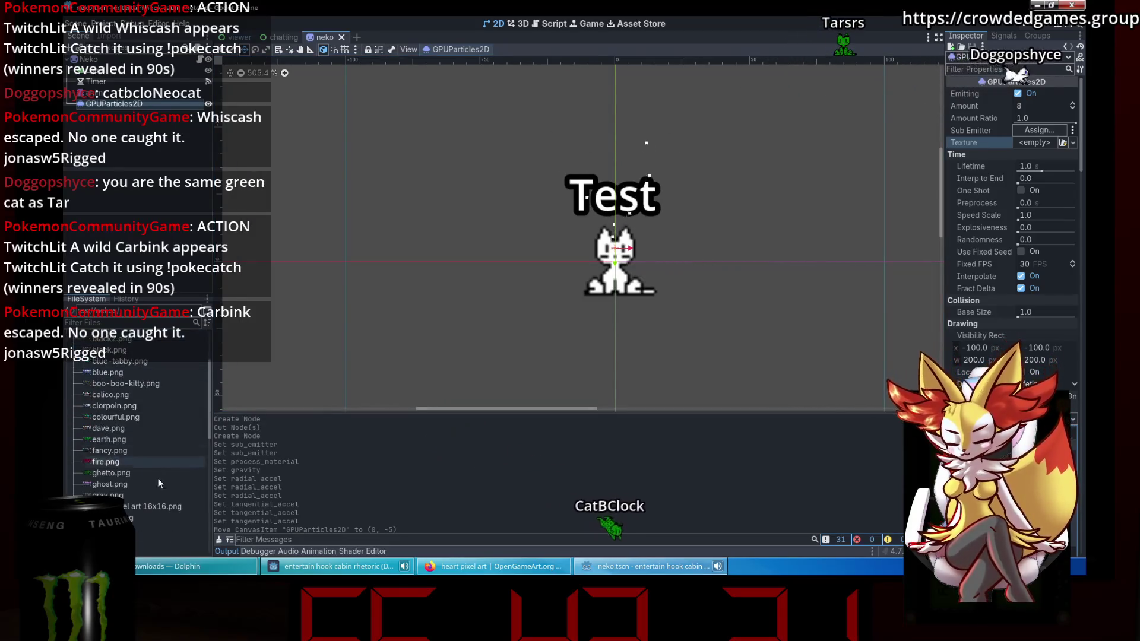
pyautogui.click(153, 506)
pyautogui.rightClick(153, 506)
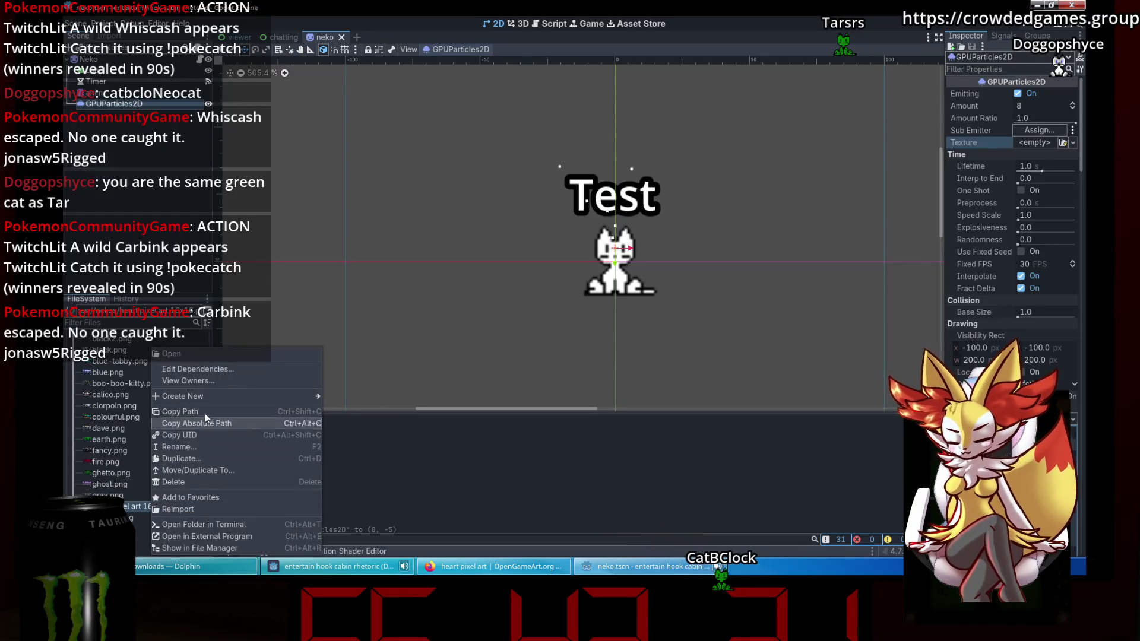
pyautogui.click(205, 447)
pyautogui.write('heart')
pyautogui.press('Return')
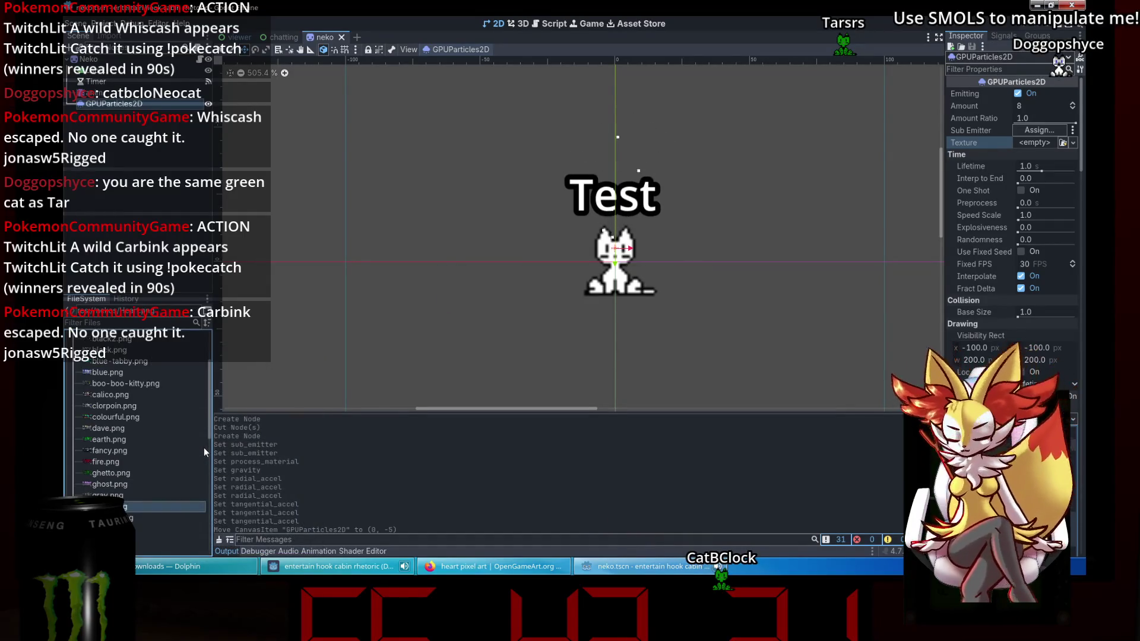
pyautogui.moveTo(148, 507); pyautogui.dragTo(1037, 143)
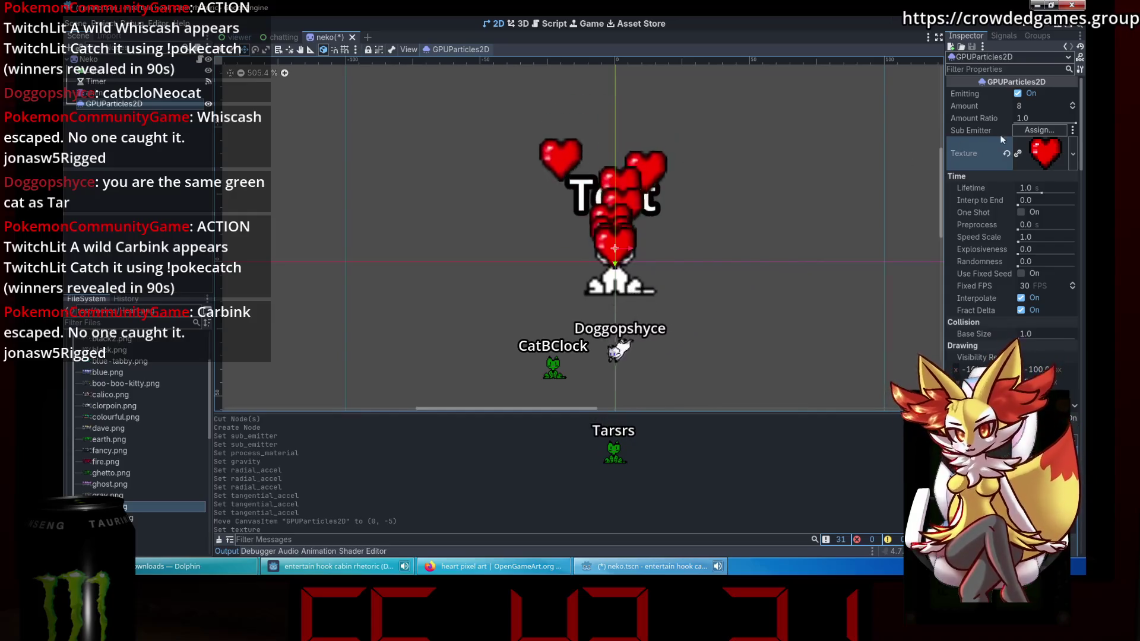
pyautogui.click(1038, 155)
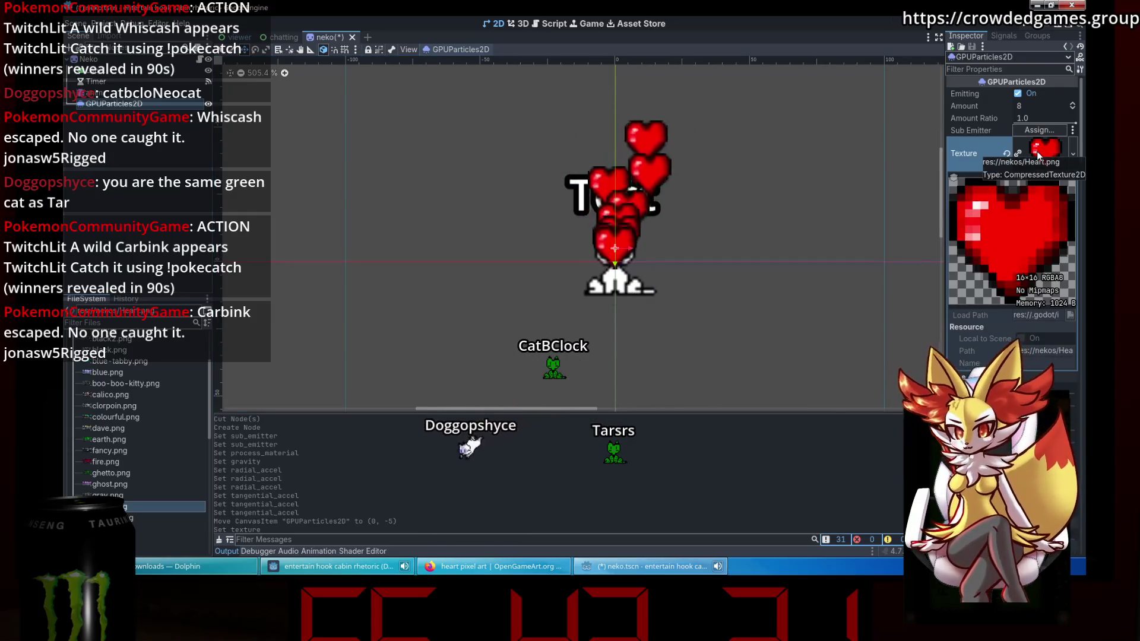
# Adjust the emission shape's x scale, then restore it to 1.0.
pyautogui.click(1038, 155)
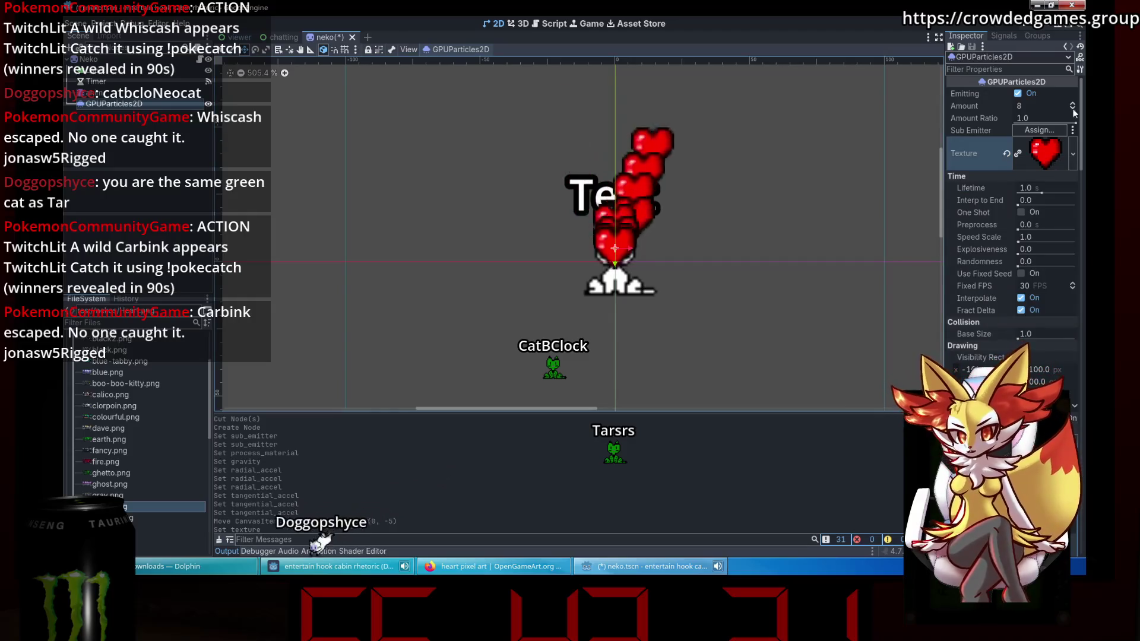
pyautogui.scroll(-4, 980, 244)
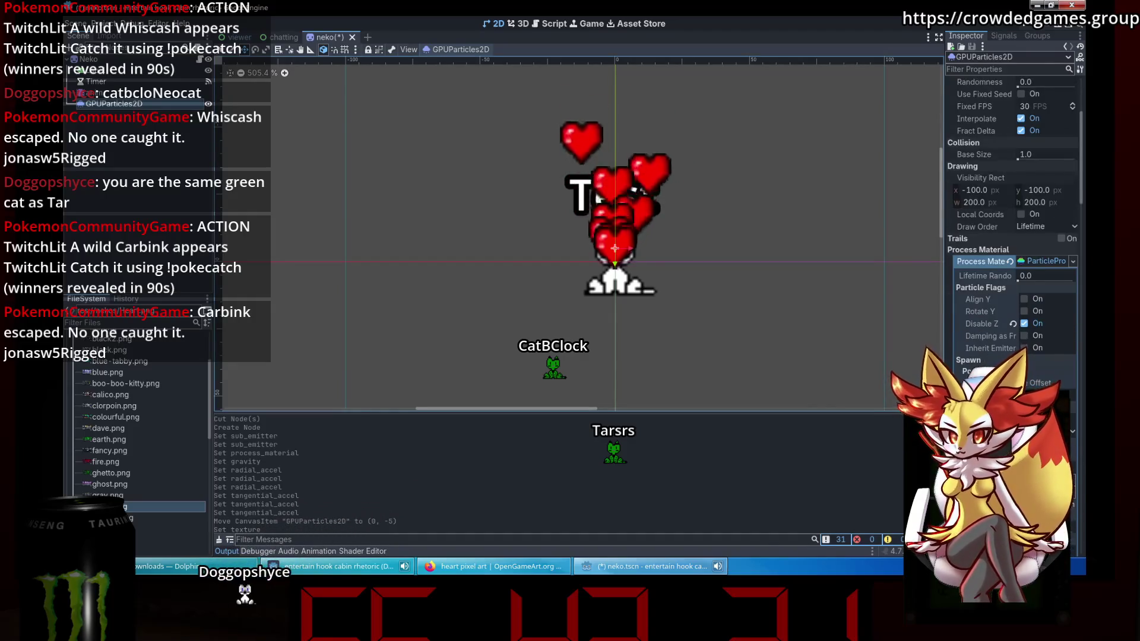
pyautogui.scroll(-5, 1012, 237)
pyautogui.moveTo(998, 304); pyautogui.dragTo(974, 304)
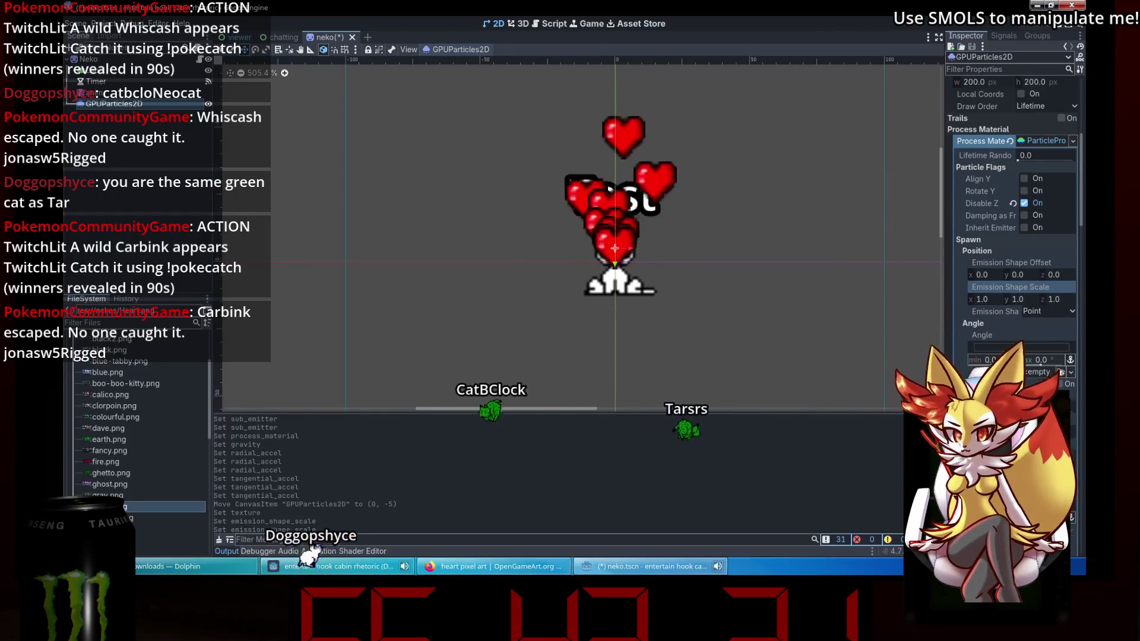
pyautogui.click(1071, 288)
pyautogui.scroll(-7, 1045, 290)
pyautogui.scroll(-20, 1015, 238)
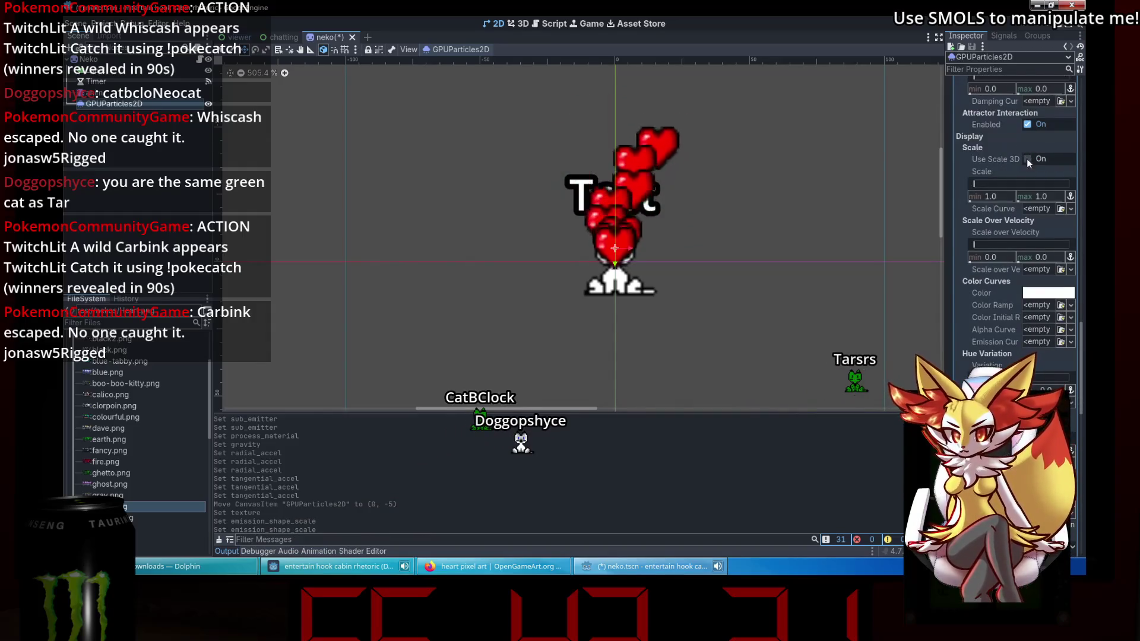
# Set the process material's Display Scale min to 0.5 and max to 0.9.
pyautogui.click(995, 197)
pyautogui.write('0.5')
pyautogui.press('Return')
pyautogui.click(1038, 197)
pyautogui.write('0.5')
pyautogui.press('Return')
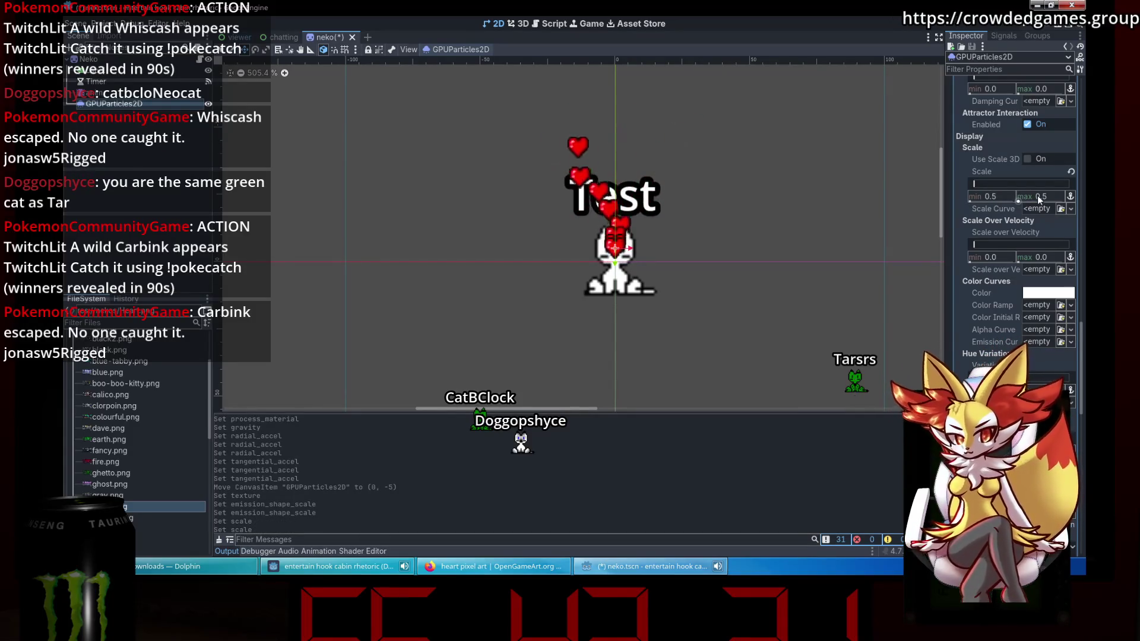
pyautogui.click(1039, 197)
pyautogui.write('0.9')
pyautogui.press('Return')
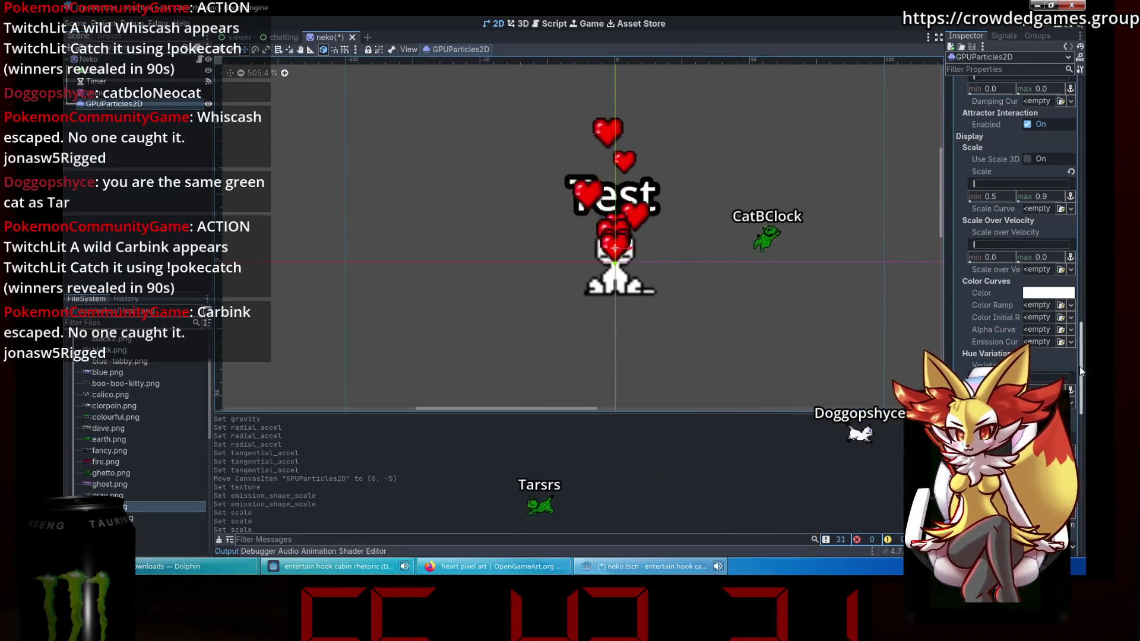
pyautogui.moveTo(1079, 366); pyautogui.dragTo(1075, 284)
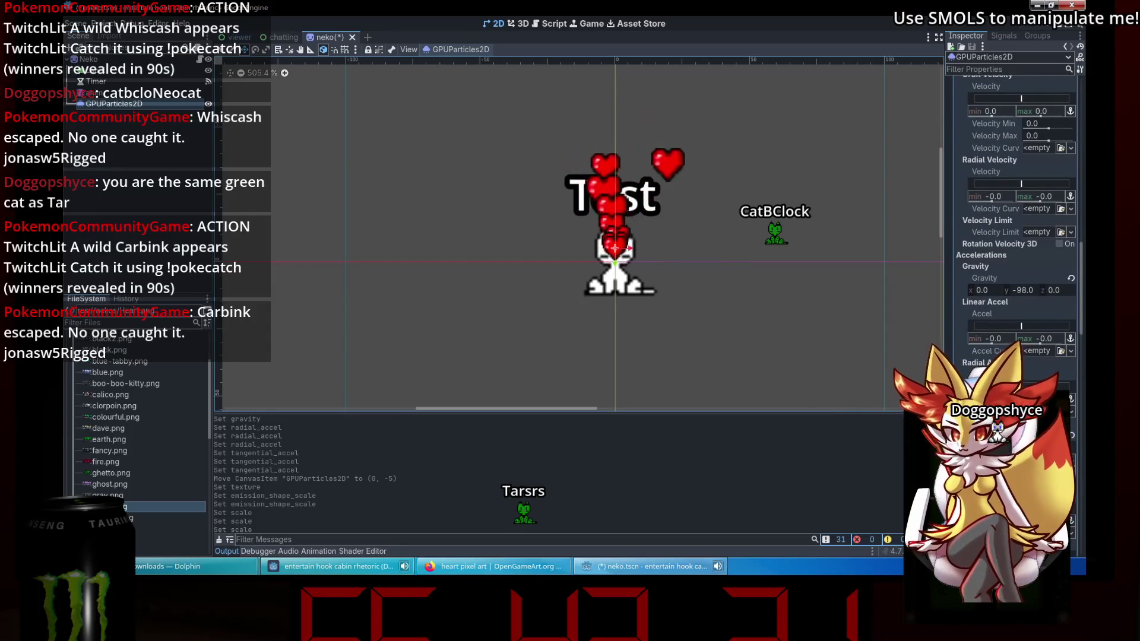
pyautogui.moveTo(1082, 307)
pyautogui.mouseDown()
pyautogui.moveTo(1083, 276)
pyautogui.moveTo(1084, 358)
pyautogui.moveTo(1087, 276)
pyautogui.mouseUp()
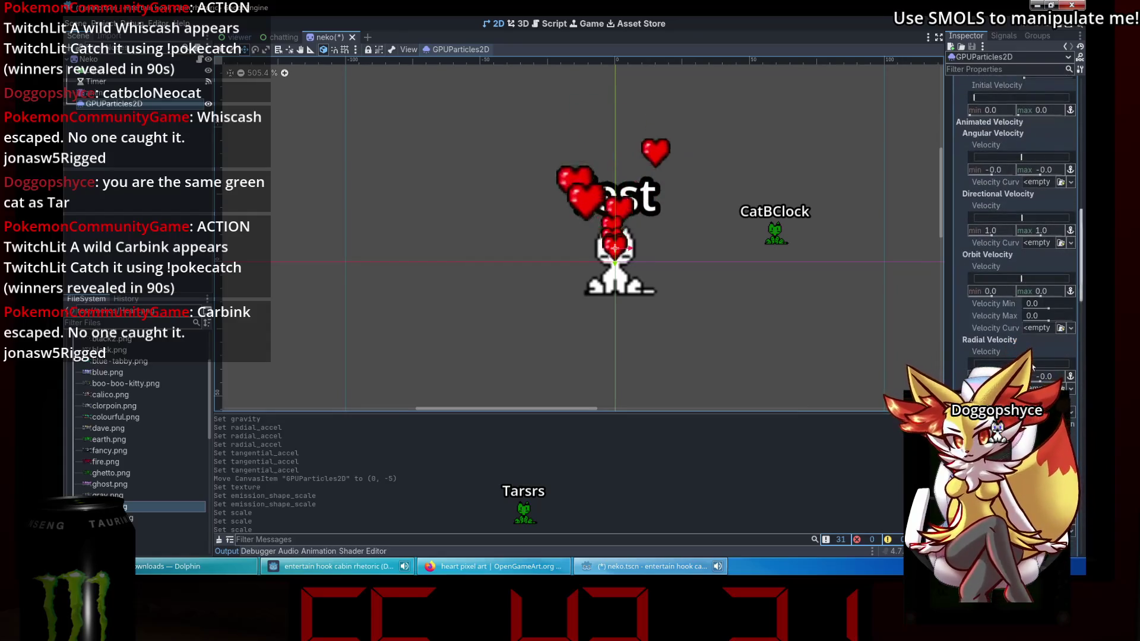
pyautogui.moveTo(1039, 375); pyautogui.dragTo(1068, 376)
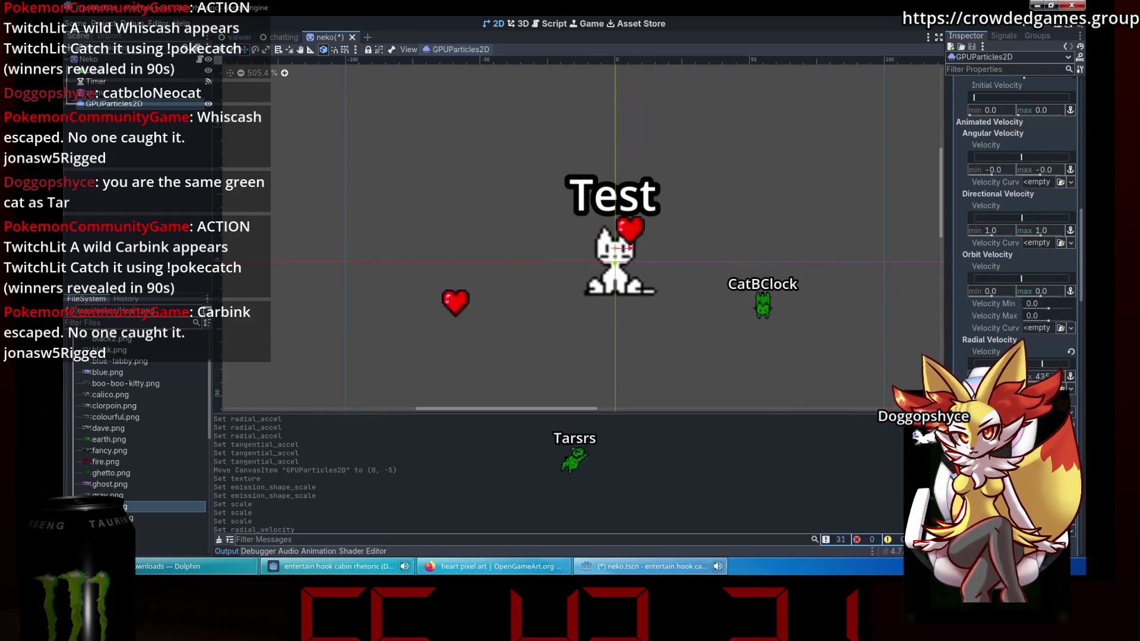
pyautogui.click(1071, 352)
pyautogui.moveTo(1080, 278)
pyautogui.mouseDown()
pyautogui.moveTo(1085, 418)
pyautogui.moveTo(1080, 285)
pyautogui.moveTo(1061, 192)
pyautogui.moveTo(1071, 223)
pyautogui.mouseUp()
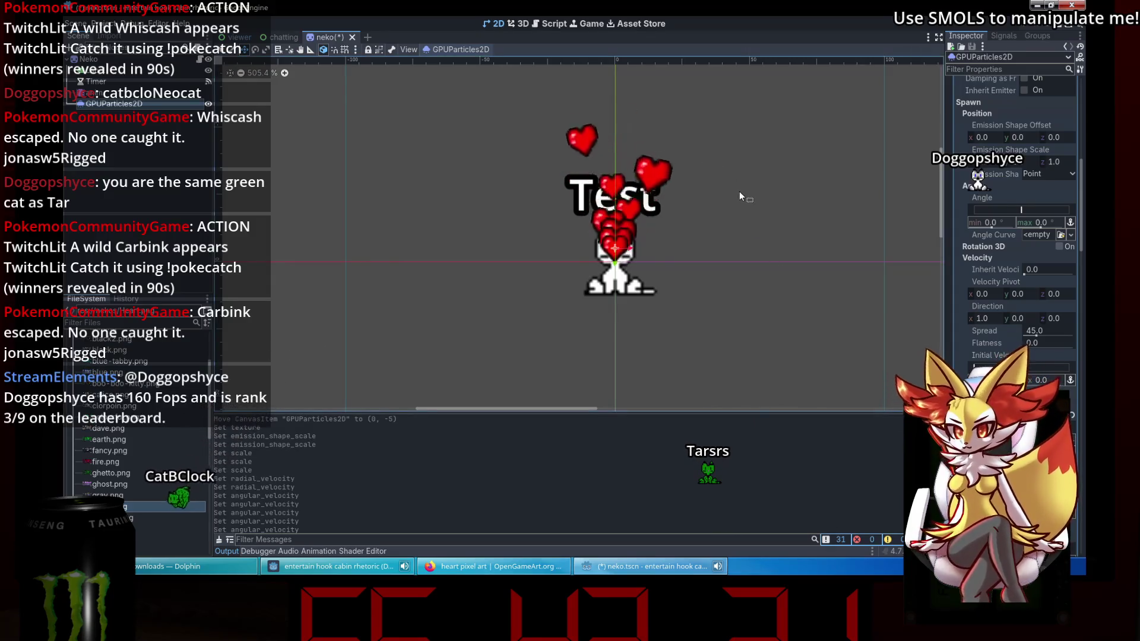
# Raise the heart emitter slightly above the cat and save the neko scene.
pyautogui.scroll(5, 611, 287)
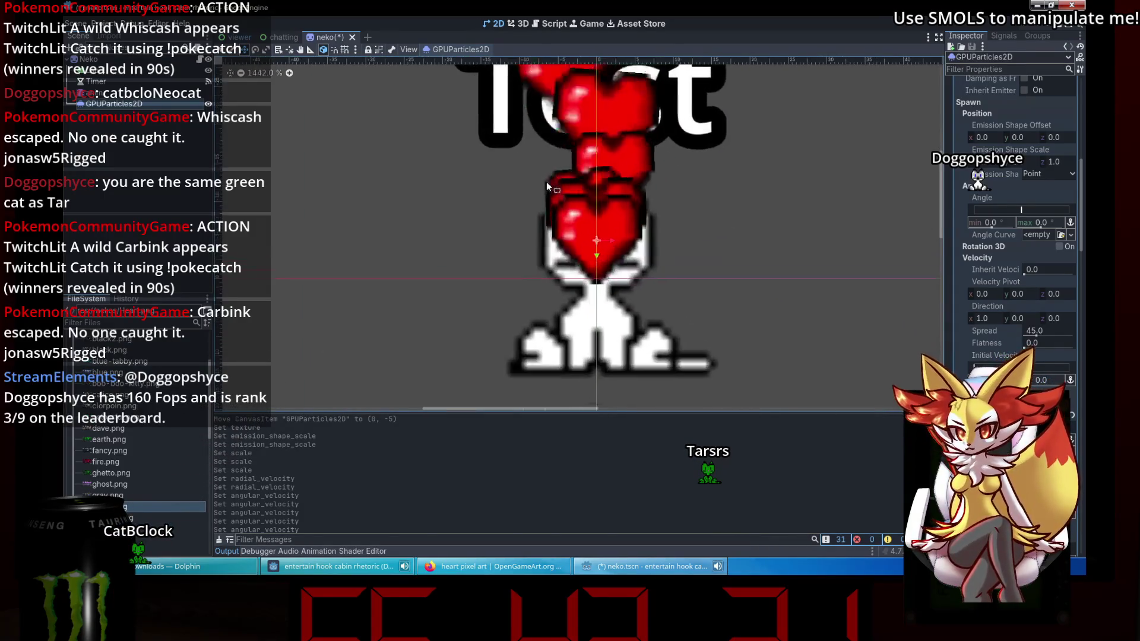
pyautogui.moveTo(596, 254); pyautogui.dragTo(597, 228)
pyautogui.scroll(-2, 674, 259)
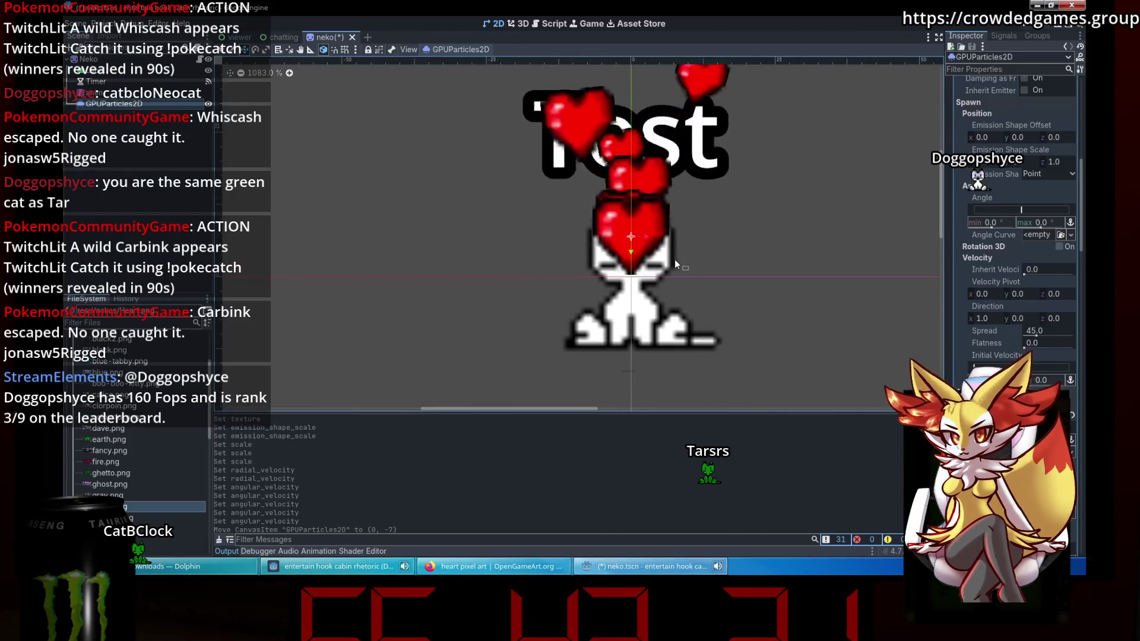
pyautogui.scroll(-2, 689, 255)
pyautogui.hotkey('ctrl', 's')
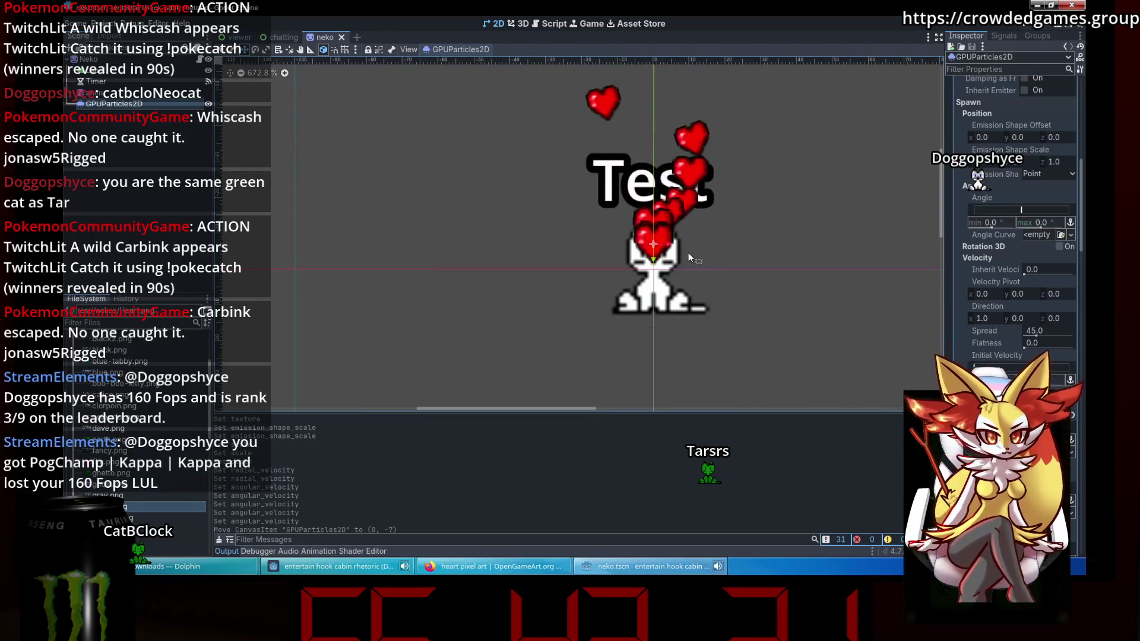
# Nudge the heart emitter further up to (0, -11) and save the scene again.
pyautogui.scroll(1, 621, 267)
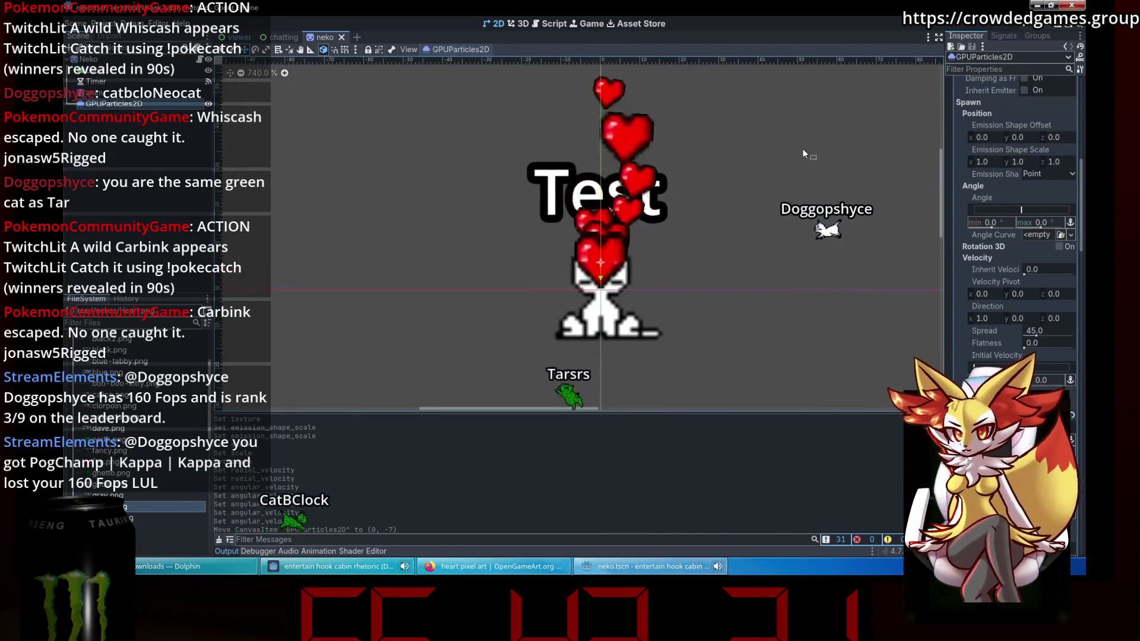
pyautogui.scroll(9, 621, 267)
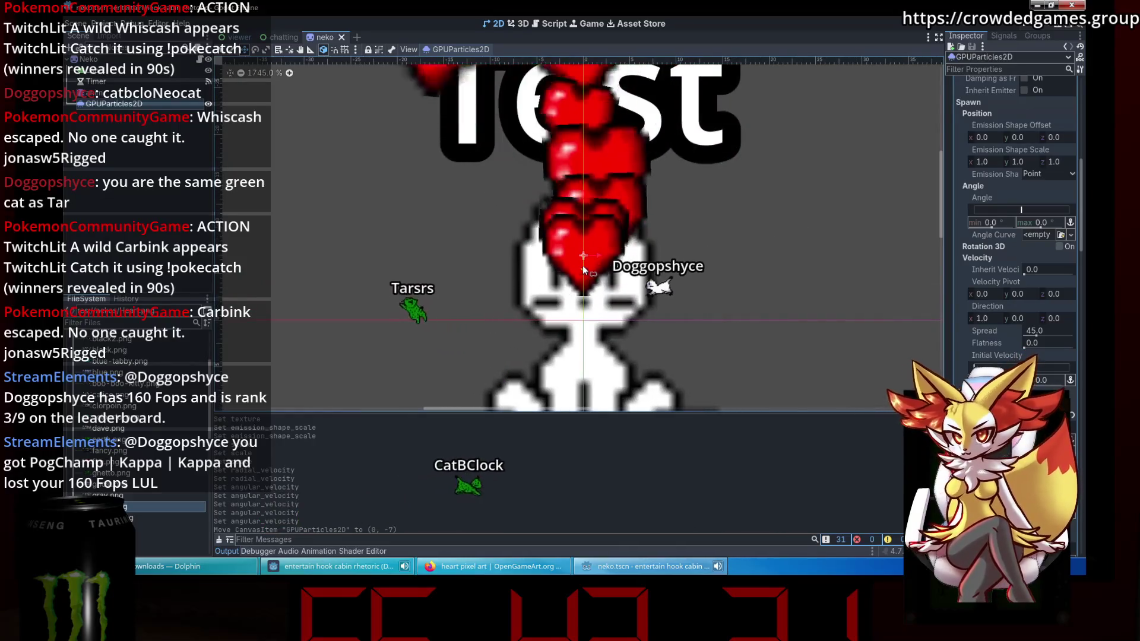
pyautogui.moveTo(582, 246); pyautogui.dragTo(583, 231)
pyautogui.scroll(-6, 610, 248)
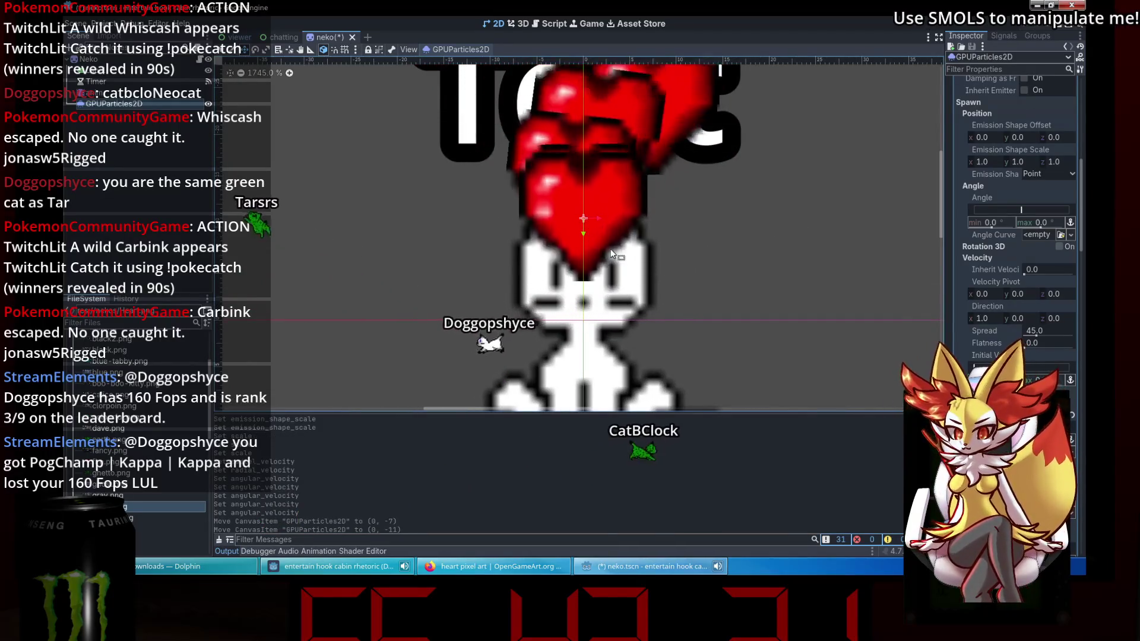
pyautogui.scroll(-8, 699, 269)
pyautogui.hotkey('ctrl', 's')
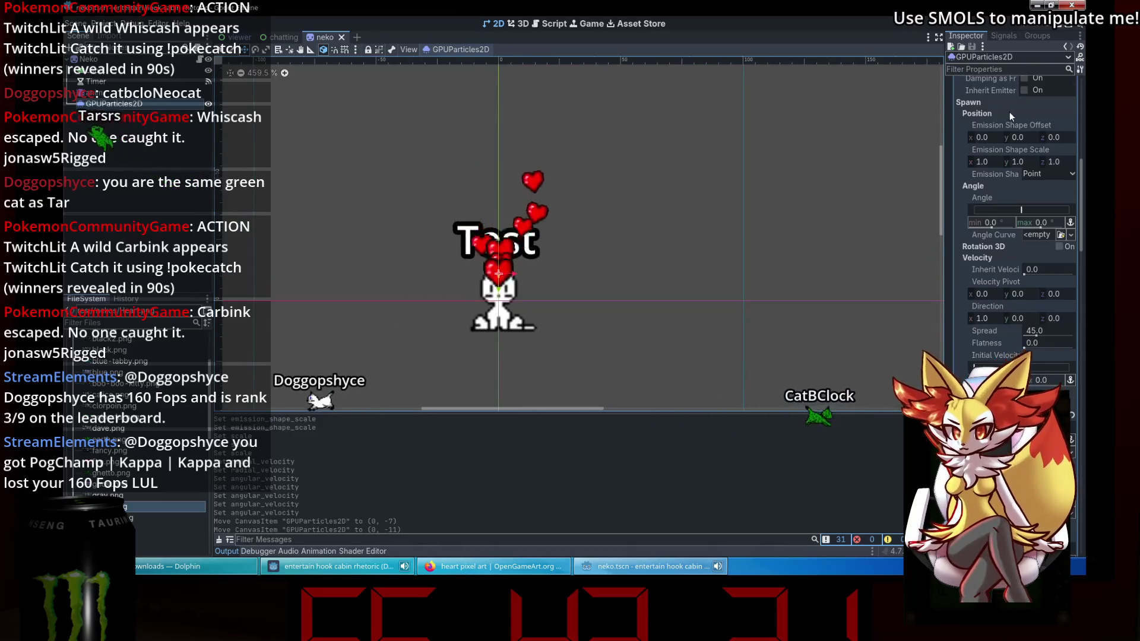
pyautogui.scroll(10, 1009, 112)
pyautogui.click(1030, 109)
# Set the heart Amount to 12, enable One Shot, and test-fire the burst twice.
pyautogui.write('12')
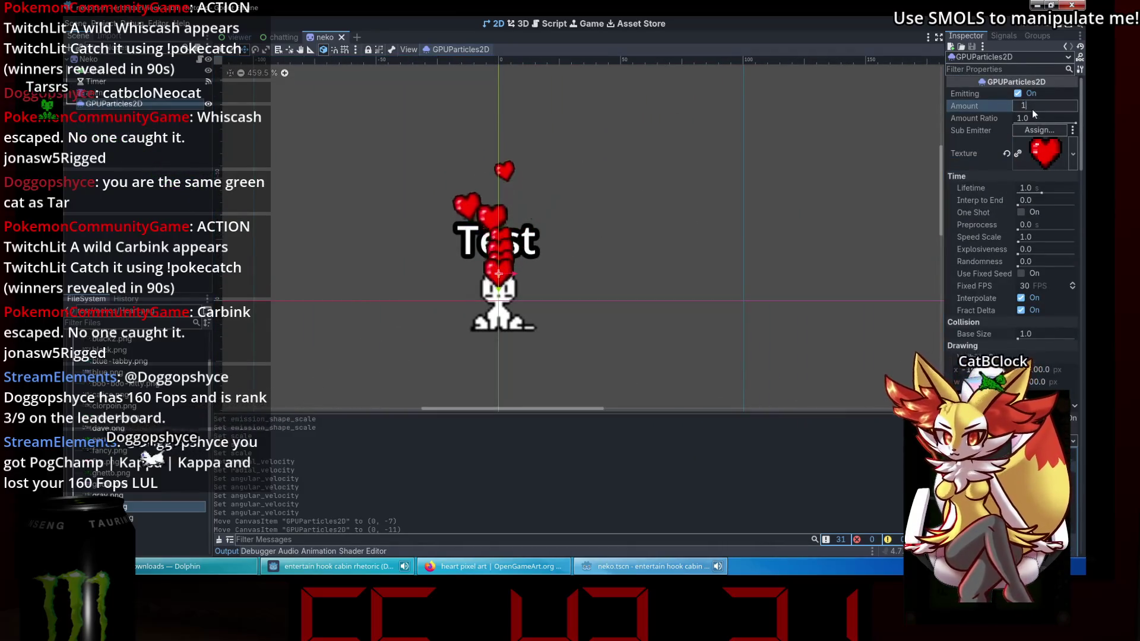
pyautogui.press('Return')
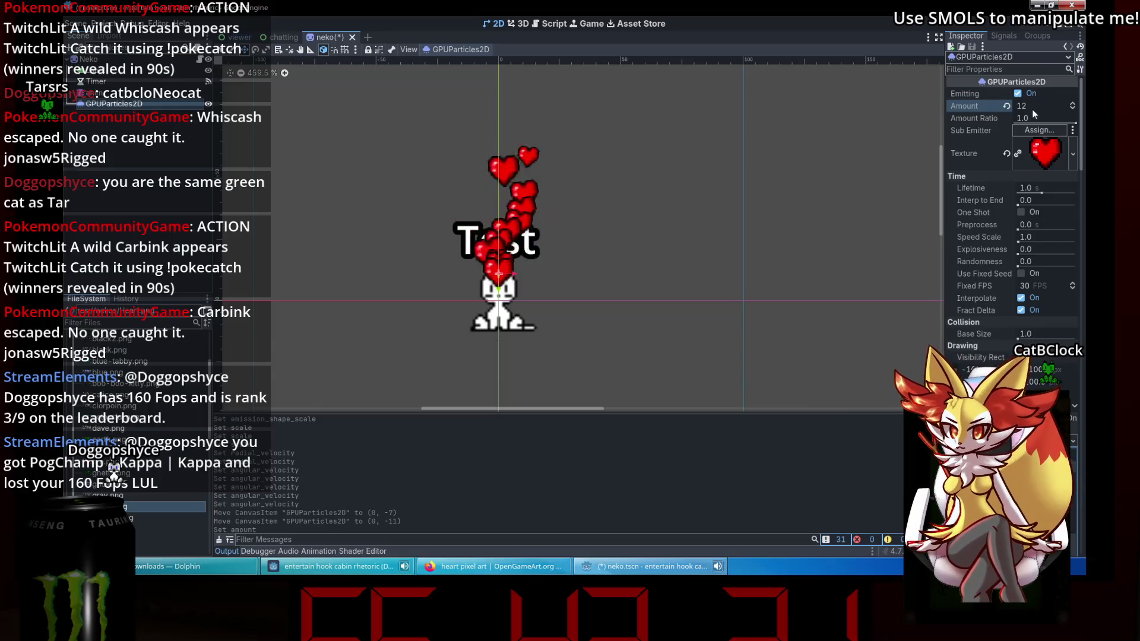
pyautogui.click(1022, 214)
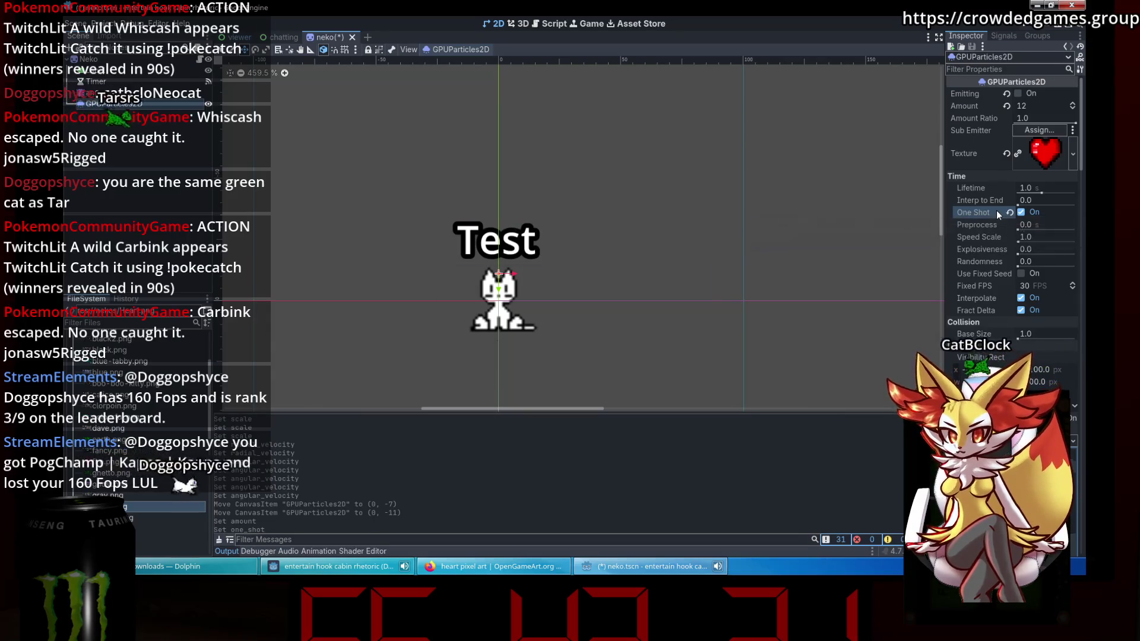
pyautogui.click(1021, 93)
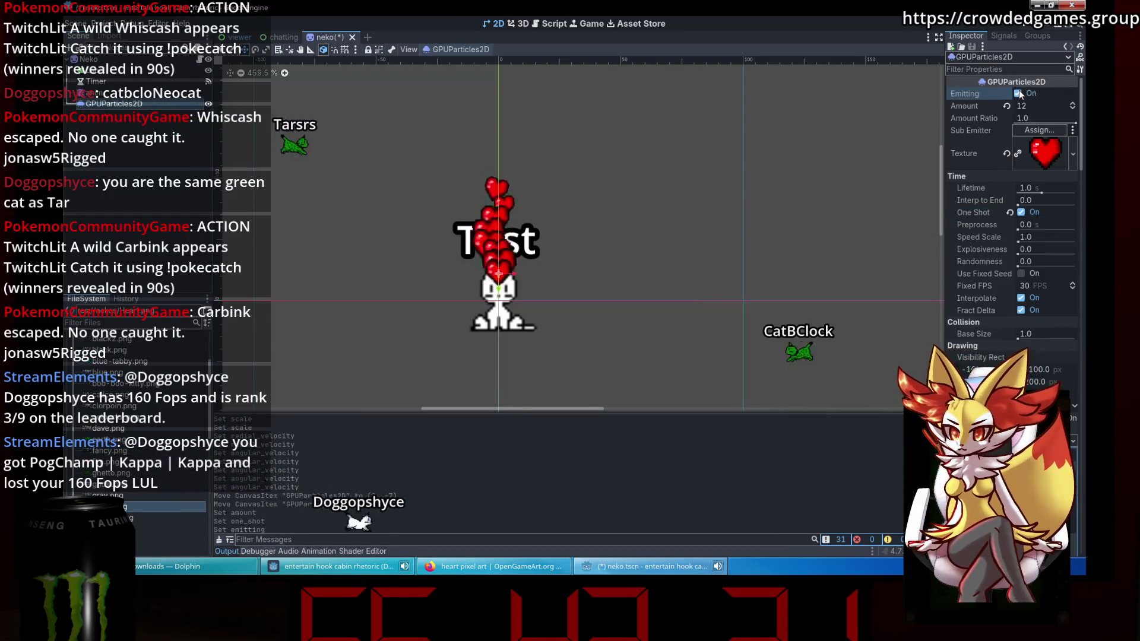
pyautogui.click(1021, 93)
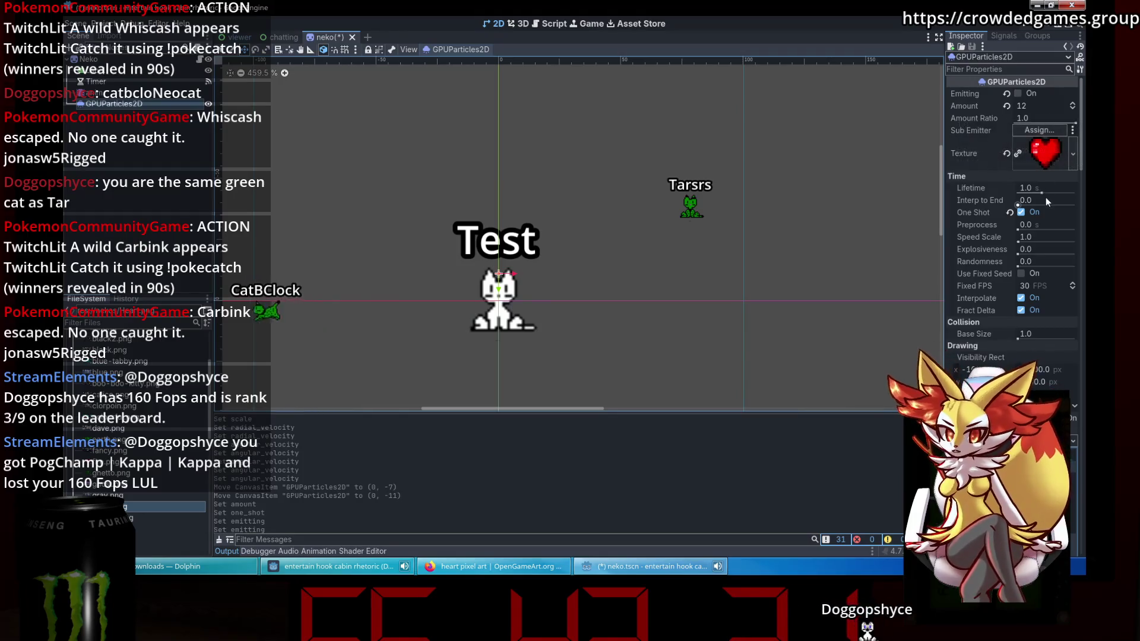
# Set Lifetime to 3 seconds and Amount to 12*3 (36), then test the burst.
pyautogui.click(1041, 186)
pyautogui.write('3')
pyautogui.press('Return')
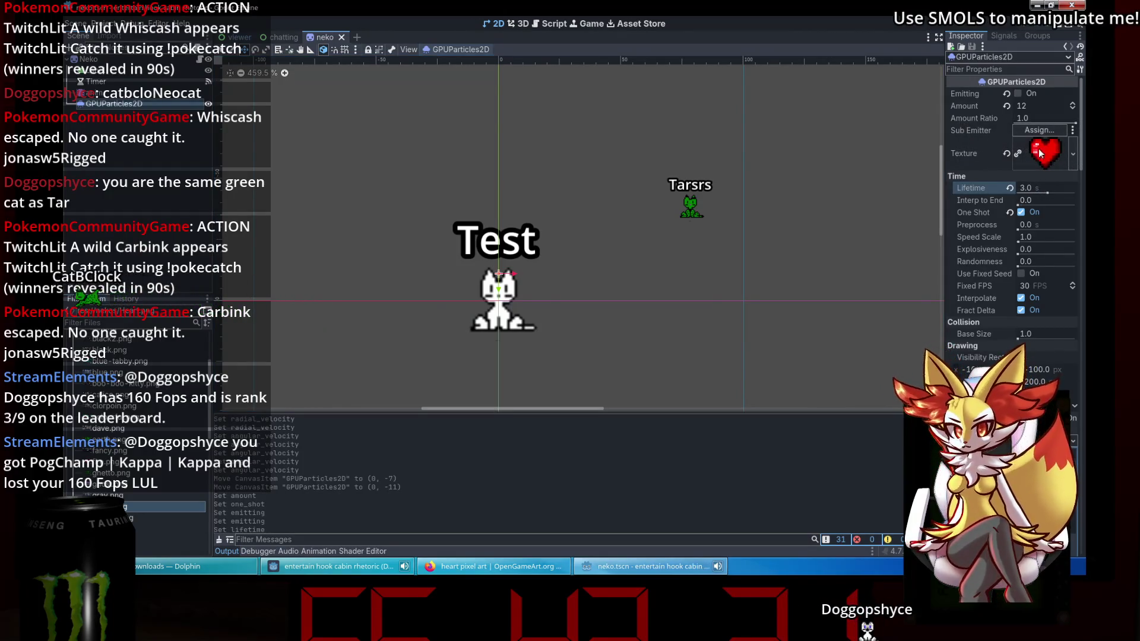
pyautogui.click(1035, 109)
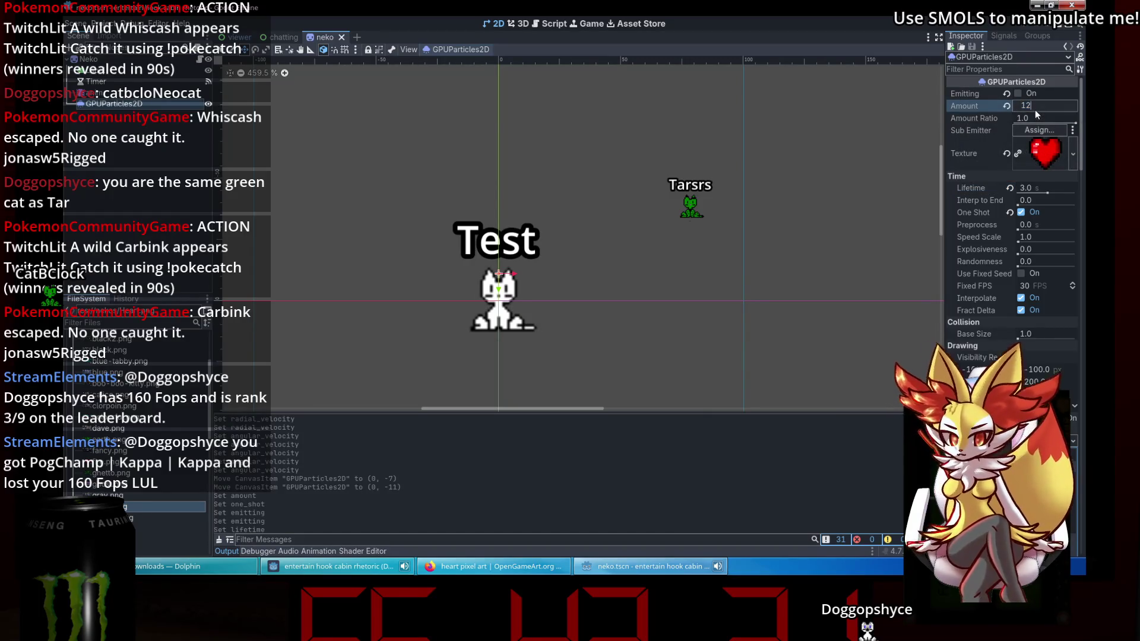
pyautogui.write('36')
pyautogui.press('Return')
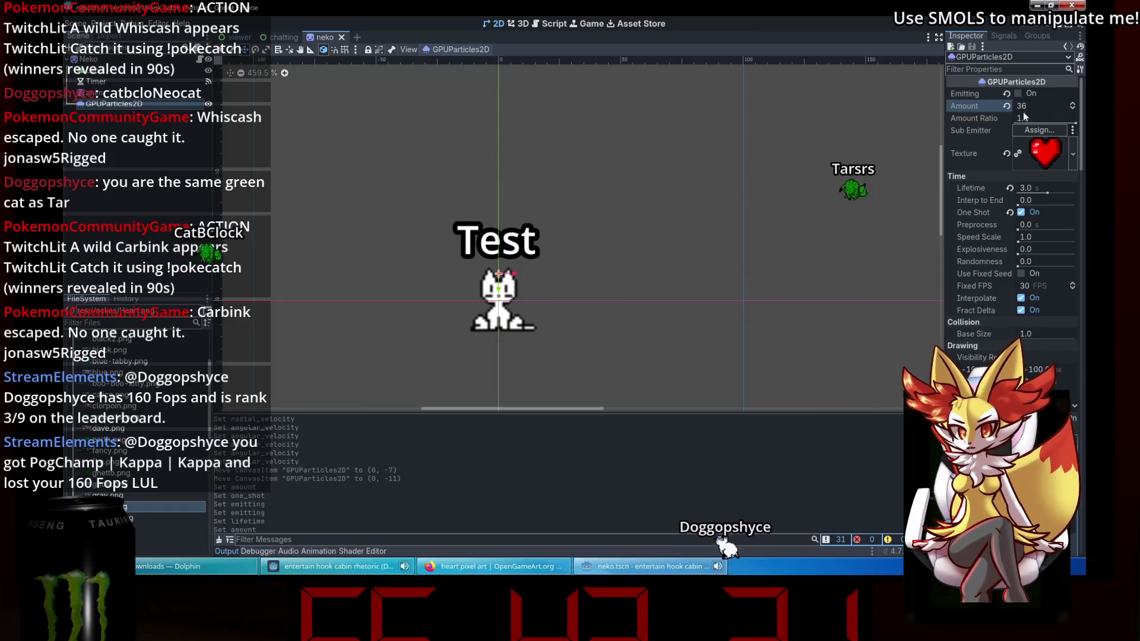
pyautogui.click(1026, 93)
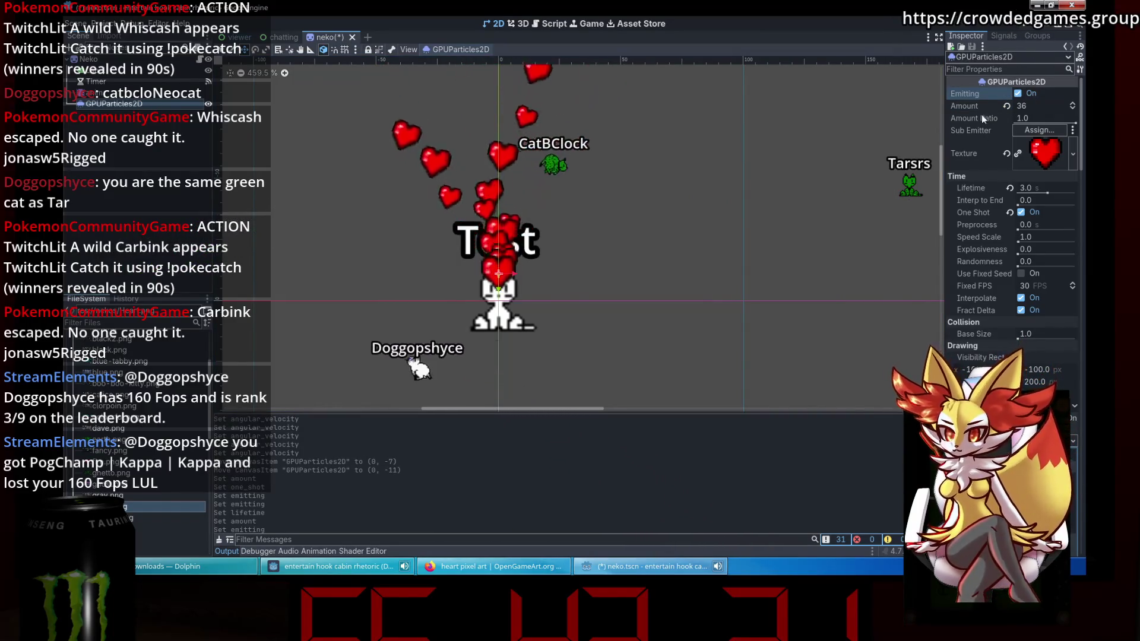
# Preview the heart burst, then set Lifetime back to 1.0 and Amount to 12.
pyautogui.scroll(-5, 593, 182)
pyautogui.scroll(-3, 638, 183)
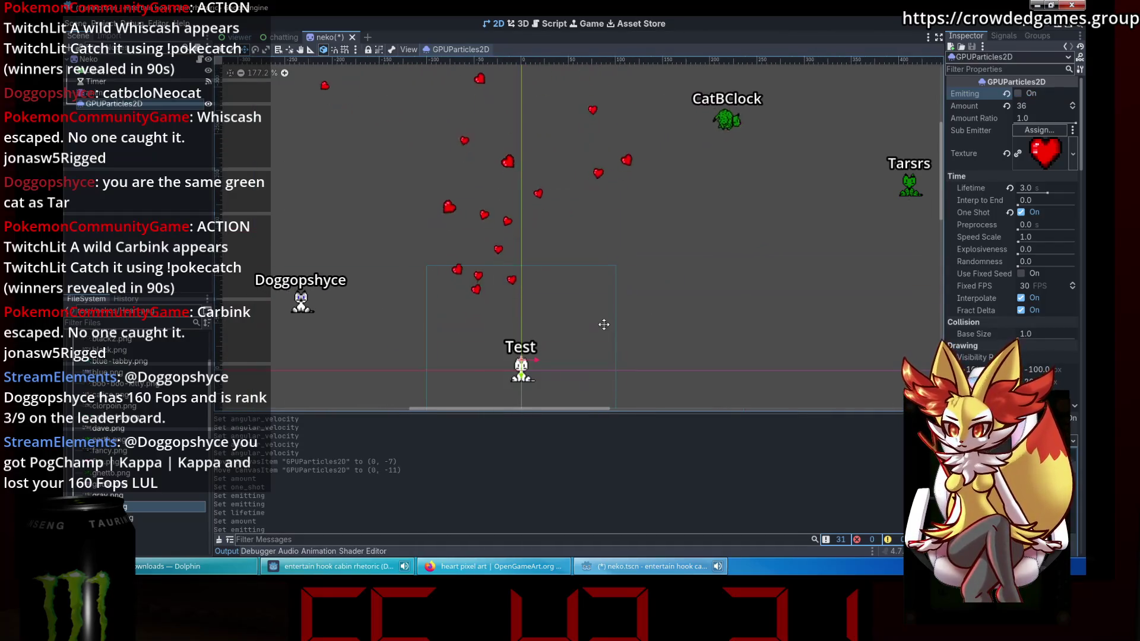
pyautogui.scroll(9, 605, 305)
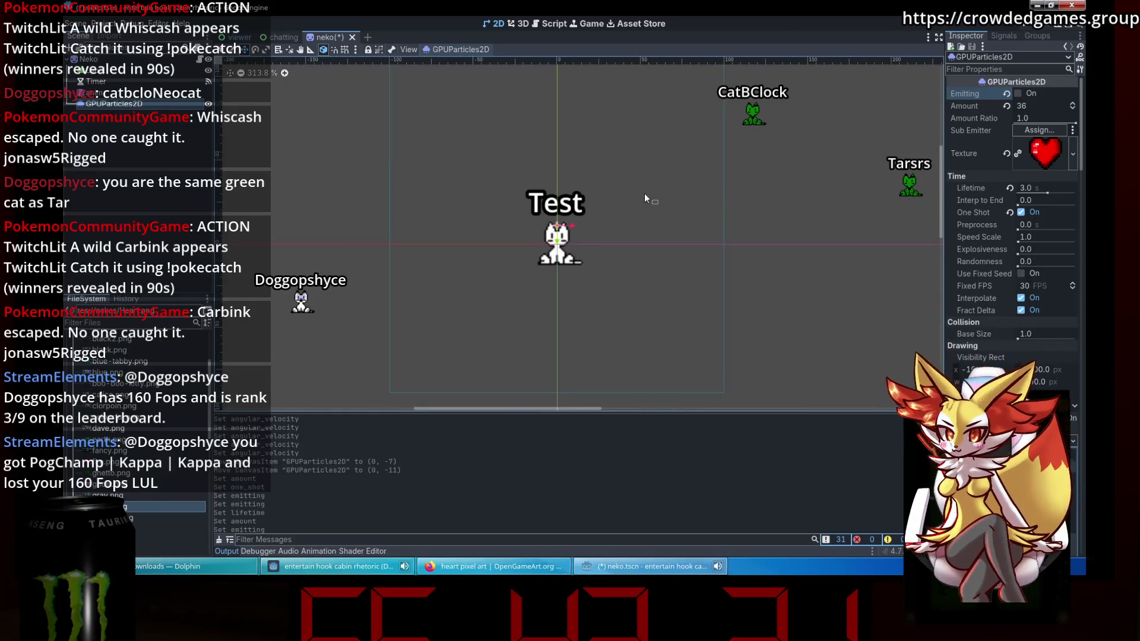
pyautogui.scroll(-5, 645, 194)
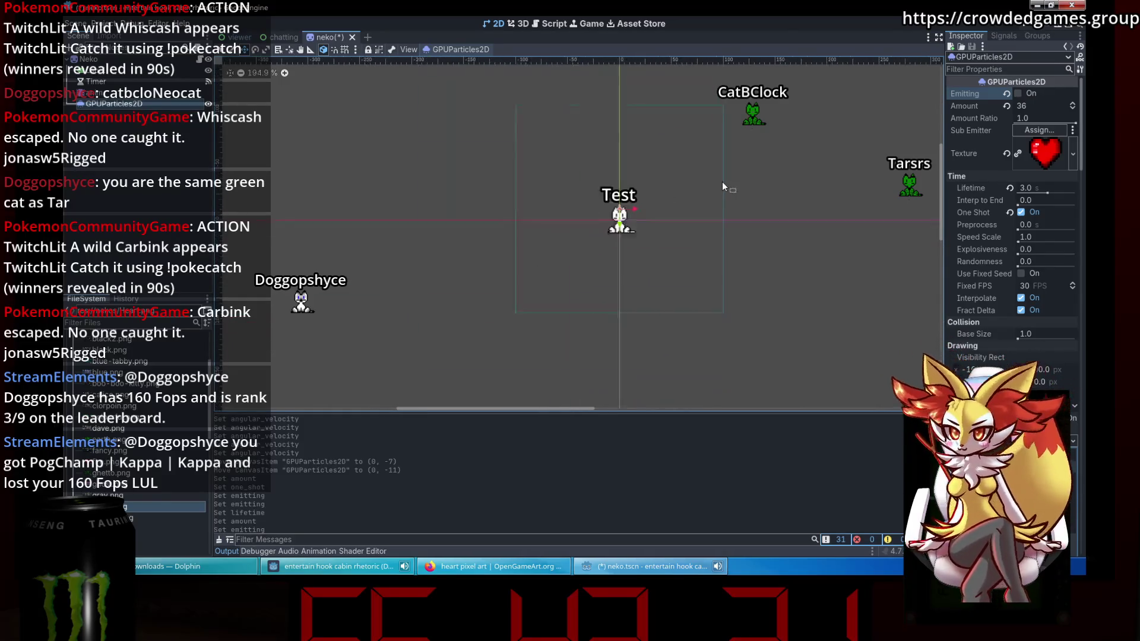
pyautogui.click(1017, 94)
pyautogui.scroll(-5, 564, 259)
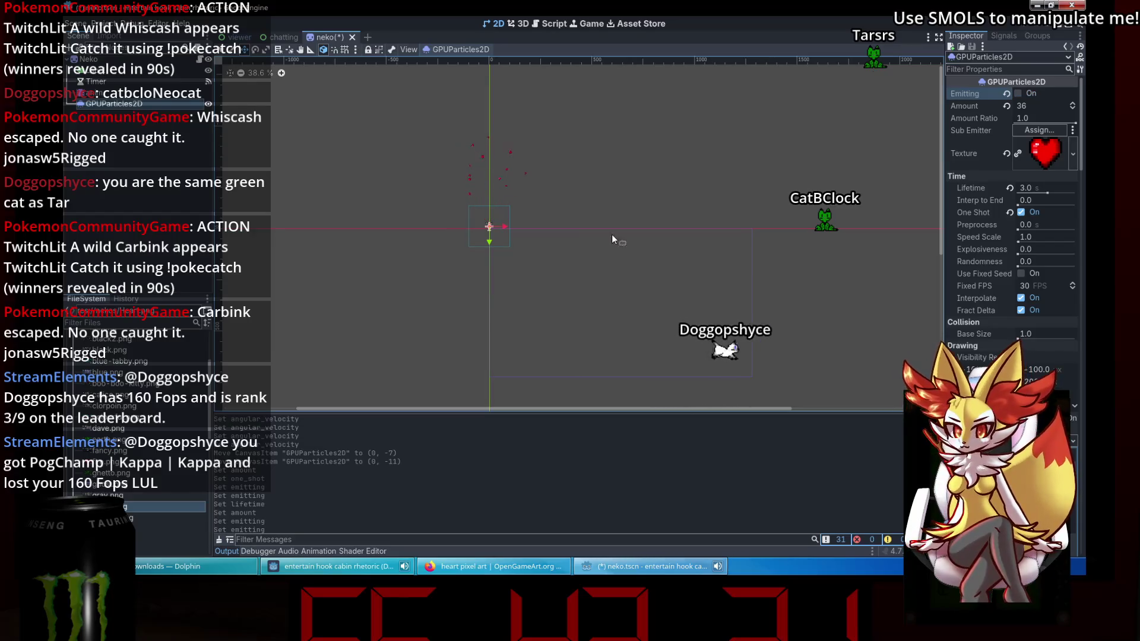
pyautogui.moveTo(1039, 187); pyautogui.dragTo(1032, 187)
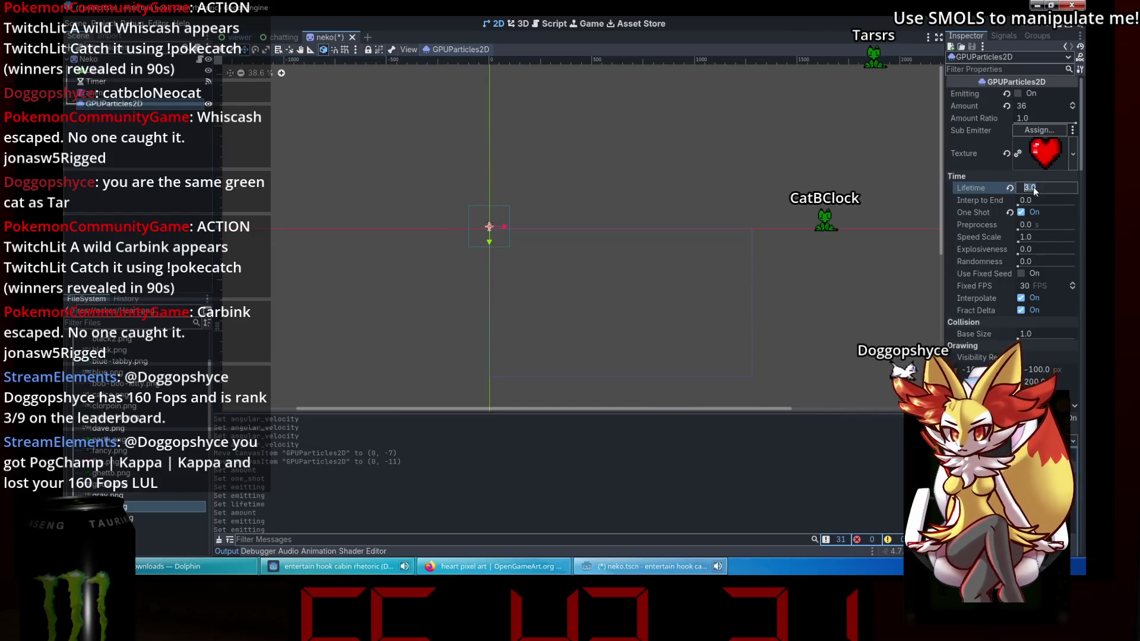
pyautogui.scroll(3, 415, 209)
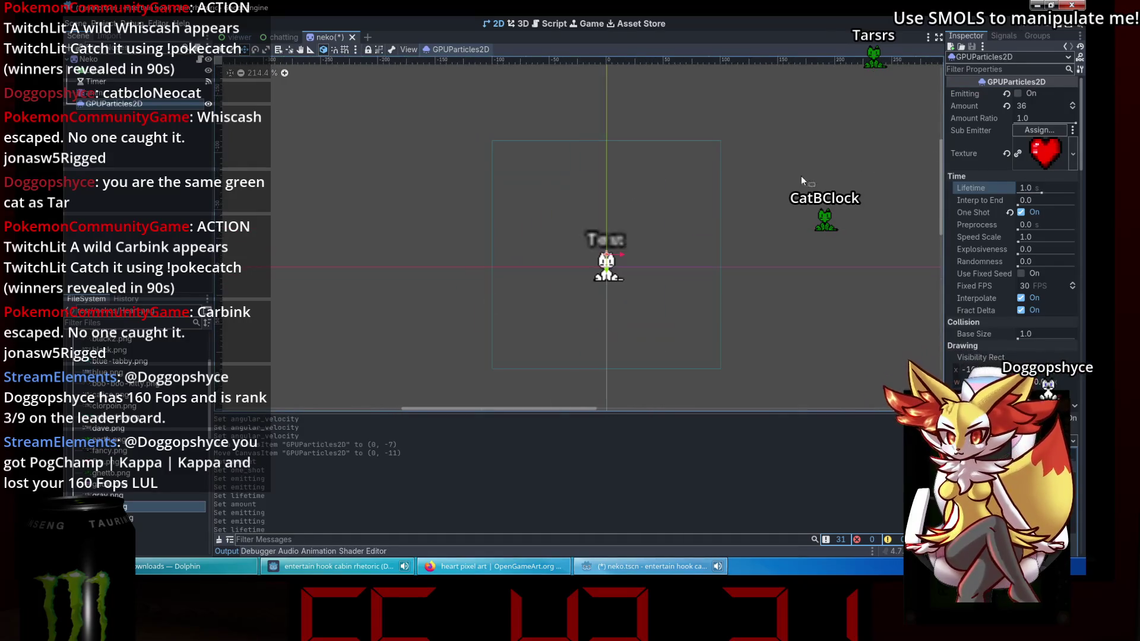
pyautogui.click(1049, 94)
pyautogui.click(1043, 105)
pyautogui.write('12')
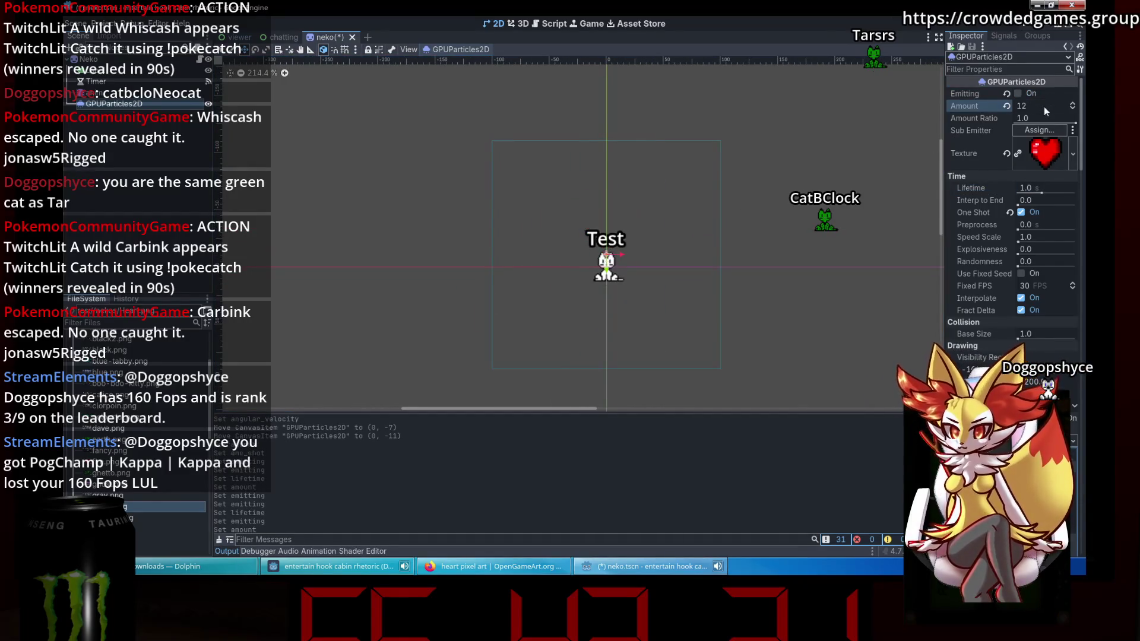
pyautogui.click(1025, 96)
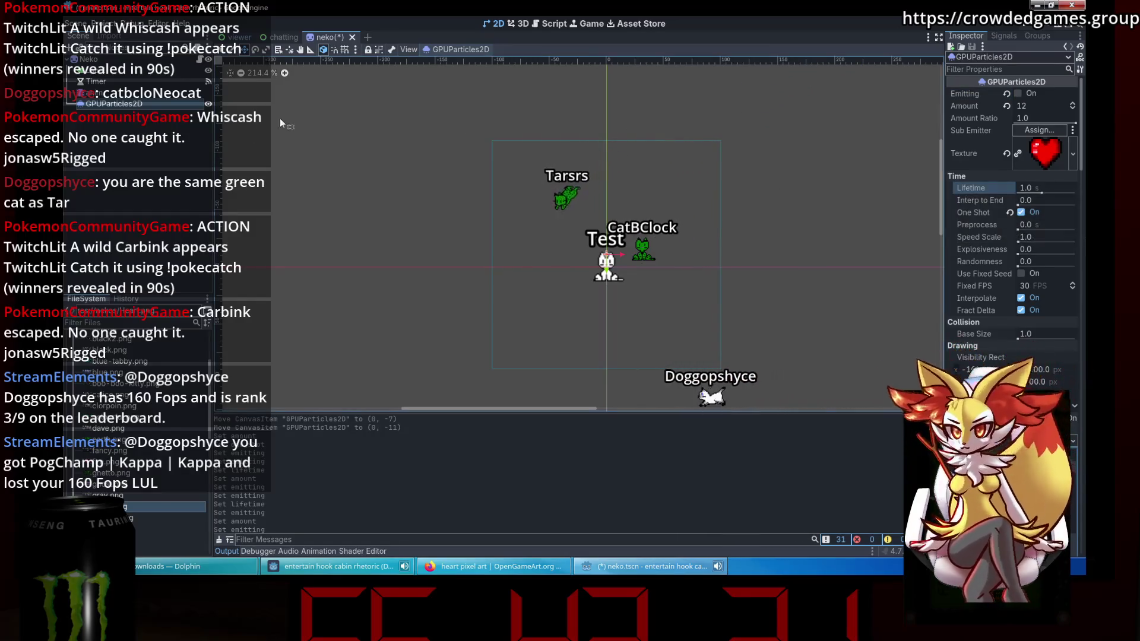
# Rename the GPUParticles2D node to 'particles' and save the neko scene.
pyautogui.click(170, 168)
pyautogui.click(145, 104)
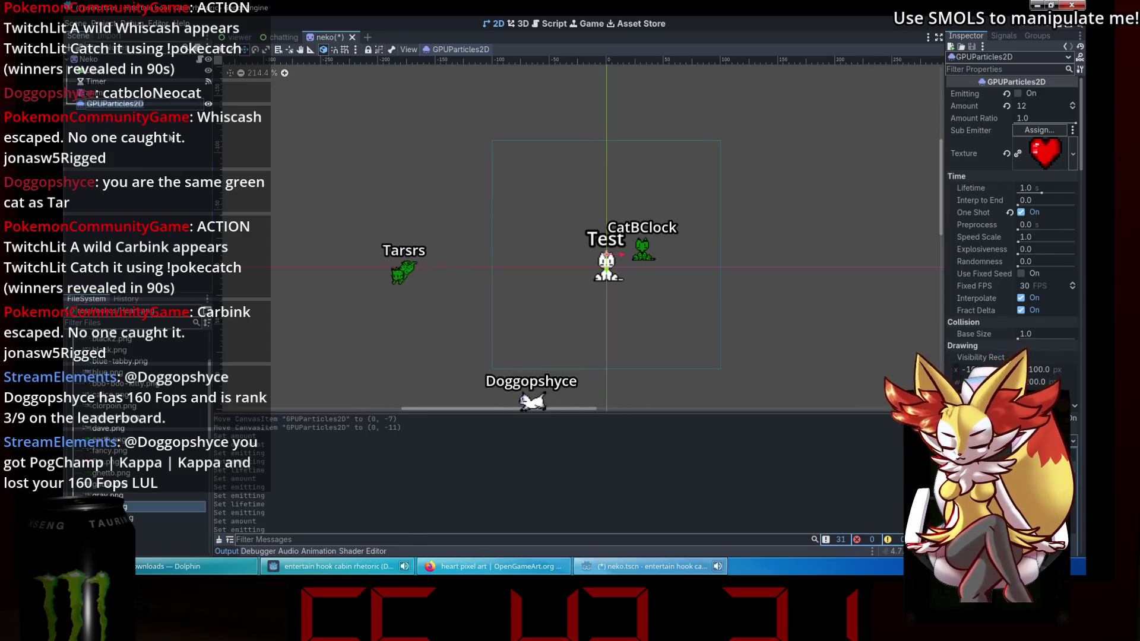
pyautogui.write('particles')
pyautogui.press('Return')
pyautogui.hotkey('ctrl', 's')
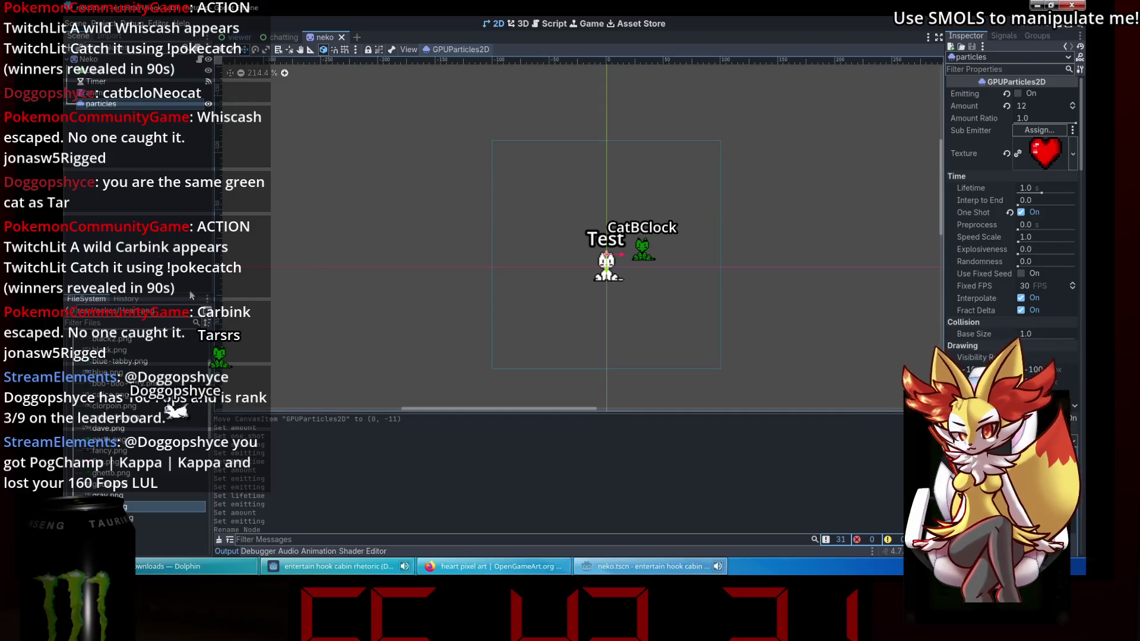
# In Dolphin, delete heart pixel art 16x16.png, then close the extra tab and the window.
pyautogui.click(171, 574)
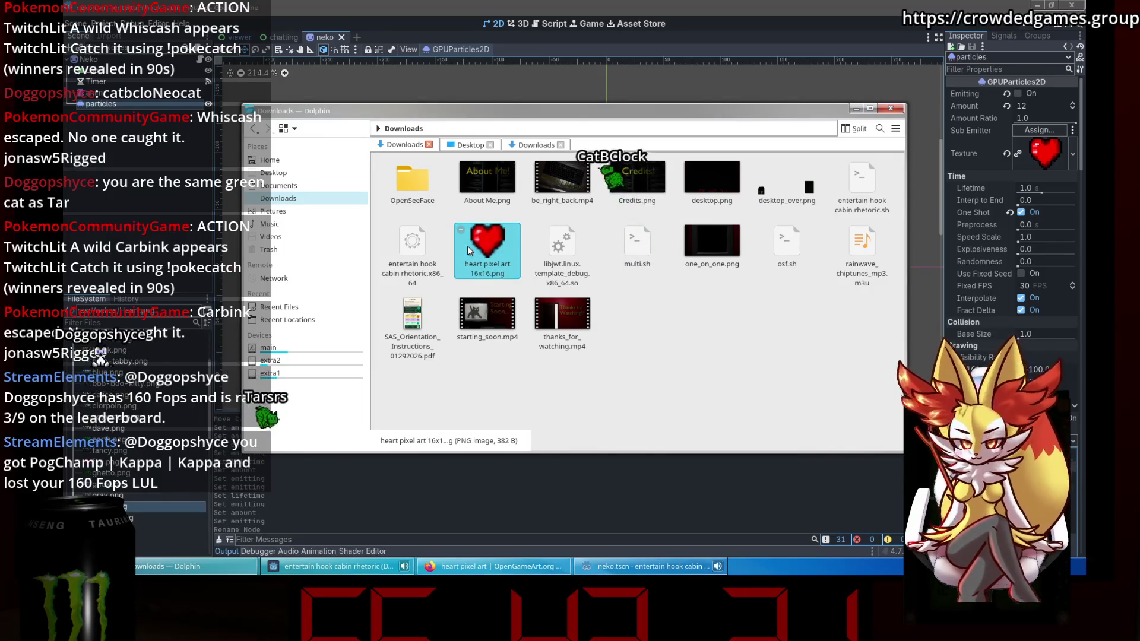
pyautogui.press('Delete')
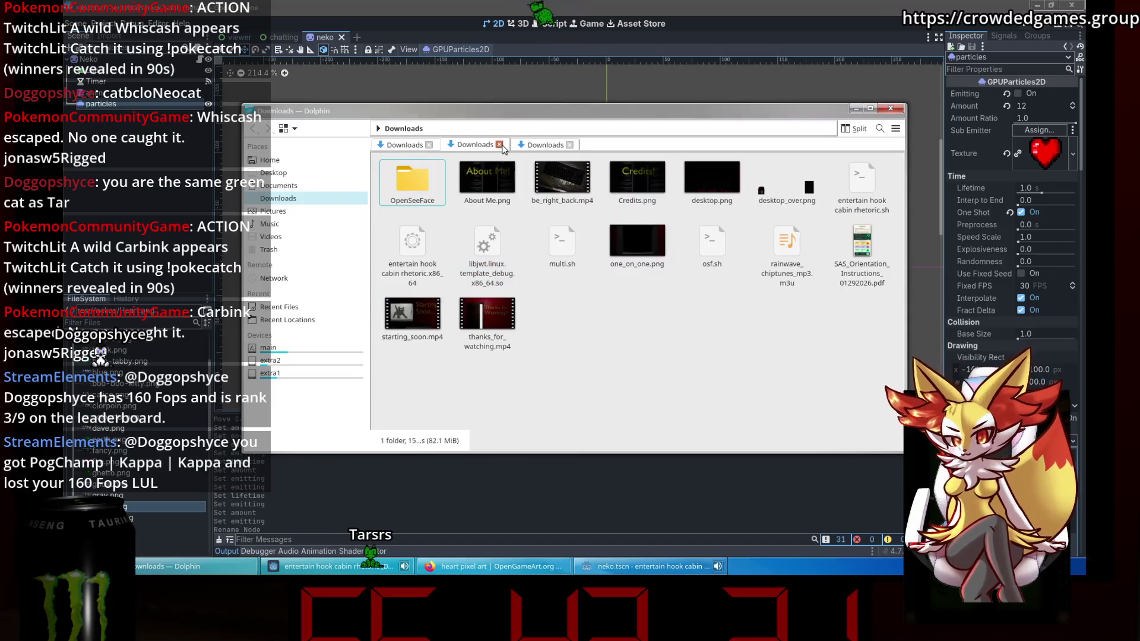
pyautogui.click(499, 145)
pyautogui.click(891, 108)
# Deselect the particles node, collapse the nekos folder, and open web_neko.gd.
pyautogui.click(206, 150)
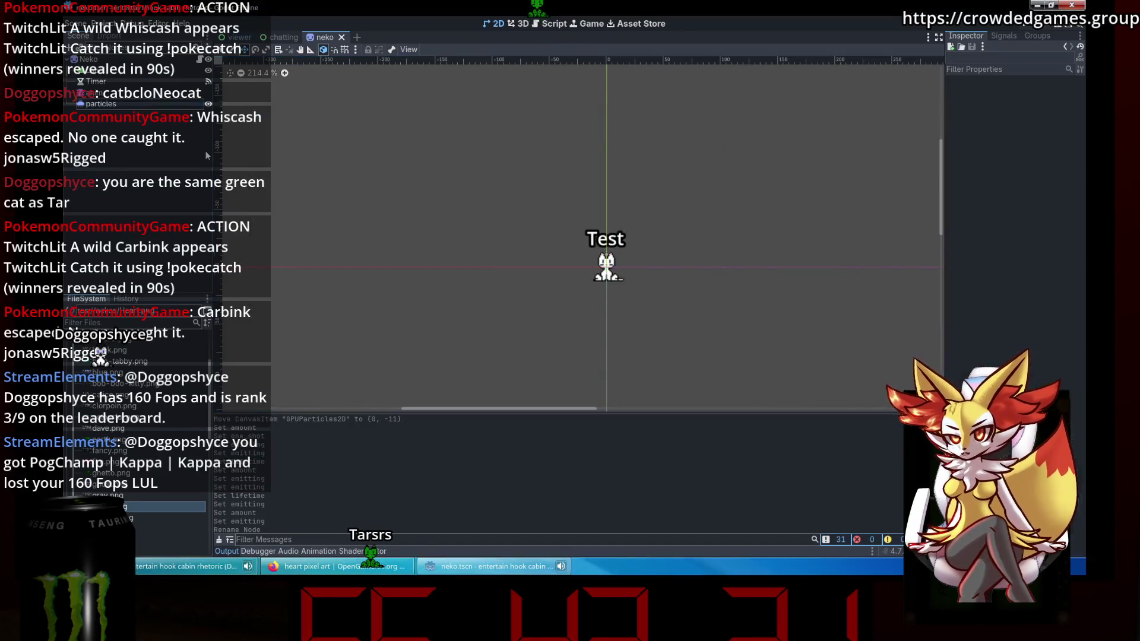
pyautogui.scroll(3, 167, 408)
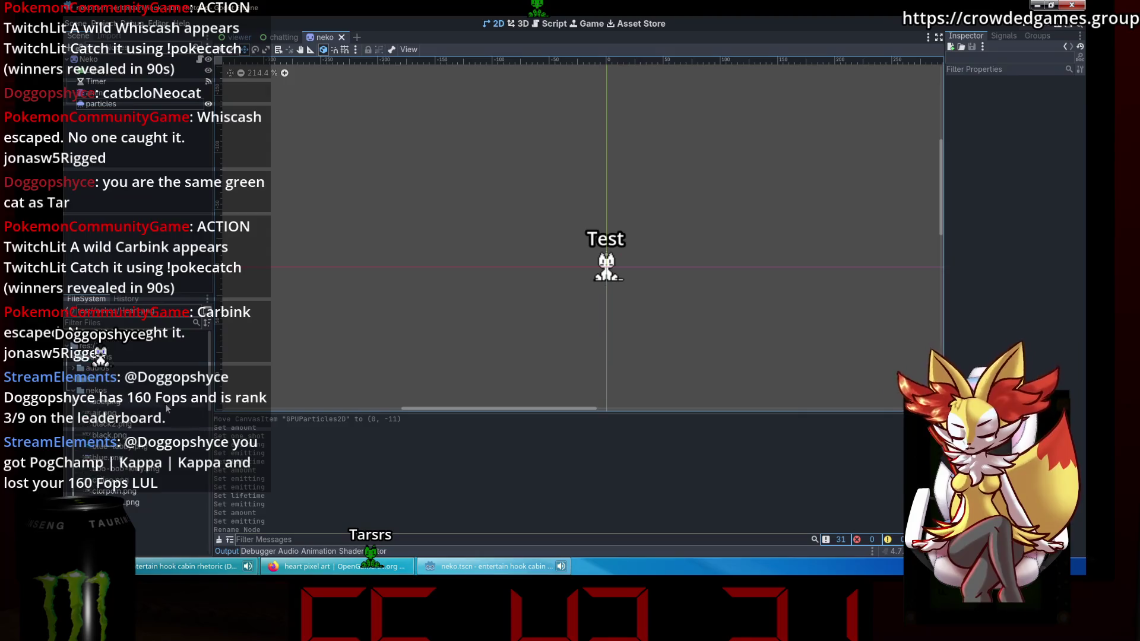
pyautogui.click(73, 391)
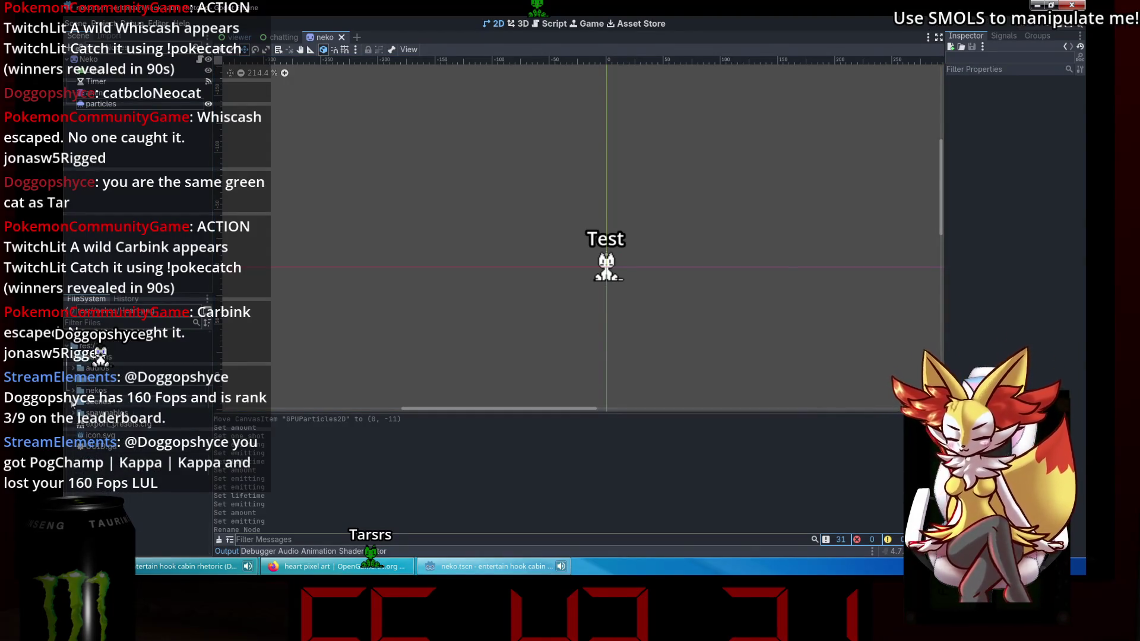
pyautogui.scroll(-1, 115, 456)
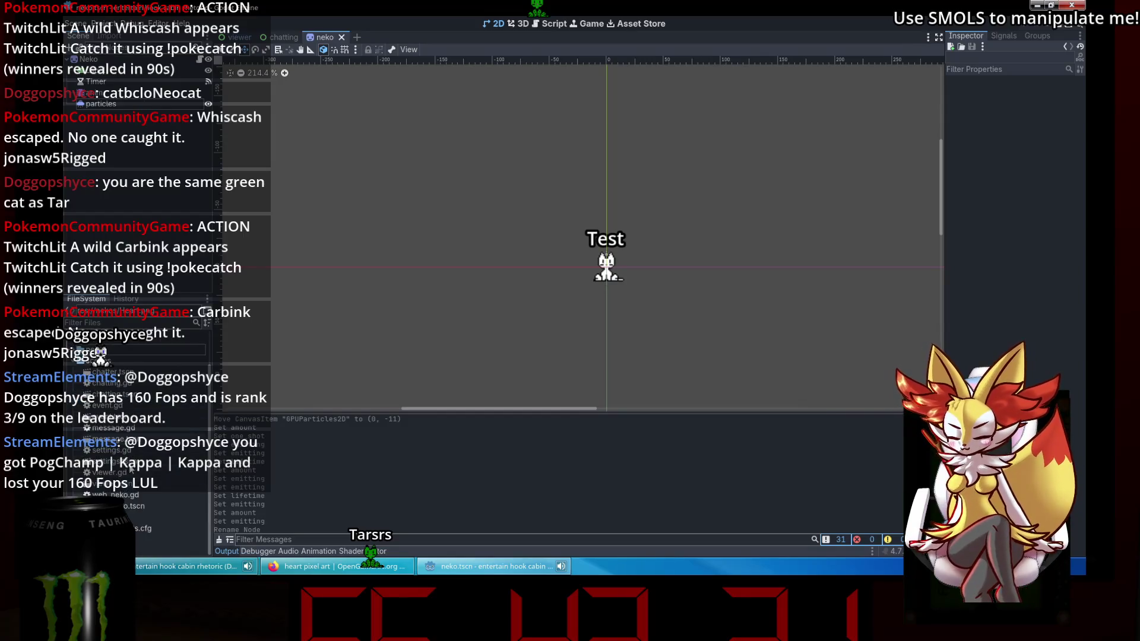
pyautogui.doubleClick(146, 495)
# Add a new line after line 29 in the hug code and begin typing j.get_node("p.
pyautogui.scroll(-2, 673, 187)
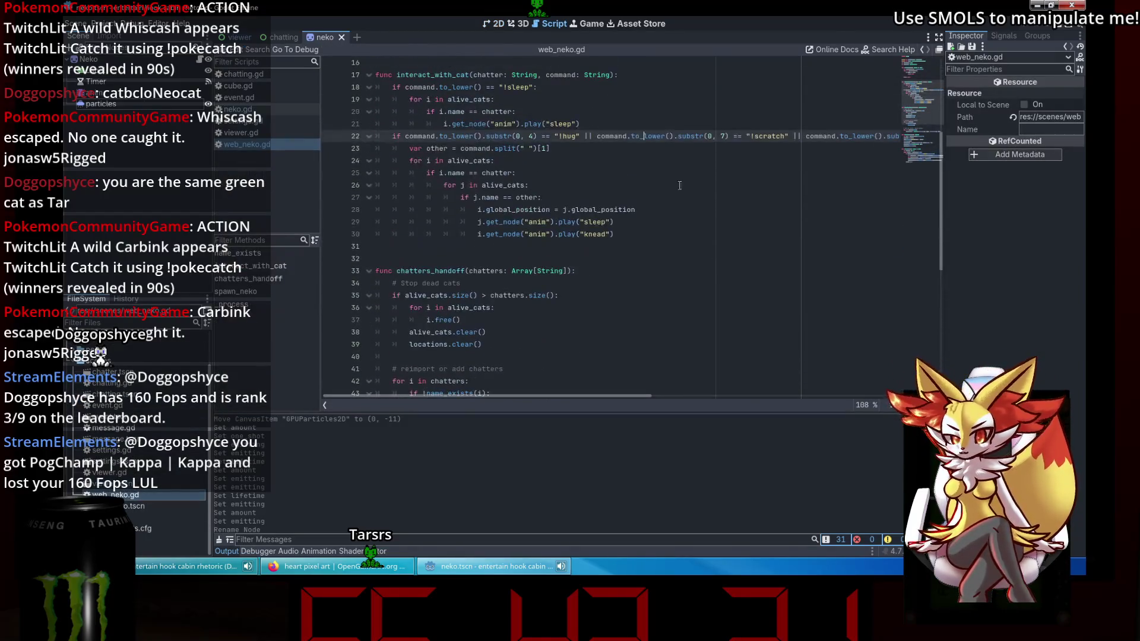
pyautogui.click(673, 186)
pyautogui.click(690, 219)
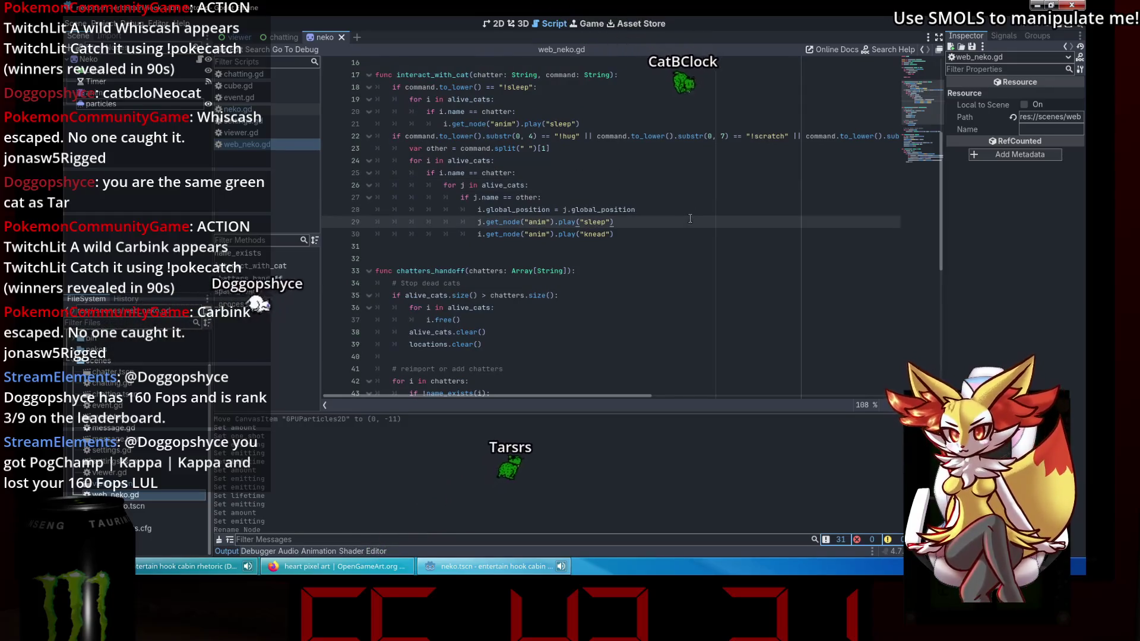
pyautogui.press('Return')
pyautogui.write('j.get_')
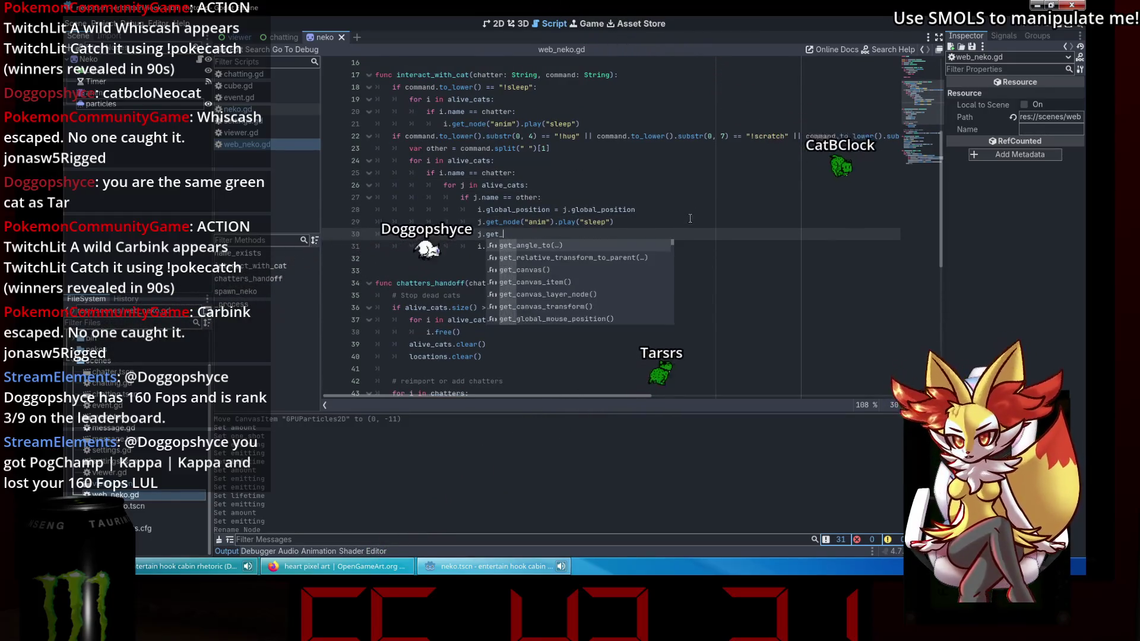
pyautogui.write('node("')
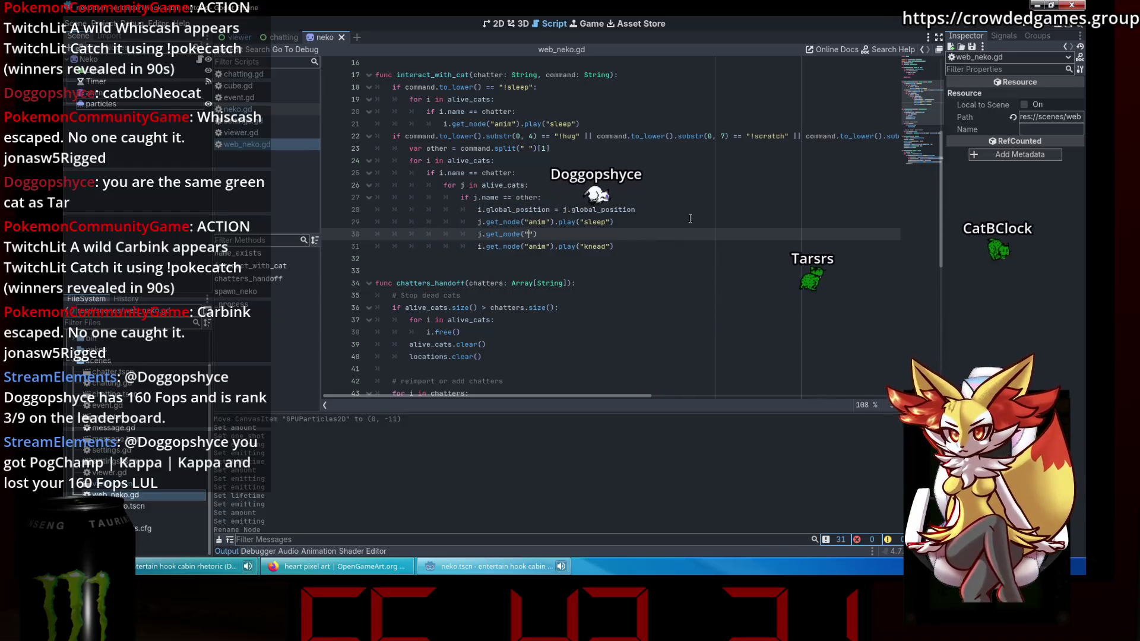
pyautogui.write('particles')
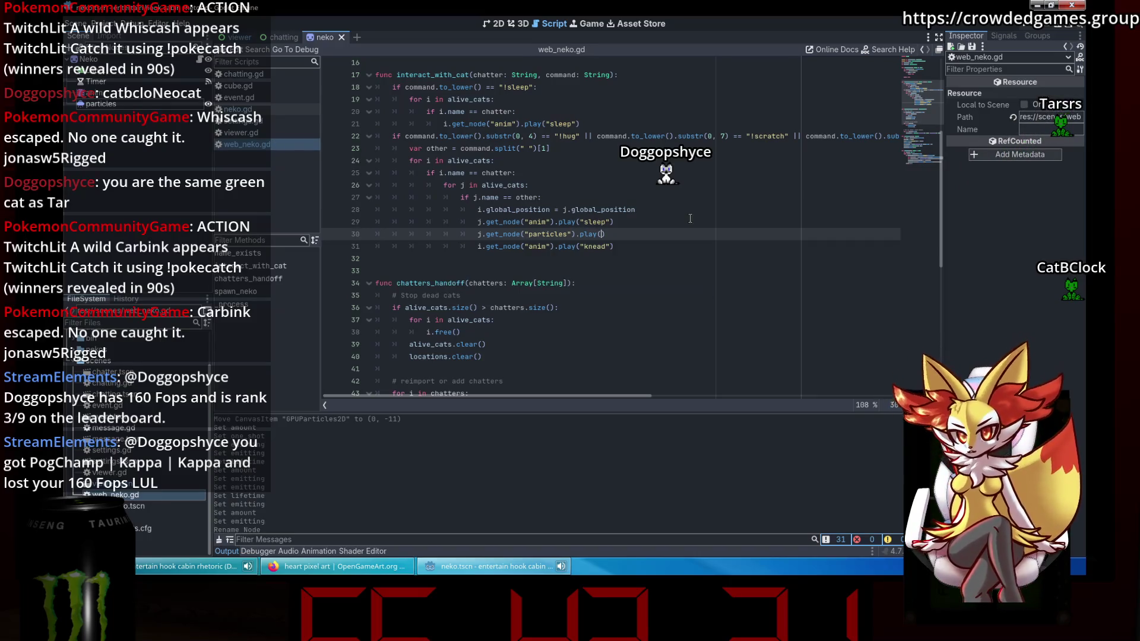
# Read the GPUParticles2D class reference, including request_particles_process, then return to web_neko.gd.
pyautogui.press('F1')
pyautogui.write('gpuparticles2d')
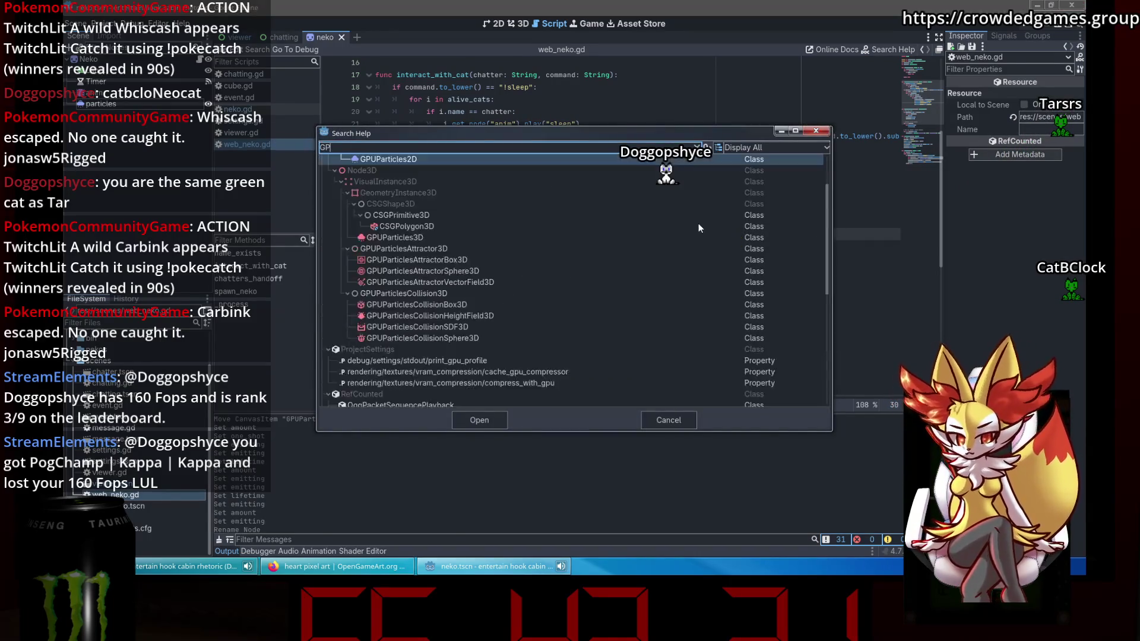
pyautogui.press('Return')
pyautogui.scroll(-12, 698, 226)
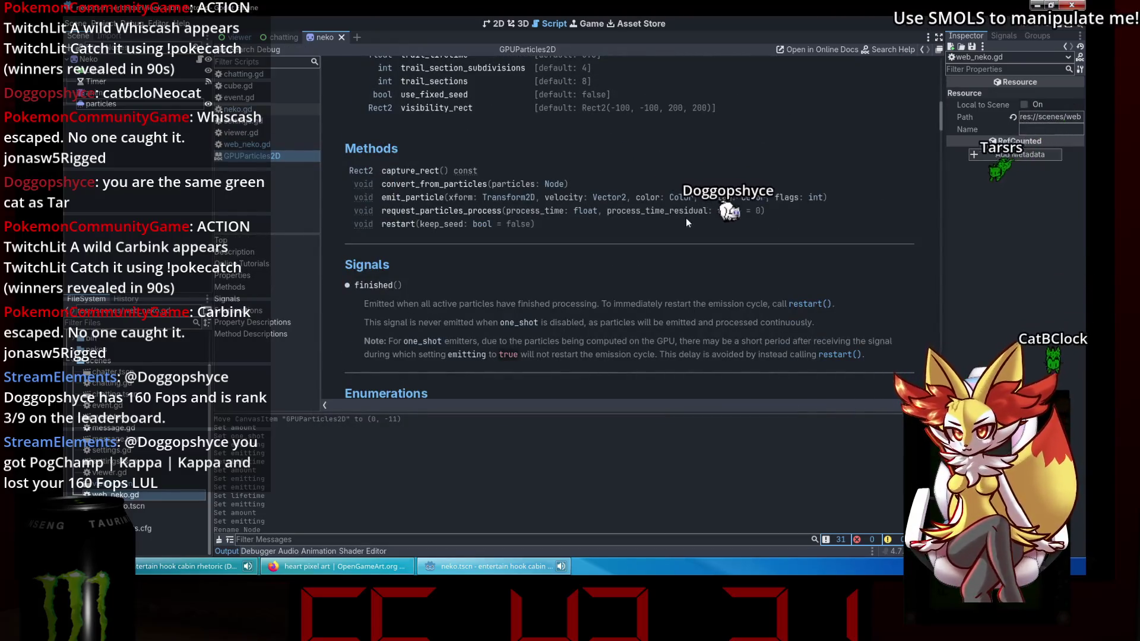
pyautogui.click(463, 217)
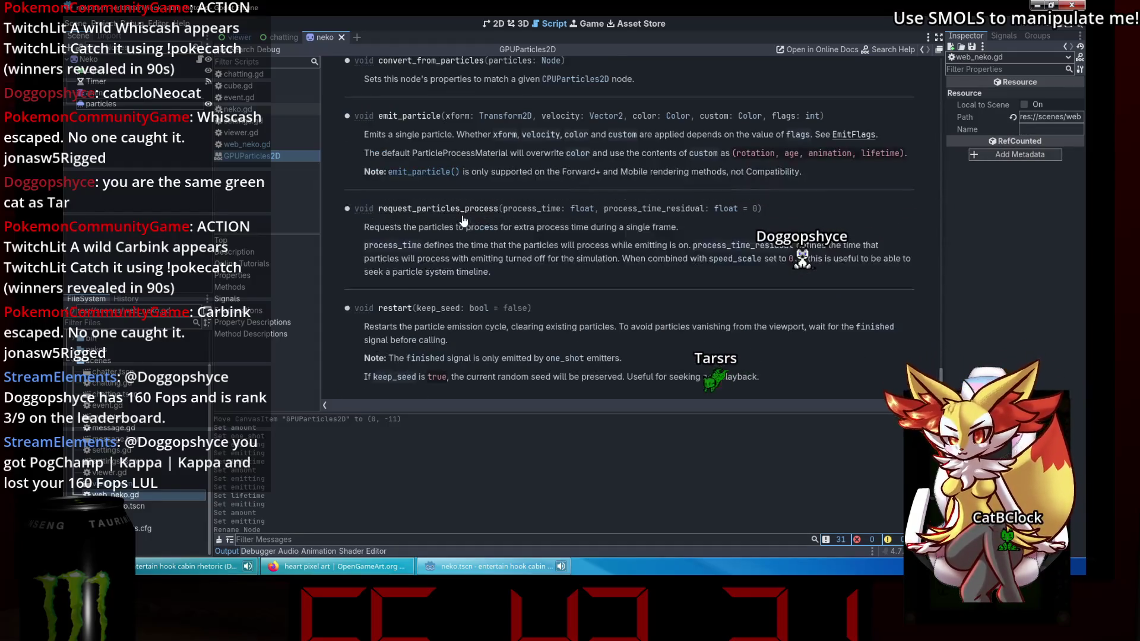
pyautogui.scroll(4, 452, 89)
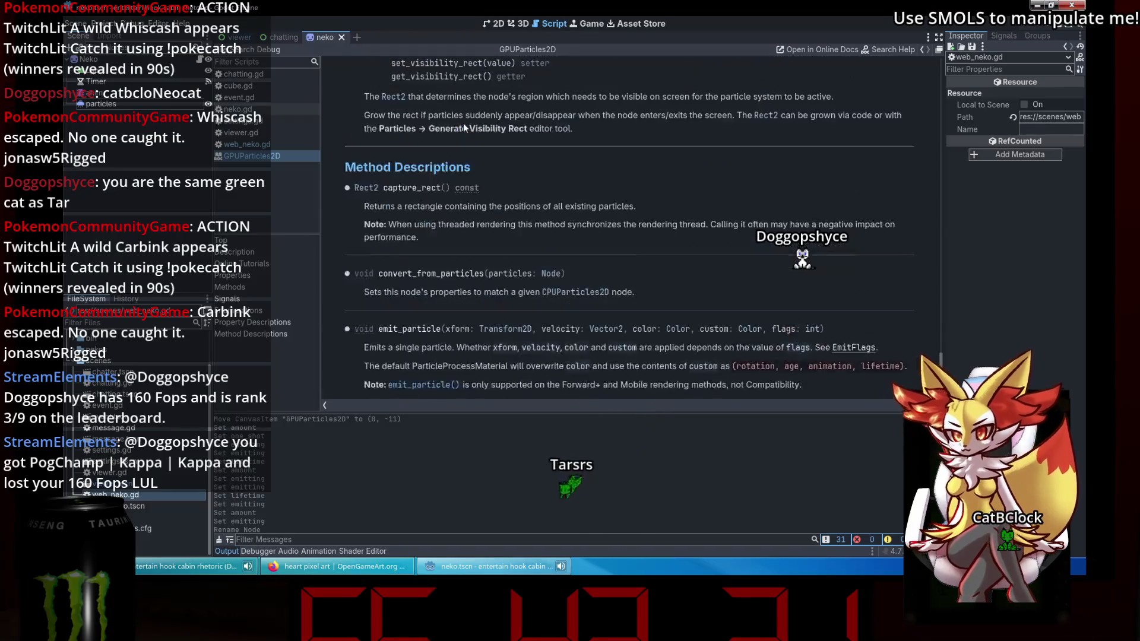
pyautogui.scroll(-3, 524, 198)
pyautogui.scroll(10, 522, 194)
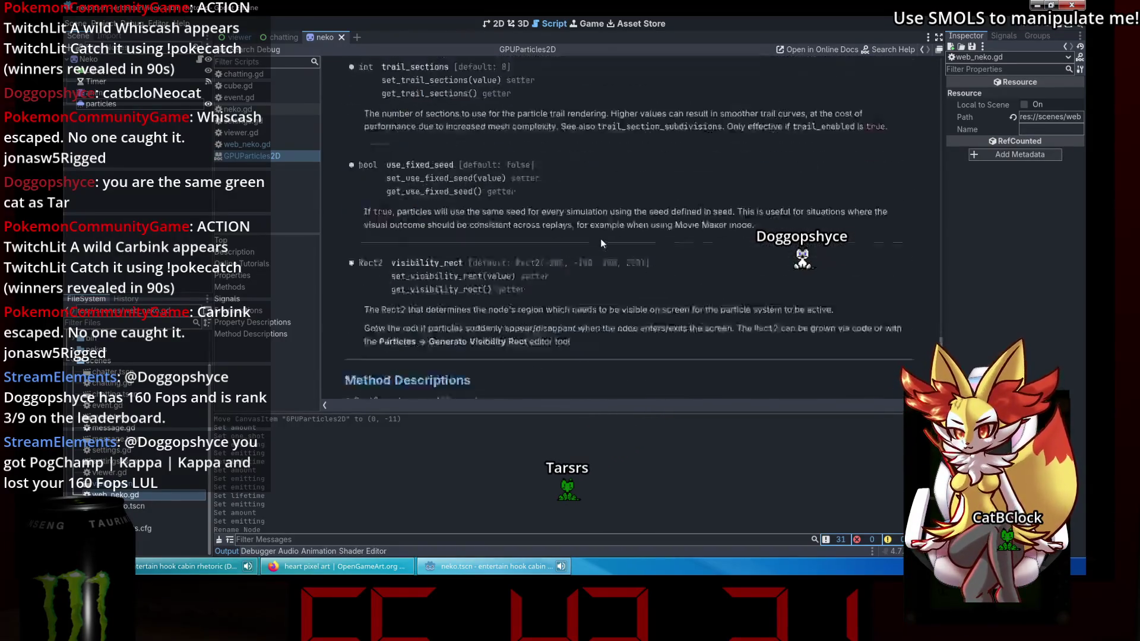
pyautogui.scroll(5, 812, 322)
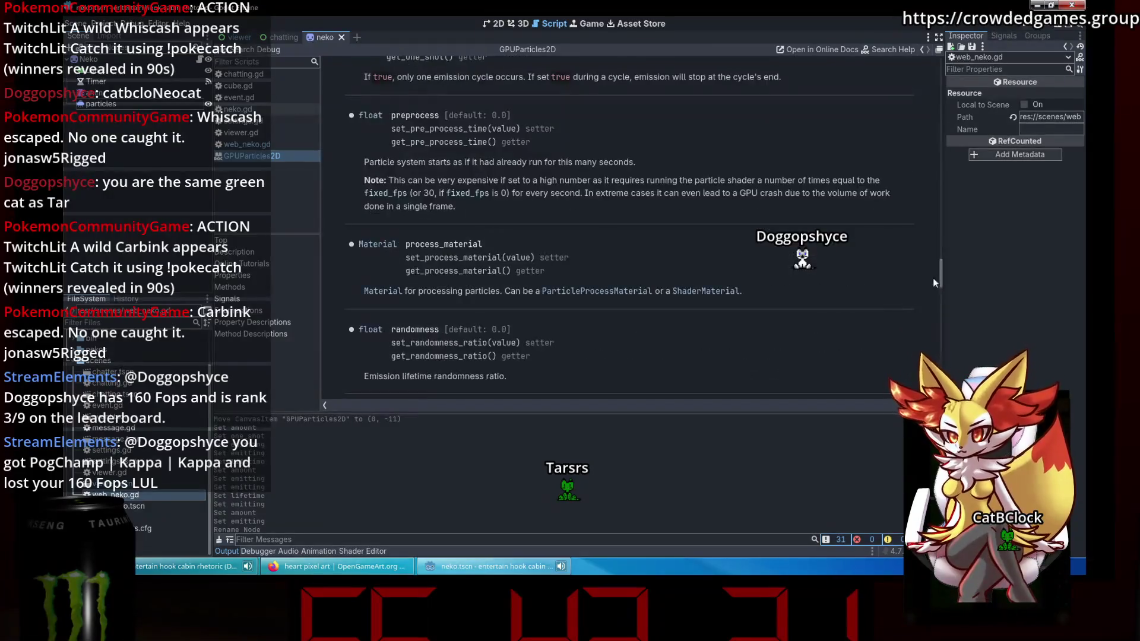
pyautogui.moveTo(944, 265); pyautogui.dragTo(933, 205)
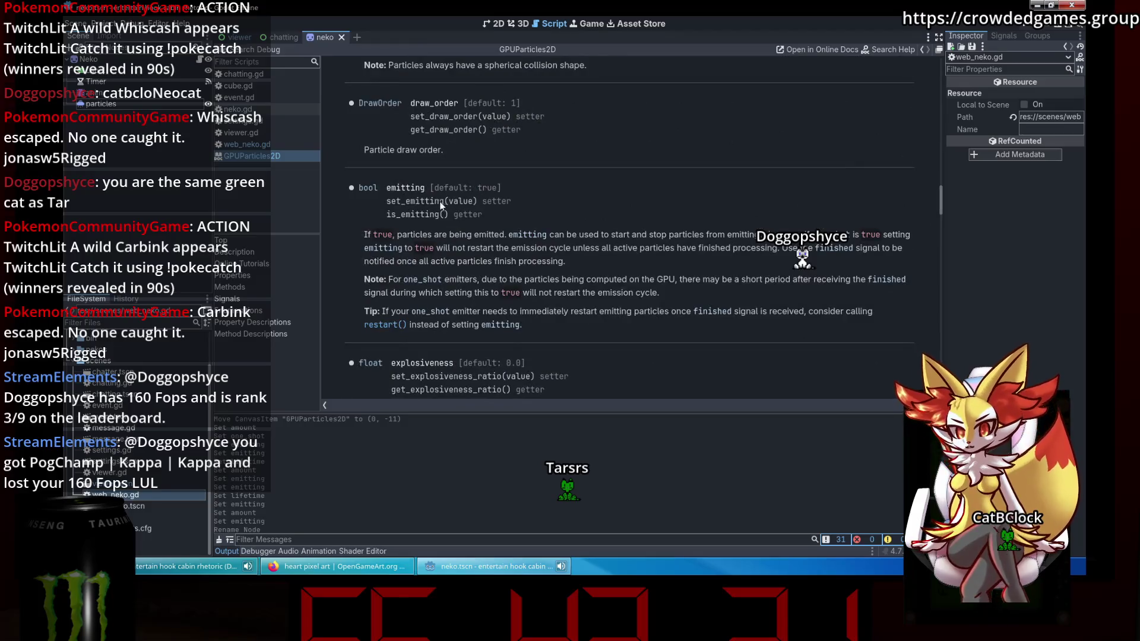
pyautogui.click(263, 146)
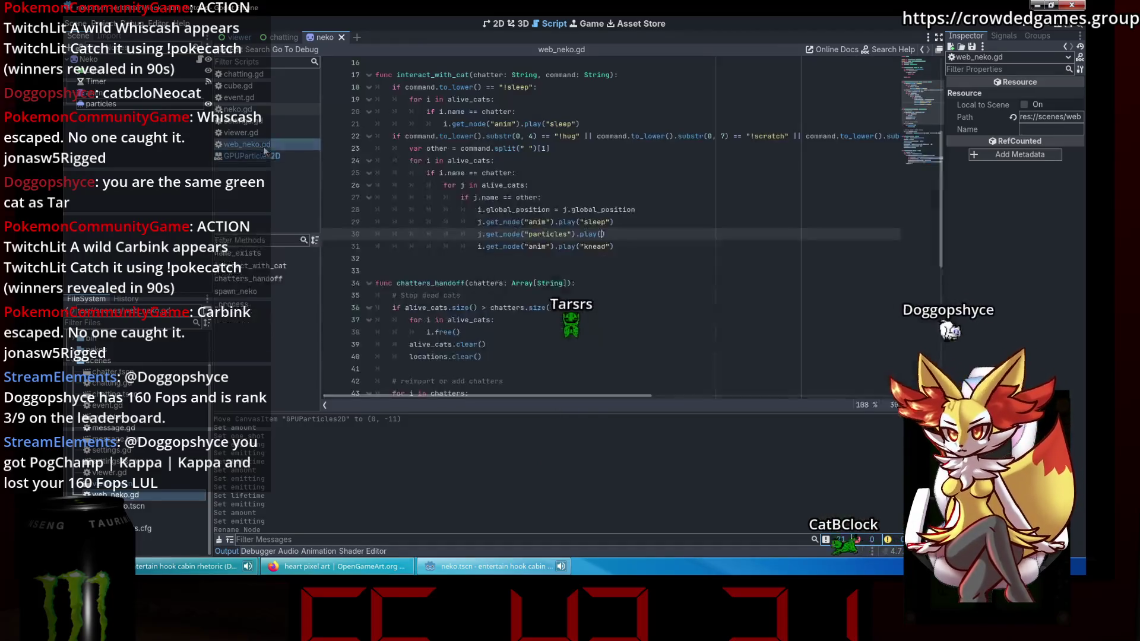
# Replace play() on line 30 with set_emitting(true) on the particles node.
pyautogui.moveTo(605, 234)
pyautogui.mouseDown()
pyautogui.moveTo(374, 233)
pyautogui.moveTo(584, 235)
pyautogui.mouseUp()
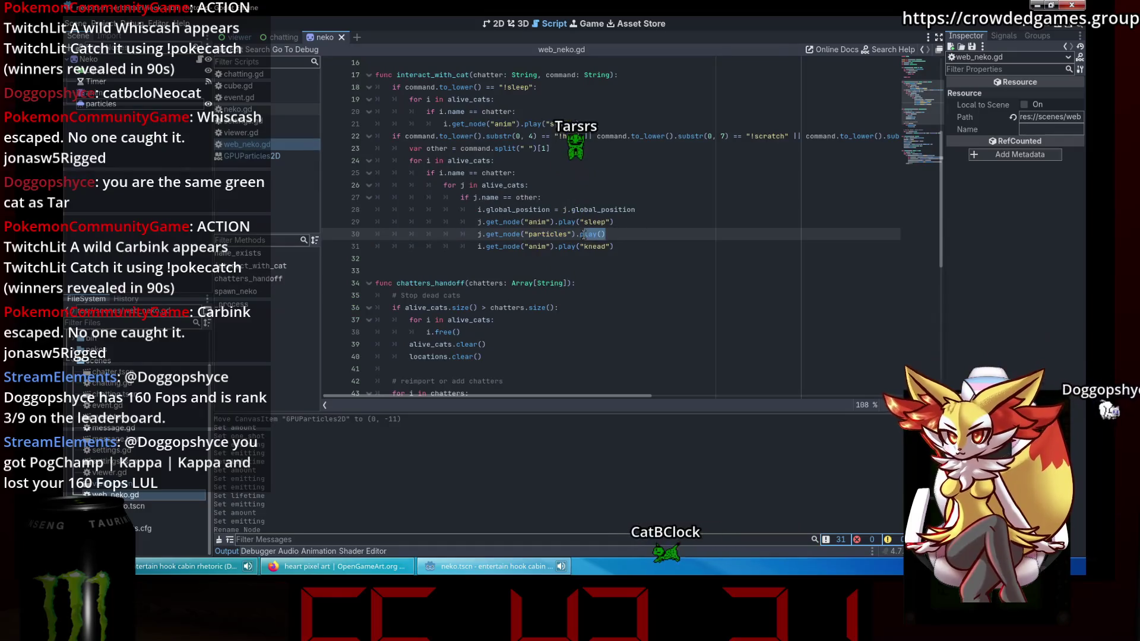
pyautogui.write('_emitting')
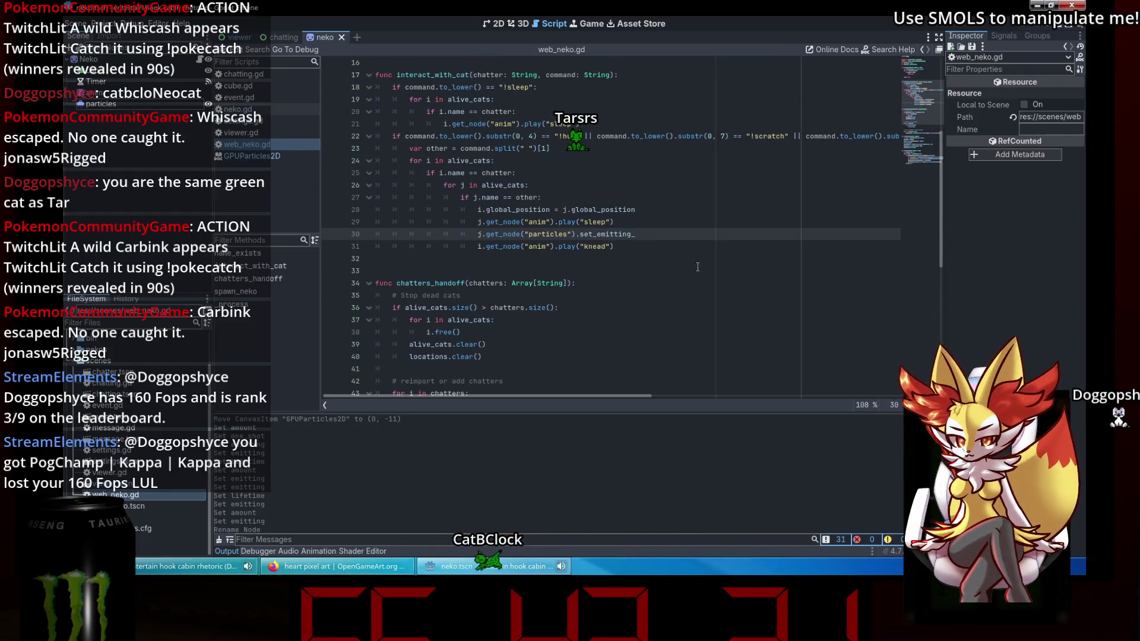
pyautogui.click(697, 267)
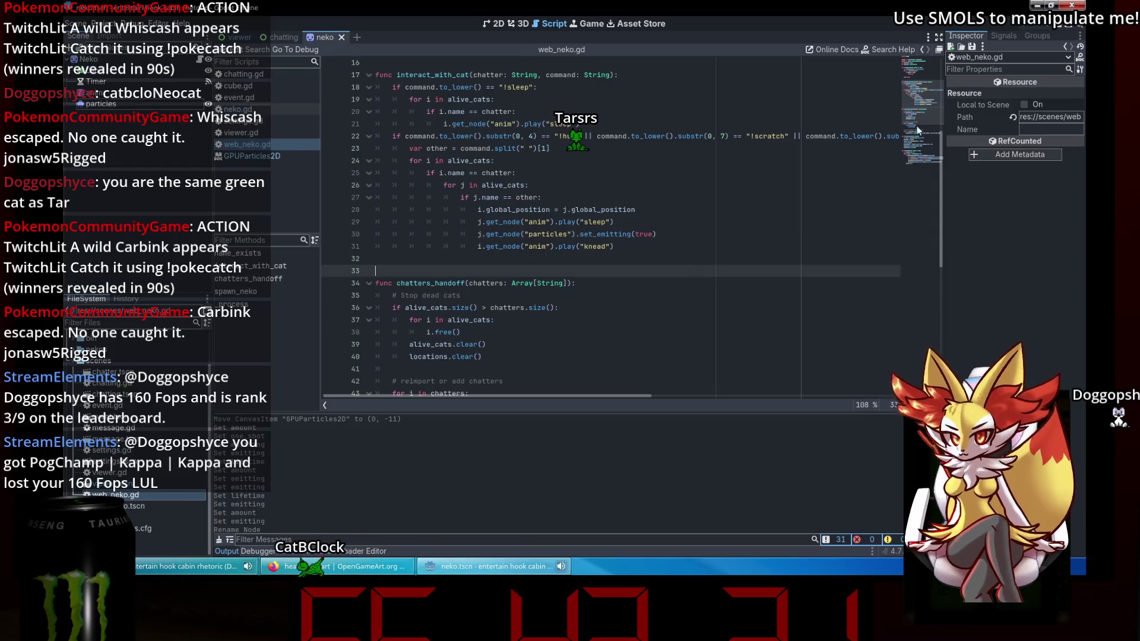
# Test-run the viewer scene to check the hug hearts, stop it, and return to the code.
pyautogui.press('F5')
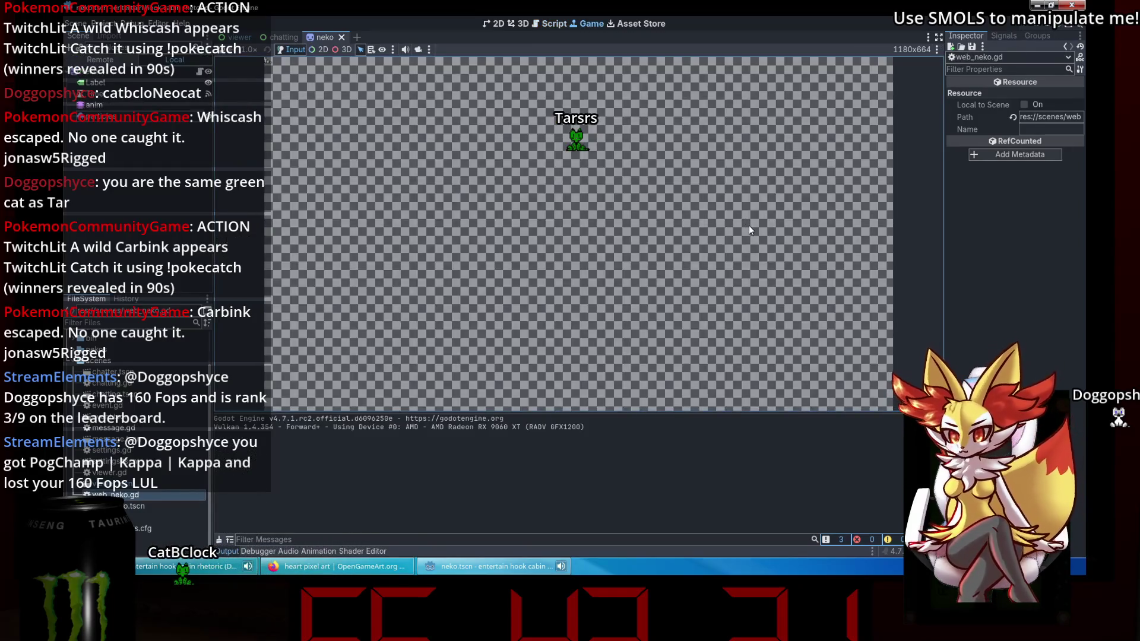
pyautogui.click(1055, 29)
pyautogui.click(226, 37)
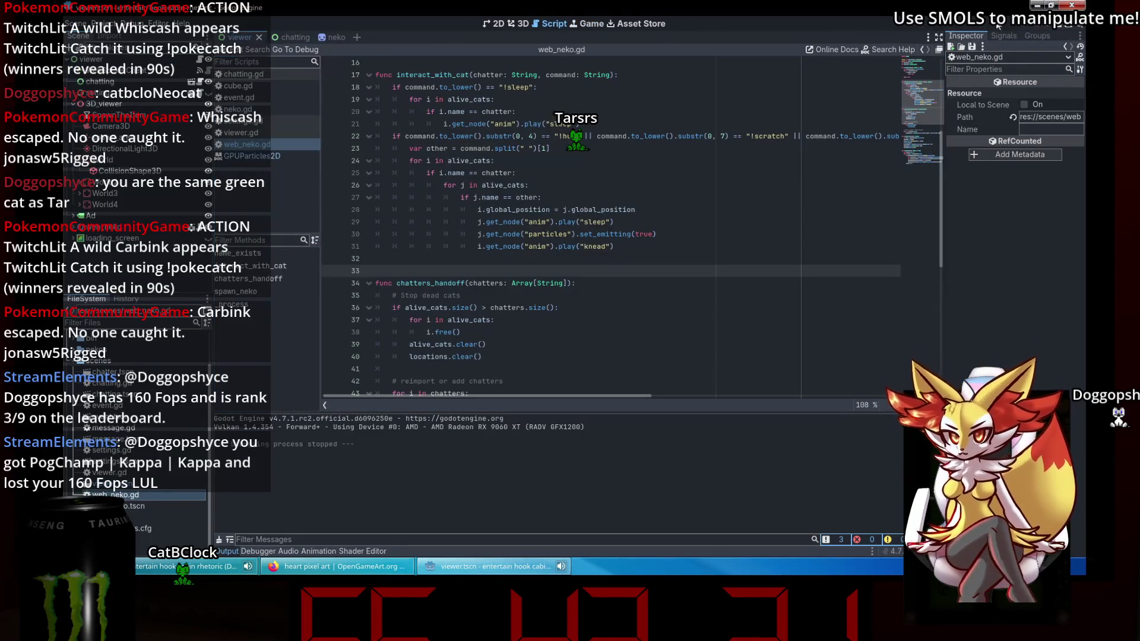
pyautogui.click(1057, 29)
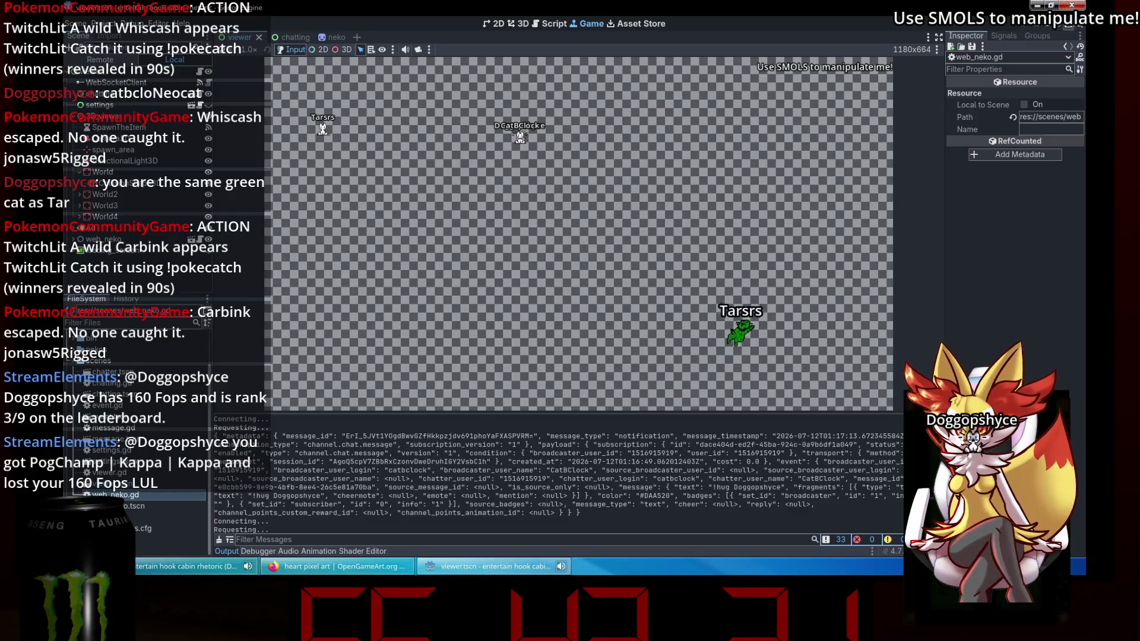
pyautogui.click(1051, 27)
pyautogui.click(689, 238)
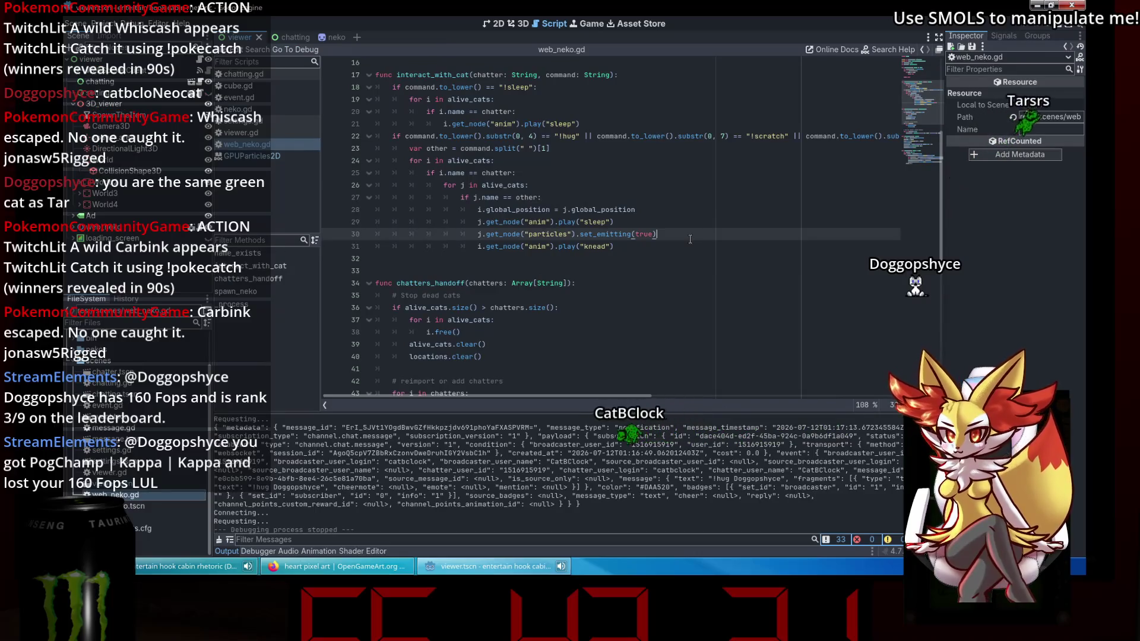
pyautogui.click(677, 245)
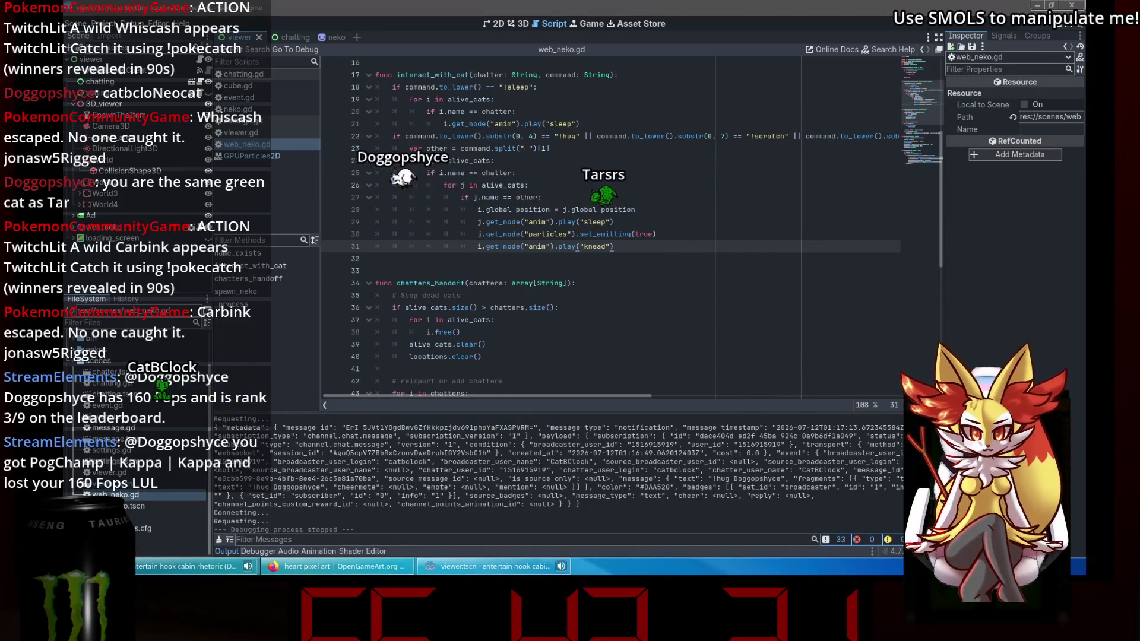
pyautogui.click(416, 271)
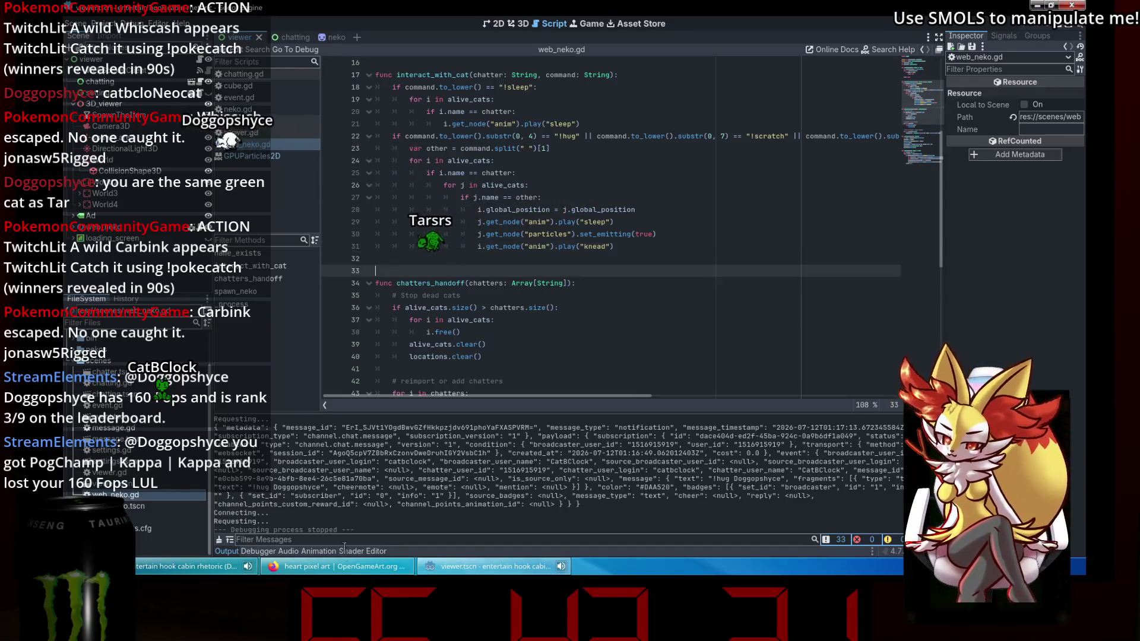
# In Trello, move the particle-effects card into the Done list.
pyautogui.click(341, 566)
pyautogui.rightClick(354, 8)
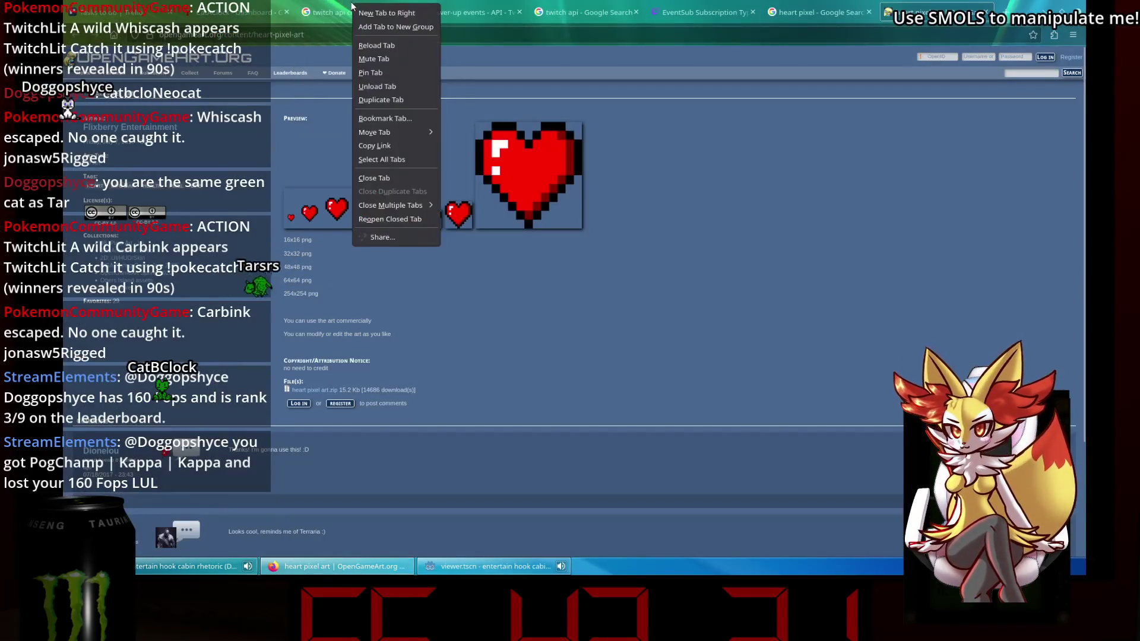
pyautogui.moveTo(396, 131)
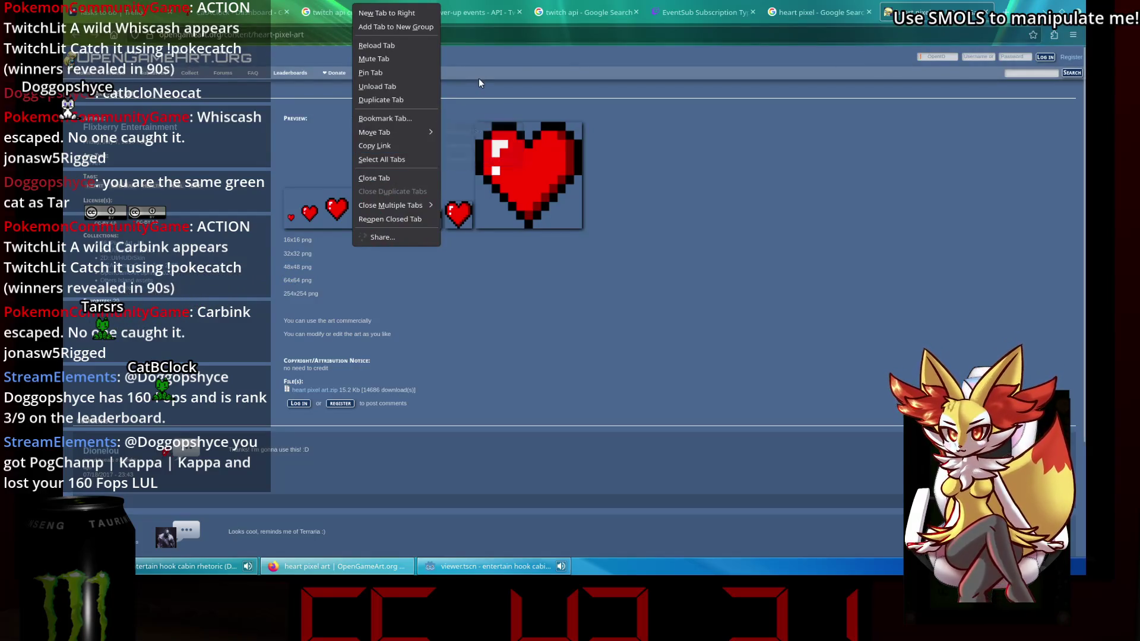
pyautogui.press('Escape')
pyautogui.click(135, 13)
pyautogui.moveTo(323, 133); pyautogui.dragTo(475, 178)
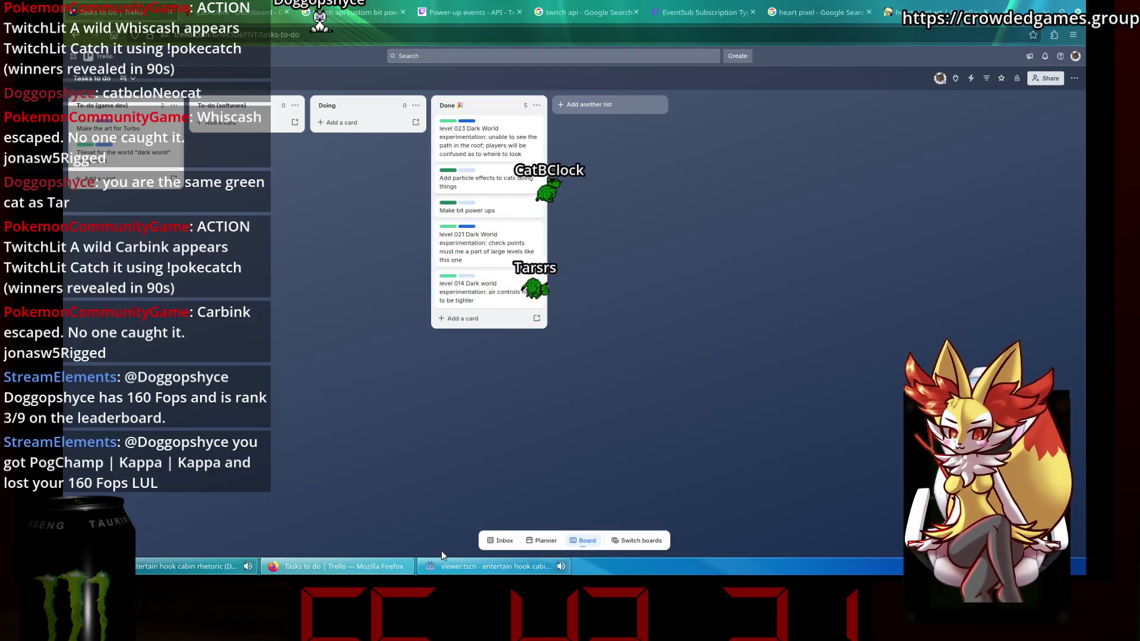
# Flip through event.gd, web_neko.gd, the GPUParticles2D help and viewer.gd in Godot.
pyautogui.click(442, 565)
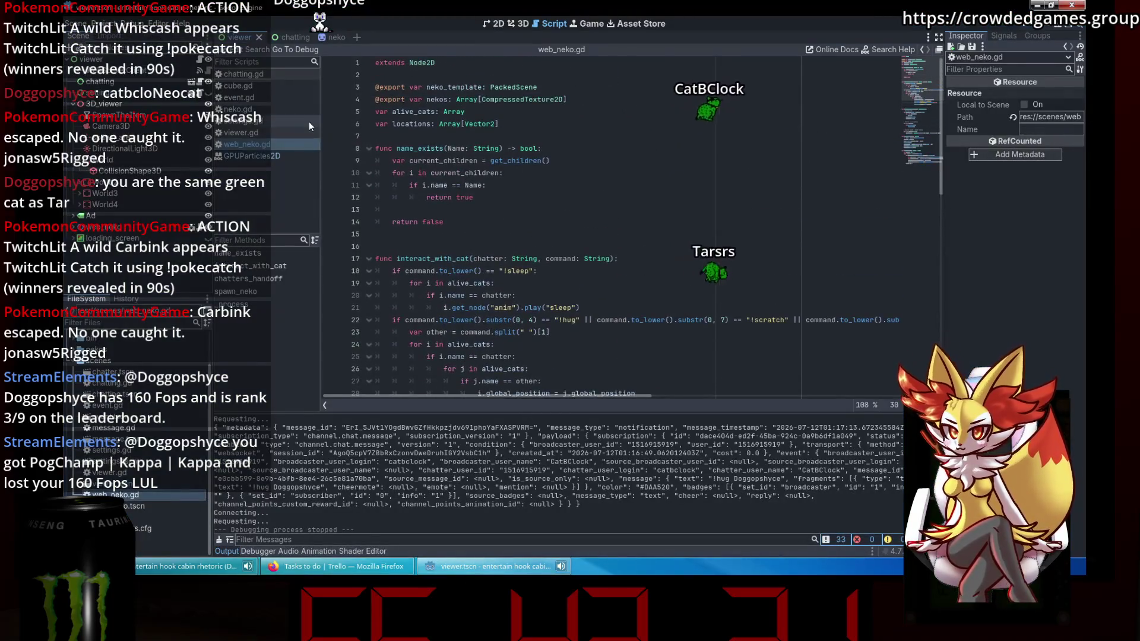
pyautogui.click(308, 111)
pyautogui.click(312, 97)
pyautogui.click(312, 75)
pyautogui.click(291, 146)
pyautogui.click(281, 157)
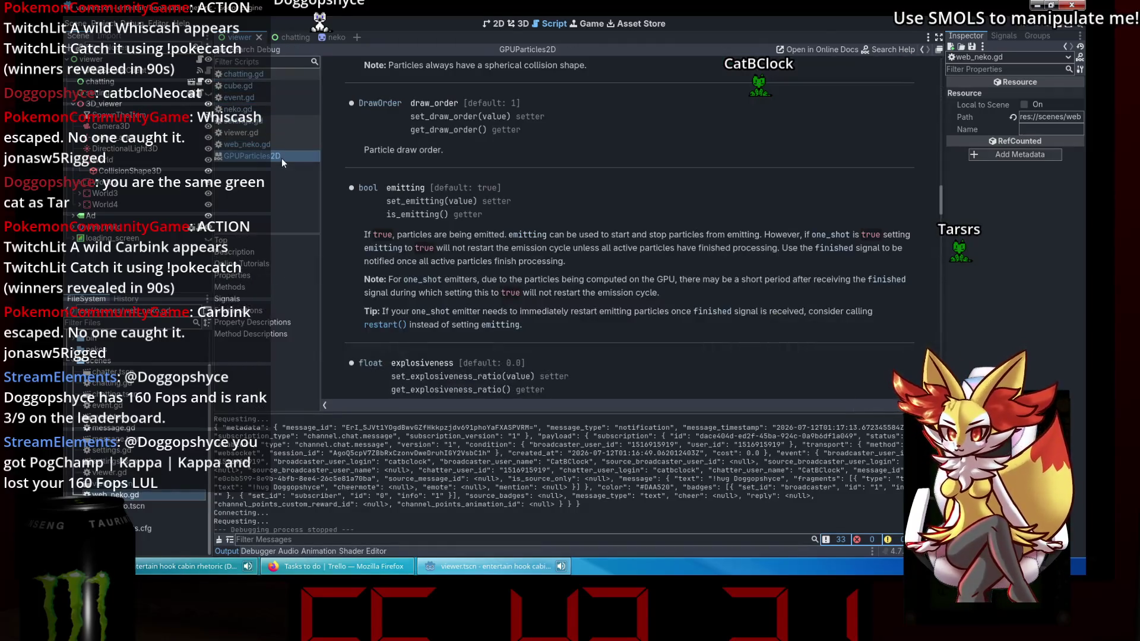
pyautogui.click(283, 132)
# Add 'Following' and 'Subscribing' cards to the Doing list in Trello.
pyautogui.hotkey('alt', 'Tab')
pyautogui.hotkey('alt', 'Tab')
pyautogui.hotkey('alt', 'Tab')
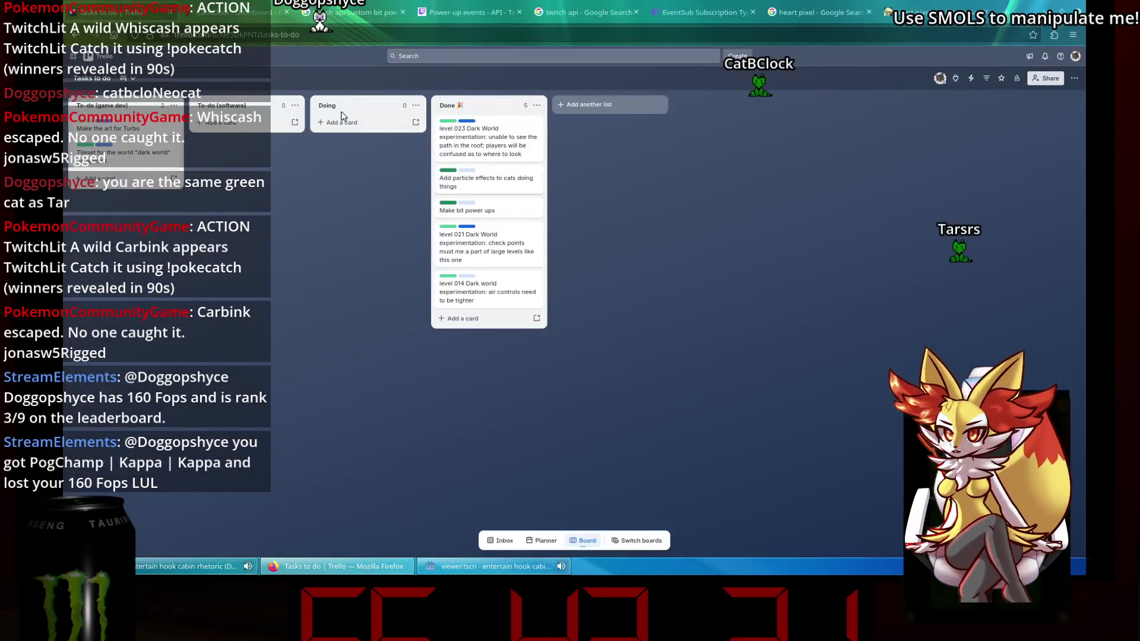
pyautogui.click(342, 115)
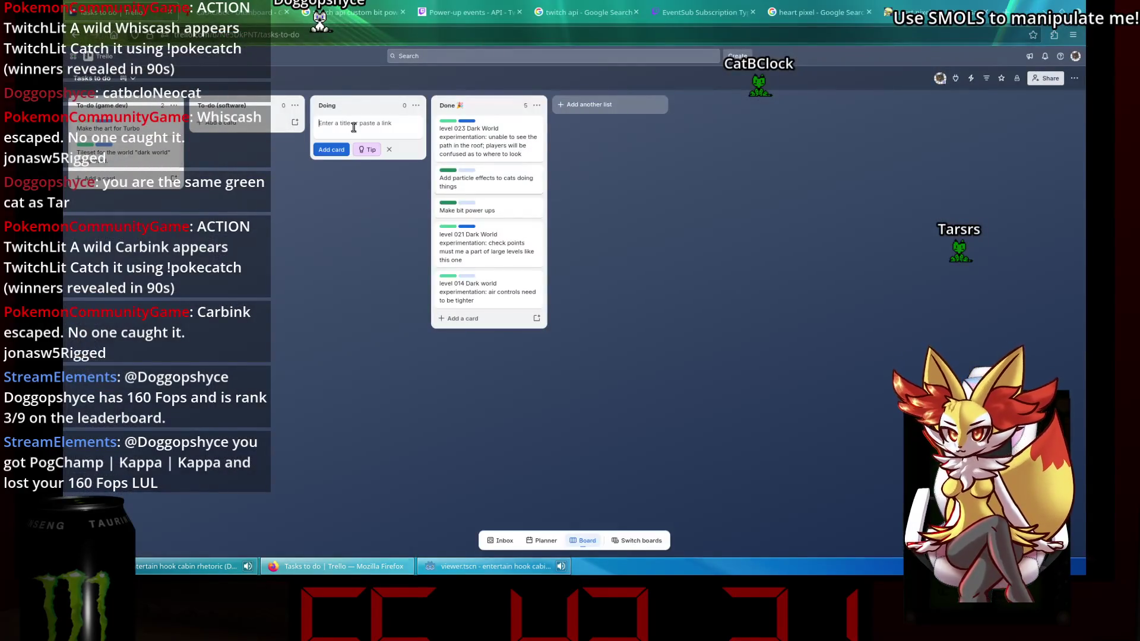
pyautogui.write('Following')
pyautogui.press('Return')
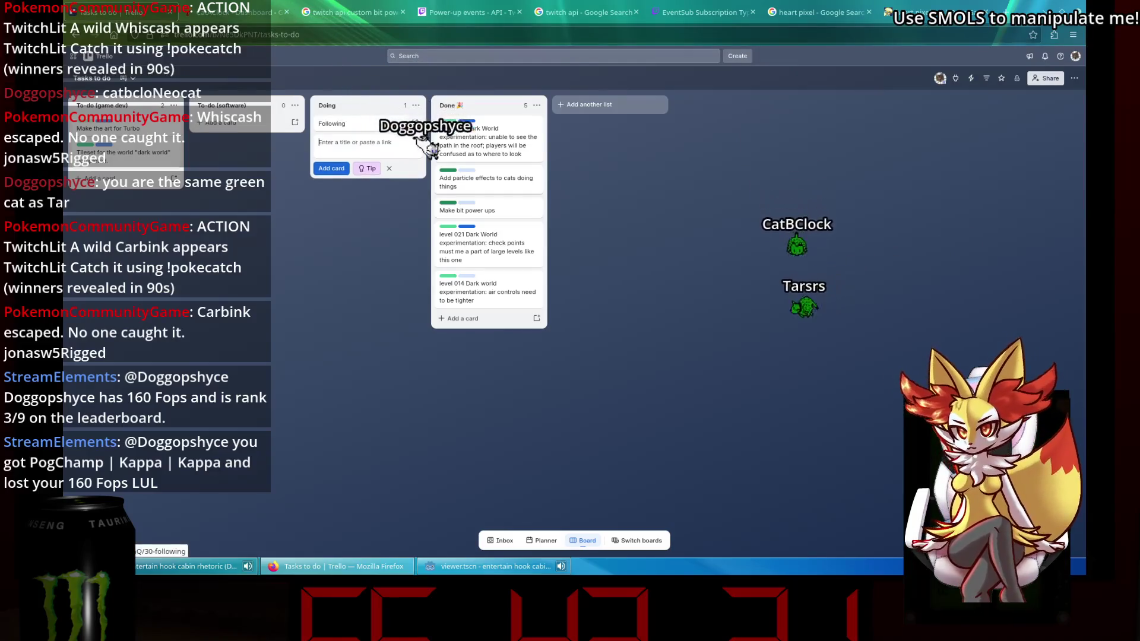
pyautogui.write('subscrib')
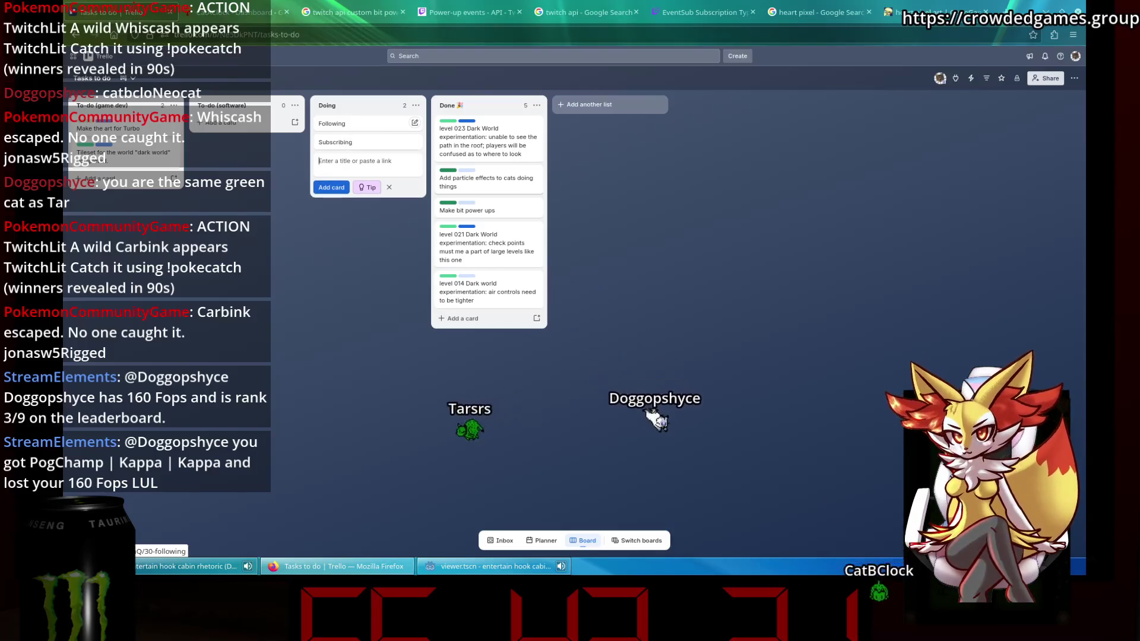
pyautogui.hotkey('alt', 'Tab')
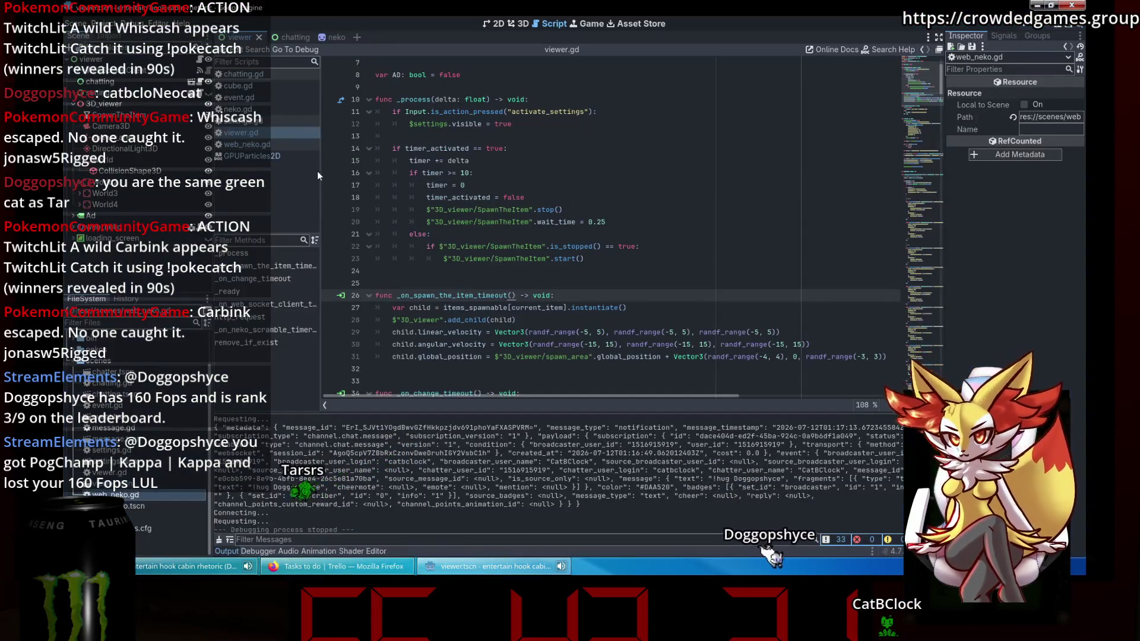
# Browse the open scripts, including chatting.gd and settings.gd, ending on viewer.gd.
pyautogui.click(268, 156)
pyautogui.click(261, 133)
pyautogui.click(263, 146)
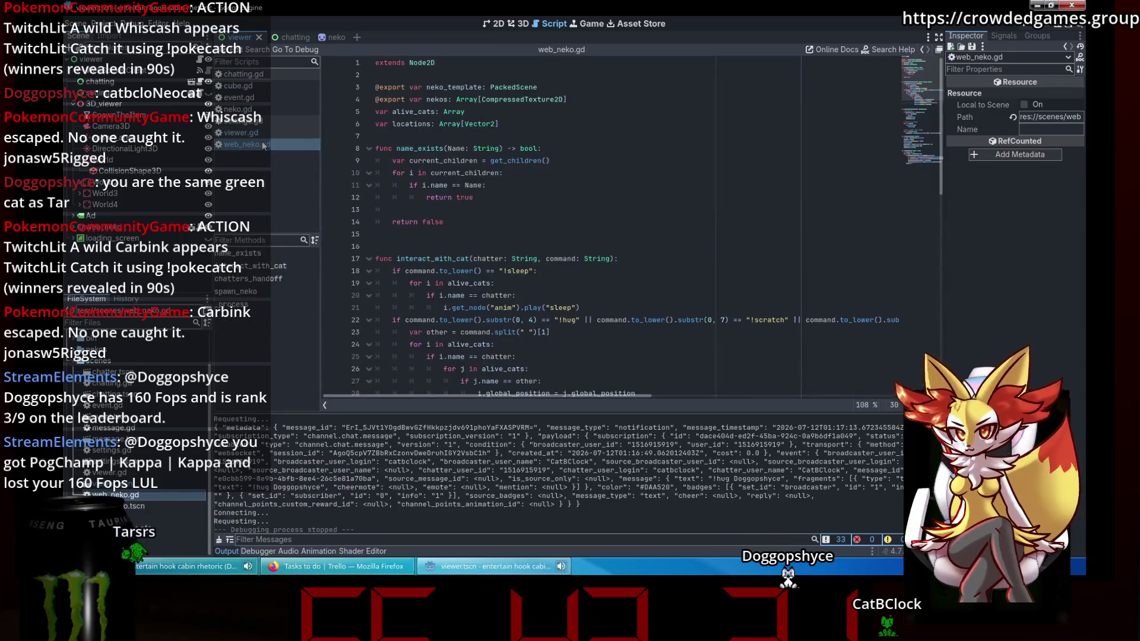
pyautogui.click(267, 98)
pyautogui.click(294, 109)
pyautogui.click(294, 88)
pyautogui.click(281, 76)
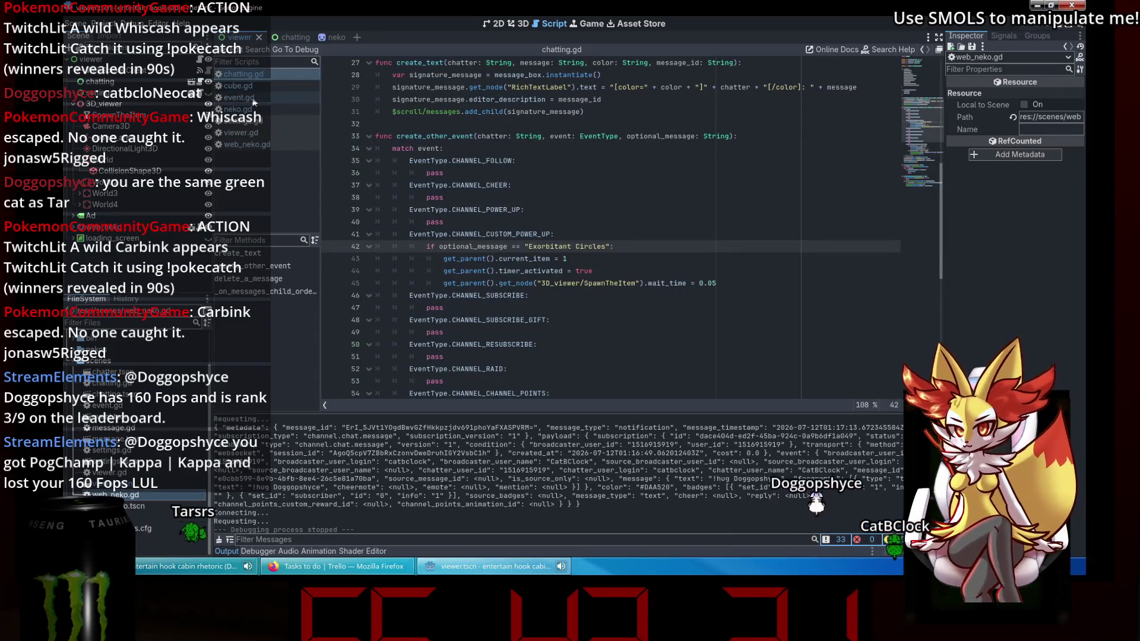
pyautogui.click(279, 119)
pyautogui.click(280, 133)
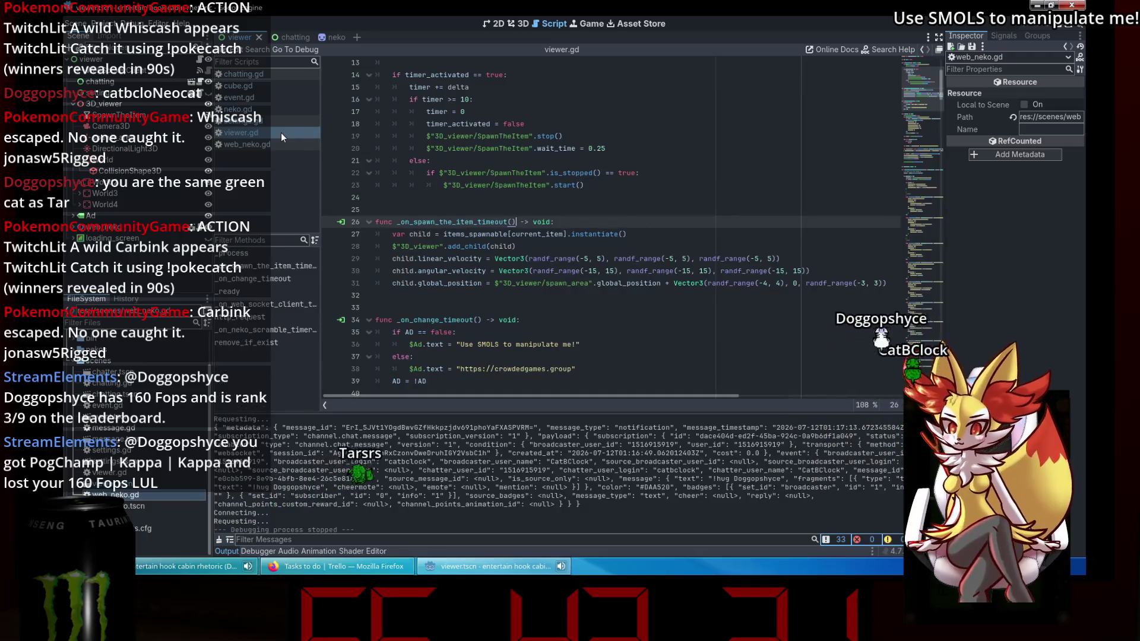
# Scroll viewer.gd to the Twitch follow, subscribe and cheer handlers and click into the follow handler.
pyautogui.moveTo(924, 89); pyautogui.dragTo(939, 307)
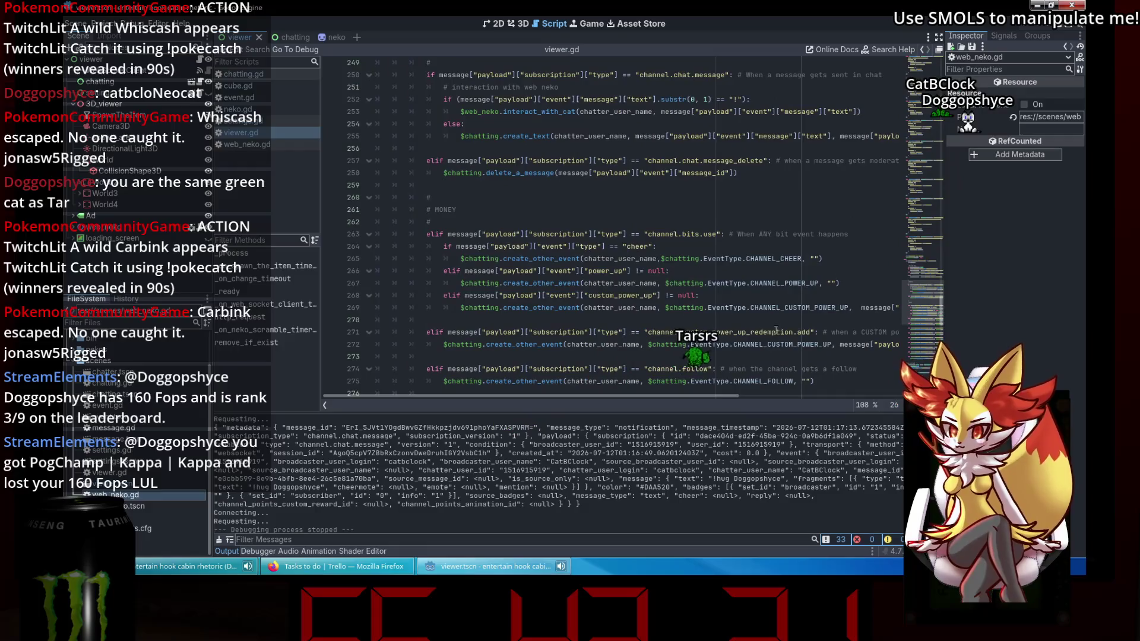
pyautogui.scroll(-1, 771, 328)
pyautogui.scroll(-1, 754, 356)
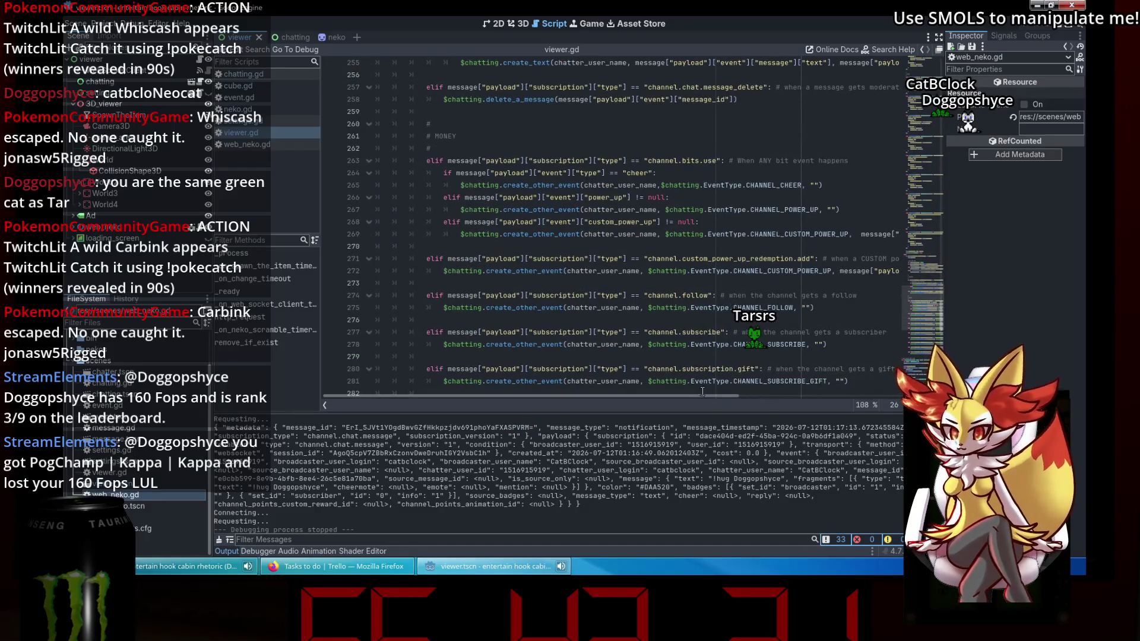
pyautogui.hscroll(3, 703, 393)
pyautogui.scroll(-1, 771, 356)
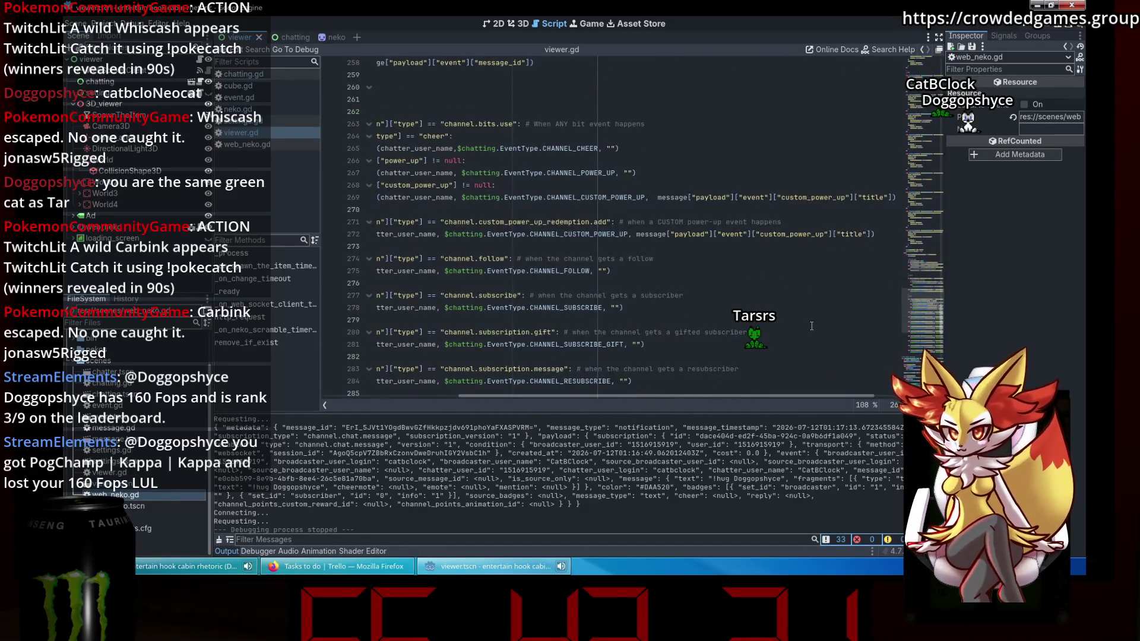
pyautogui.scroll(-1, 658, 262)
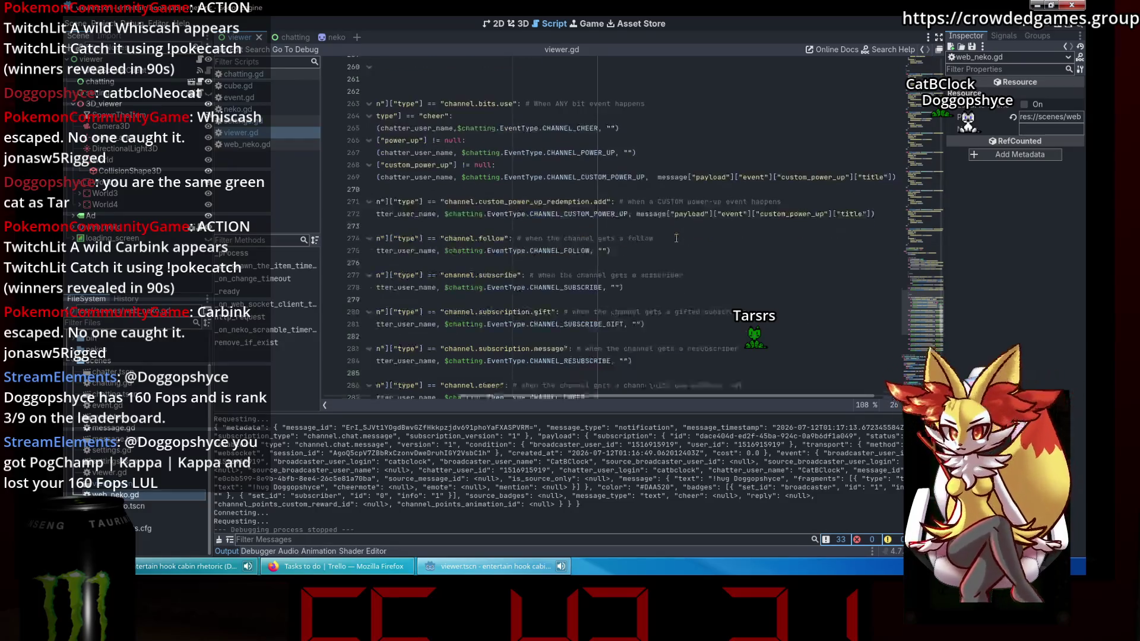
pyautogui.click(599, 234)
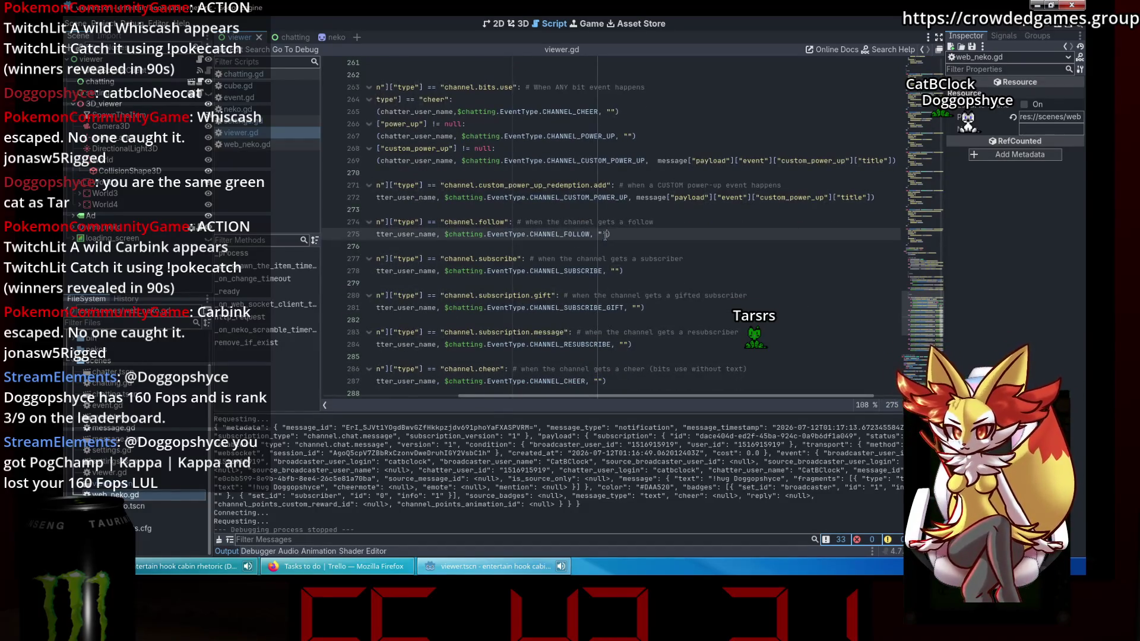